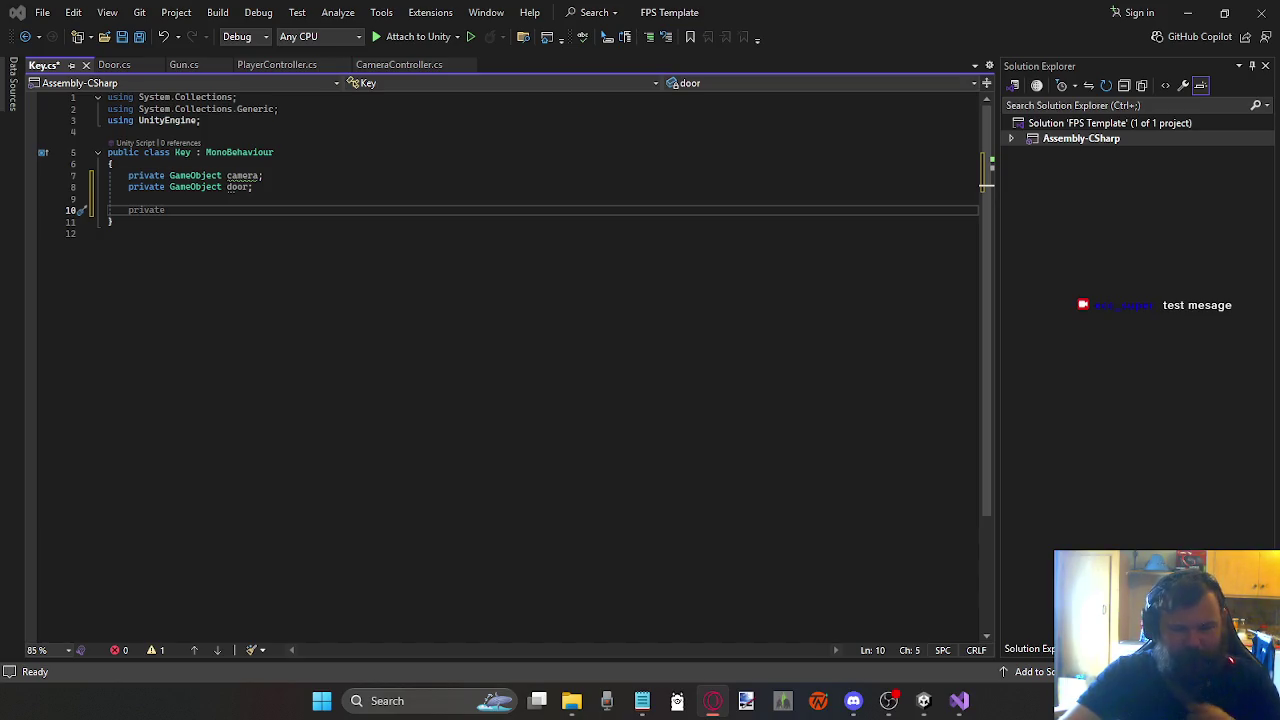
Step: Look over the Door script's code, then return to Key.cs
{"action": "key", "text": "alt+Tab"}
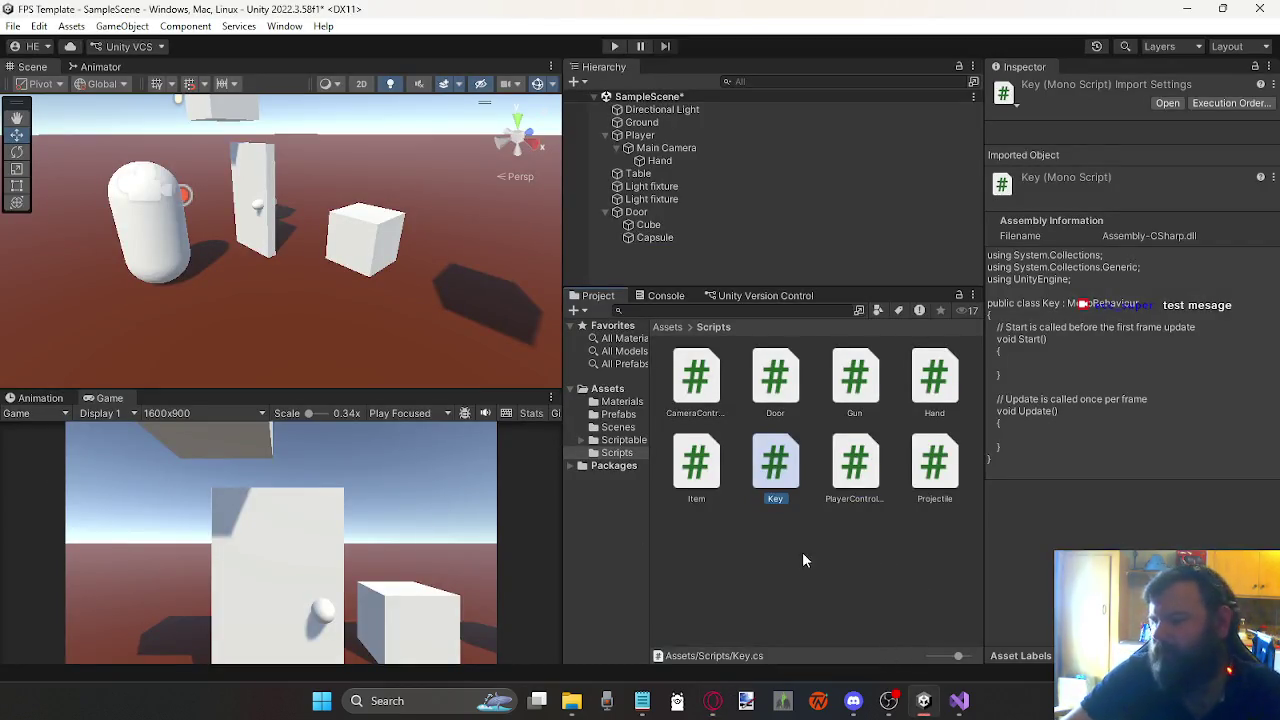
{"action": "left_click", "coordinate": [959, 700]}
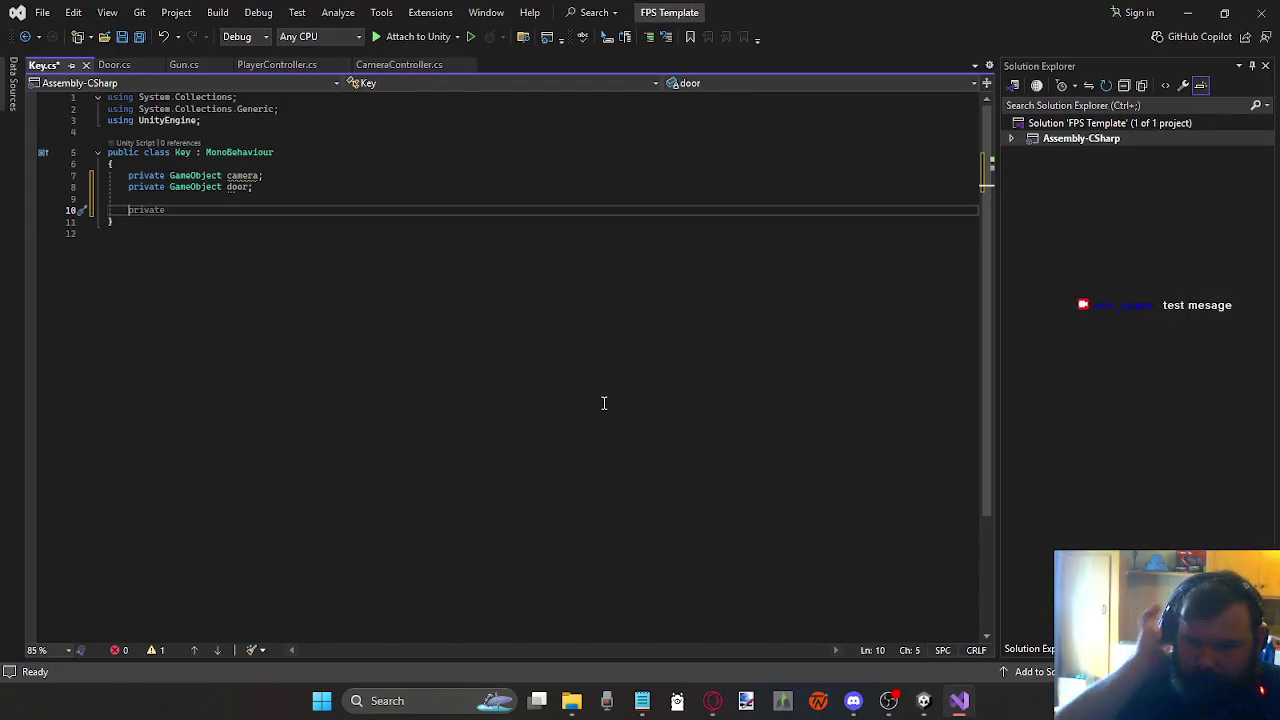
{"action": "left_click", "coordinate": [146, 65]}
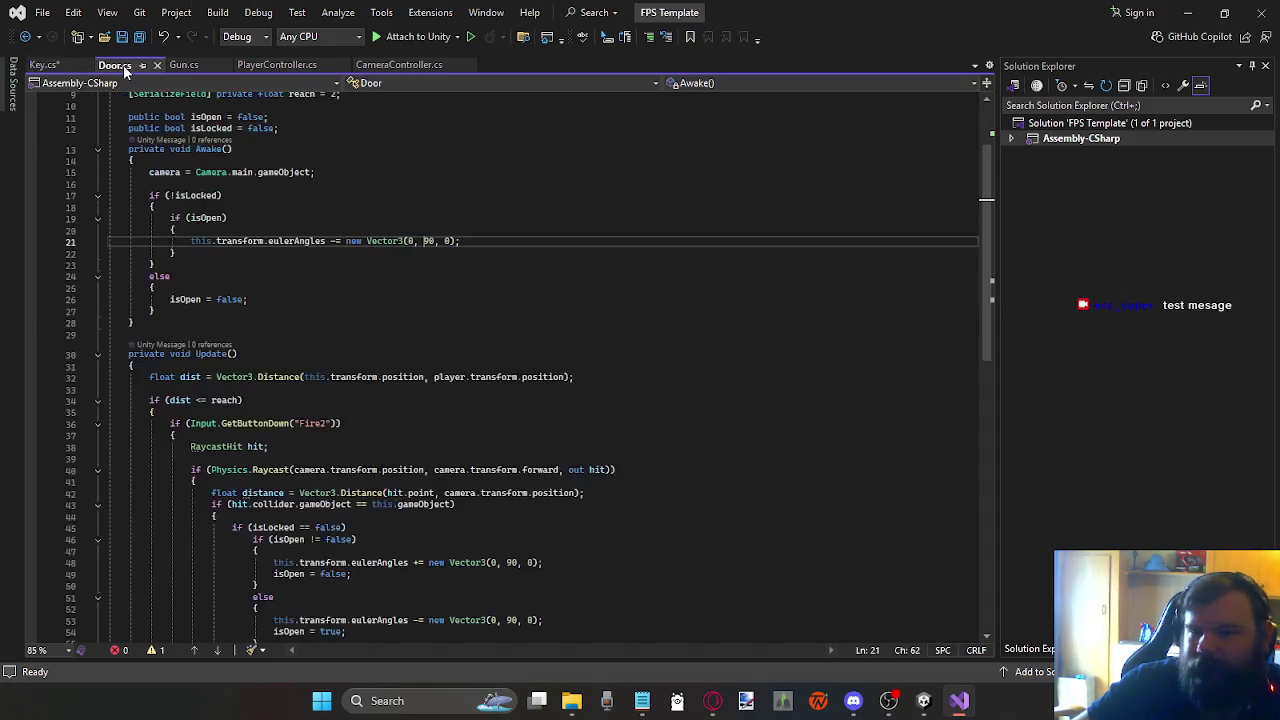
{"action": "scroll", "coordinate": [240, 232], "scroll_direction": "up", "scroll_amount": 3}
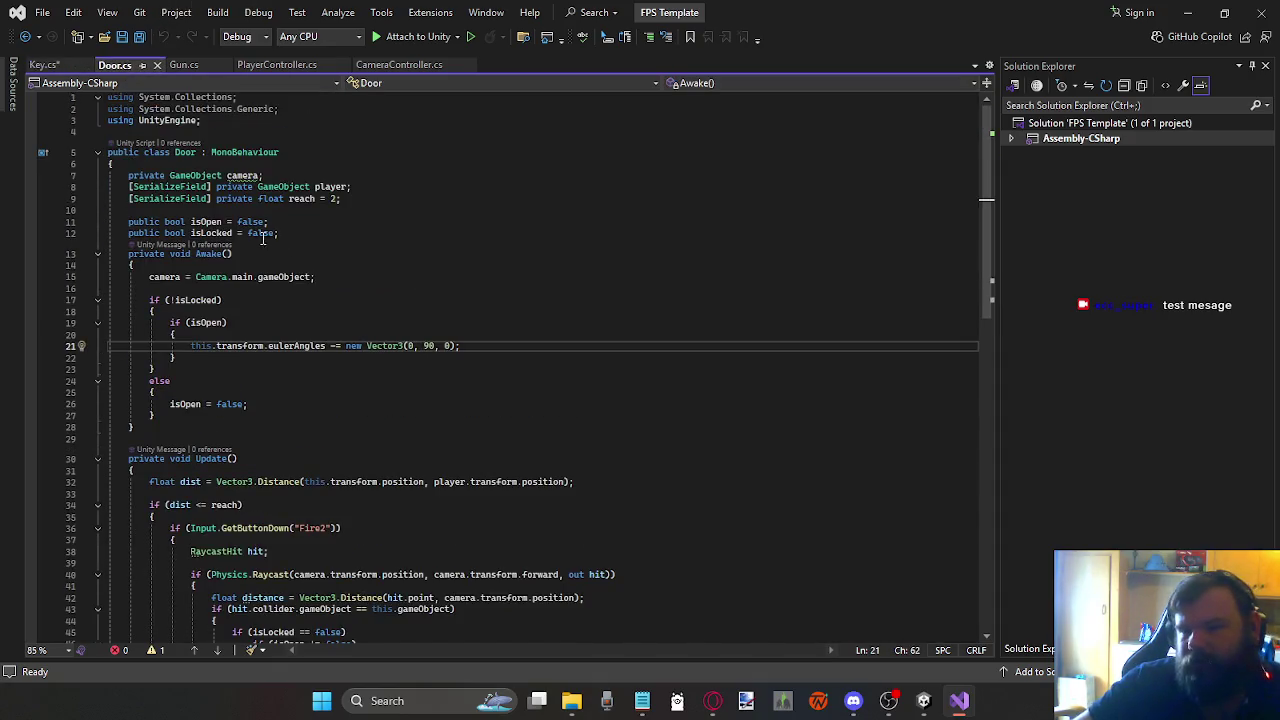
{"action": "left_click", "coordinate": [48, 66]}
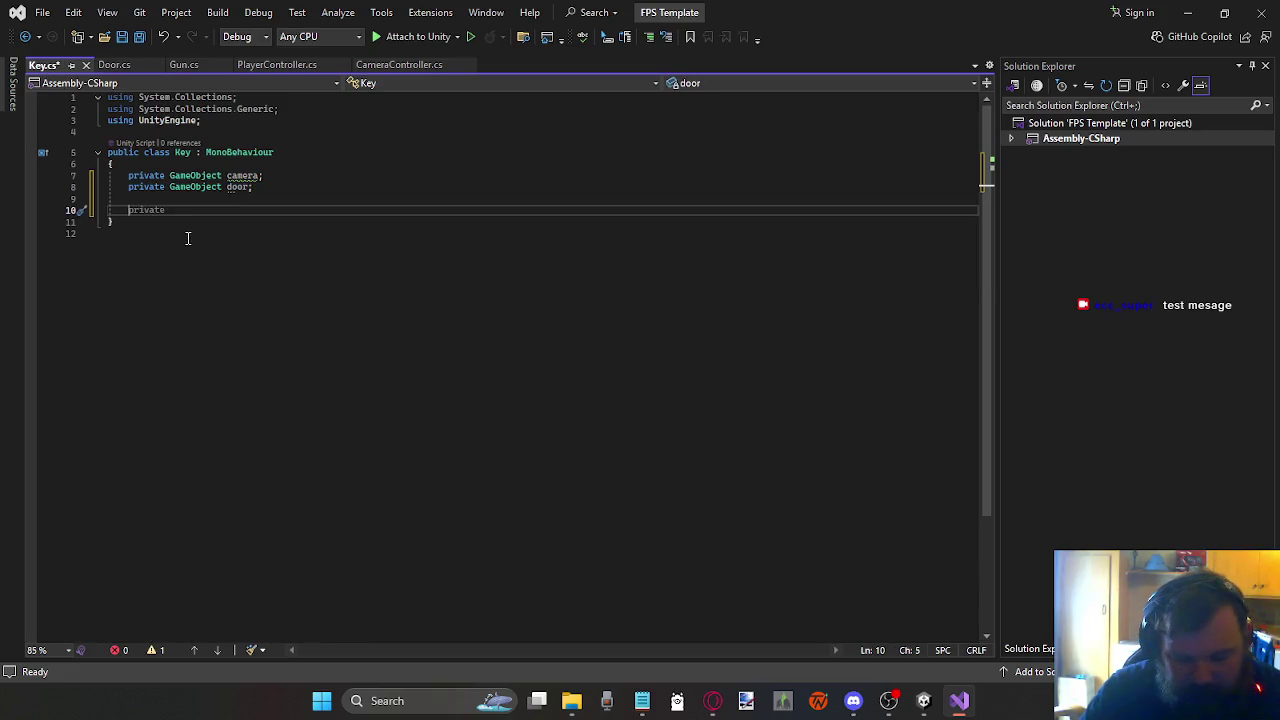
Step: Generate an empty private void Update() method in Key.cs with IntelliSense
{"action": "type", "text": "val"}
{"action": "key", "text": "Tab"}
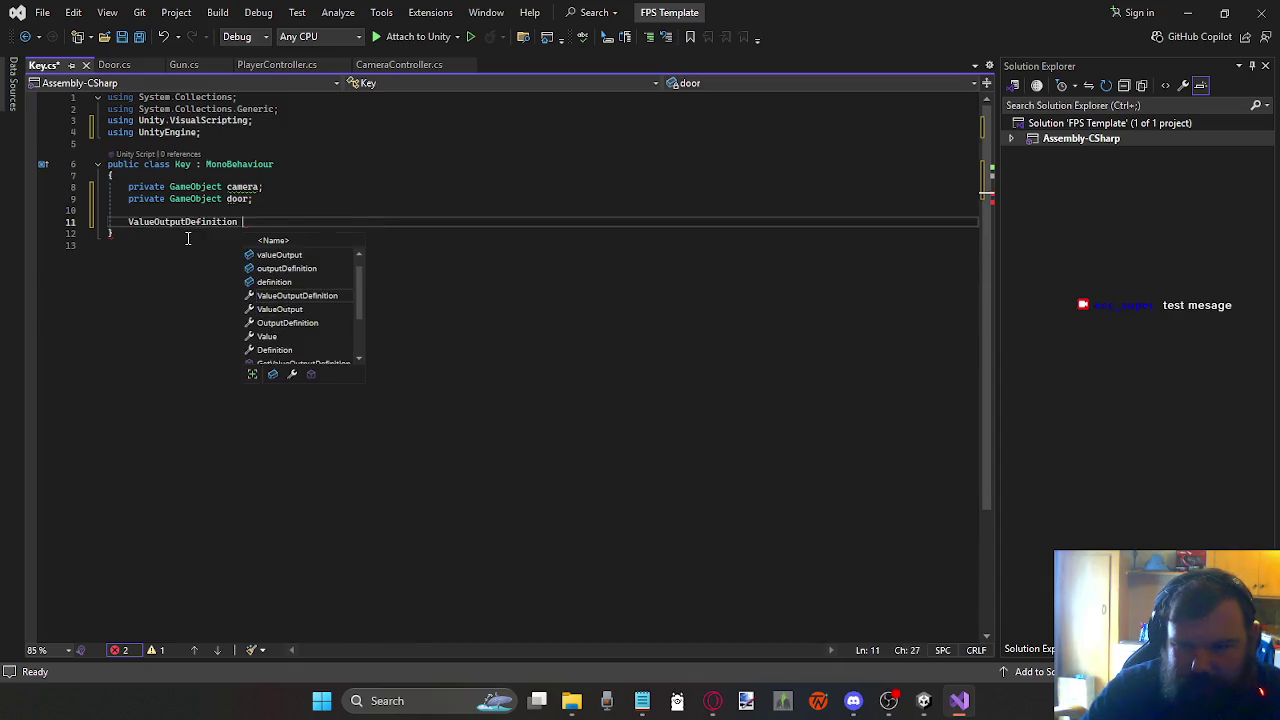
{"action": "key", "text": "BackSpace"}
{"action": "key", "text": "BackSpace"}
{"action": "key", "text": "BackSpace"}
{"action": "key", "text": "BackSpace"}
{"action": "type", "text": "void U"}
{"action": "key", "text": "Tab"}
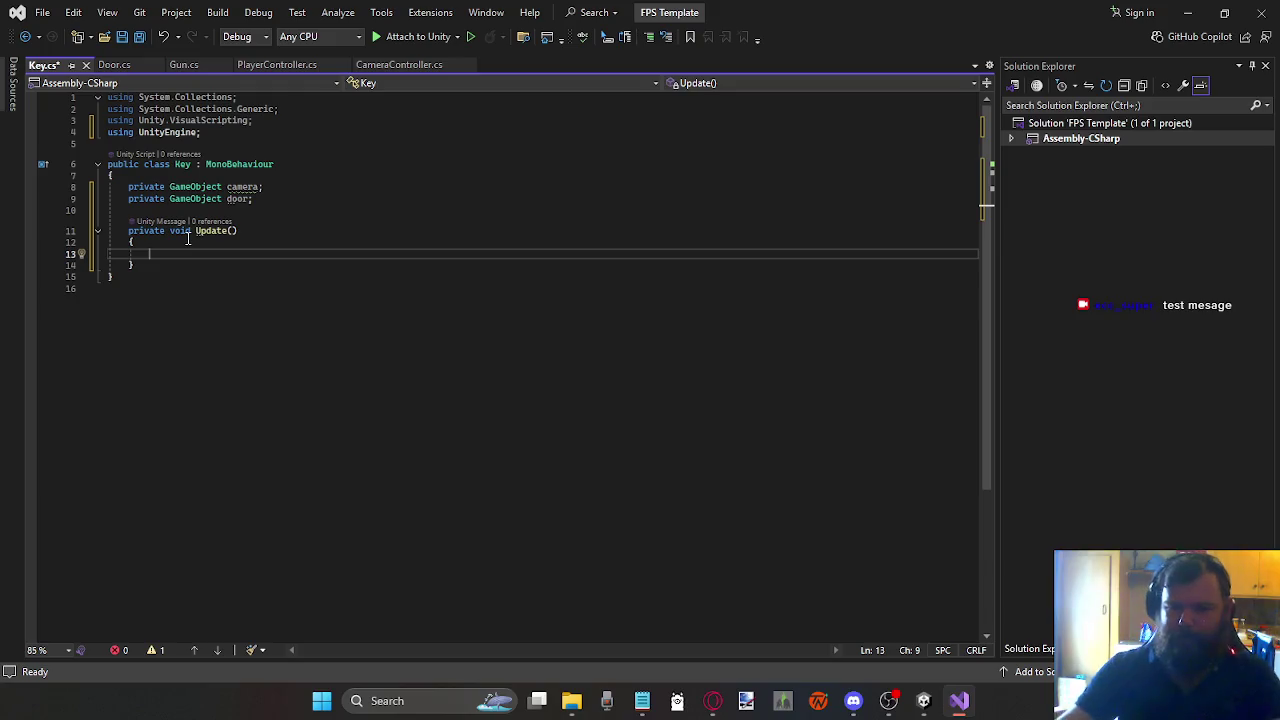
Step: Come back to Visual Studio and bring up Door.cs for reference
{"action": "key", "text": "alt+Tab"}
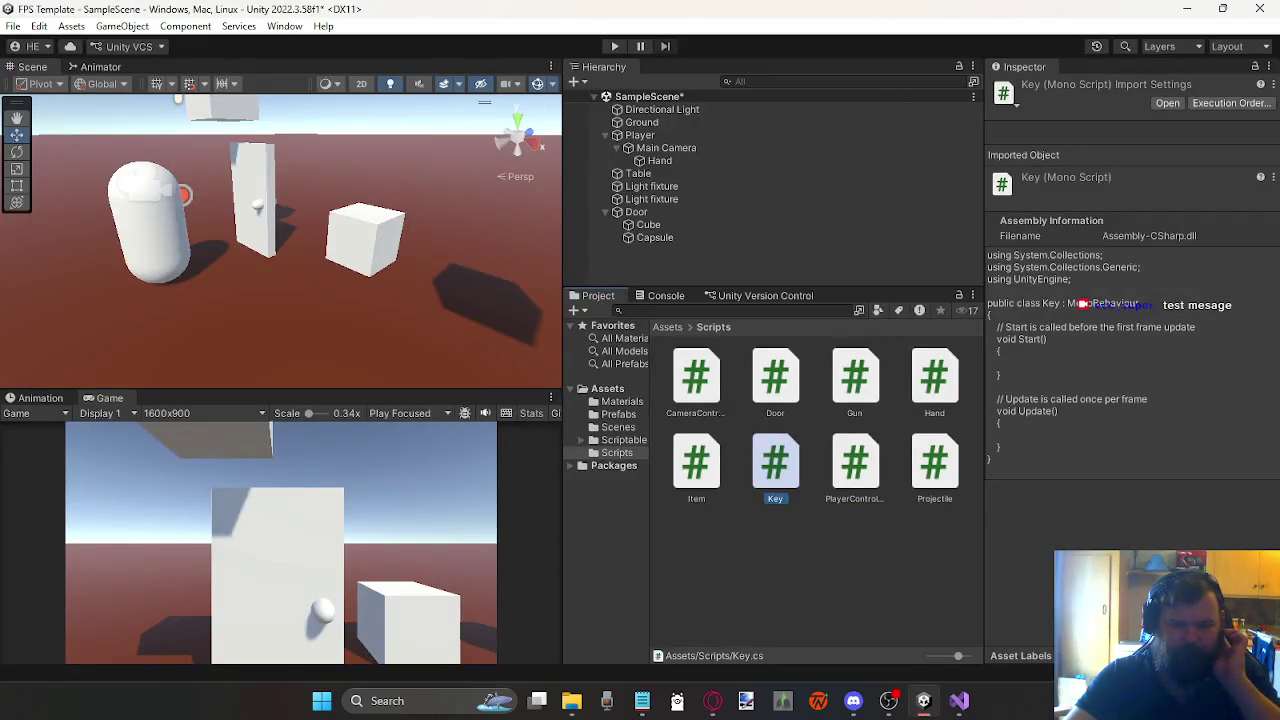
{"action": "key", "text": "alt+Tab"}
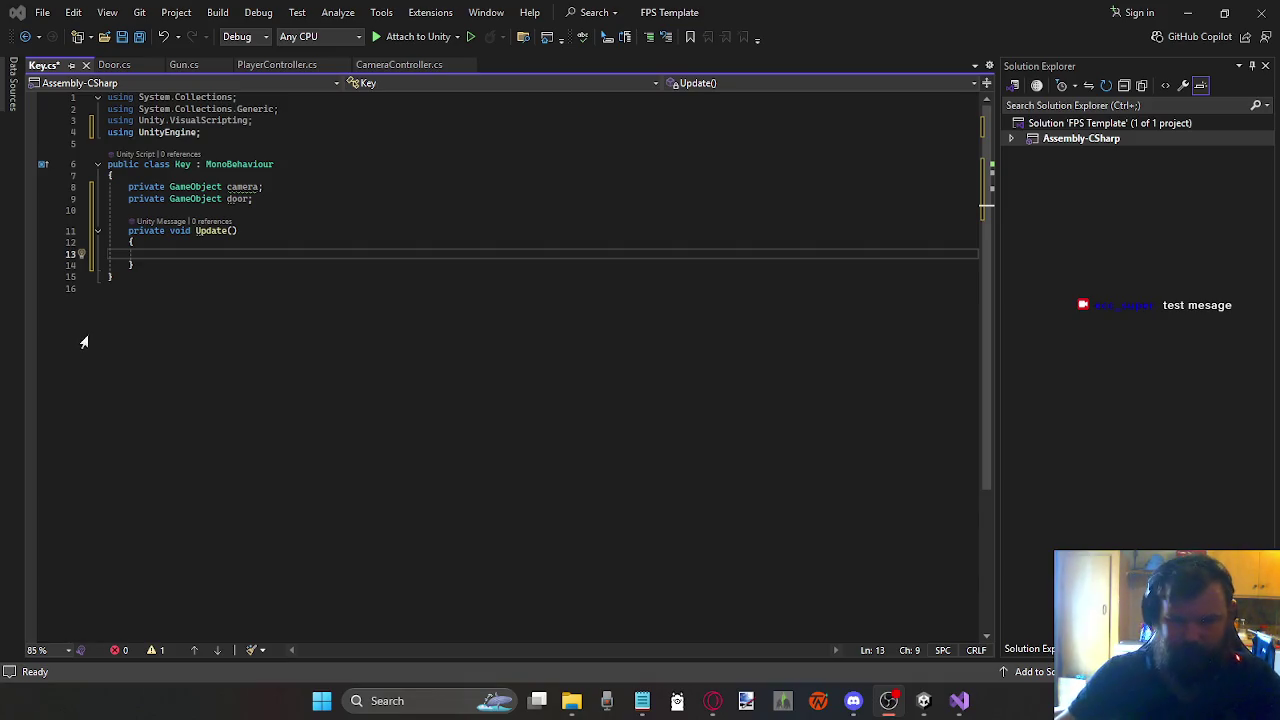
{"action": "left_click", "coordinate": [286, 252]}
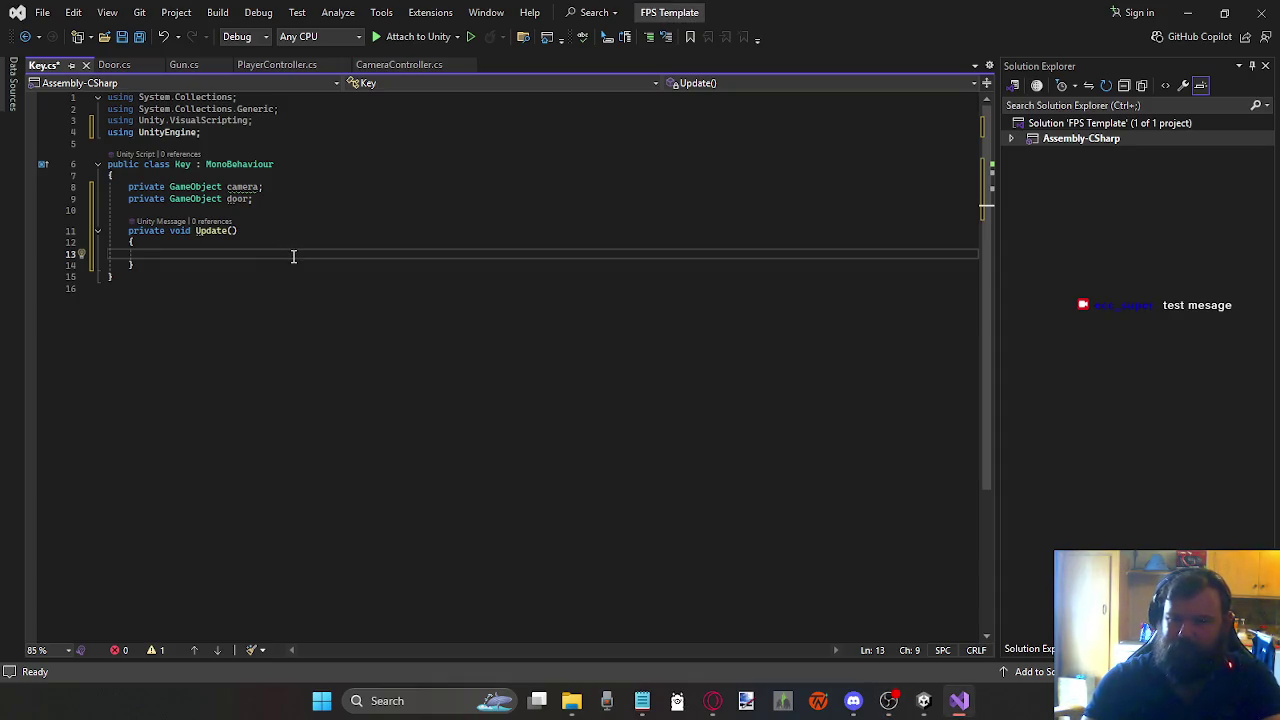
{"action": "type", "text": "door"}
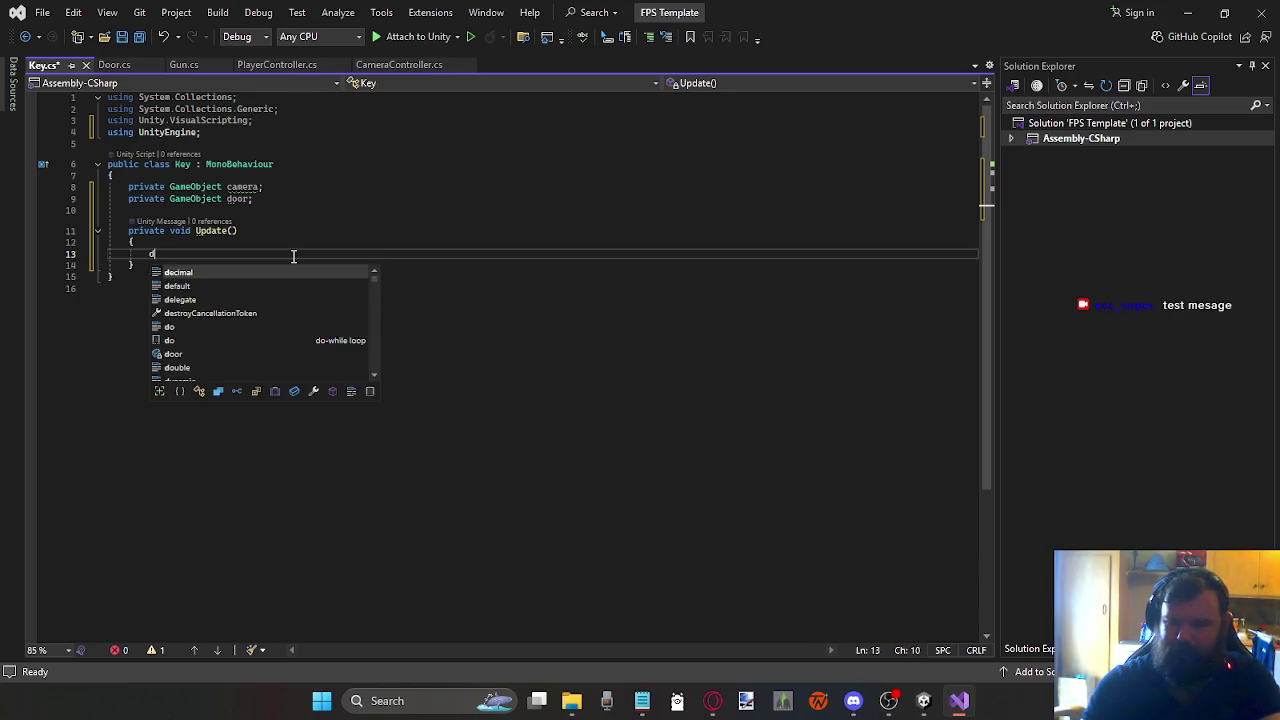
{"action": "key", "text": "BackSpace"}
{"action": "key", "text": "BackSpace"}
{"action": "key", "text": "BackSpace"}
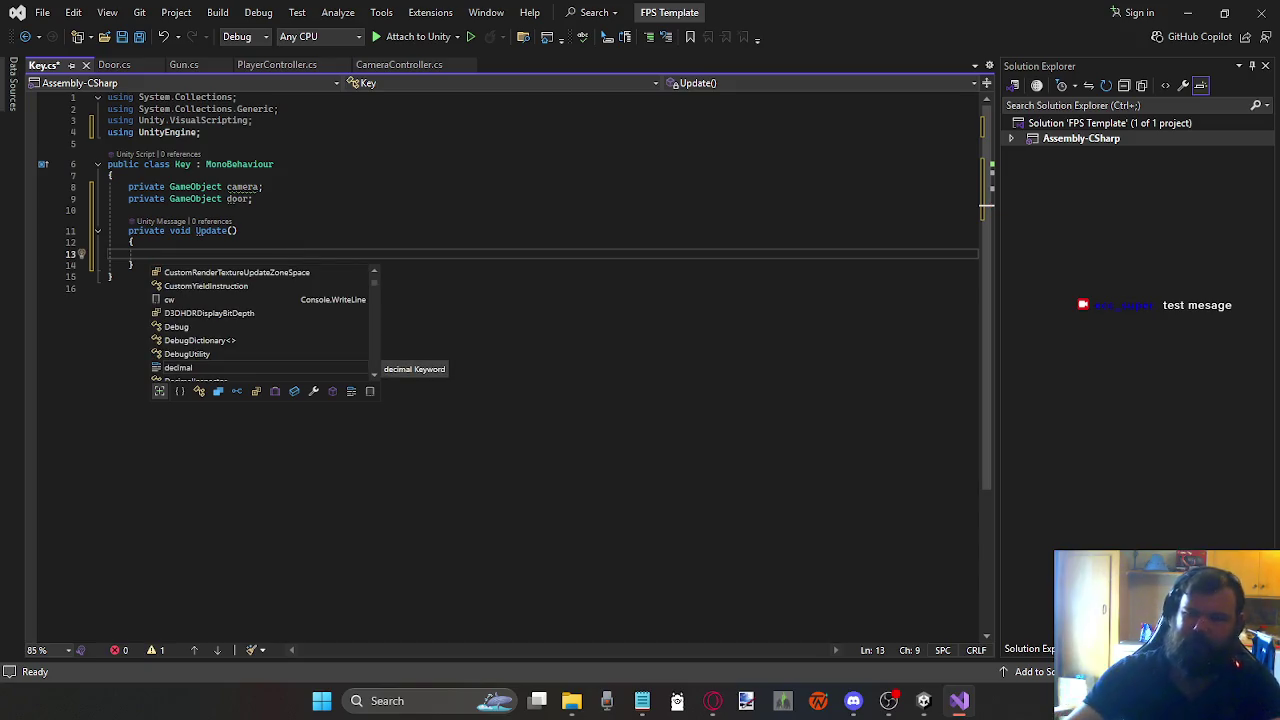
{"action": "left_click", "coordinate": [115, 64]}
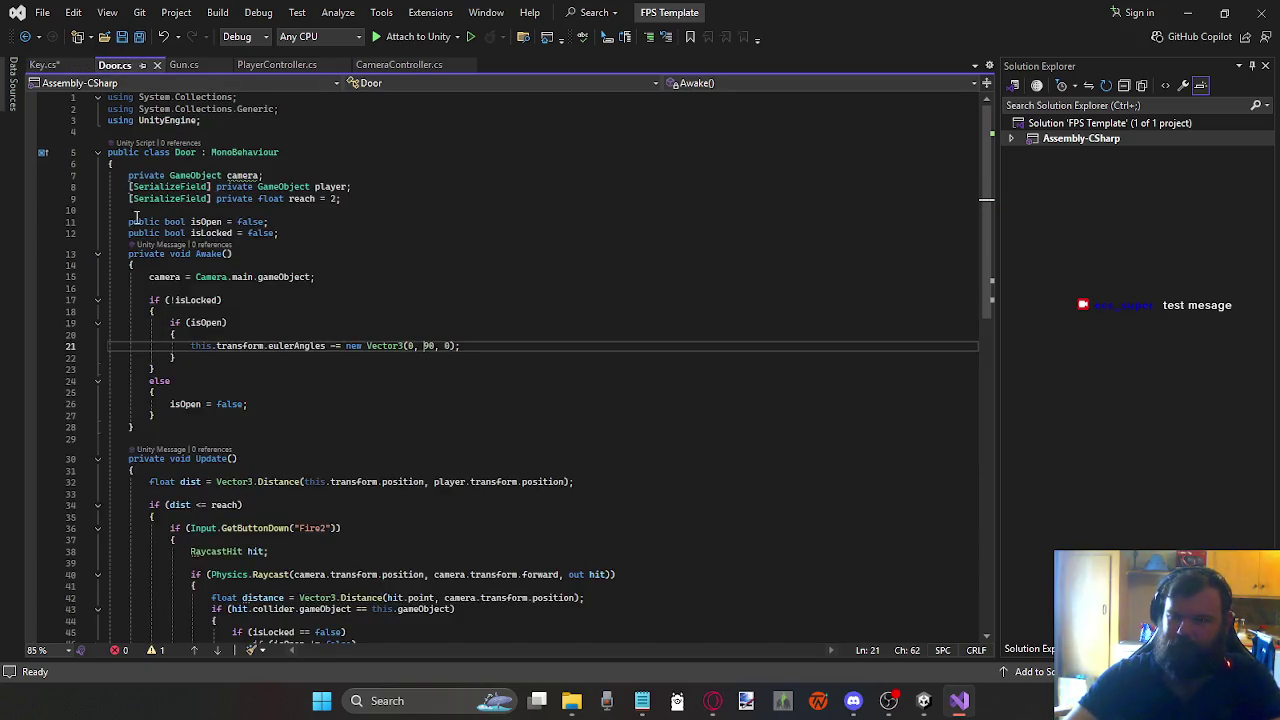
Step: Delete the '[SerializeField] private LayerMask canHit;' field from Gun.cs and save the file
{"action": "left_click", "coordinate": [188, 65]}
{"action": "scroll", "coordinate": [121, 274], "scroll_direction": "up", "scroll_amount": 1}
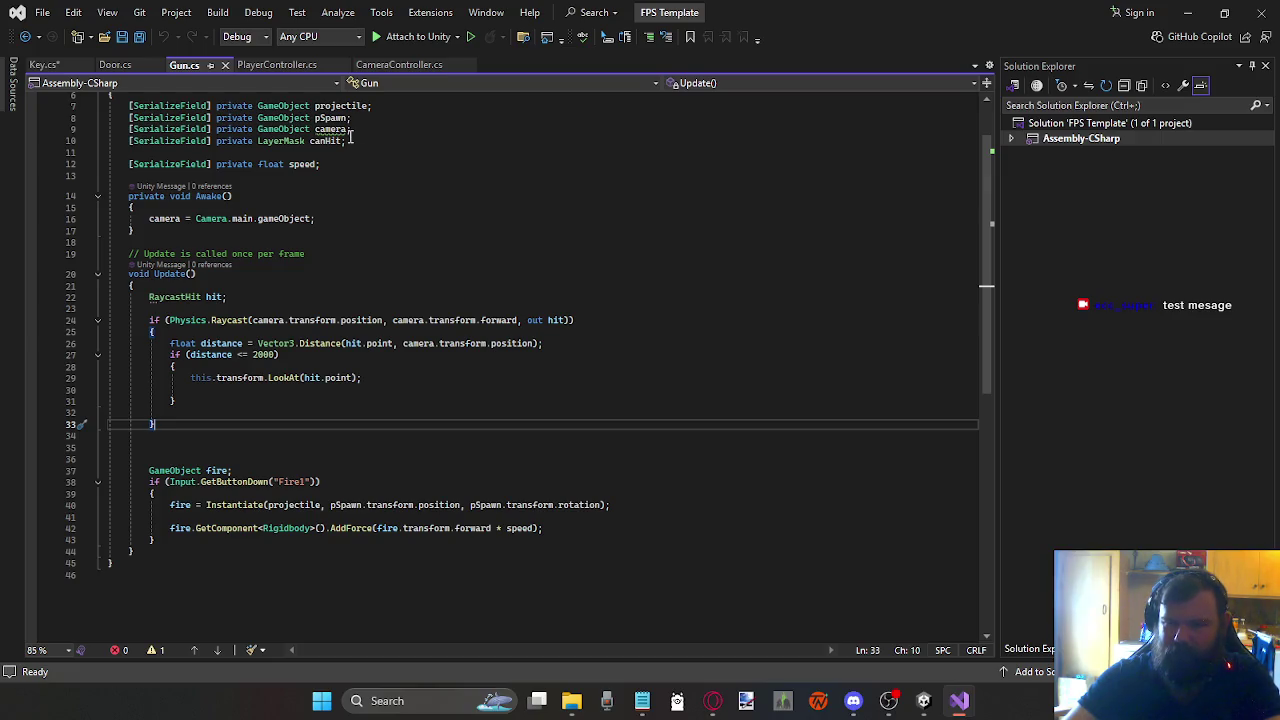
{"action": "left_click_drag", "start_coordinate": [350, 140], "coordinate": [104, 141]}
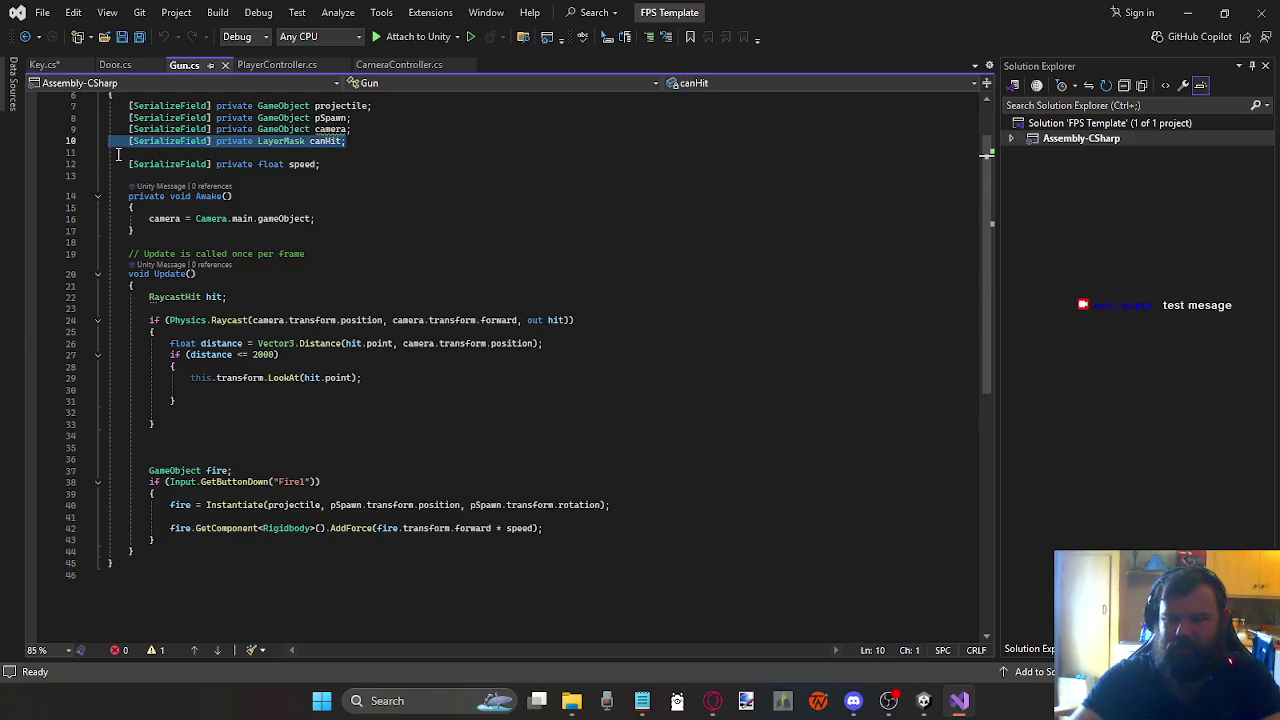
{"action": "key", "text": "BackSpace"}
{"action": "key", "text": "BackSpace"}
{"action": "key", "text": "ctrl+s"}
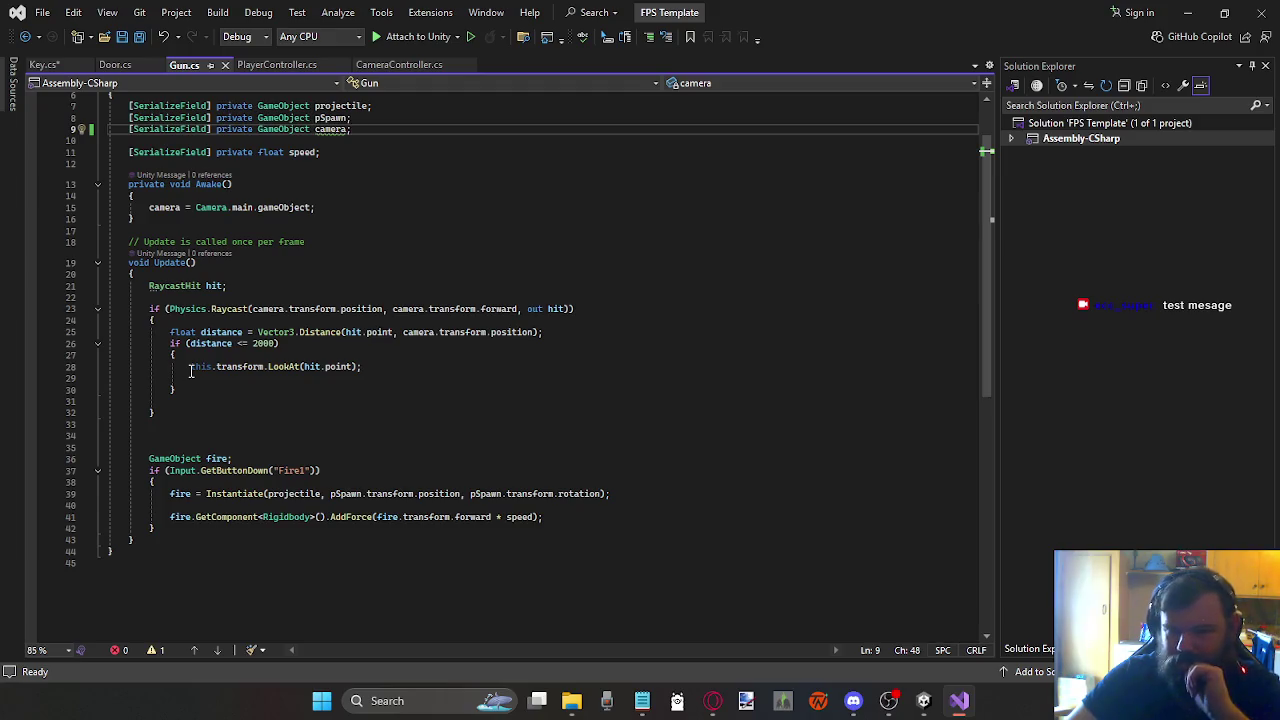
{"action": "left_click", "coordinate": [156, 539]}
Step: Create a private FixedUpdate() in Gun.cs and move the Raycast block from Update into it
{"action": "key", "text": "Return"}
{"action": "key", "text": "Return"}
{"action": "type", "text": "void"}
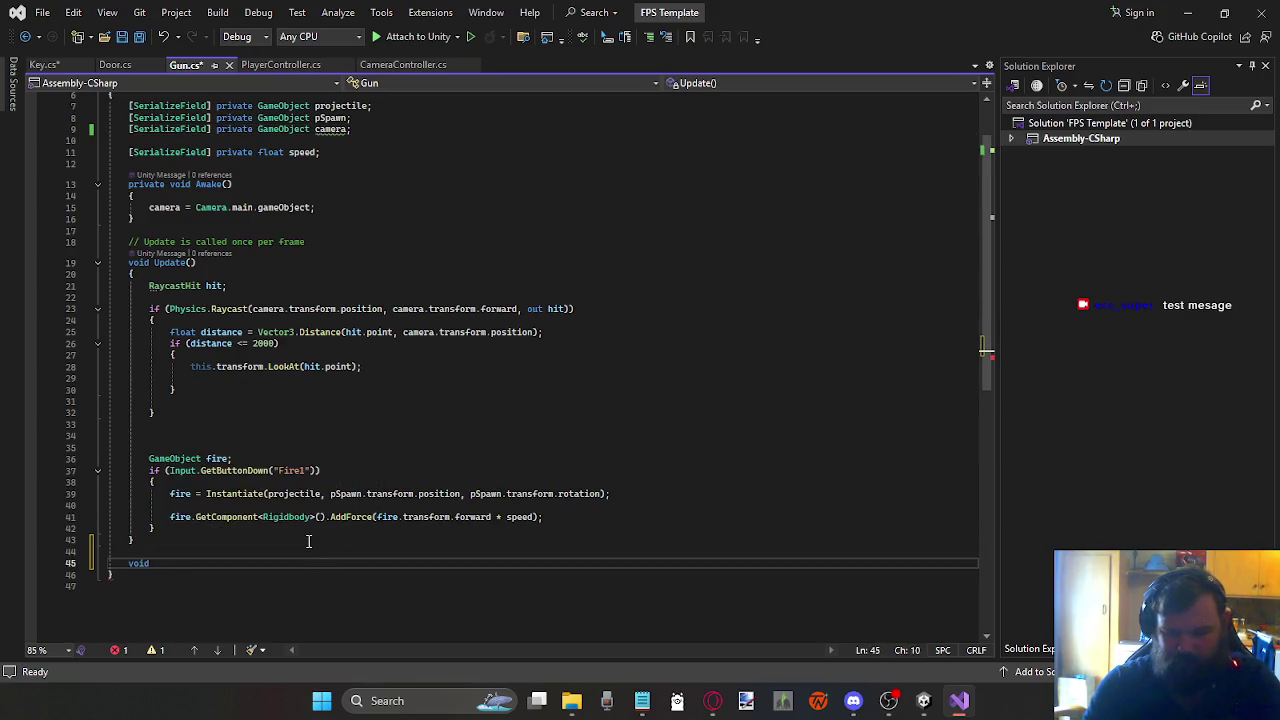
{"action": "type", "text": " Fixe"}
{"action": "key", "text": "Tab"}
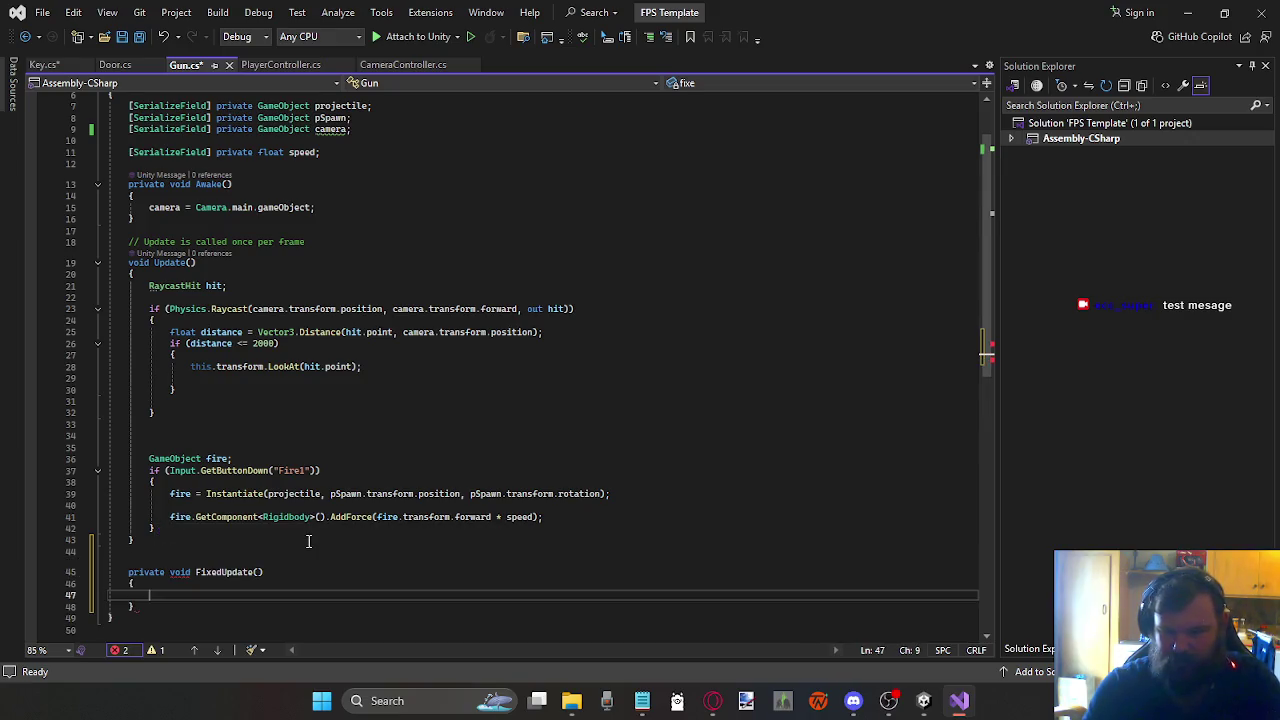
{"action": "left_click", "coordinate": [192, 403]}
{"action": "left_click_drag", "start_coordinate": [192, 412], "coordinate": [76, 288]}
{"action": "key", "text": "ctrl+c"}
{"action": "key", "text": "Delete"}
{"action": "left_click", "coordinate": [177, 468]}
{"action": "key", "text": "ctrl+v"}
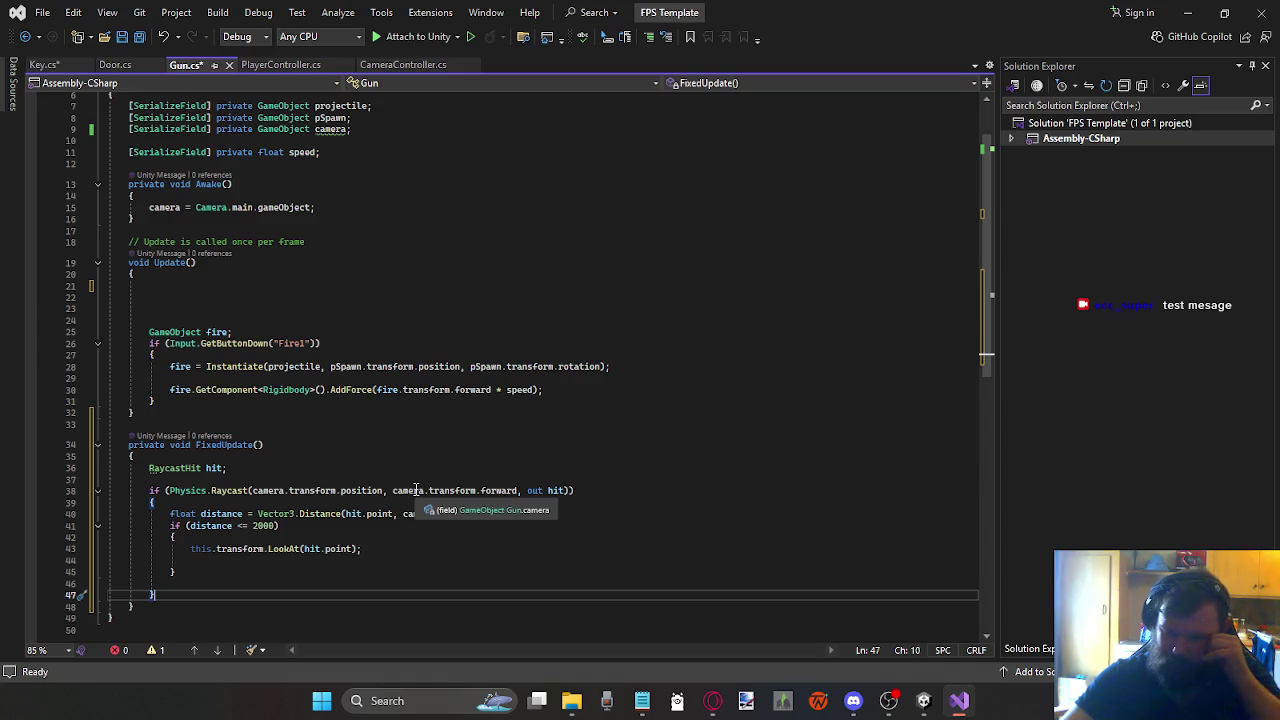
Step: Add Gizmos.DrawSphere(hit.point, 1); after the LookAt call and save Gun.cs
{"action": "left_click", "coordinate": [268, 560]}
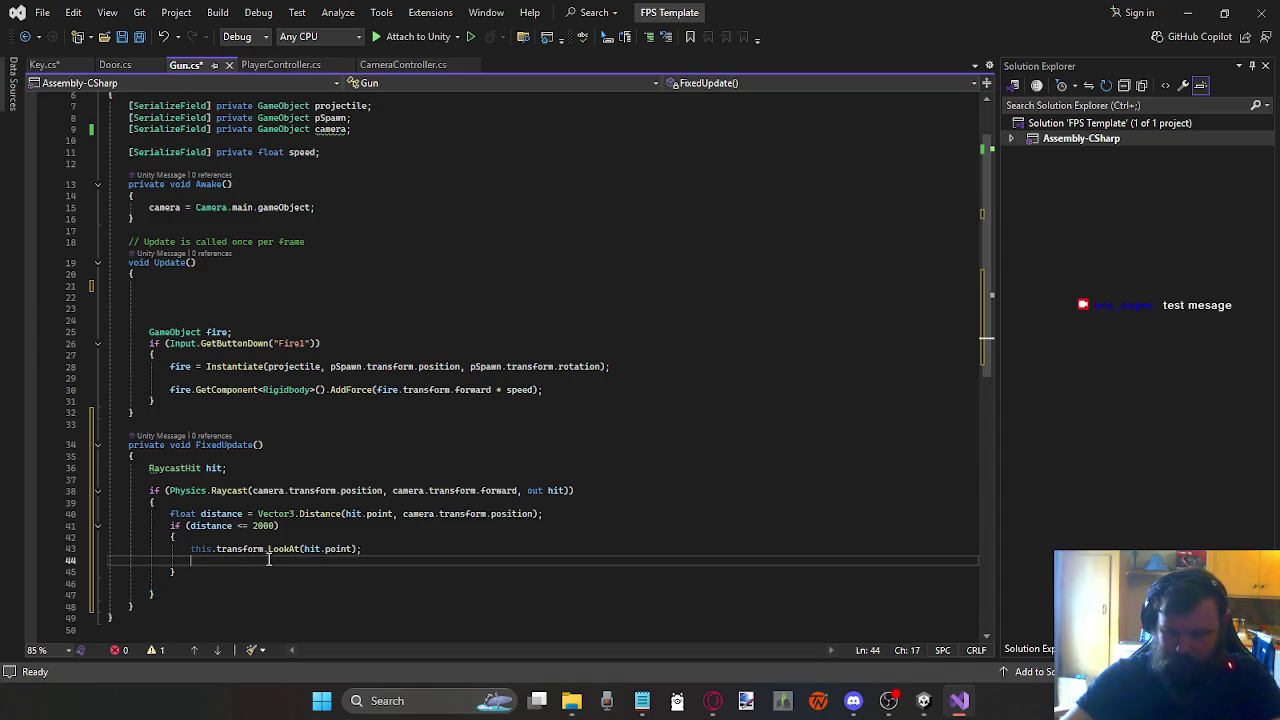
{"action": "type", "text": "dra"}
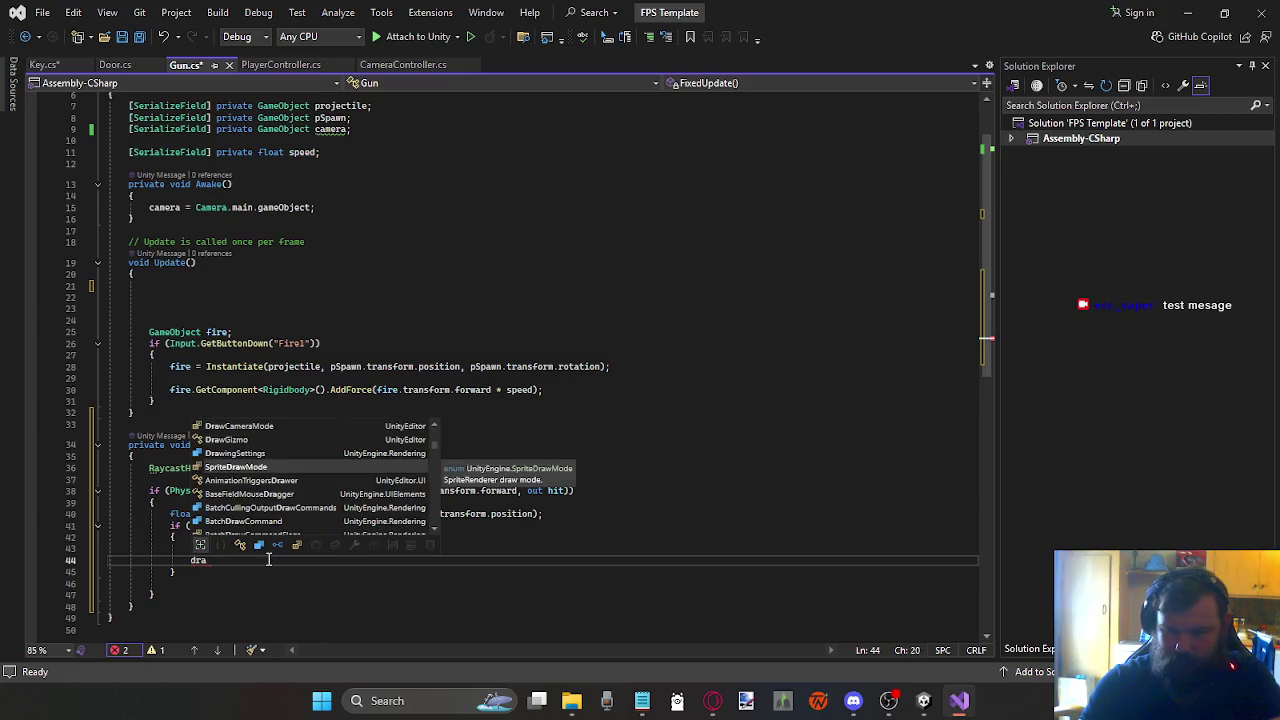
{"action": "key", "text": "Up"}
{"action": "key", "text": "Up"}
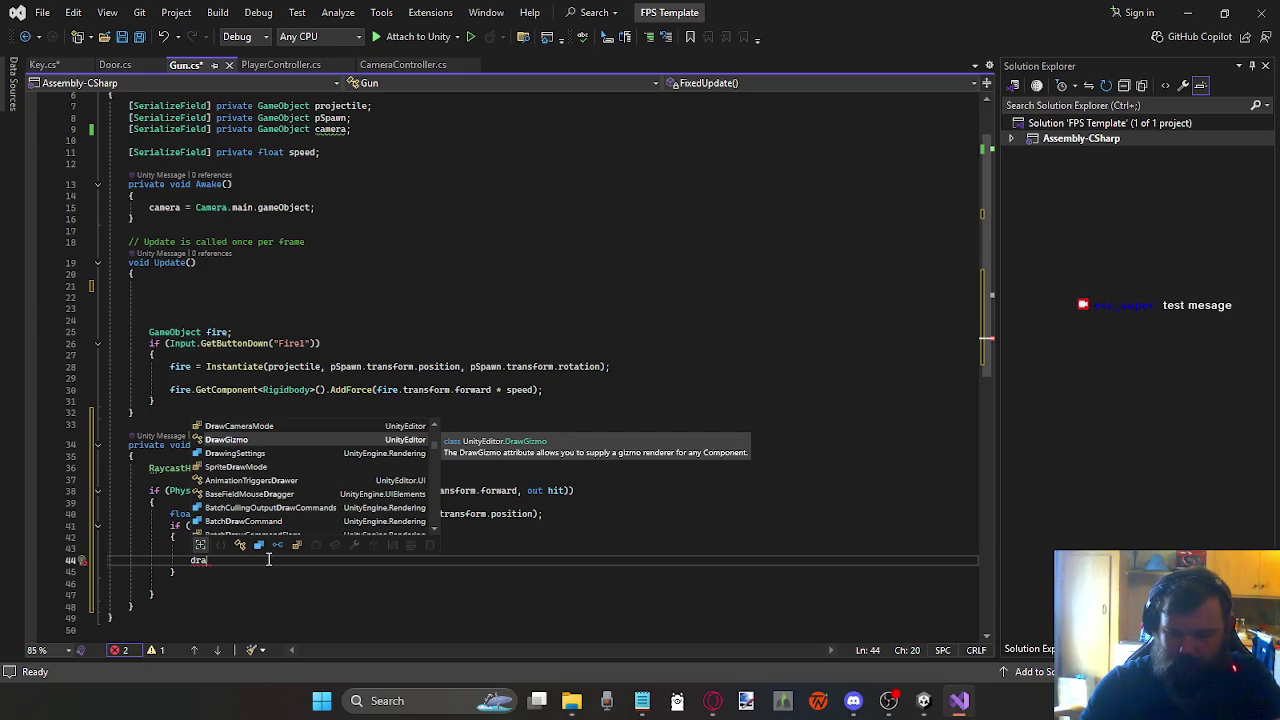
{"action": "key", "text": "Down"}
{"action": "type", "text": "wd"}
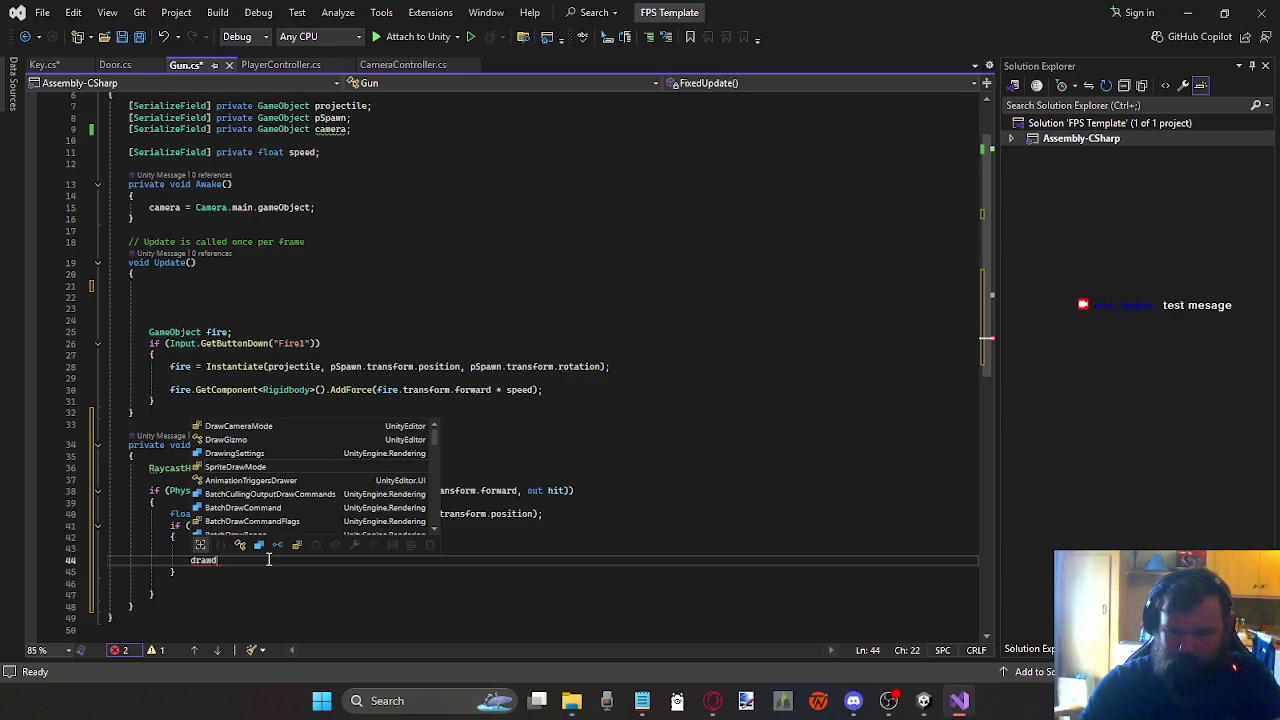
{"action": "key", "text": "BackSpace"}
{"action": "key", "text": "BackSpace"}
{"action": "key", "text": "BackSpace"}
{"action": "type", "text": "e"}
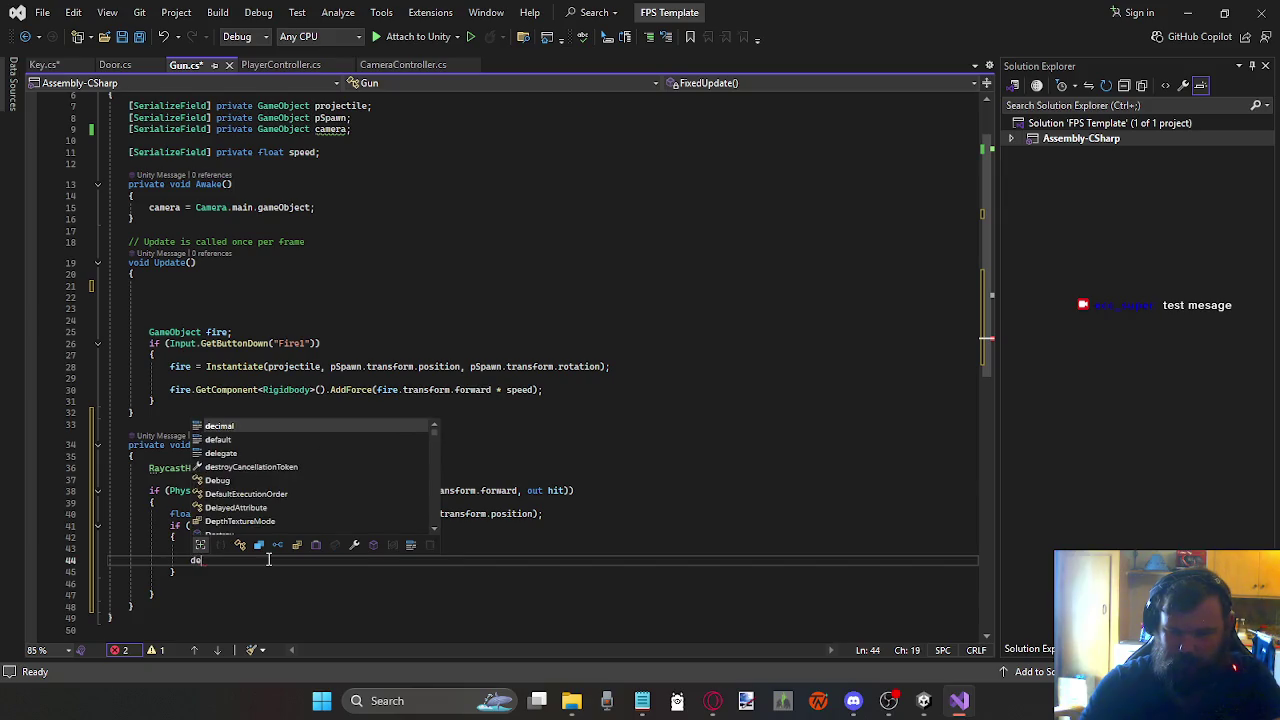
{"action": "type", "text": "bug"}
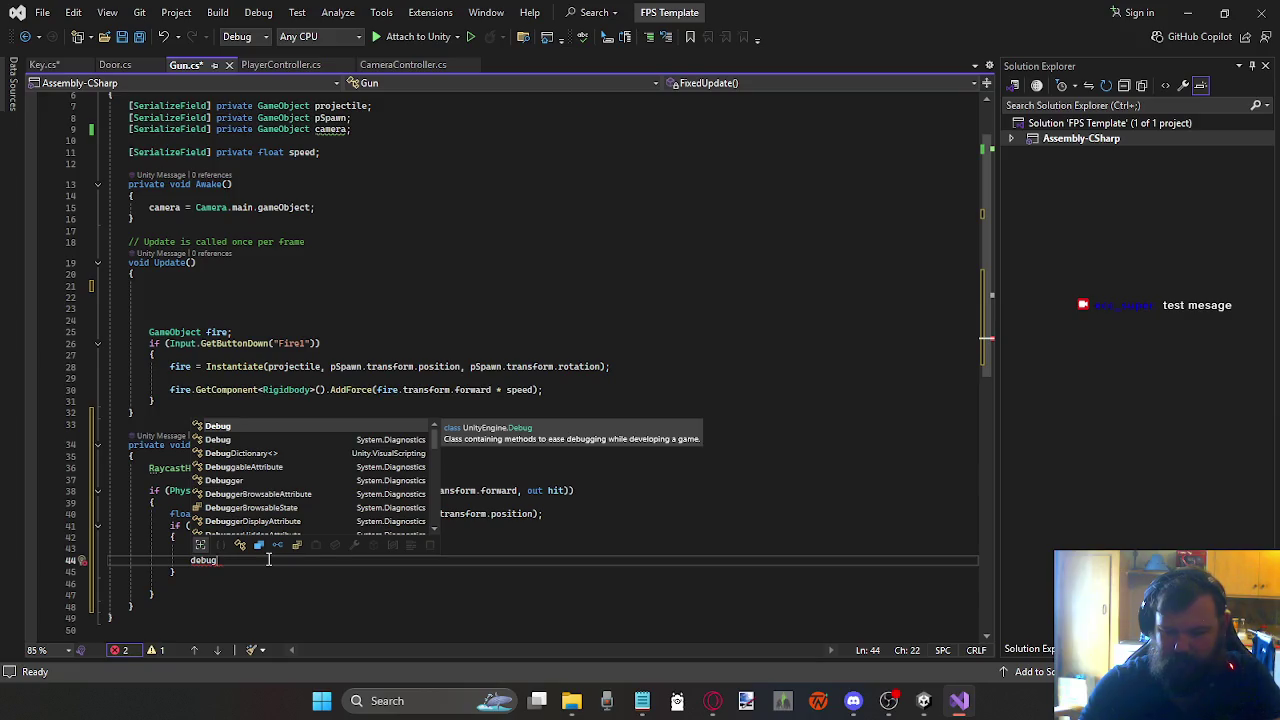
{"action": "type", "text": "l"}
{"action": "key", "text": "BackSpace"}
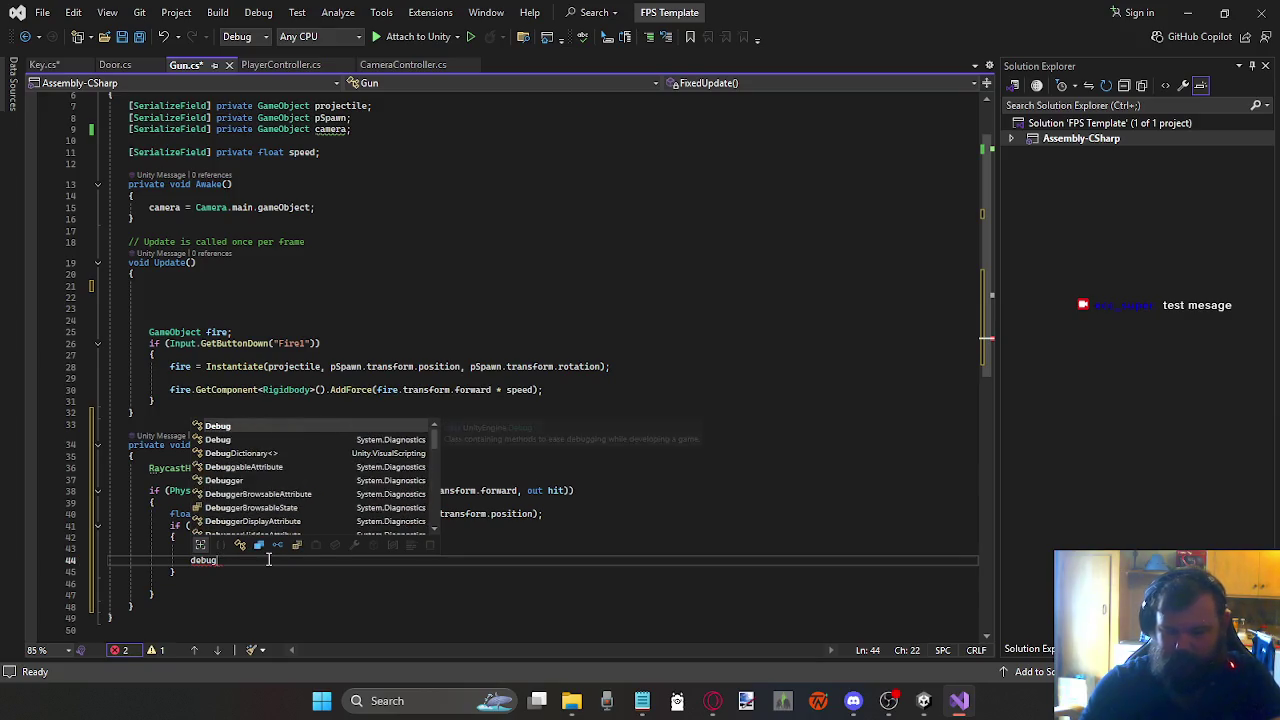
{"action": "type", "text": ".dr"}
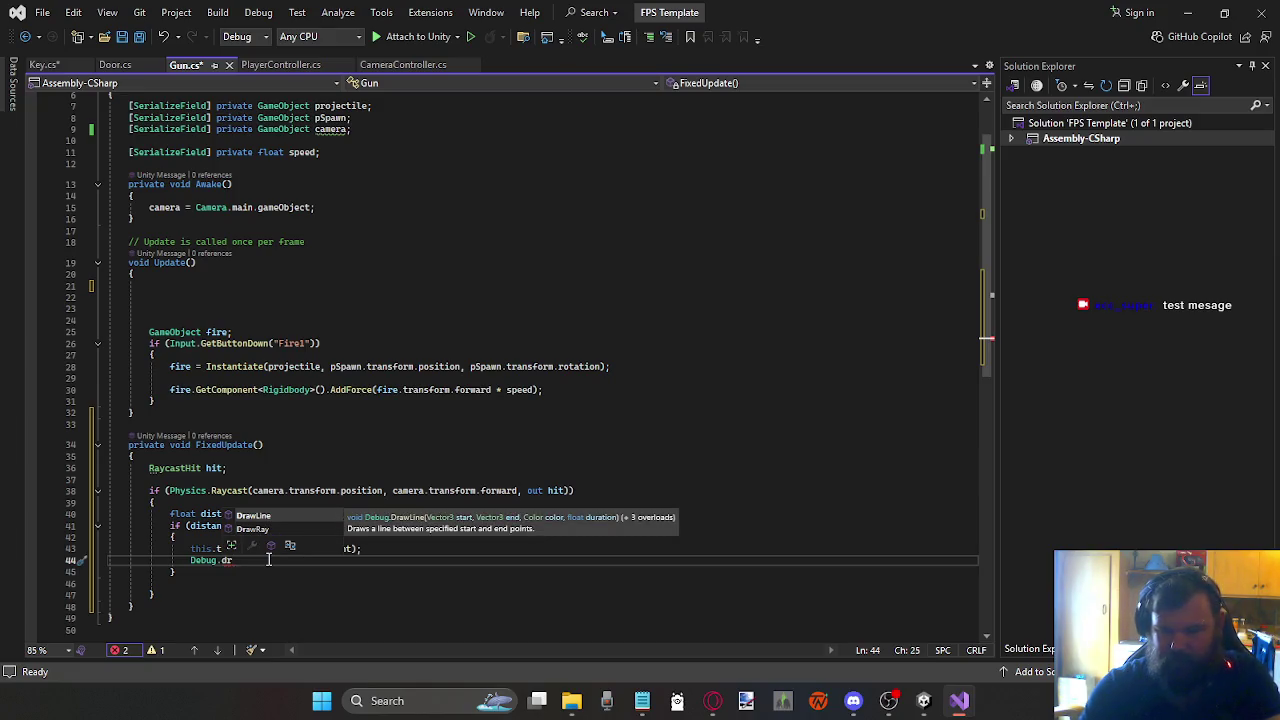
{"action": "key", "text": "BackSpace"}
{"action": "key", "text": "BackSpace"}
{"action": "key", "text": "BackSpace"}
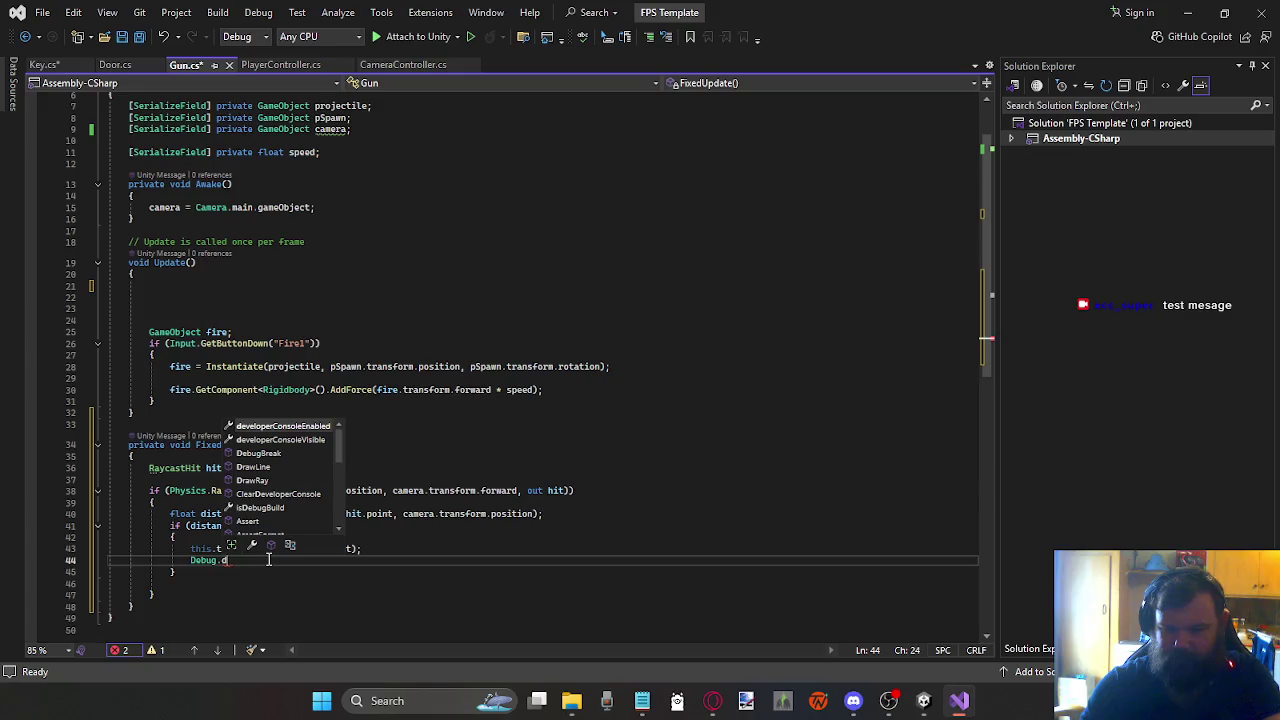
{"action": "type", "text": "Giz"}
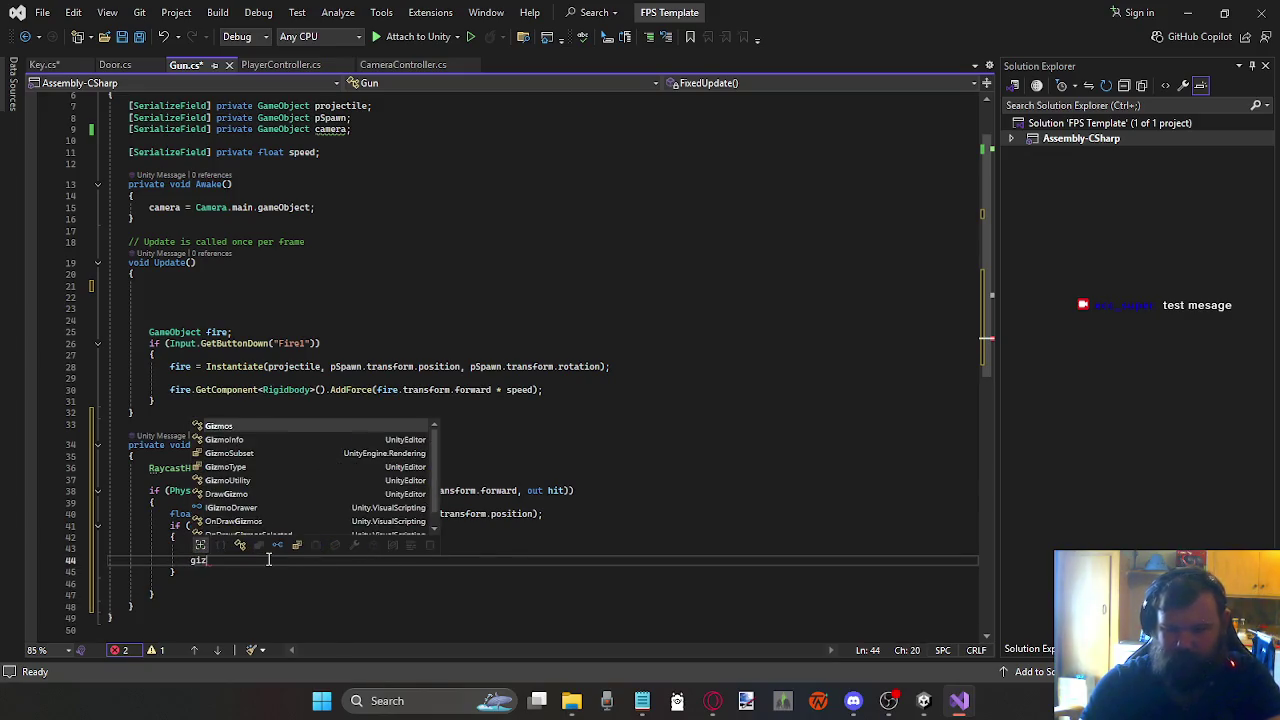
{"action": "type", "text": "mos."}
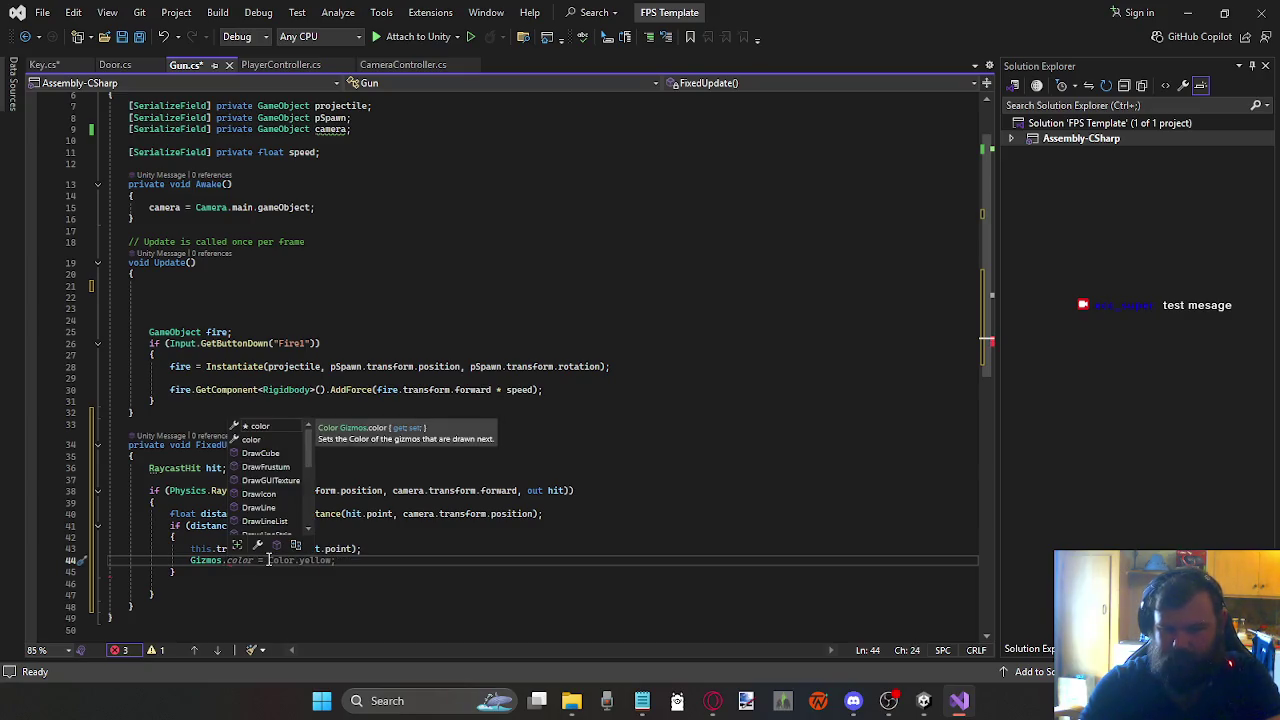
{"action": "type", "text": "d"}
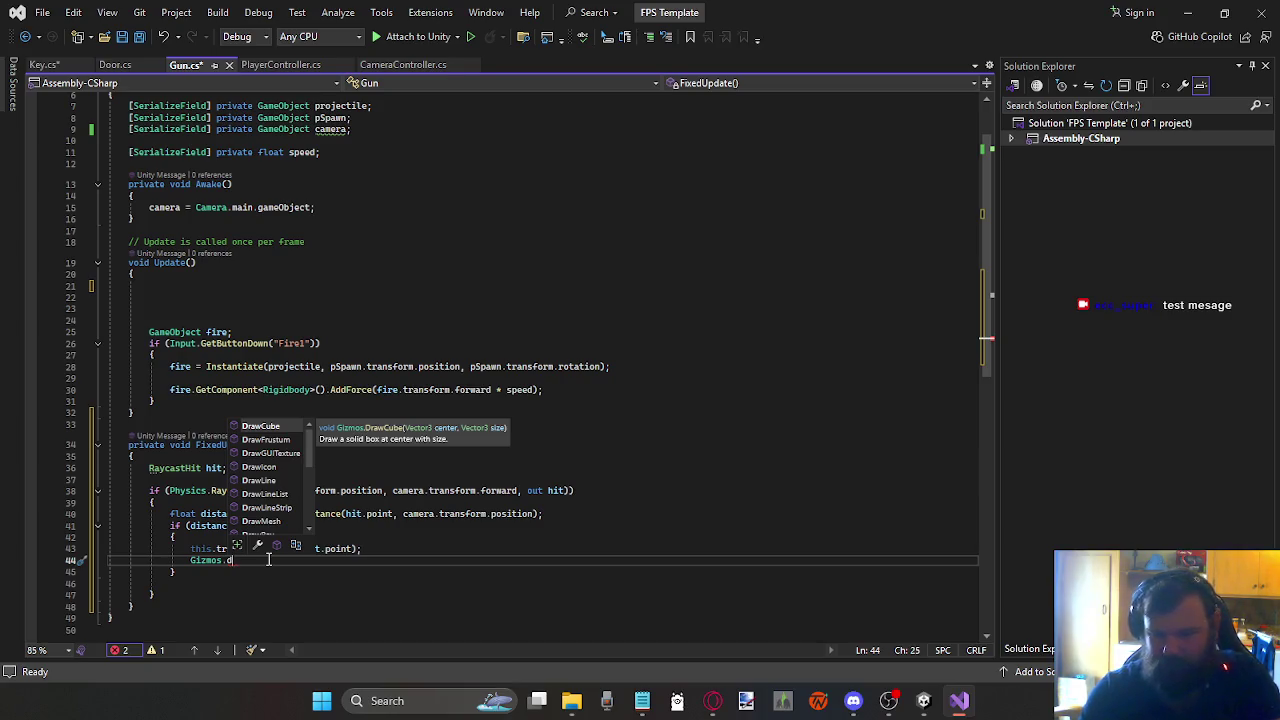
{"action": "type", "text": "raw"}
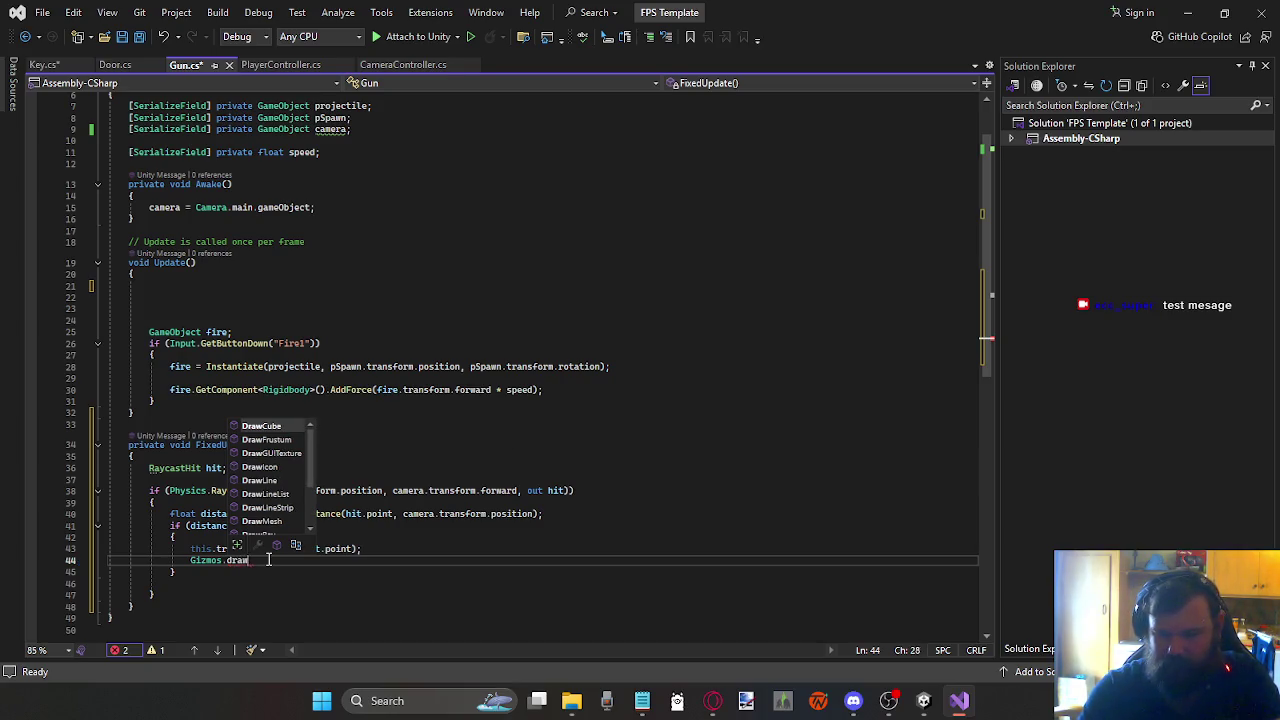
{"action": "type", "text": "s"}
{"action": "key", "text": "Tab"}
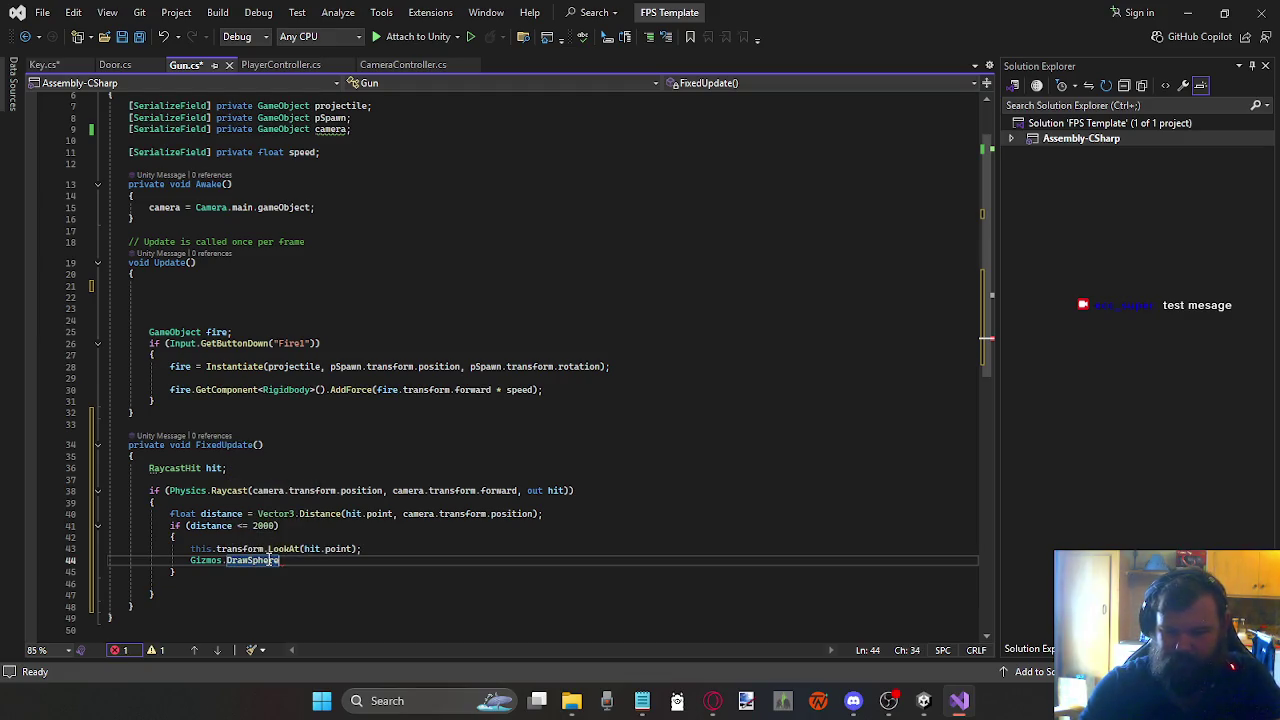
{"action": "type", "text": "(hi"}
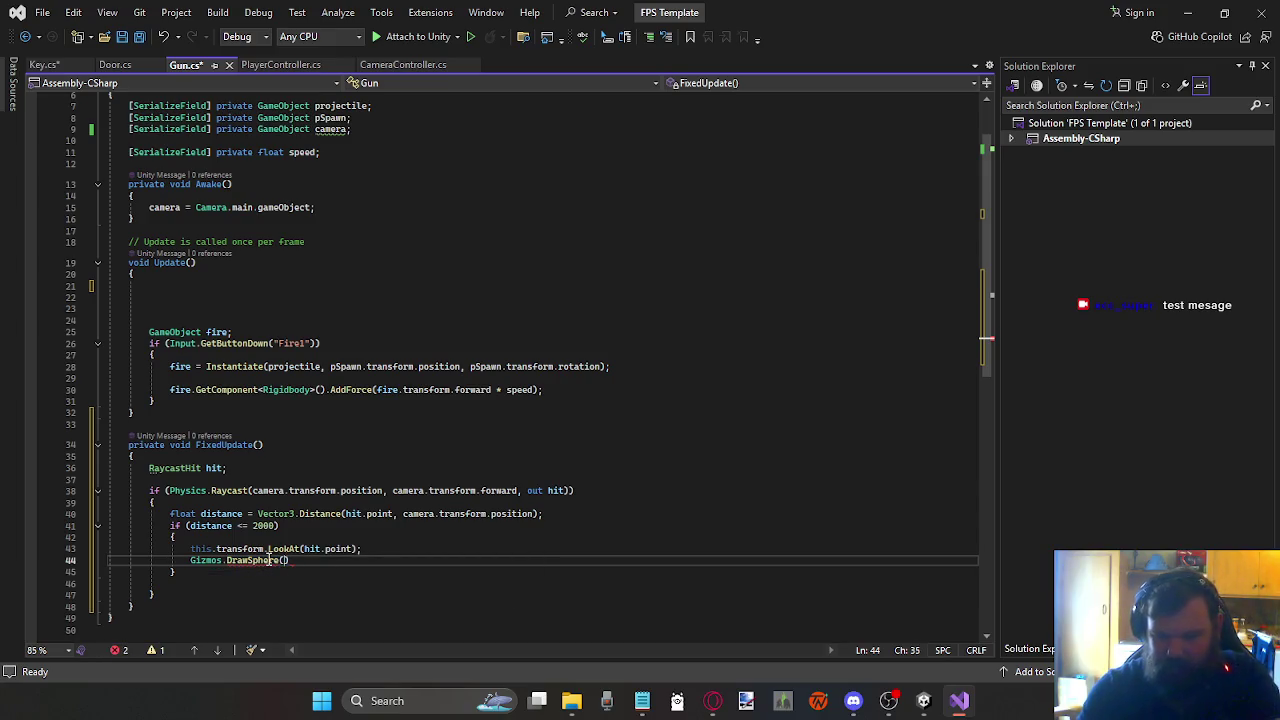
{"action": "type", "text": "t."}
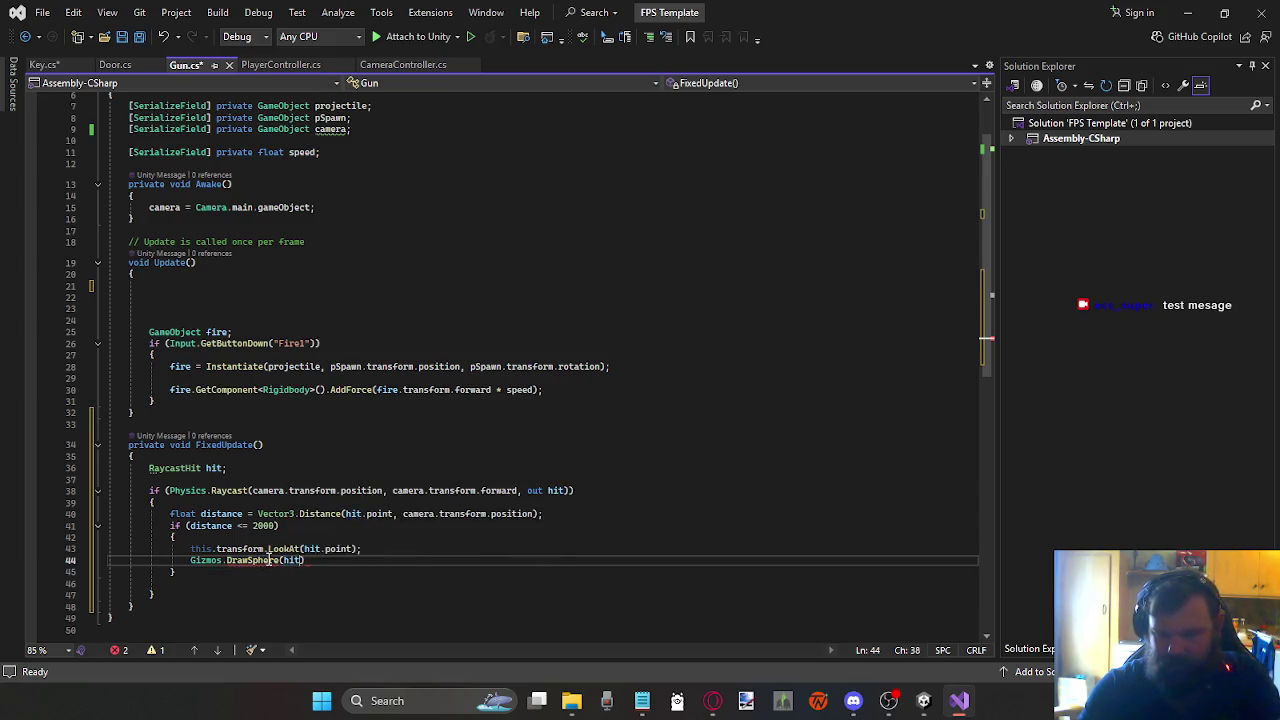
{"action": "type", "text": "point"}
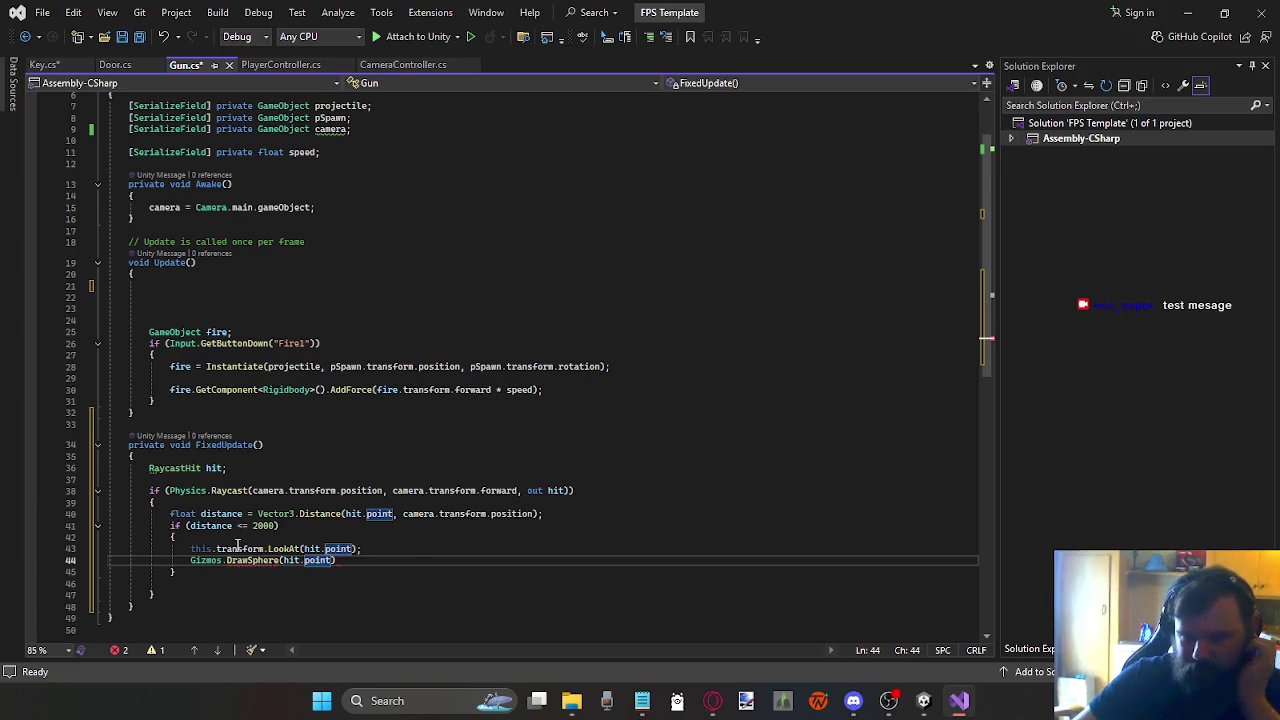
{"action": "mouse_move", "coordinate": [228, 562]}
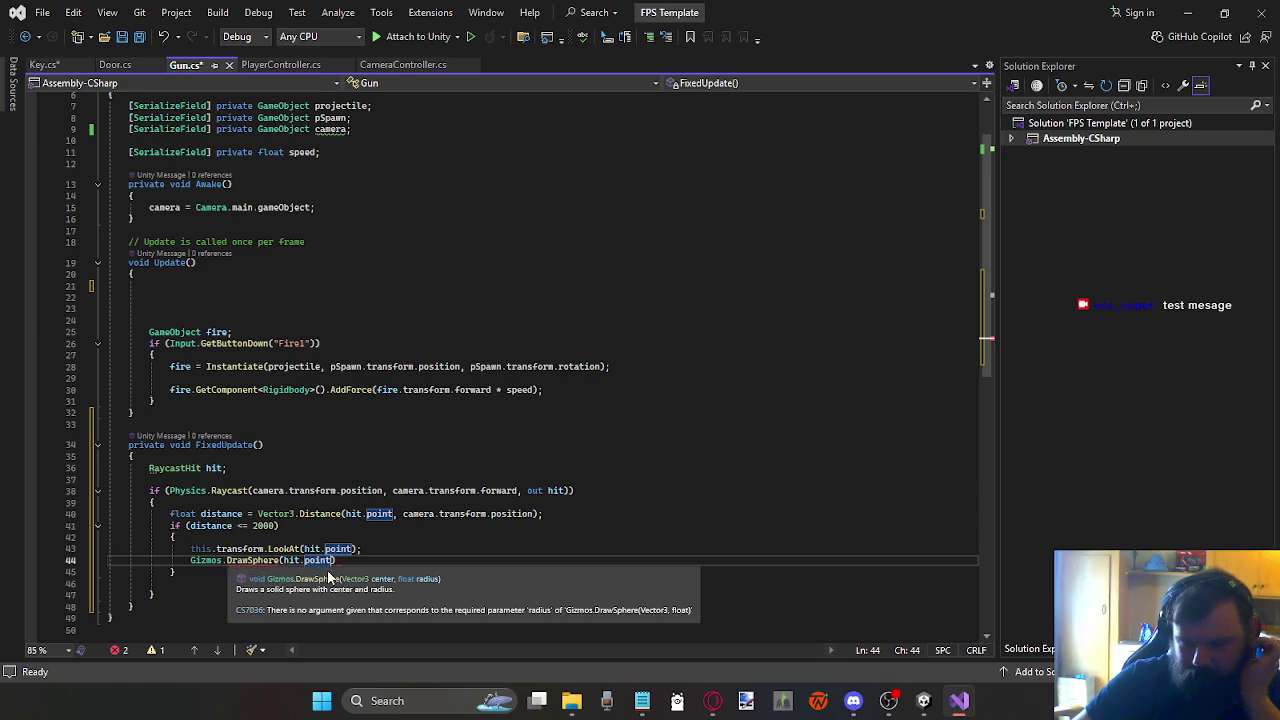
{"action": "type", "text": ", 1"}
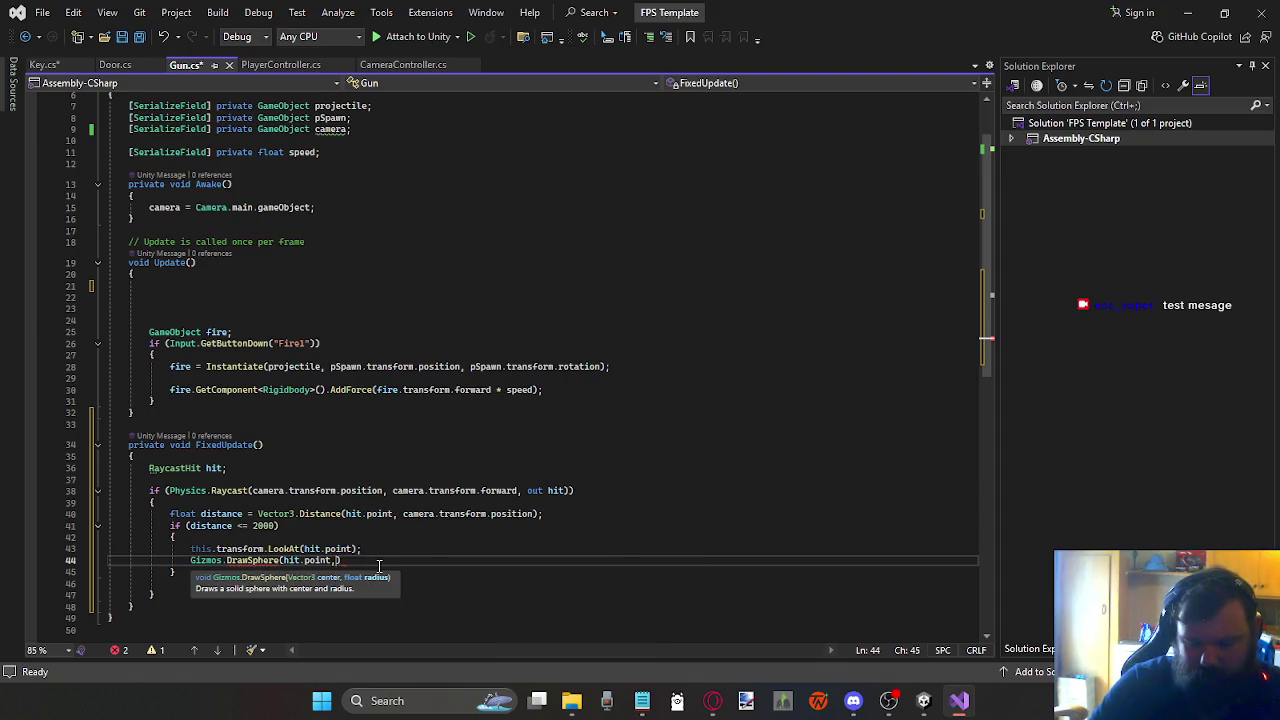
{"action": "type", "text": ");"}
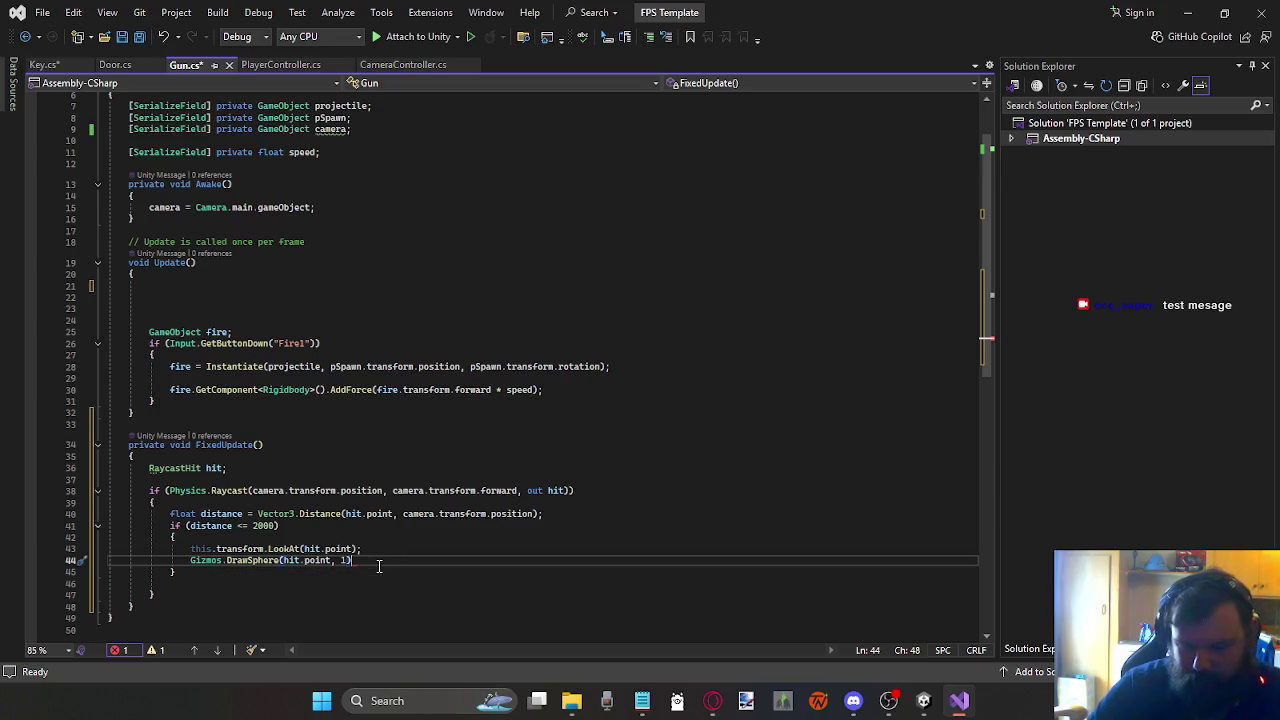
{"action": "key", "text": "ctrl+s"}
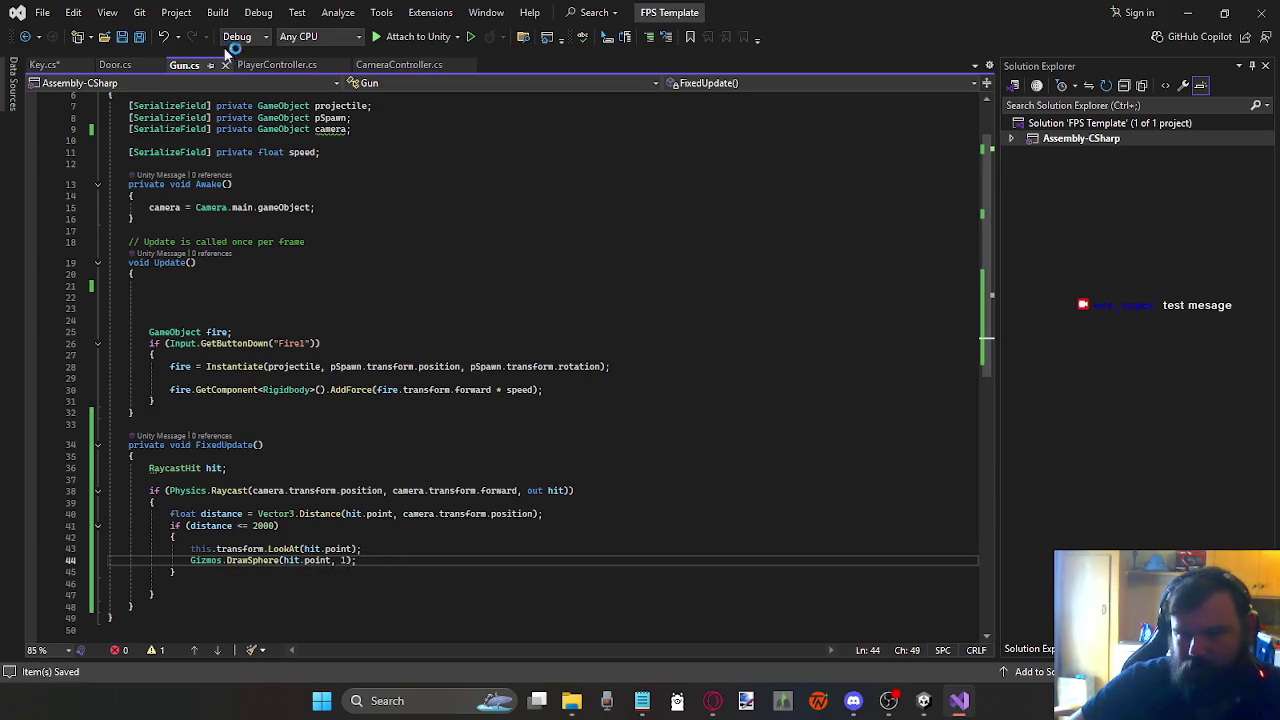
Step: Save Key.cs, then delete the extra blank lines at the top of Gun.cs's Update()
{"action": "left_click", "coordinate": [60, 63]}
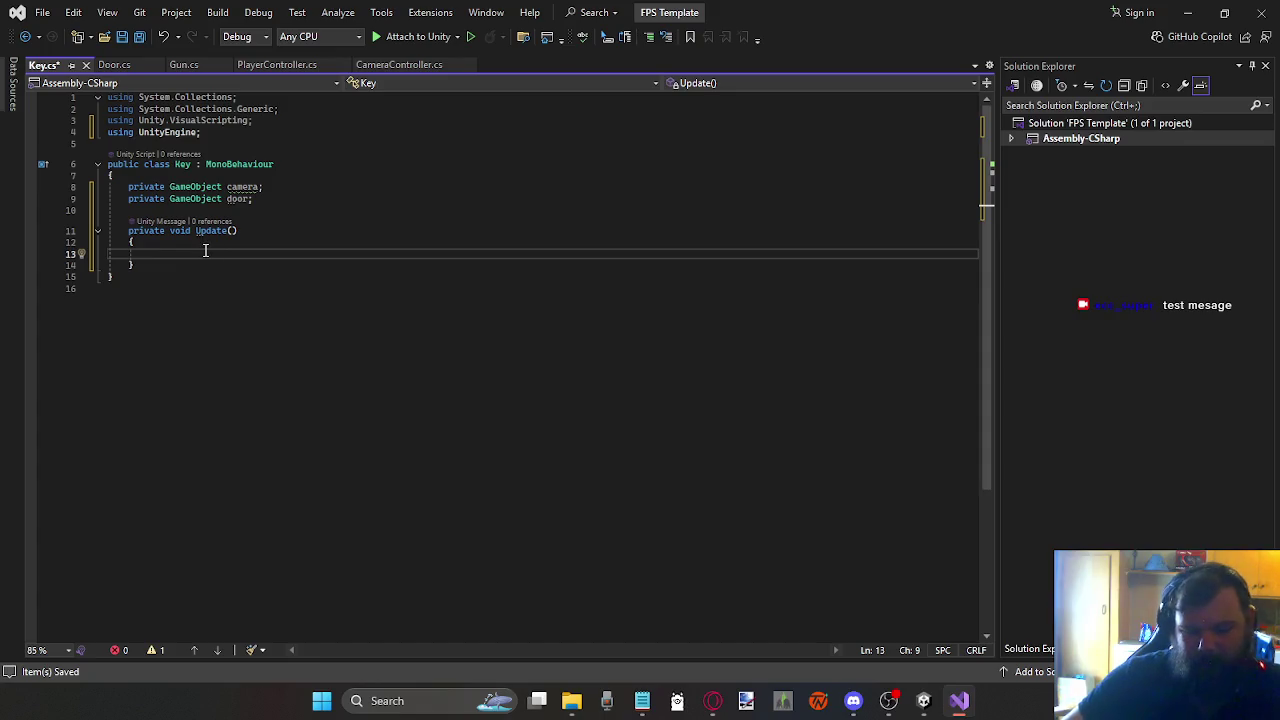
{"action": "key", "text": "ctrl+s"}
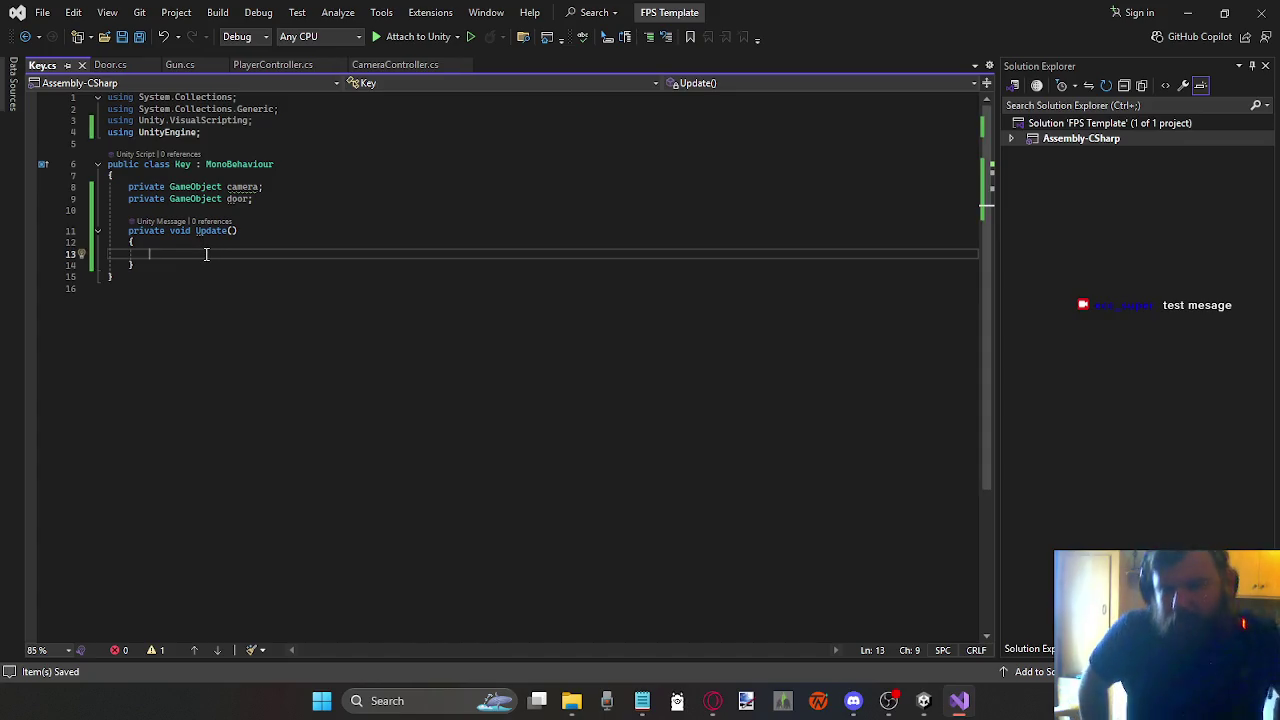
{"action": "left_click", "coordinate": [180, 64]}
{"action": "left_click", "coordinate": [140, 320]}
{"action": "key", "text": "BackSpace"}
{"action": "key", "text": "BackSpace"}
{"action": "key", "text": "BackSpace"}
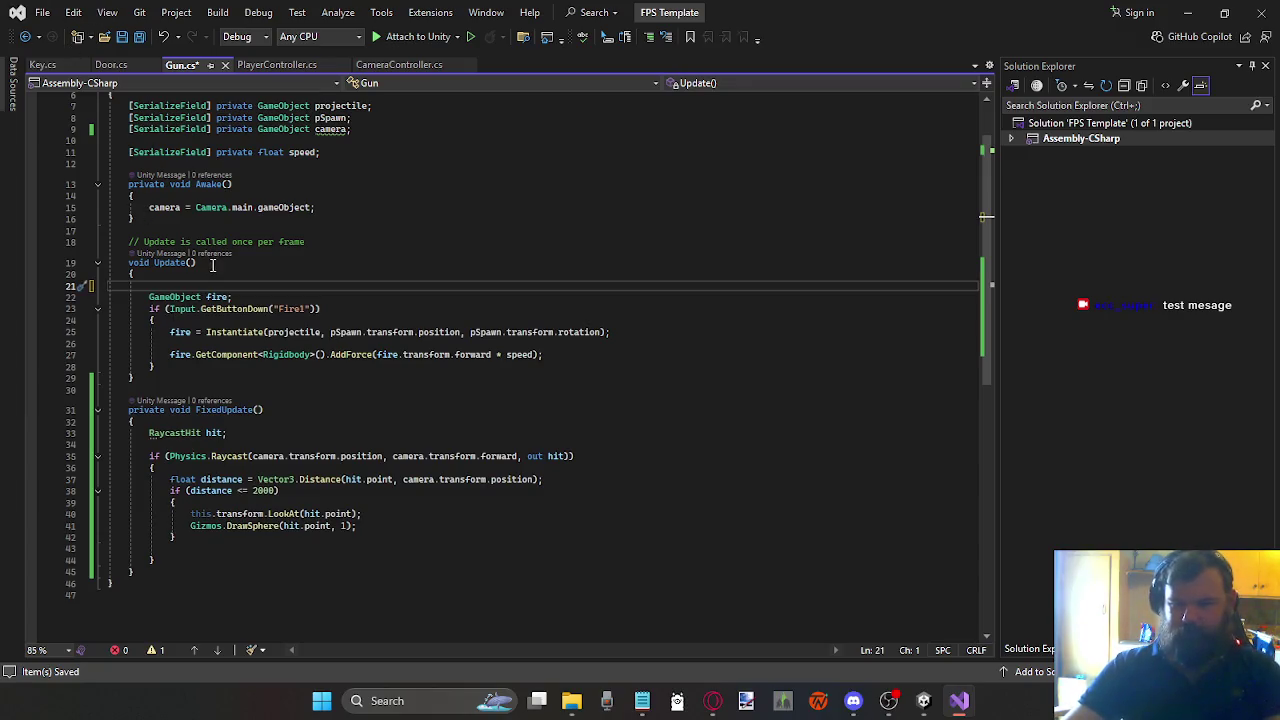
{"action": "mouse_move", "coordinate": [155, 560]}
{"action": "left_mouse_down"}
{"action": "mouse_move", "coordinate": [112, 490]}
{"action": "mouse_move", "coordinate": [108, 444]}
{"action": "mouse_move", "coordinate": [90, 434]}
{"action": "left_mouse_up"}
{"action": "key", "text": "ctrl+c"}
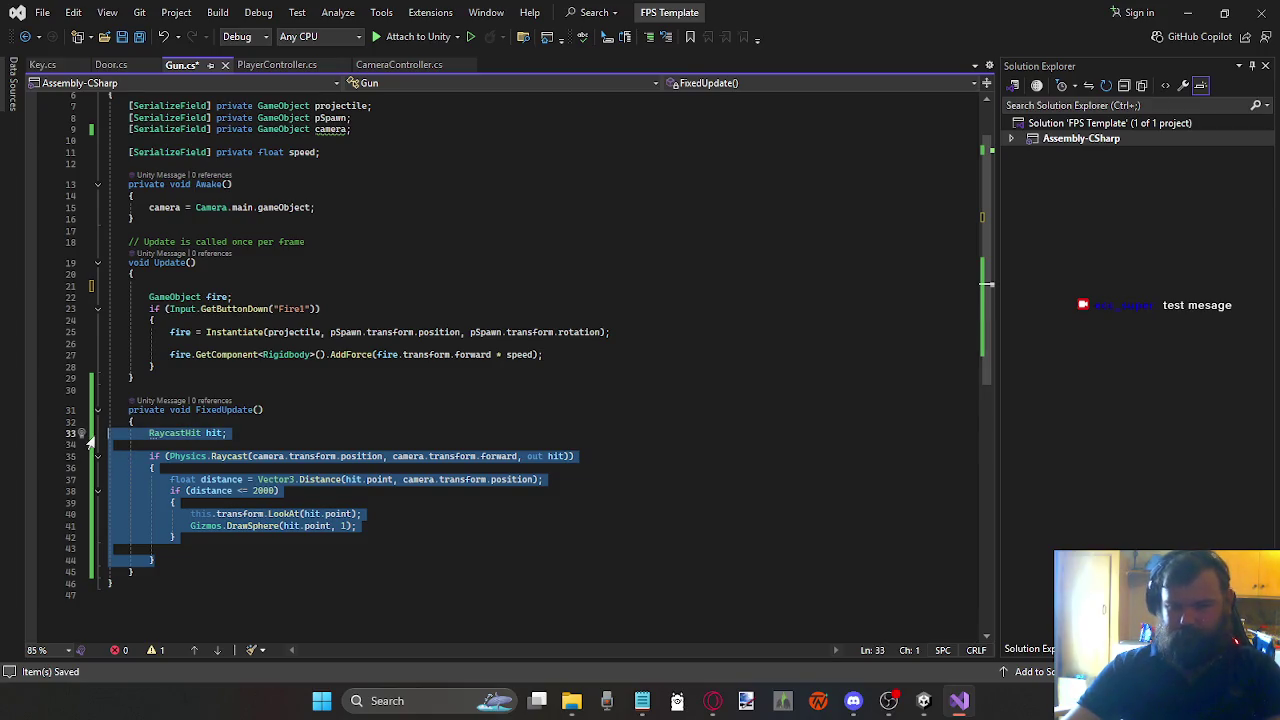
Step: Paste the raycast block into Key.cs's Update and delete its LookAt and DrawSphere lines
{"action": "left_click", "coordinate": [48, 63]}
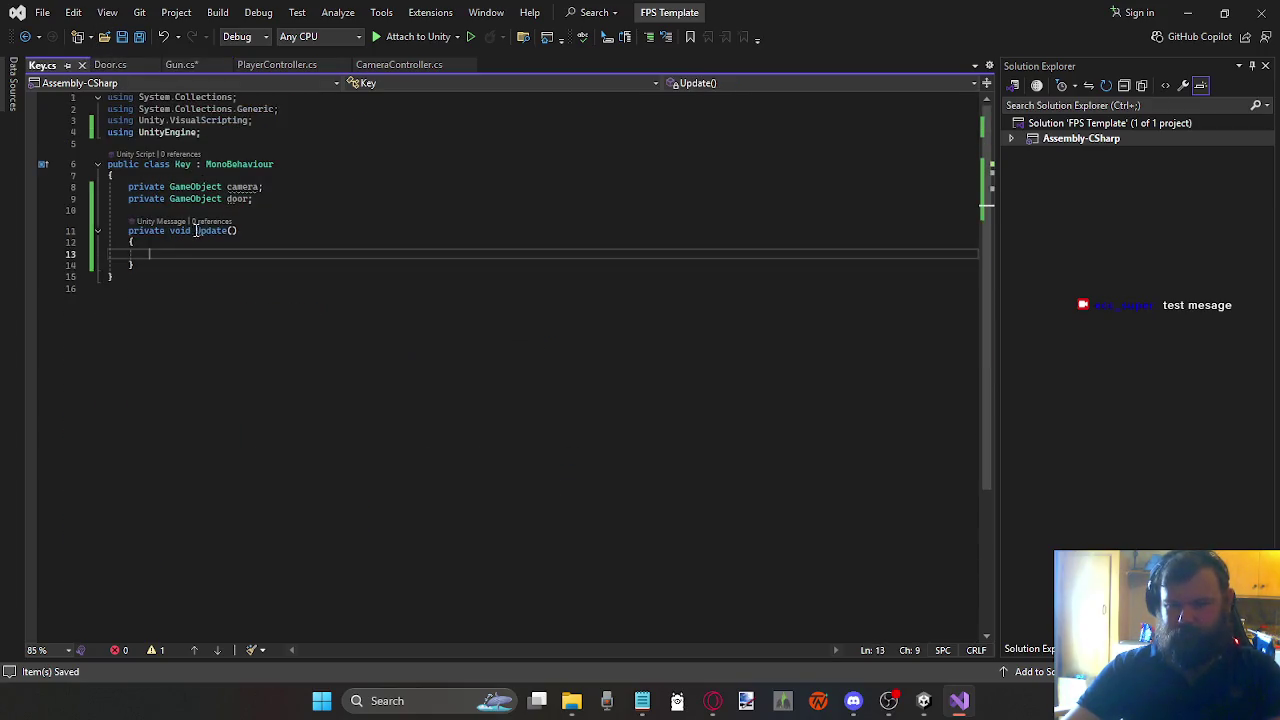
{"action": "key", "text": "ctrl+v"}
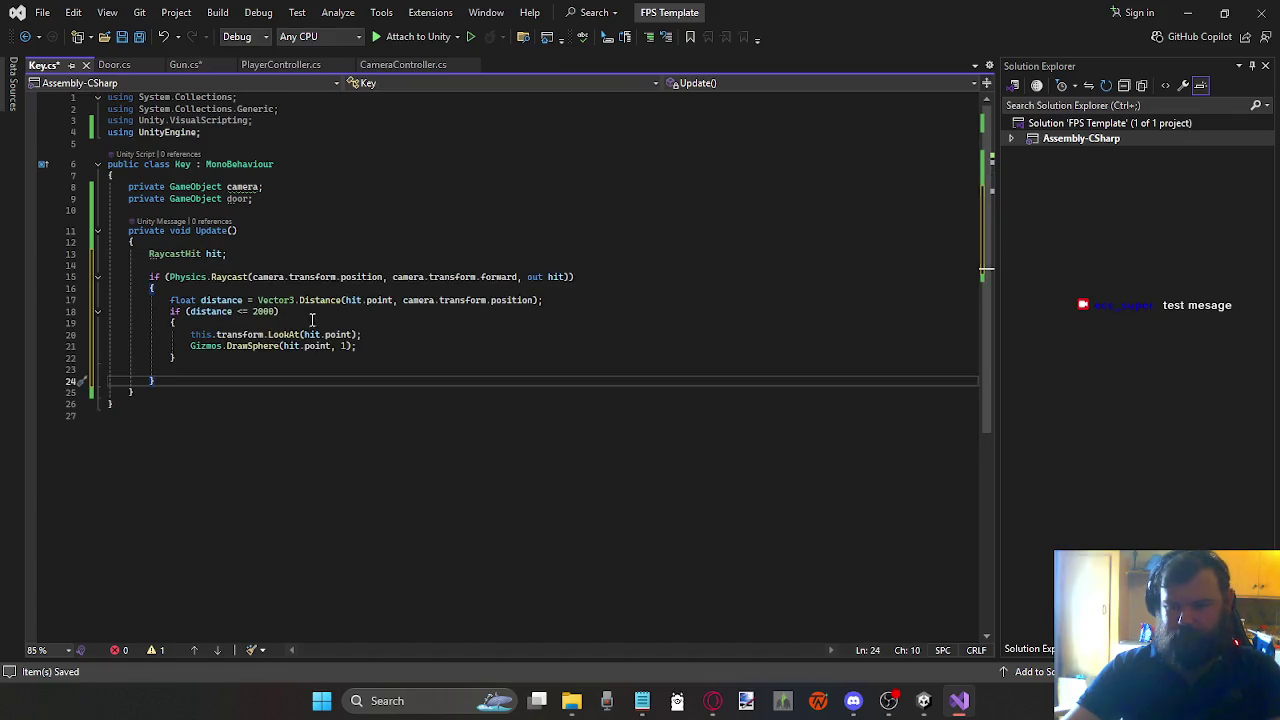
{"action": "mouse_move", "coordinate": [357, 346]}
{"action": "left_mouse_down"}
{"action": "mouse_move", "coordinate": [90, 350]}
{"action": "mouse_move", "coordinate": [57, 338]}
{"action": "left_mouse_up"}
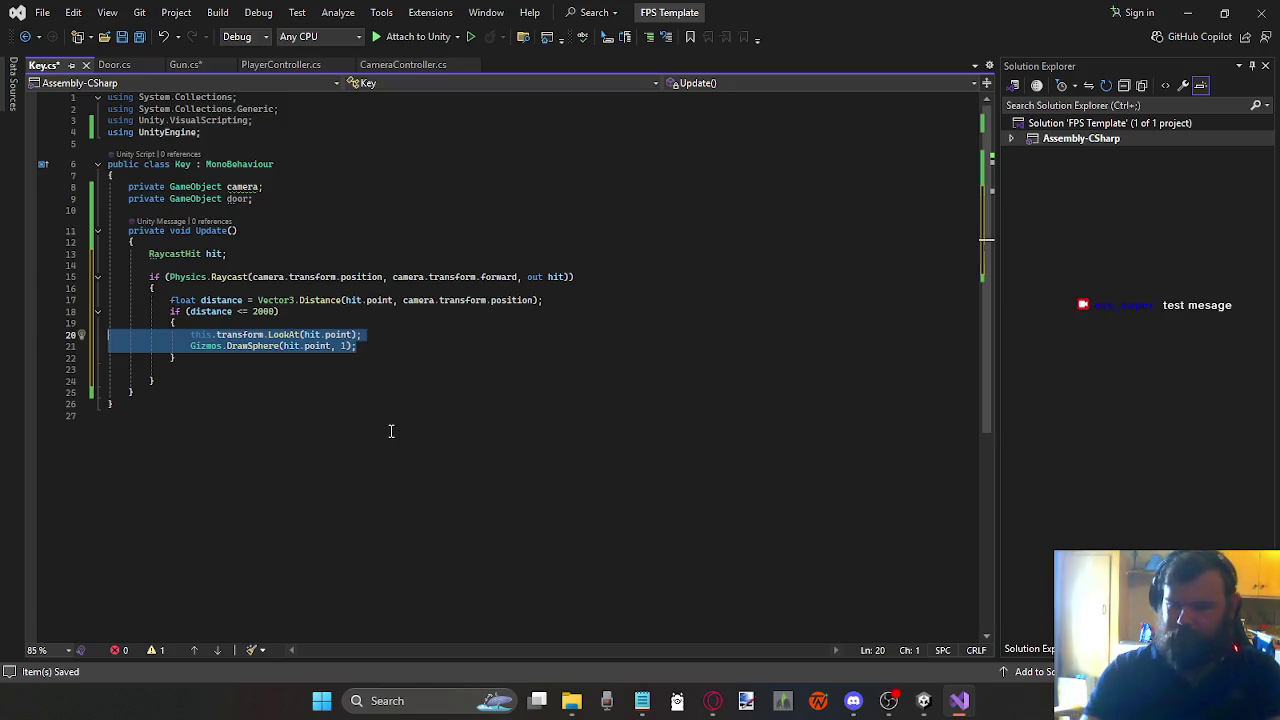
{"action": "key", "text": "Delete"}
{"action": "key", "text": "Tab"}
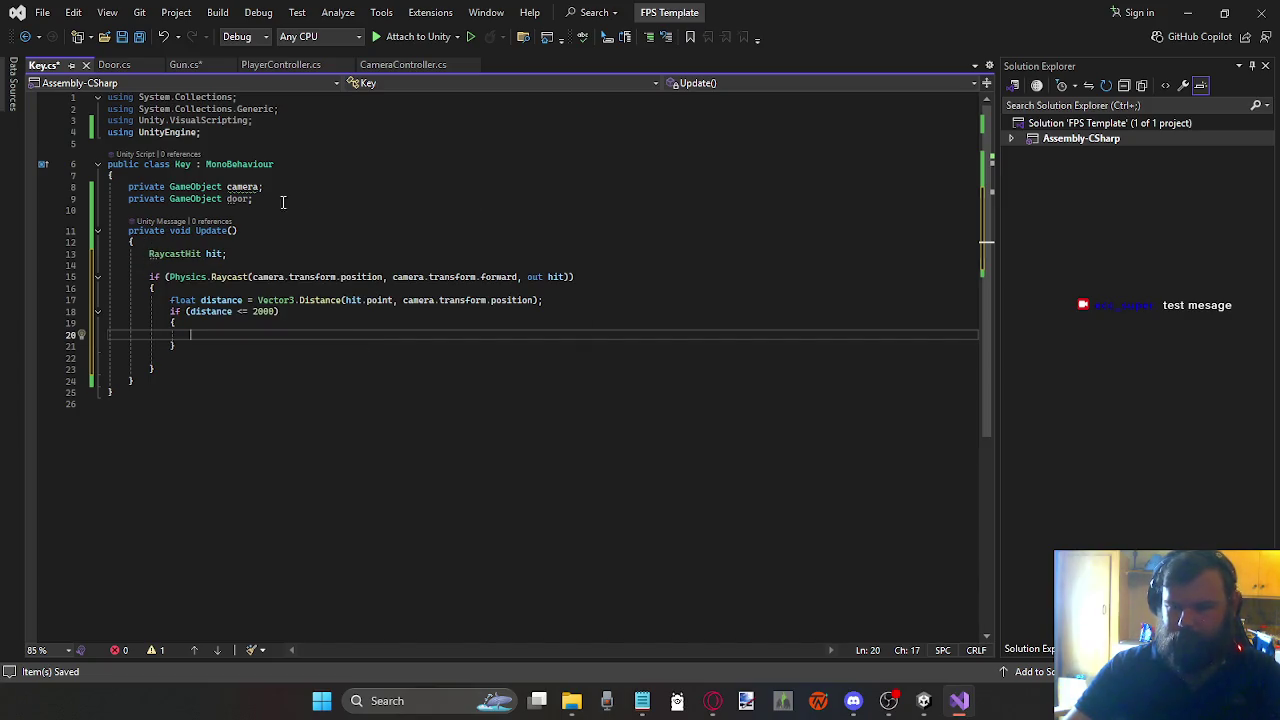
{"action": "left_click", "coordinate": [146, 209]}
{"action": "key", "text": "Return"}
{"action": "key", "text": "Return"}
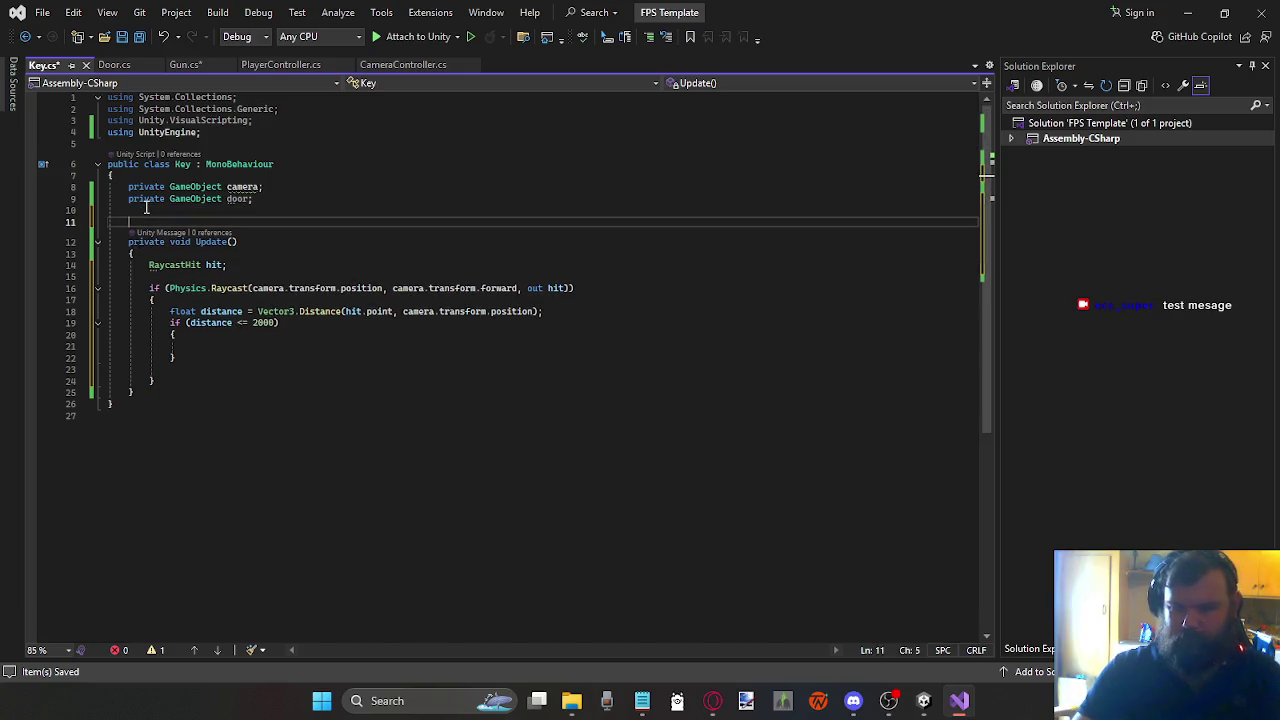
{"action": "key", "text": "Up"}
{"action": "type", "text": "private"}
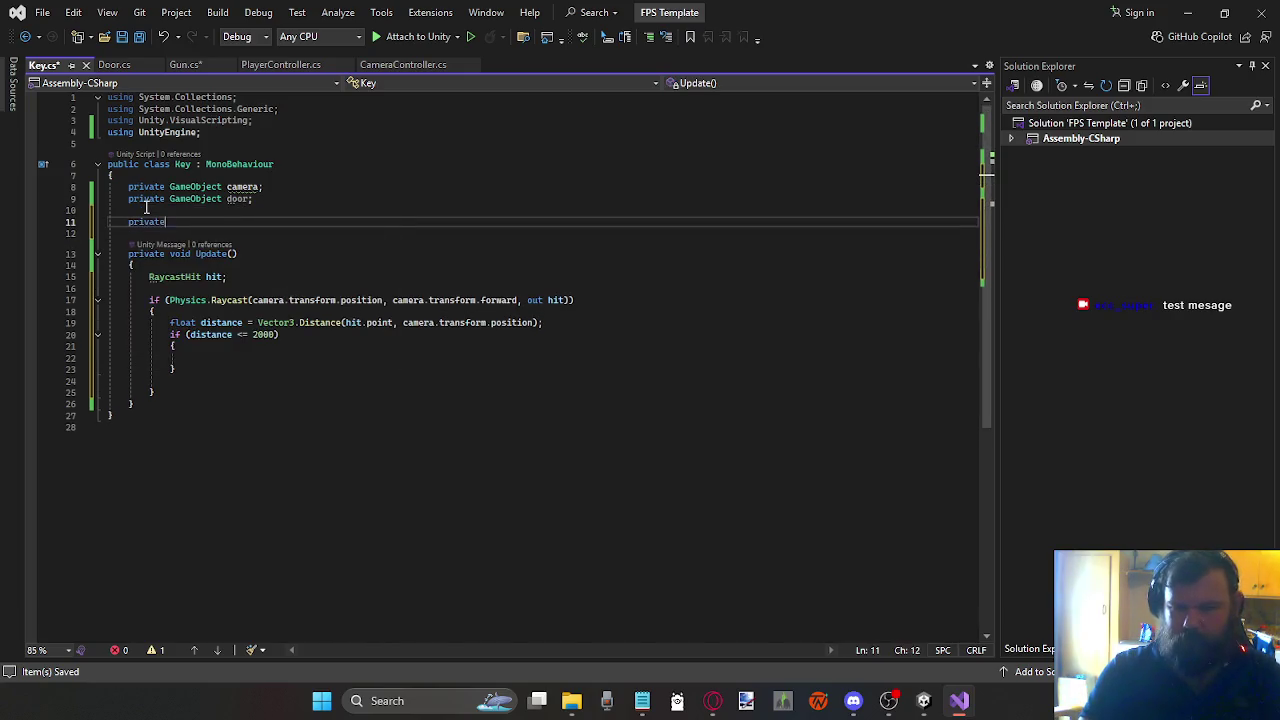
{"action": "key", "text": "BackSpace"}
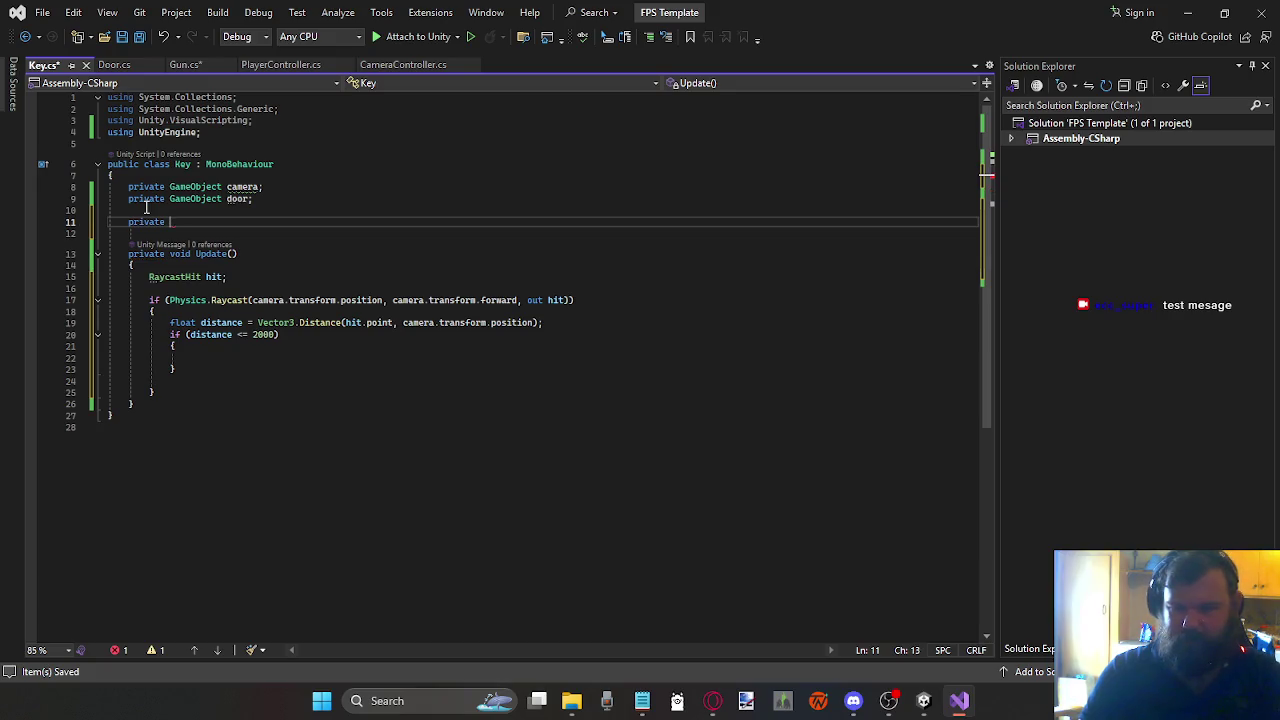
{"action": "type", "text": "void aw"}
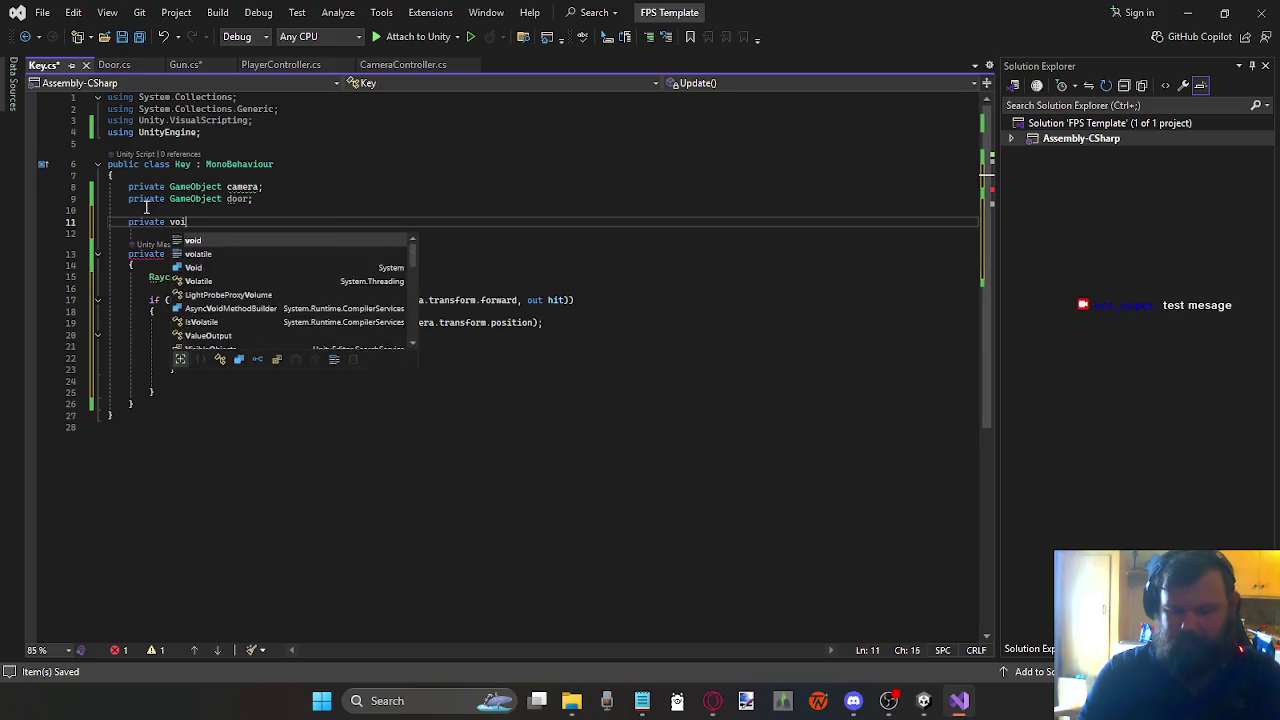
{"action": "key", "text": "Tab"}
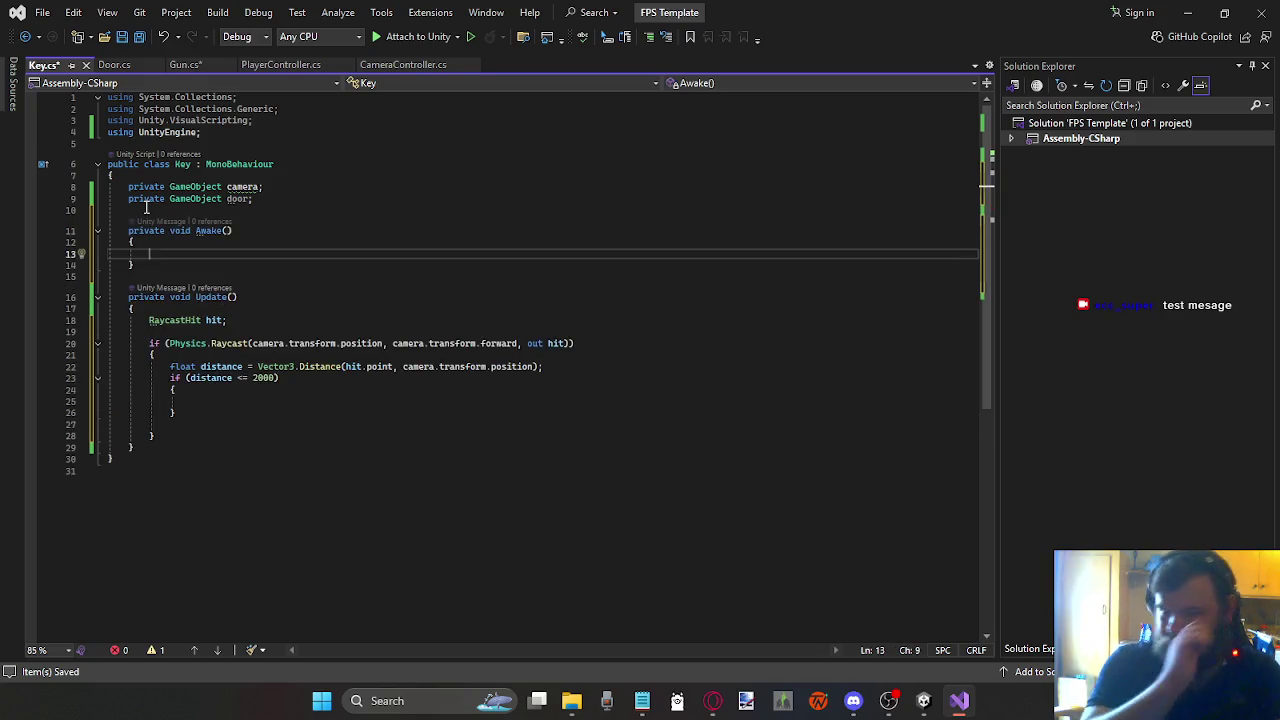
{"action": "type", "text": "came"}
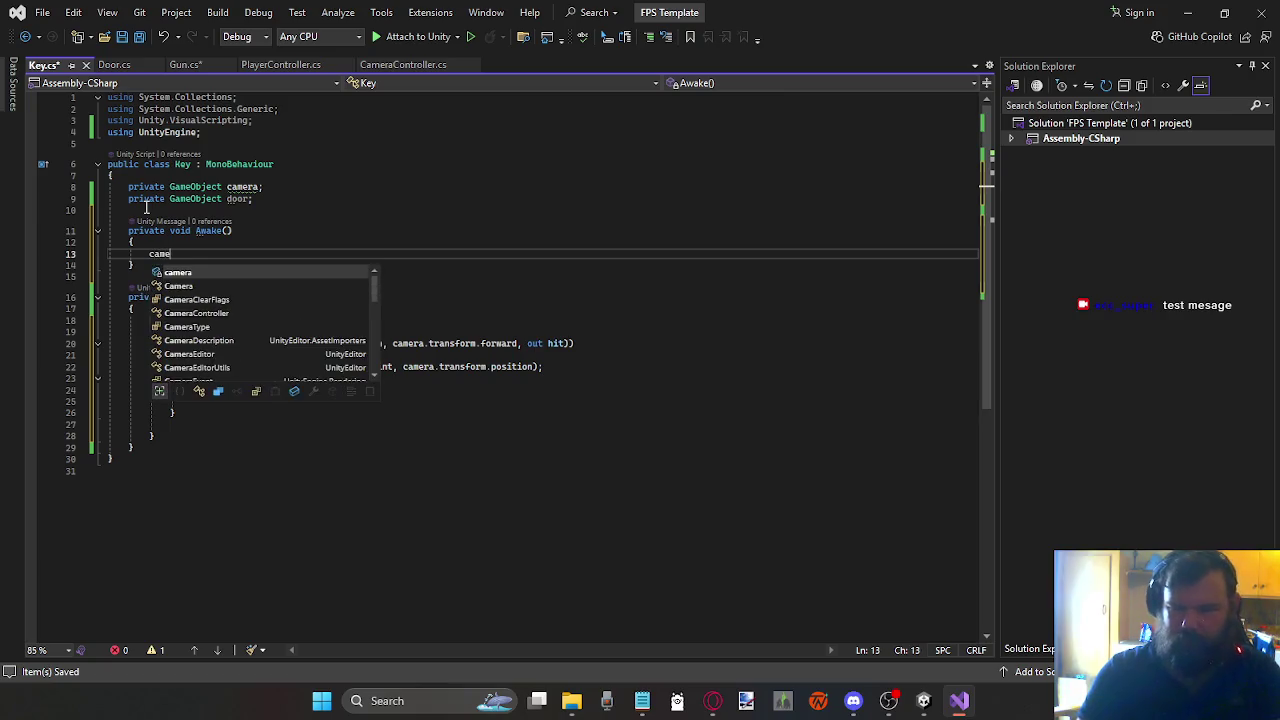
{"action": "type", "text": "ra \\"}
{"action": "key", "text": "Insert"}
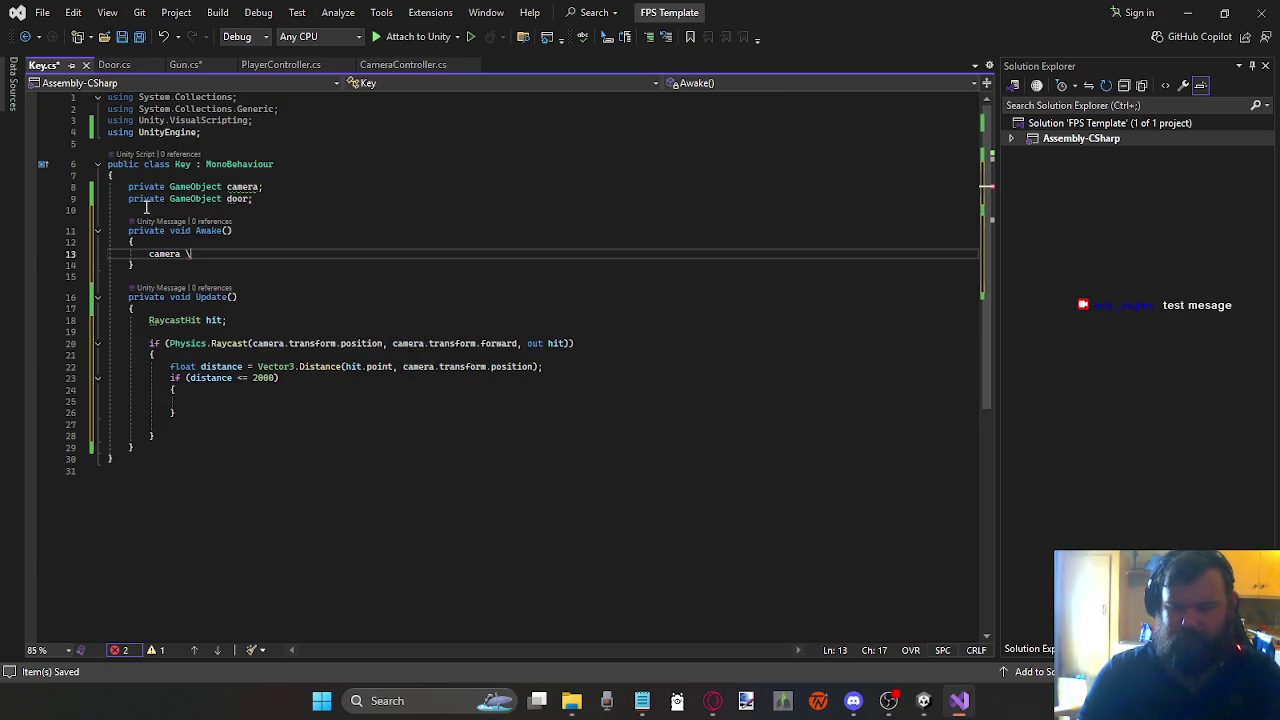
{"action": "key", "text": "BackSpace"}
{"action": "type", "text": "= "}
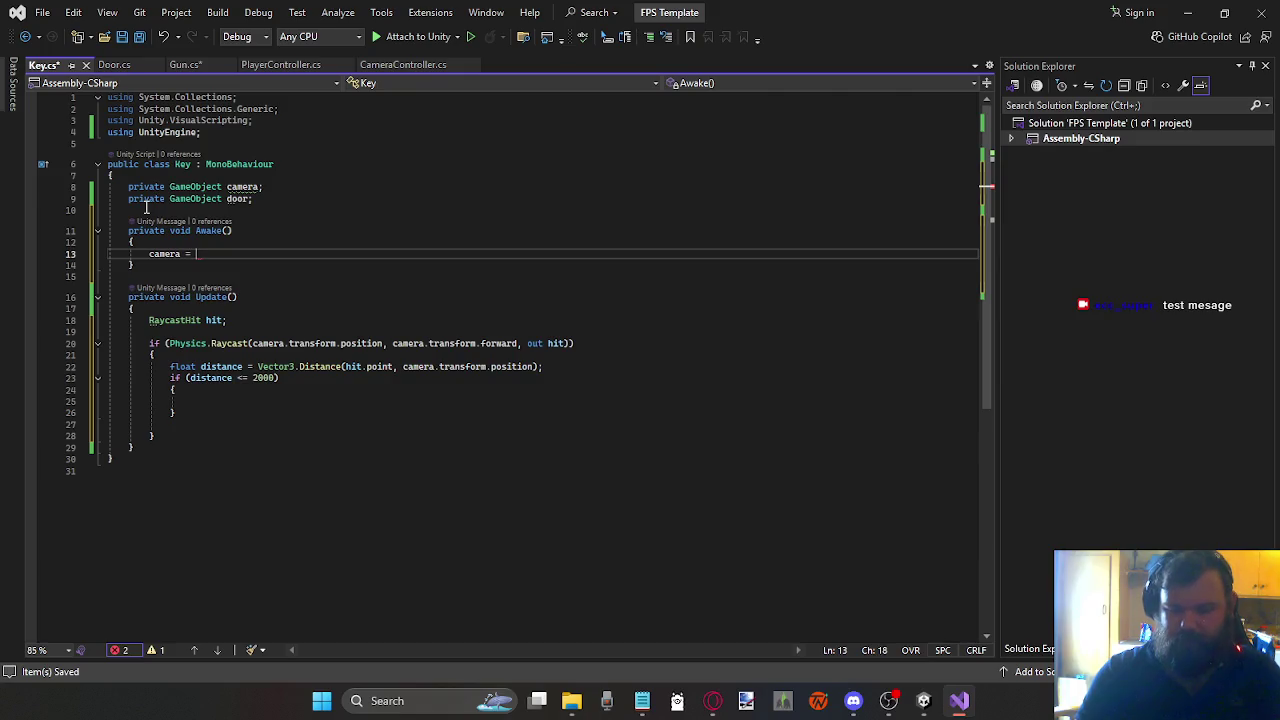
{"action": "type", "text": "Camera."}
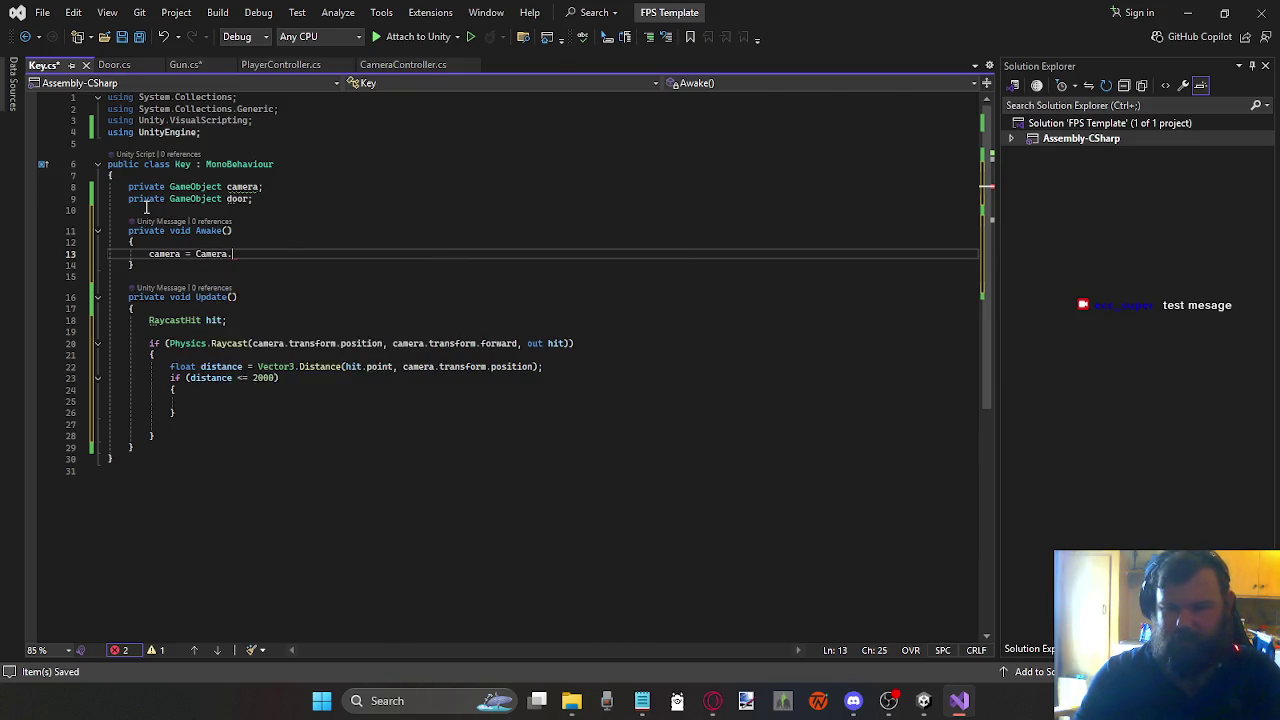
{"action": "type", "text": "main"}
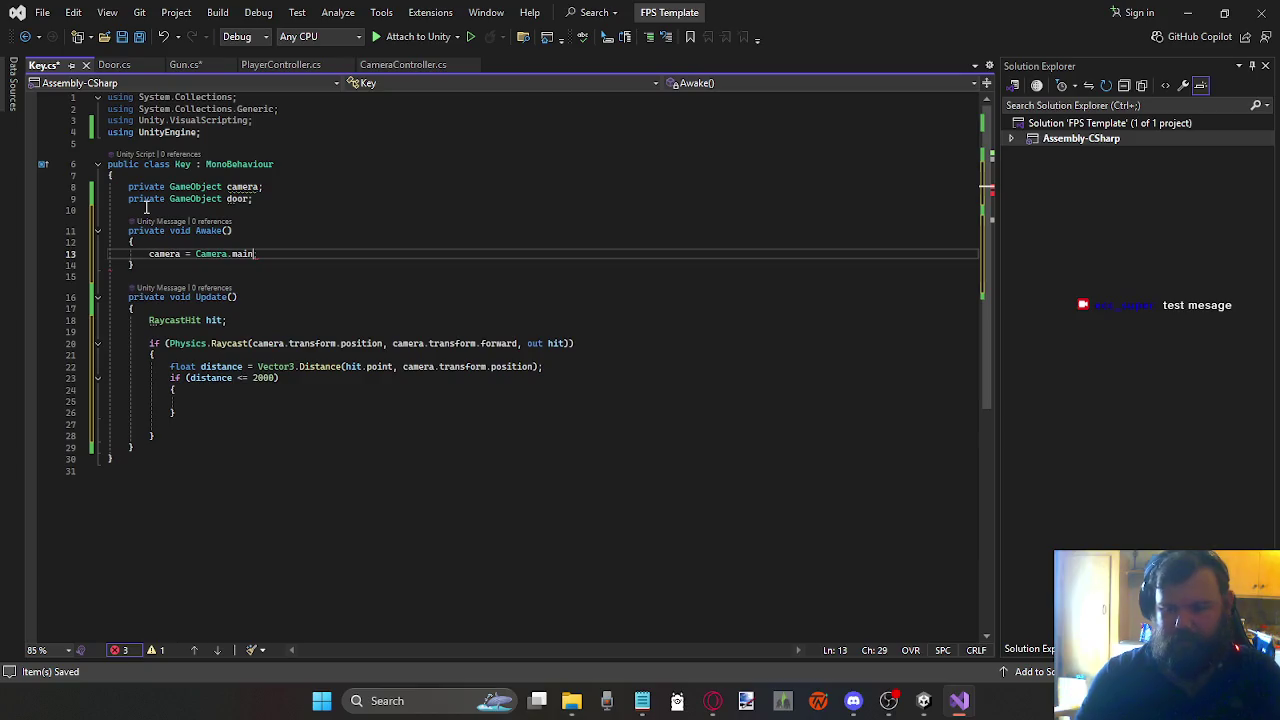
{"action": "key", "text": "BackSpace"}
{"action": "key", "text": "Insert"}
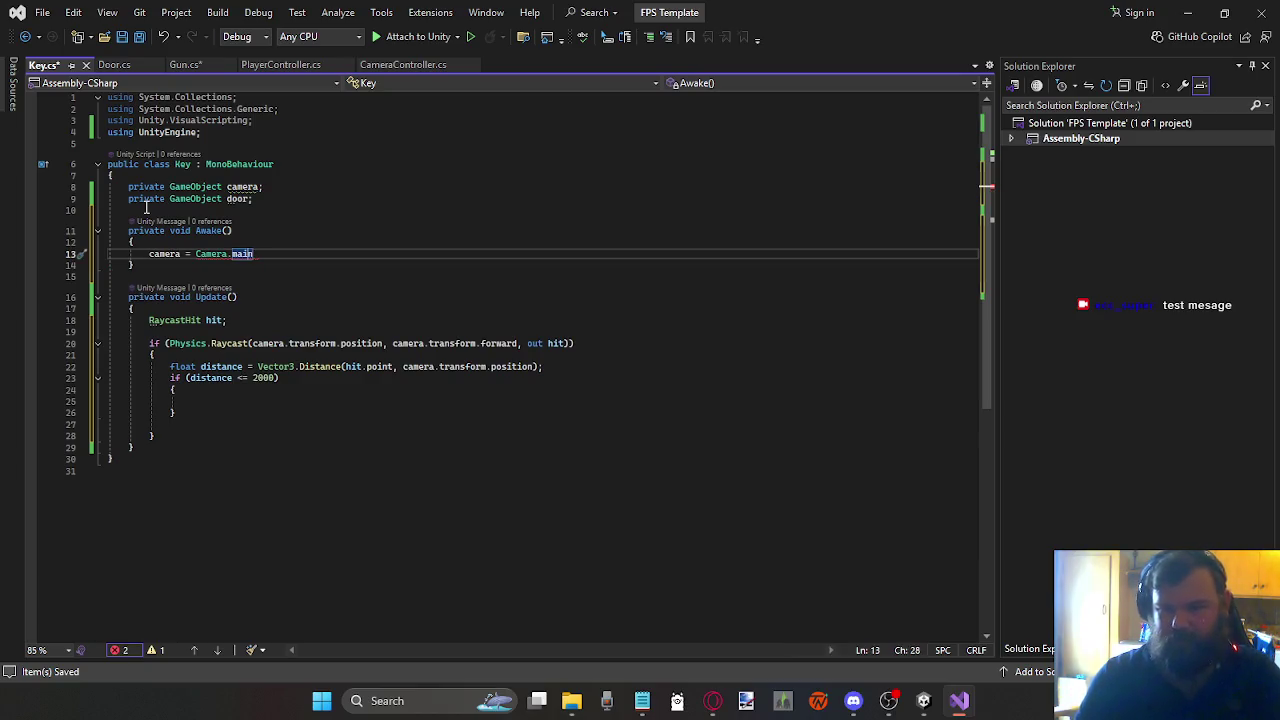
{"action": "type", "text": ".ga"}
{"action": "key", "text": "Tab"}
{"action": "type", "text": ";"}
{"action": "key", "text": "ctrl+s"}
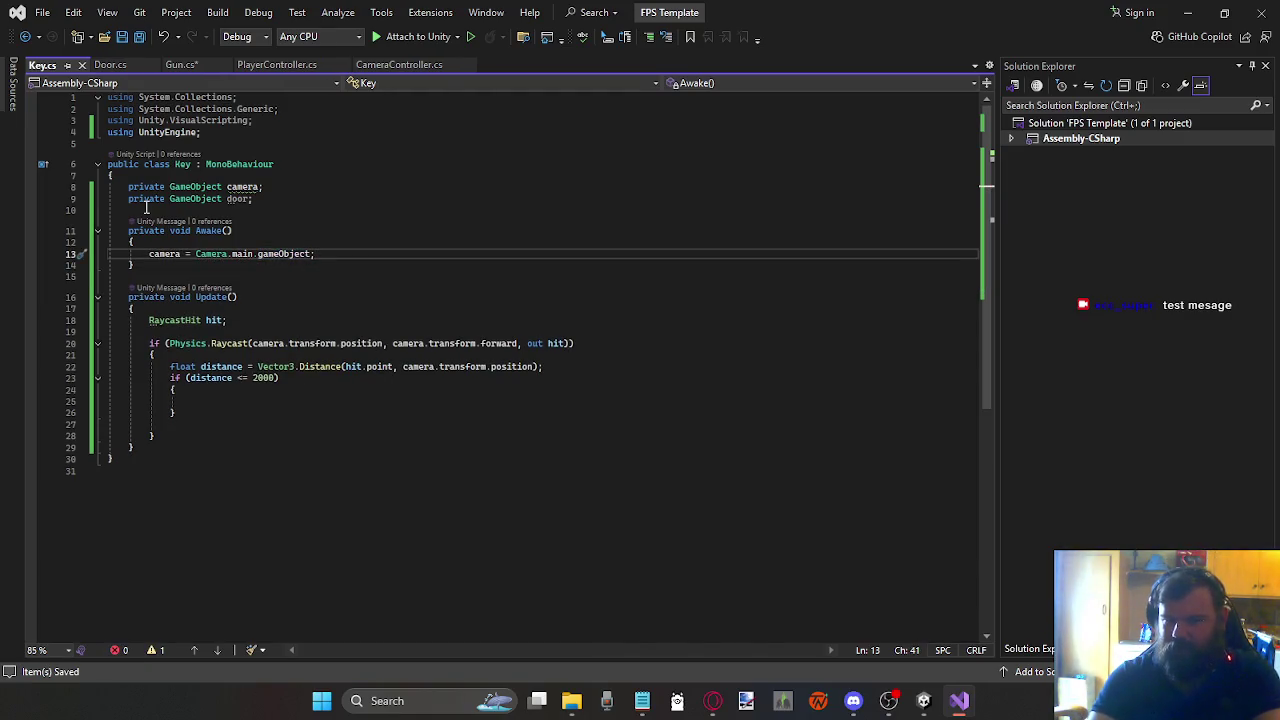
{"action": "key", "text": "Down"}
{"action": "key", "text": "Down"}
{"action": "key", "text": "Down"}
{"action": "key", "text": "Up"}
{"action": "key", "text": "Up"}
{"action": "key", "text": "Up"}
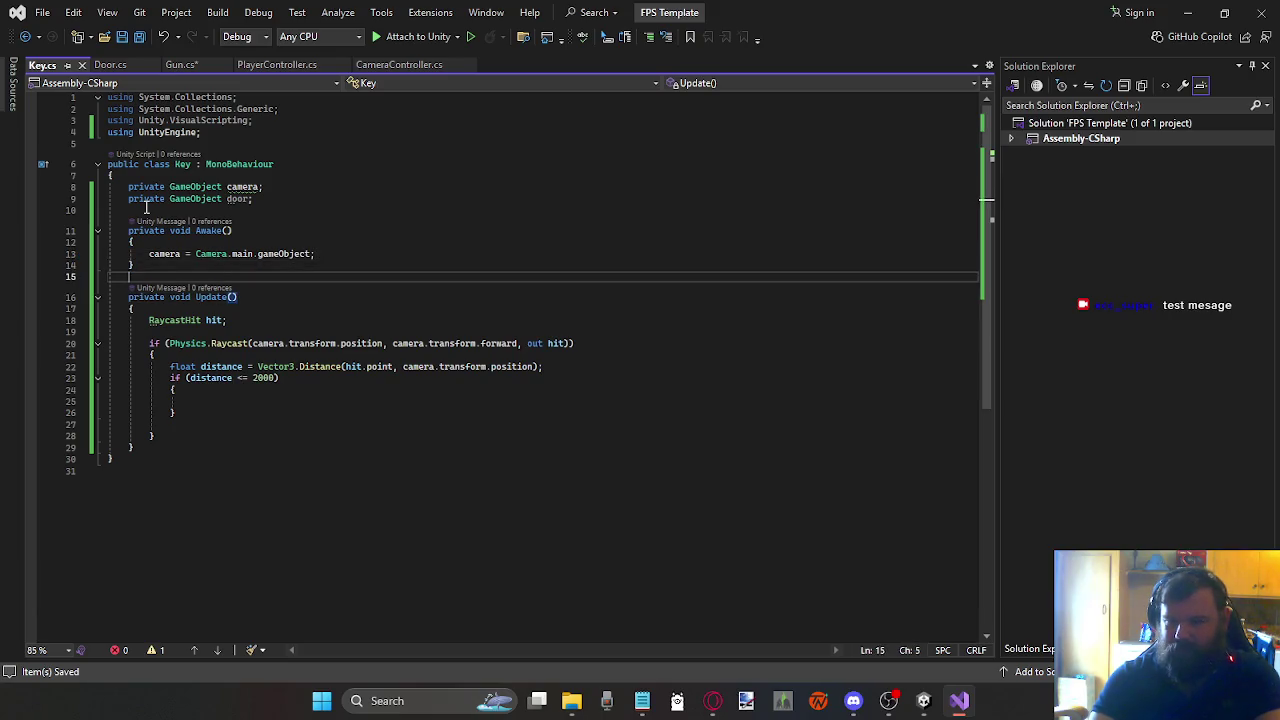
{"action": "key", "text": "Down"}
{"action": "key", "text": "Down"}
{"action": "key", "text": "Down"}
{"action": "key", "text": "Down"}
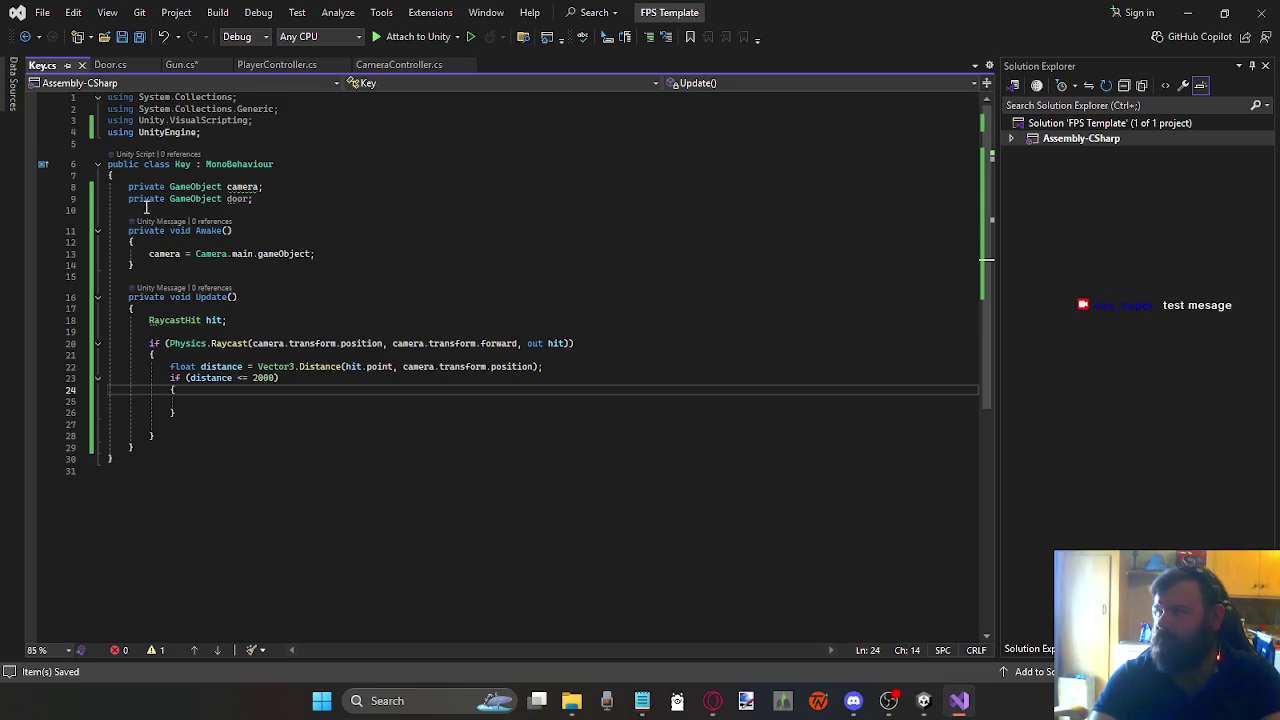
{"action": "key", "text": "Down"}
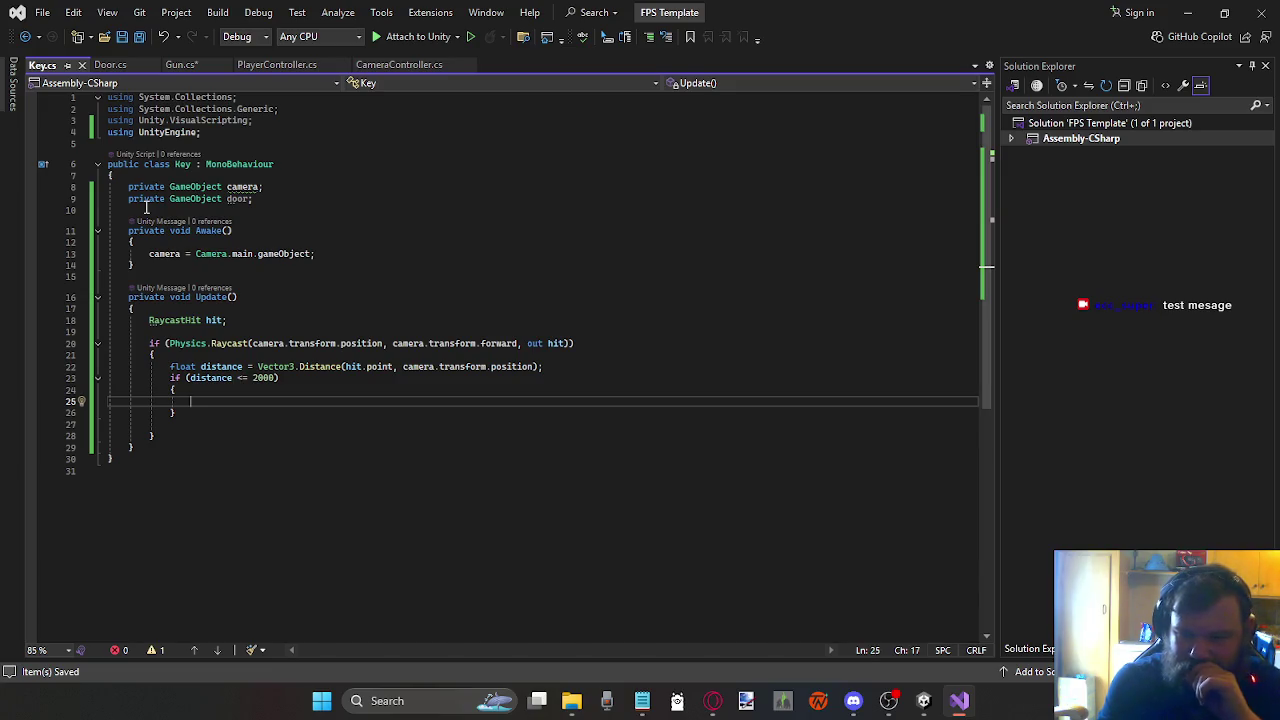
{"action": "key", "text": "Up"}
{"action": "key", "text": "Up"}
{"action": "key", "text": "Up"}
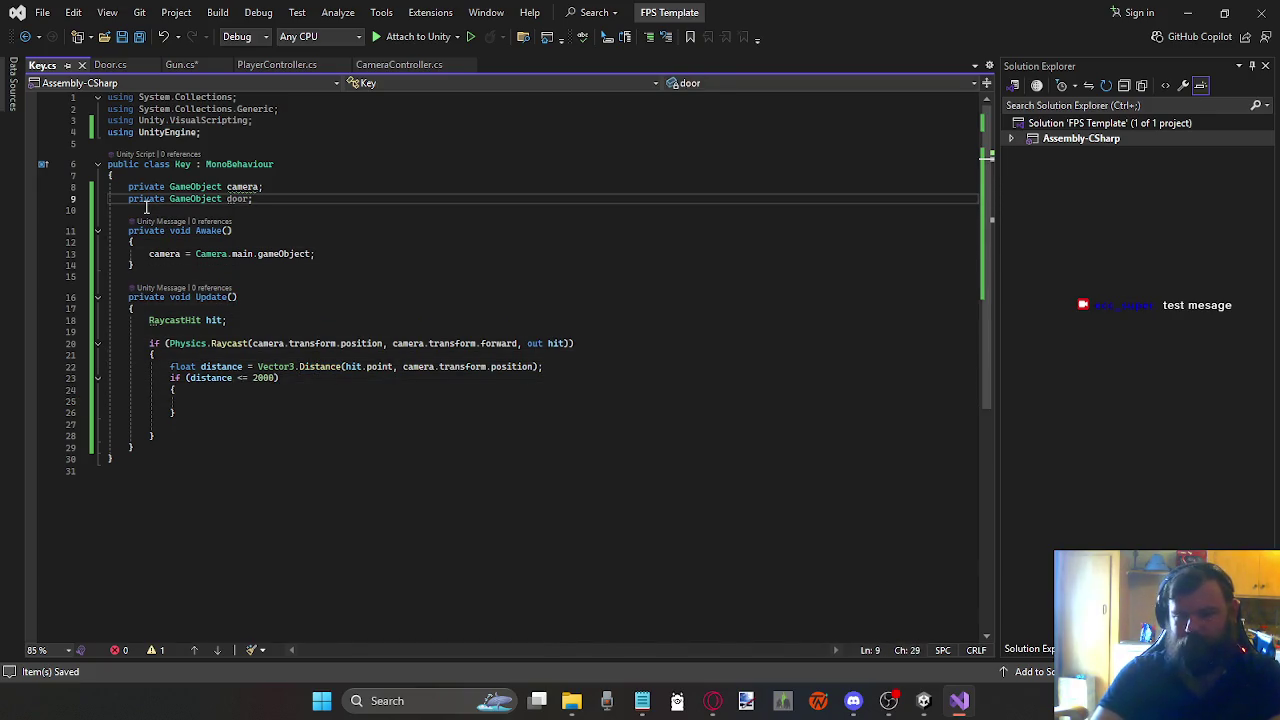
Step: Add a 'private float reach = 2f;' field below the door field in Key.cs
{"action": "key", "text": "Return"}
{"action": "type", "text": "private "}
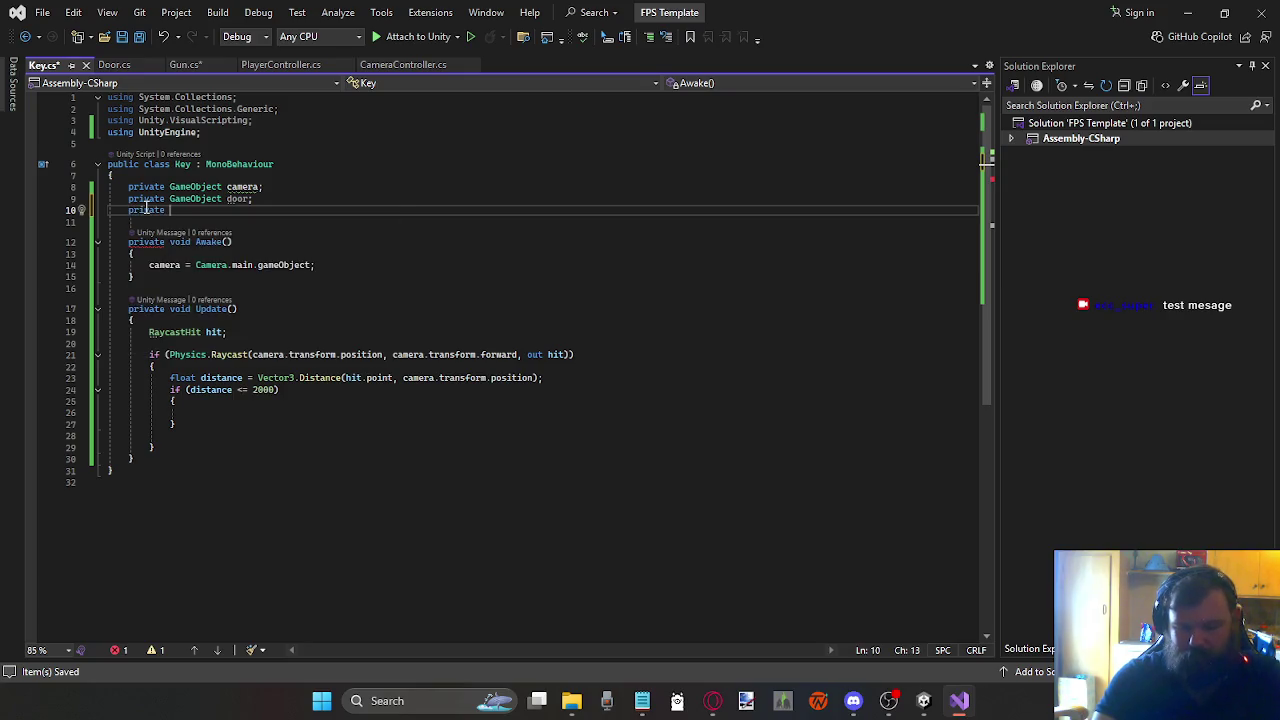
{"action": "type", "text": "f"}
{"action": "type", "text": "loat "}
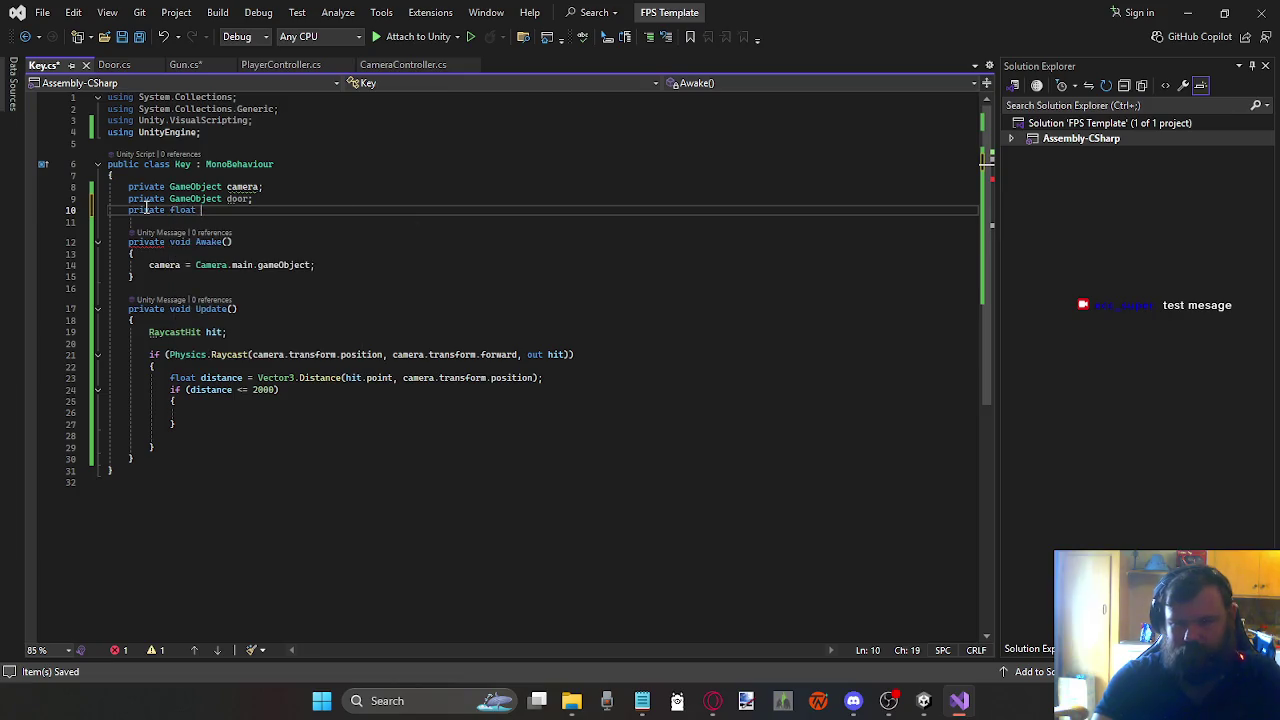
{"action": "type", "text": "reach"}
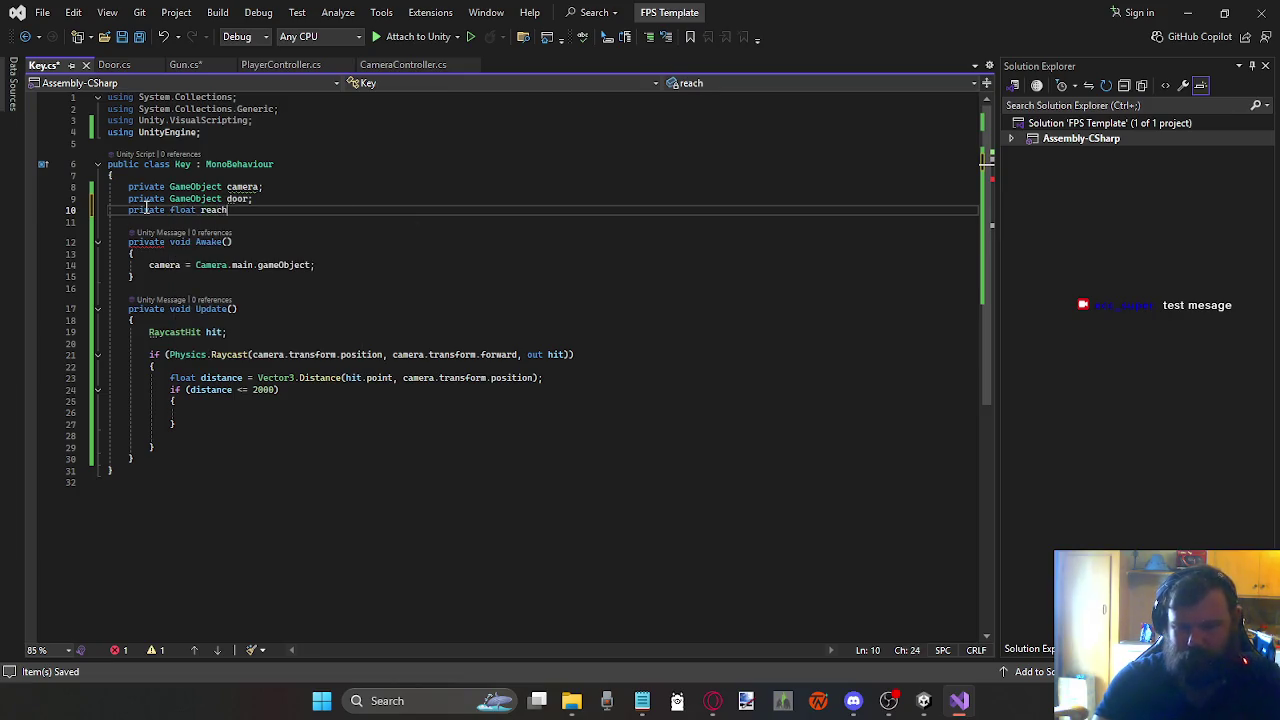
{"action": "type", "text": " = 2f;"}
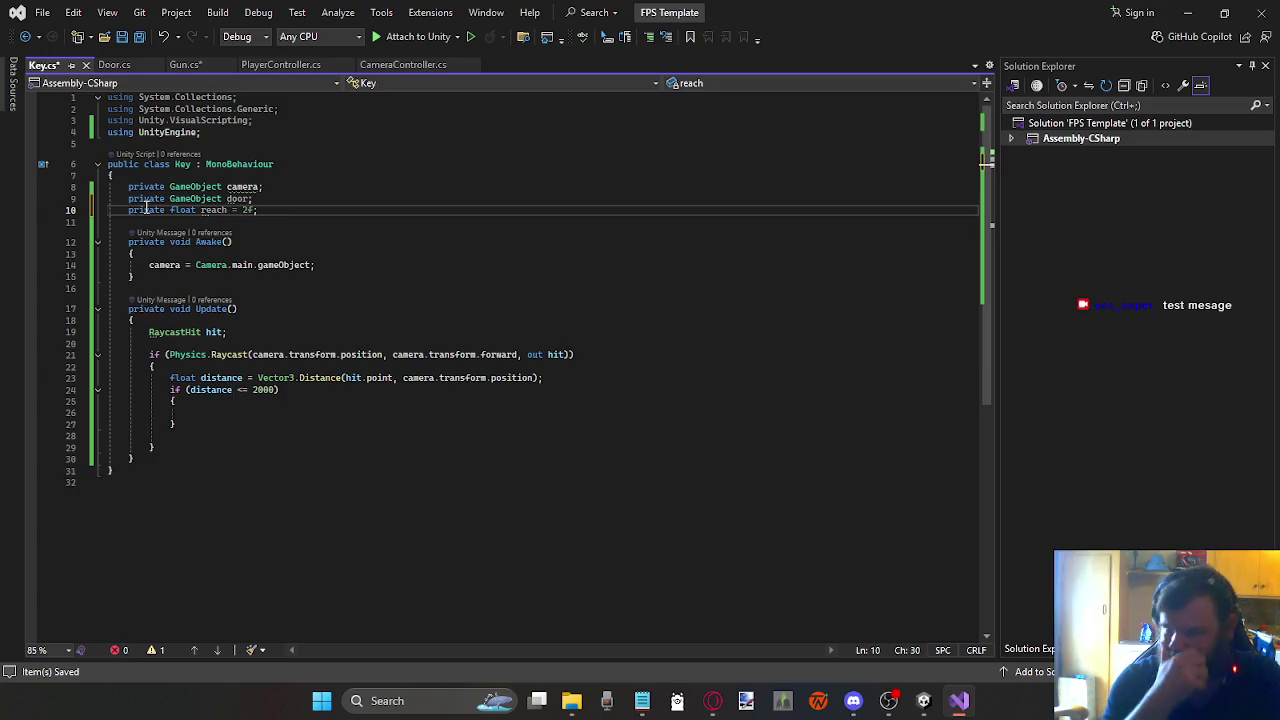
Step: Replace the 2000 limit in the distance check with reach
{"action": "key", "text": "Down"}
{"action": "key", "text": "Down"}
{"action": "key", "text": "Down"}
{"action": "key", "text": "Down"}
{"action": "key", "text": "shift+Right"}
{"action": "key", "text": "shift+Right"}
{"action": "type", "text": "re"}
{"action": "key", "text": "Tab"}
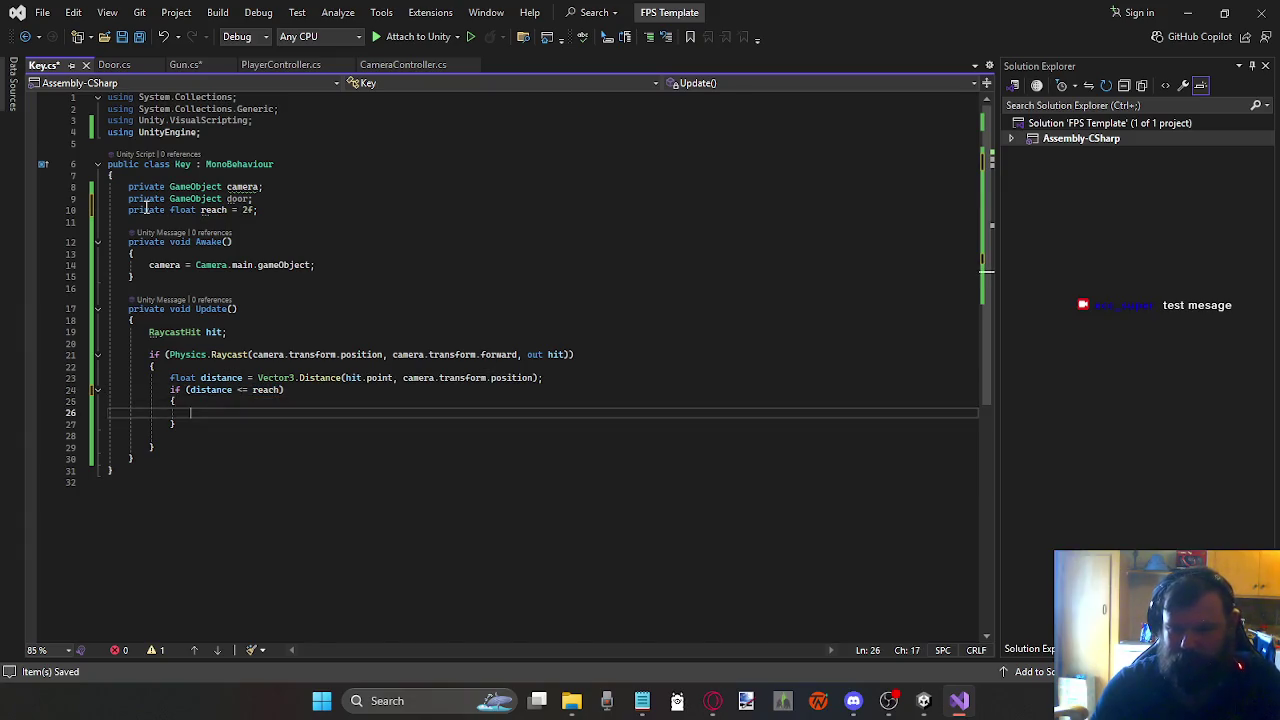
{"action": "key", "text": "Left"}
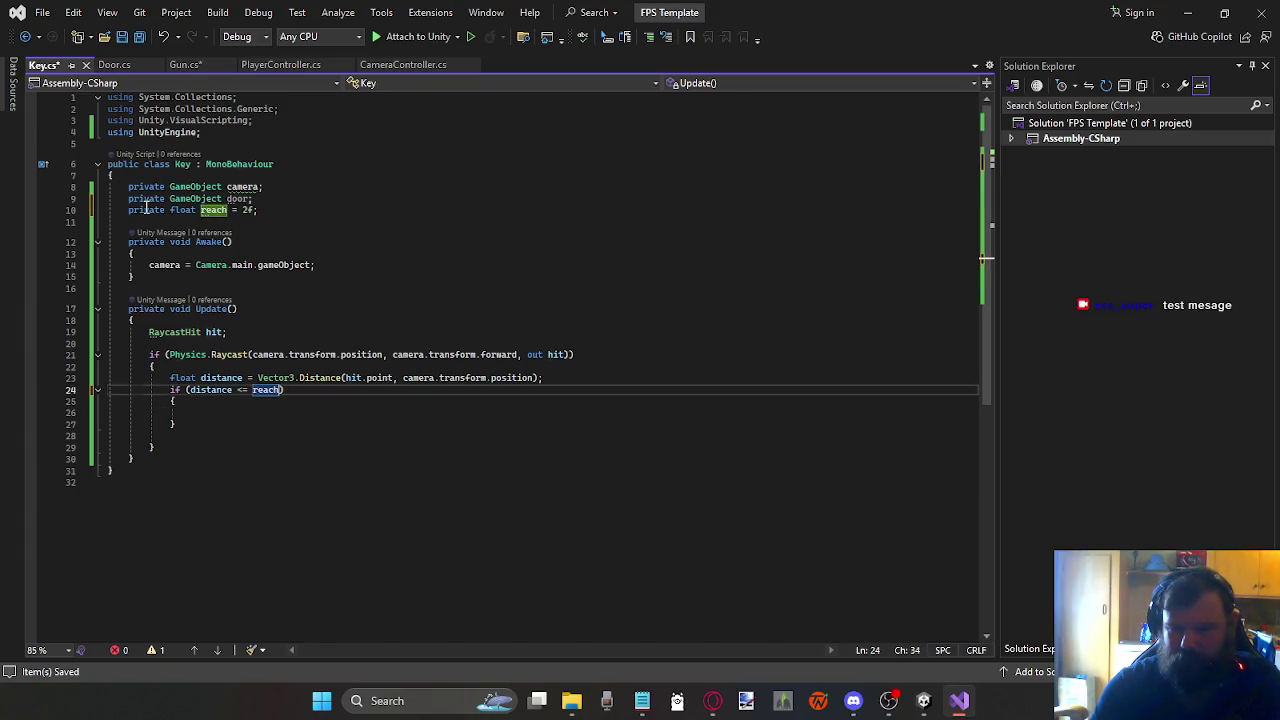
{"action": "key", "text": "Right"}
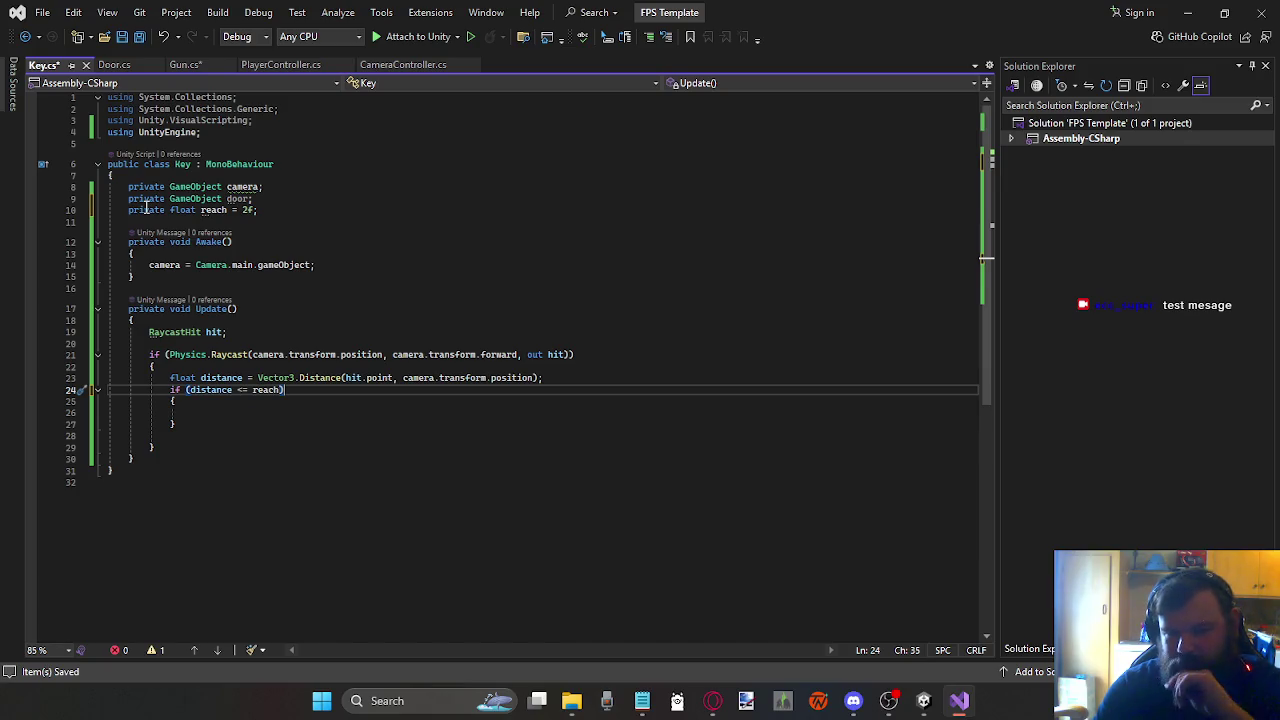
{"action": "key", "text": "Down"}
{"action": "key", "text": "Down"}
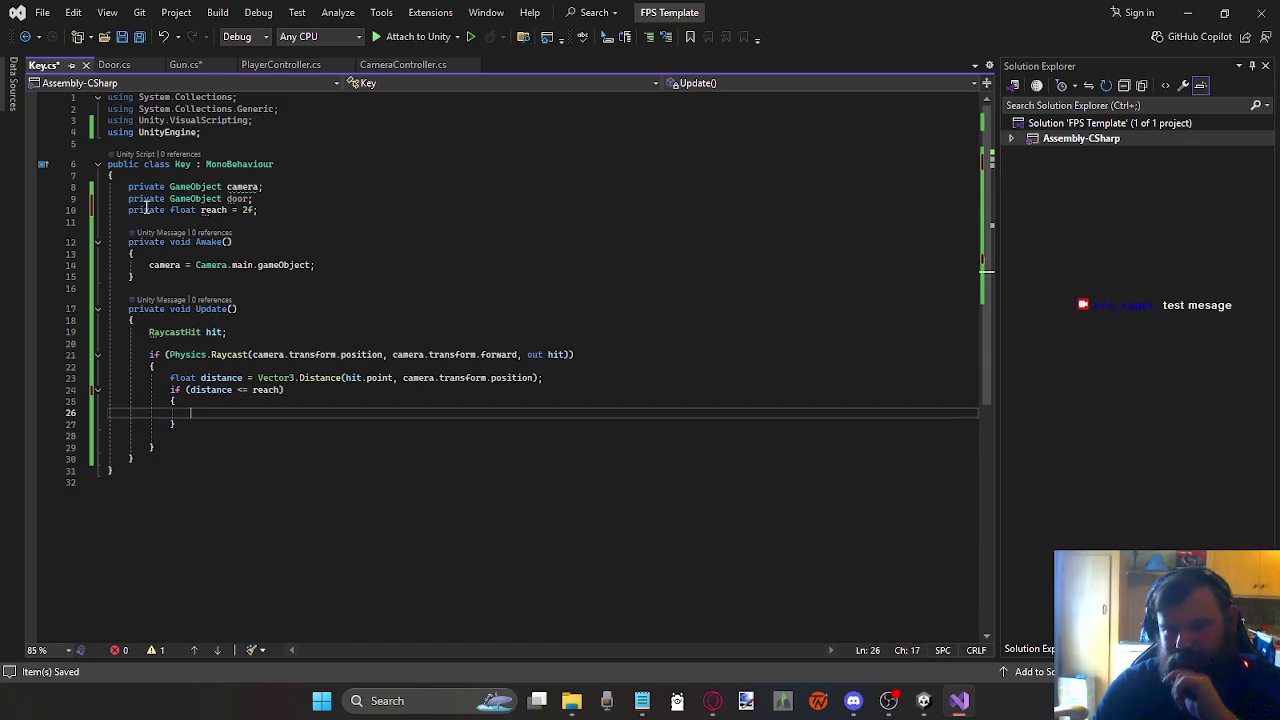
Step: Enclose the reach distance check in a new outer brace block in Update
{"action": "type", "text": "if ("}
{"action": "key", "text": "Left"}
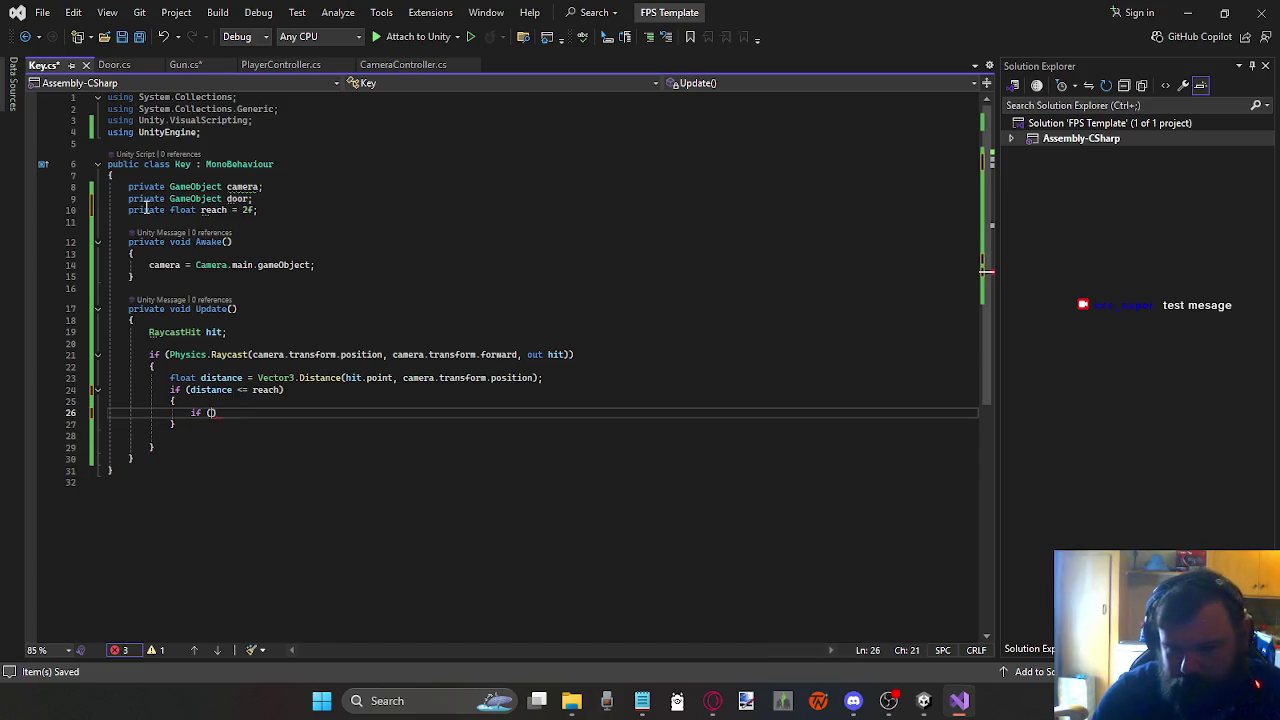
{"action": "type", "text": "Inpu"}
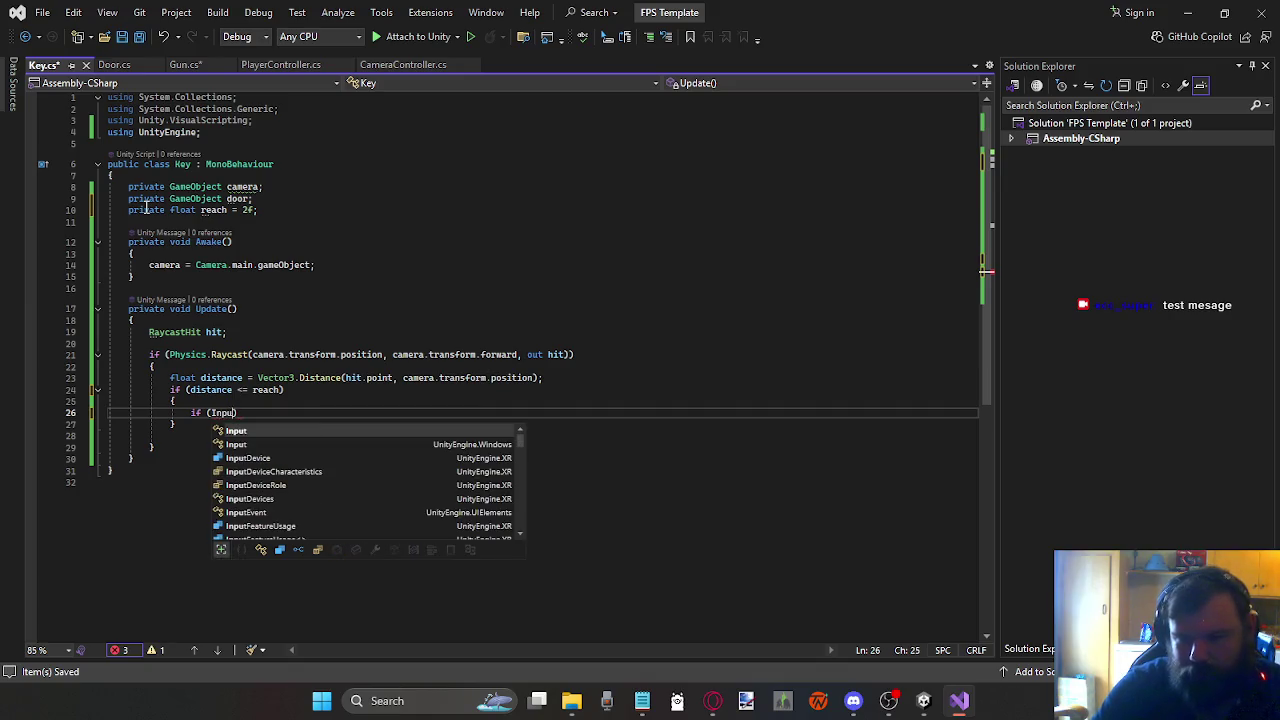
{"action": "key", "text": "Tab"}
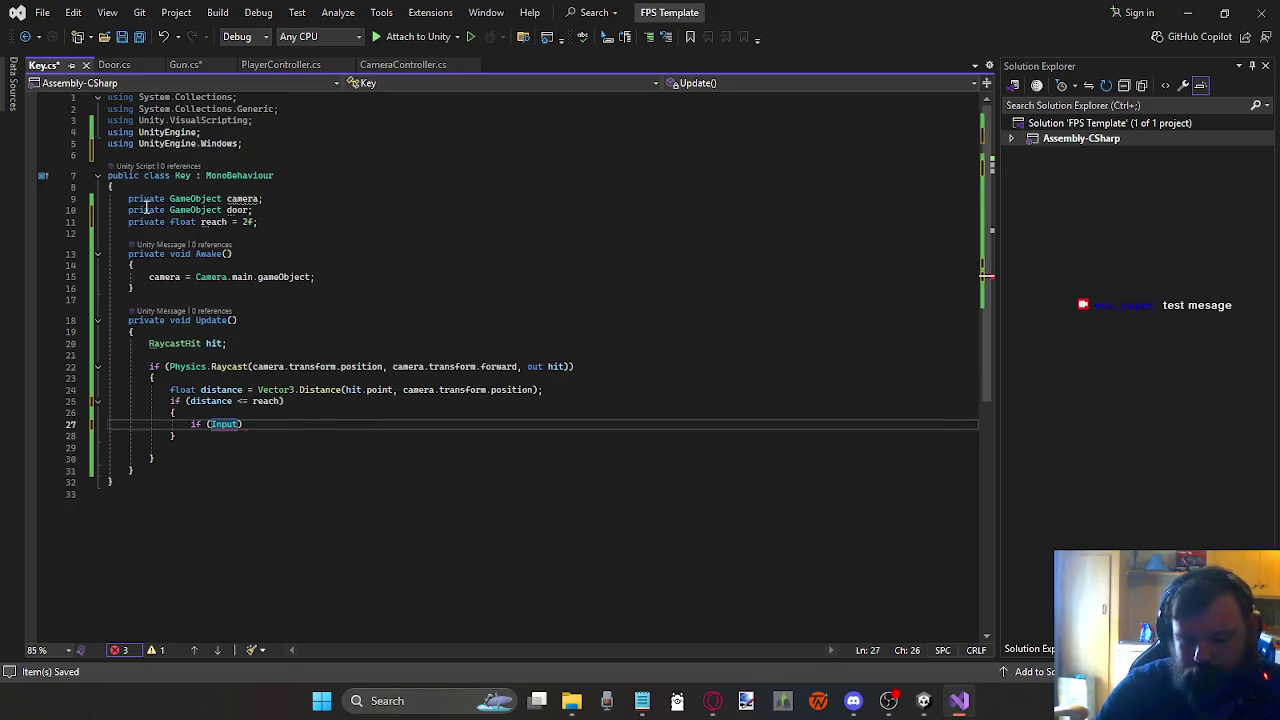
{"action": "type", "text": ".get"}
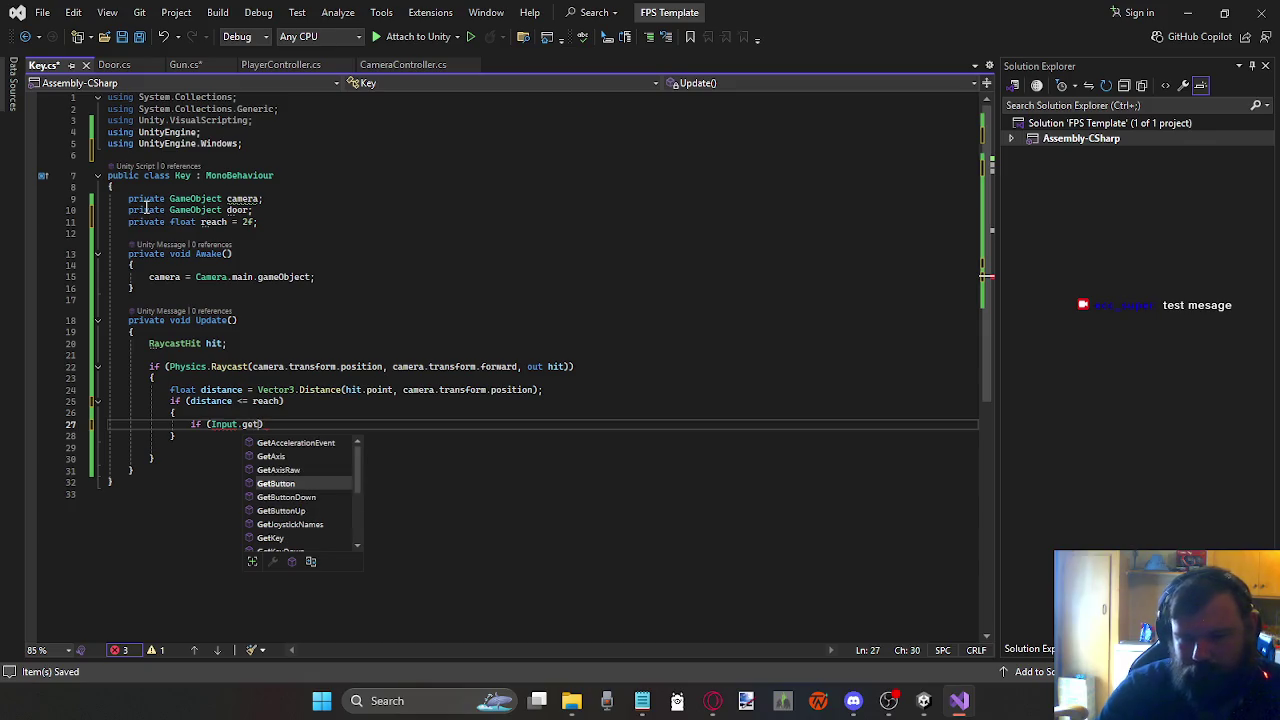
{"action": "key", "text": "Tab"}
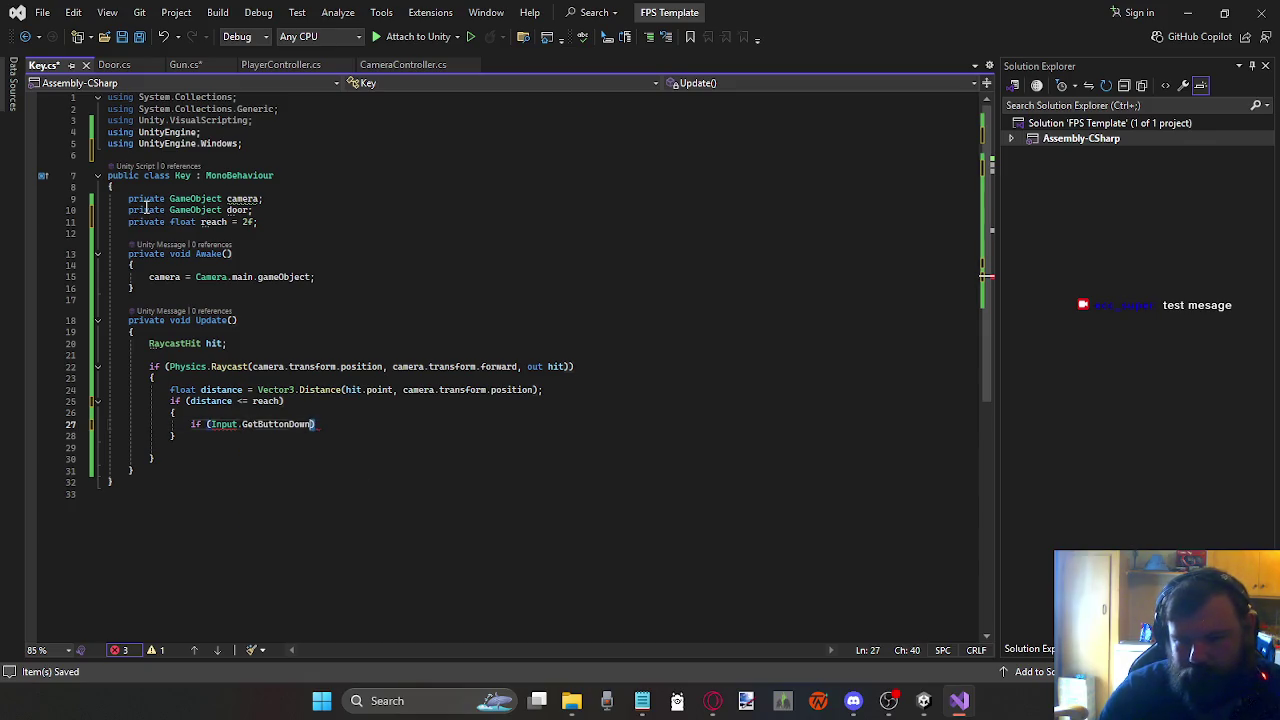
{"action": "key", "text": "shift+Left"}
{"action": "key", "text": "shift+Left"}
{"action": "key", "text": "shift+Left"}
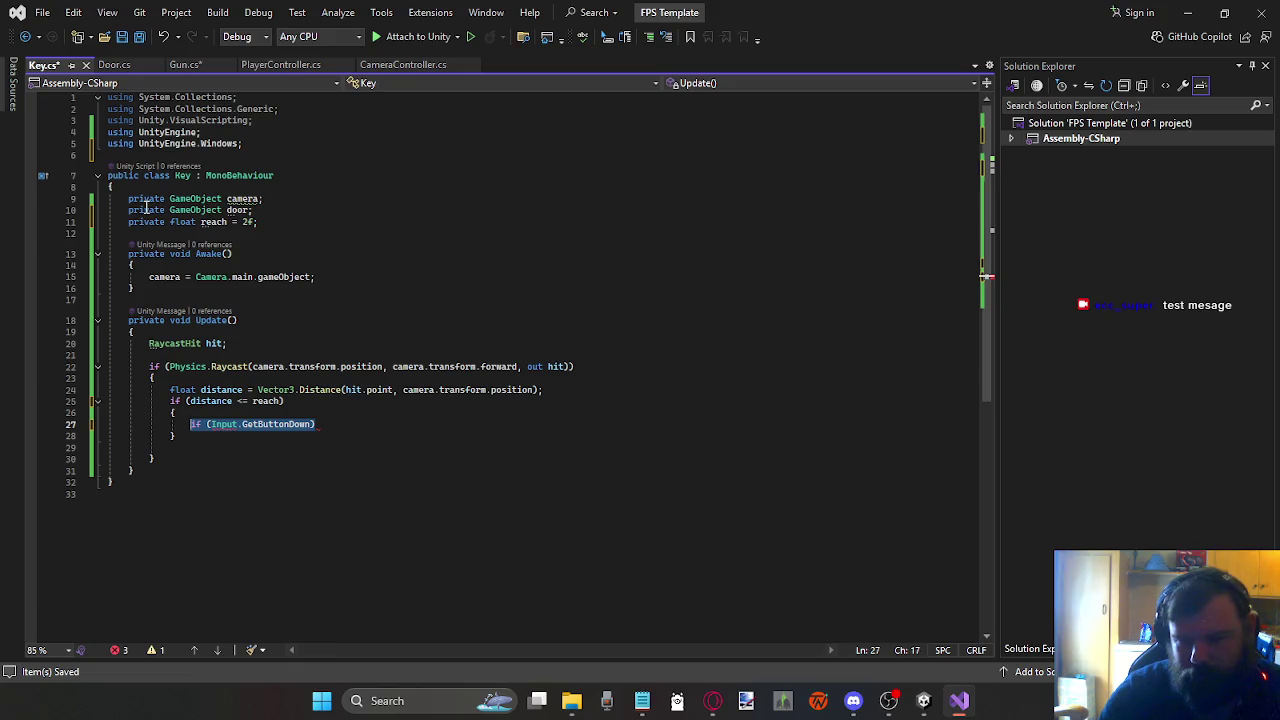
{"action": "key", "text": "BackSpace"}
{"action": "key", "text": "Down"}
{"action": "key", "text": "Return"}
{"action": "type", "text": "}"}
{"action": "key", "text": "Up"}
{"action": "key", "text": "Up"}
{"action": "key", "text": "Up"}
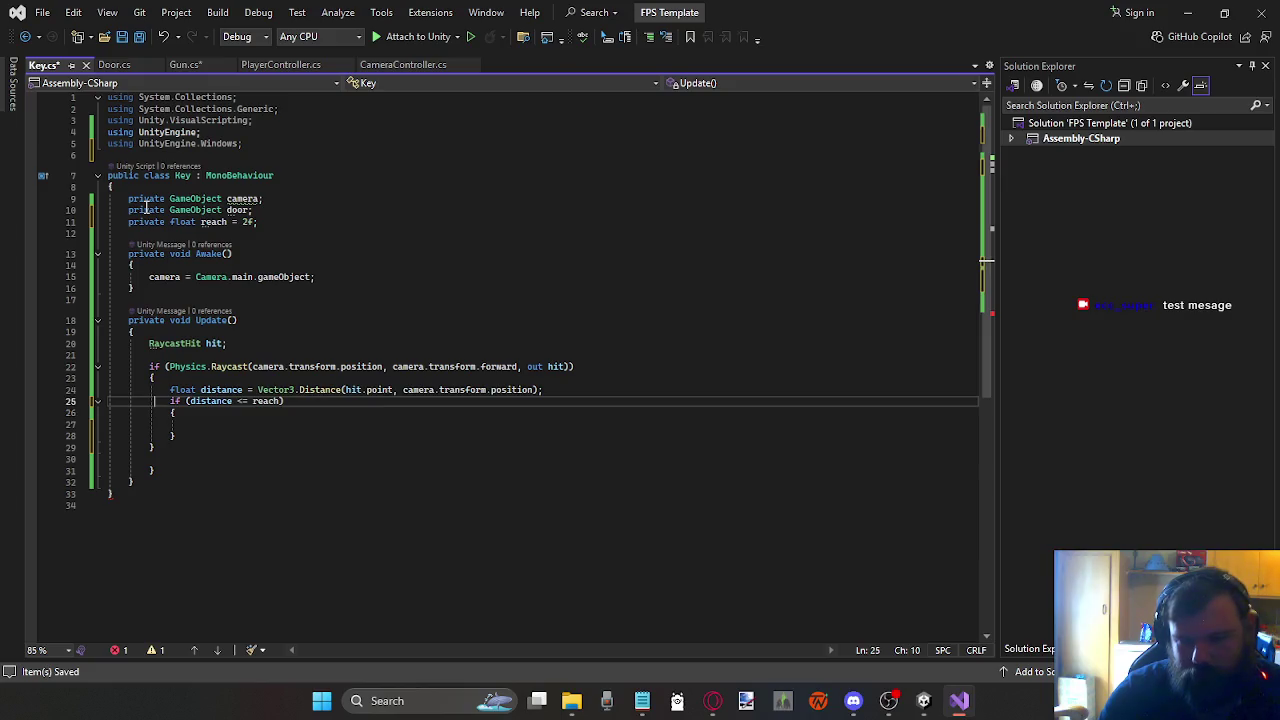
{"action": "type", "text": "{"}
{"action": "key", "text": "Down"}
{"action": "key", "text": "Down"}
{"action": "key", "text": "Down"}
{"action": "key", "text": "Down"}
{"action": "key", "text": "BackSpace"}
{"action": "key", "text": "BackSpace"}
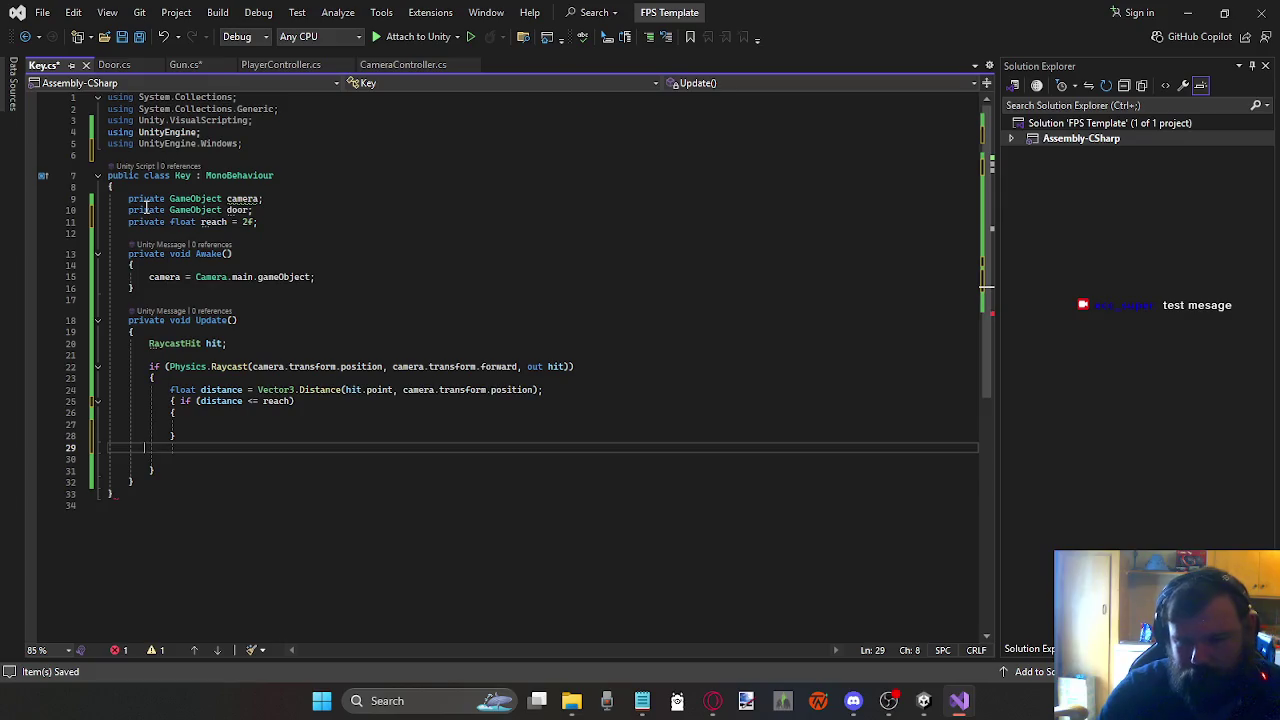
{"action": "key", "text": "BackSpace"}
{"action": "key", "text": "BackSpace"}
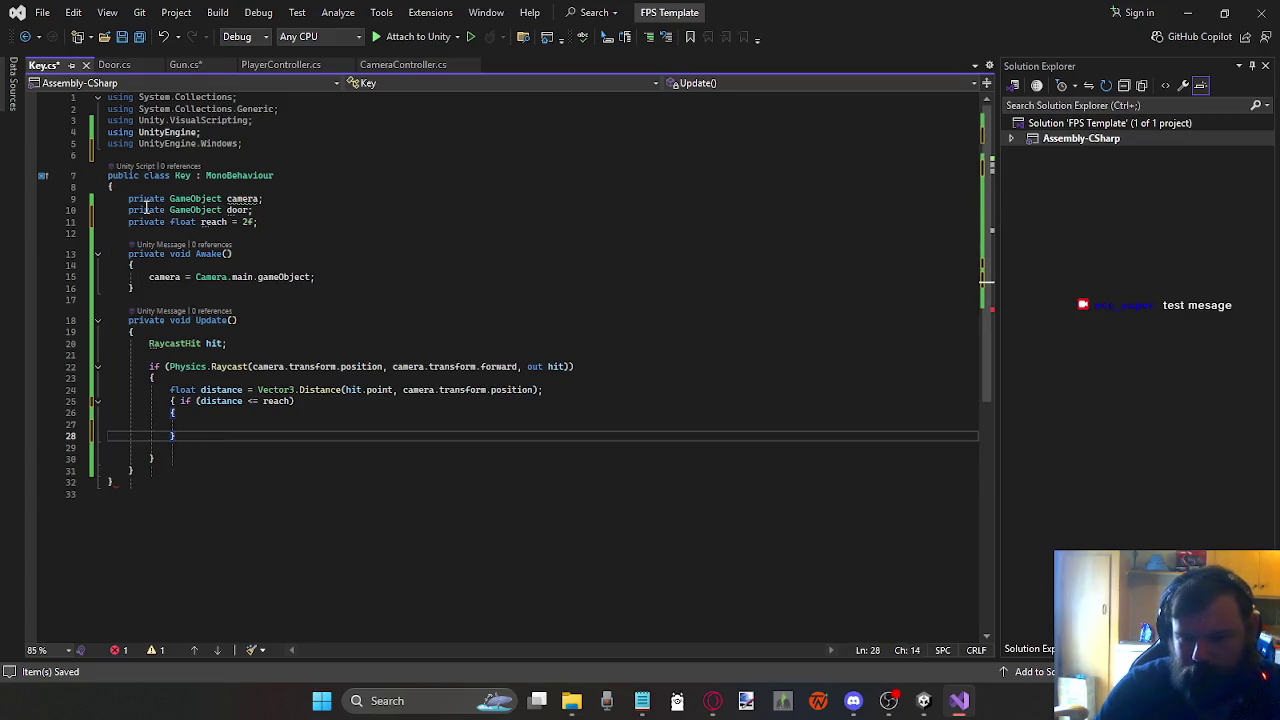
{"action": "key", "text": "Return"}
{"action": "type", "text": "}"}
{"action": "key", "text": "Up"}
{"action": "key", "text": "Up"}
{"action": "key", "text": "Up"}
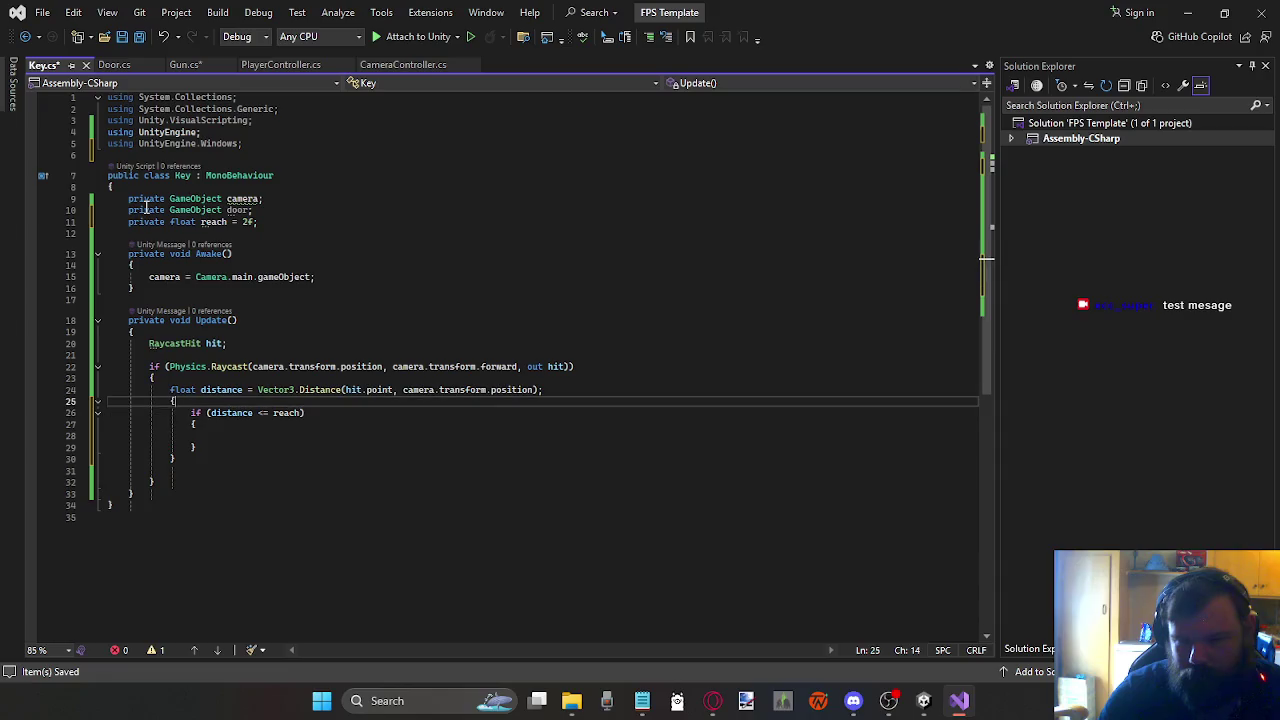
{"action": "key", "text": "Return"}
{"action": "key", "text": "Up"}
Step: Write the if (Input.GetButtonDown("Fire1")) condition above the new outer block
{"action": "type", "text": "if (Input.GetButtonDown"}
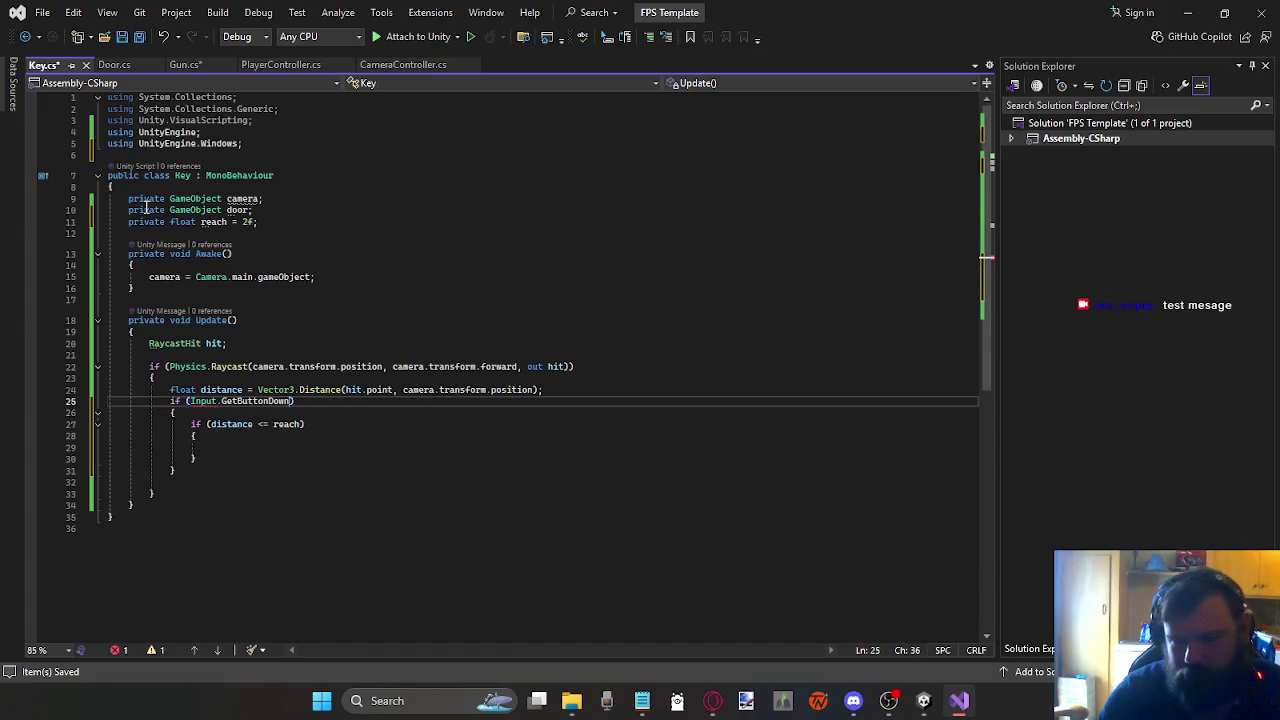
{"action": "type", "text": "()fire"}
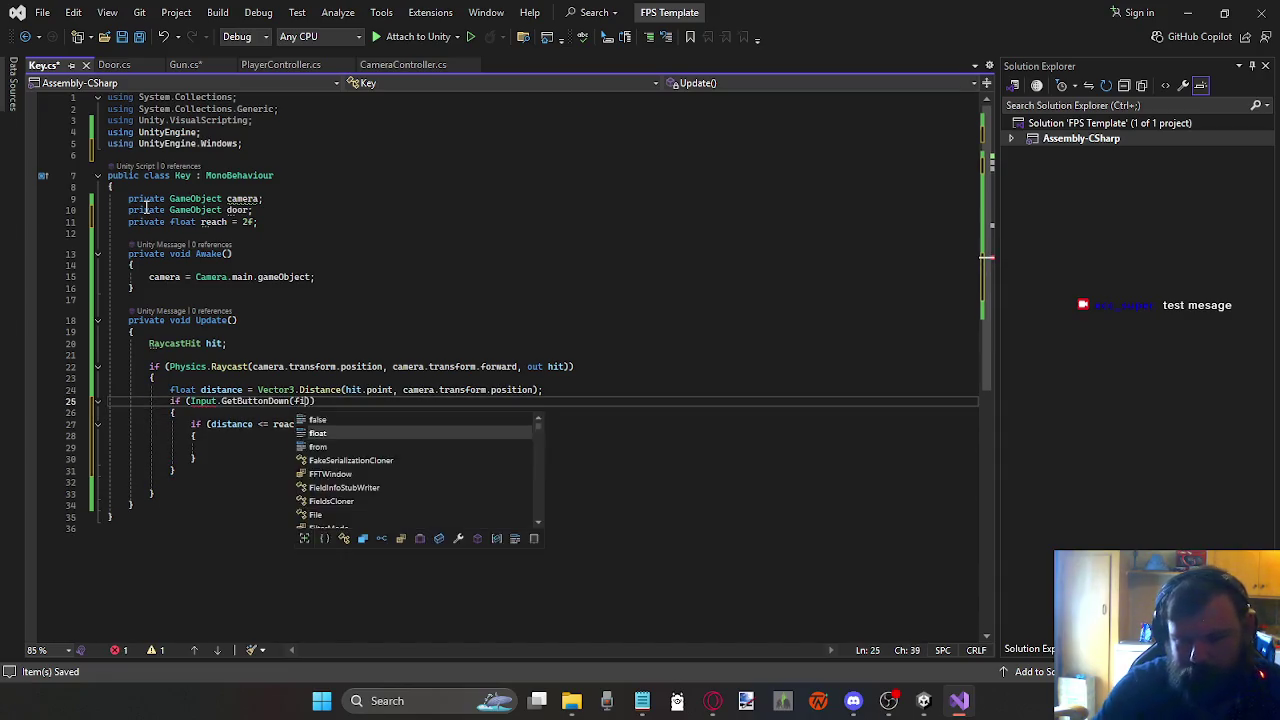
{"action": "key", "text": "Return"}
{"action": "key", "text": "BackSpace"}
{"action": "key", "text": "BackSpace"}
{"action": "key", "text": "BackSpace"}
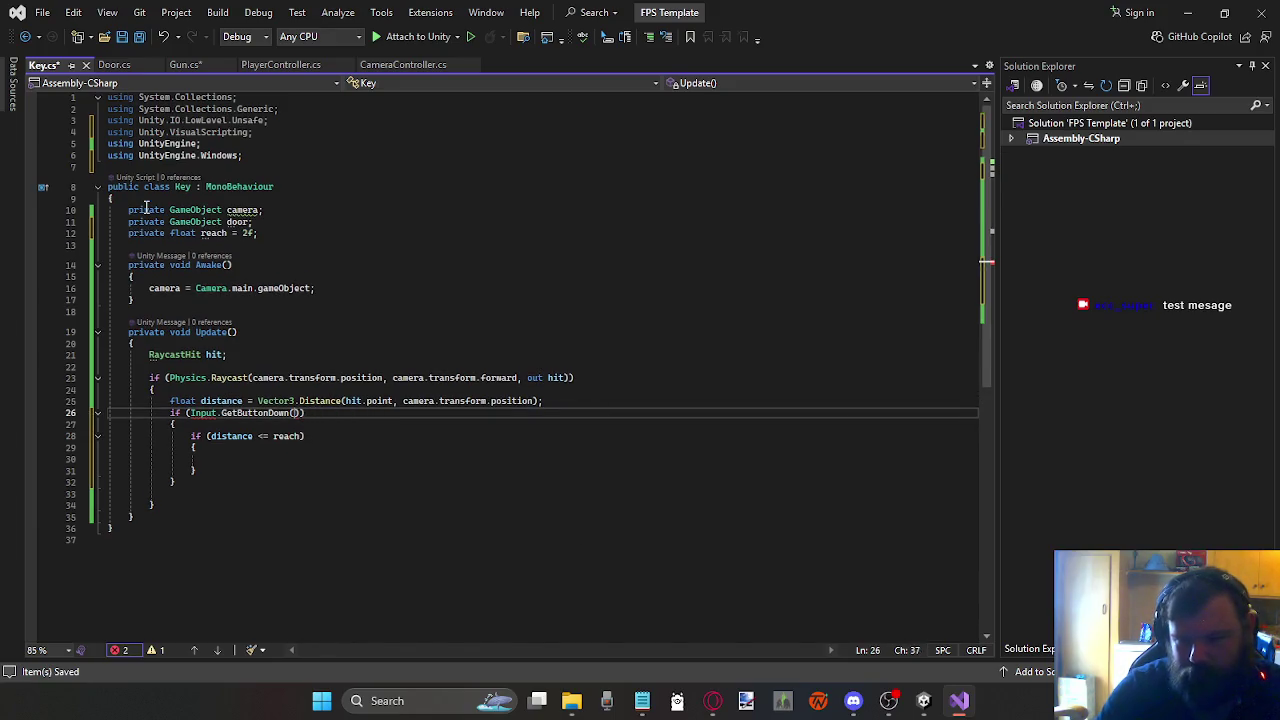
{"action": "type", "text": "\"e"}
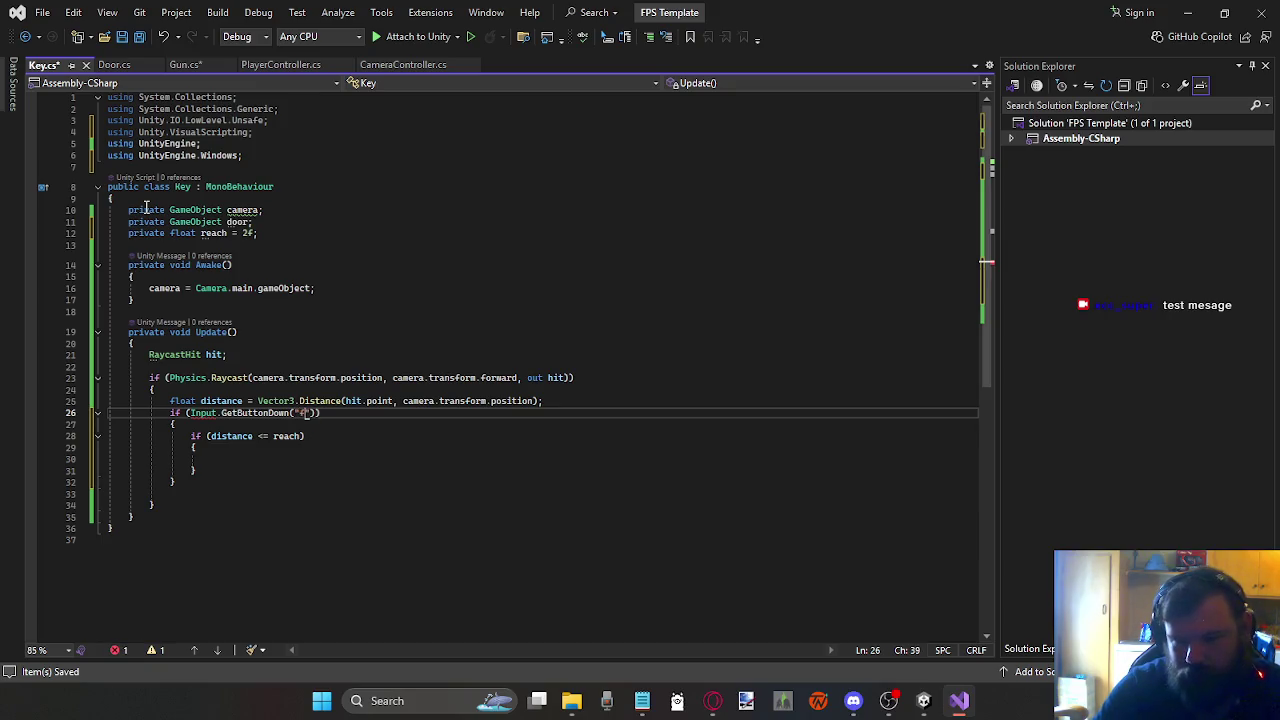
{"action": "type", "text": "Fire1"}
{"action": "key", "text": "Down"}
{"action": "key", "text": "Down"}
{"action": "key", "text": "Down"}
{"action": "key", "text": "Up"}
{"action": "key", "text": "Up"}
{"action": "key", "text": "Up"}
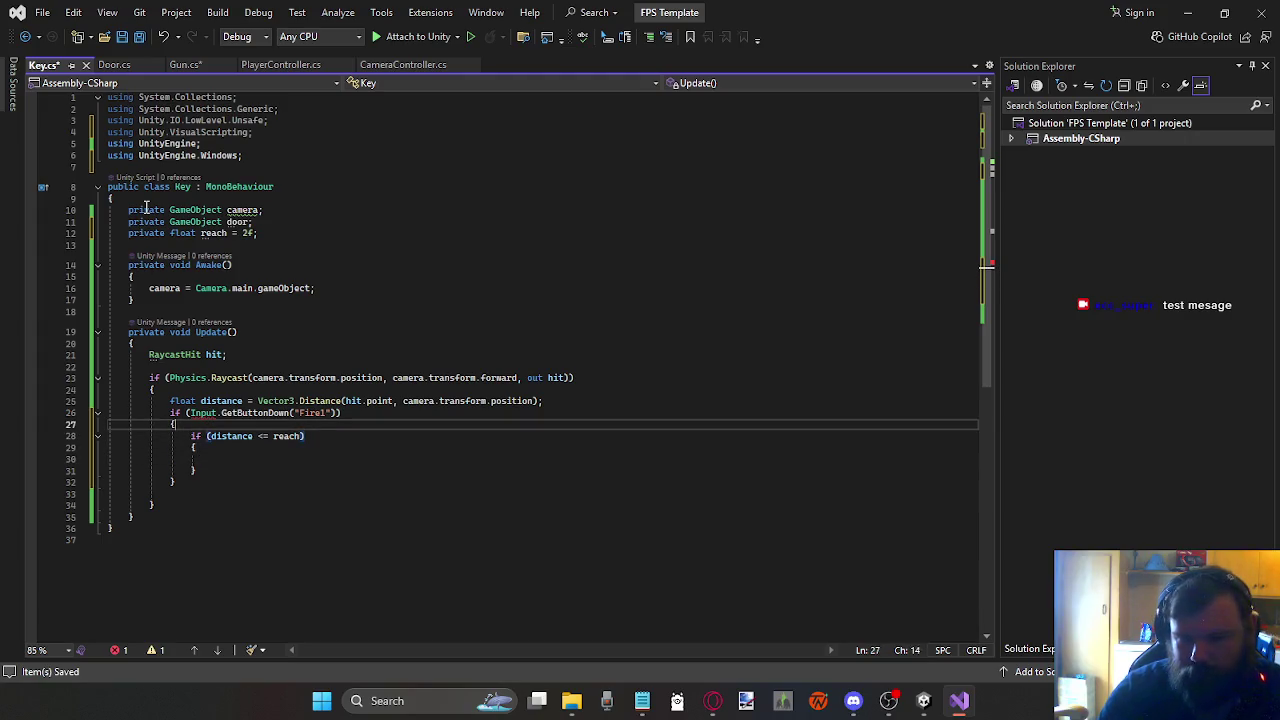
{"action": "key", "text": "Left"}
{"action": "key", "text": "Left"}
{"action": "key", "text": "Left"}
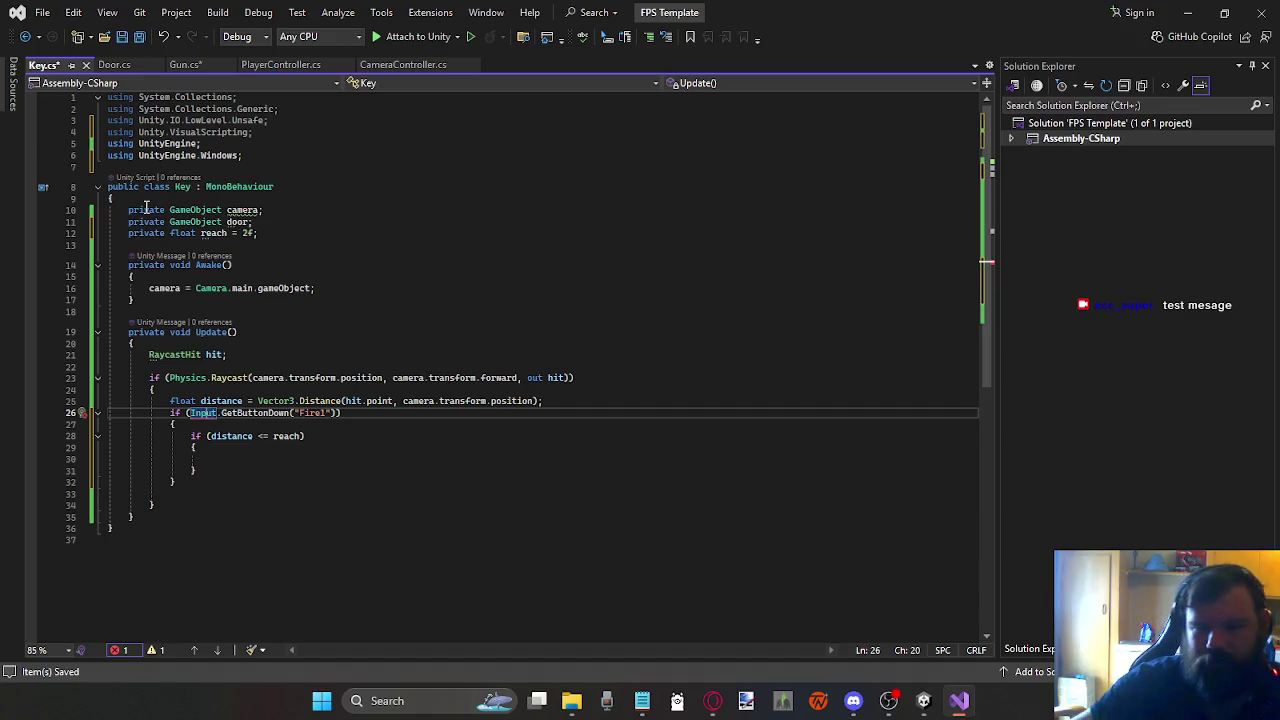
Step: Remove the 'using UnityEngine.Windows;' line from Key.cs and save it with zero errors
{"action": "left_click", "coordinate": [117, 650]}
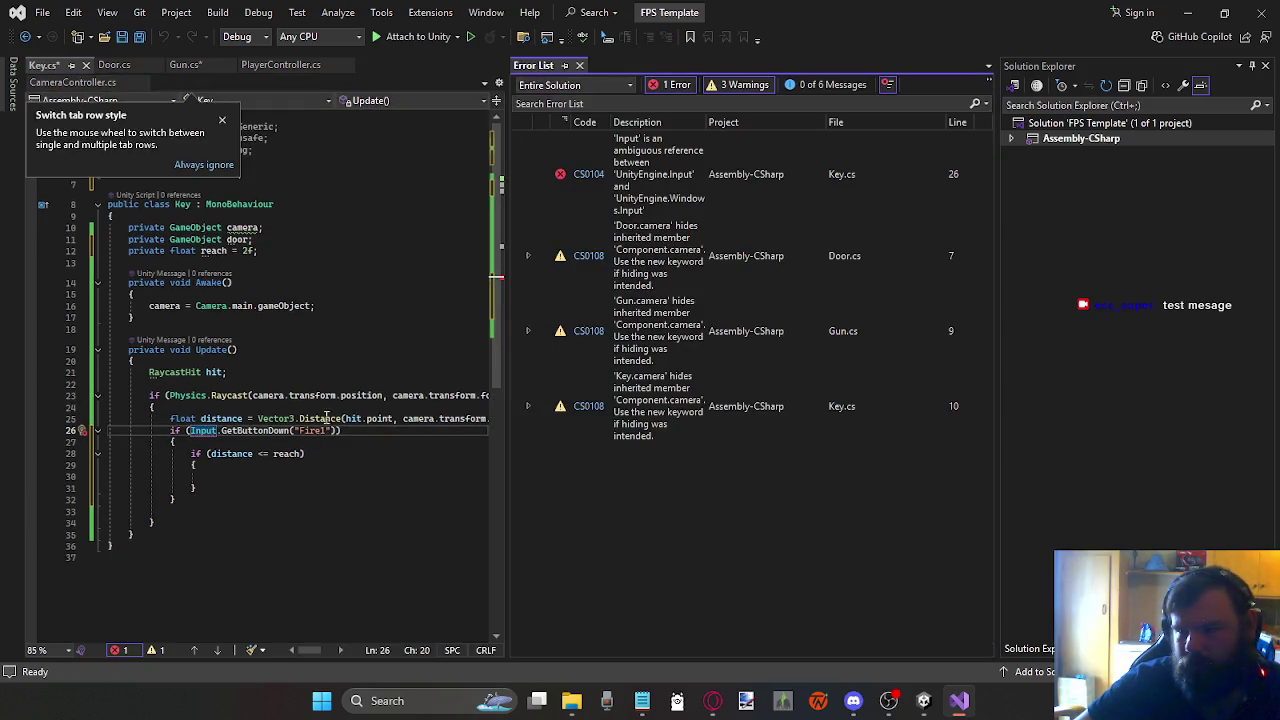
{"action": "left_click", "coordinate": [319, 262]}
{"action": "left_click", "coordinate": [222, 120]}
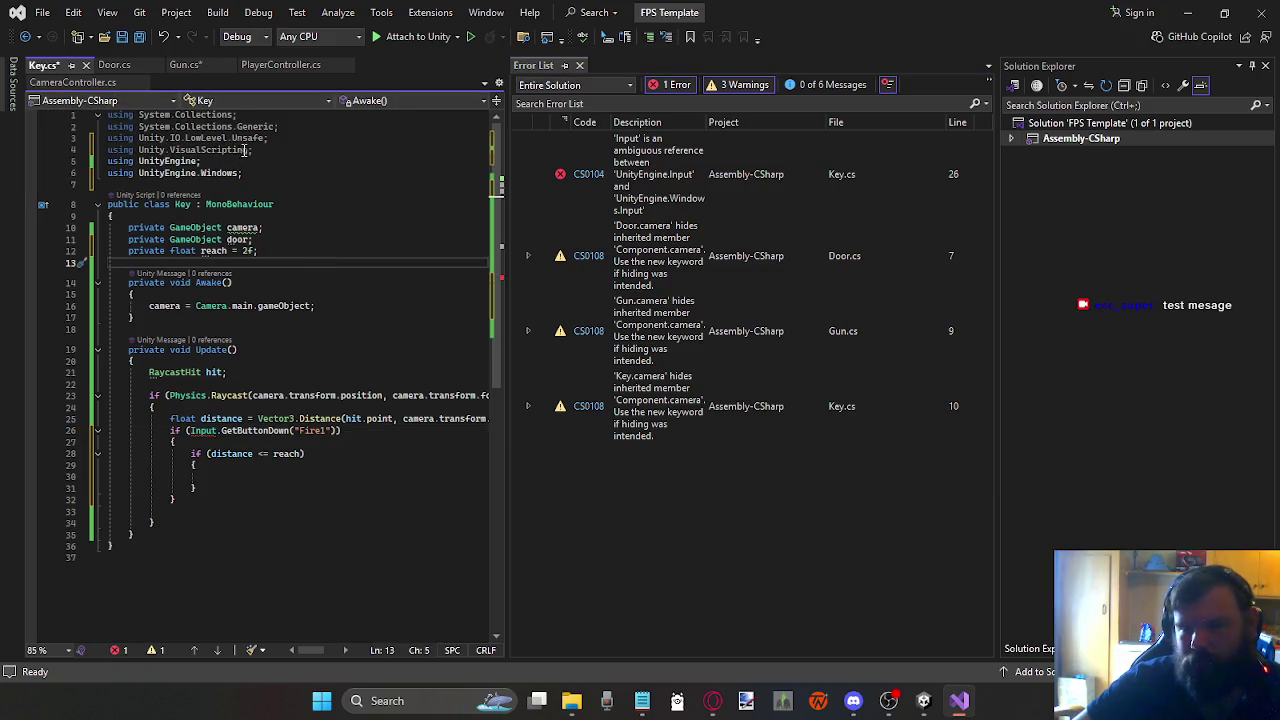
{"action": "left_click_drag", "start_coordinate": [243, 173], "coordinate": [48, 175]}
{"action": "key", "text": "BackSpace"}
{"action": "key", "text": "BackSpace"}
{"action": "key", "text": "ctrl+s"}
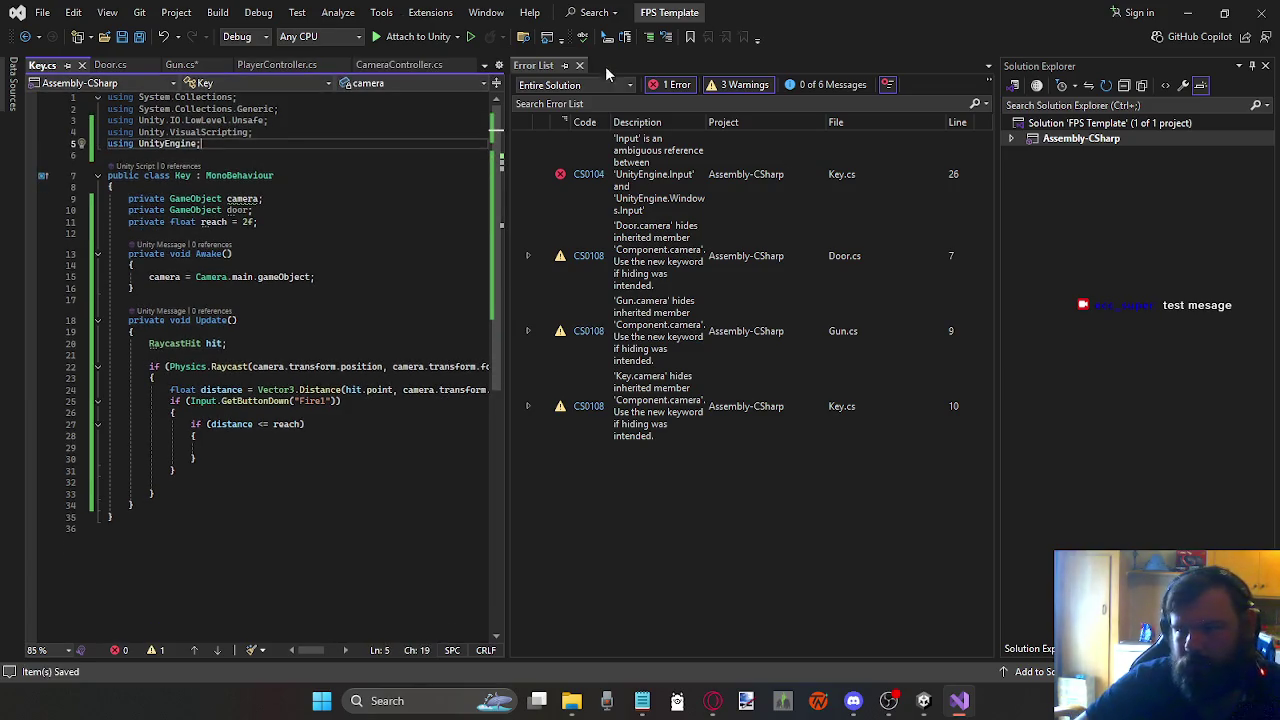
{"action": "left_click", "coordinate": [580, 65]}
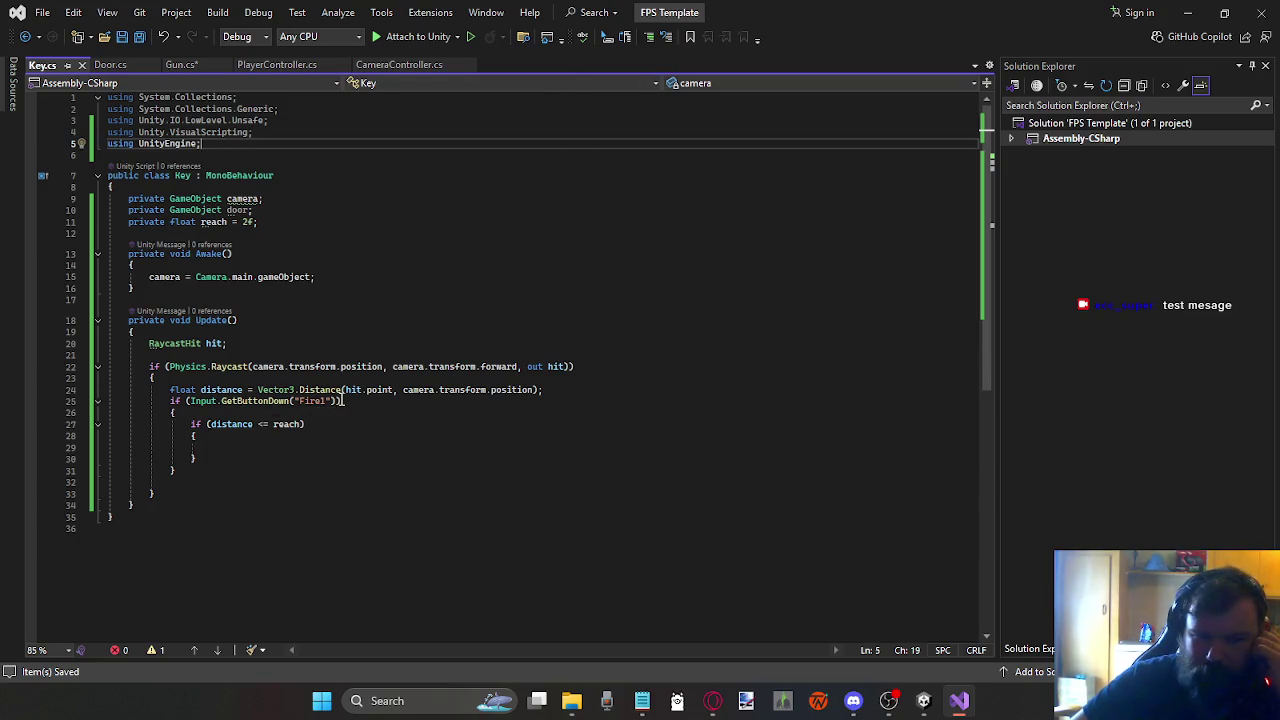
Step: Save Gun.cs, then begin an if(hit) statement inside Key.cs's reach block
{"action": "left_click", "coordinate": [287, 462]}
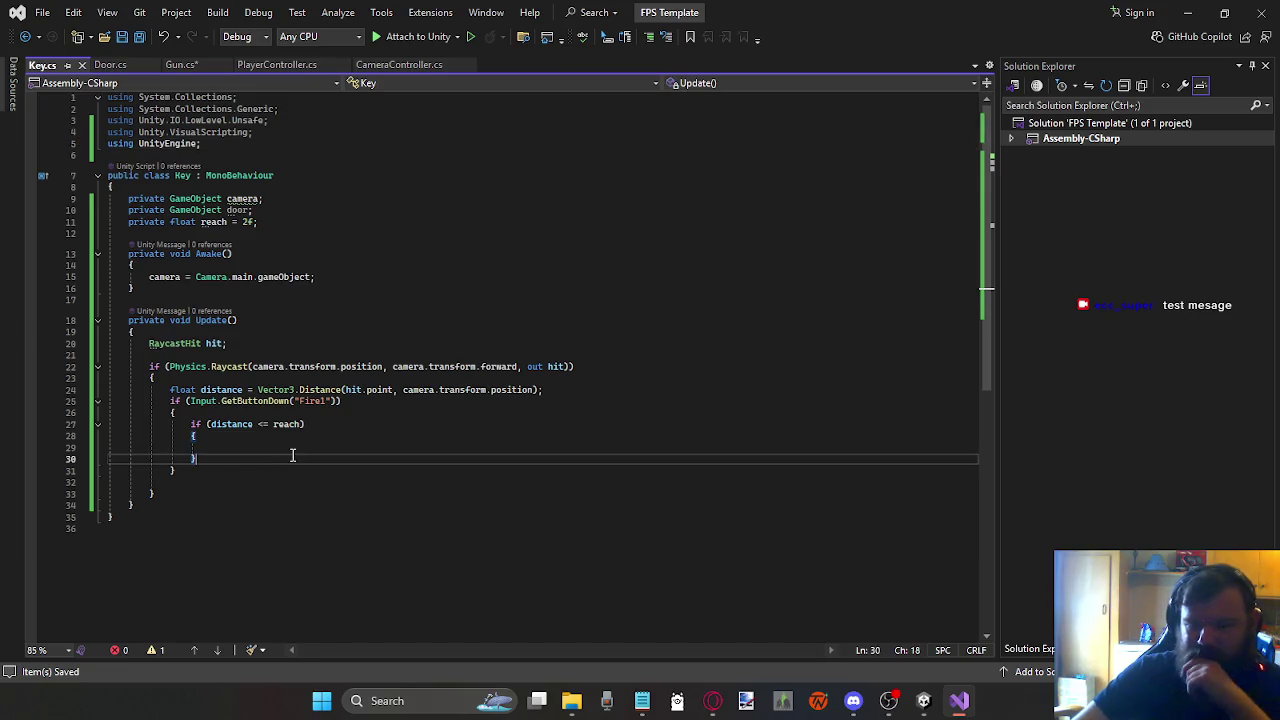
{"action": "left_click", "coordinate": [304, 437]}
{"action": "left_click", "coordinate": [316, 447]}
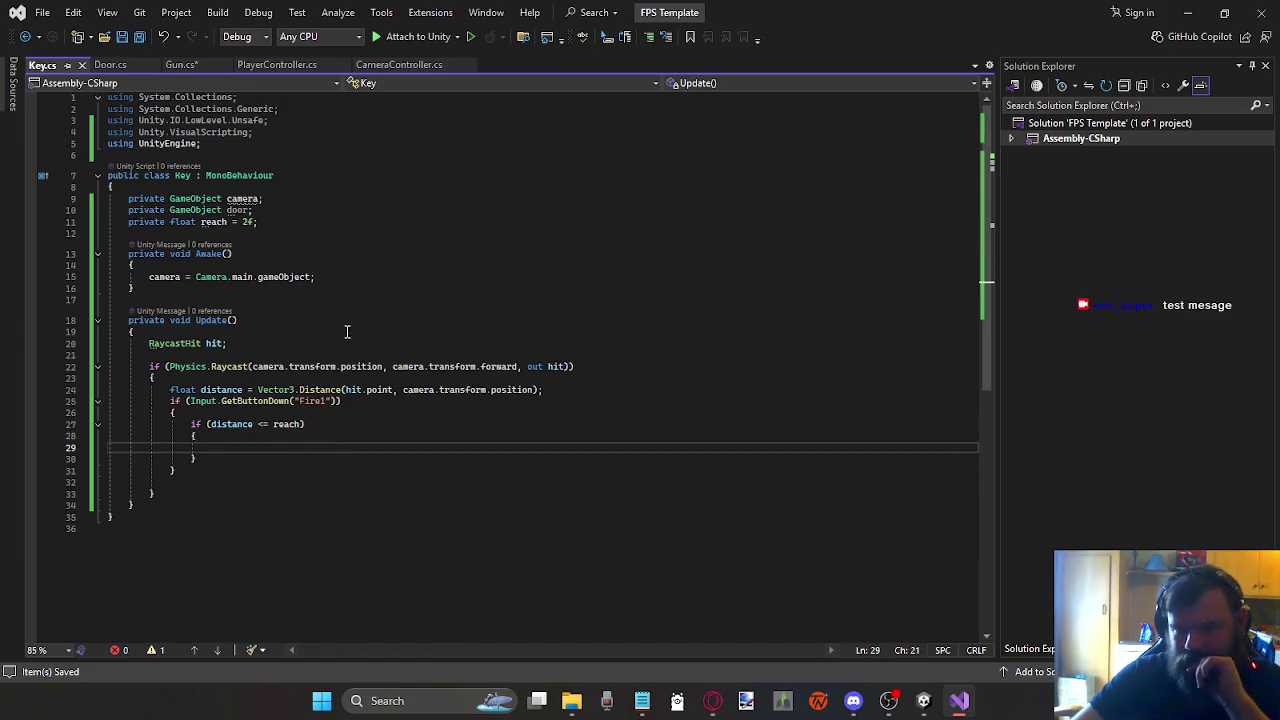
{"action": "left_click", "coordinate": [188, 66]}
{"action": "key", "text": "ctrl+s"}
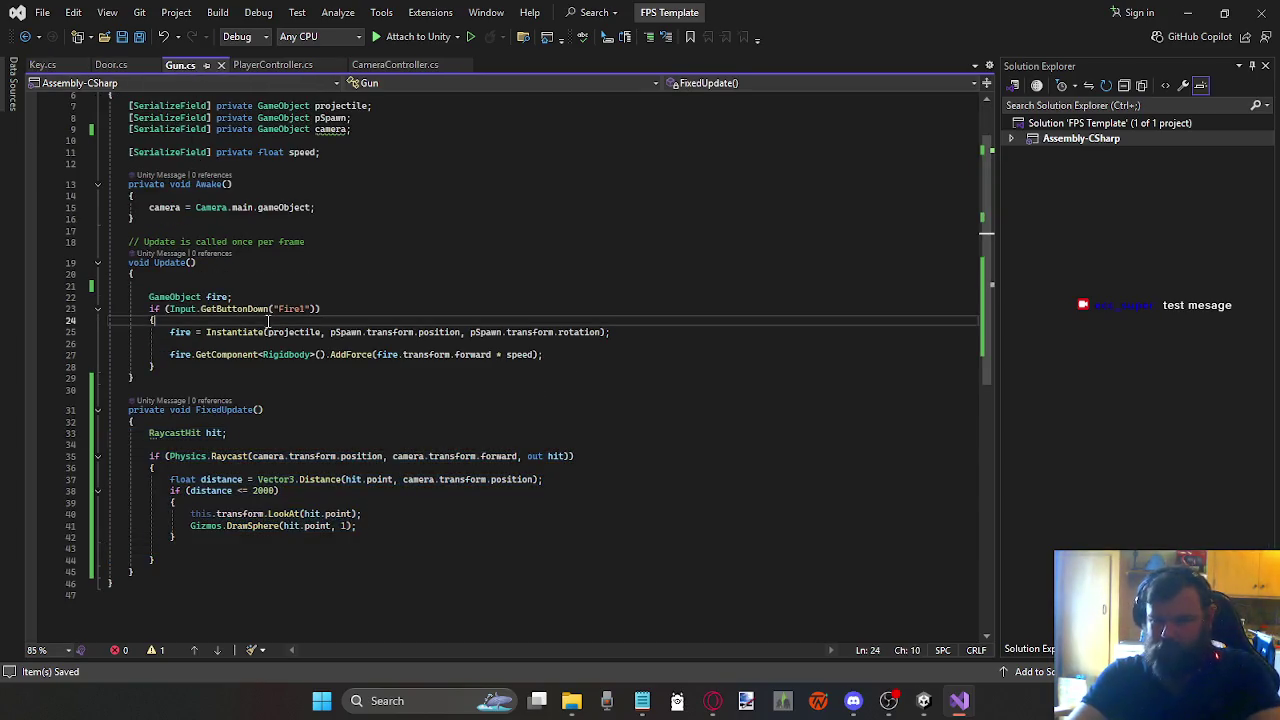
{"action": "left_click", "coordinate": [300, 525]}
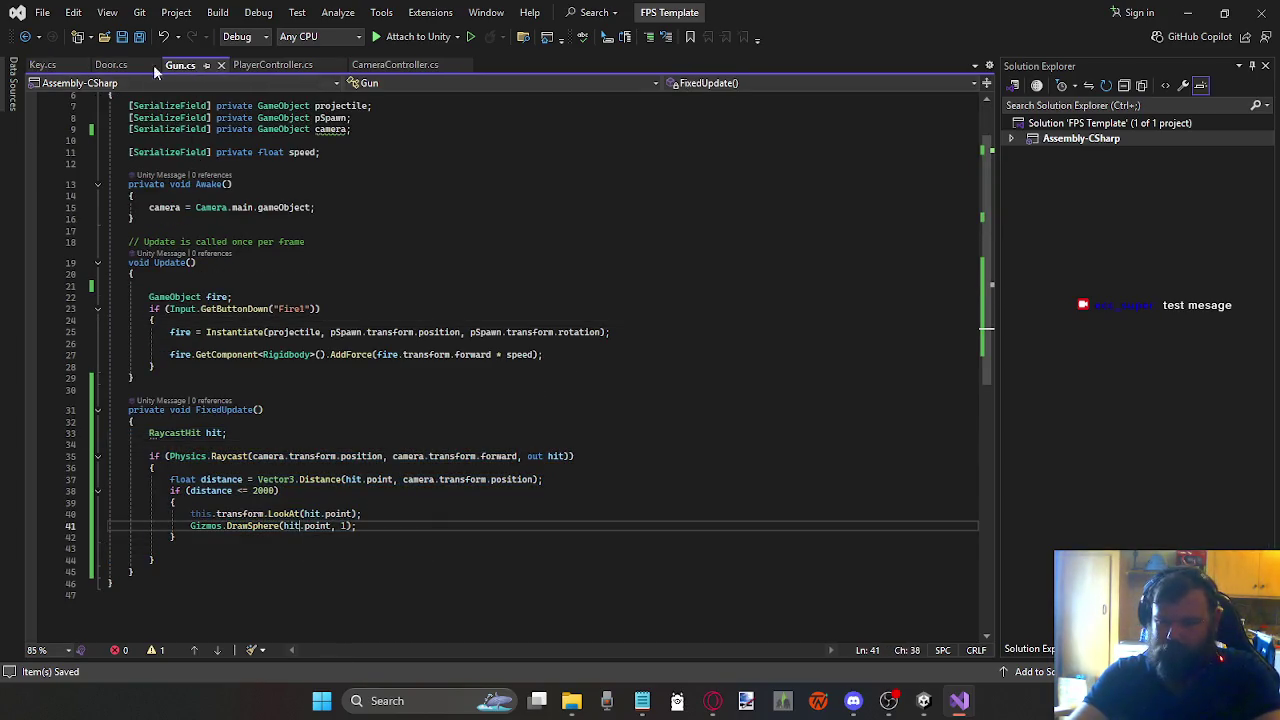
{"action": "left_click", "coordinate": [42, 65]}
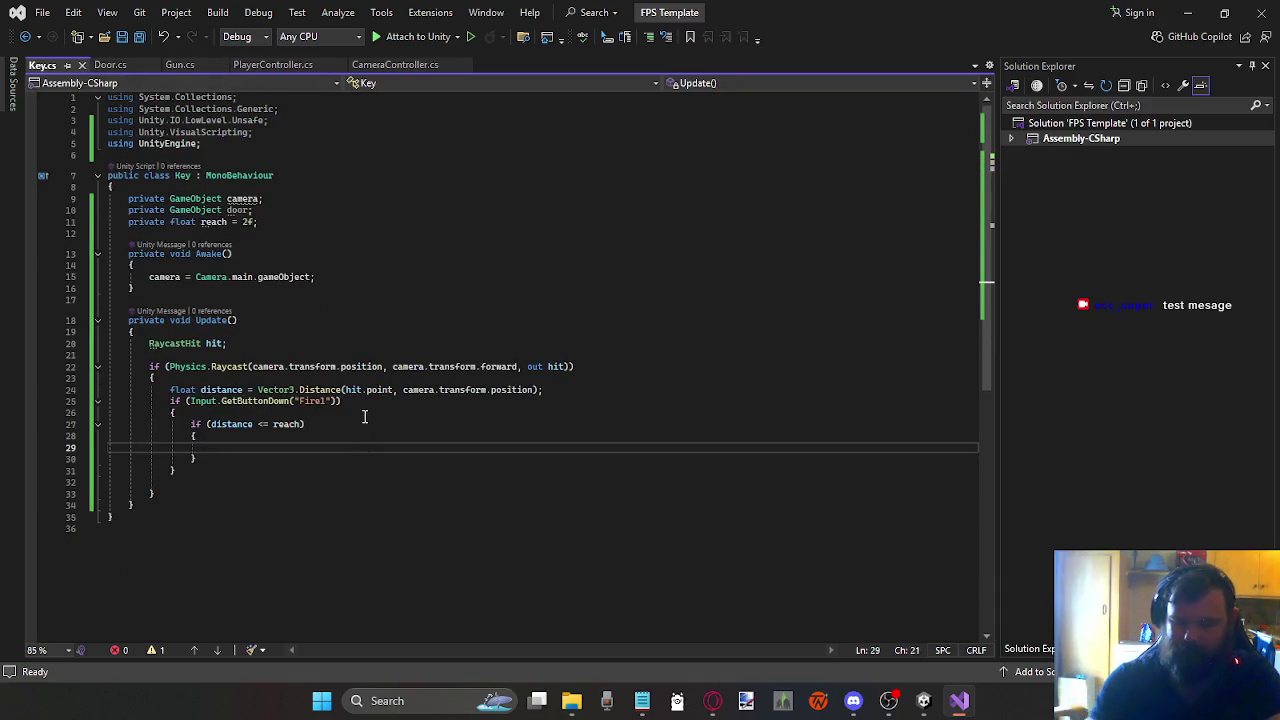
{"action": "type", "text": "if"}
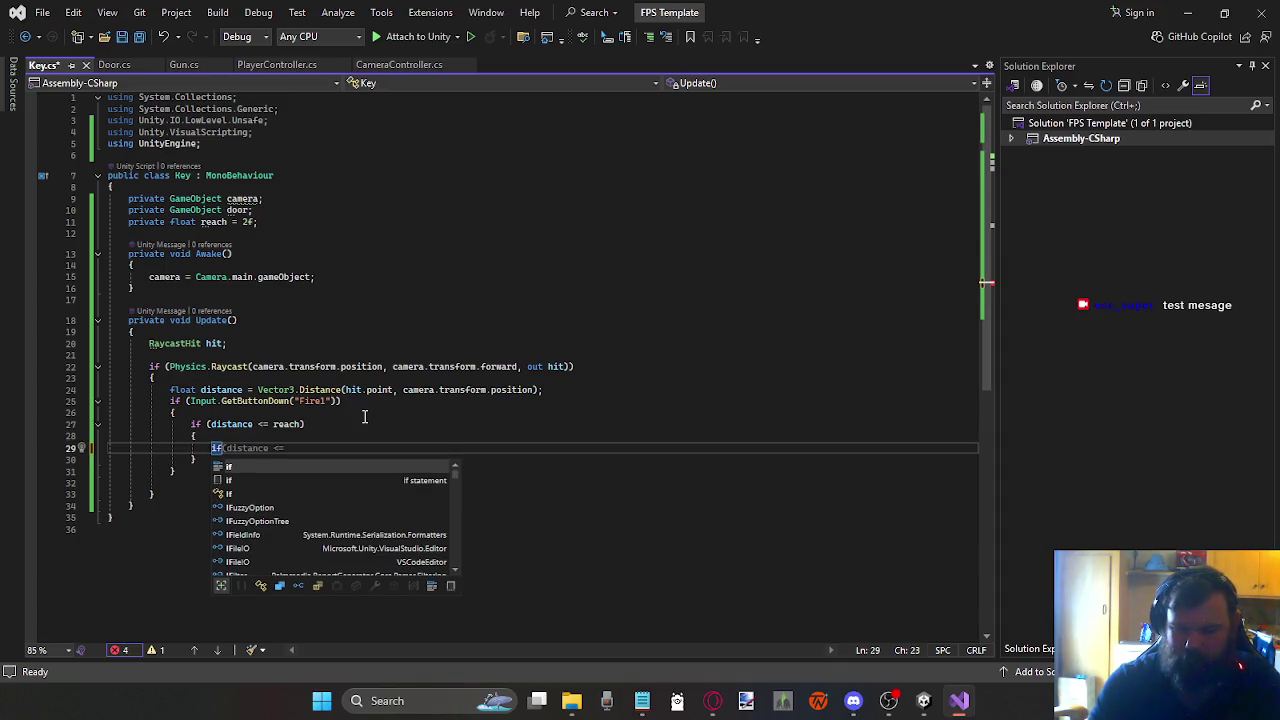
{"action": "type", "text": "(hit"}
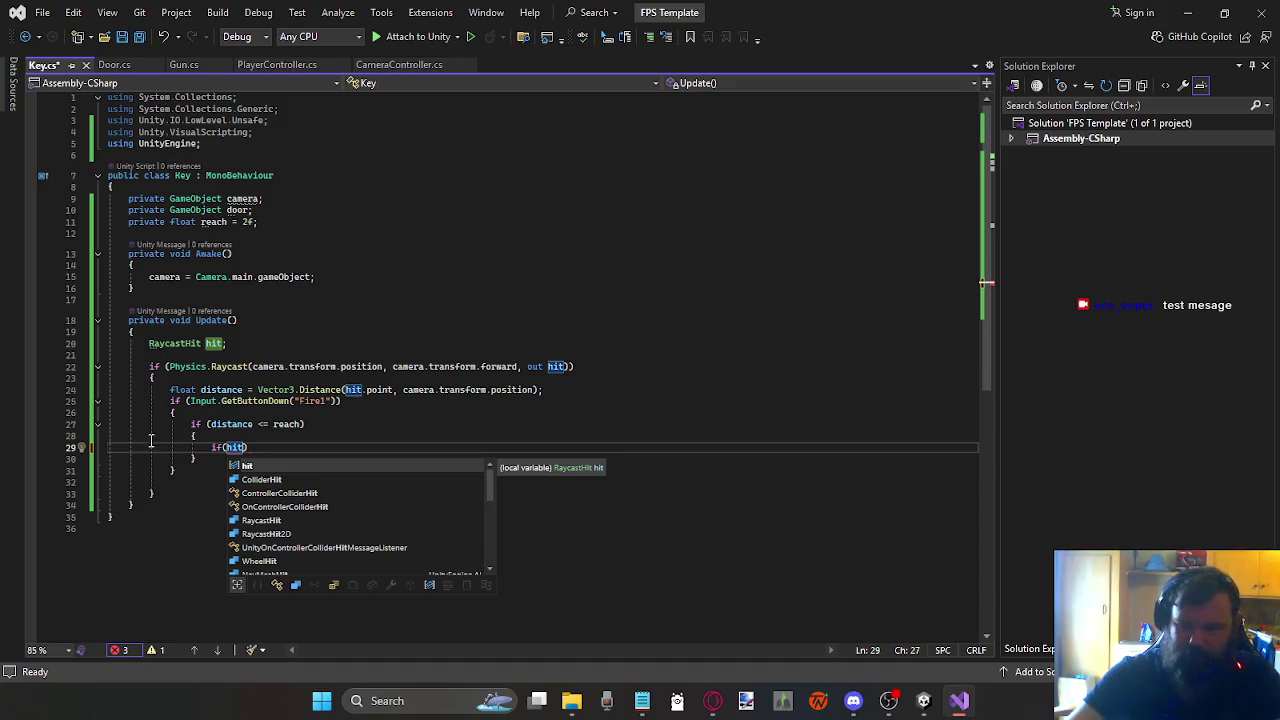
Step: Remove the extra opening brace from Key.cs's Update code
{"action": "left_click", "coordinate": [178, 460]}
{"action": "left_click", "coordinate": [178, 470]}
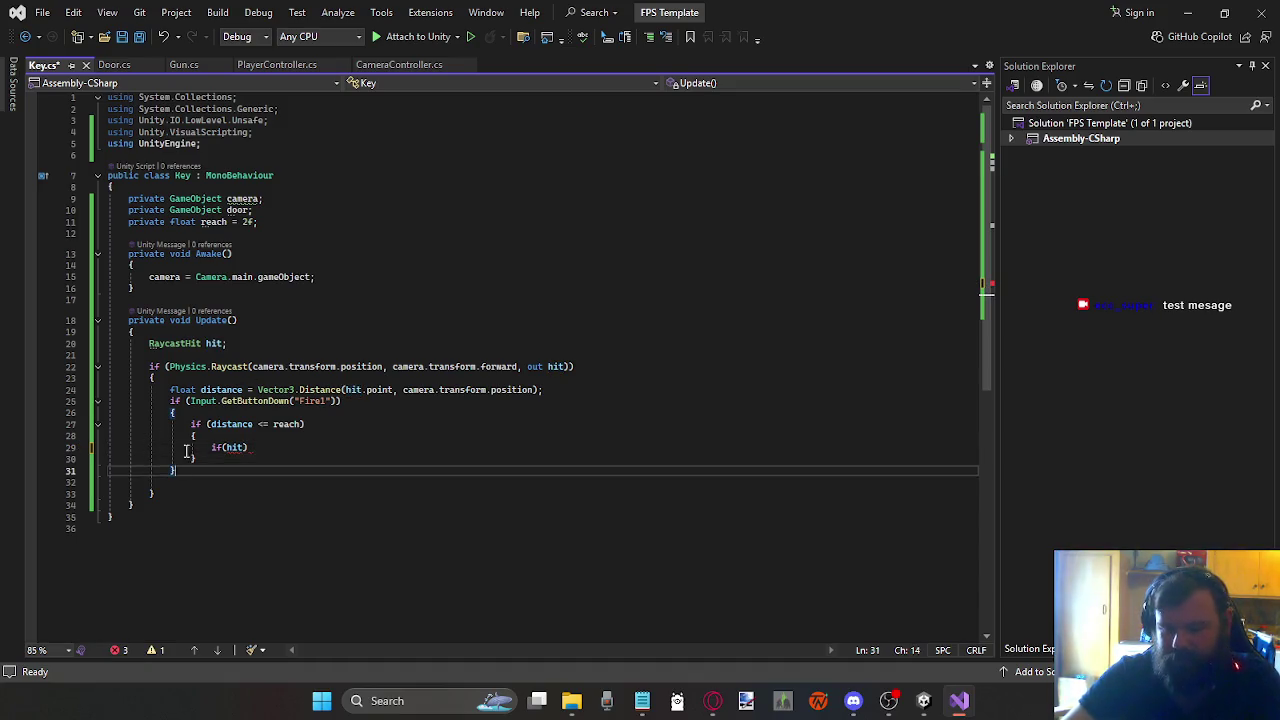
{"action": "left_click", "coordinate": [174, 414]}
{"action": "key", "text": "ctrl+x"}
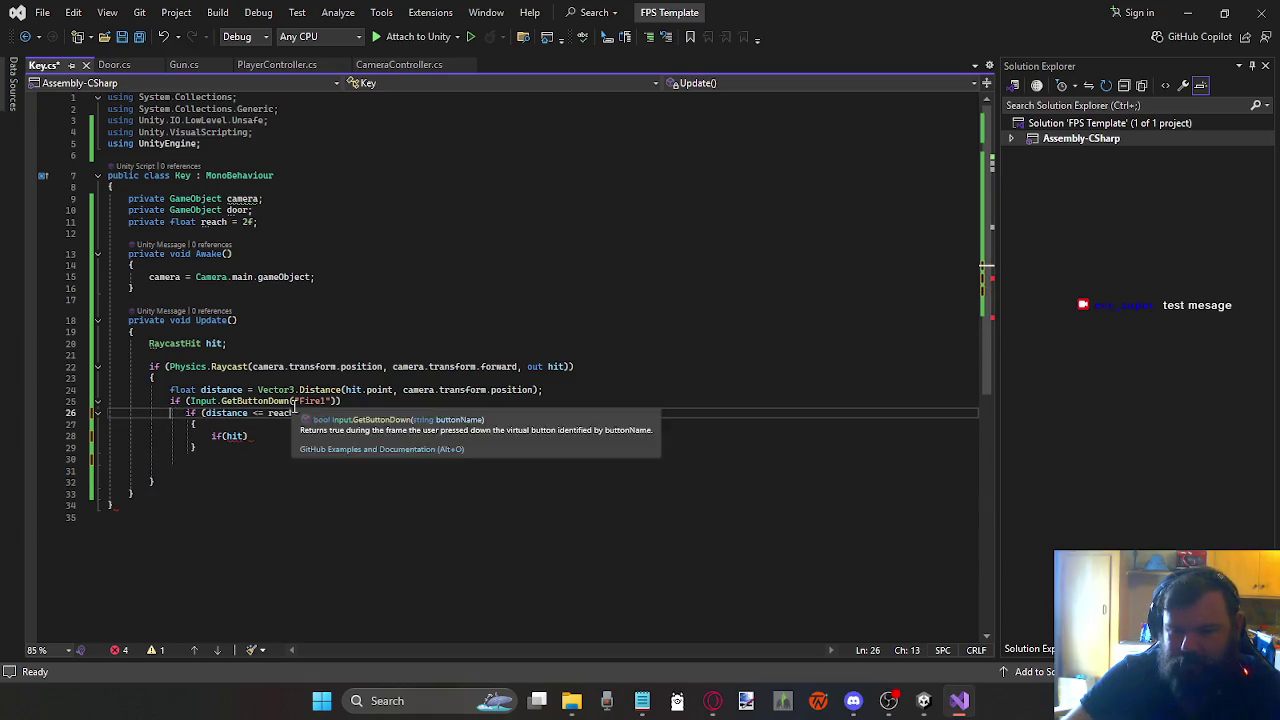
Step: Move the Fire1 button check above the Physics.Raycast if and fix the closing braces
{"action": "left_click_drag", "start_coordinate": [341, 401], "coordinate": [173, 397]}
{"action": "key", "text": "ctrl+x"}
{"action": "left_click", "coordinate": [147, 356]}
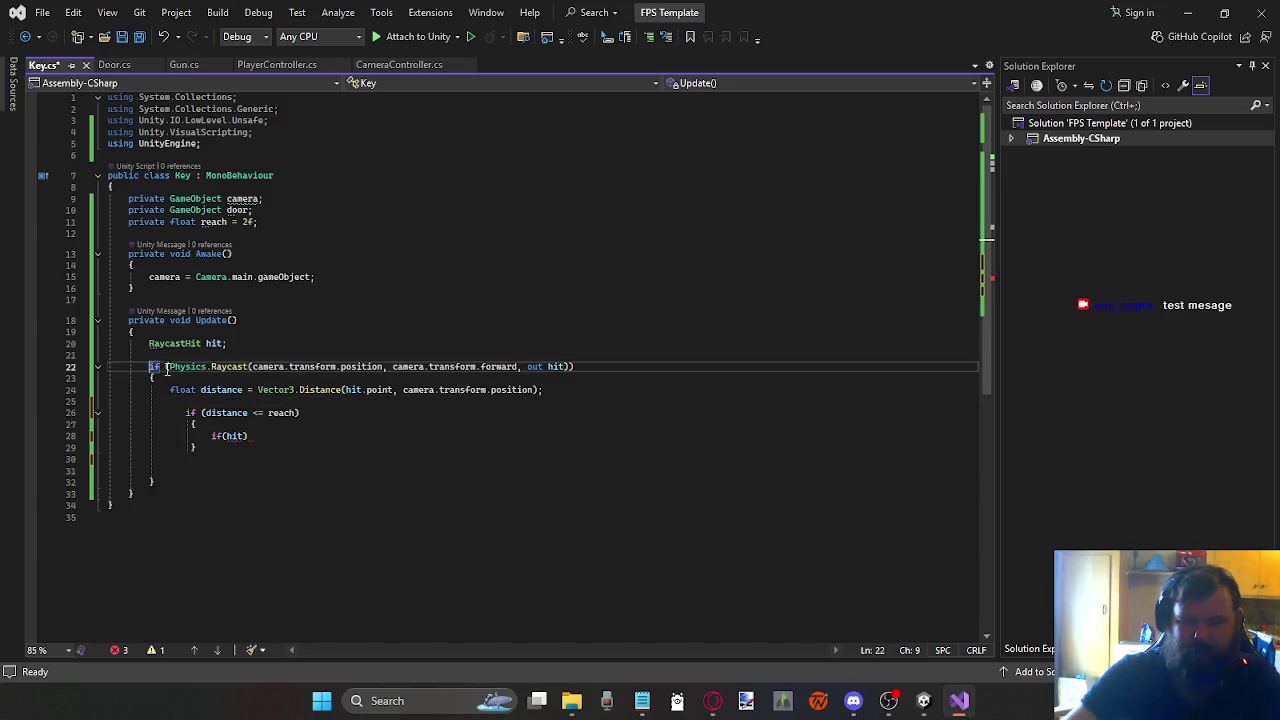
{"action": "key", "text": "ctrl+v"}
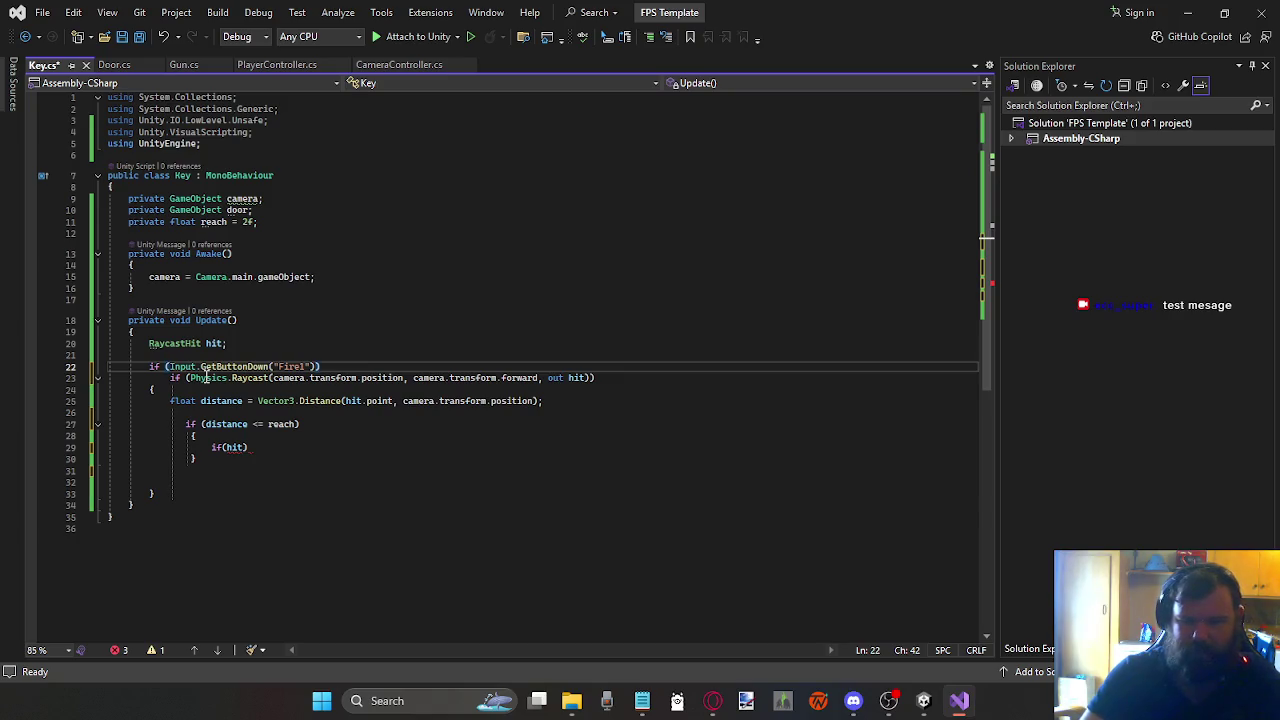
{"action": "key", "text": "Return"}
{"action": "key", "text": "Delete"}
{"action": "key", "text": "Down"}
{"action": "key", "text": "Down"}
{"action": "key", "text": "Down"}
{"action": "key", "text": "Down"}
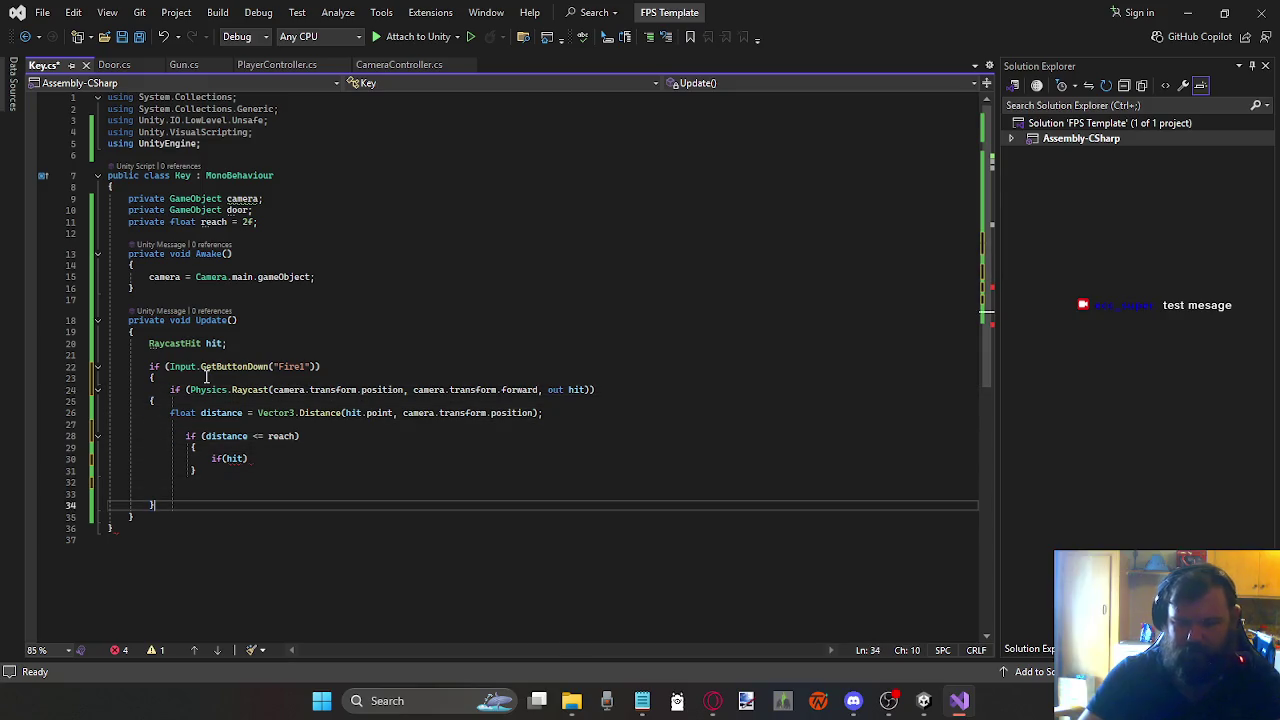
{"action": "type", "text": "}"}
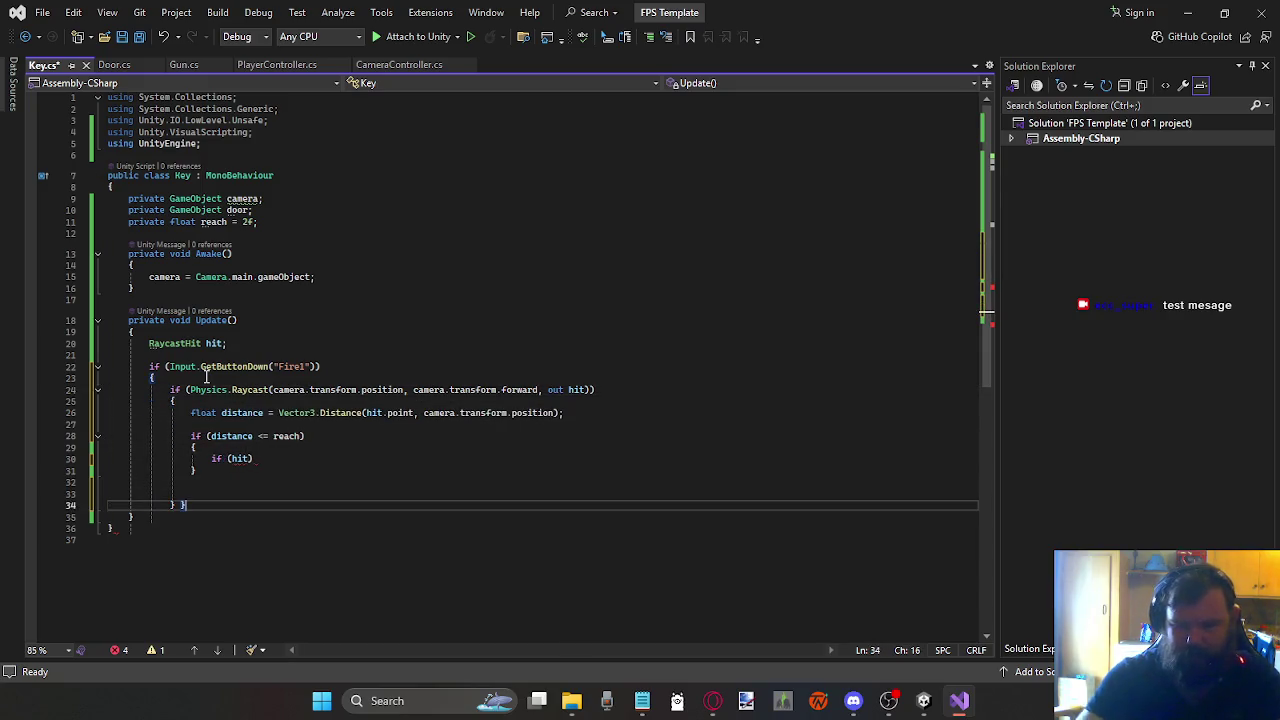
{"action": "key", "text": "Left"}
{"action": "key", "text": "Return"}
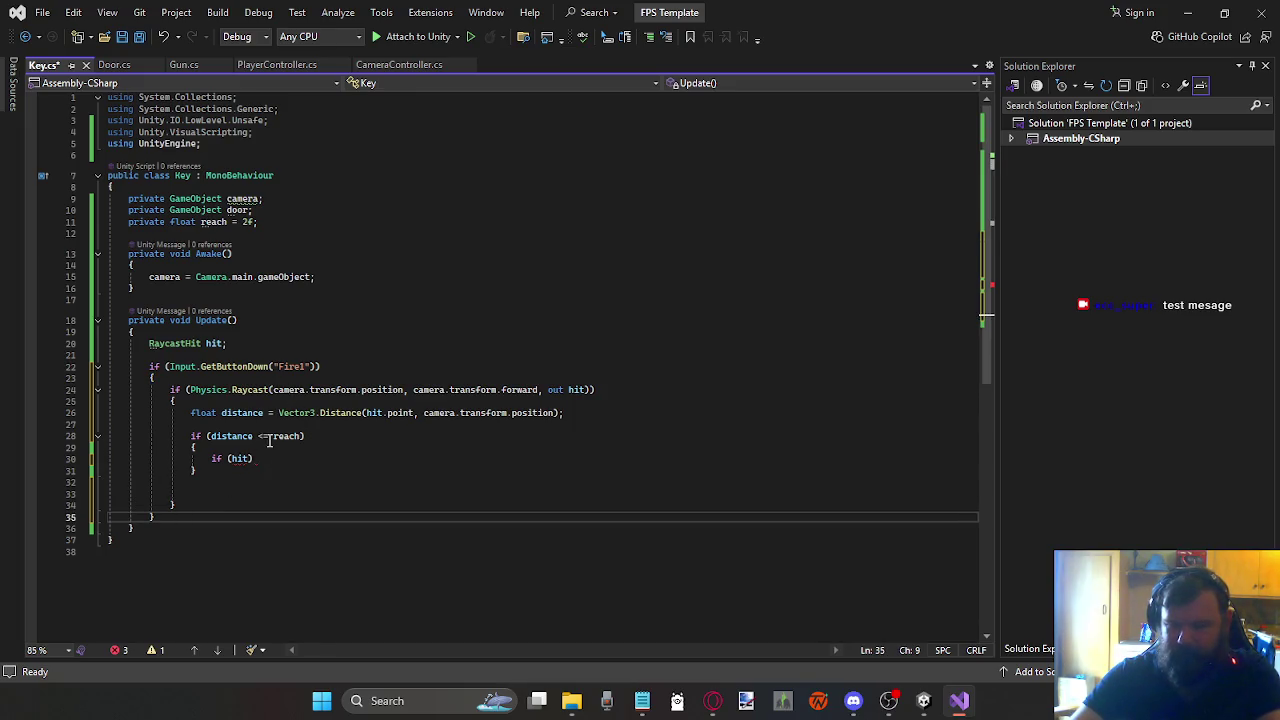
{"action": "left_click", "coordinate": [266, 447]}
{"action": "left_click", "coordinate": [261, 458]}
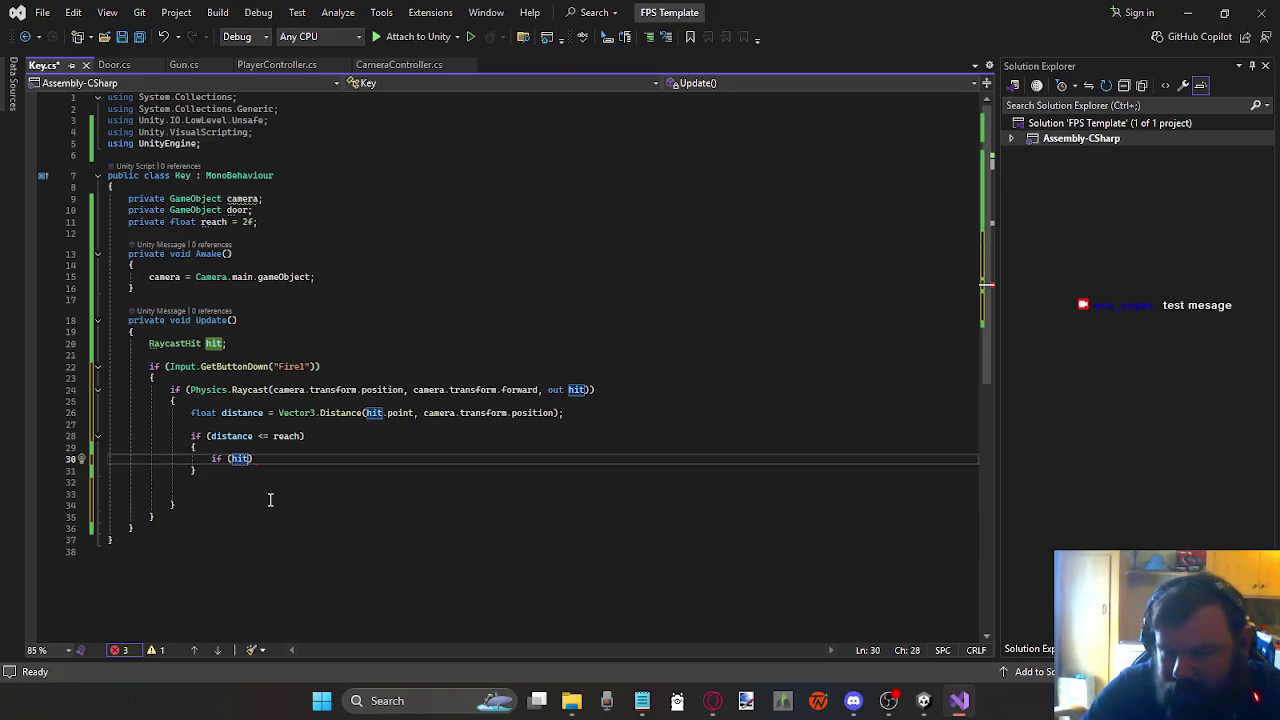
Step: Change the if condition to hit.collider.GetComponent<Door>() and open a code block under it
{"action": "type", "text": ".c"}
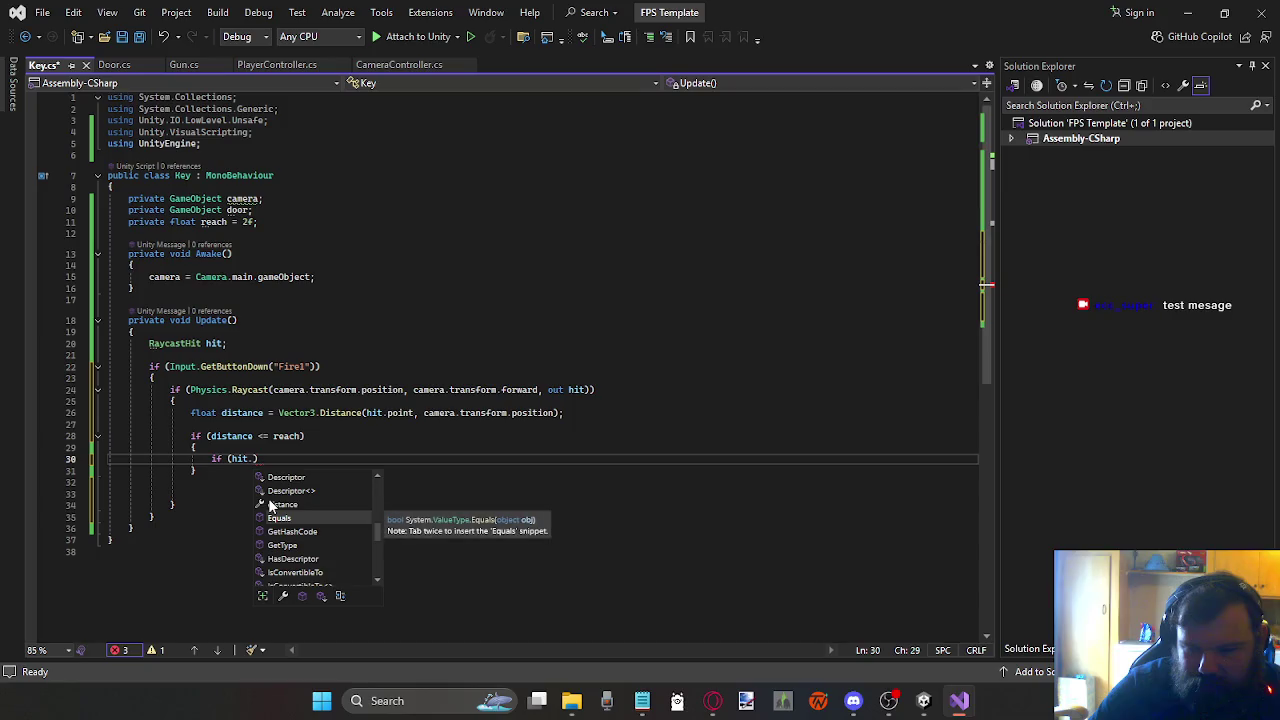
{"action": "key", "text": "Tab"}
{"action": "type", "text": ".g"}
{"action": "key", "text": "Tab"}
{"action": "key", "text": "BackSpace"}
{"action": "key", "text": "BackSpace"}
{"action": "key", "text": "BackSpace"}
{"action": "type", "text": ".get"}
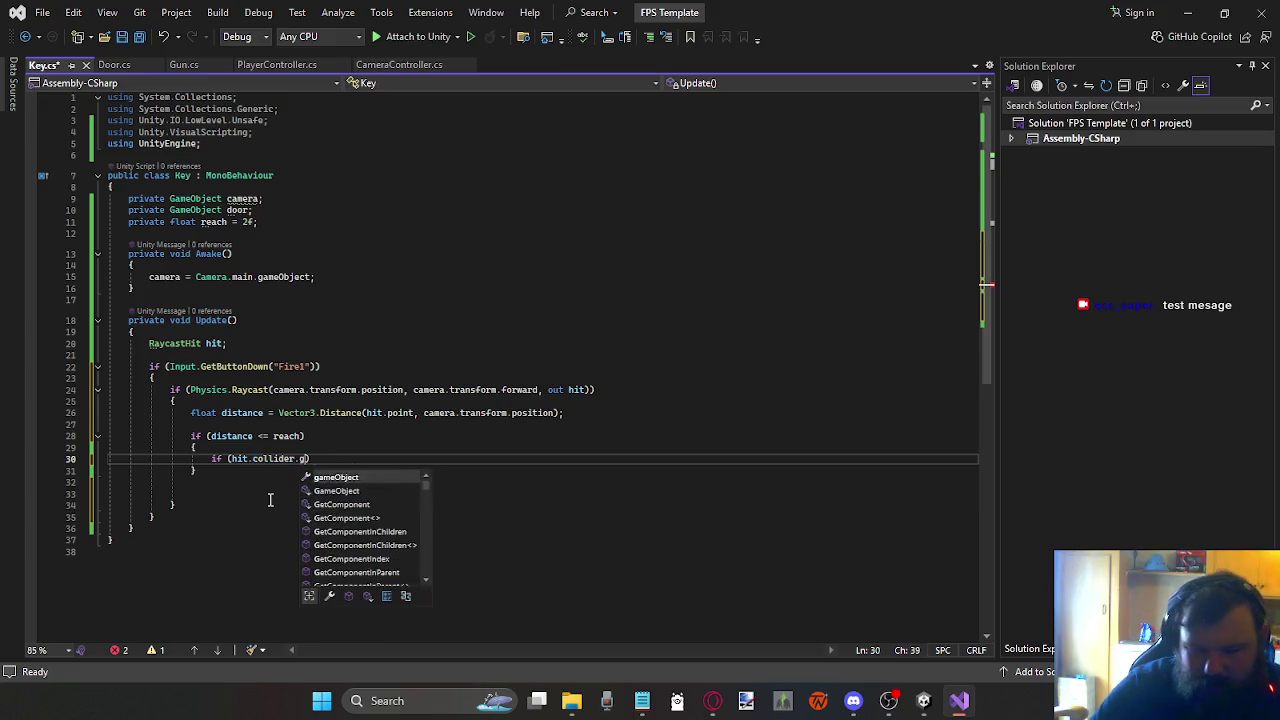
{"action": "key", "text": "Tab"}
{"action": "type", "text": "<door>"}
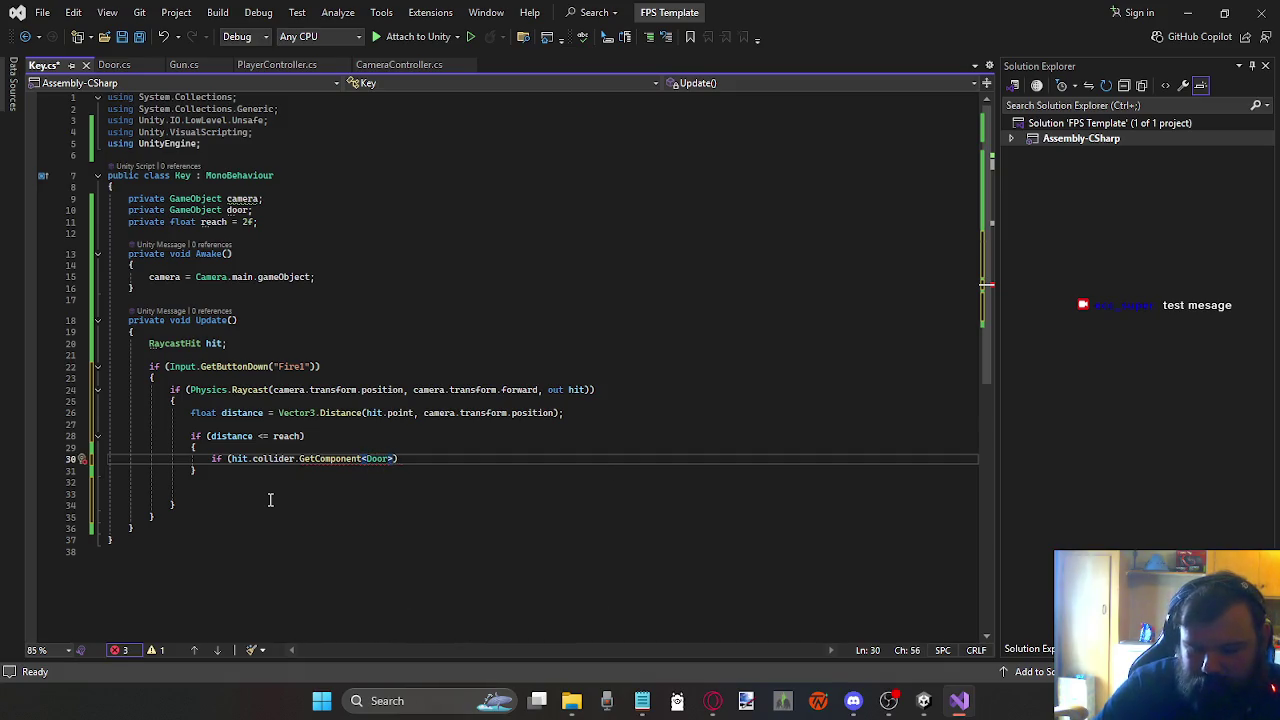
{"action": "type", "text": "()"}
{"action": "key", "text": "Return"}
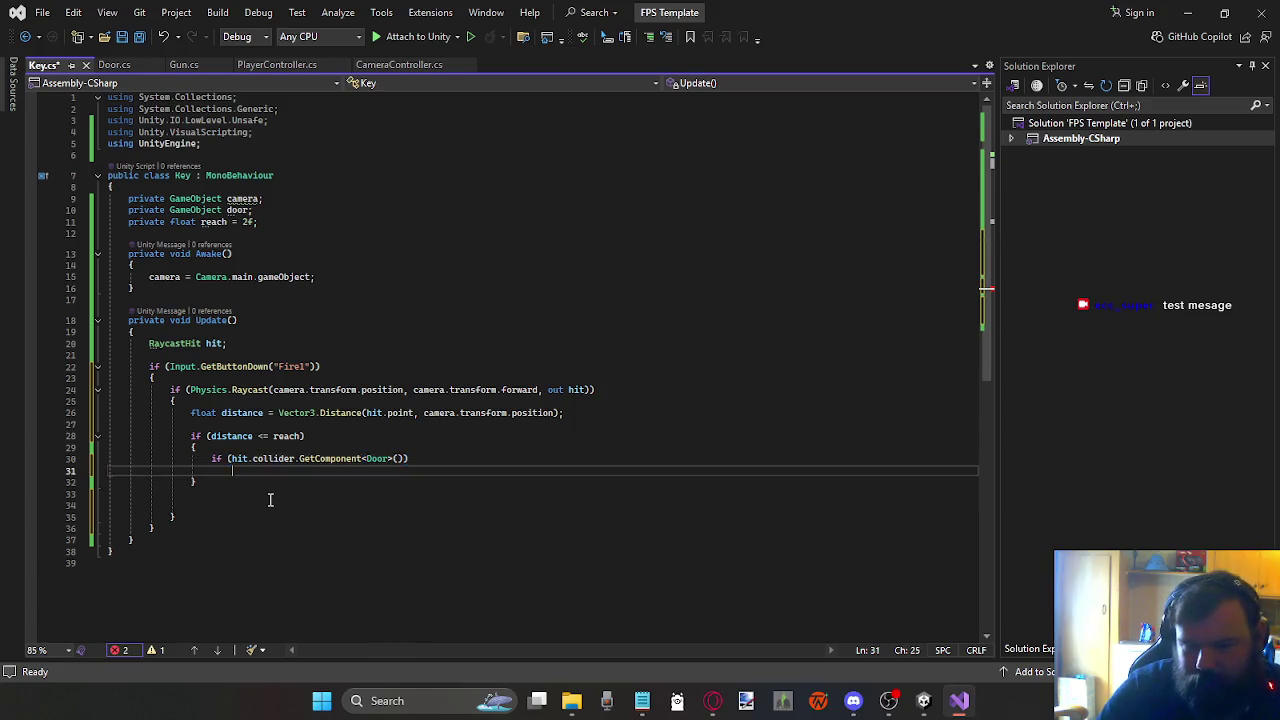
{"action": "type", "text": "{"}
{"action": "key", "text": "Return"}
Step: Change the door field's type from GameObject to Door
{"action": "key", "text": "Up"}
{"action": "key", "text": "Up"}
{"action": "key", "text": "Up"}
{"action": "key", "text": "Up"}
{"action": "key", "text": "Up"}
{"action": "key", "text": "Up"}
{"action": "key", "text": "ctrl+Right"}
{"action": "key", "text": "Right"}
{"action": "key", "text": "Right"}
{"action": "key", "text": "Right"}
{"action": "key", "text": "BackSpace"}
{"action": "key", "text": "BackSpace"}
{"action": "key", "text": "BackSpace"}
{"action": "key", "text": "BackSpace"}
{"action": "key", "text": "BackSpace"}
{"action": "key", "text": "BackSpace"}
{"action": "type", "text": "Door"}
{"action": "key", "text": "Down"}
{"action": "key", "text": "Down"}
{"action": "key", "text": "Down"}
{"action": "key", "text": "Down"}
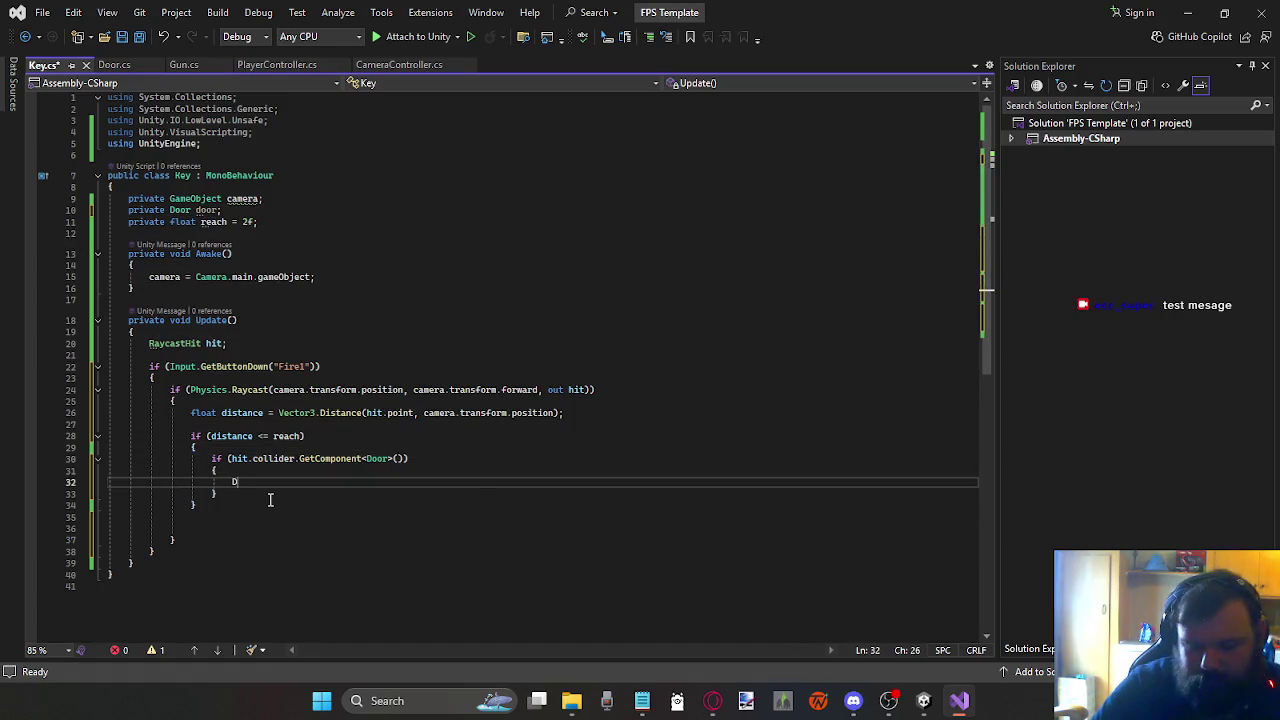
Step: Inside the new block, add 'door = hit.collider.GetComponent<Door>();'
{"action": "type", "text": "oor"}
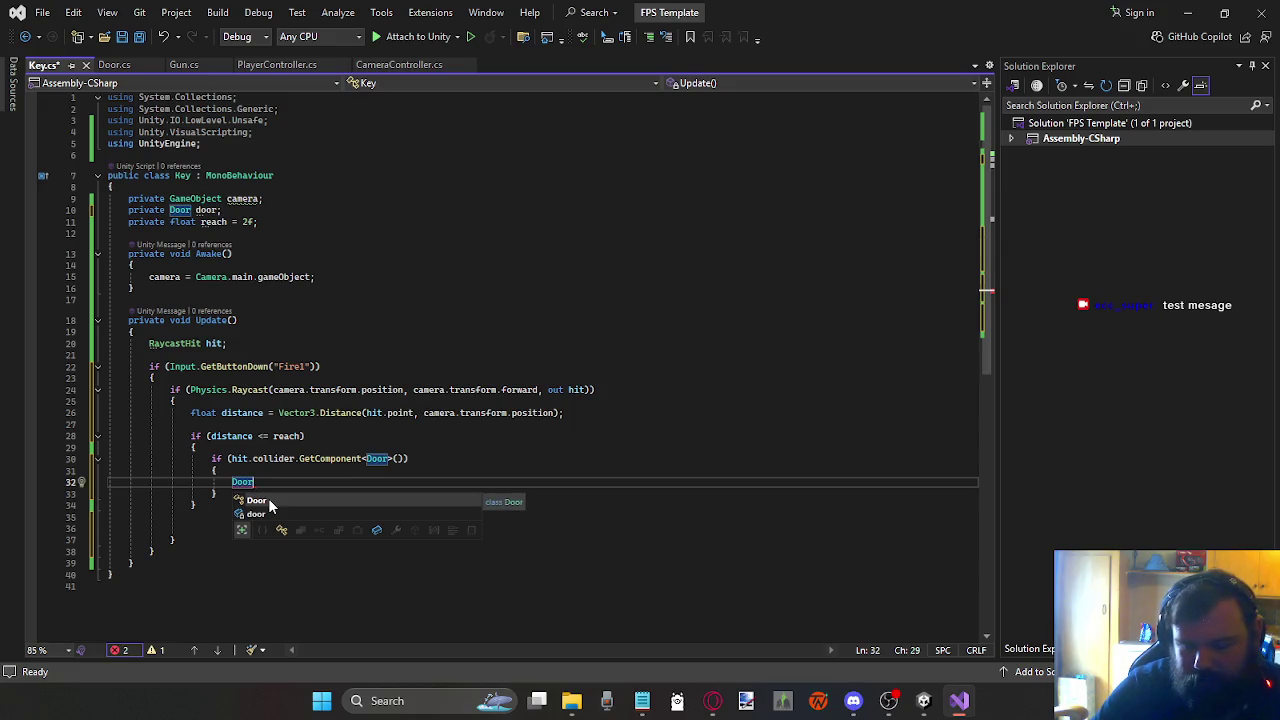
{"action": "key", "text": "BackSpace"}
{"action": "key", "text": "BackSpace"}
{"action": "key", "text": "BackSpace"}
{"action": "key", "text": "BackSpace"}
{"action": "type", "text": "door"}
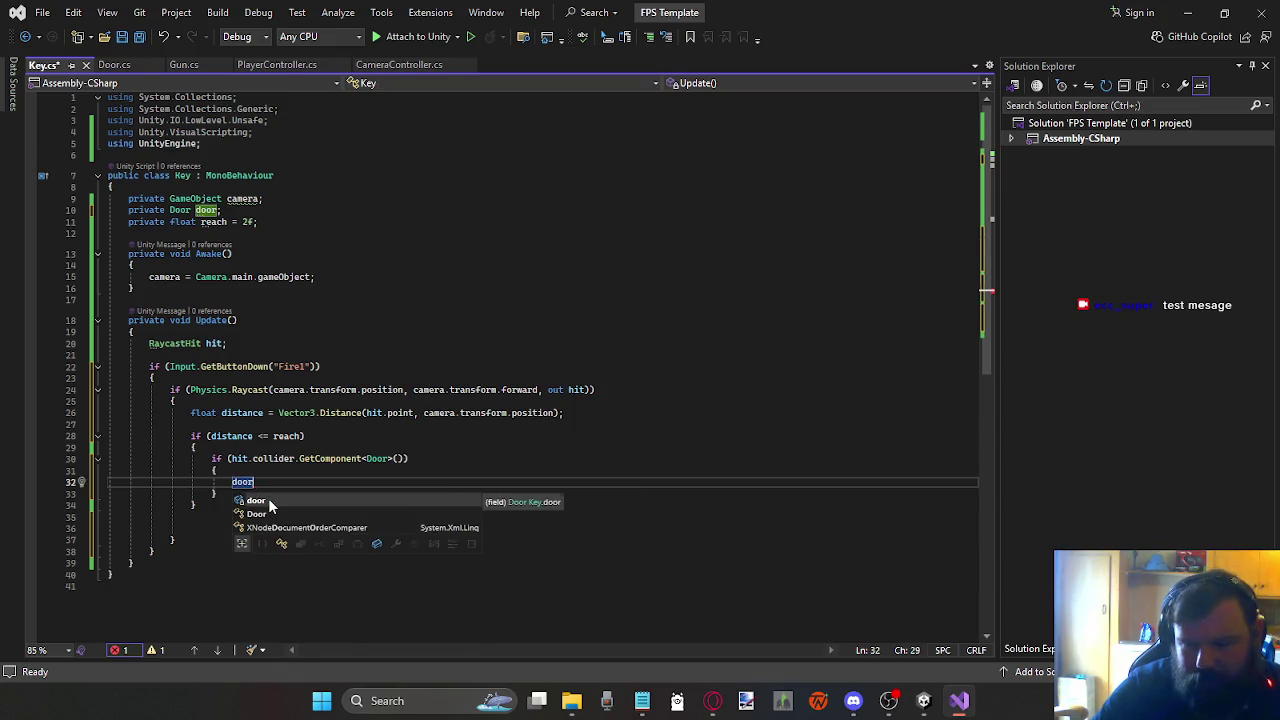
{"action": "type", "text": " = "}
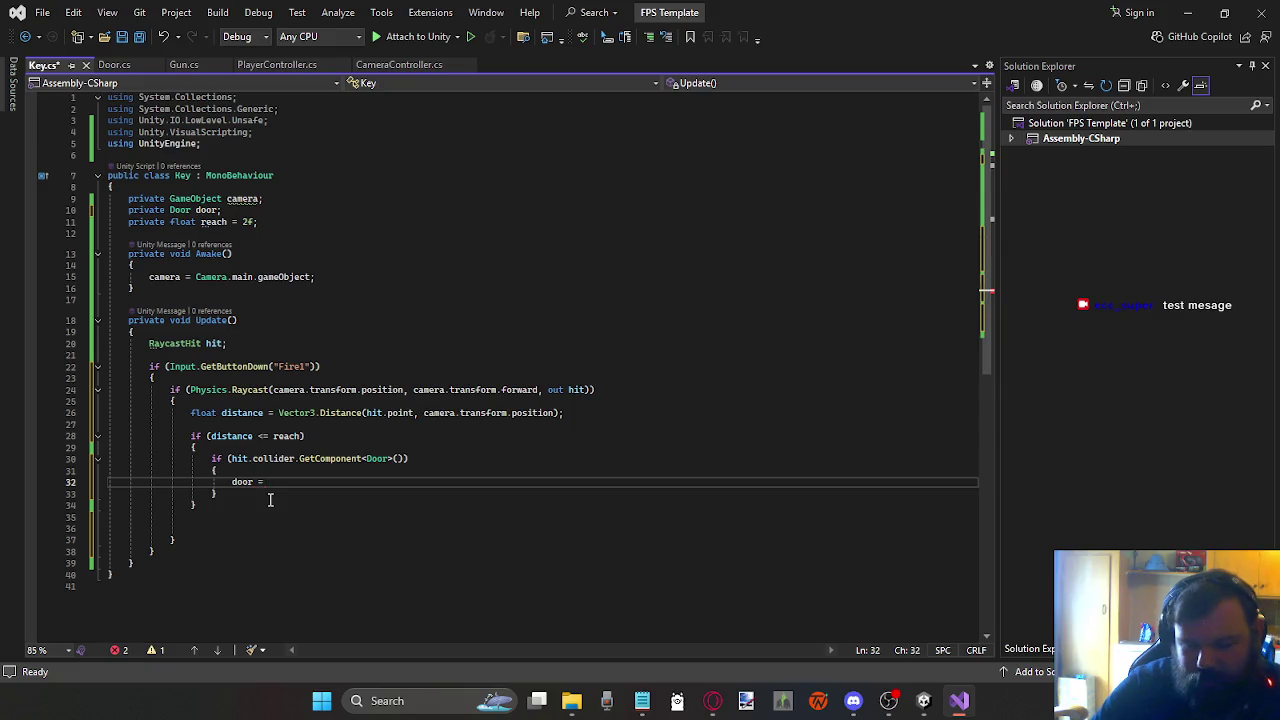
{"action": "type", "text": "hit."}
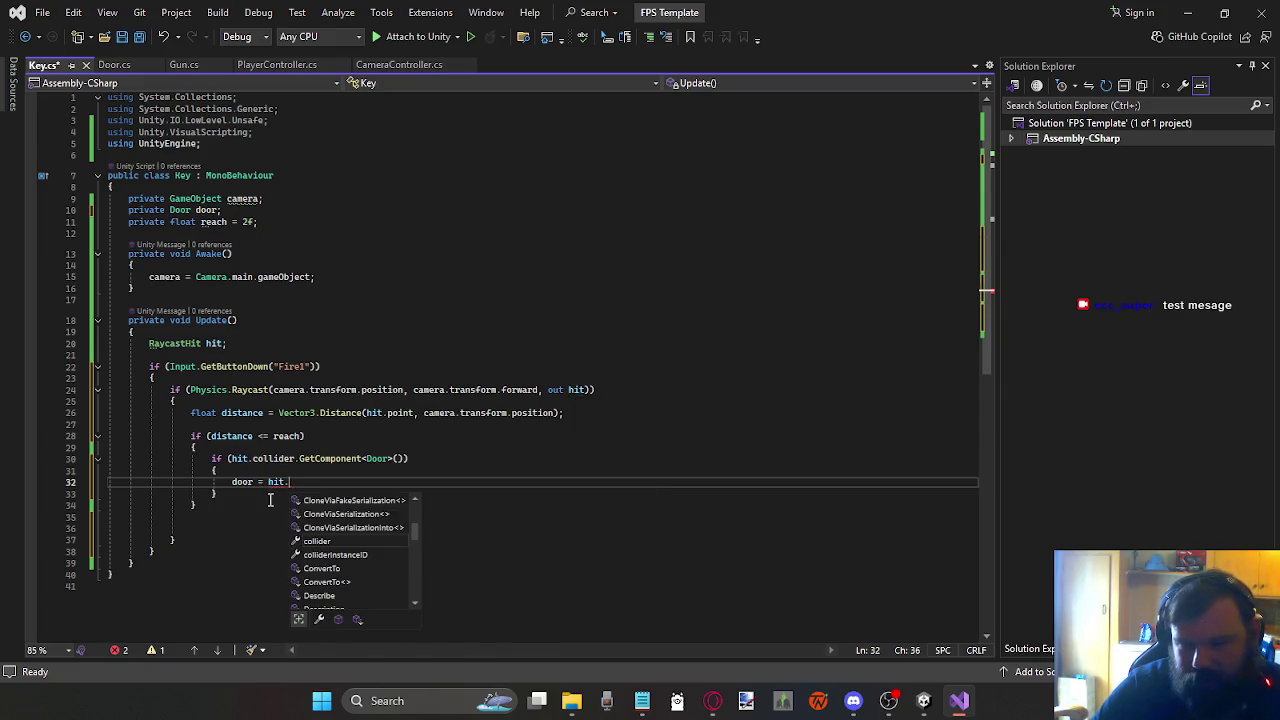
{"action": "type", "text": "collider."}
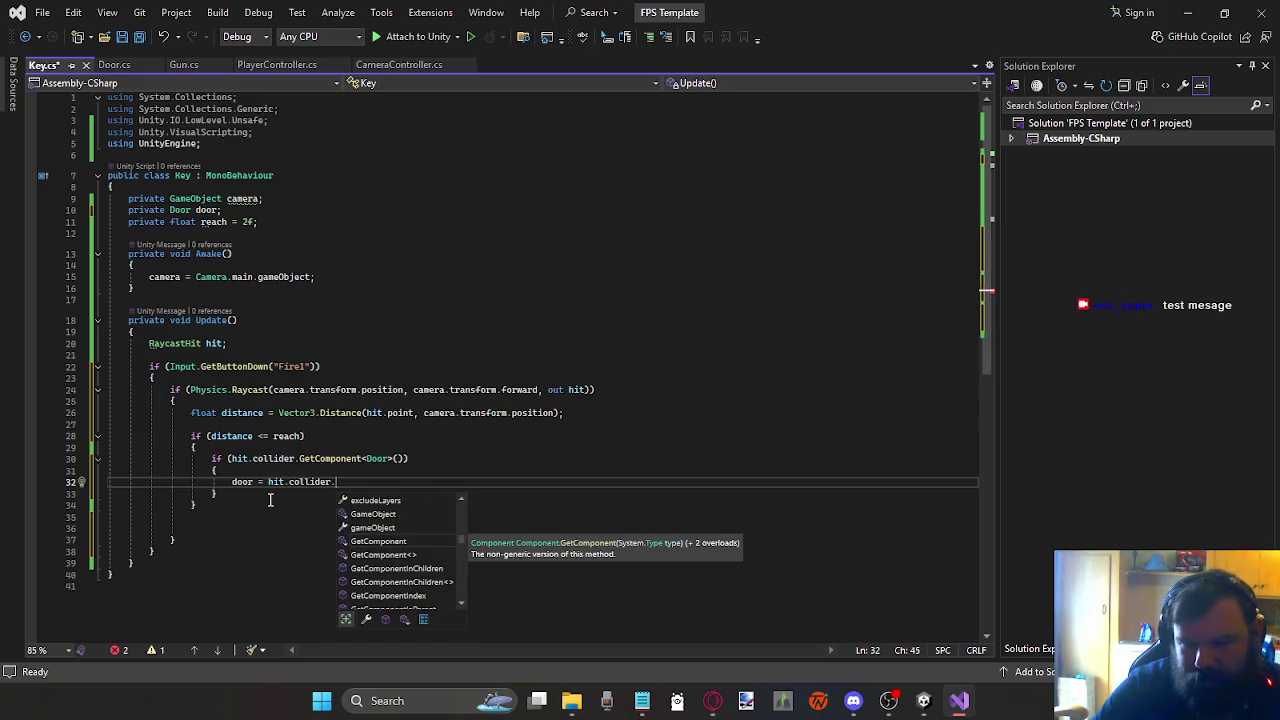
{"action": "type", "text": "ge"}
{"action": "key", "text": "Tab"}
{"action": "type", "text": "<>"}
{"action": "type", "text": "Door>()"}
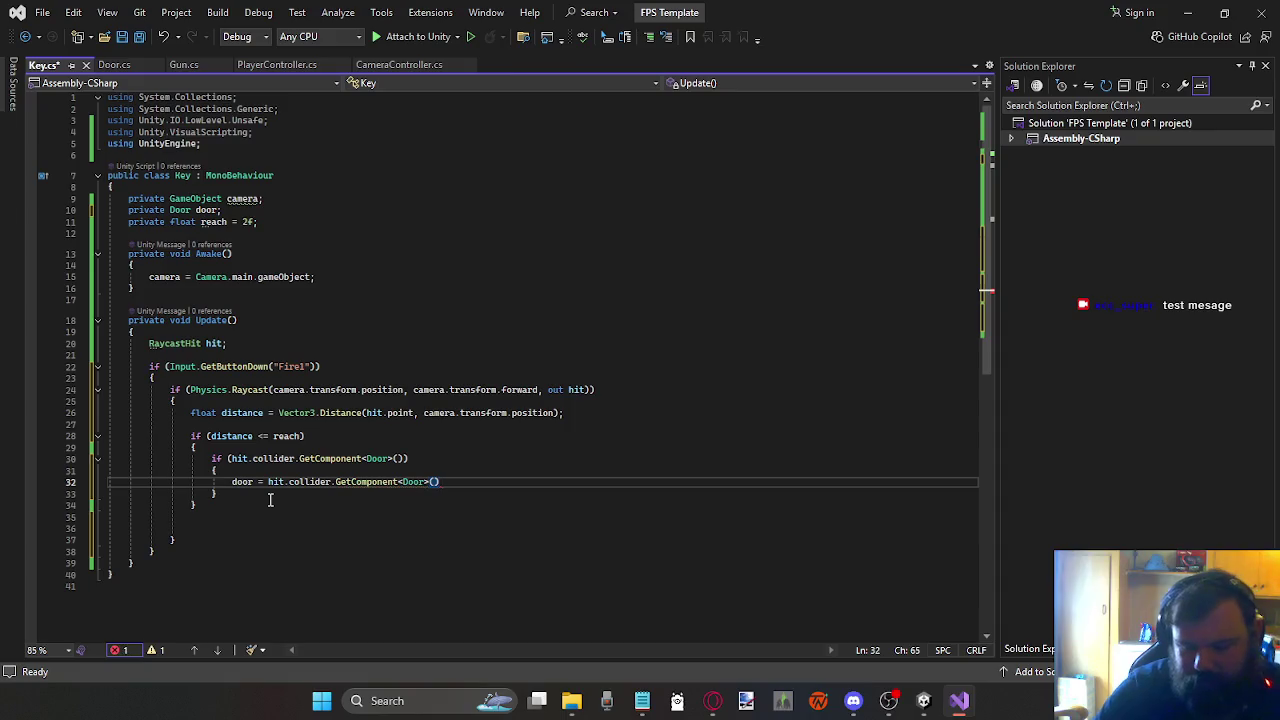
{"action": "type", "text": ";"}
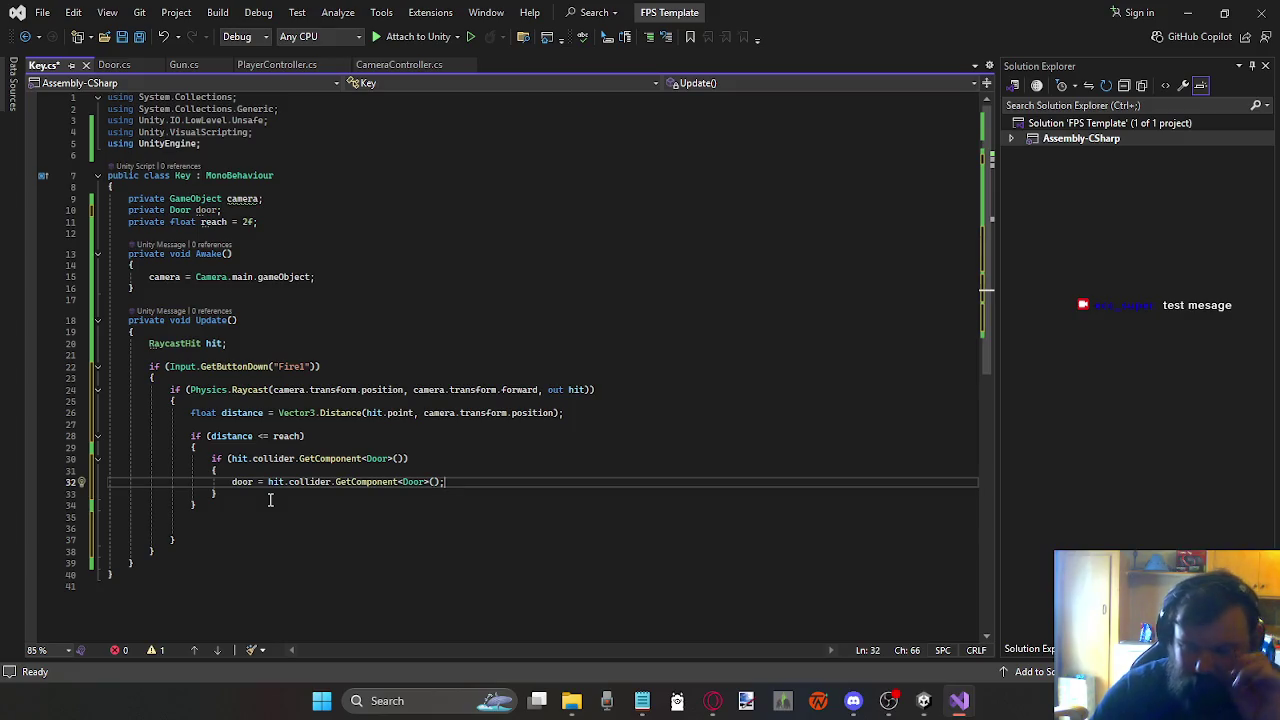
{"action": "left_click", "coordinate": [270, 500]}
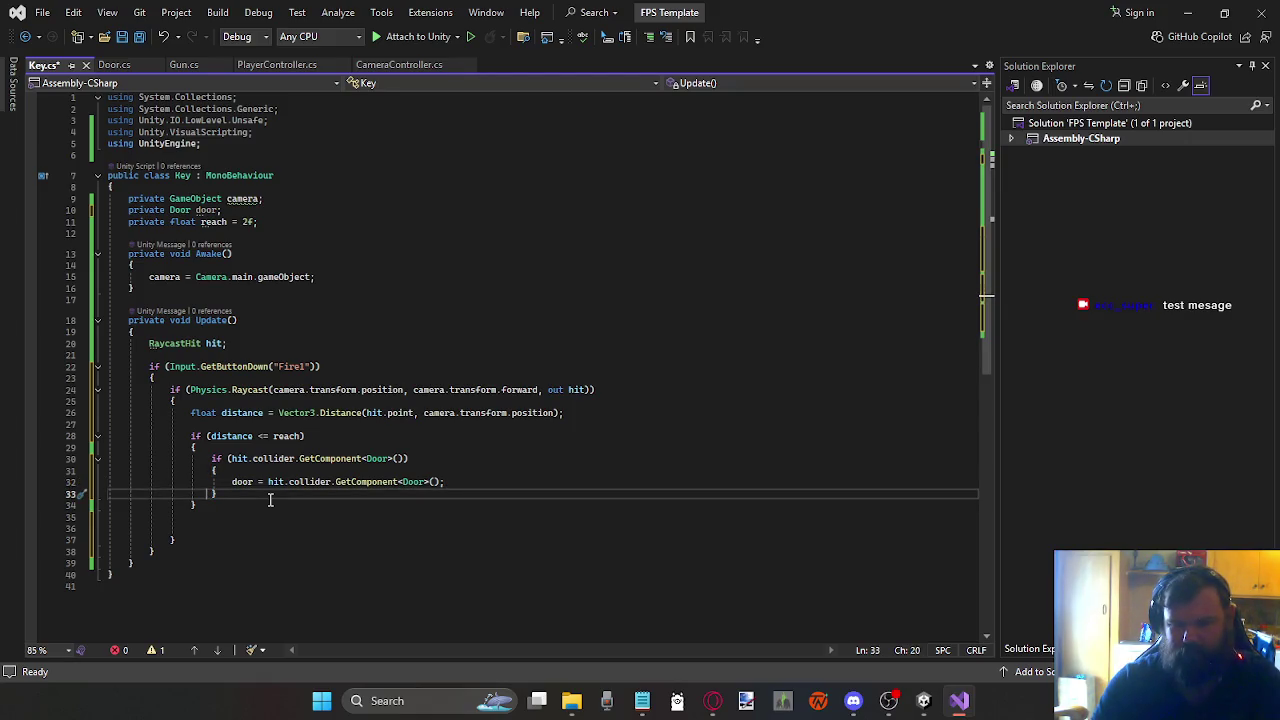
Step: Add 'door.isLocked = false;' below the door assignment and save Key.cs
{"action": "key", "text": "Up"}
{"action": "key", "text": "End"}
{"action": "key", "text": "Return"}
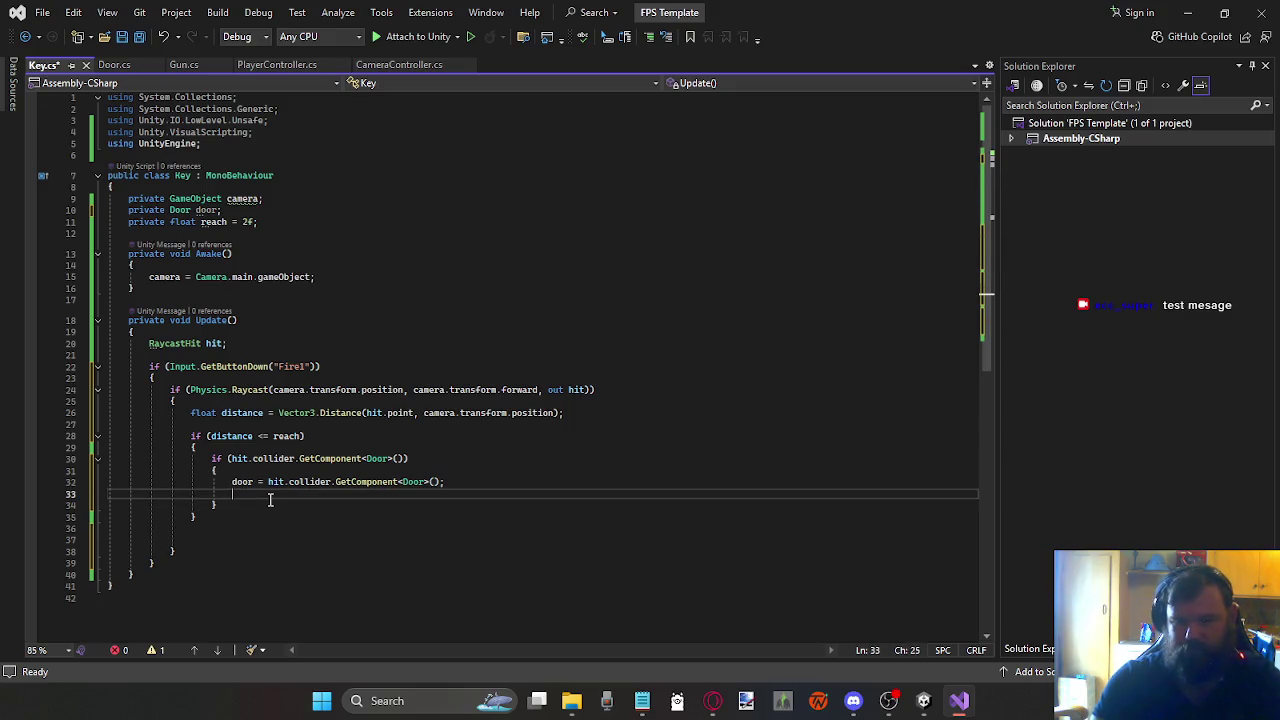
{"action": "type", "text": "door."}
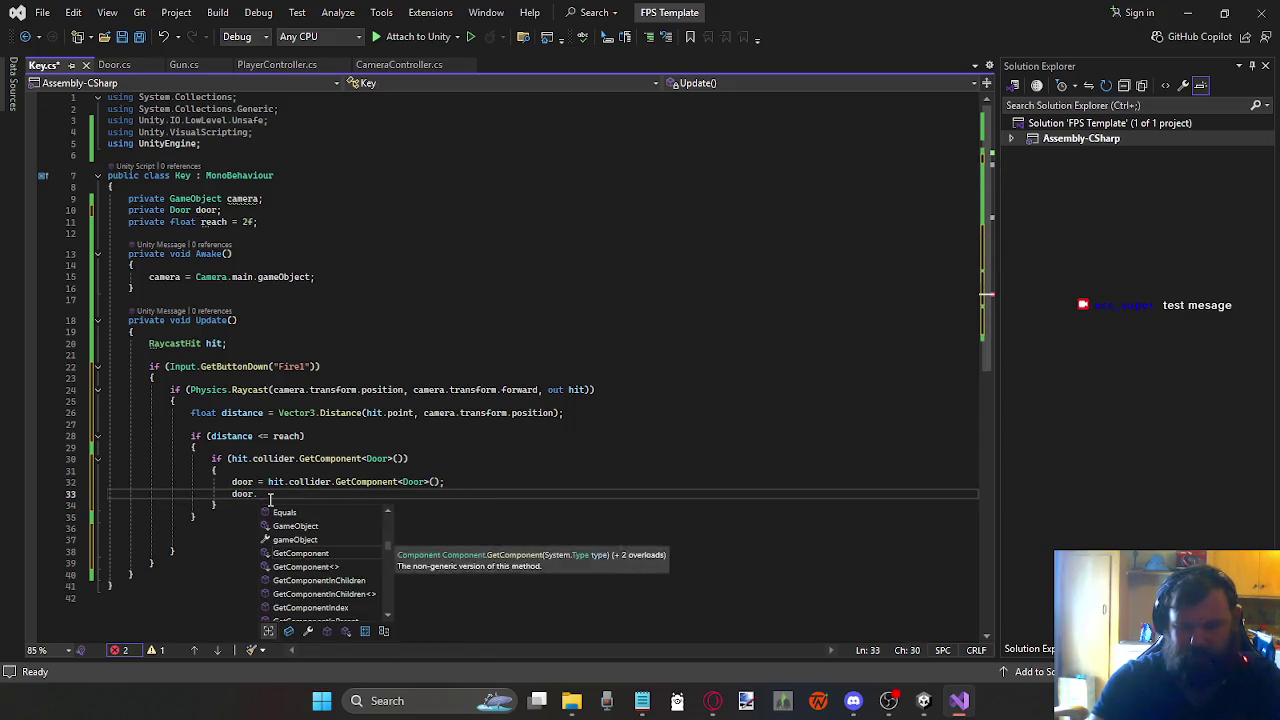
{"action": "type", "text": "isL"}
{"action": "key", "text": "Tab"}
{"action": "key", "text": "Tab"}
{"action": "key", "text": "BackSpace"}
{"action": "key", "text": "BackSpace"}
{"action": "key", "text": "BackSpace"}
{"action": "type", "text": "false"}
{"action": "key", "text": "End"}
{"action": "key", "text": "ctrl+s"}
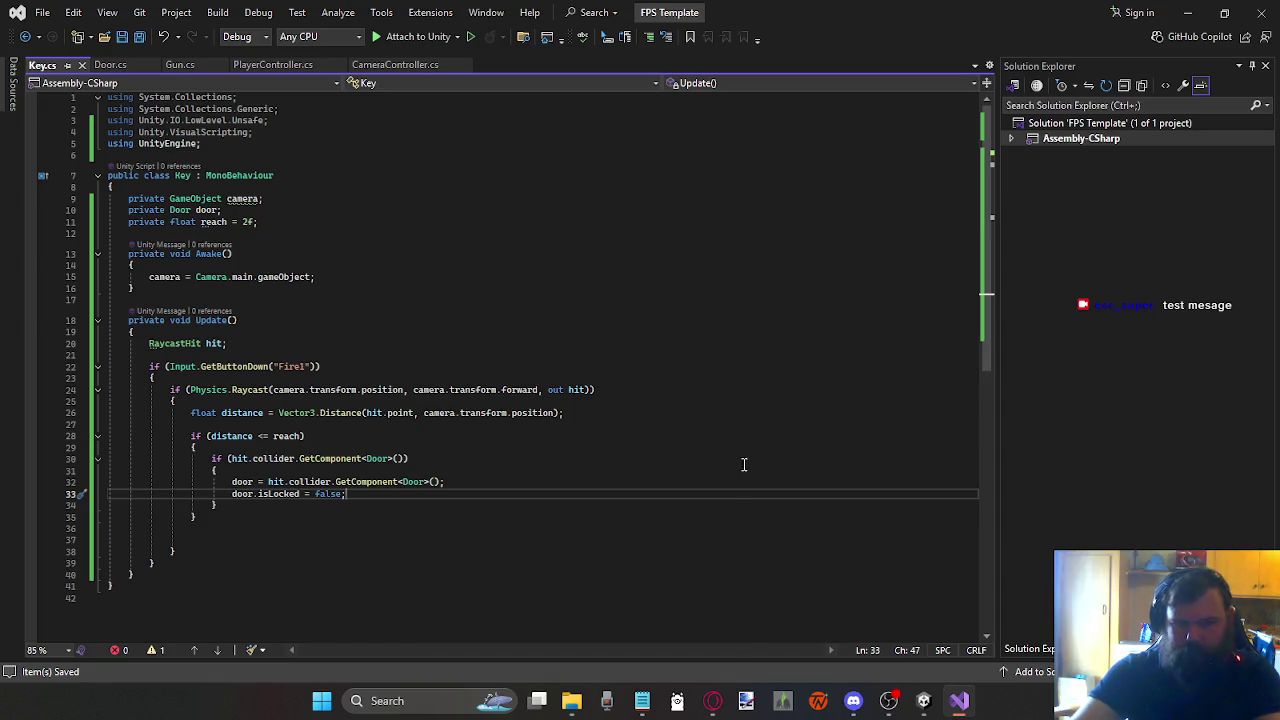
Step: Attach the Key.cs script from Scripts to the Key prefab in Prefabs
{"action": "mouse_move", "coordinate": [921, 703]}
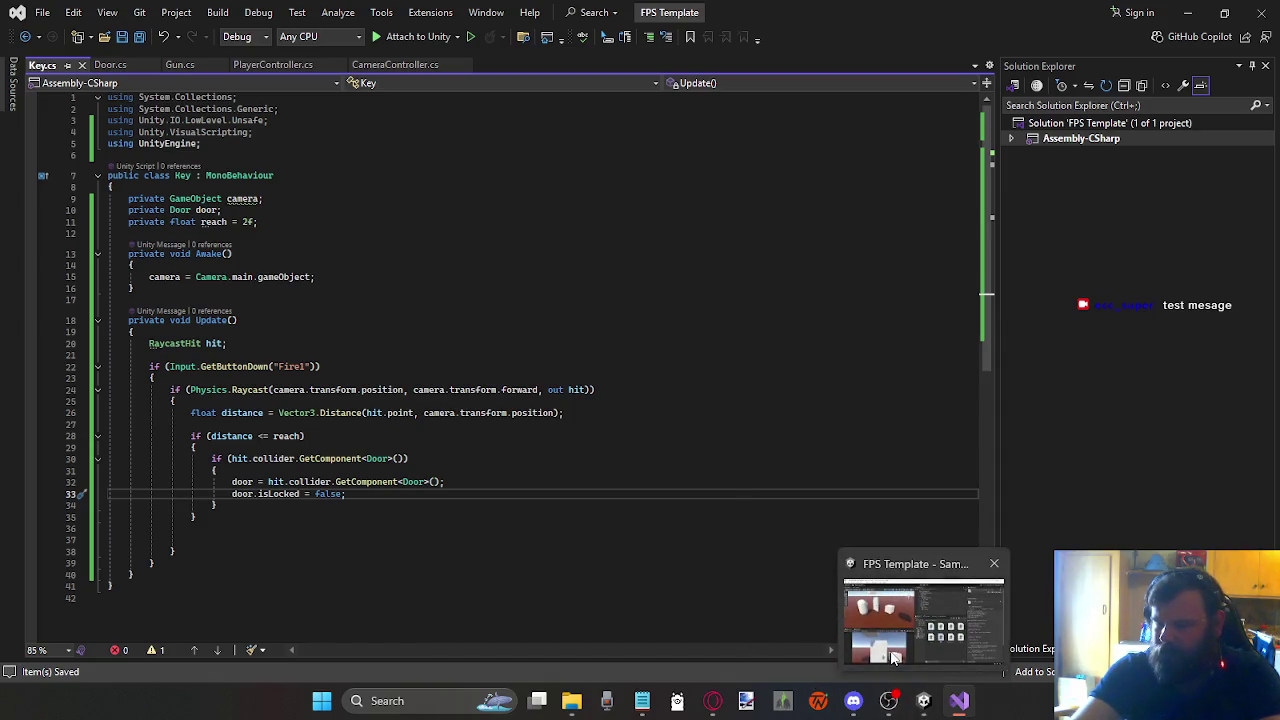
{"action": "left_click", "coordinate": [895, 657]}
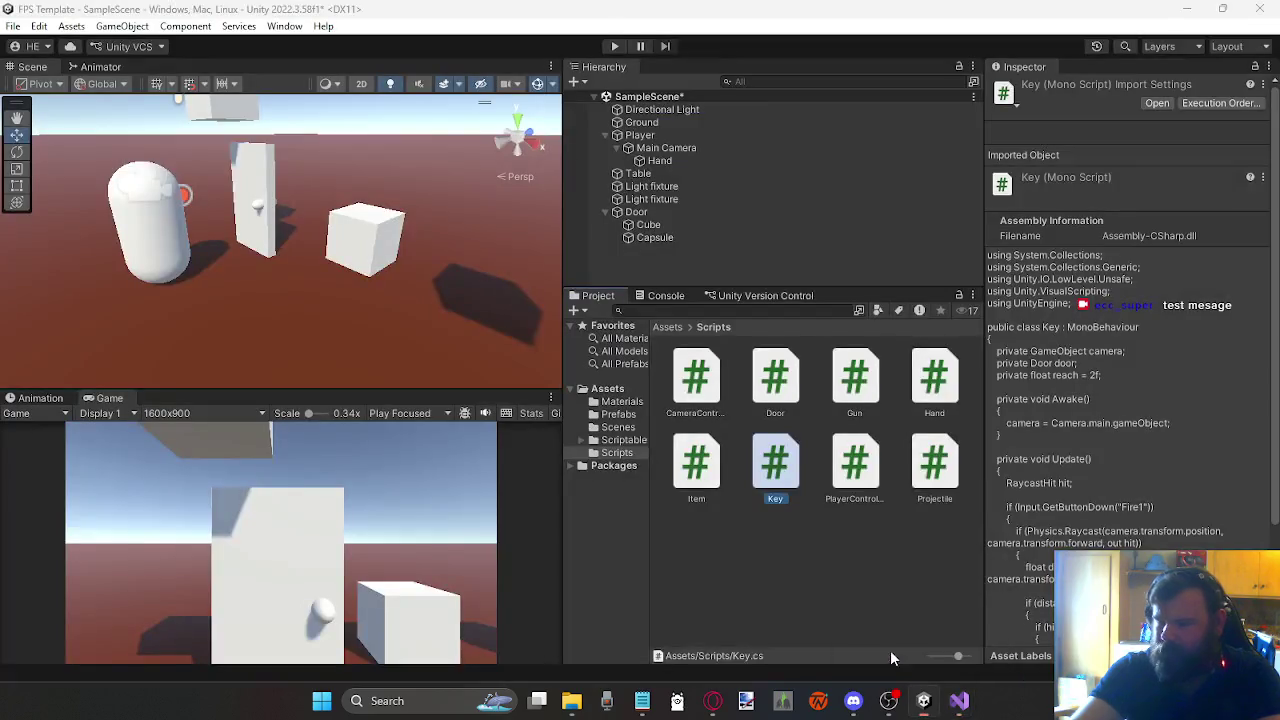
{"action": "left_click", "coordinate": [615, 415]}
{"action": "left_click", "coordinate": [855, 378]}
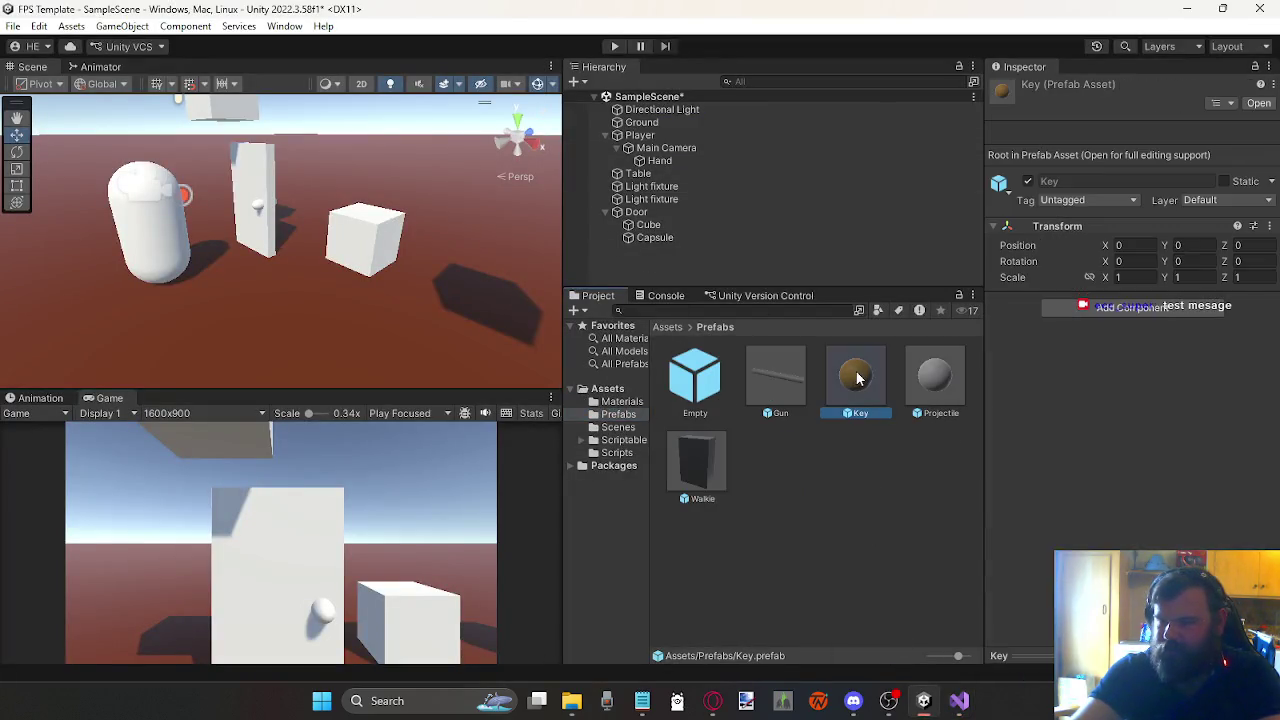
{"action": "left_click", "coordinate": [615, 453]}
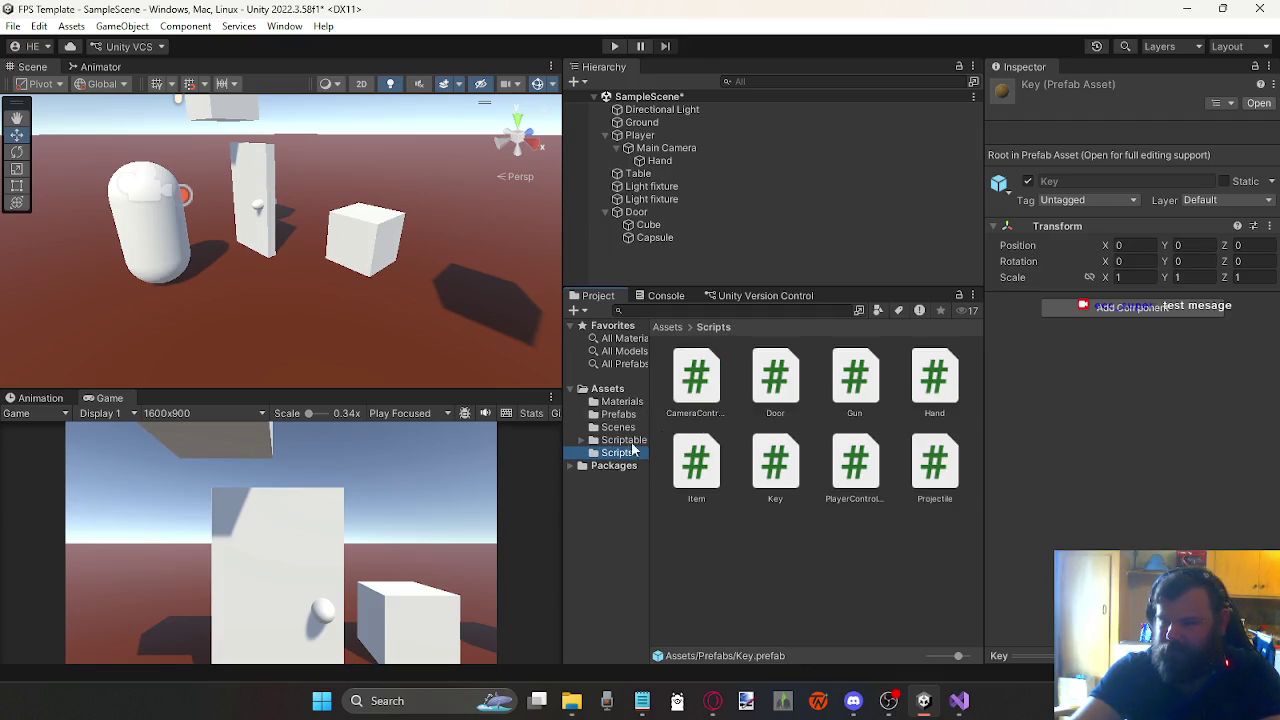
{"action": "left_click_drag", "start_coordinate": [775, 460], "coordinate": [1137, 446]}
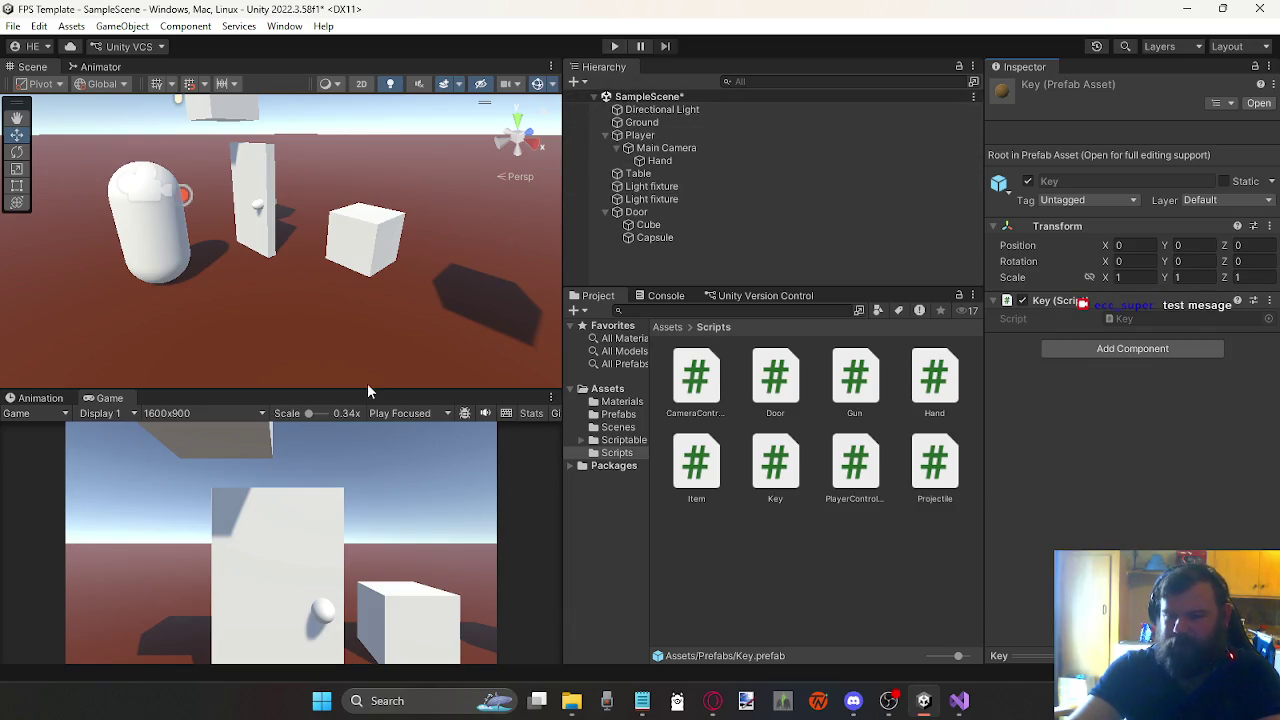
Step: Set the Game view to Play Maximized, then test-walk the player to the door and stop
{"action": "left_click", "coordinate": [402, 416]}
{"action": "left_click", "coordinate": [428, 448]}
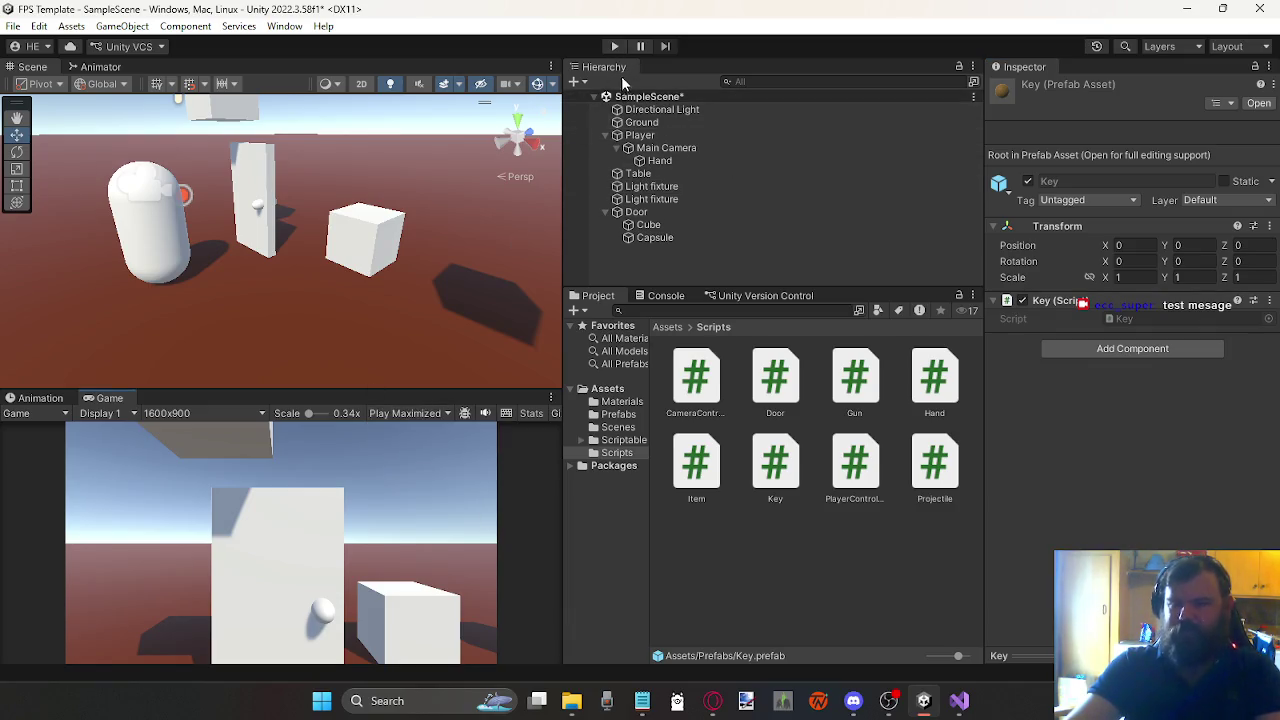
{"action": "left_click", "coordinate": [614, 46]}
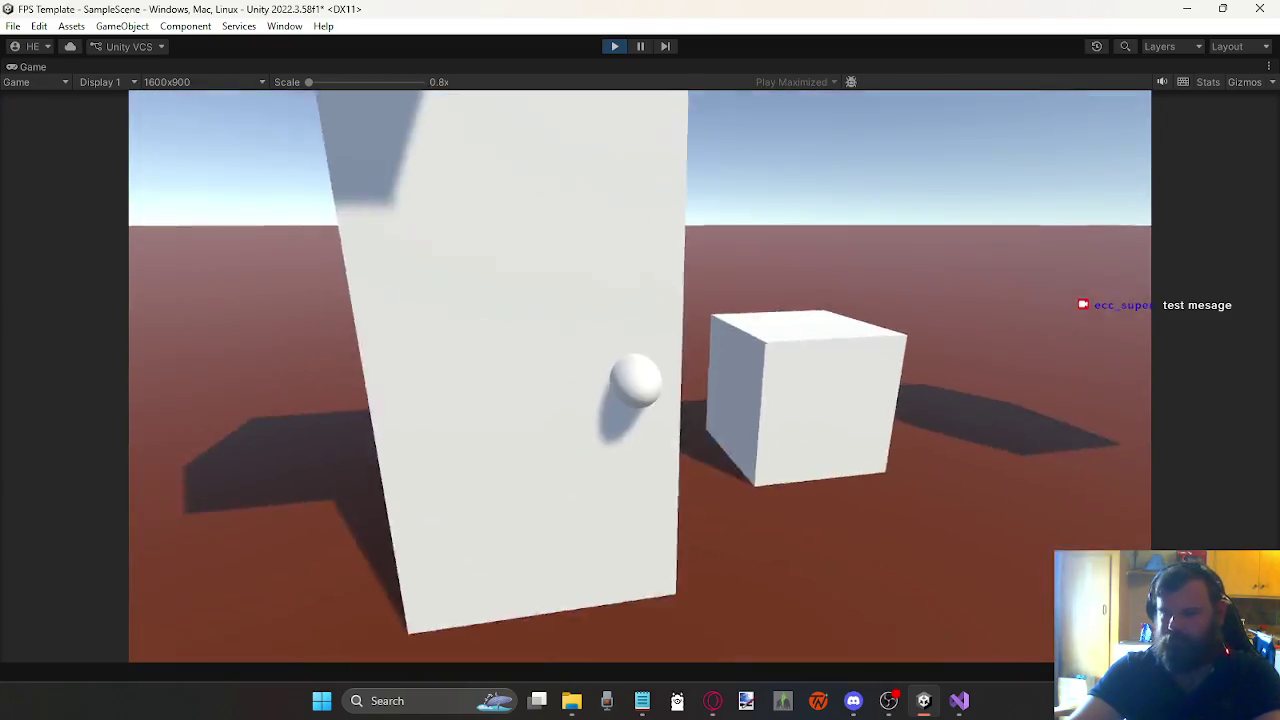
{"action": "key", "text": "w"}
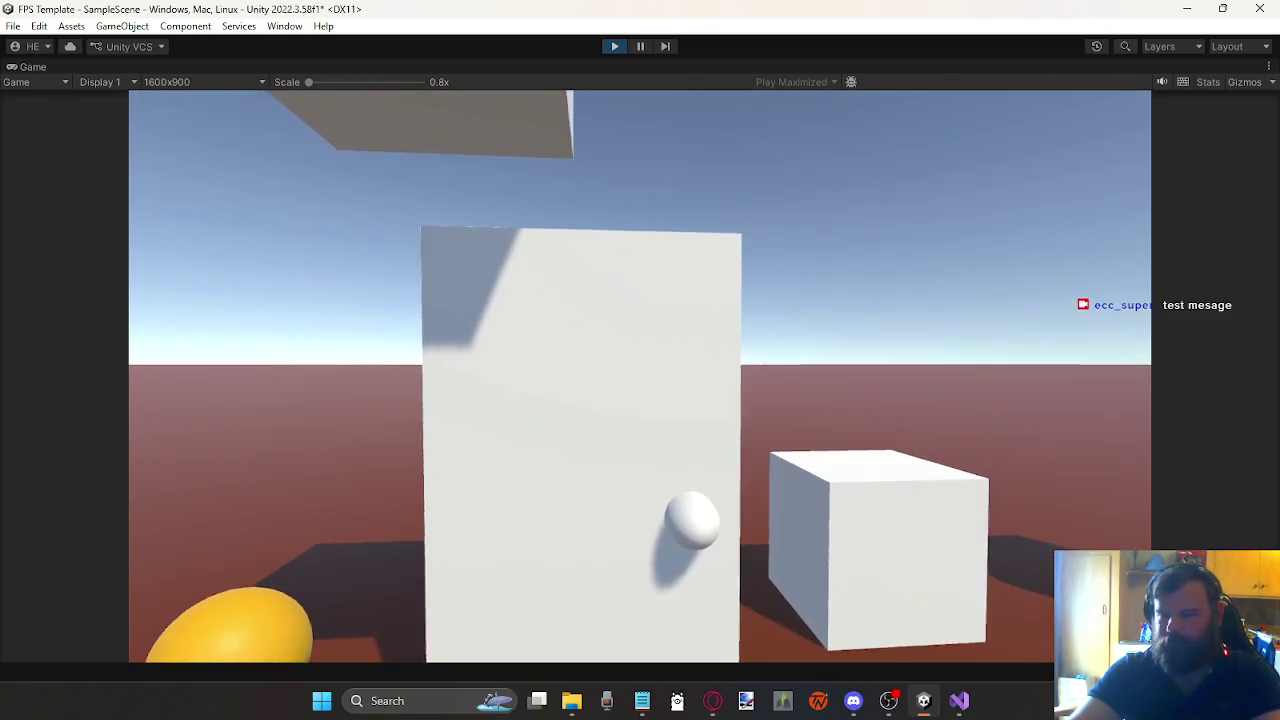
{"action": "key", "text": "w"}
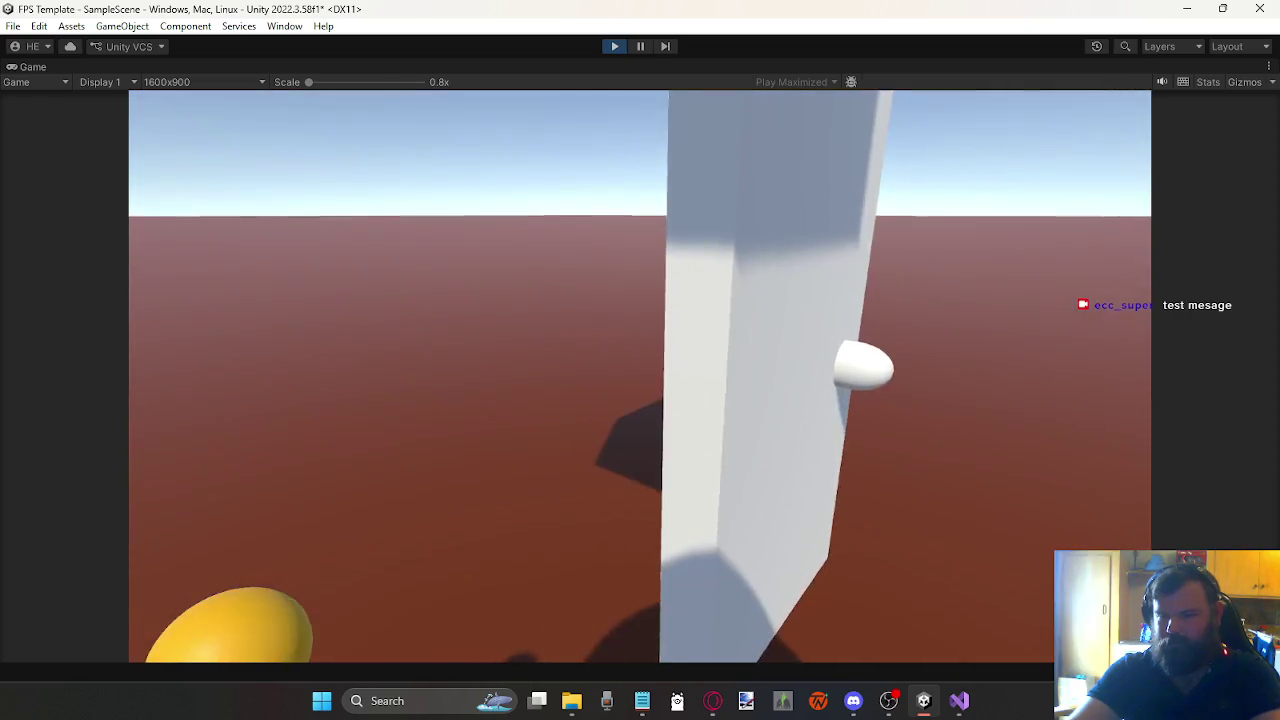
{"action": "key", "text": "w"}
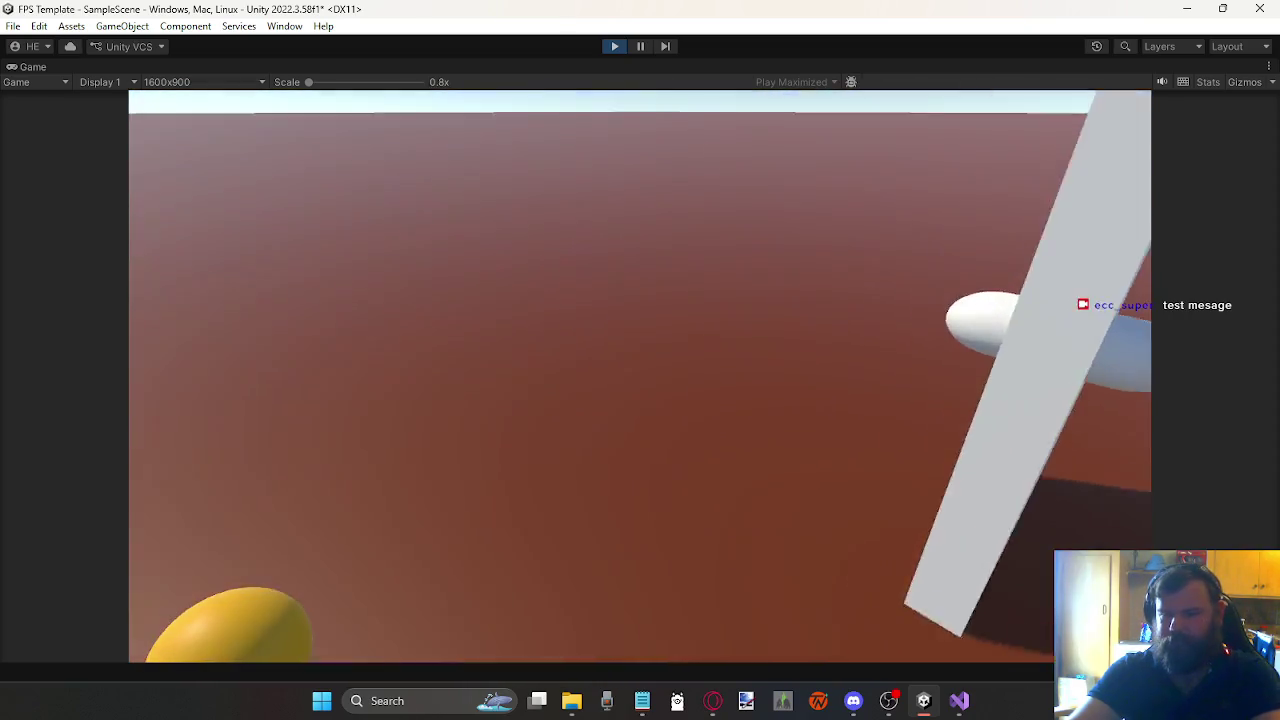
{"action": "key", "text": "w"}
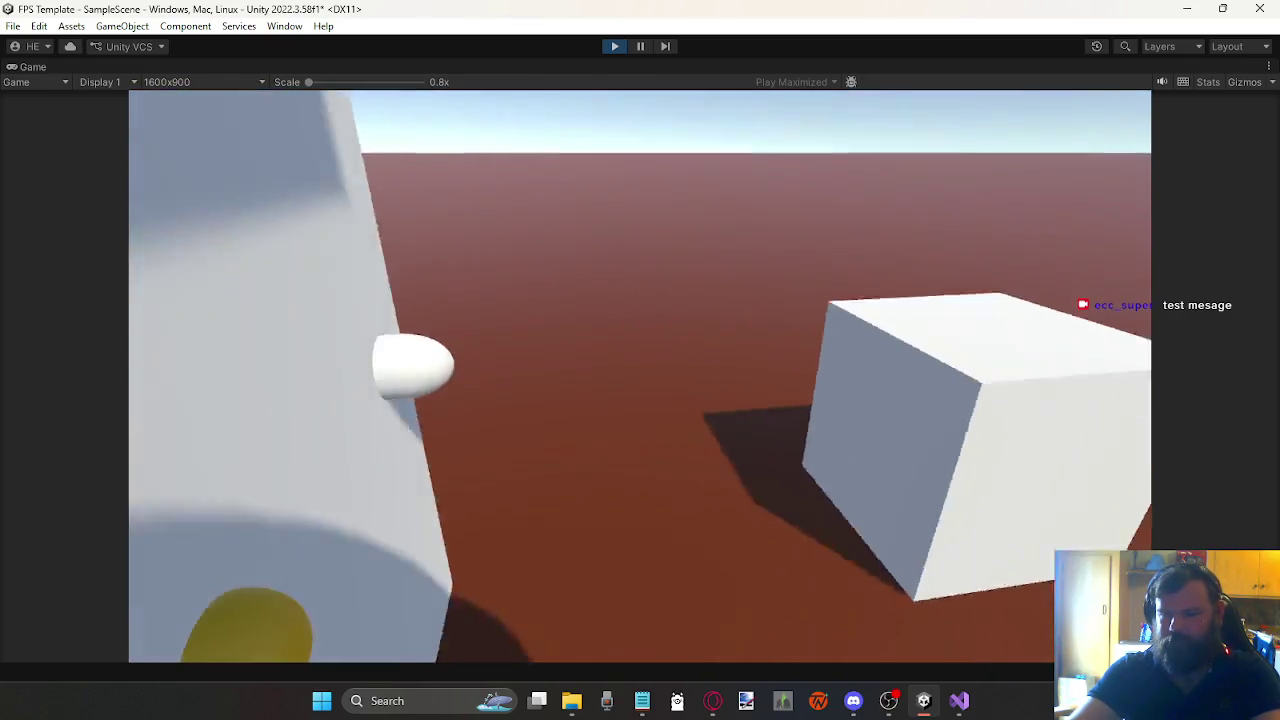
{"action": "key", "text": "w"}
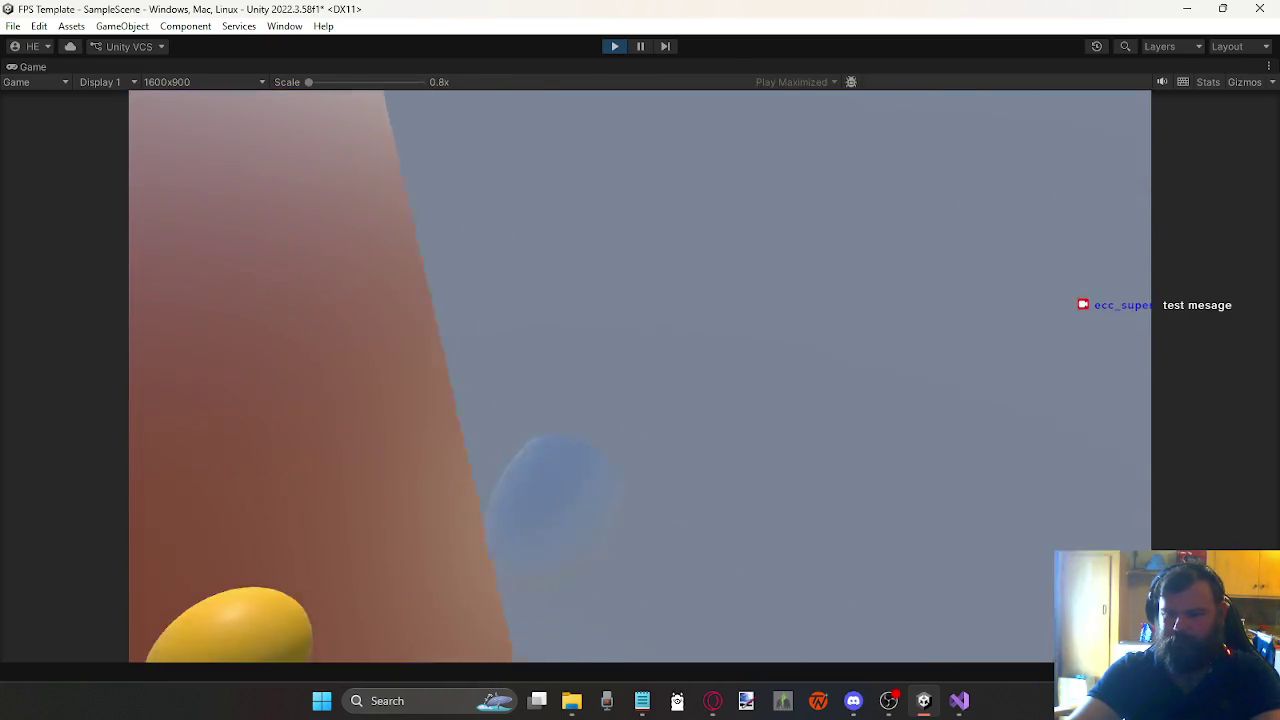
{"action": "key", "text": "w"}
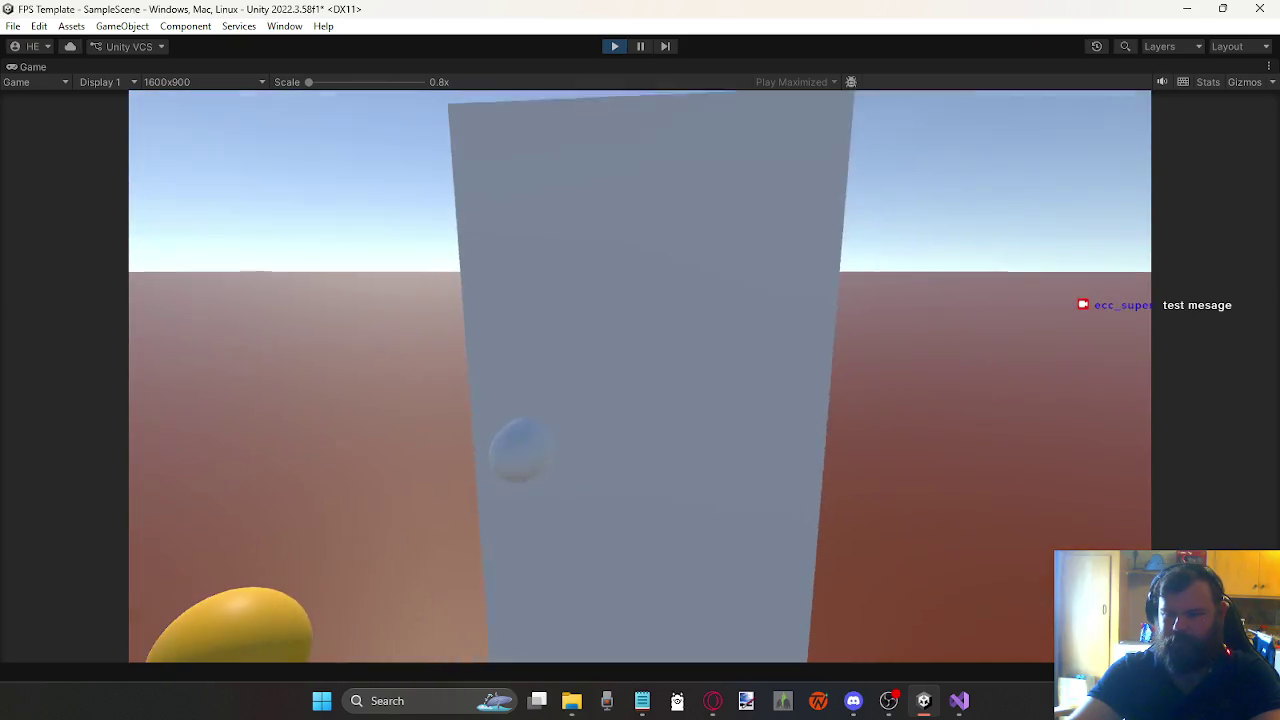
{"action": "key", "text": "w"}
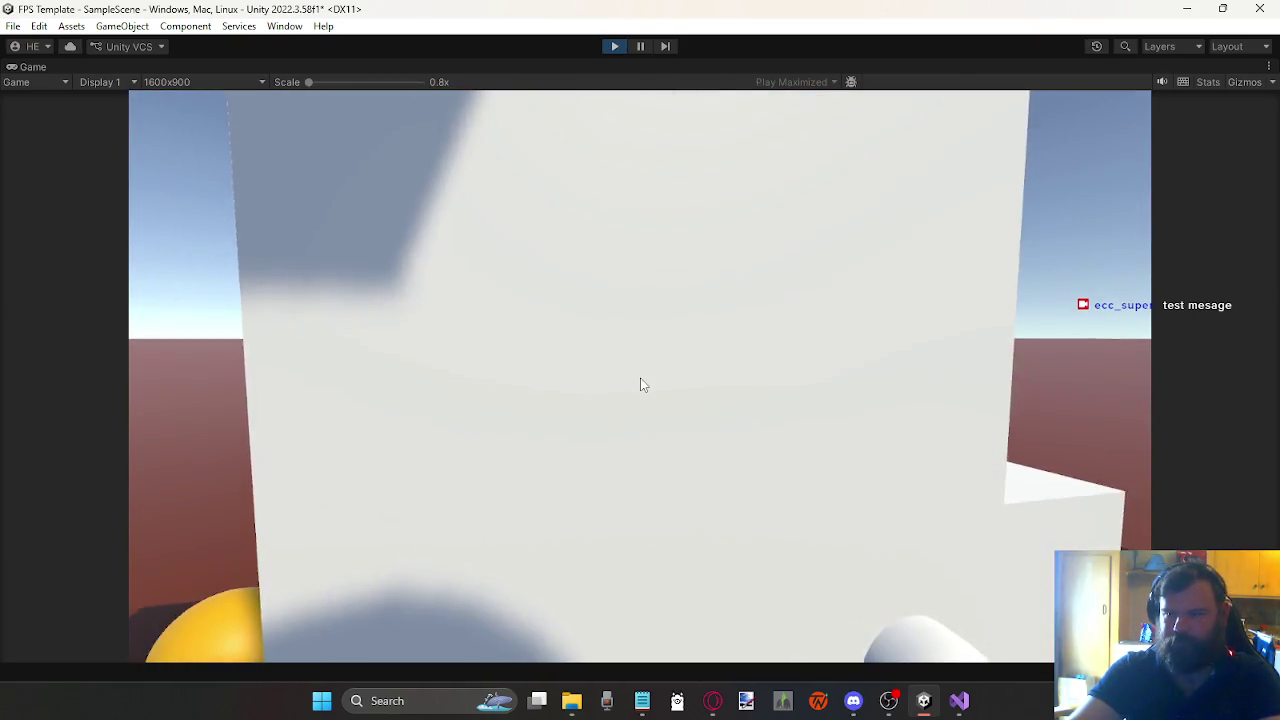
{"action": "key", "text": "Escape"}
{"action": "left_click", "coordinate": [614, 46]}
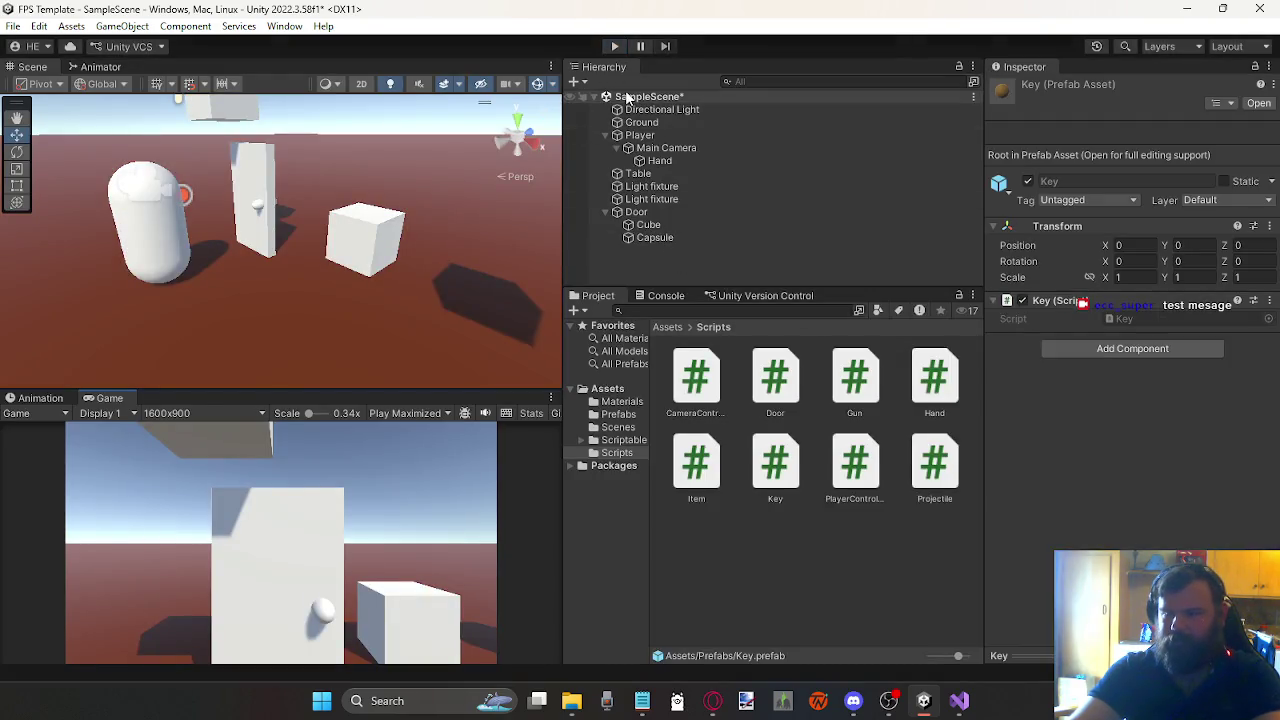
Step: Run the game once more, take control of the player, then stop it
{"action": "left_click", "coordinate": [614, 46]}
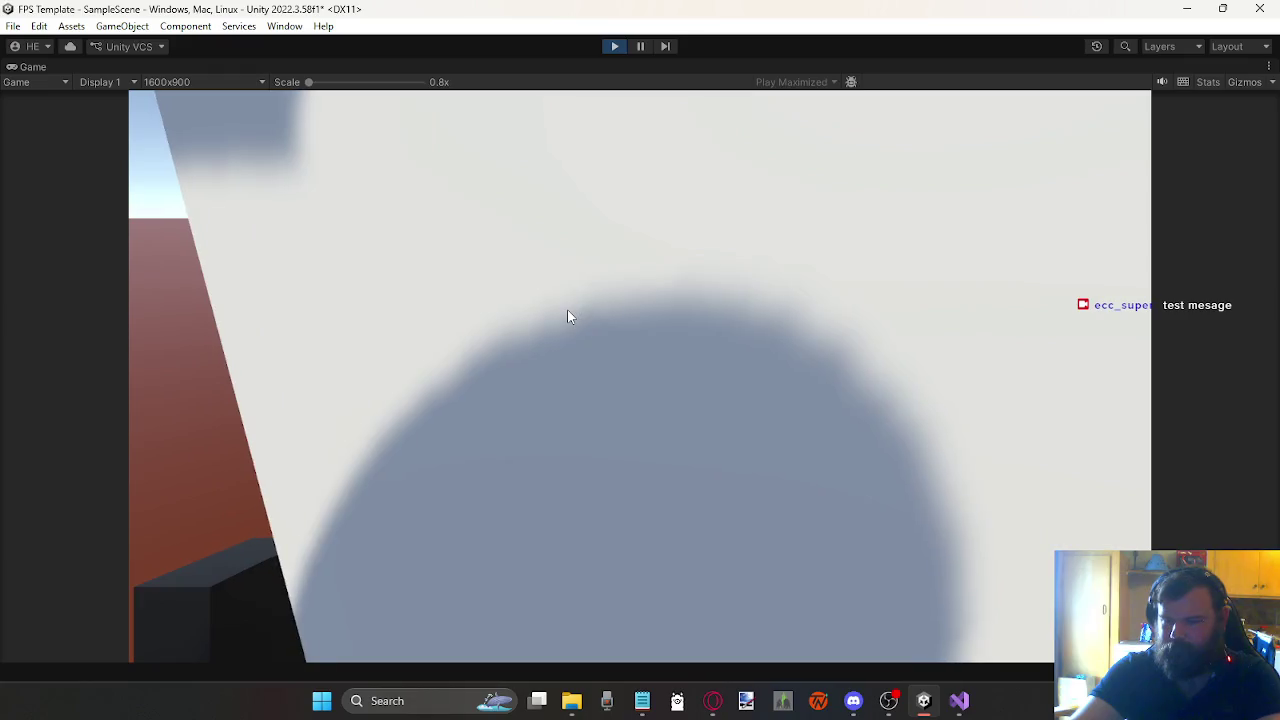
{"action": "left_click", "coordinate": [570, 314]}
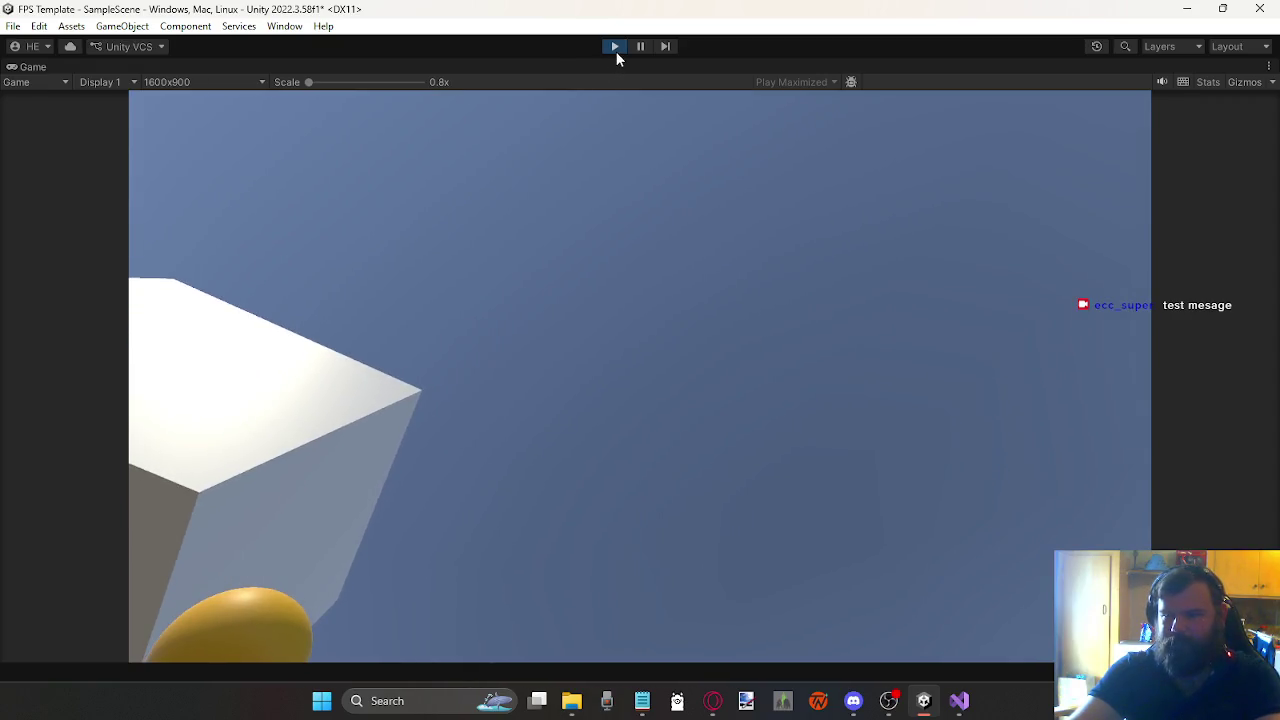
{"action": "left_click", "coordinate": [615, 48]}
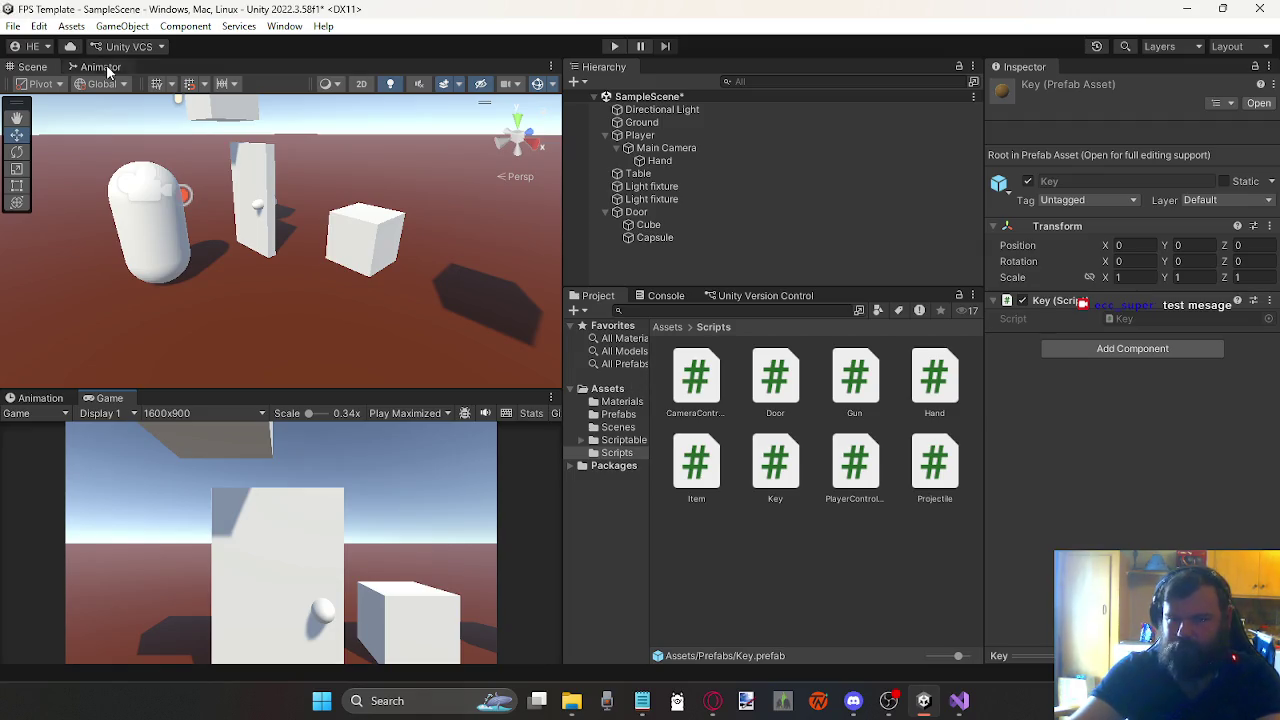
Step: Save SampleScene with File > Save, then view the Prefabs folder
{"action": "left_click", "coordinate": [13, 26]}
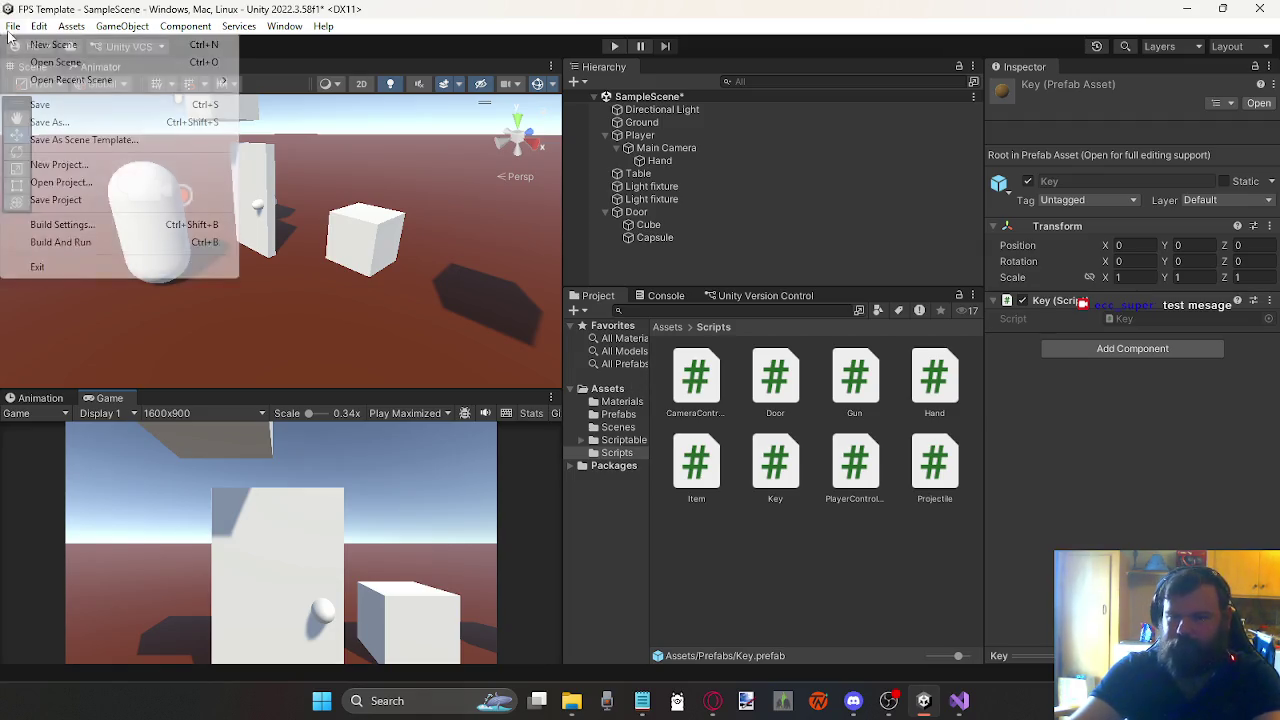
{"action": "left_click", "coordinate": [78, 104]}
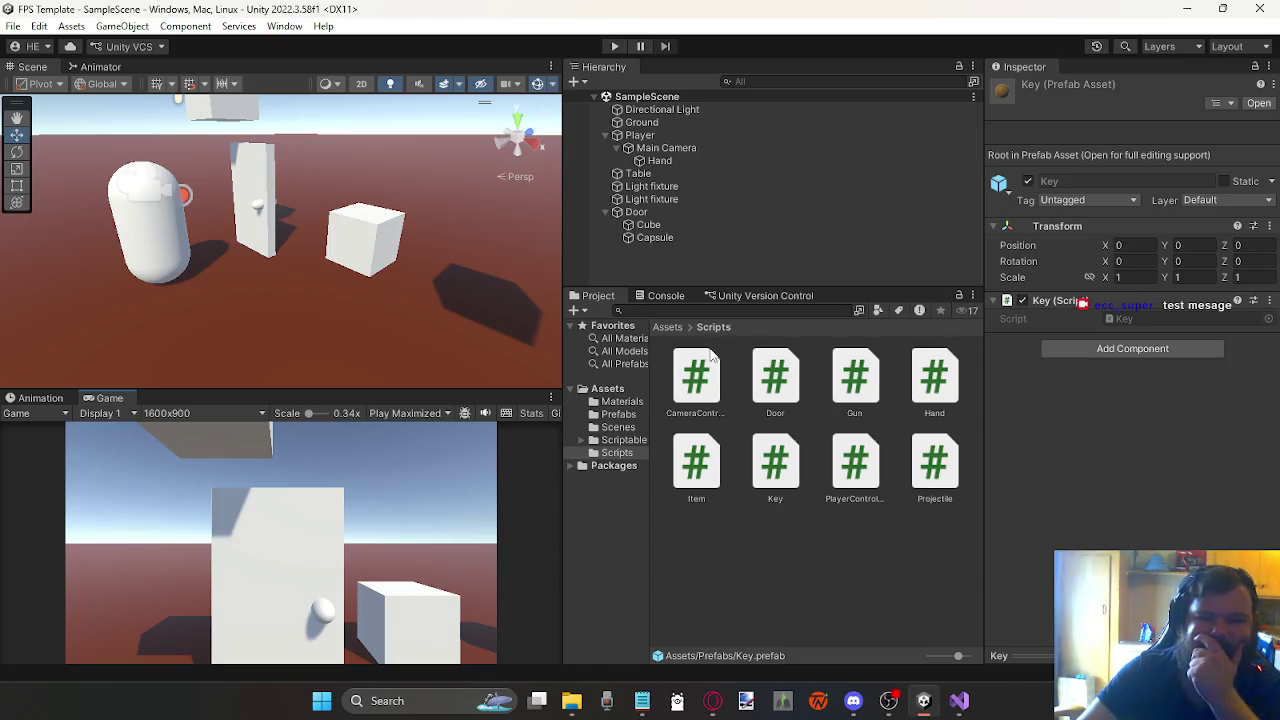
{"action": "left_click", "coordinate": [619, 414]}
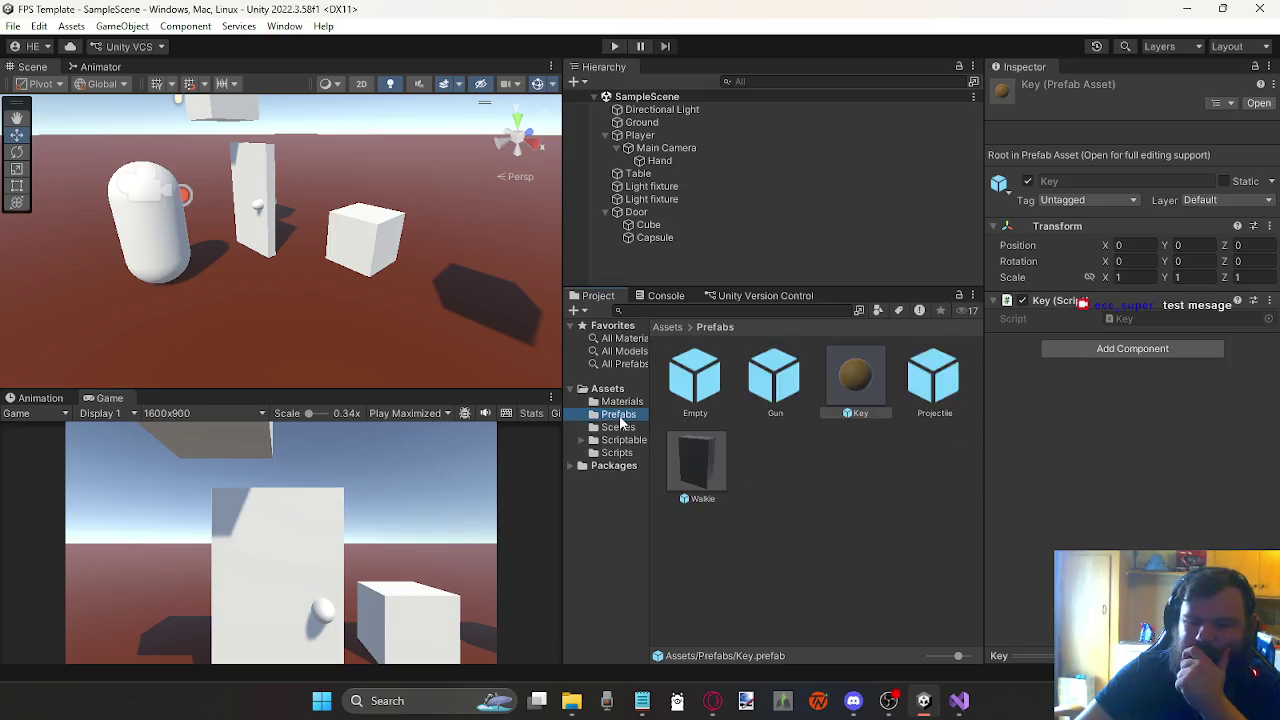
Step: Look through the Scenes, Scriptable and Packages folders, ending back on Prefabs
{"action": "left_click", "coordinate": [620, 427]}
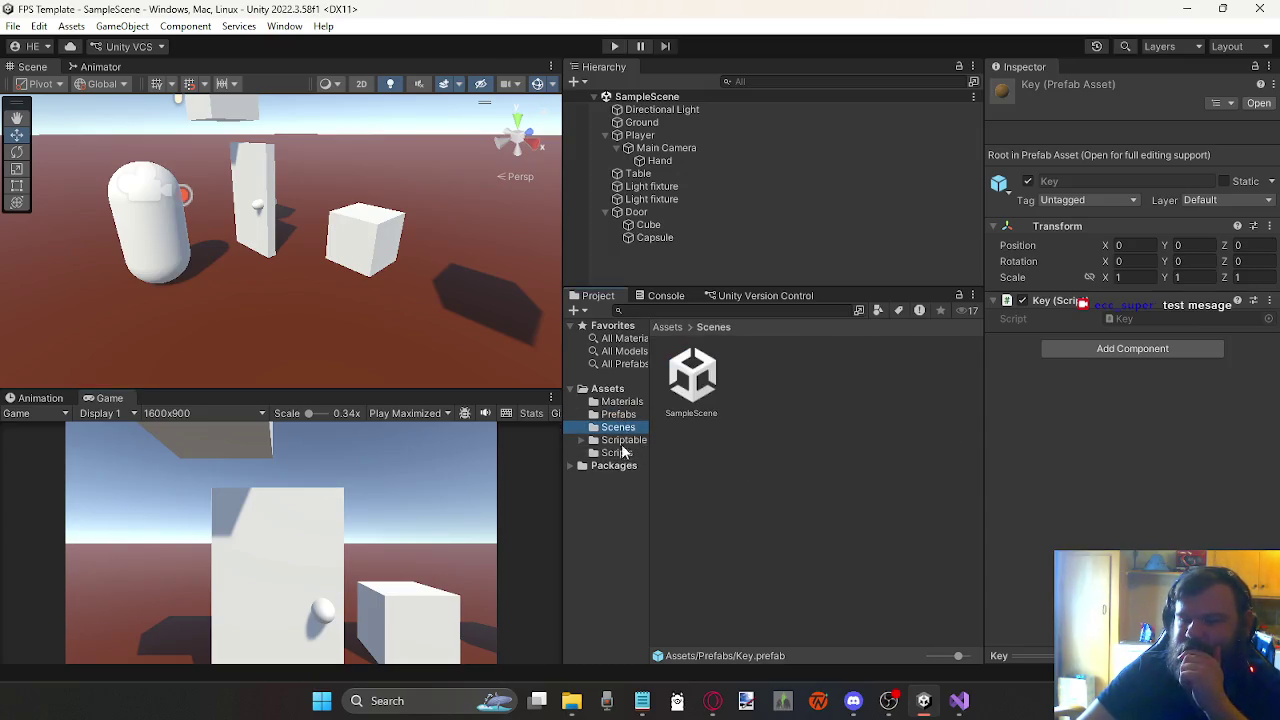
{"action": "left_click", "coordinate": [621, 441]}
{"action": "left_click", "coordinate": [614, 465]}
{"action": "left_click", "coordinate": [605, 430]}
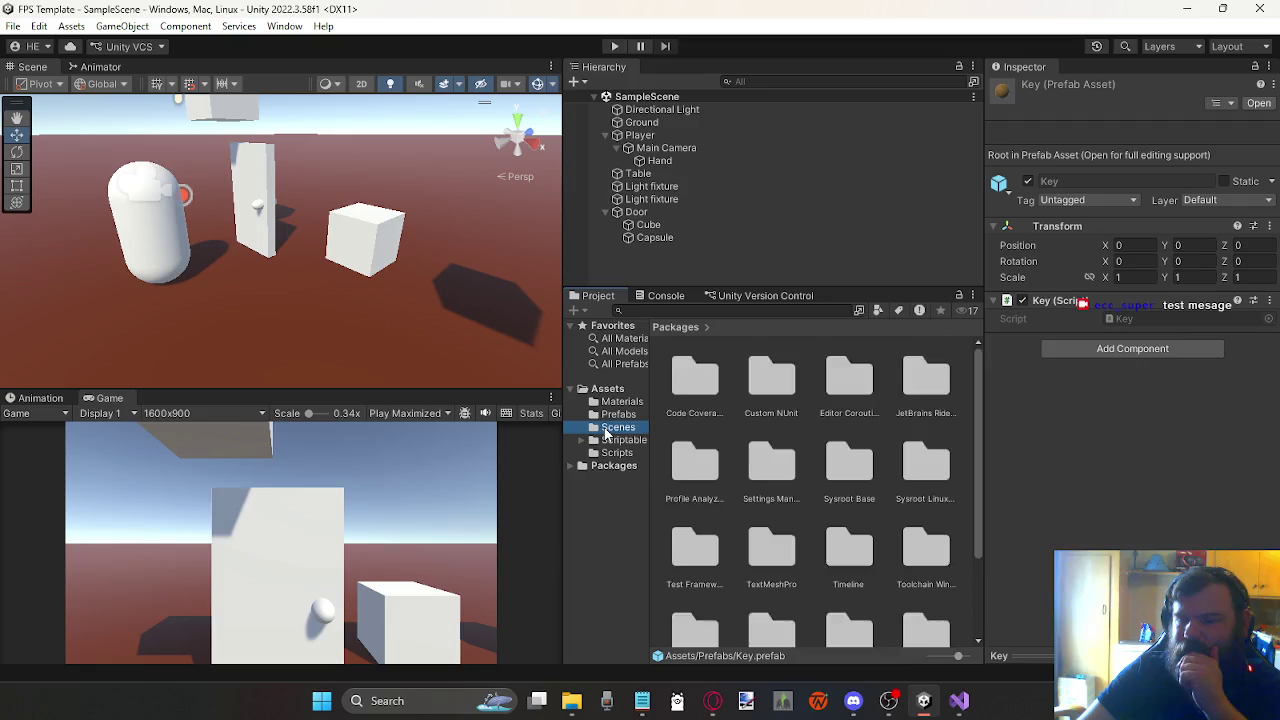
{"action": "left_click", "coordinate": [618, 414]}
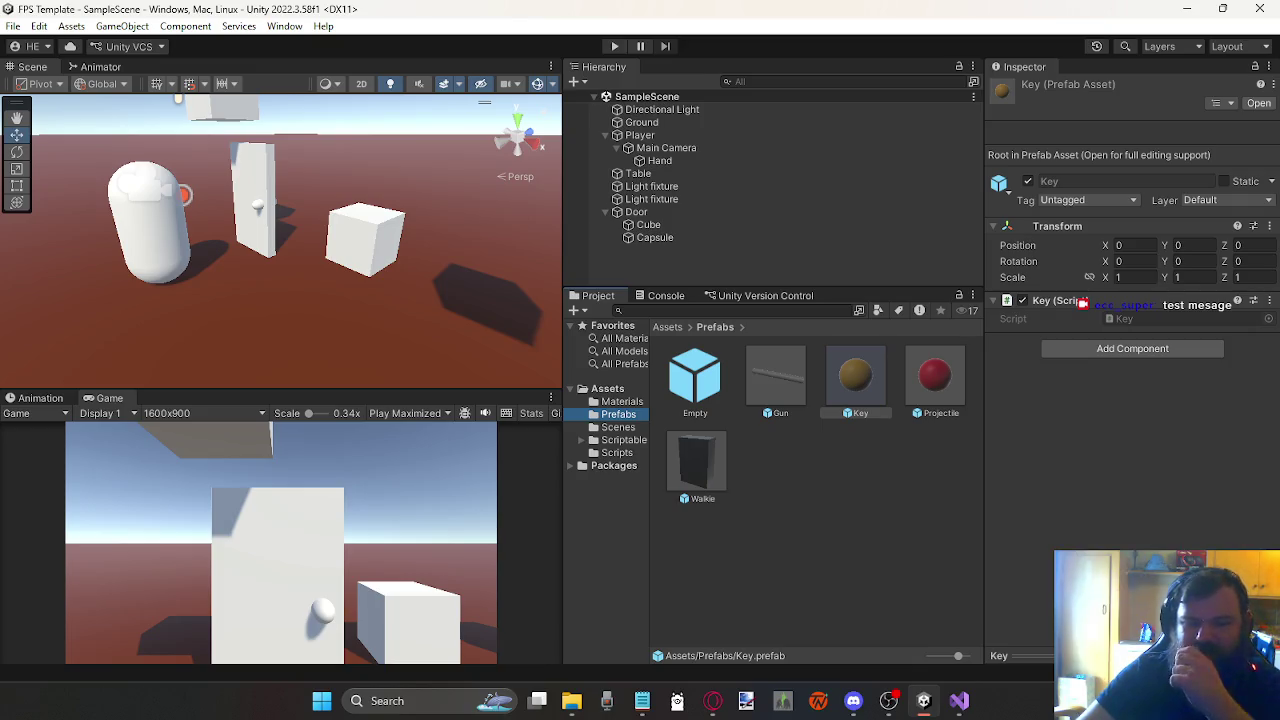
{"action": "key", "text": "alt+Tab"}
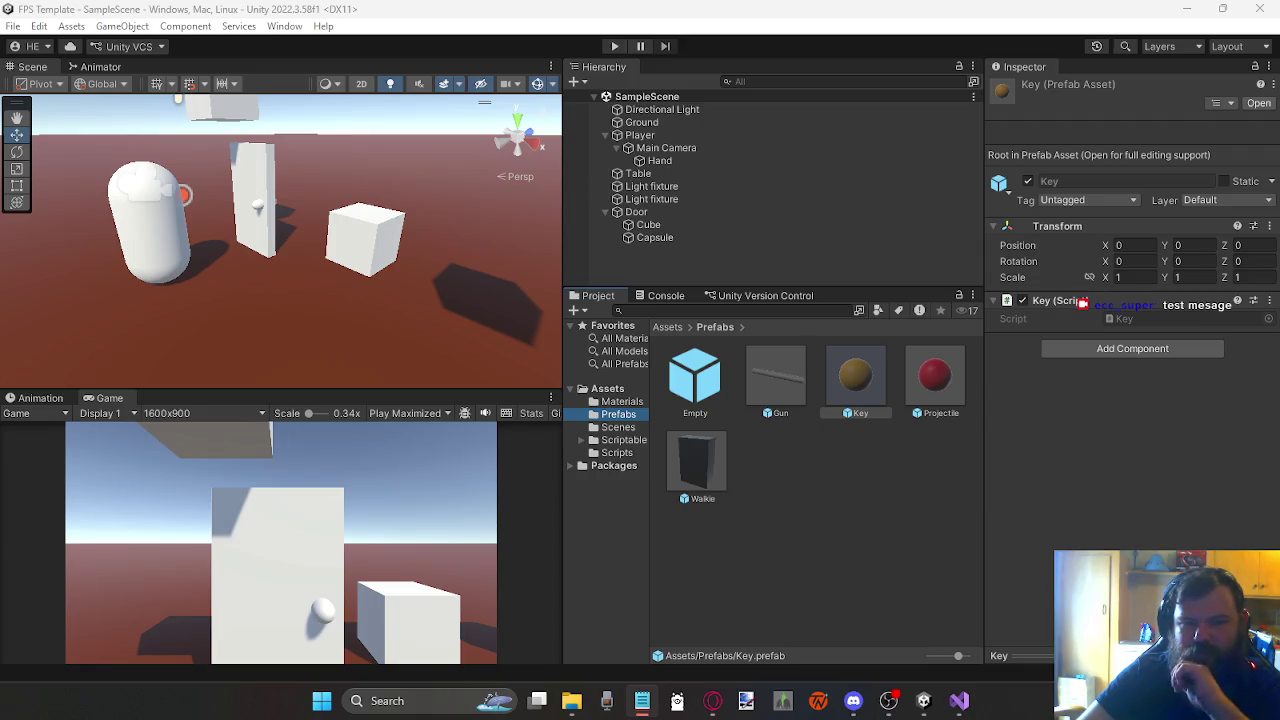
{"action": "left_click", "coordinate": [447, 235]}
Step: Collapse the Door and Player hierarchies and orbit the Scene view
{"action": "left_click", "coordinate": [589, 262]}
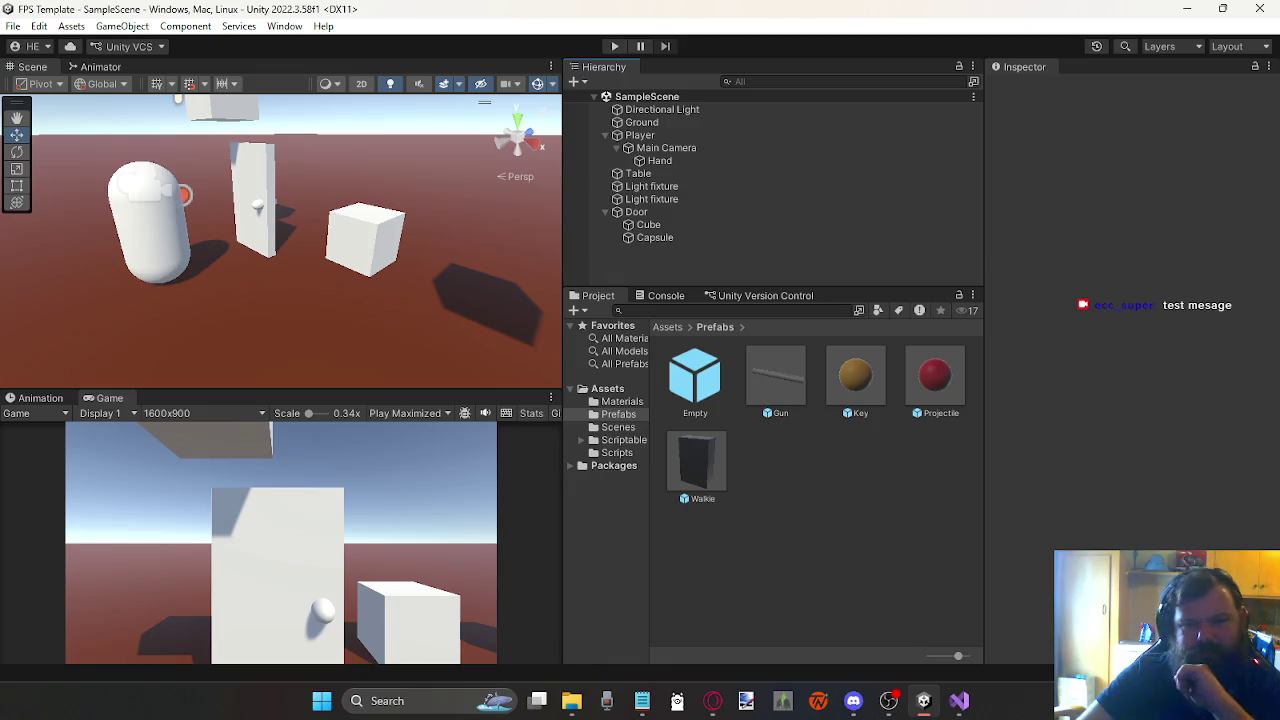
{"action": "left_click", "coordinate": [604, 213]}
{"action": "left_click", "coordinate": [606, 136]}
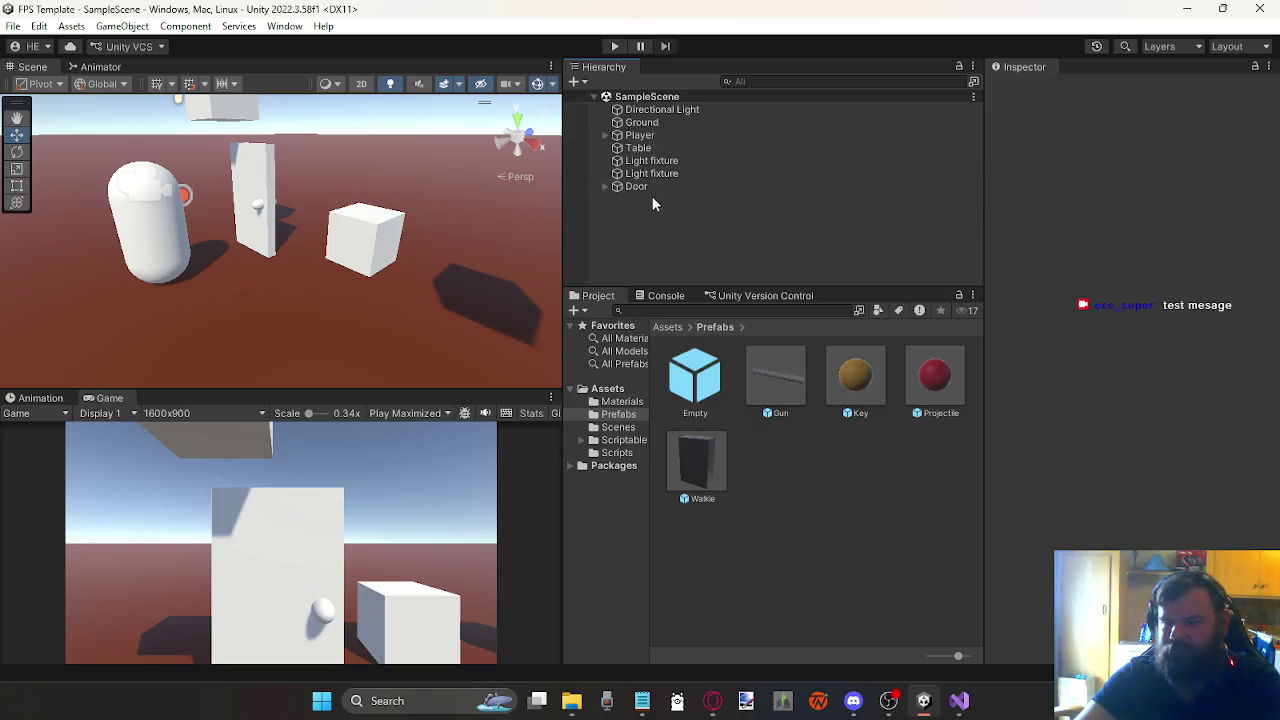
{"action": "scroll", "coordinate": [208, 247], "scroll_direction": "down", "scroll_amount": 3}
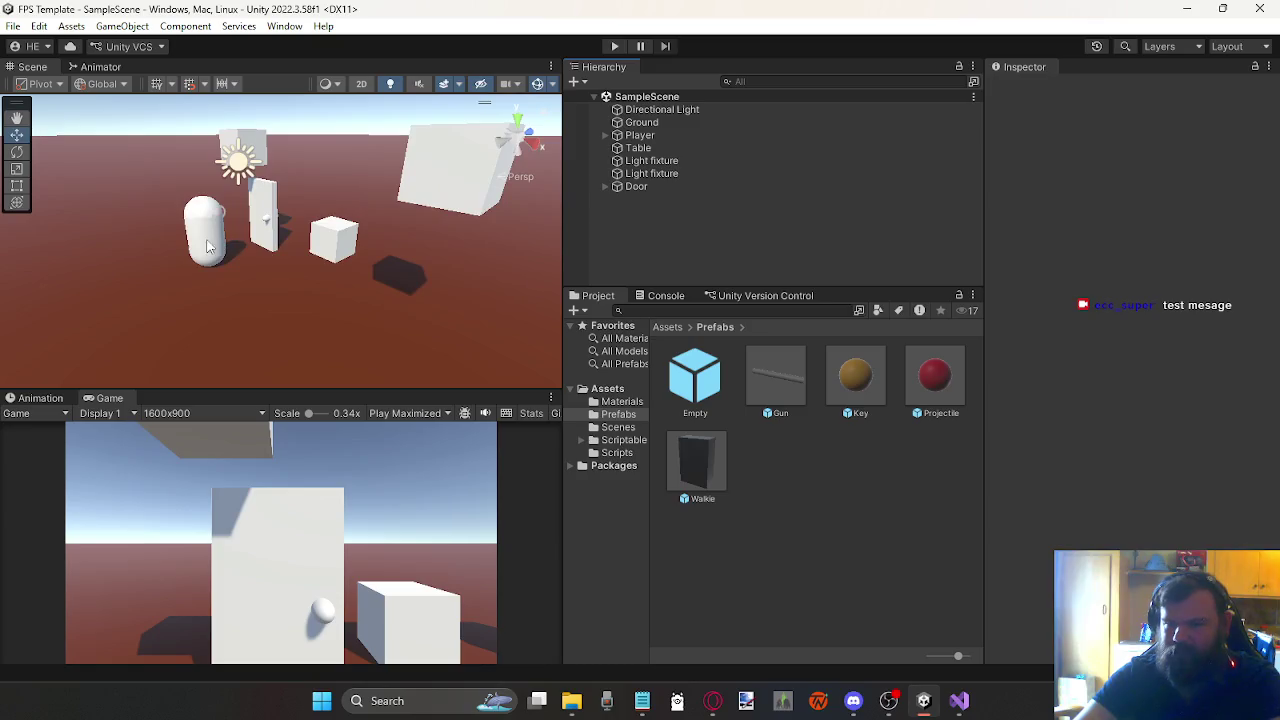
{"action": "mouse_move", "coordinate": [208, 247]}
{"action": "left_mouse_down"}
{"action": "mouse_move", "coordinate": [212, 205]}
{"action": "mouse_move", "coordinate": [216, 222]}
{"action": "left_mouse_up"}
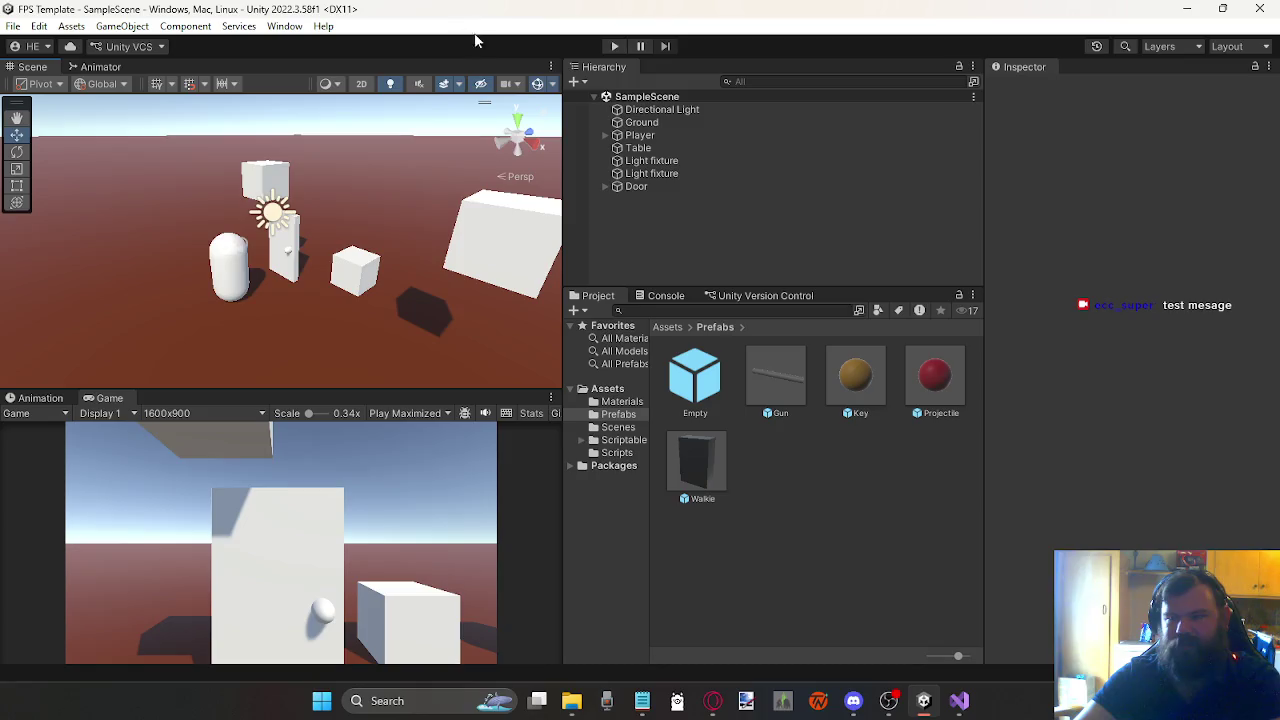
Step: Save the current layout as Main, then switch to the Default layout
{"action": "left_click", "coordinate": [1226, 47]}
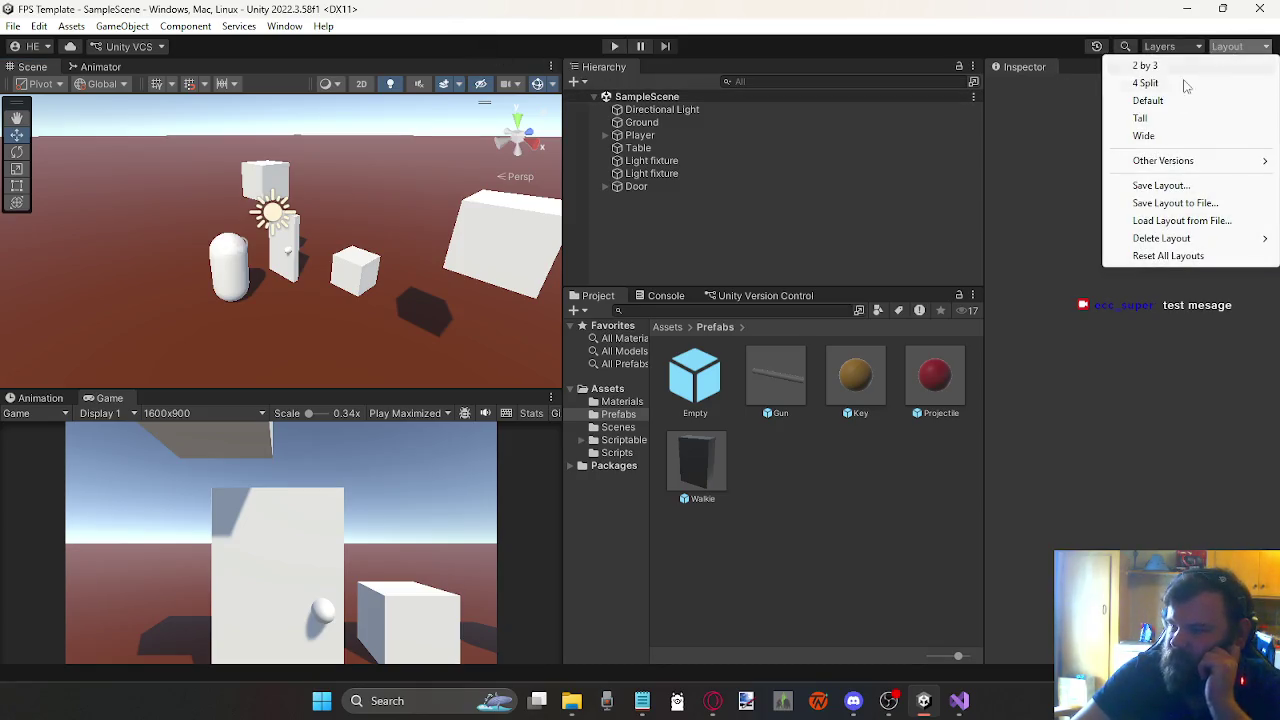
{"action": "left_click", "coordinate": [1159, 186]}
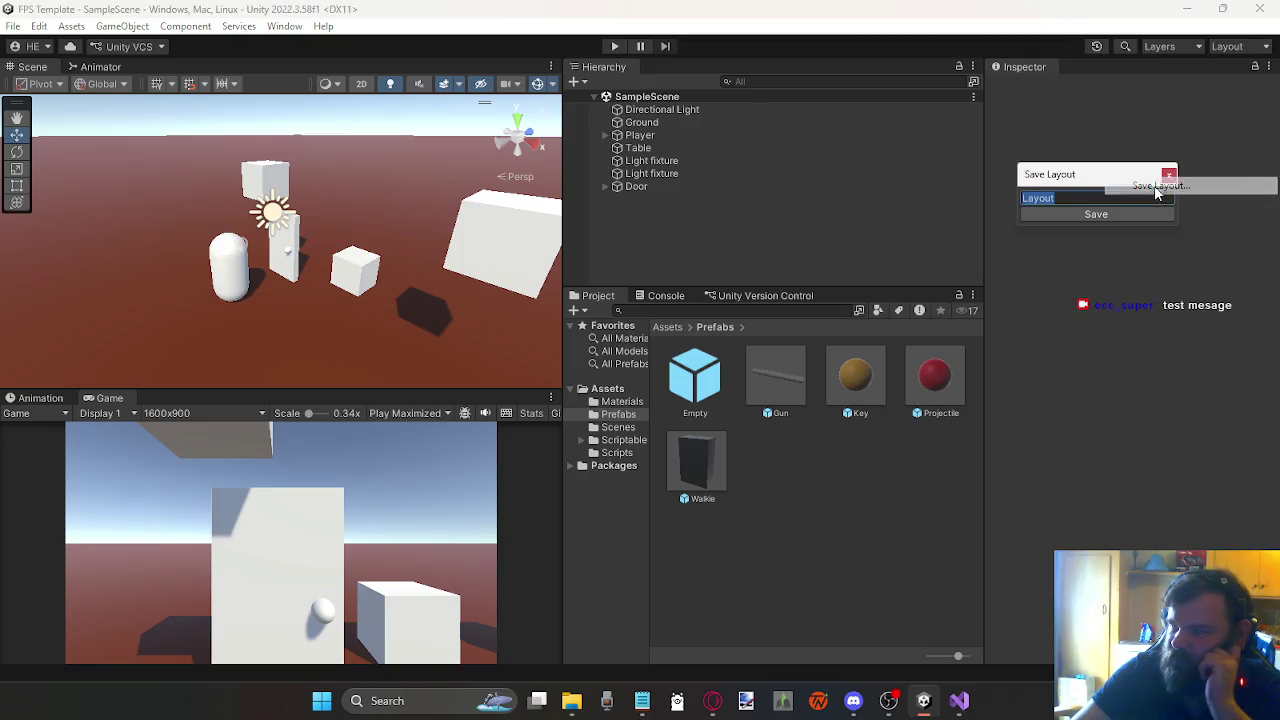
{"action": "type", "text": "Mine"}
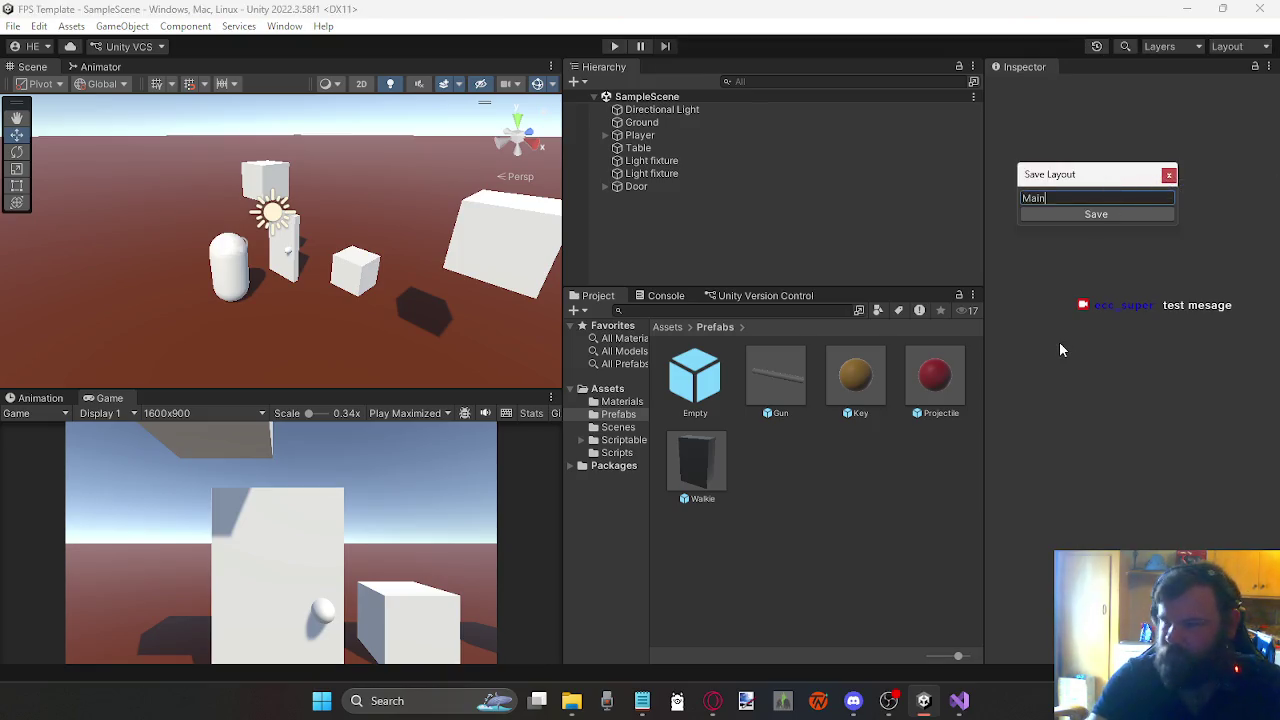
{"action": "key", "text": "Return"}
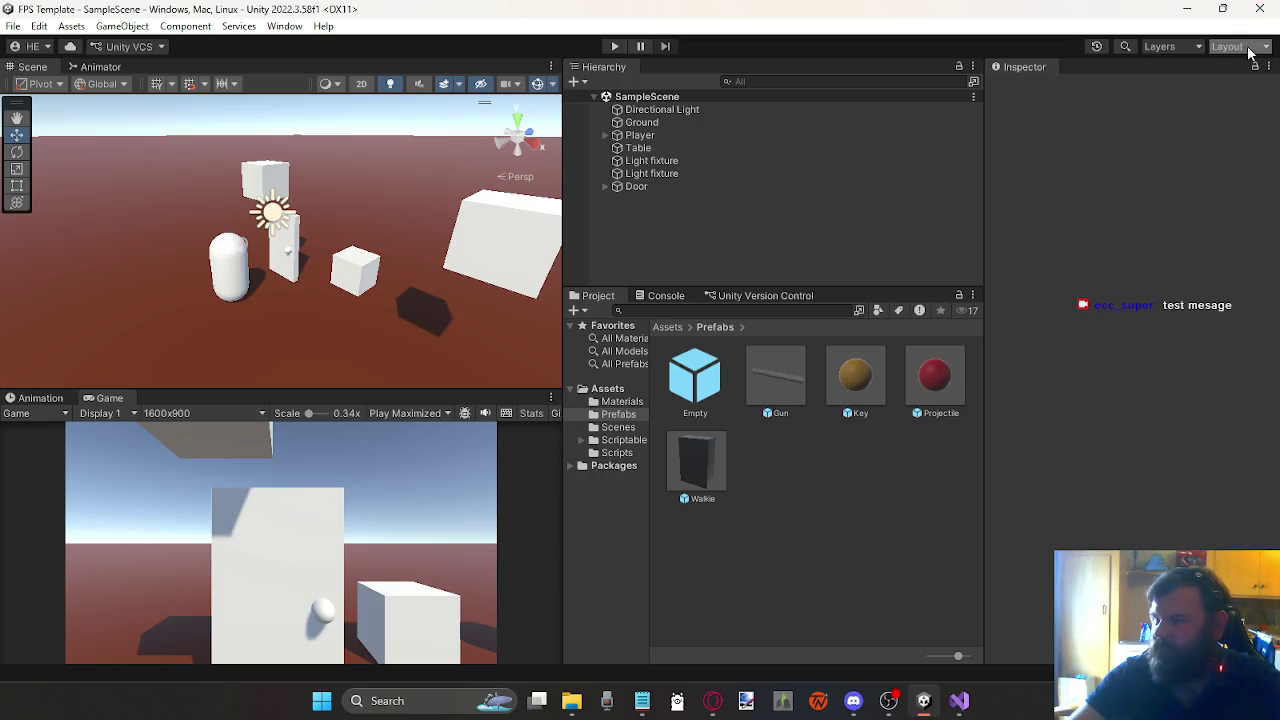
{"action": "left_click", "coordinate": [1238, 46]}
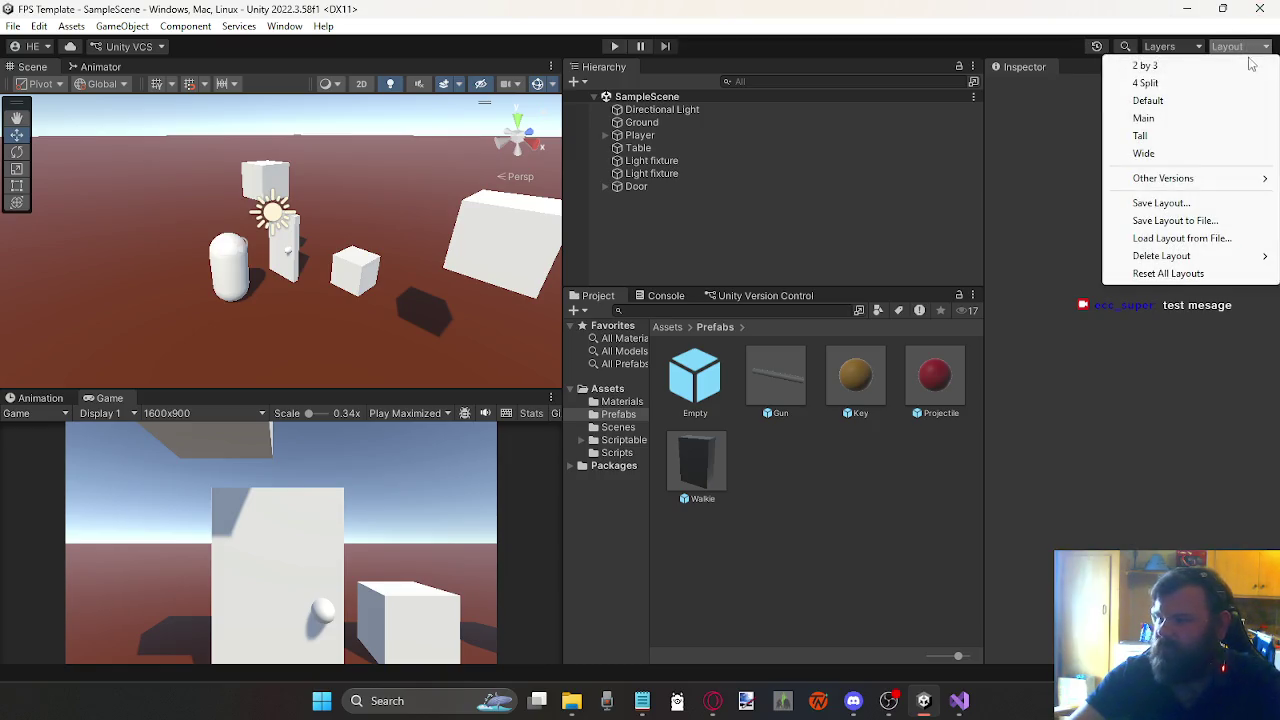
{"action": "left_click", "coordinate": [1176, 100]}
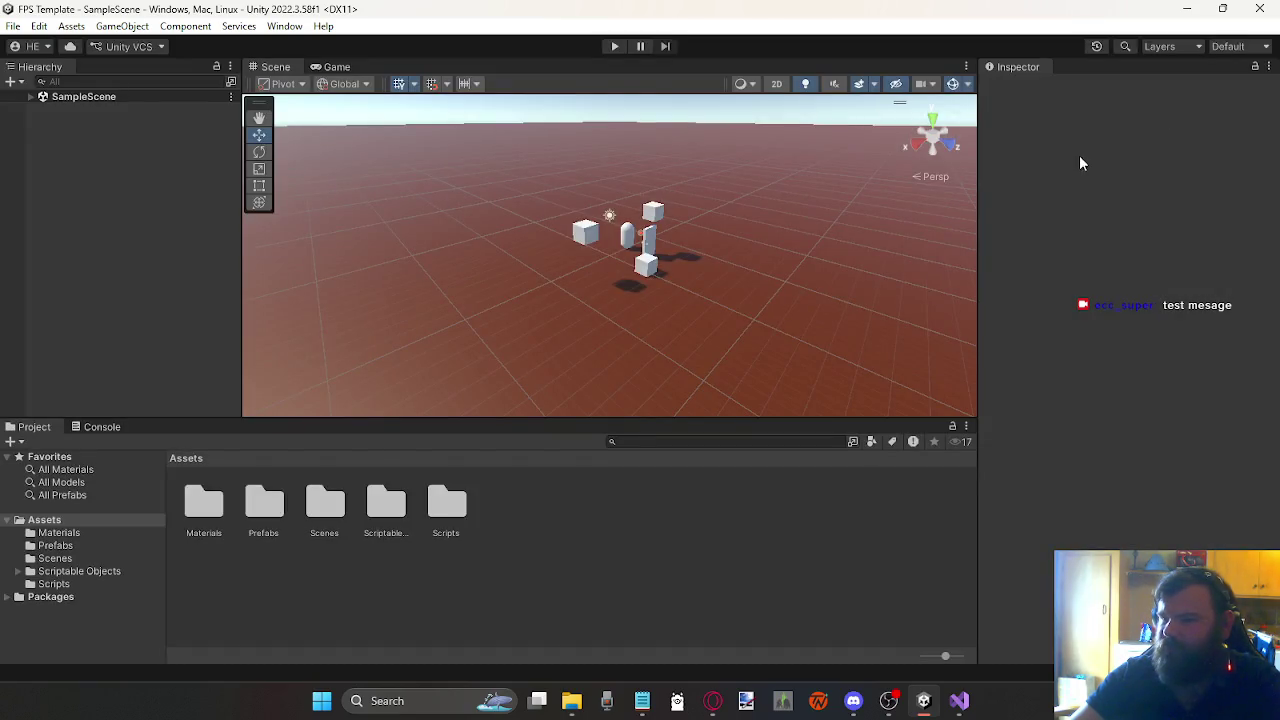
Step: Dock the Hierarchy as a tab beside the Inspector and make the Scene view taller
{"action": "left_click_drag", "start_coordinate": [52, 66], "coordinate": [958, 27]}
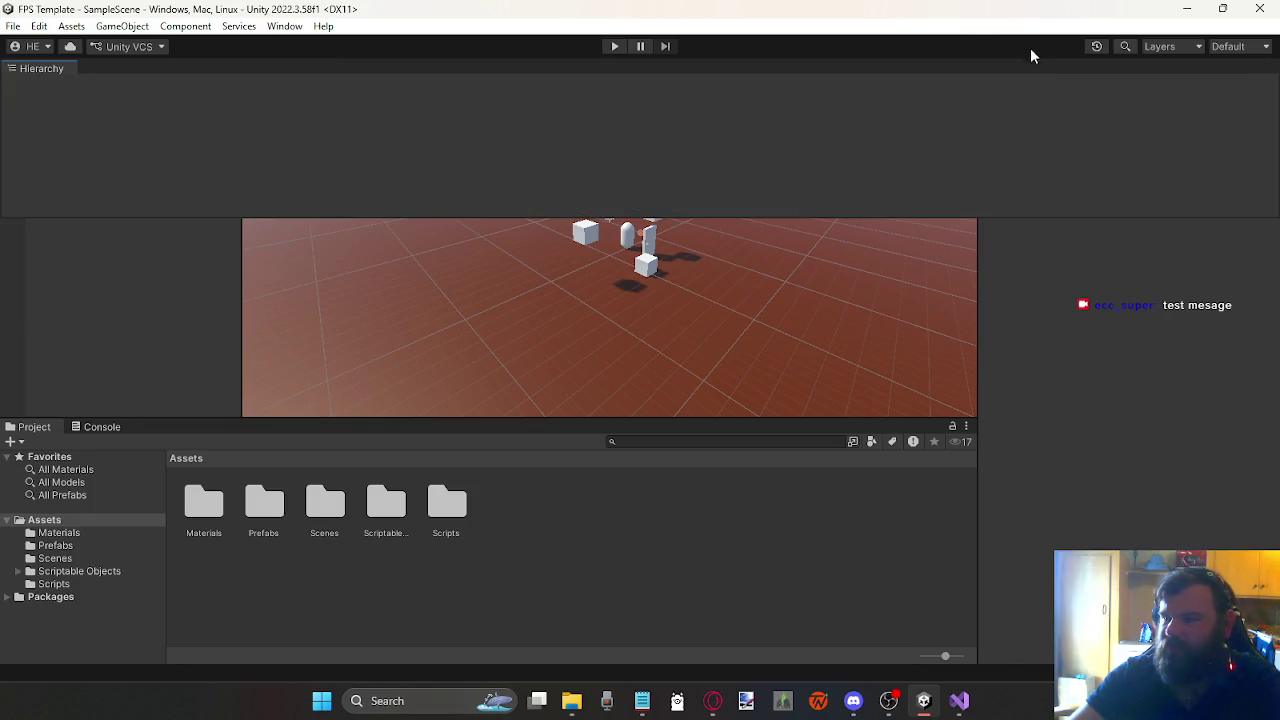
{"action": "left_click_drag", "start_coordinate": [1030, 55], "coordinate": [1007, 74]}
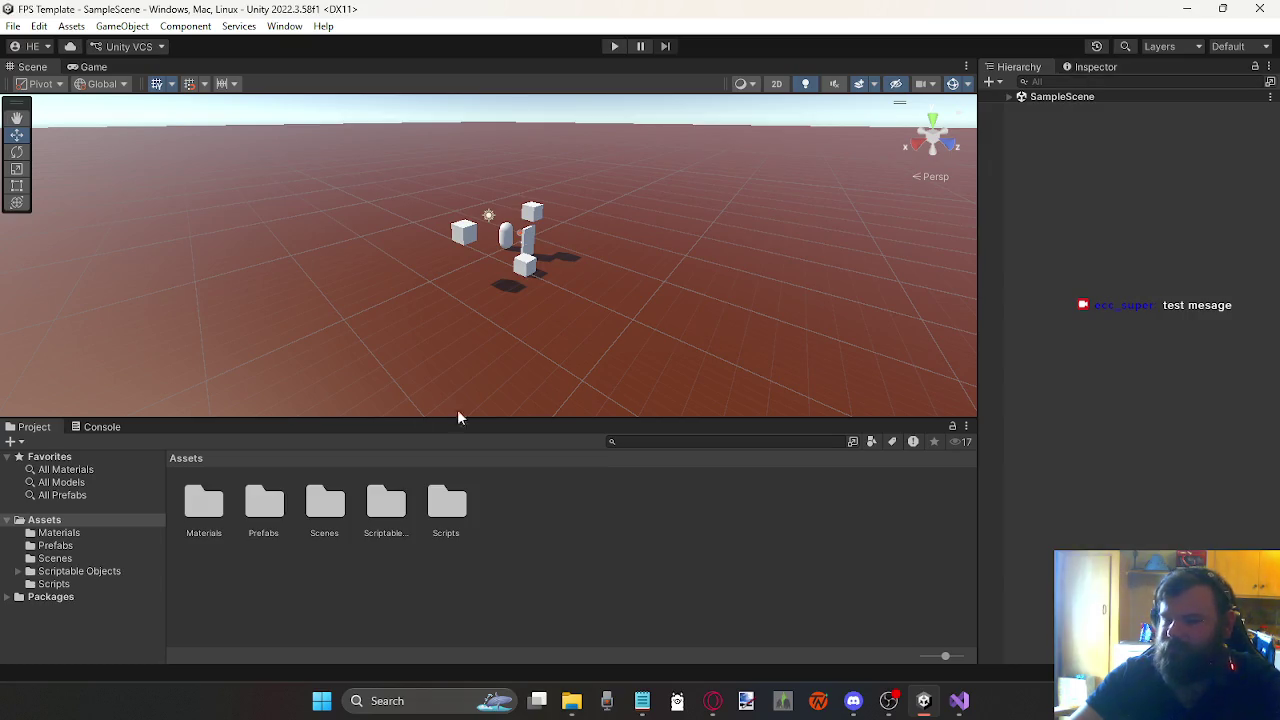
{"action": "mouse_move", "coordinate": [334, 416]}
{"action": "left_mouse_down"}
{"action": "mouse_move", "coordinate": [370, 458]}
{"action": "mouse_move", "coordinate": [482, 377]}
{"action": "left_mouse_up"}
{"action": "scroll", "coordinate": [482, 377], "scroll_direction": "up", "scroll_amount": 5}
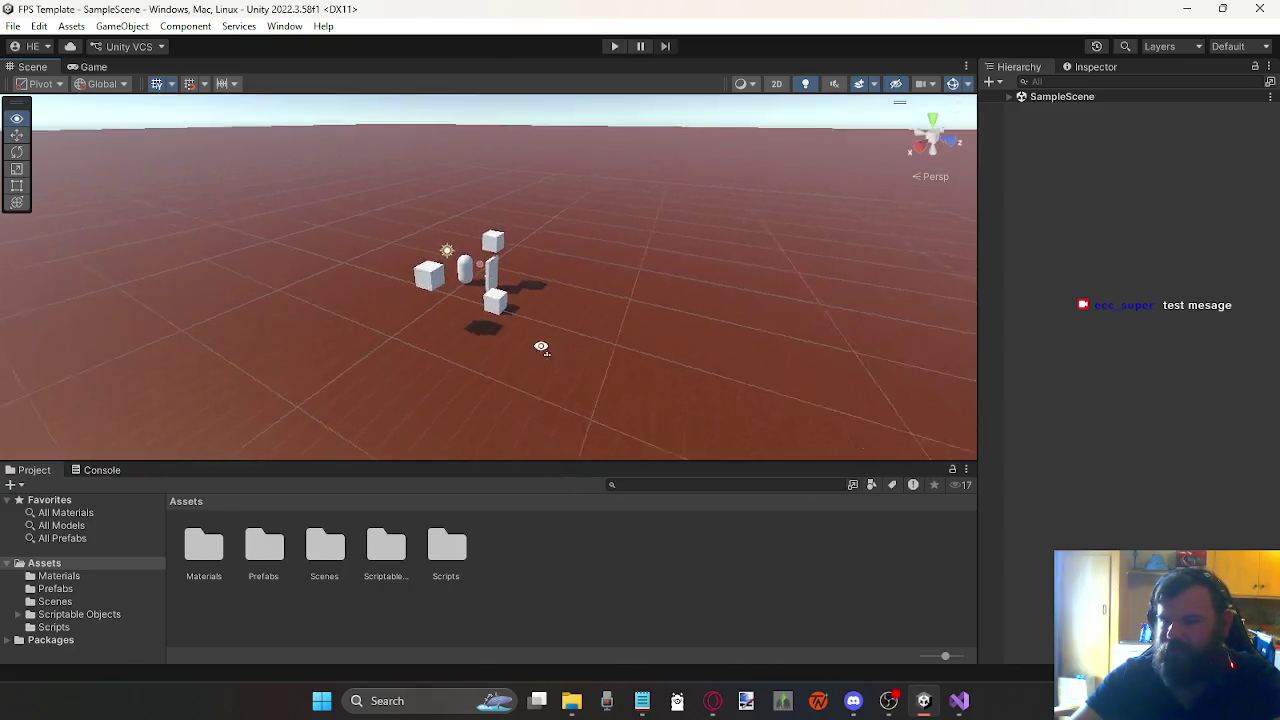
{"action": "left_click_drag", "start_coordinate": [711, 340], "coordinate": [600, 270]}
{"action": "scroll", "coordinate": [520, 240], "scroll_direction": "down", "scroll_amount": 4}
{"action": "left_click", "coordinate": [474, 222]}
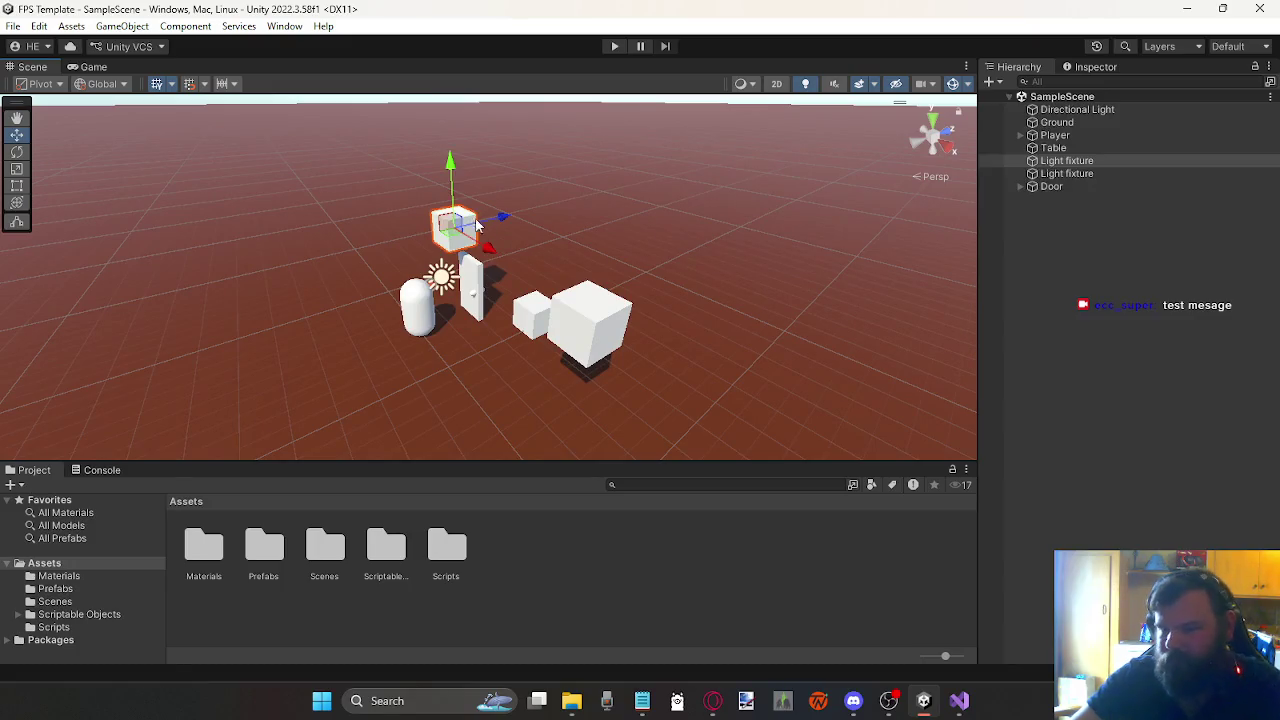
Step: Delete the light fixture and the Table from the scene
{"action": "key", "text": "Delete"}
{"action": "left_click", "coordinate": [537, 312]}
{"action": "key", "text": "Delete"}
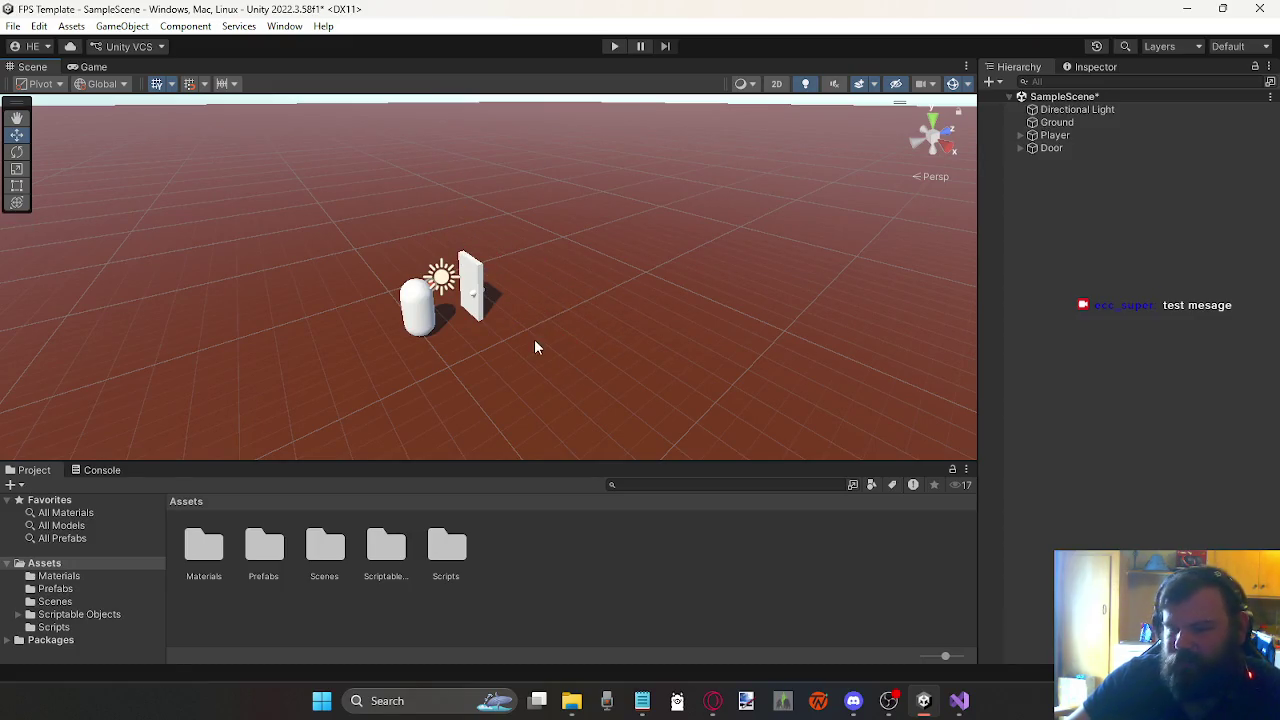
Step: Drag the Door object into Assets/Prefabs to make a Door prefab
{"action": "left_click", "coordinate": [484, 277]}
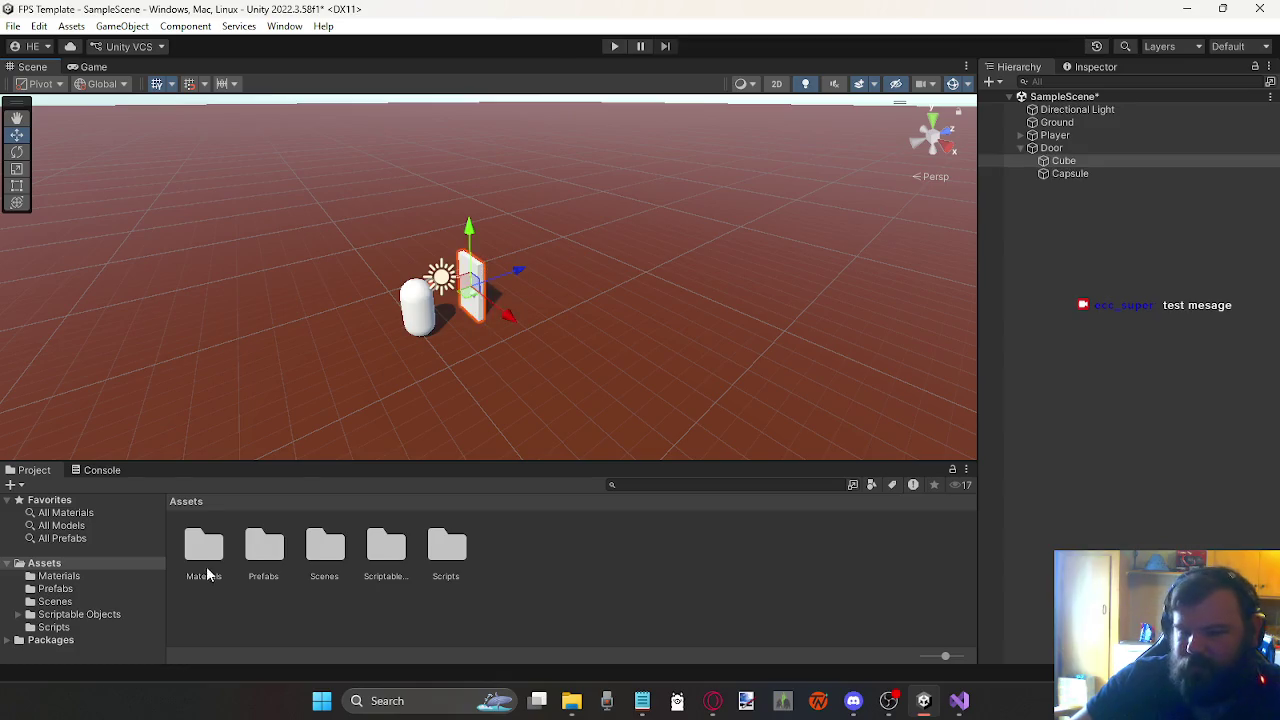
{"action": "double_click", "coordinate": [262, 563]}
{"action": "left_click", "coordinate": [475, 305]}
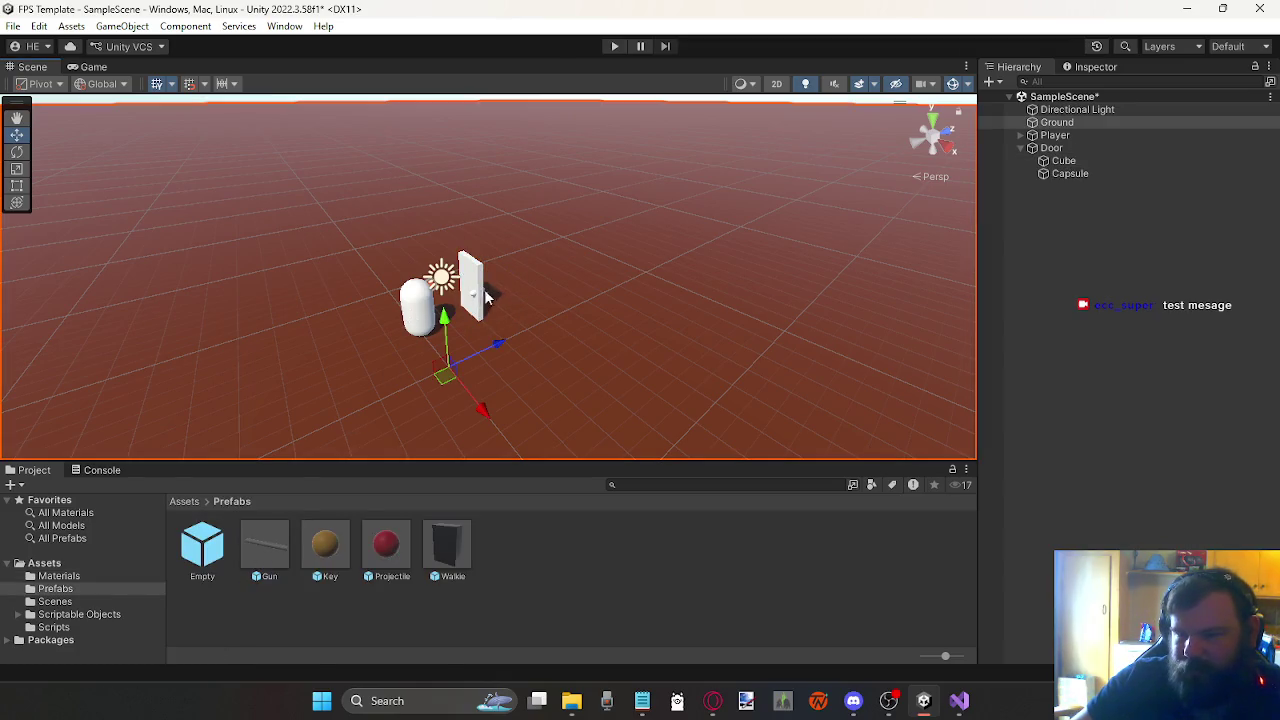
{"action": "left_click", "coordinate": [475, 300]}
{"action": "left_click", "coordinate": [1049, 147]}
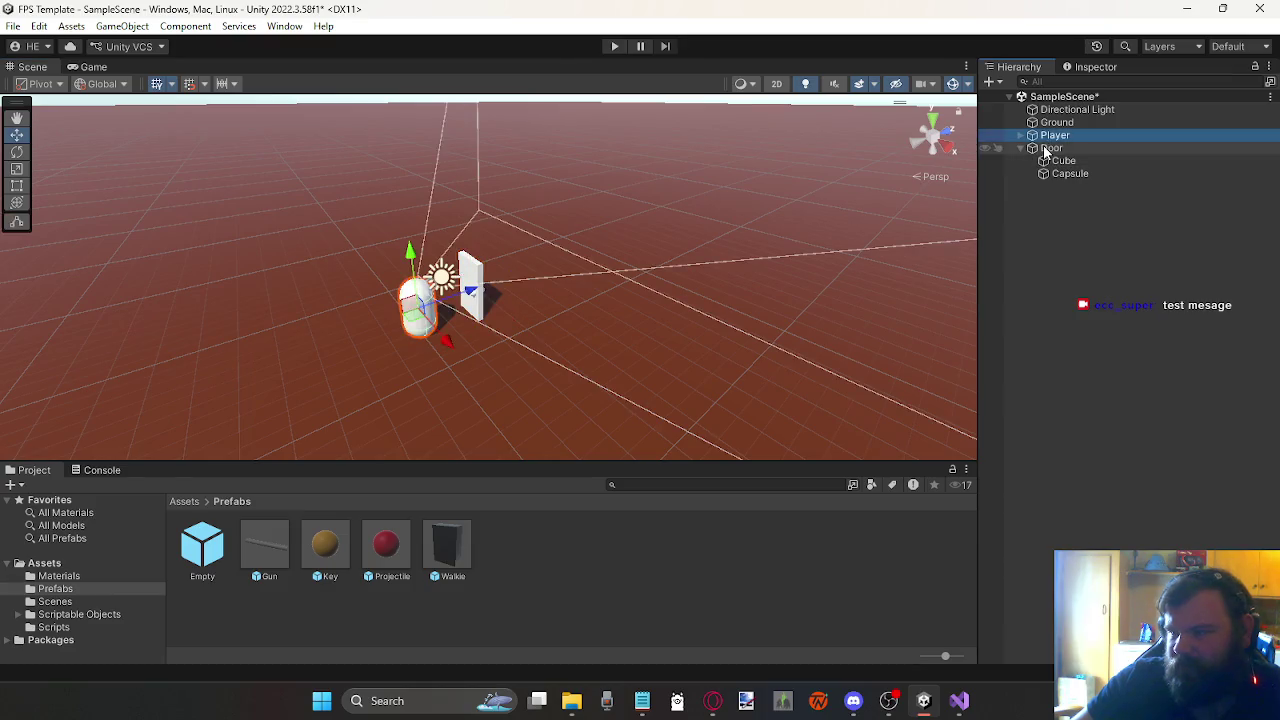
{"action": "left_click_drag", "start_coordinate": [626, 543], "coordinate": [479, 543]}
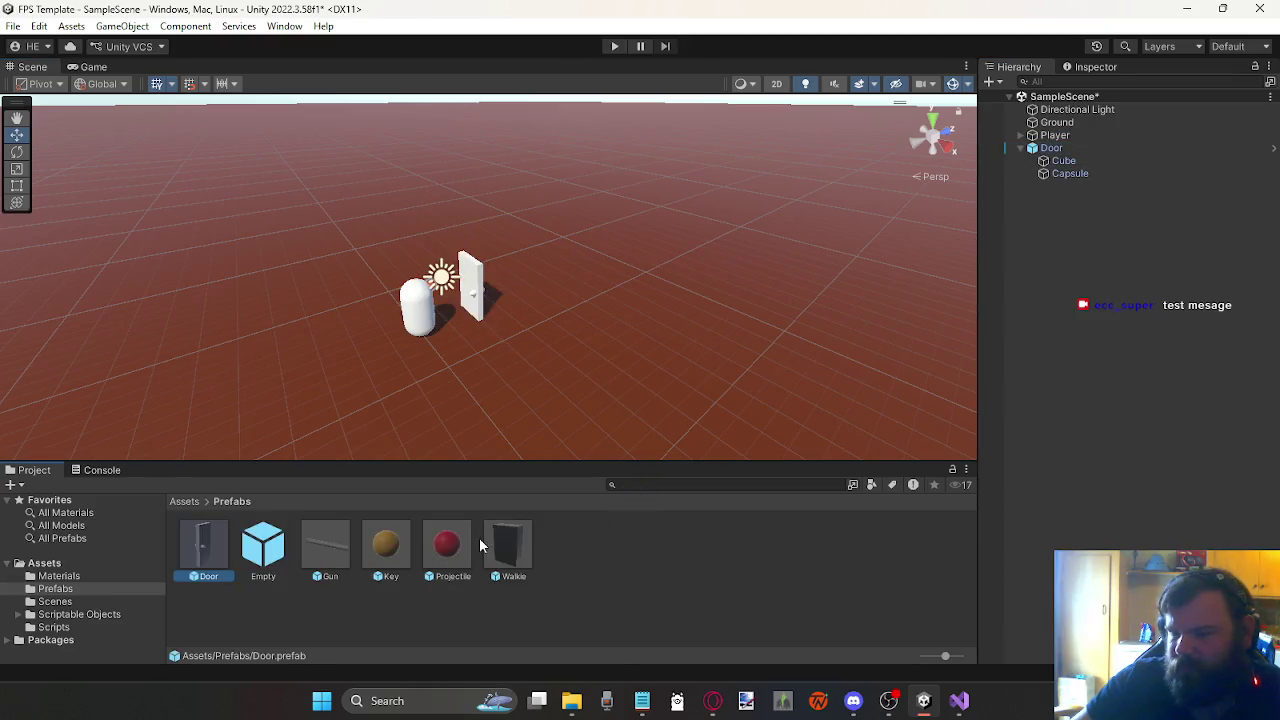
Step: Delete Door from the scene and open the new Door prefab for editing
{"action": "left_click", "coordinate": [1048, 148]}
{"action": "left_click", "coordinate": [1020, 148]}
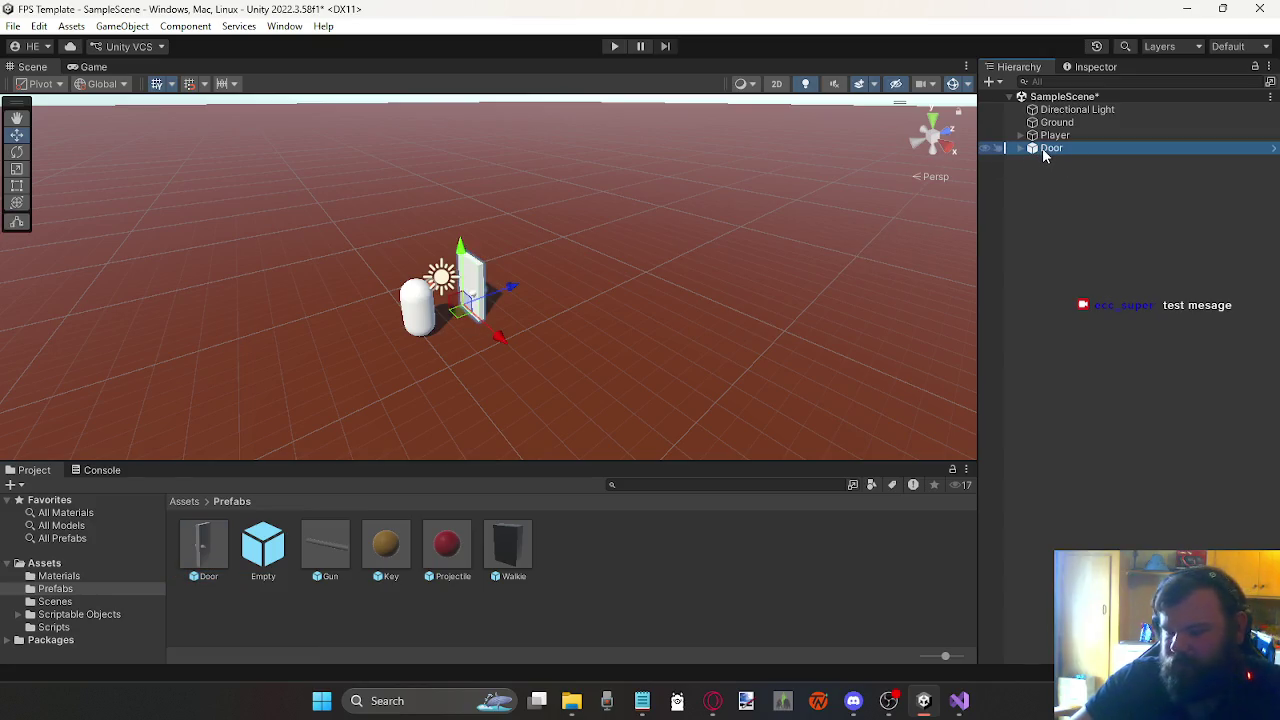
{"action": "key", "text": "Delete"}
{"action": "left_click", "coordinate": [203, 555]}
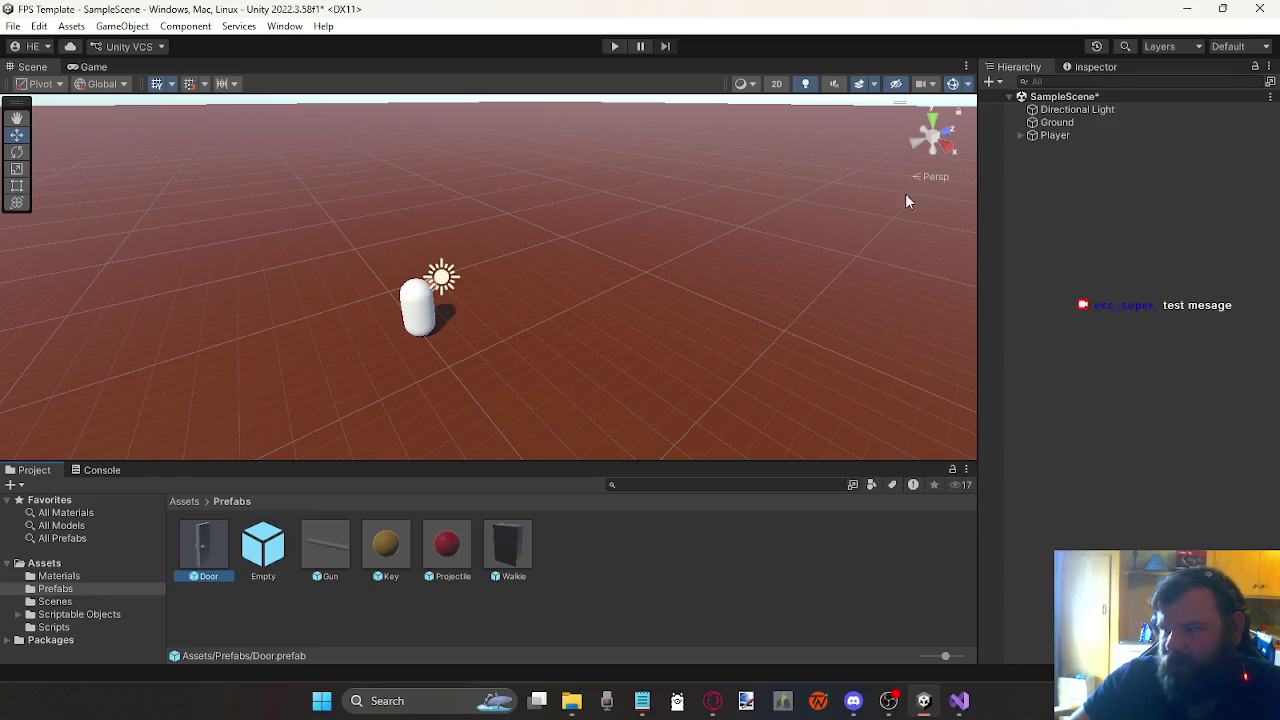
{"action": "double_click", "coordinate": [208, 545]}
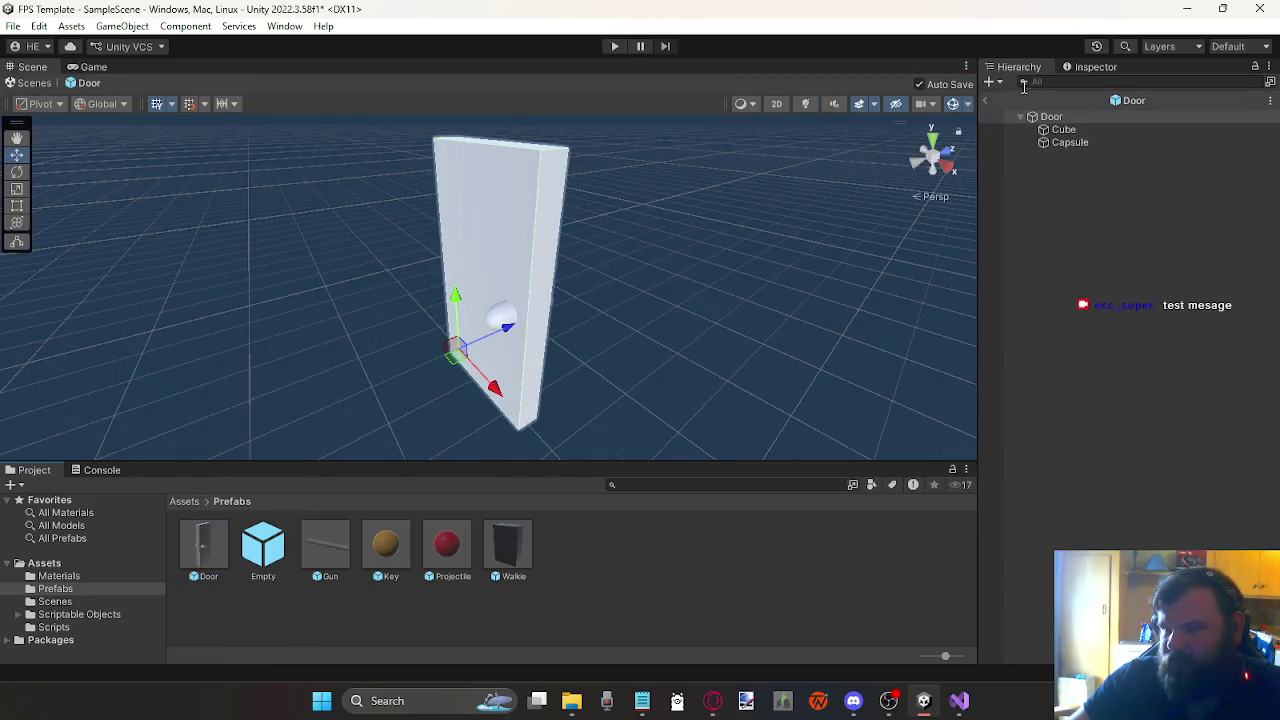
Step: Set the Door prefab's Transform Position X and Z to 0
{"action": "left_click", "coordinate": [1078, 68]}
{"action": "left_click", "coordinate": [1125, 148]}
{"action": "type", "text": "0"}
{"action": "left_click", "coordinate": [1240, 148]}
{"action": "type", "text": "0"}
{"action": "mouse_move", "coordinate": [764, 283]}
{"action": "left_mouse_down"}
{"action": "mouse_move", "coordinate": [617, 306]}
{"action": "mouse_move", "coordinate": [487, 387]}
{"action": "left_mouse_up"}
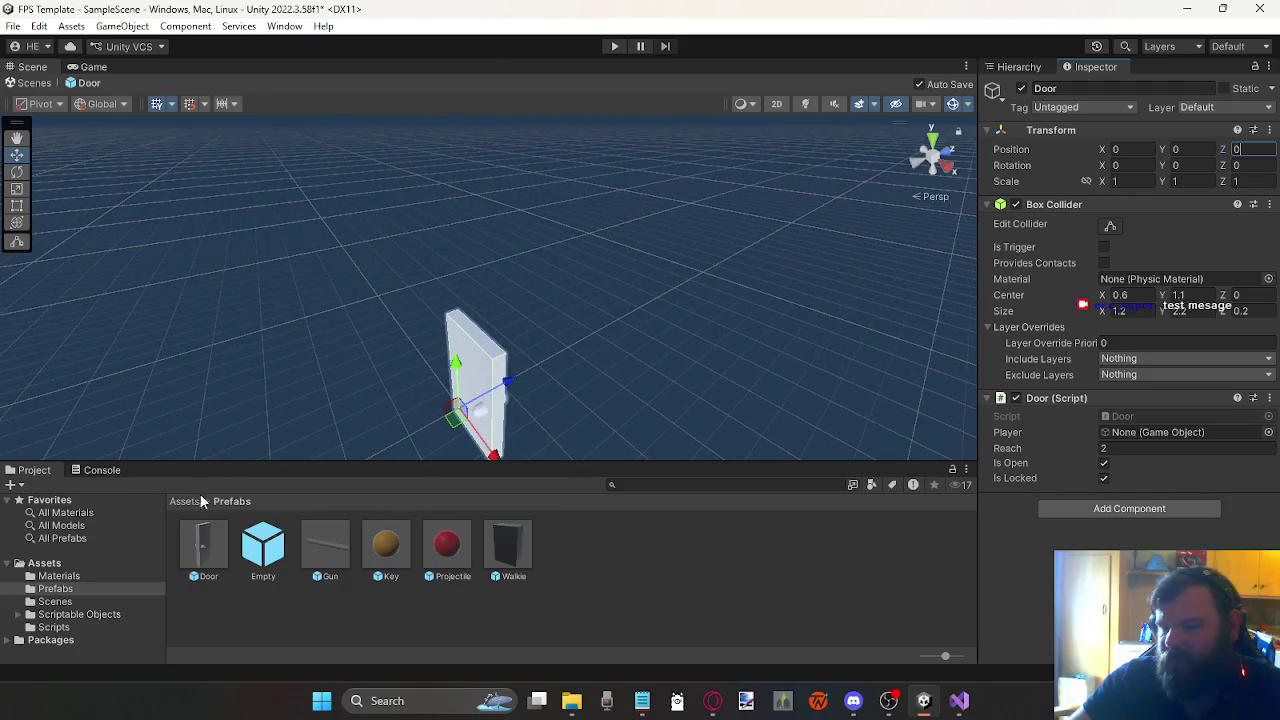
Step: Exit prefab mode and return to SampleScene
{"action": "left_click", "coordinate": [1017, 67]}
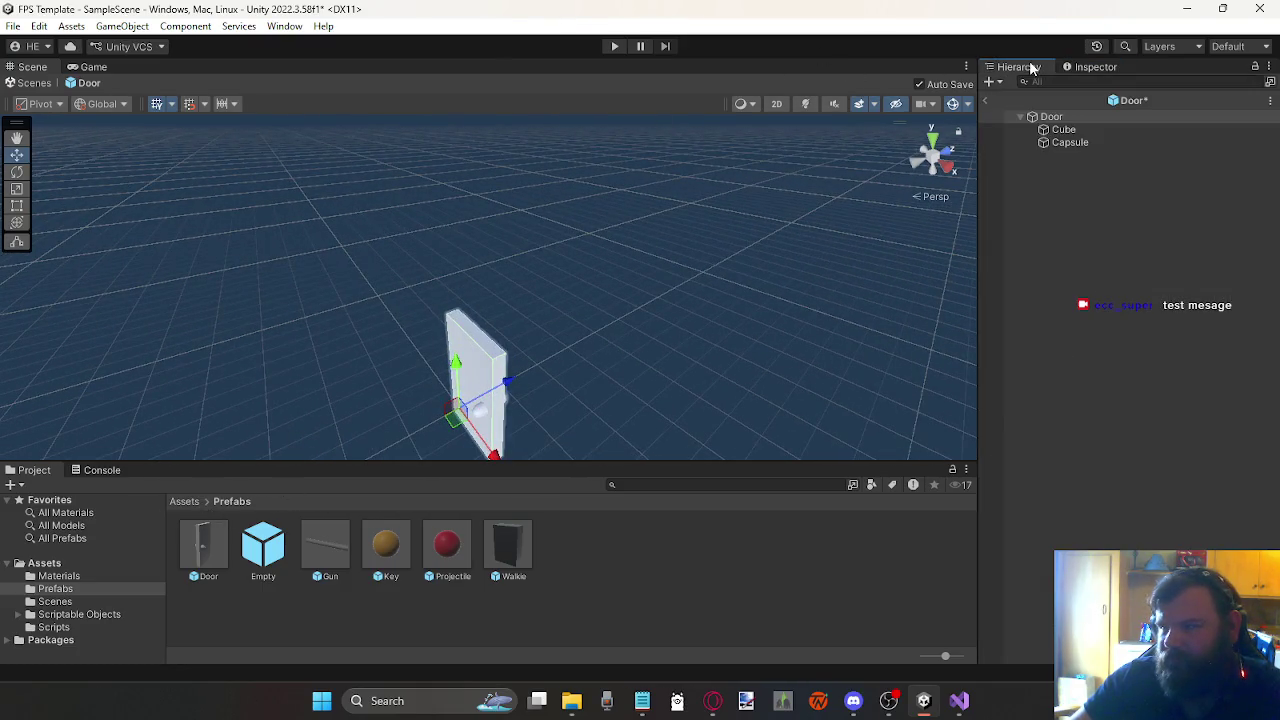
{"action": "left_click", "coordinate": [988, 100]}
{"action": "mouse_move", "coordinate": [445, 291]}
{"action": "left_mouse_down"}
{"action": "mouse_move", "coordinate": [537, 274]}
{"action": "mouse_move", "coordinate": [666, 306]}
{"action": "mouse_move", "coordinate": [591, 314]}
{"action": "mouse_move", "coordinate": [631, 289]}
{"action": "mouse_move", "coordinate": [621, 308]}
{"action": "mouse_move", "coordinate": [554, 289]}
{"action": "mouse_move", "coordinate": [586, 306]}
{"action": "mouse_move", "coordinate": [575, 315]}
{"action": "left_mouse_up"}
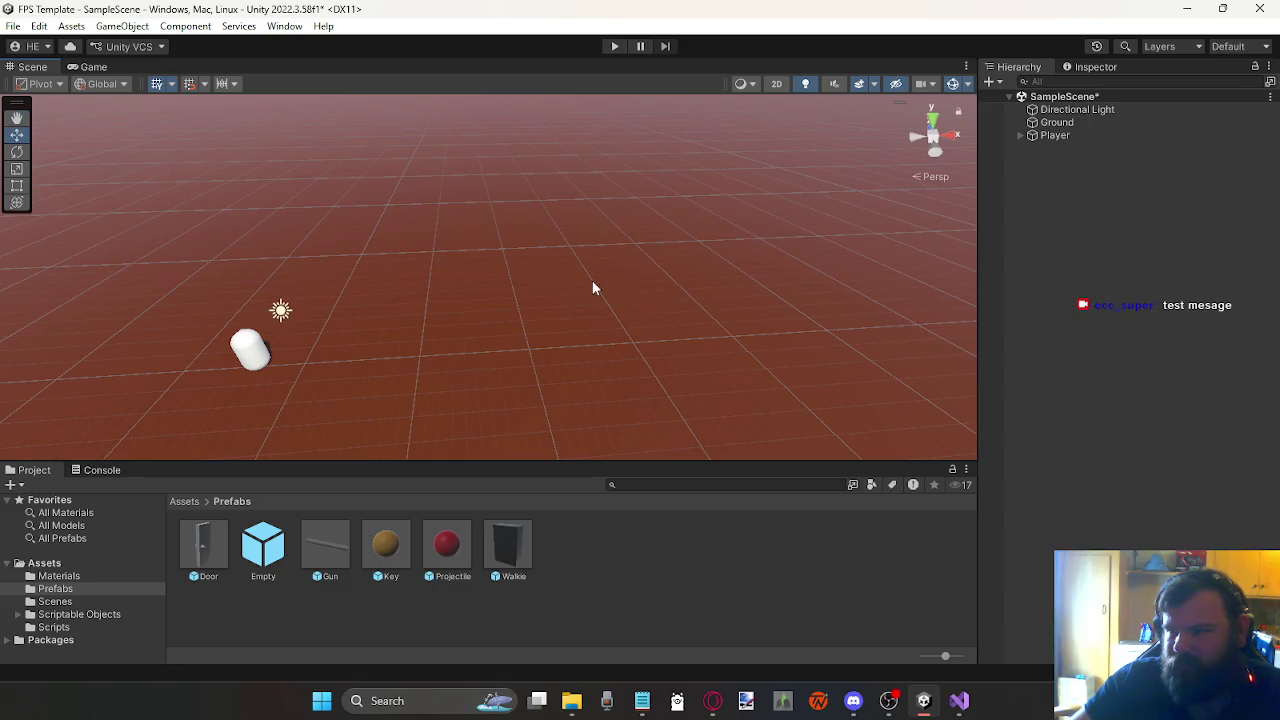
Step: Add a 3D Object > Cube from the Hierarchy context menu and move it in the scene
{"action": "right_click", "coordinate": [1072, 230]}
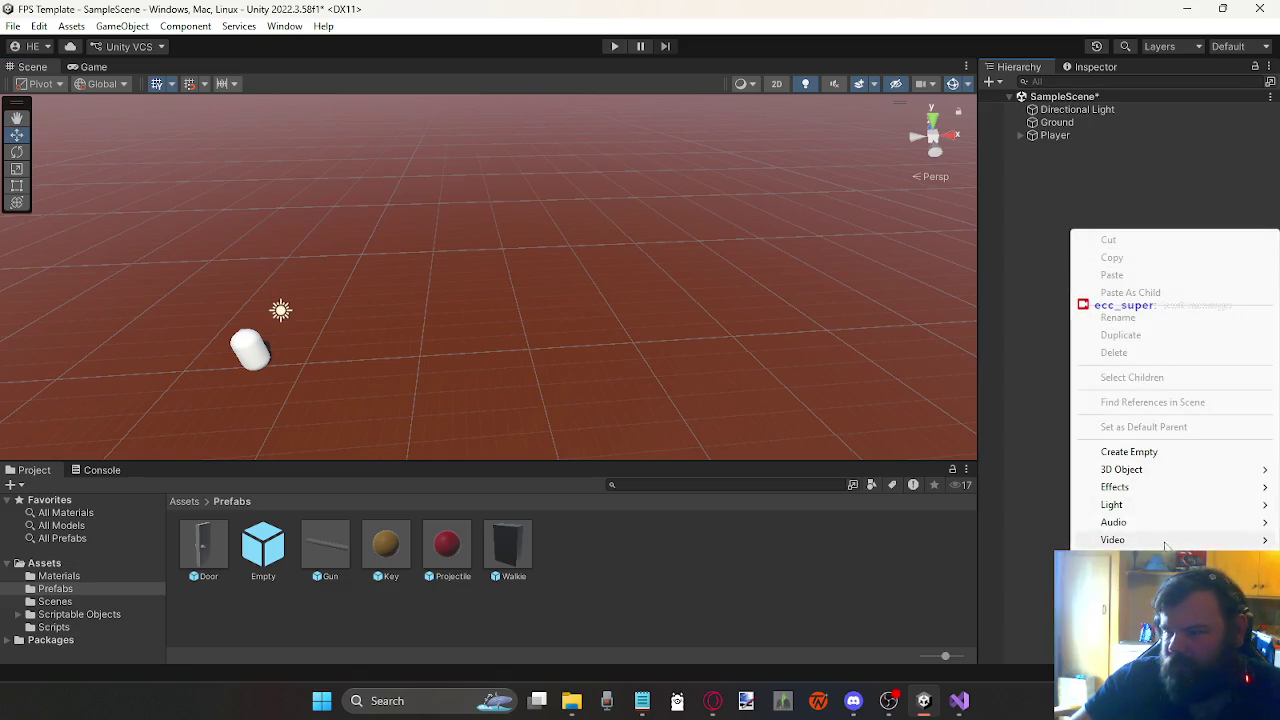
{"action": "mouse_move", "coordinate": [1153, 472]}
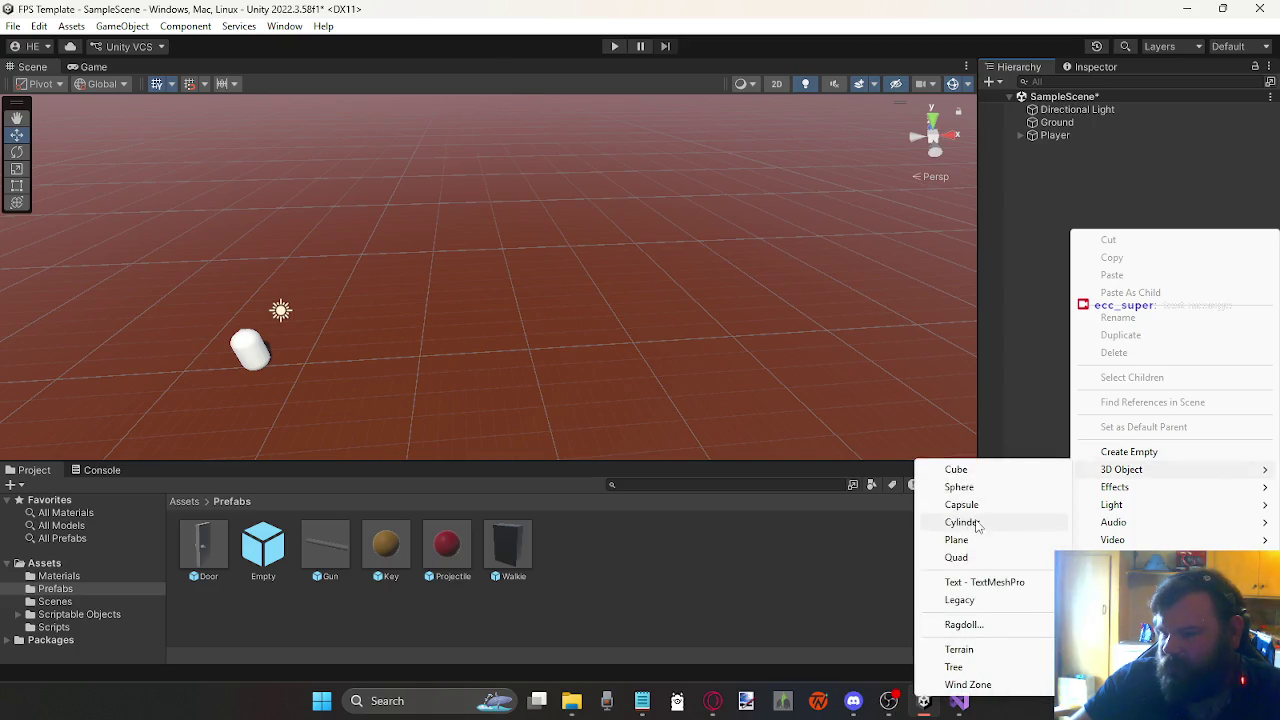
{"action": "left_click", "coordinate": [968, 469]}
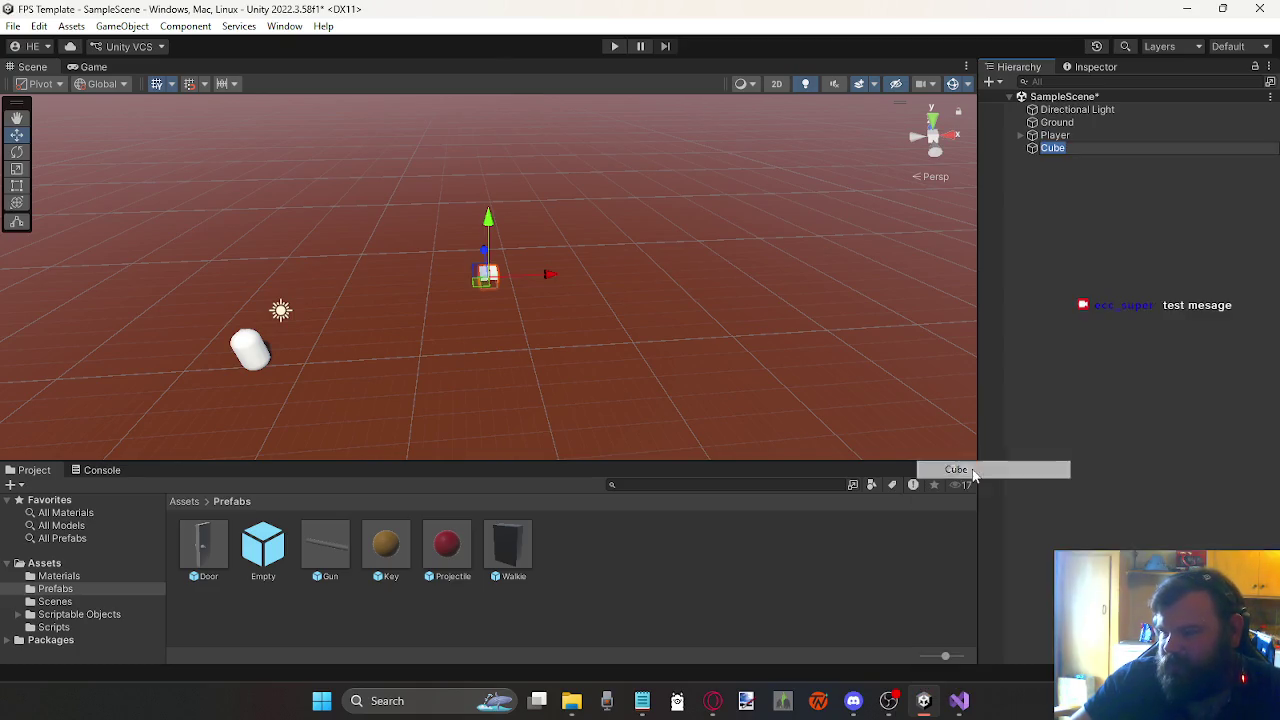
{"action": "mouse_move", "coordinate": [493, 263]}
{"action": "left_mouse_down"}
{"action": "mouse_move", "coordinate": [483, 305]}
{"action": "mouse_move", "coordinate": [352, 268]}
{"action": "left_mouse_up"}
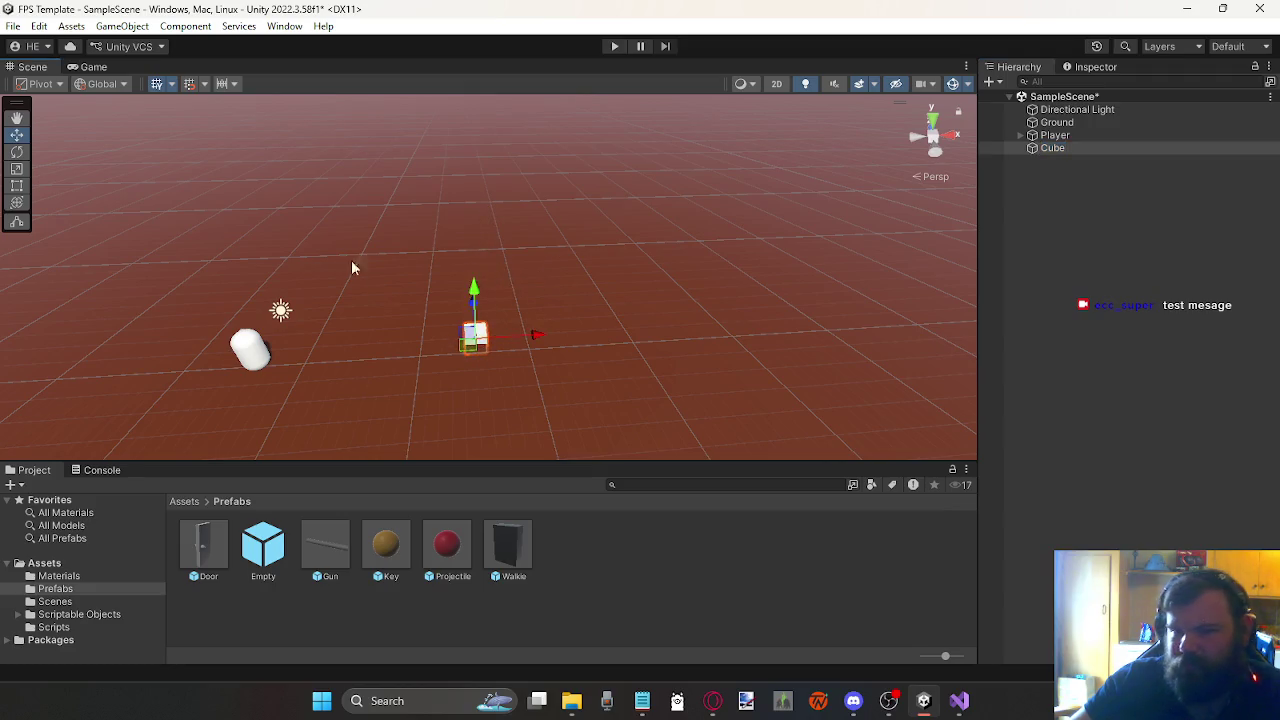
Step: Set the grid snapping size to 0.1 on the X, Y and Z axes
{"action": "left_click", "coordinate": [205, 86]}
{"action": "left_click", "coordinate": [334, 118]}
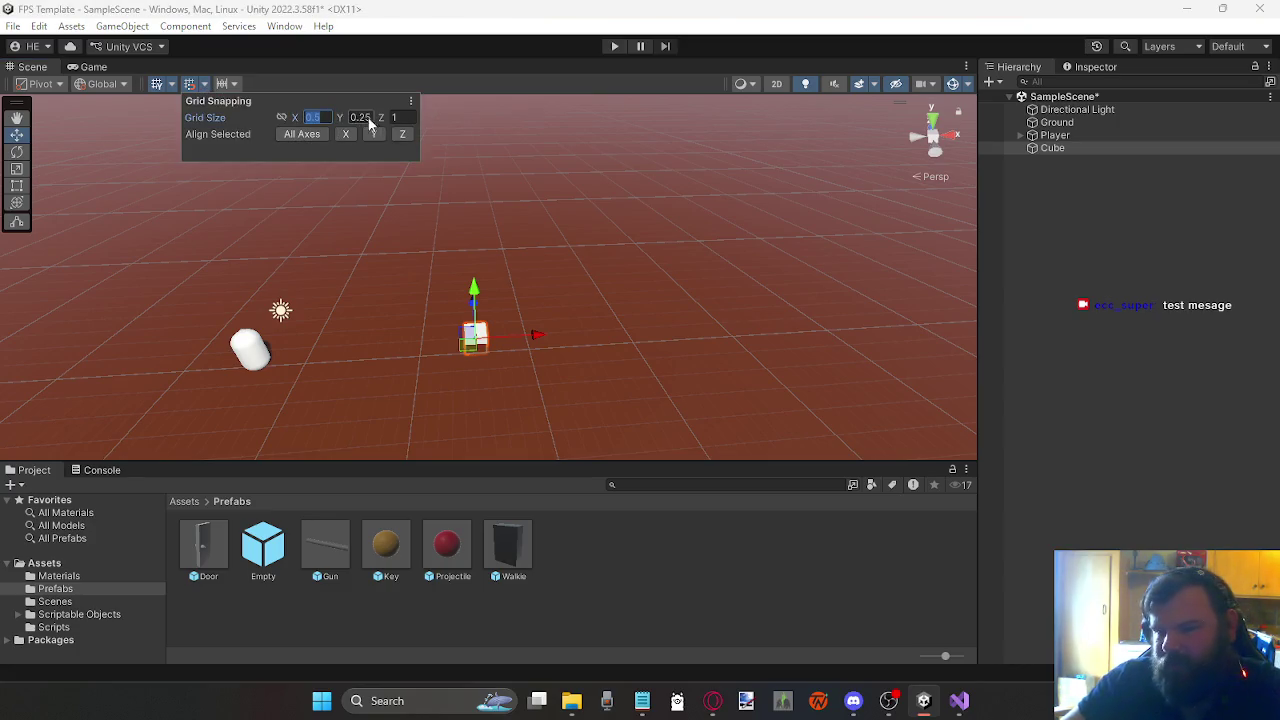
{"action": "type", "text": "0."}
{"action": "left_click", "coordinate": [361, 120]}
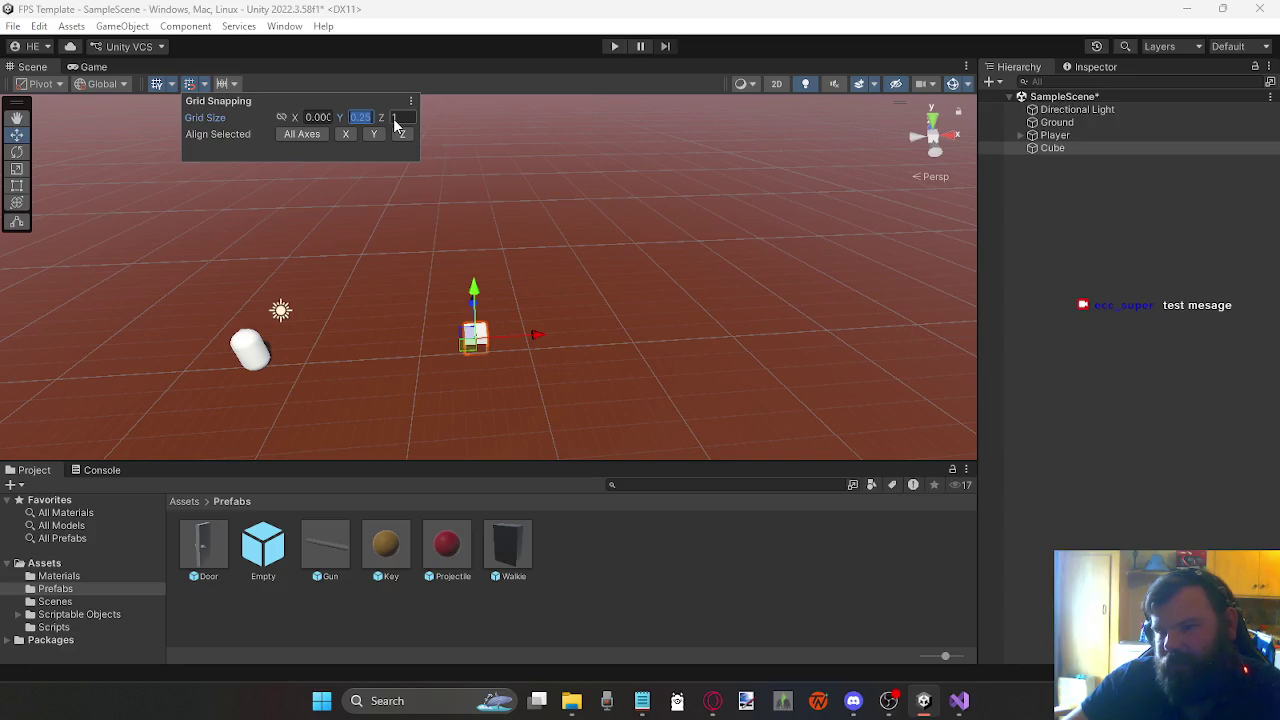
{"action": "type", "text": "0.1"}
{"action": "key", "text": "shift+Tab"}
{"action": "type", "text": "0.1"}
{"action": "left_click", "coordinate": [391, 117]}
{"action": "type", "text": "0.03"}
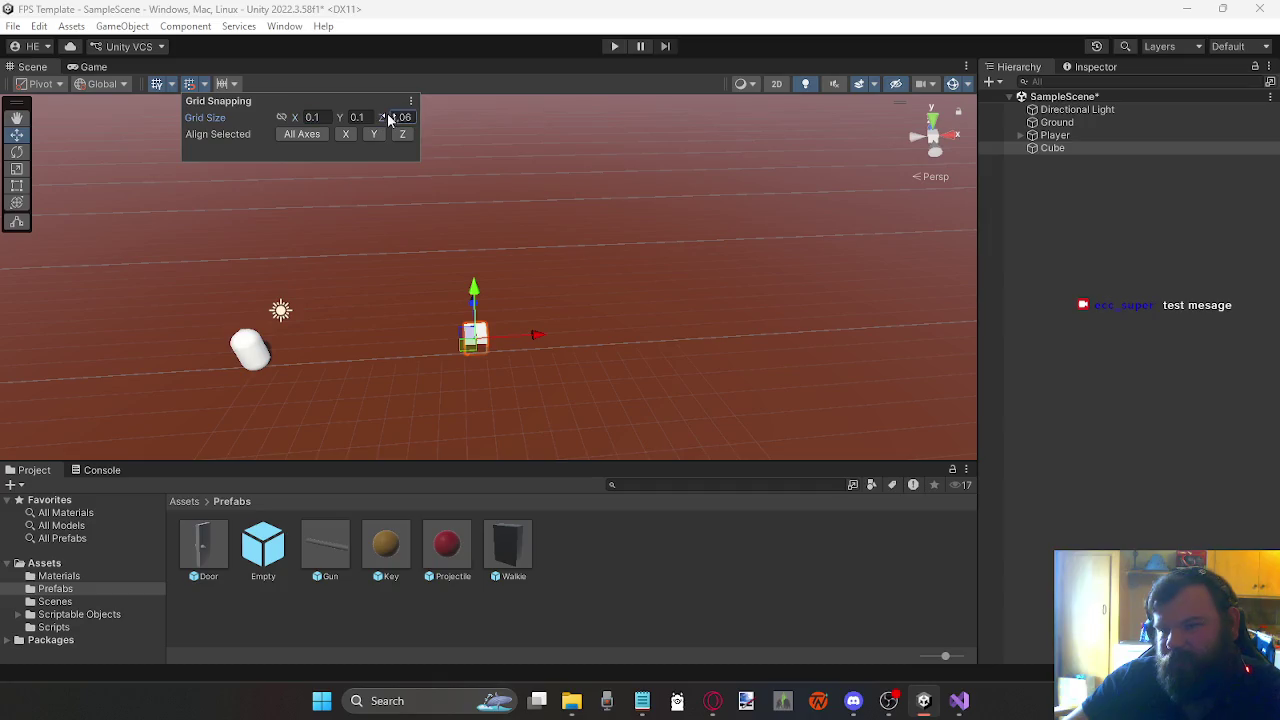
{"action": "double_click", "coordinate": [401, 120]}
{"action": "type", "text": "0."}
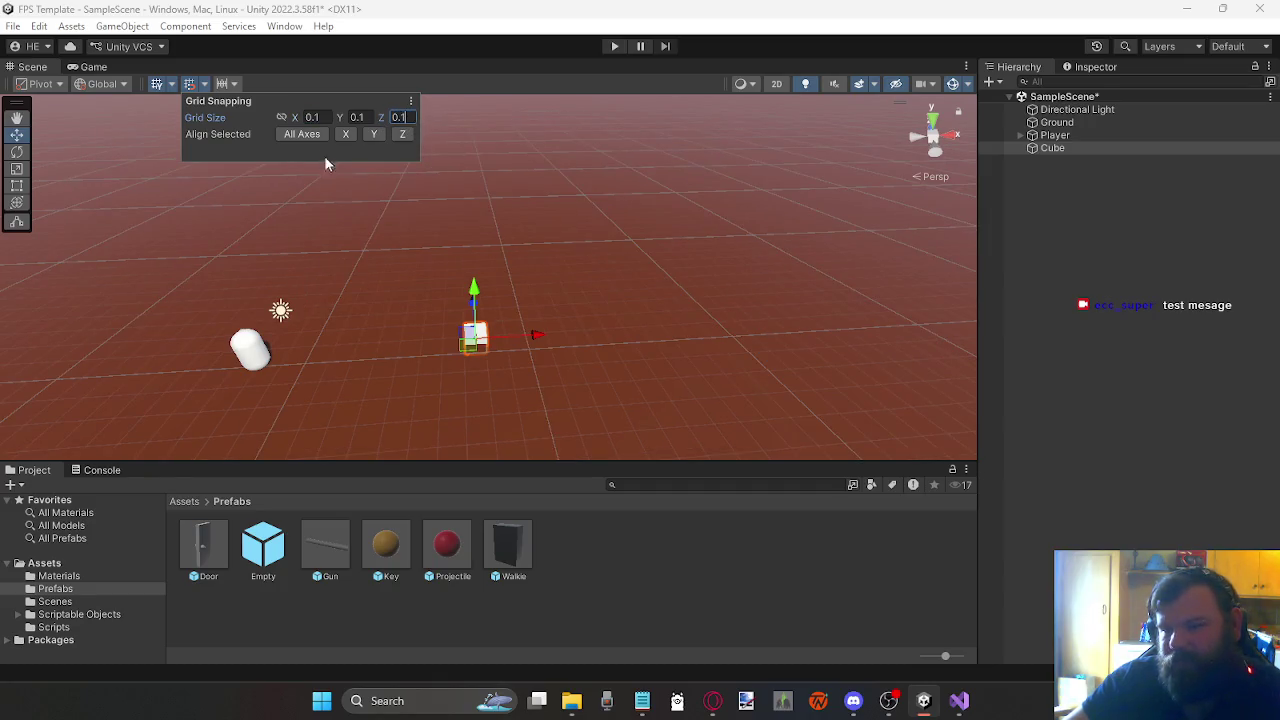
{"action": "left_click", "coordinate": [447, 342]}
Step: Select the cube and drag it left along the ground grid
{"action": "left_click", "coordinate": [472, 336]}
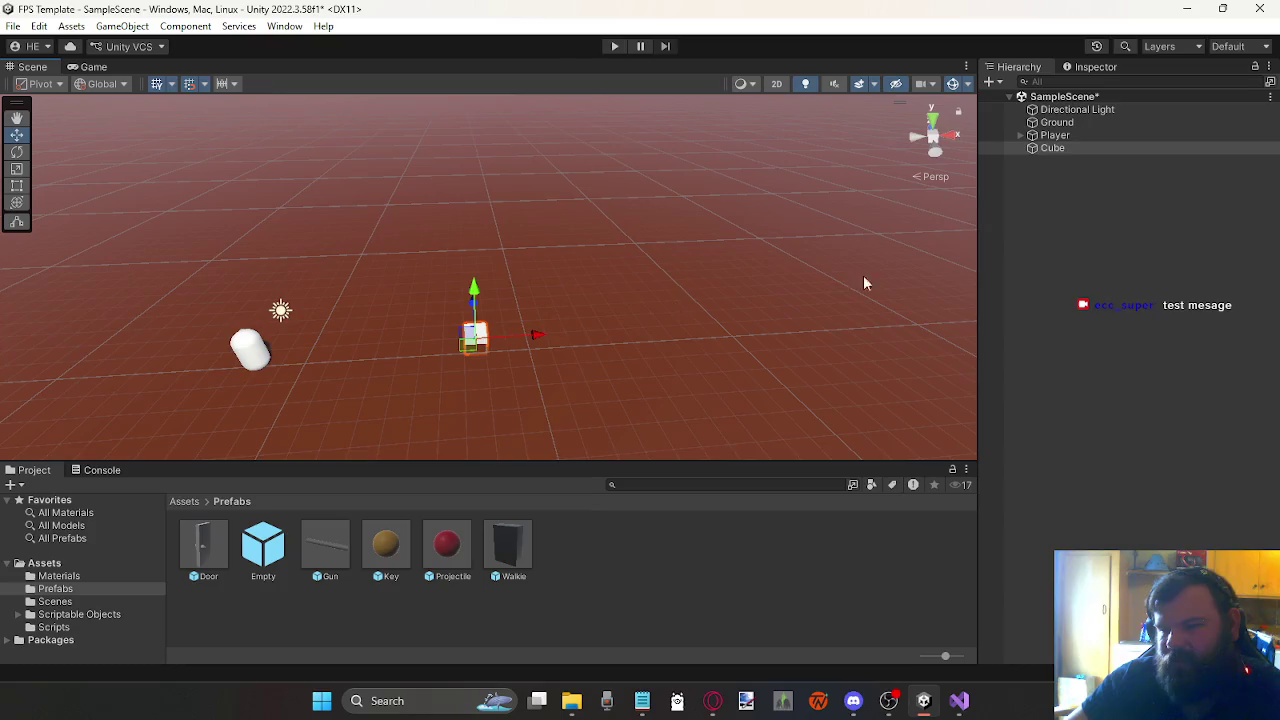
{"action": "mouse_move", "coordinate": [466, 346]}
{"action": "left_mouse_down"}
{"action": "mouse_move", "coordinate": [335, 356]}
{"action": "mouse_move", "coordinate": [327, 370]}
{"action": "left_mouse_up"}
{"action": "left_click", "coordinate": [206, 85]}
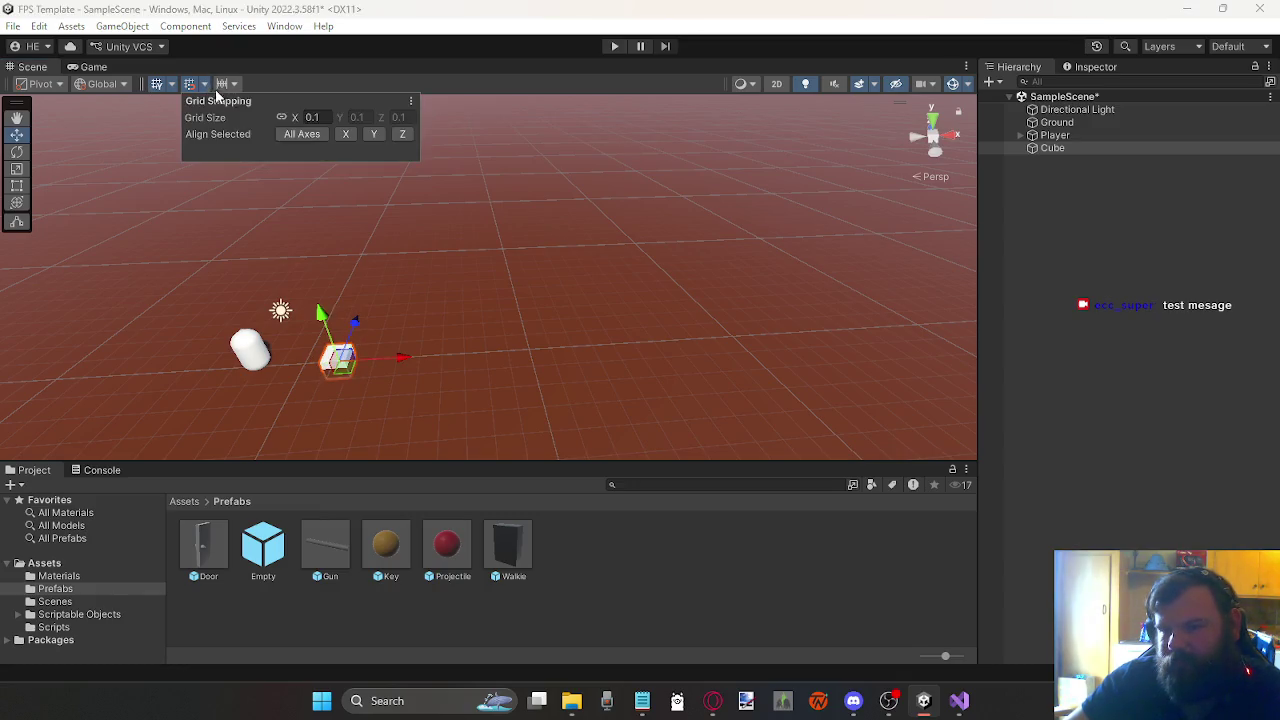
Step: Select the Cube, dock the Hierarchy as its own panel, and widen the Scene view
{"action": "left_click", "coordinate": [1087, 149]}
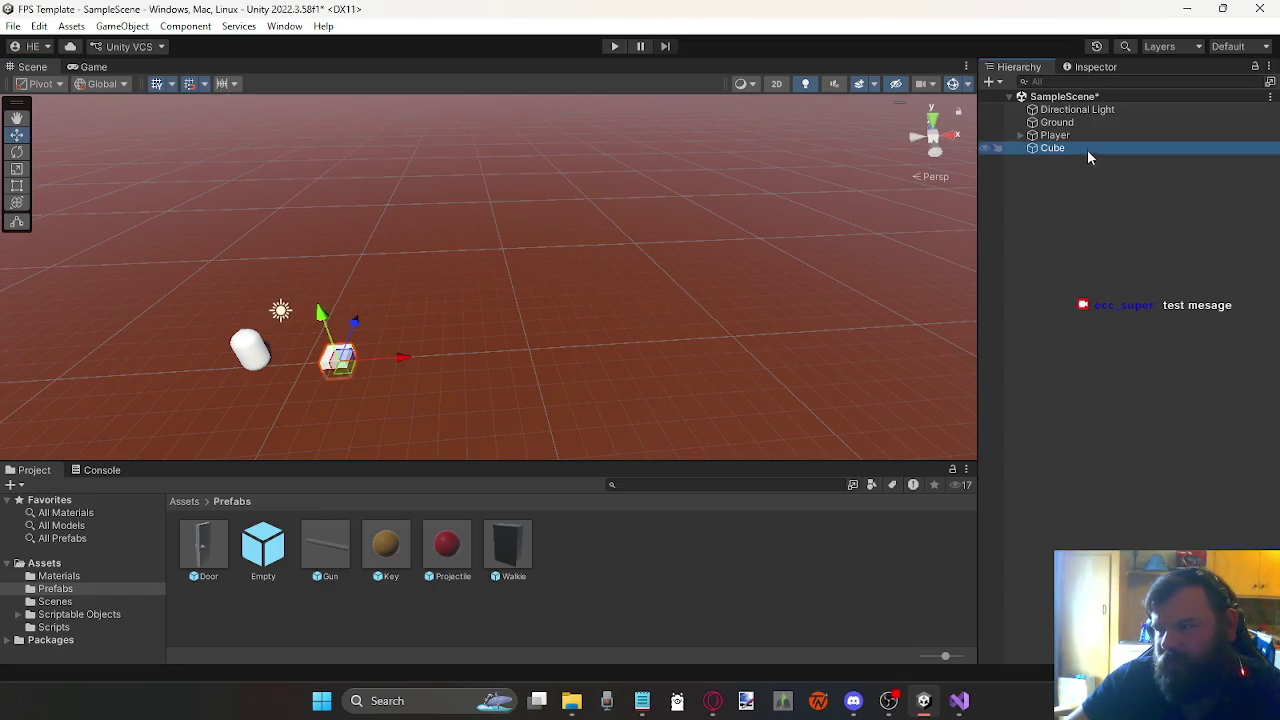
{"action": "left_click", "coordinate": [1093, 67]}
{"action": "mouse_move", "coordinate": [1007, 70]}
{"action": "left_mouse_down"}
{"action": "mouse_move", "coordinate": [998, 101]}
{"action": "mouse_move", "coordinate": [886, 235]}
{"action": "mouse_move", "coordinate": [933, 100]}
{"action": "left_mouse_up"}
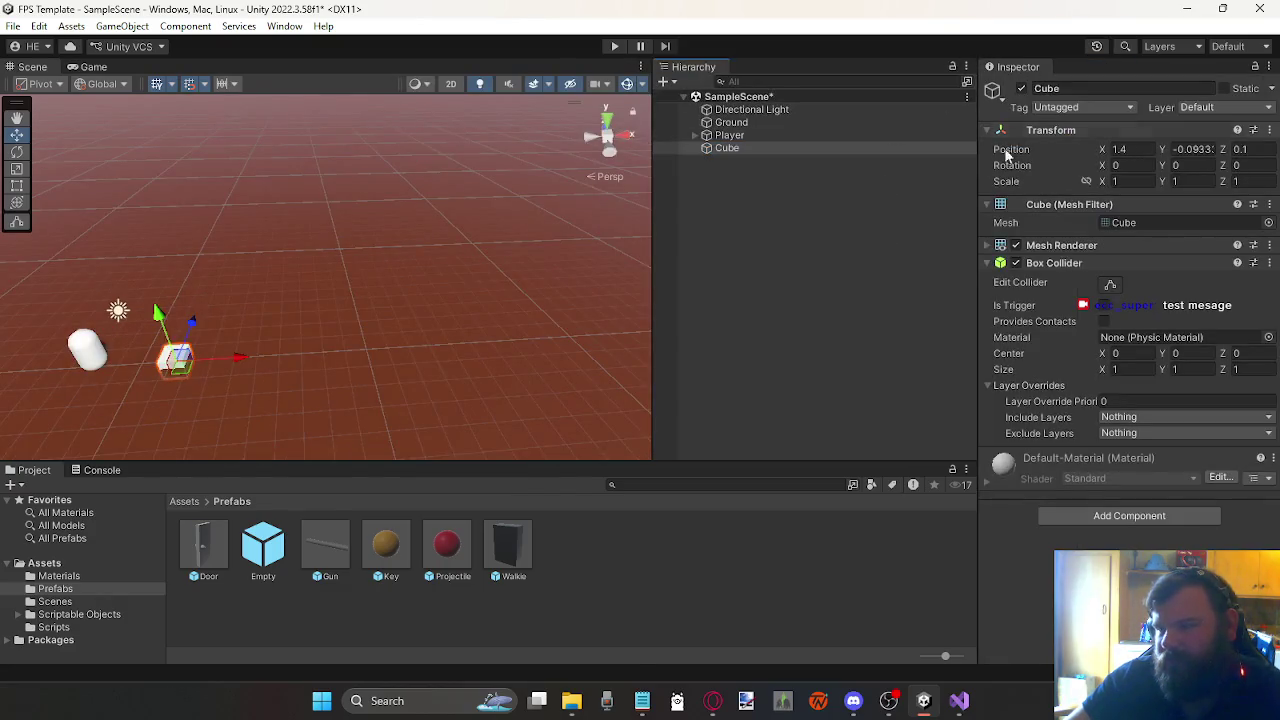
{"action": "left_click_drag", "start_coordinate": [653, 195], "coordinate": [802, 220]}
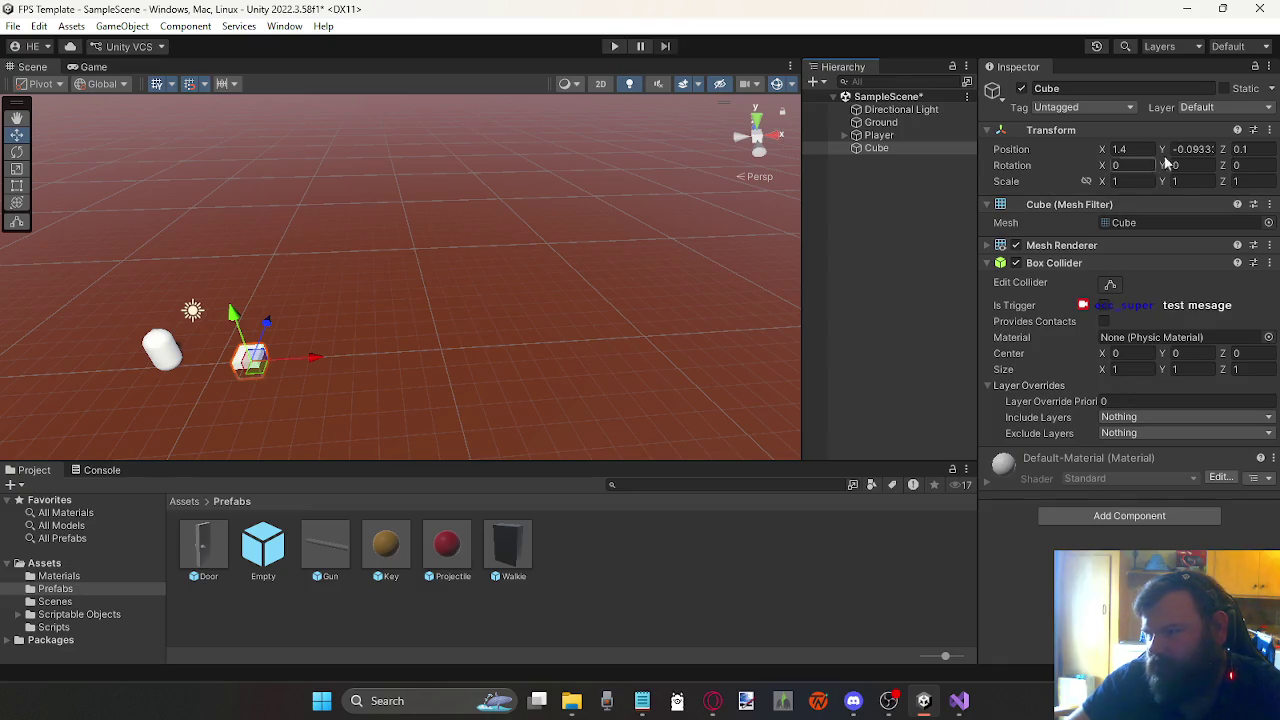
Step: Set the Cube's Position Y to 0.5 and nudge it slightly right on the ground
{"action": "left_click", "coordinate": [1195, 151]}
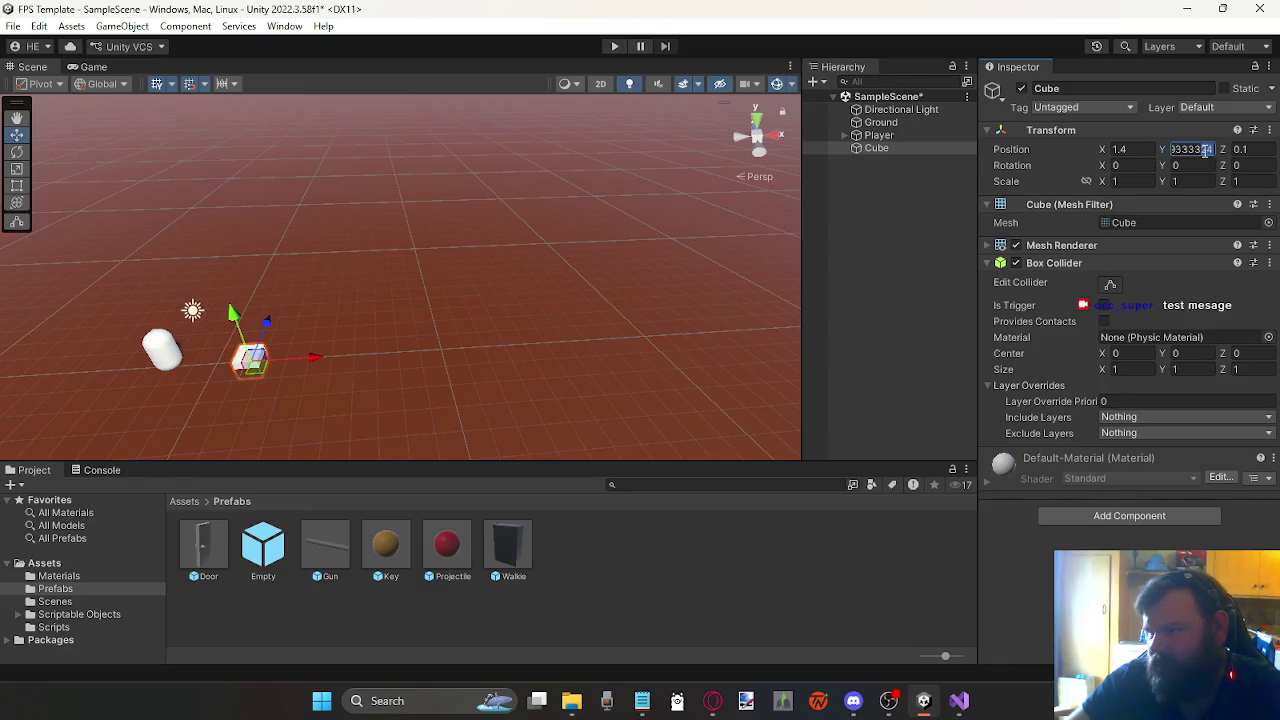
{"action": "key", "text": "BackSpace"}
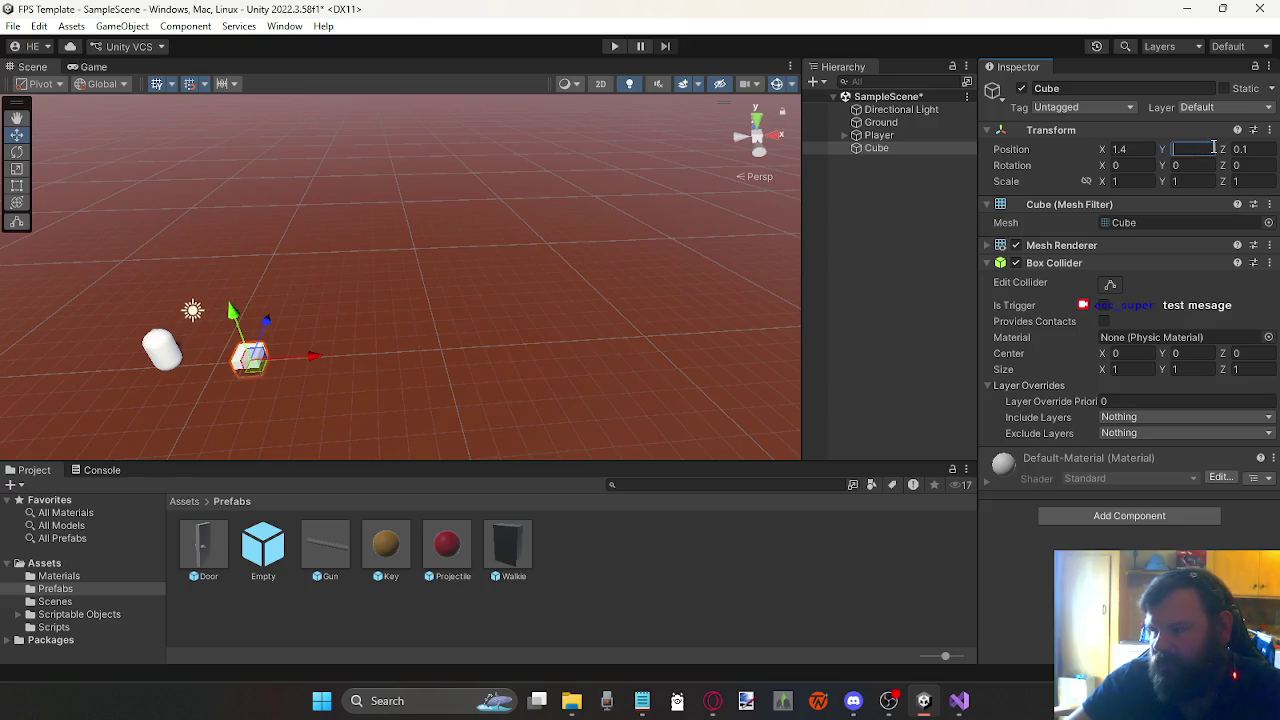
{"action": "type", "text": "1"}
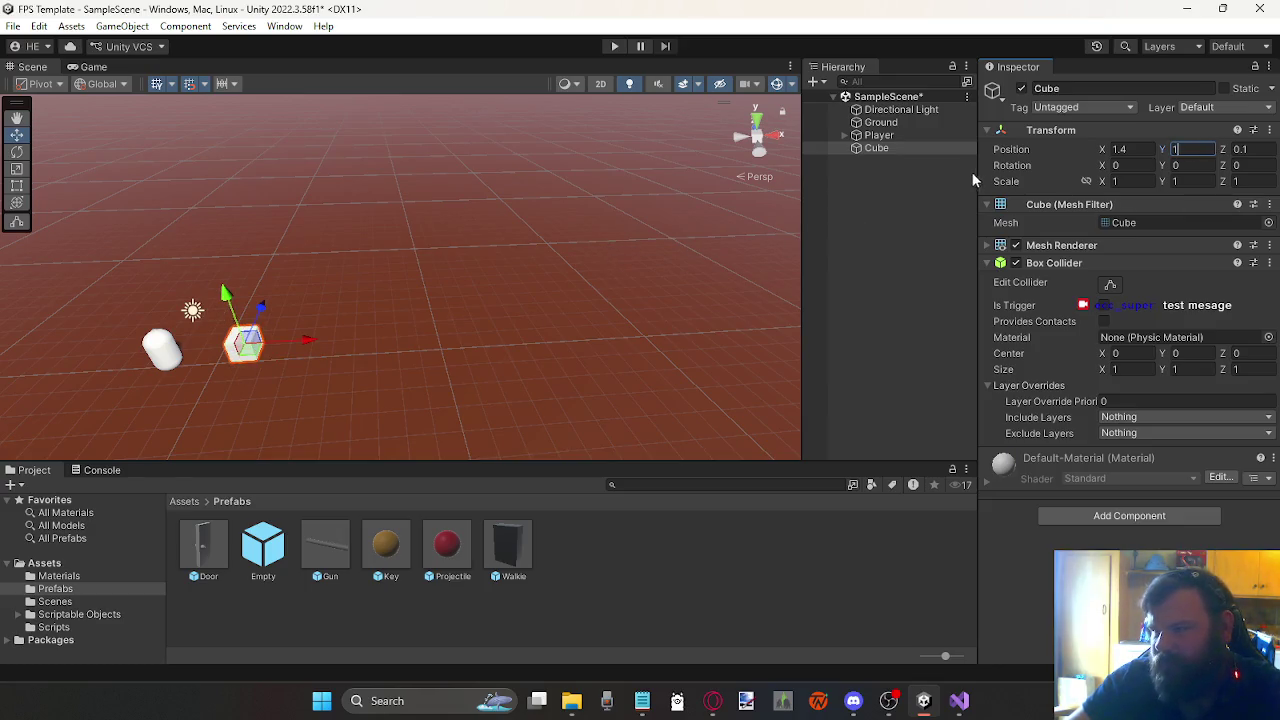
{"action": "key", "text": "BackSpace"}
{"action": "type", "text": ".5"}
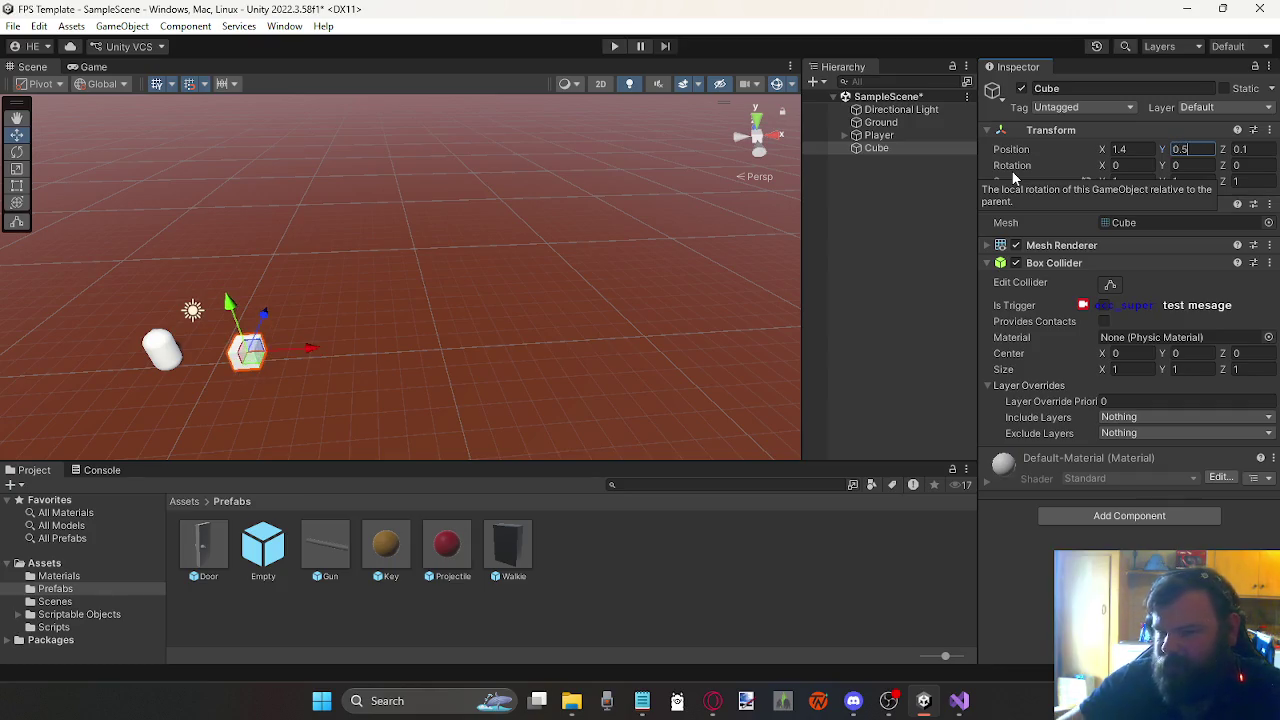
{"action": "mouse_move", "coordinate": [596, 305]}
{"action": "left_mouse_down"}
{"action": "mouse_move", "coordinate": [366, 363]}
{"action": "mouse_move", "coordinate": [349, 405]}
{"action": "mouse_move", "coordinate": [509, 371]}
{"action": "mouse_move", "coordinate": [566, 329]}
{"action": "mouse_move", "coordinate": [557, 324]}
{"action": "left_mouse_up"}
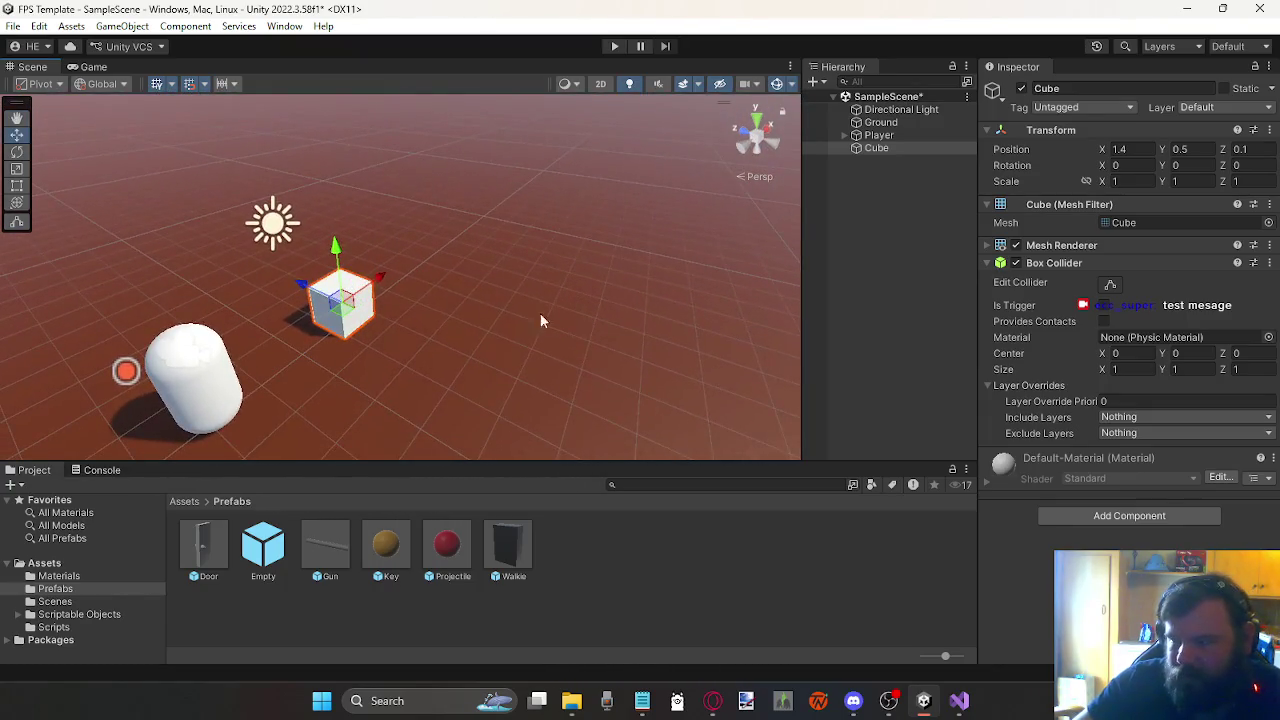
{"action": "left_click_drag", "start_coordinate": [340, 310], "coordinate": [350, 313]}
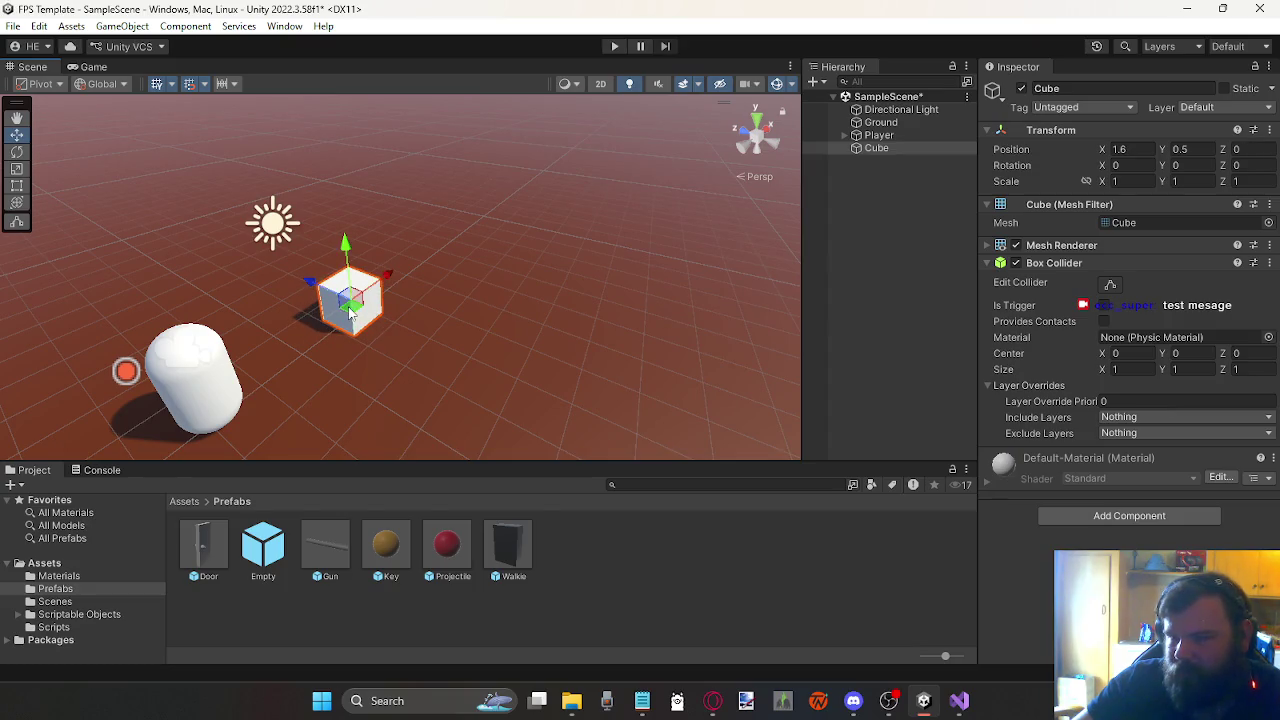
Step: Nudge the cube back to X 1.5 and flatten it with the Rect tool
{"action": "left_click", "coordinate": [204, 84]}
{"action": "mouse_move", "coordinate": [352, 310]}
{"action": "left_mouse_down"}
{"action": "mouse_move", "coordinate": [388, 272]}
{"action": "mouse_move", "coordinate": [367, 330]}
{"action": "mouse_move", "coordinate": [325, 318]}
{"action": "mouse_move", "coordinate": [352, 308]}
{"action": "left_mouse_up"}
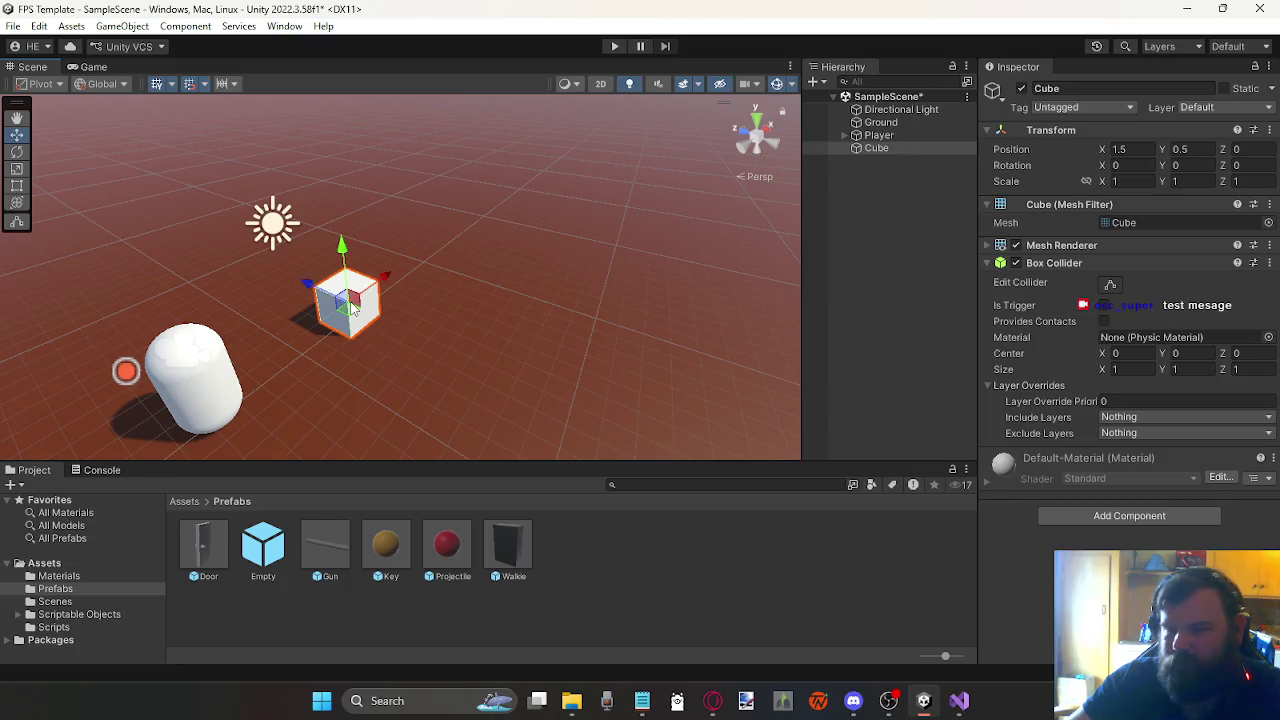
{"action": "left_click", "coordinate": [17, 185]}
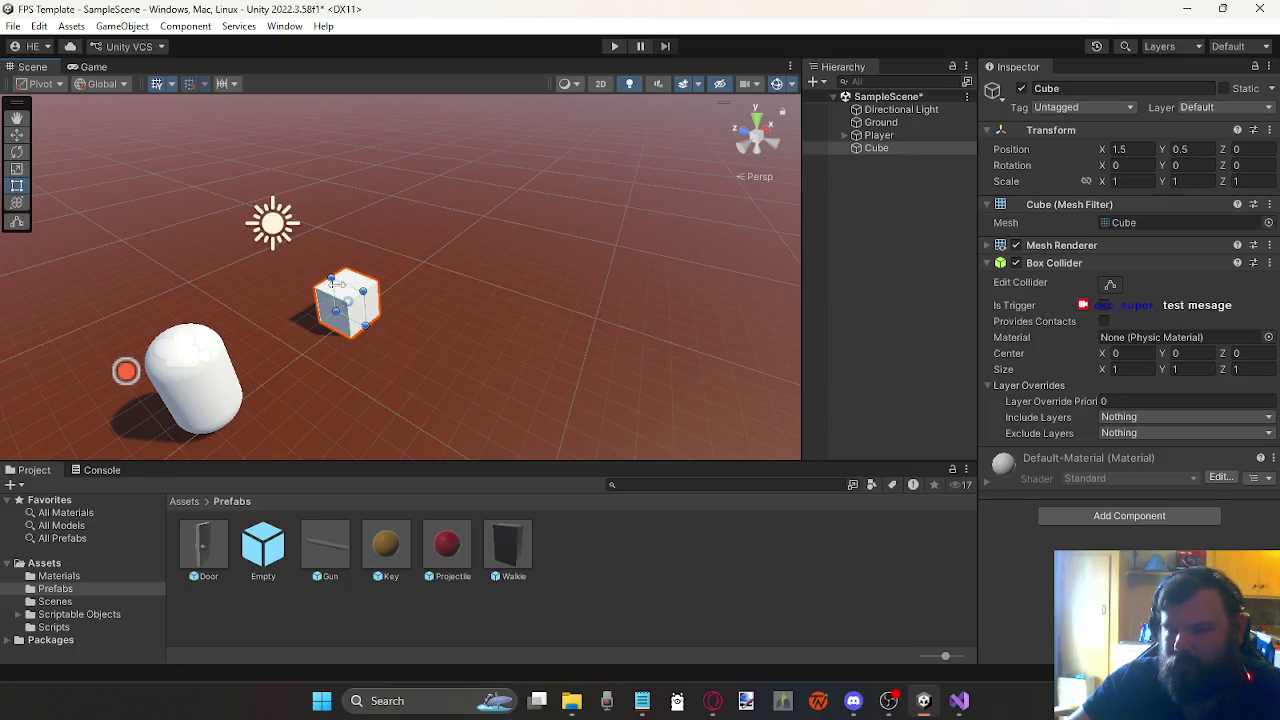
{"action": "left_click_drag", "start_coordinate": [344, 283], "coordinate": [402, 327]}
{"action": "left_click", "coordinate": [1209, 186]}
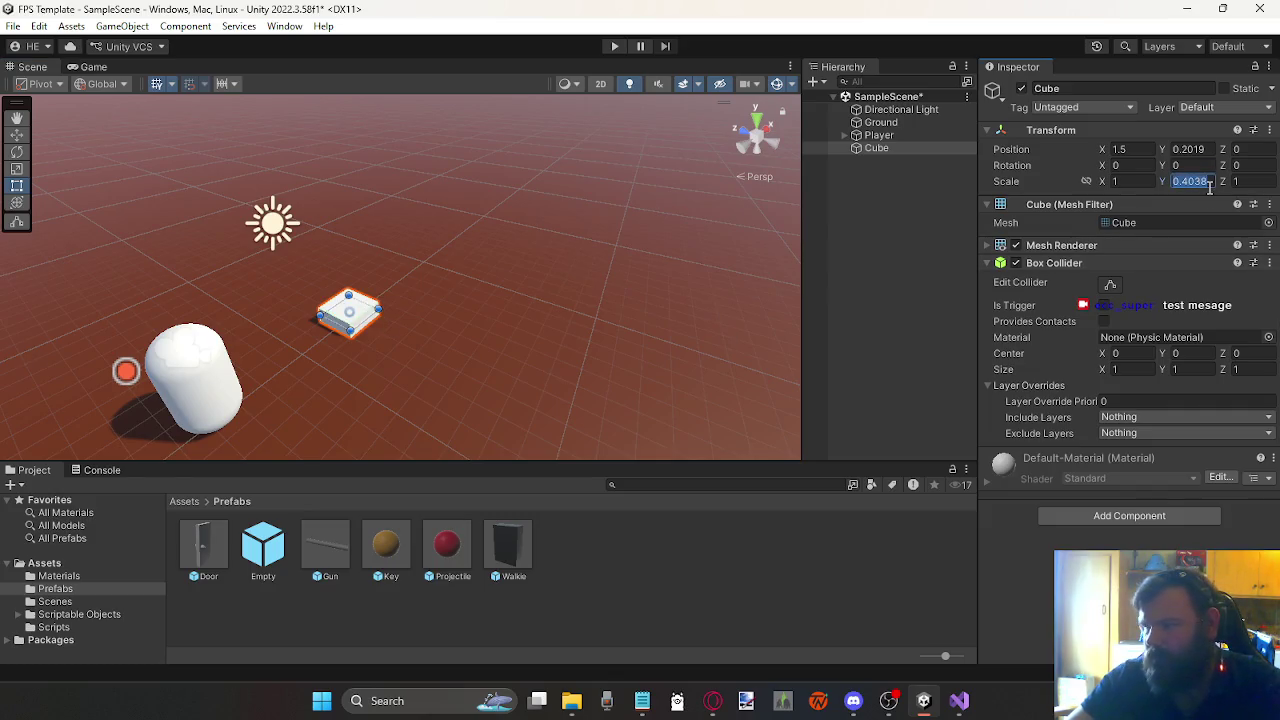
Step: Delete the Cube from the scene via the Hierarchy
{"action": "left_click", "coordinate": [860, 160]}
{"action": "left_click", "coordinate": [872, 151]}
{"action": "key", "text": "Delete"}
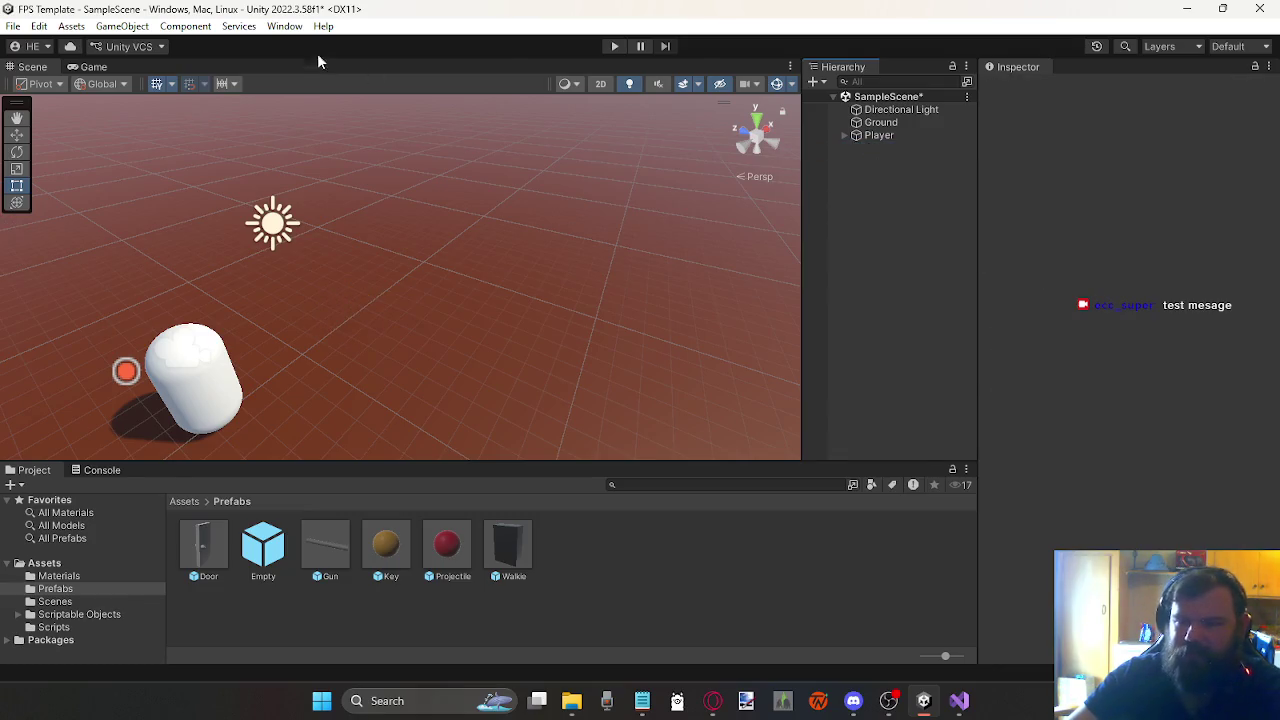
Step: Open the Asset Store window, then close its tab again
{"action": "left_click", "coordinate": [285, 26]}
{"action": "left_click", "coordinate": [285, 26]}
{"action": "left_click", "coordinate": [323, 26]}
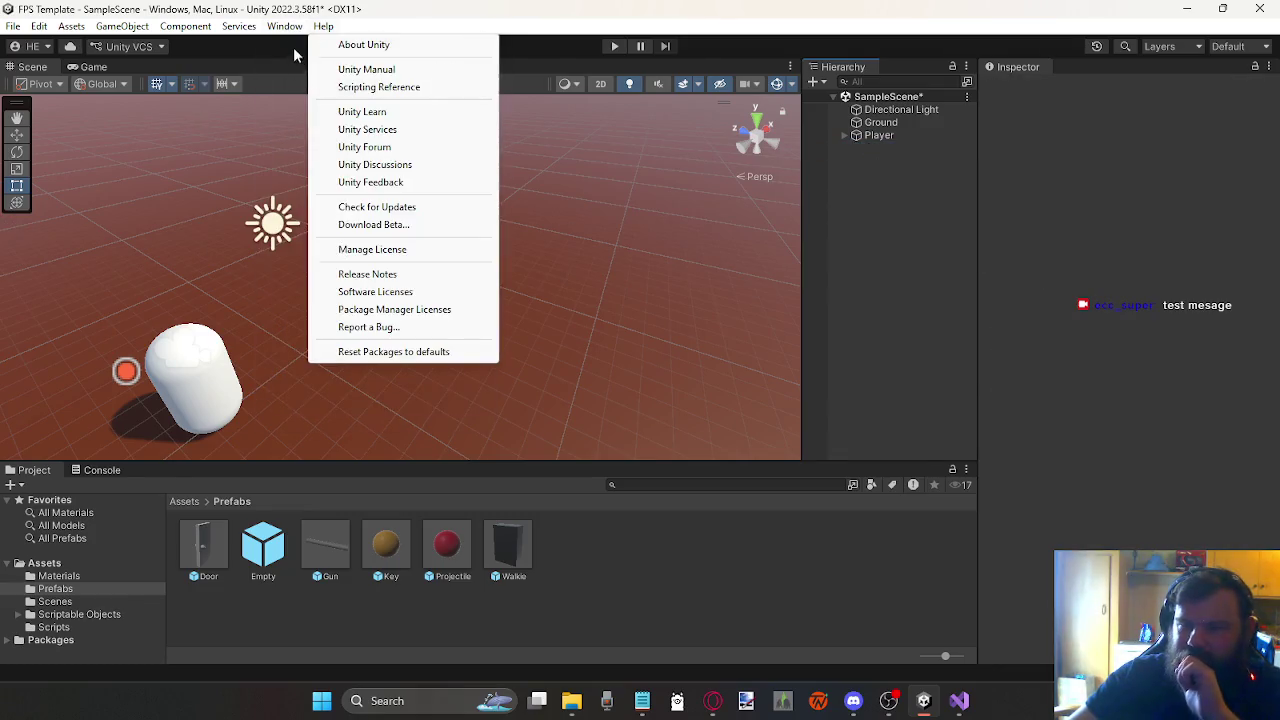
{"action": "left_click", "coordinate": [345, 186]}
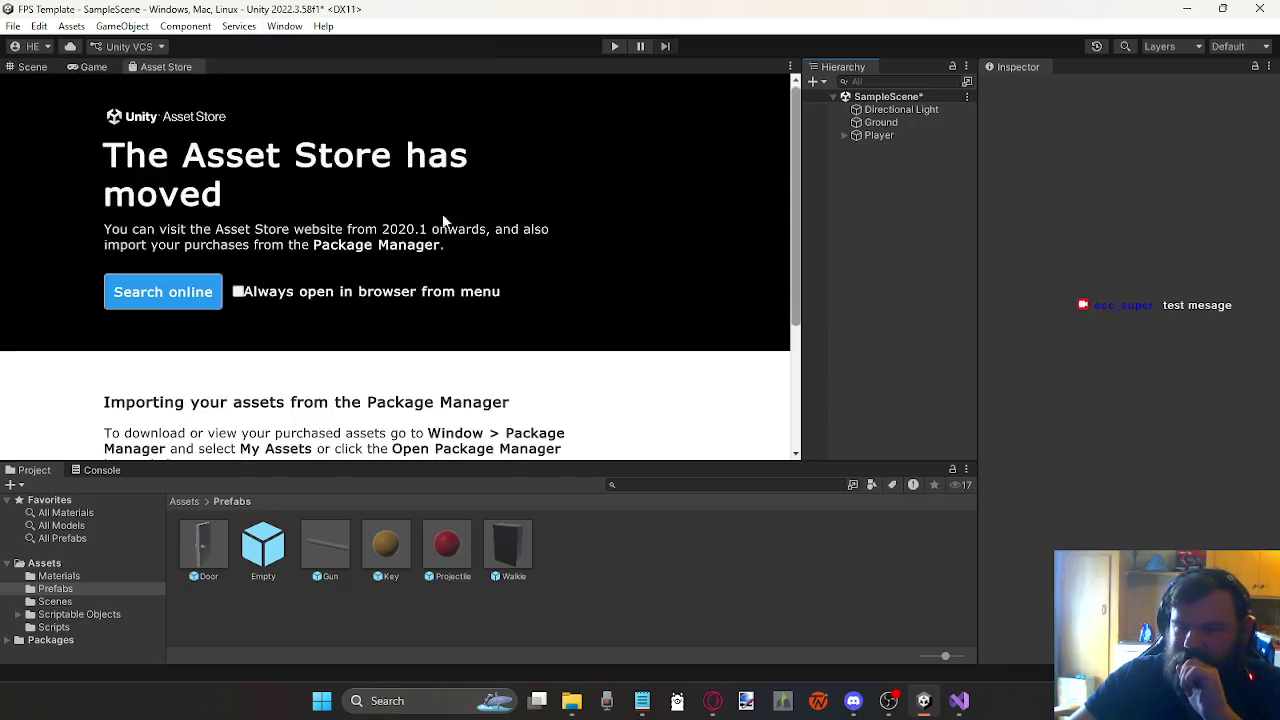
{"action": "right_click", "coordinate": [177, 73]}
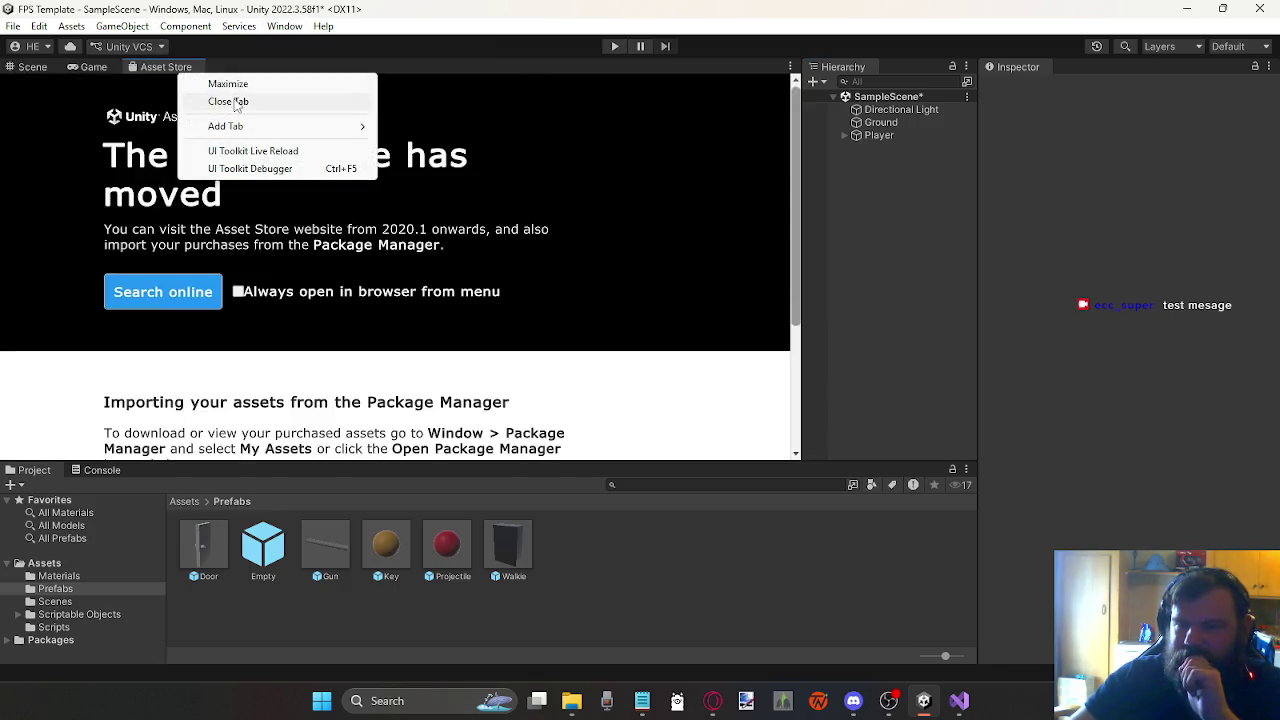
{"action": "left_click", "coordinate": [233, 101]}
{"action": "left_click", "coordinate": [283, 28]}
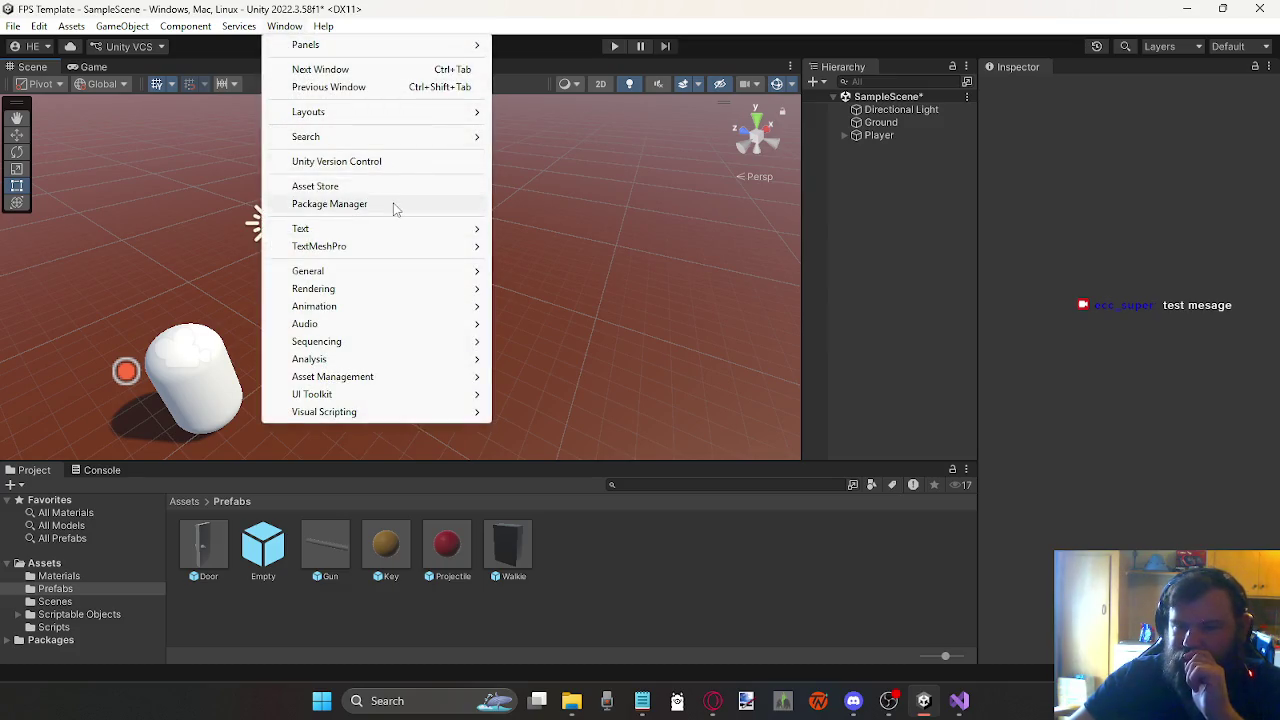
Step: Open the Package Manager and browse the My Assets and Unity Registry package sources
{"action": "left_click", "coordinate": [394, 204]}
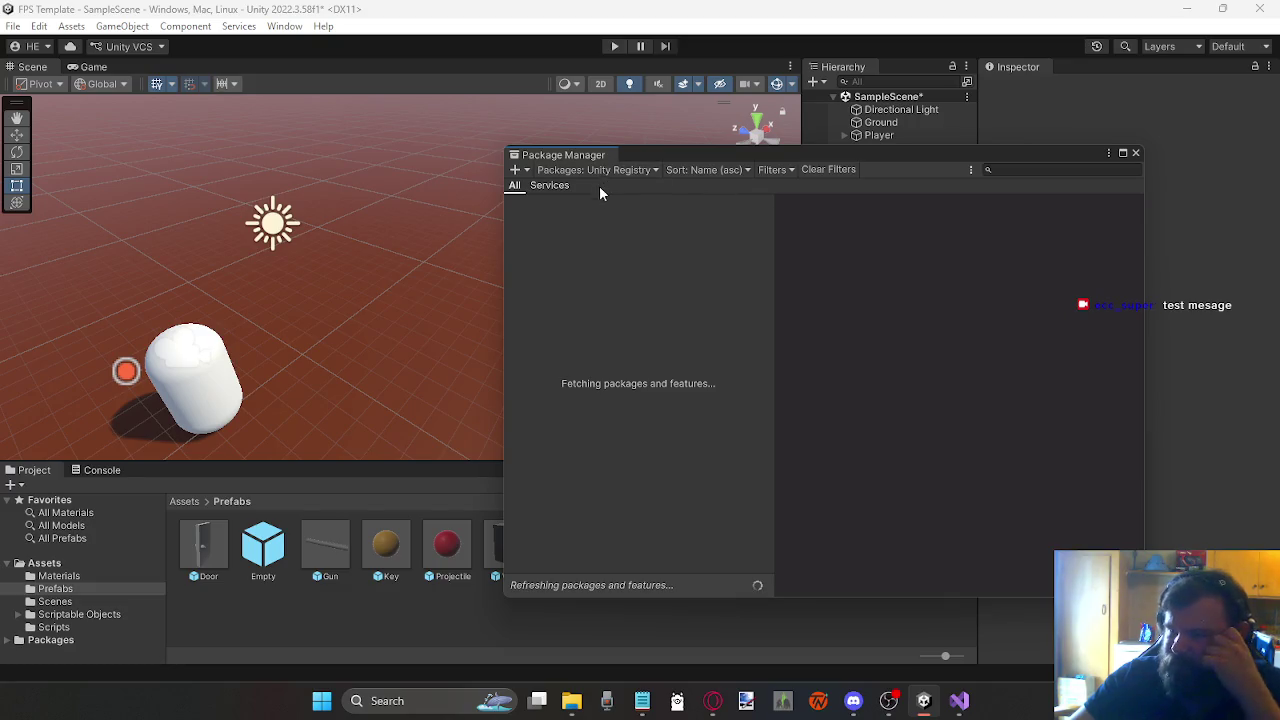
{"action": "left_click", "coordinate": [548, 188]}
{"action": "left_click", "coordinate": [514, 186]}
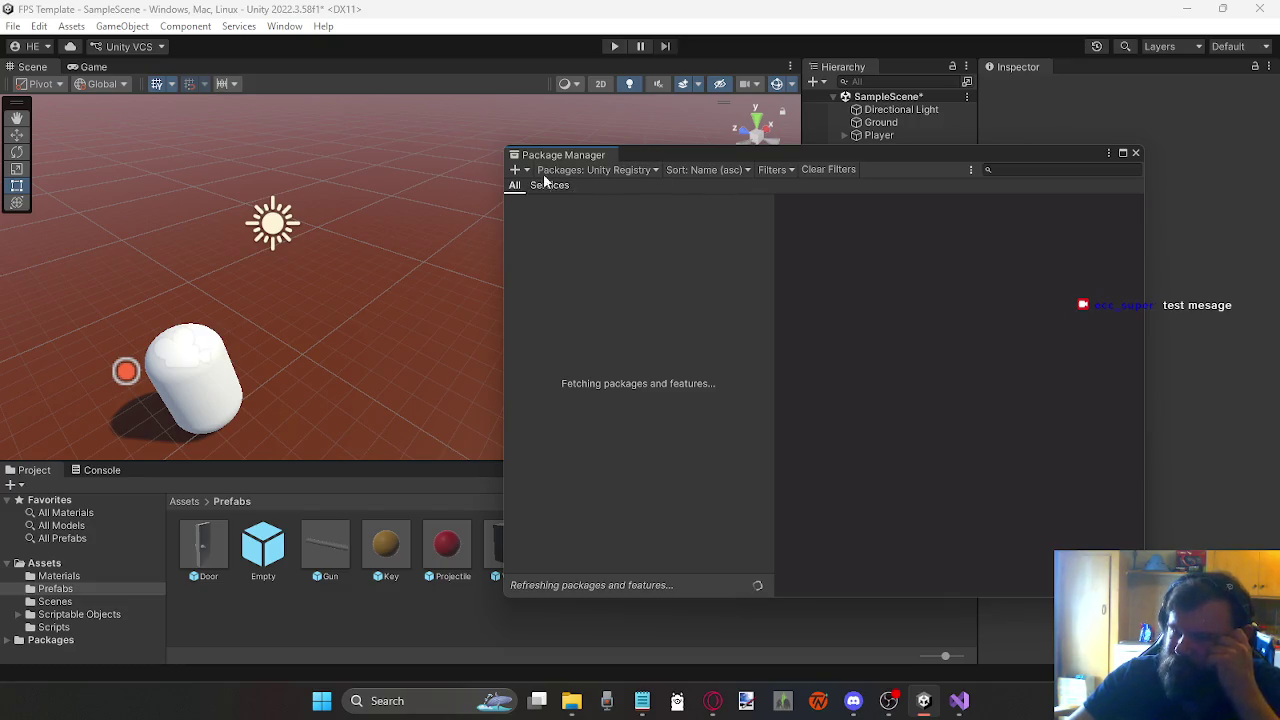
{"action": "left_click", "coordinate": [565, 170]}
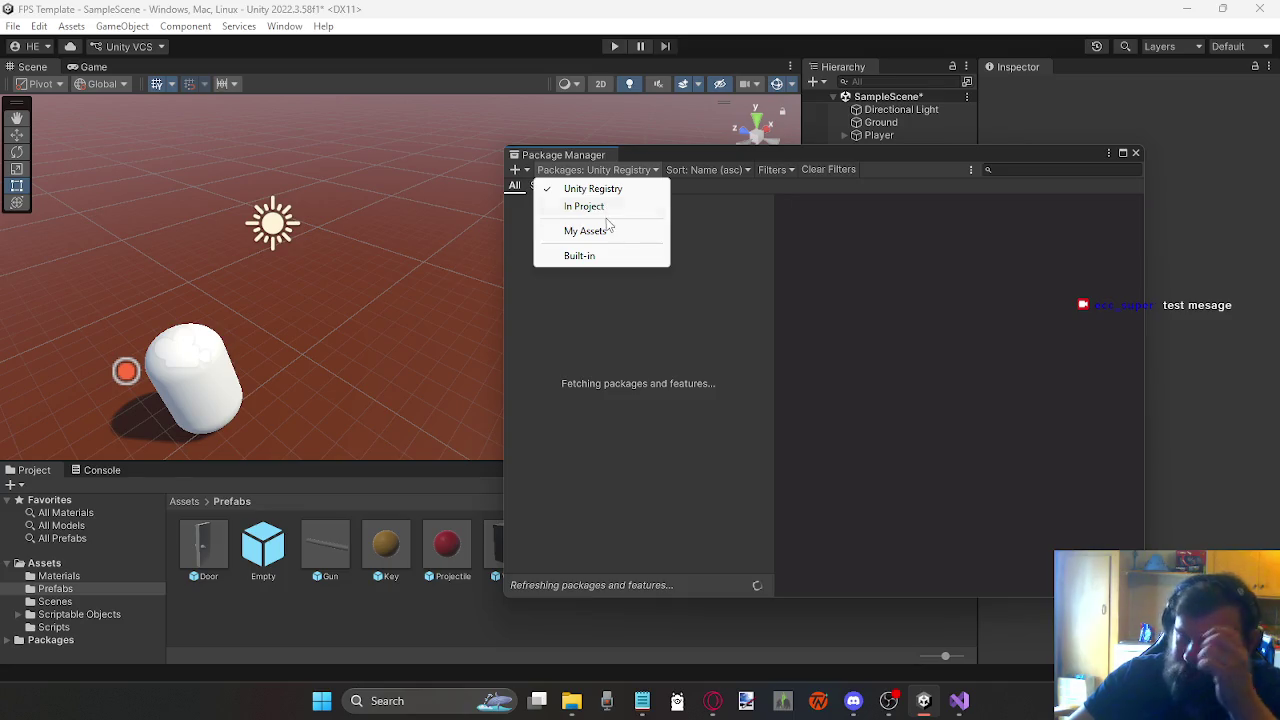
{"action": "left_click", "coordinate": [606, 226]}
{"action": "left_click", "coordinate": [610, 172]}
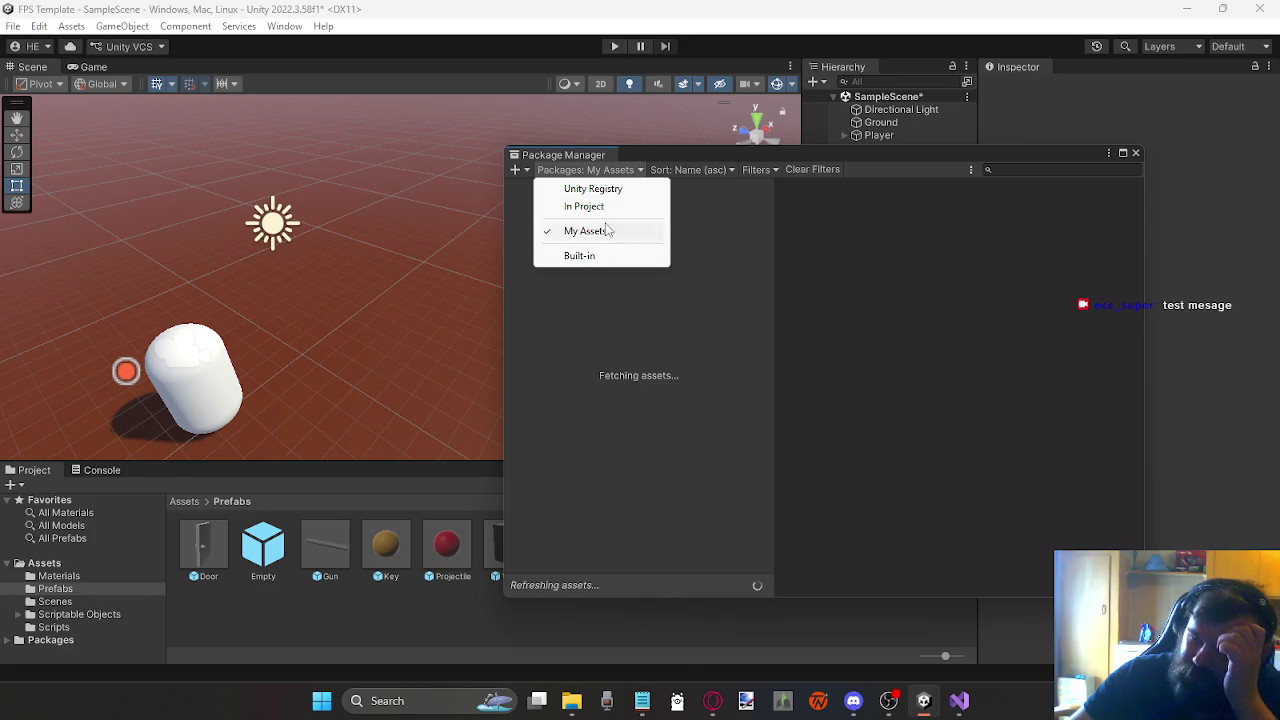
{"action": "left_click", "coordinate": [590, 189]}
Step: Switch to the Built-in packages and view the Terrain Physics details
{"action": "left_click", "coordinate": [548, 186]}
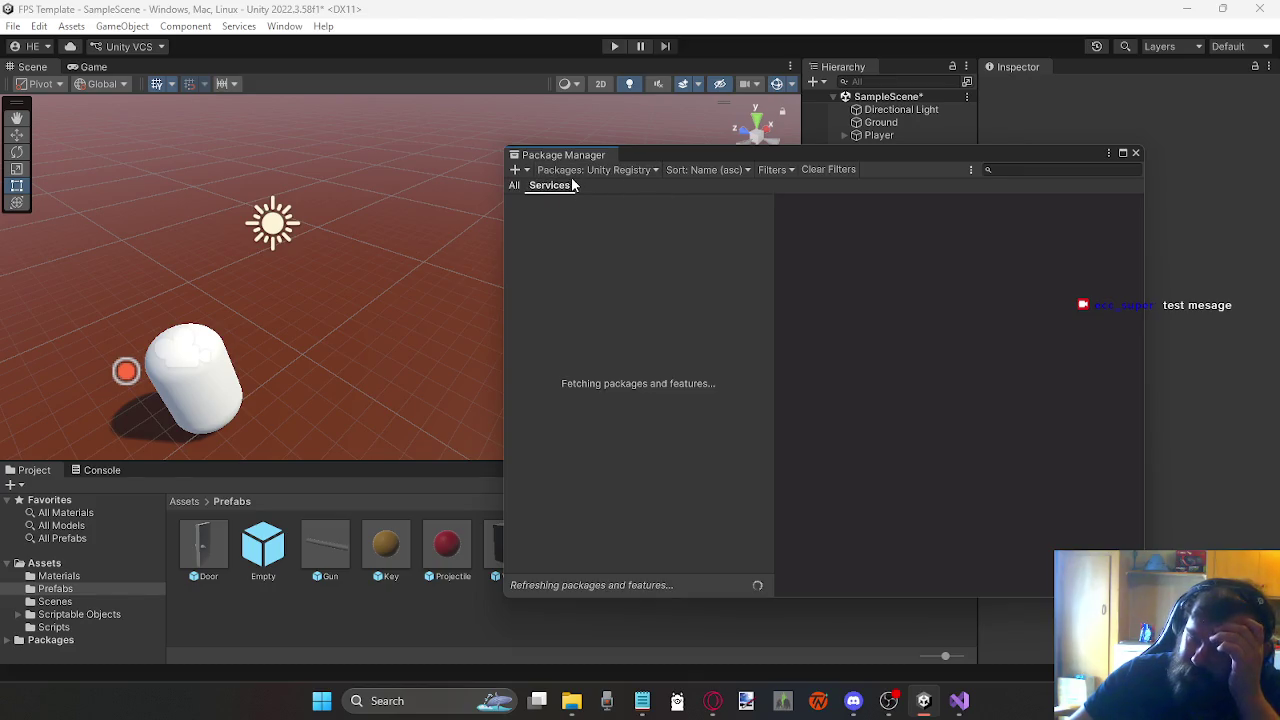
{"action": "left_click", "coordinate": [597, 170]}
{"action": "left_click", "coordinate": [590, 256]}
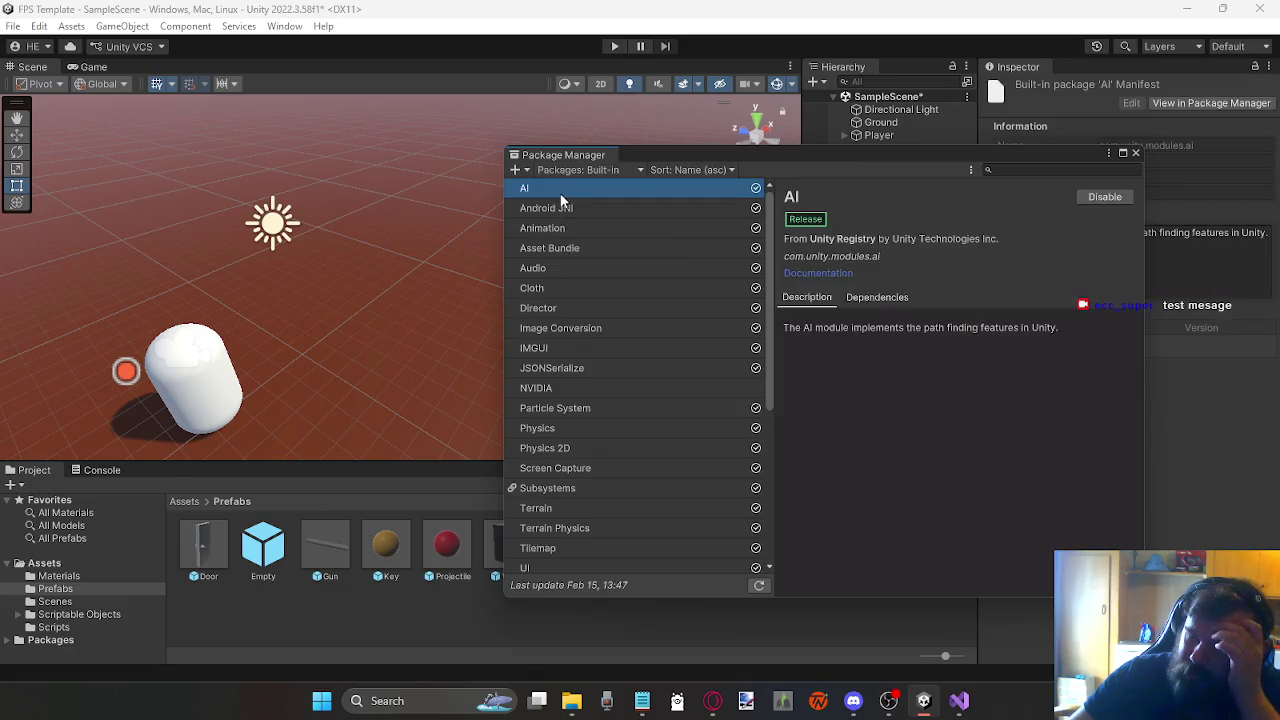
{"action": "scroll", "coordinate": [622, 331], "scroll_direction": "down", "scroll_amount": 5}
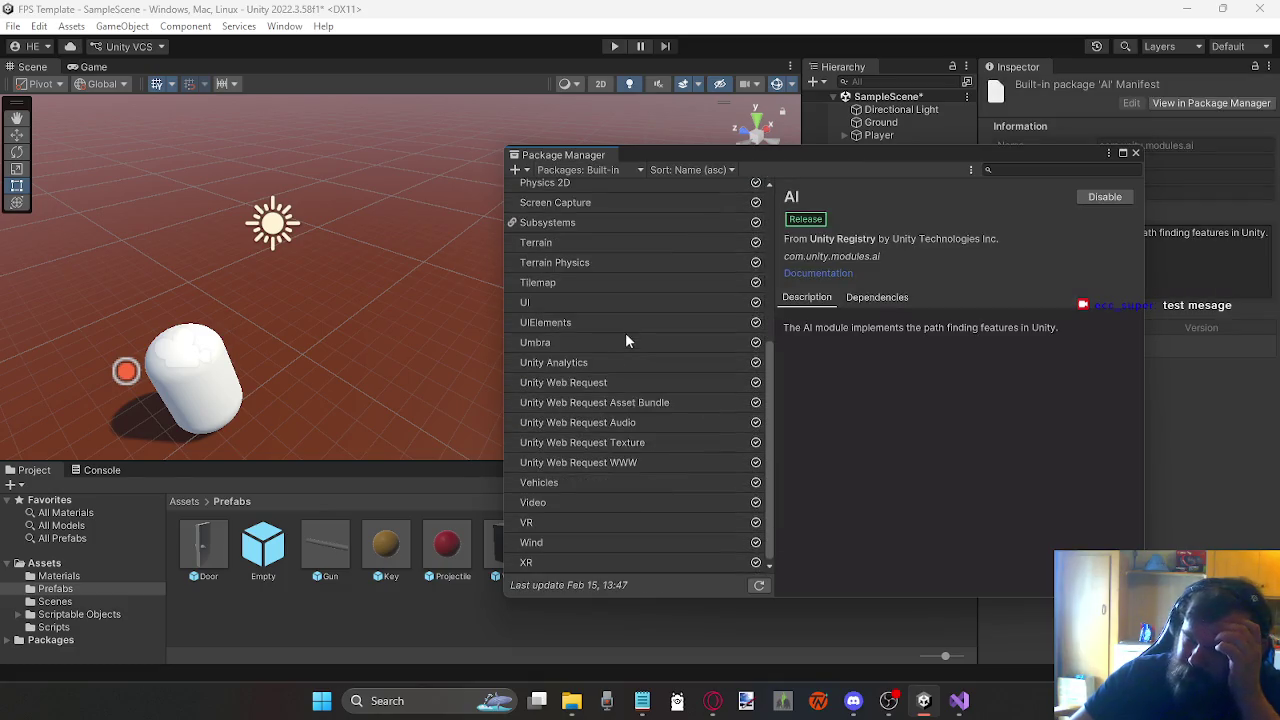
{"action": "left_click", "coordinate": [578, 170]}
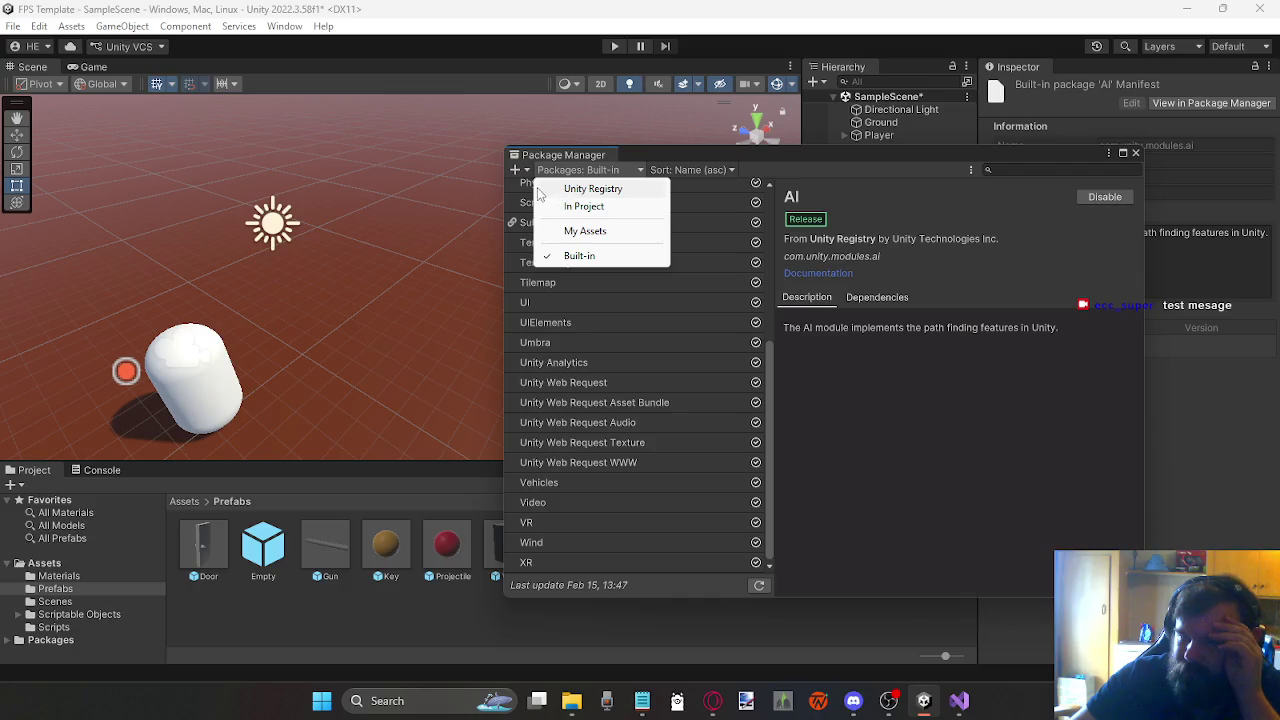
{"action": "left_click", "coordinate": [522, 170]}
{"action": "left_click", "coordinate": [585, 172]}
{"action": "left_click", "coordinate": [585, 172]}
{"action": "left_click", "coordinate": [725, 258]}
Step: Scroll through the built-in package list and bring up the package source choices
{"action": "scroll", "coordinate": [703, 263], "scroll_direction": "up", "scroll_amount": 5}
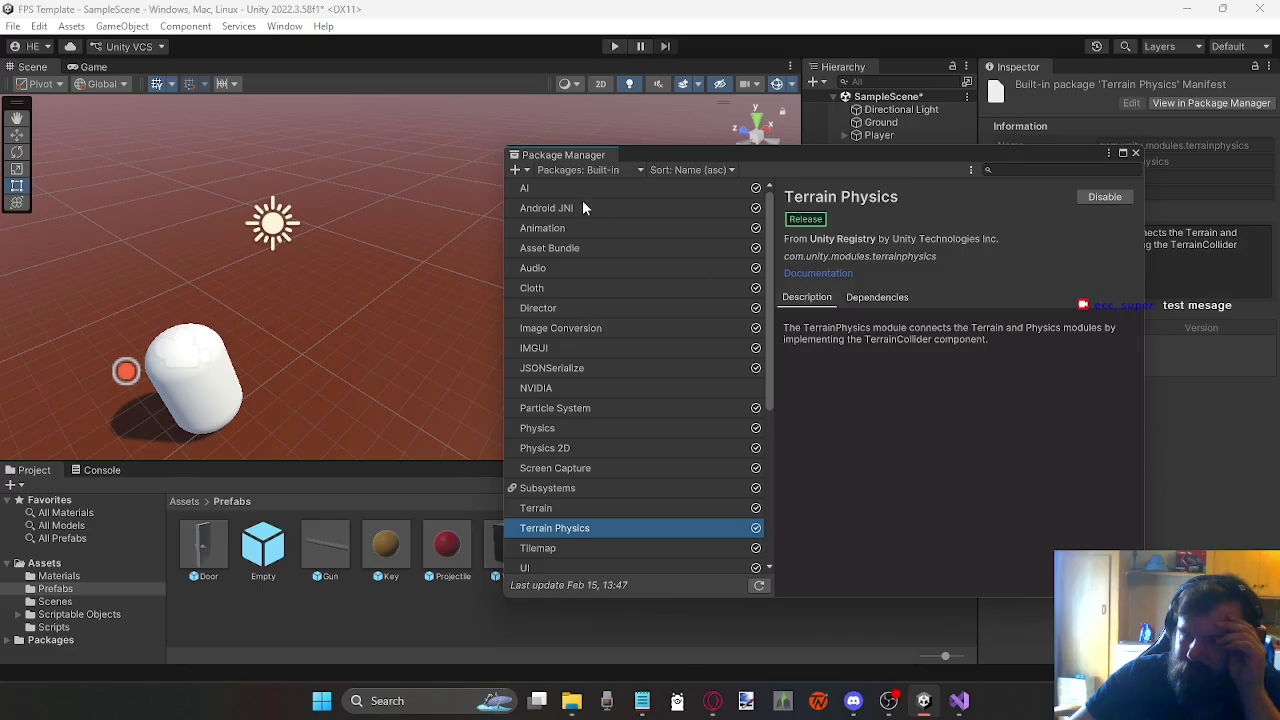
{"action": "scroll", "coordinate": [608, 269], "scroll_direction": "down", "scroll_amount": 5}
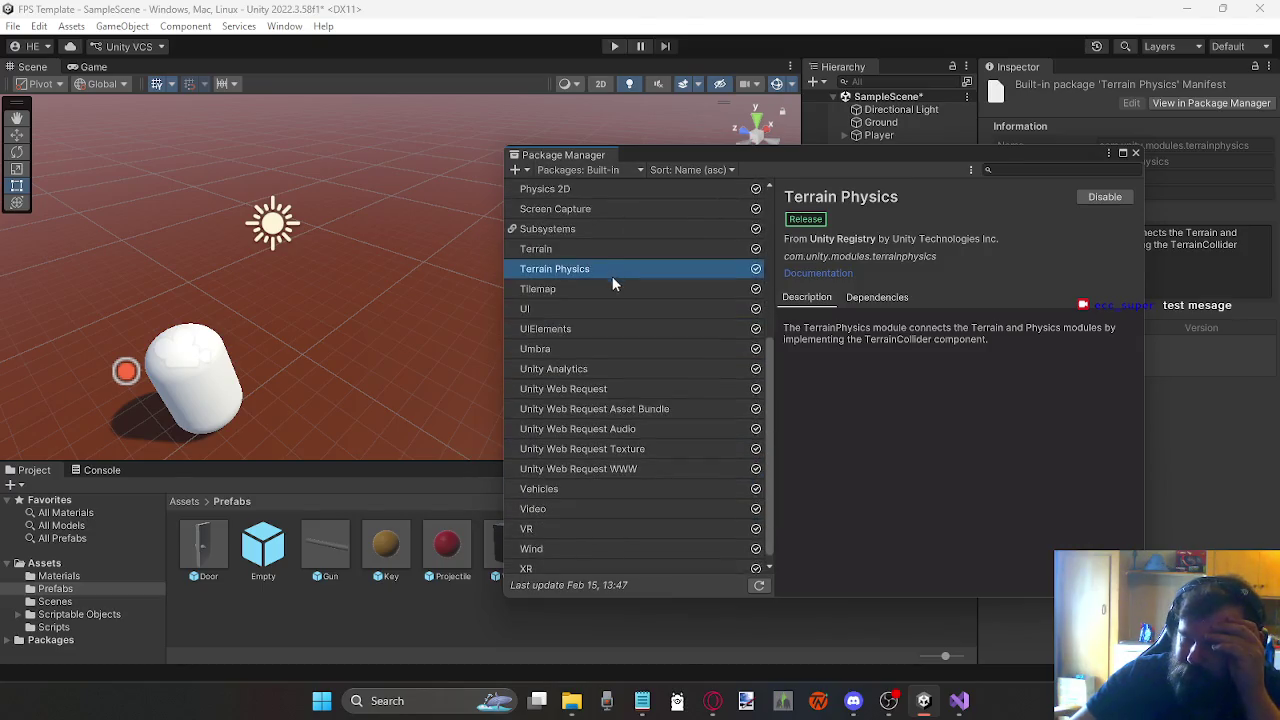
{"action": "scroll", "coordinate": [611, 277], "scroll_direction": "up", "scroll_amount": 1}
{"action": "scroll", "coordinate": [613, 286], "scroll_direction": "up", "scroll_amount": 2}
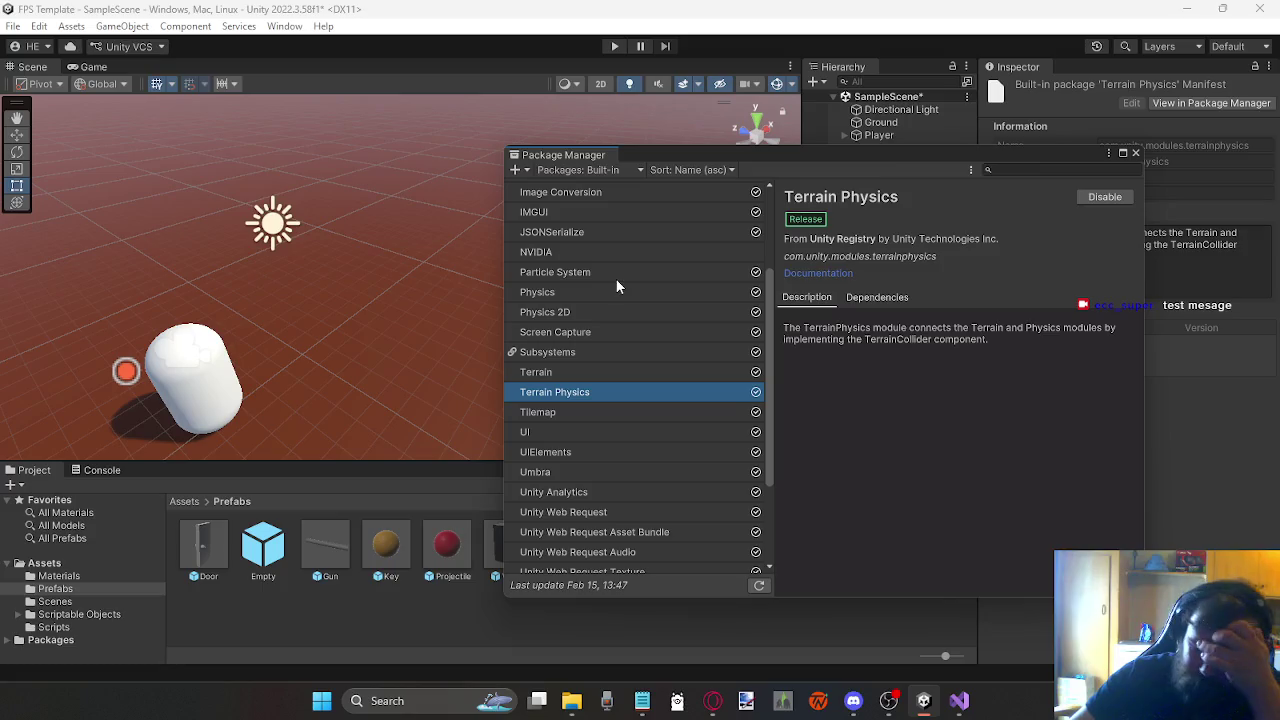
{"action": "scroll", "coordinate": [619, 289], "scroll_direction": "up", "scroll_amount": 3}
{"action": "left_click", "coordinate": [605, 170]}
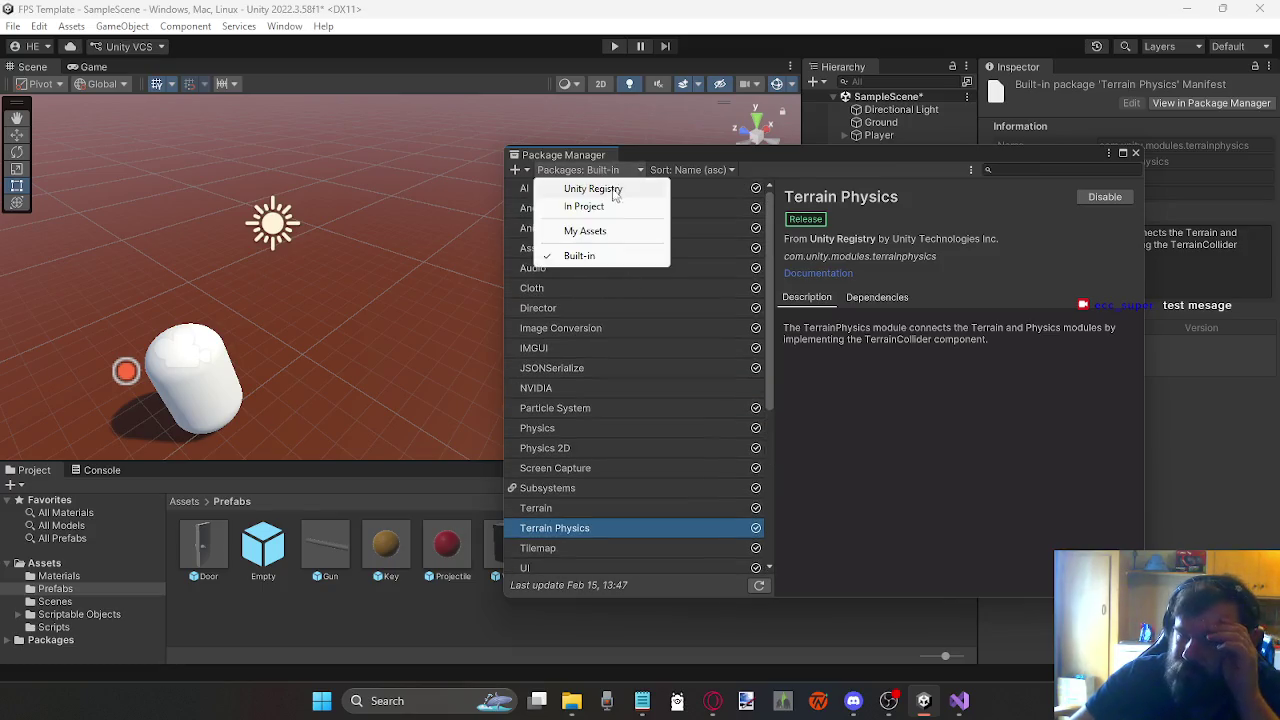
Step: Show My Assets, then In Project packages filtered to services
{"action": "left_click", "coordinate": [595, 231]}
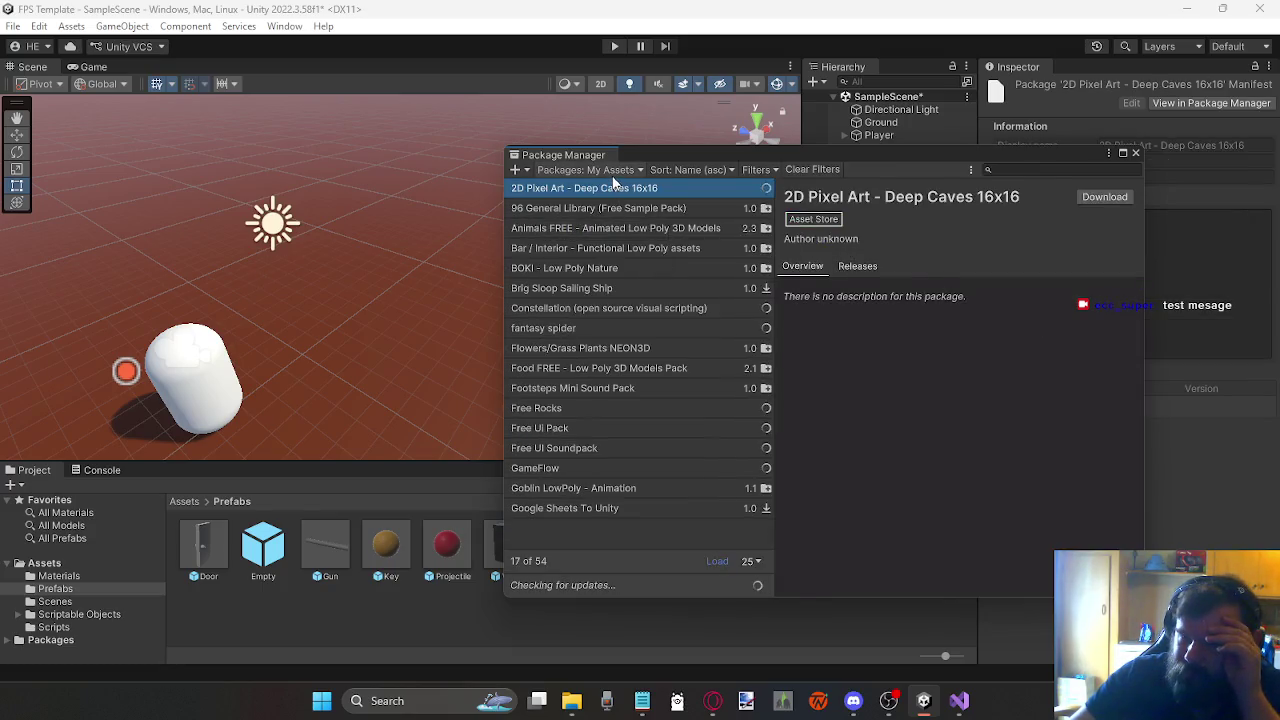
{"action": "left_click", "coordinate": [610, 170]}
{"action": "left_click", "coordinate": [590, 206]}
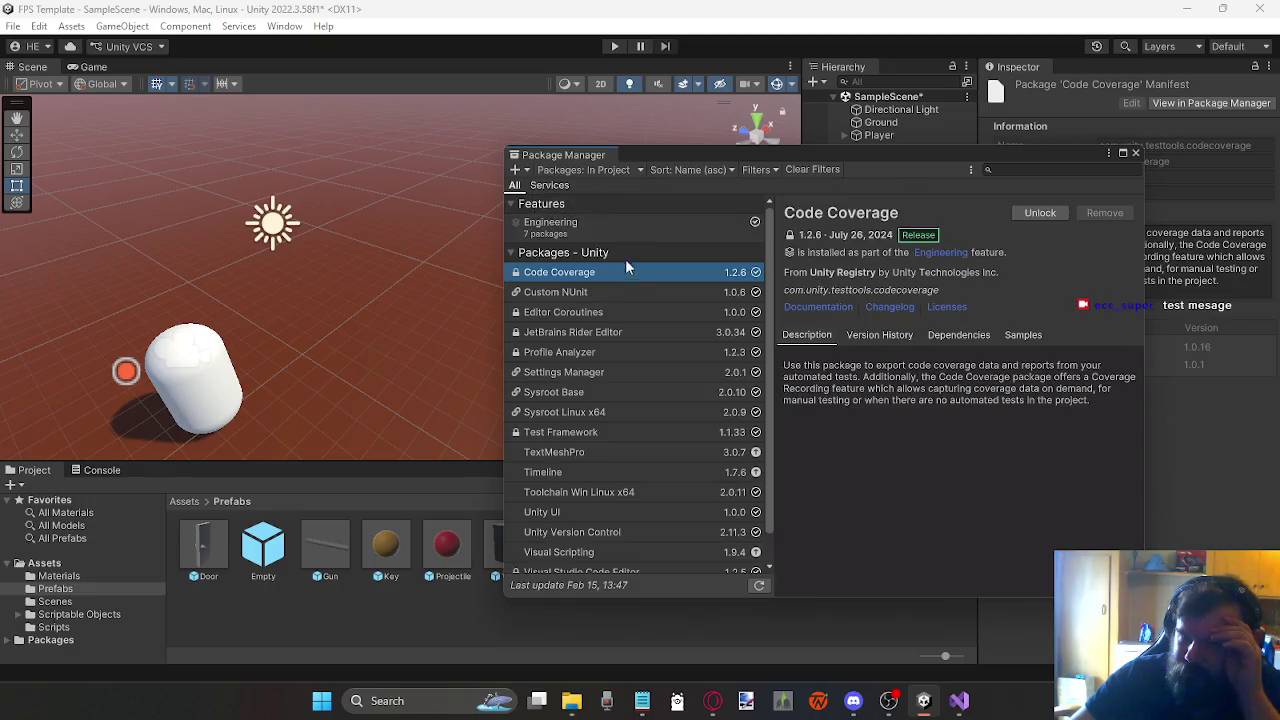
{"action": "scroll", "coordinate": [630, 292], "scroll_direction": "down", "scroll_amount": 1}
{"action": "scroll", "coordinate": [630, 375], "scroll_direction": "up", "scroll_amount": 1}
{"action": "left_click", "coordinate": [549, 186]}
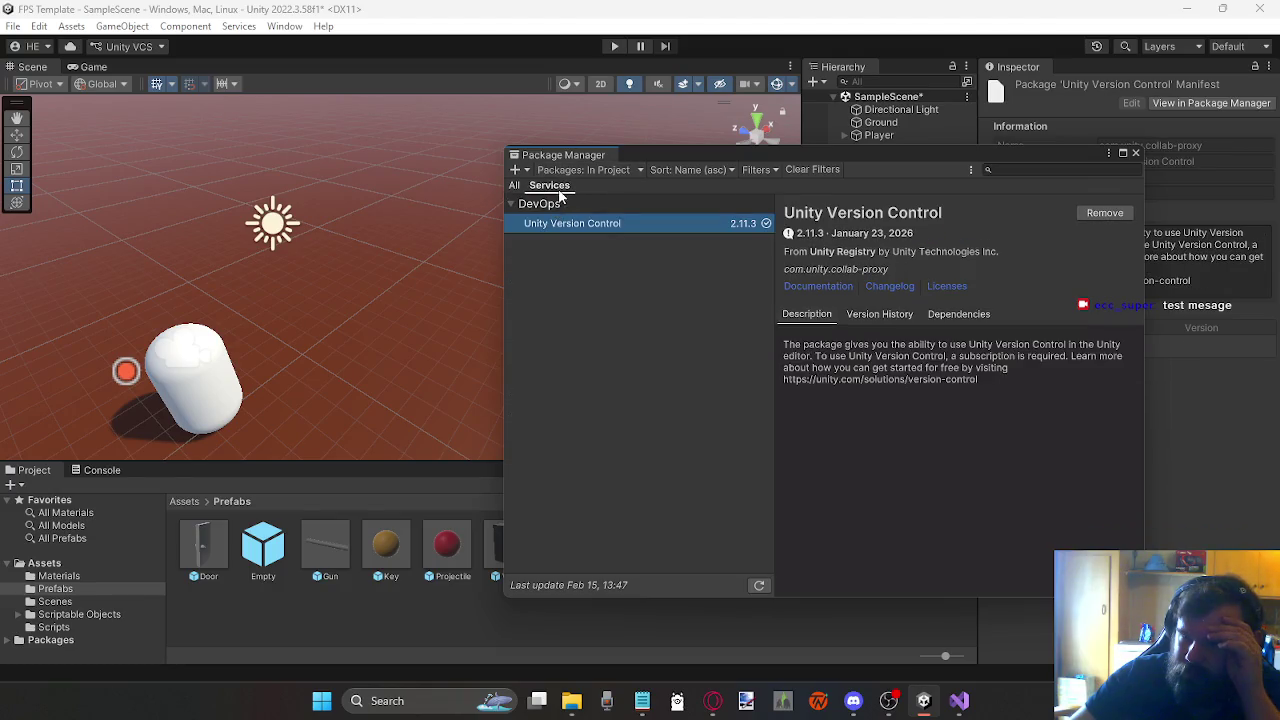
Step: List all Unity Registry packages, scroll through them, and view Terrain Tools 5.0.6 details
{"action": "left_click", "coordinate": [585, 170]}
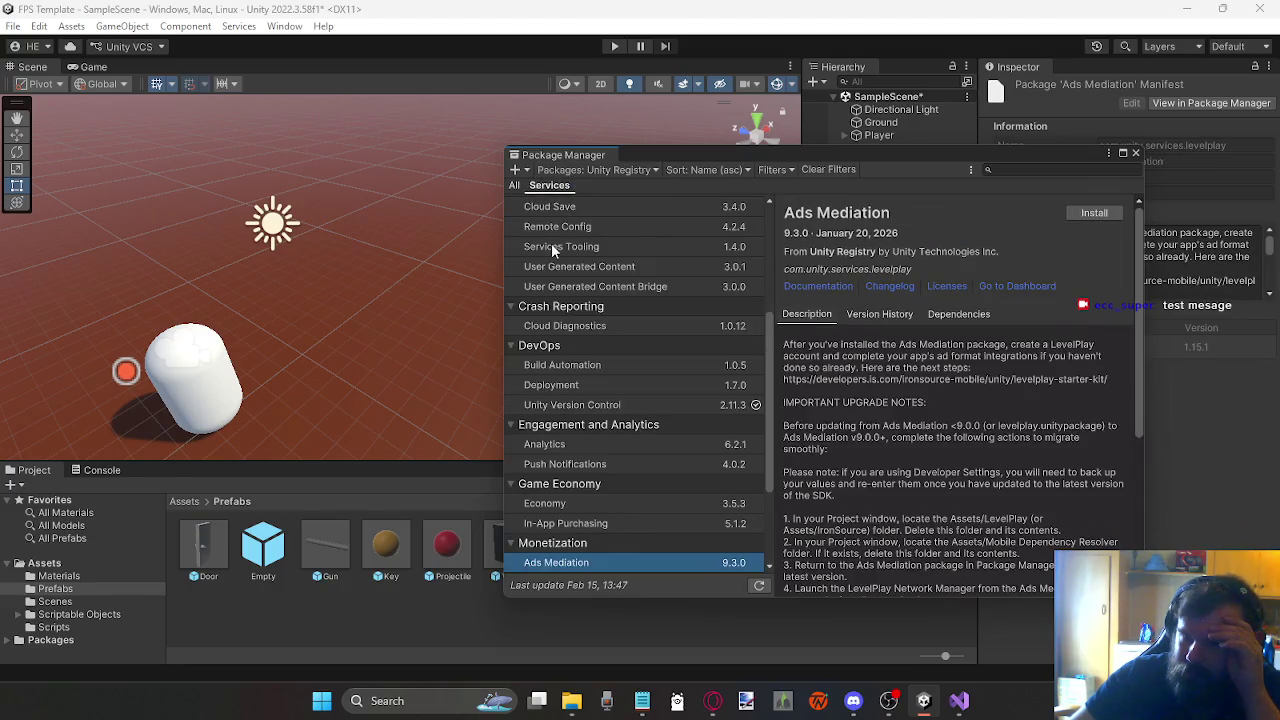
{"action": "scroll", "coordinate": [566, 305], "scroll_direction": "down", "scroll_amount": 3}
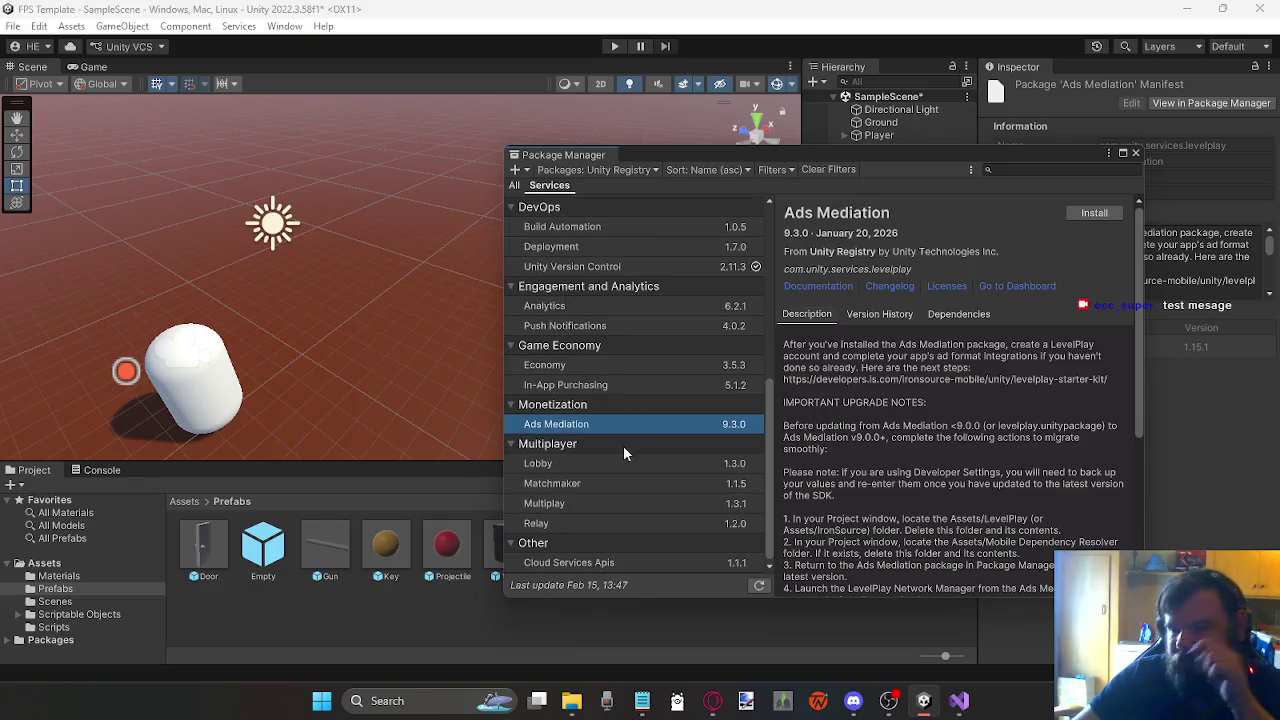
{"action": "scroll", "coordinate": [623, 445], "scroll_direction": "up", "scroll_amount": 8}
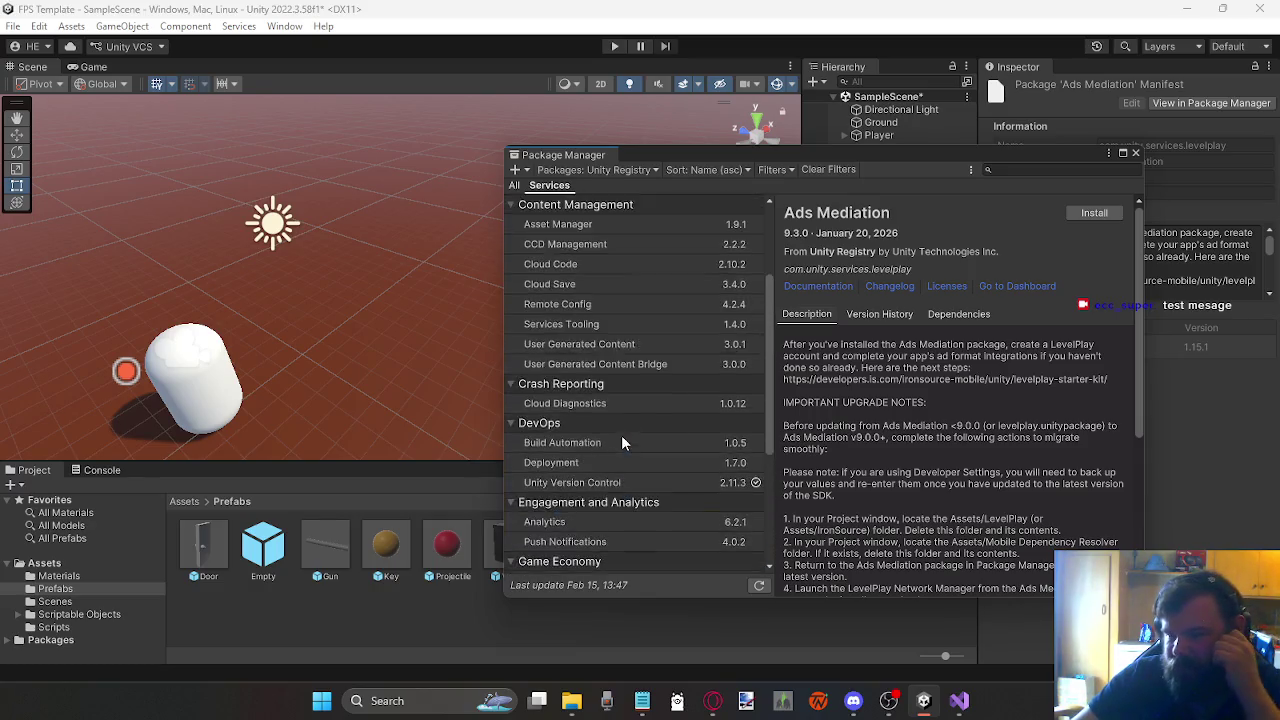
{"action": "left_click", "coordinate": [514, 186]}
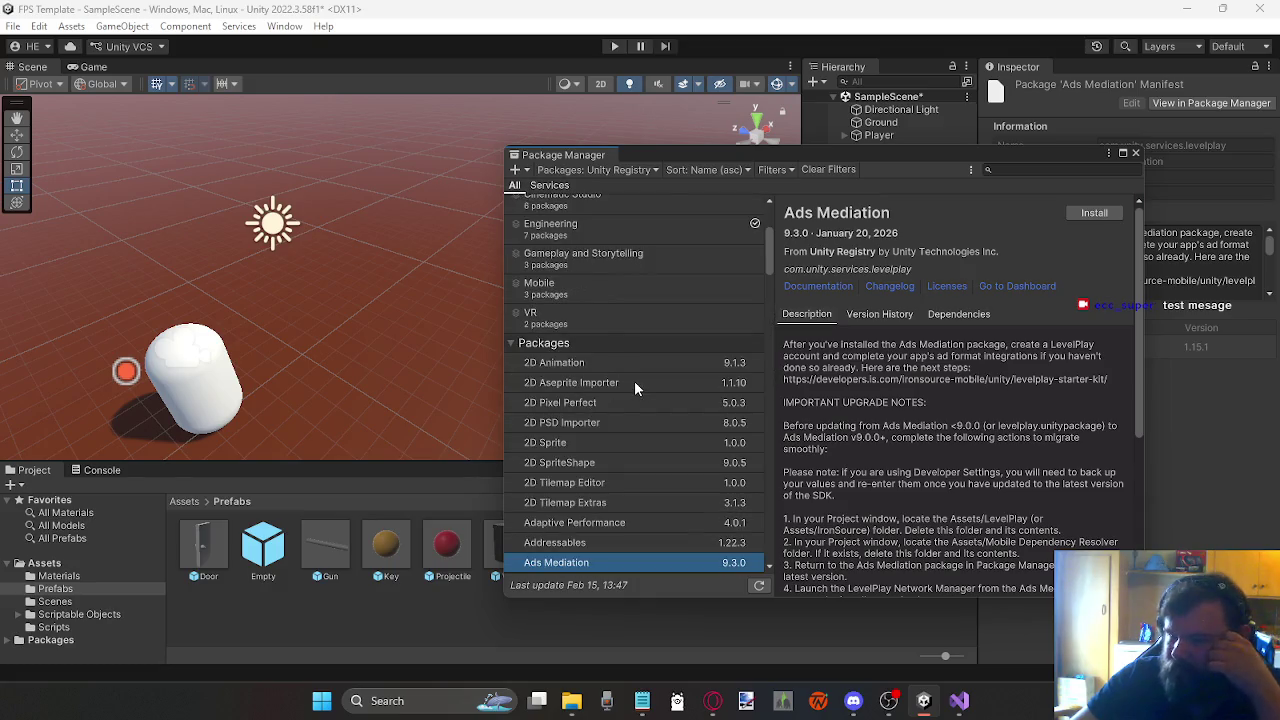
{"action": "scroll", "coordinate": [628, 380], "scroll_direction": "down", "scroll_amount": 10}
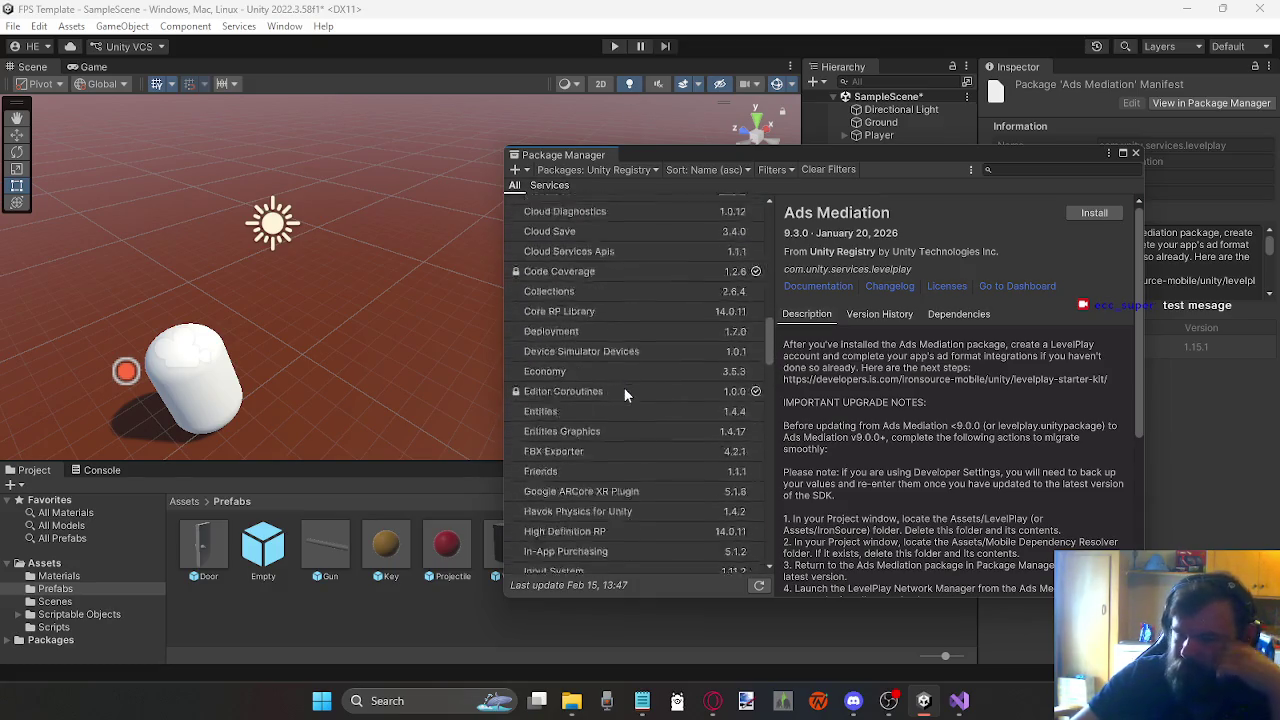
{"action": "scroll", "coordinate": [624, 394], "scroll_direction": "down", "scroll_amount": 15}
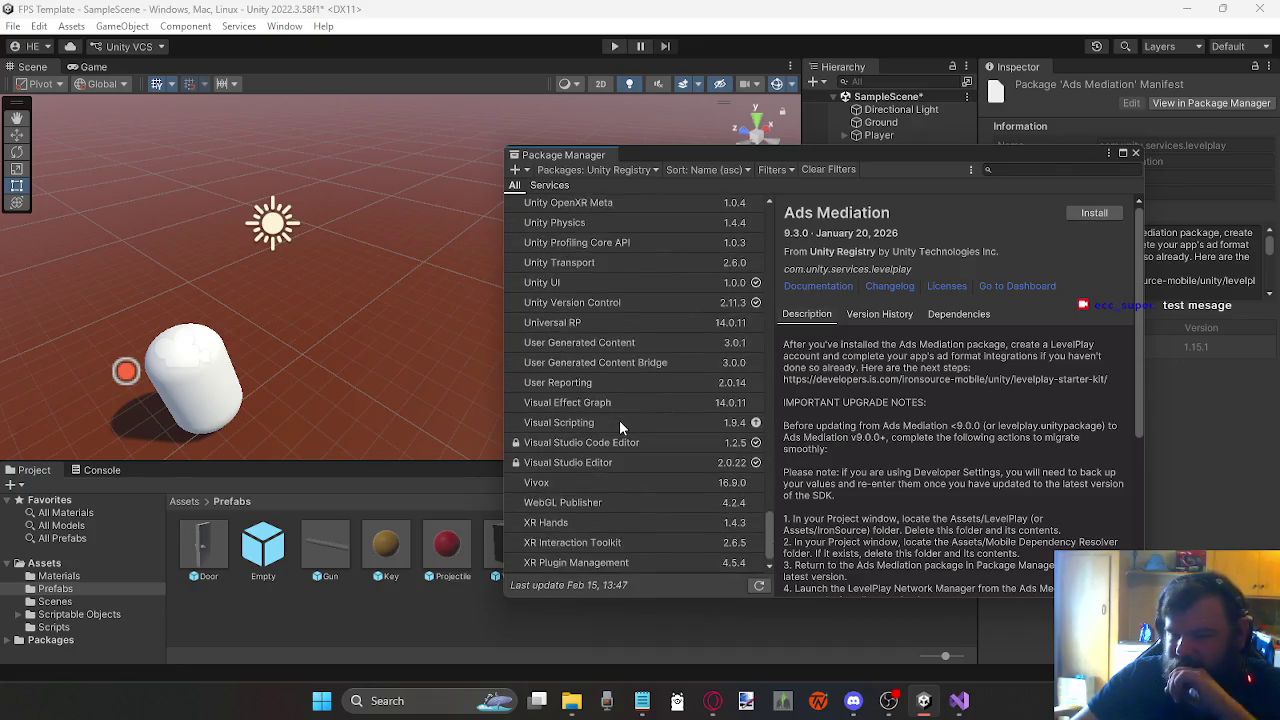
{"action": "scroll", "coordinate": [638, 395], "scroll_direction": "up", "scroll_amount": 5}
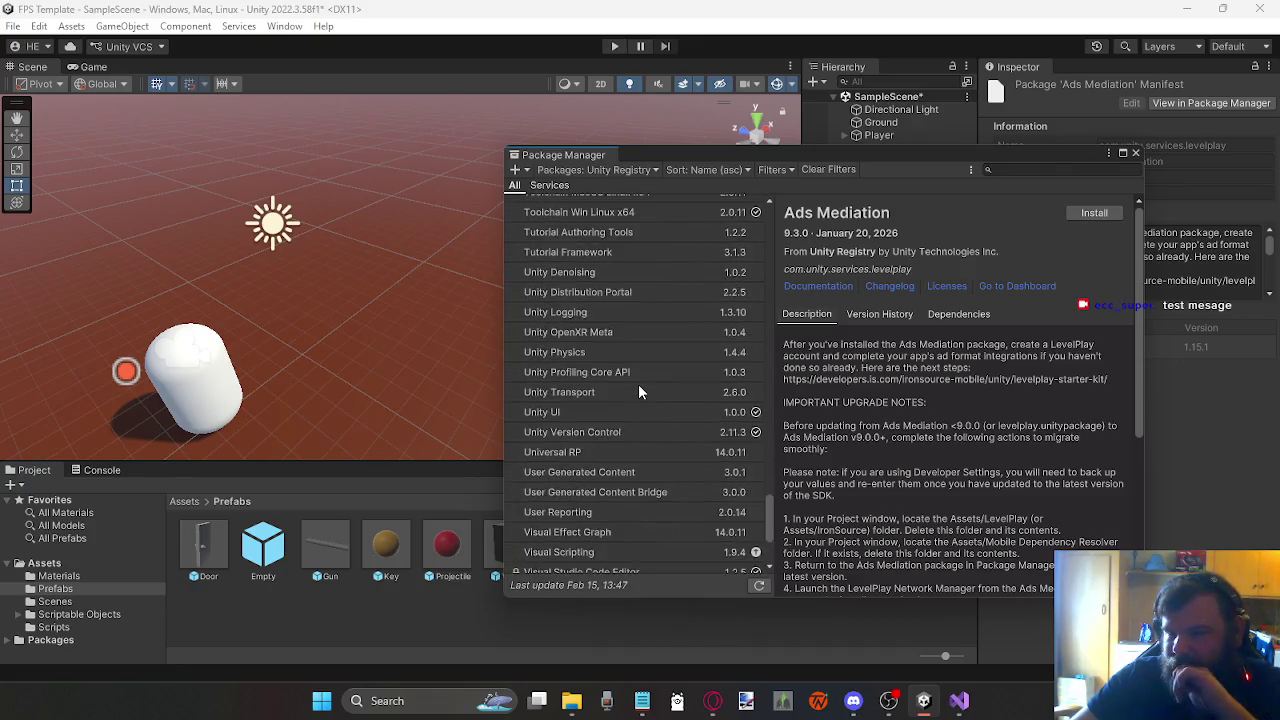
{"action": "scroll", "coordinate": [640, 385], "scroll_direction": "up", "scroll_amount": 3}
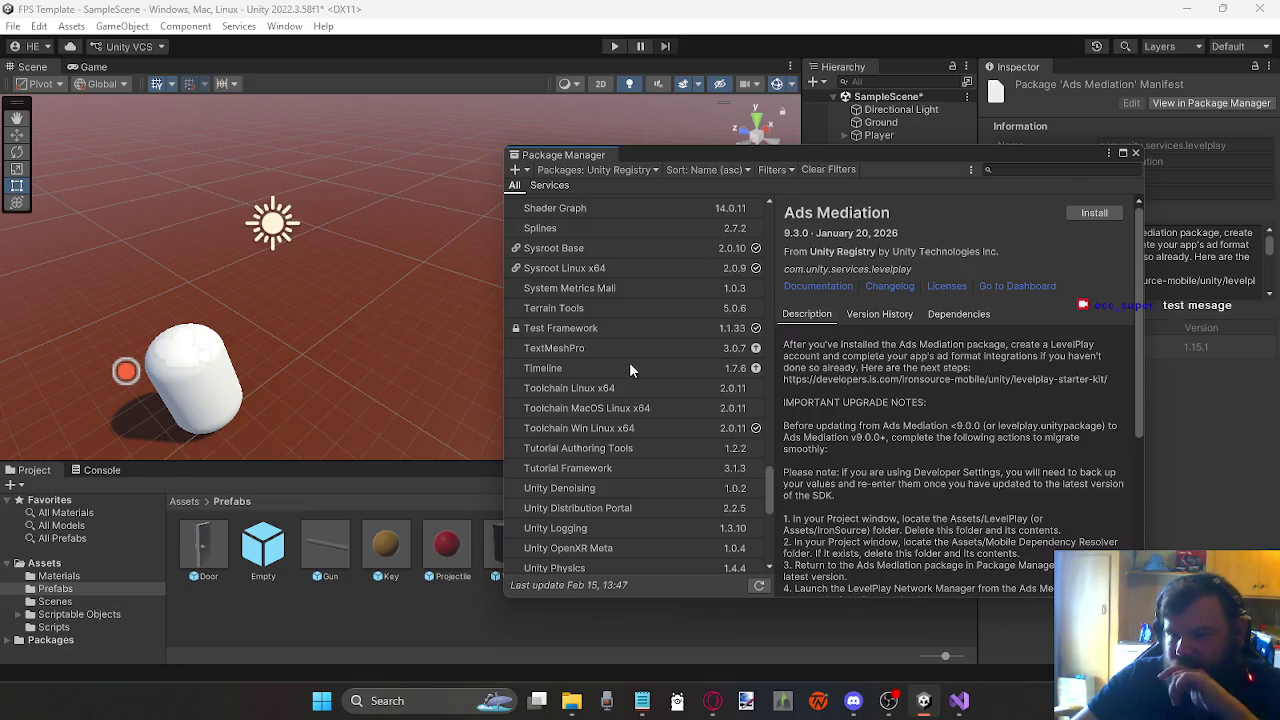
{"action": "scroll", "coordinate": [629, 362], "scroll_direction": "up", "scroll_amount": 3}
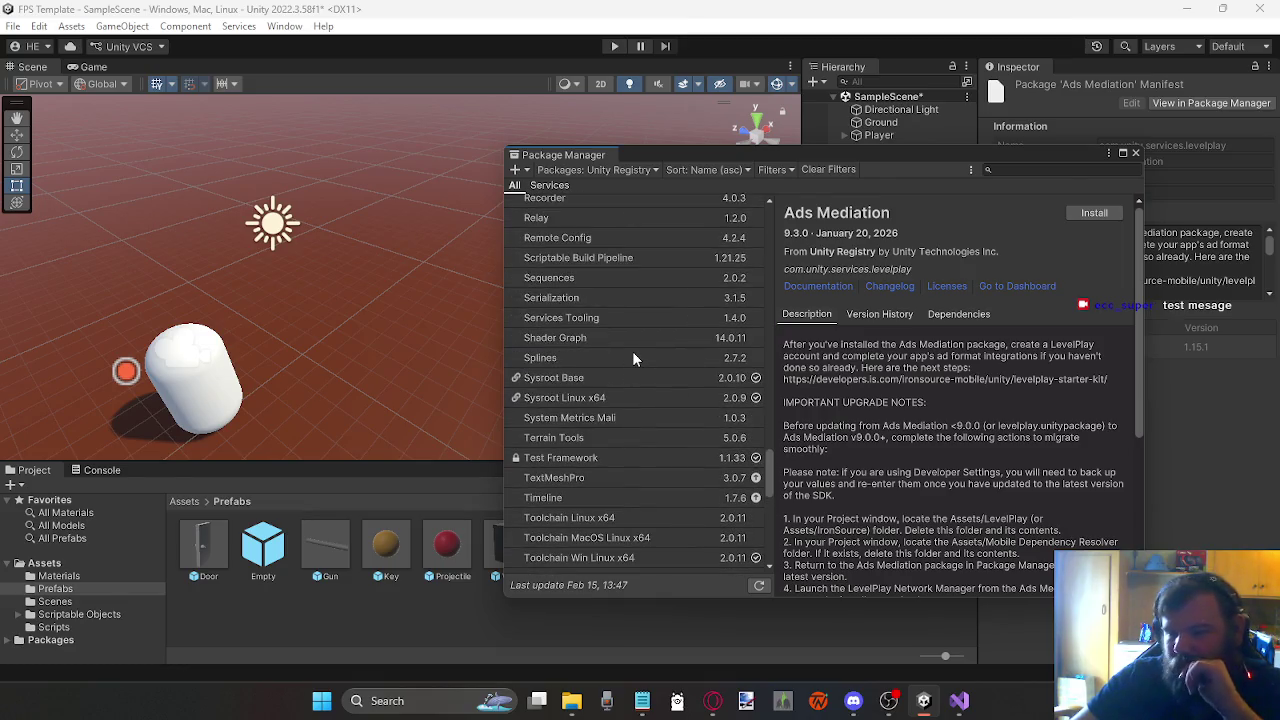
{"action": "scroll", "coordinate": [632, 358], "scroll_direction": "up", "scroll_amount": 2}
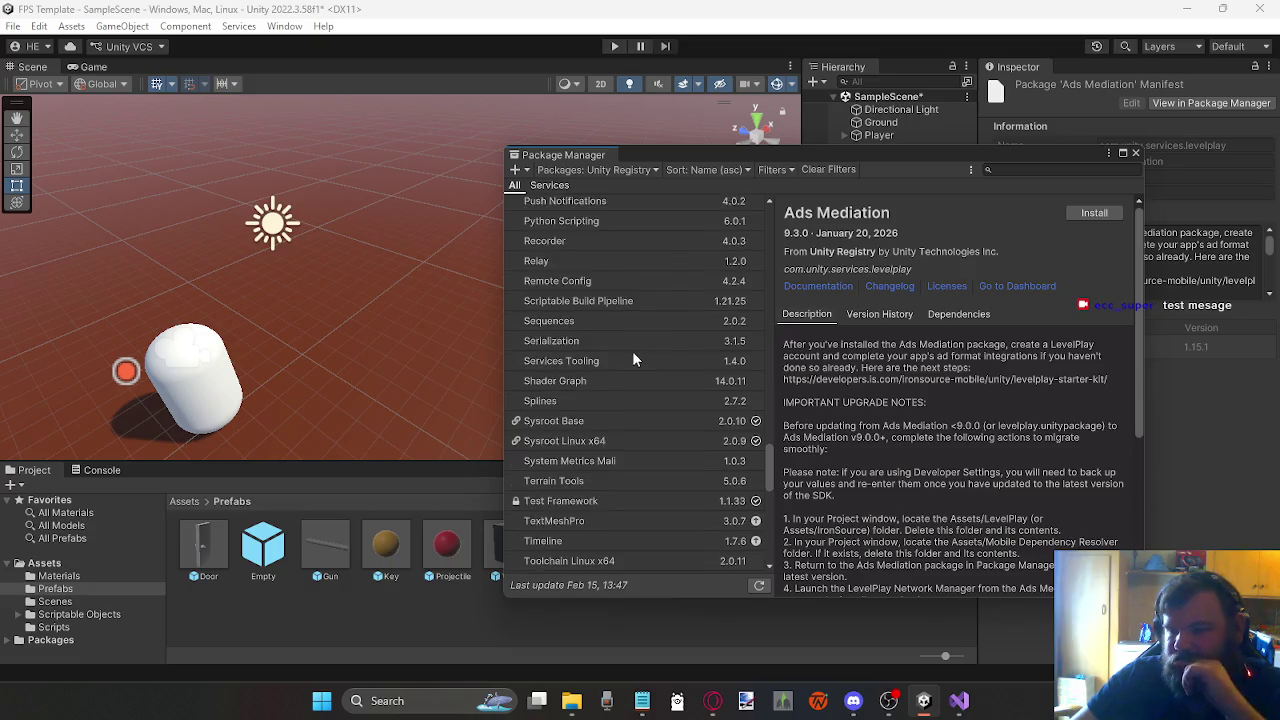
{"action": "left_click", "coordinate": [672, 482]}
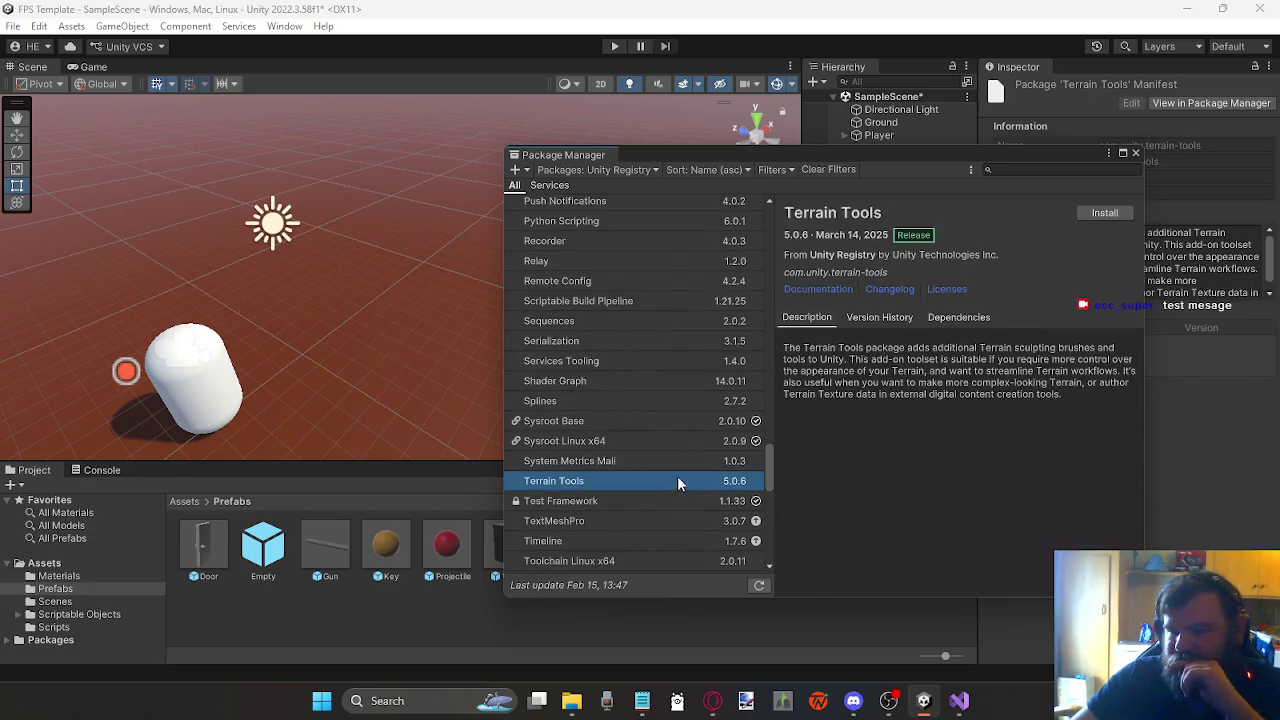
Step: Install Terrain Tools, browse Polybrush, Post Processing and ProBuilder, then recheck Terrain Tools
{"action": "left_click", "coordinate": [1093, 216]}
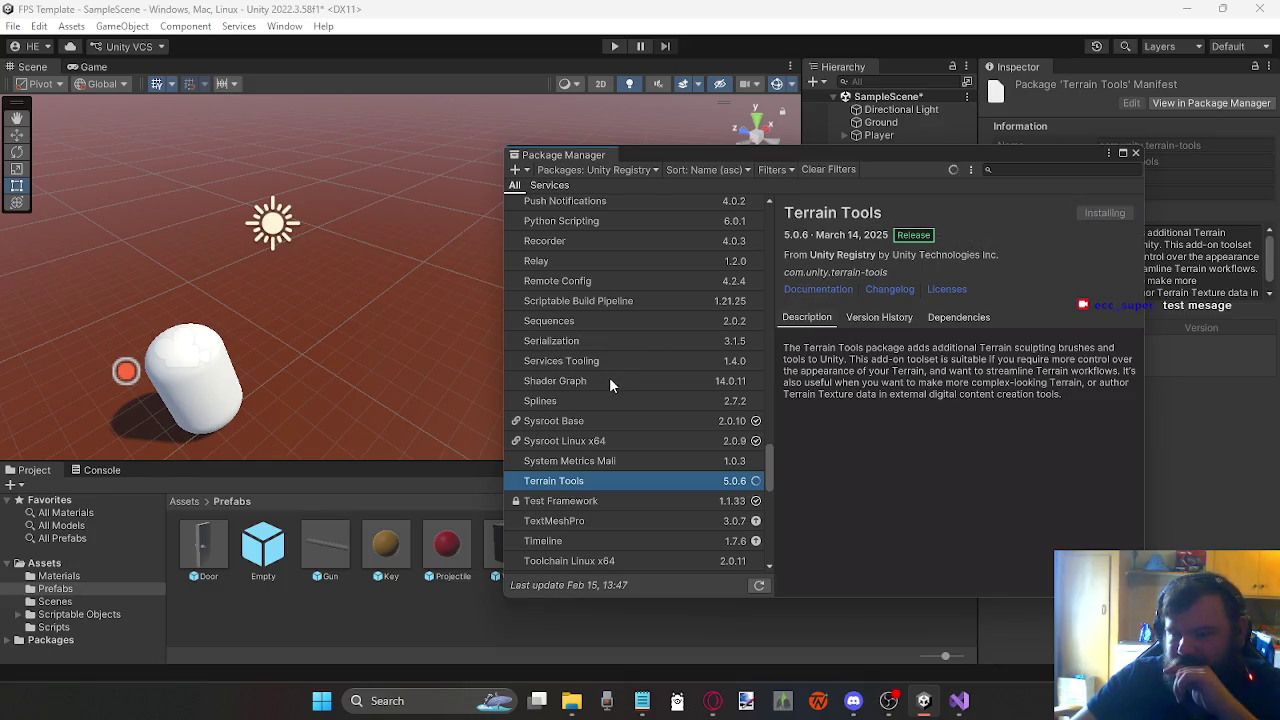
{"action": "scroll", "coordinate": [609, 377], "scroll_direction": "up", "scroll_amount": 6}
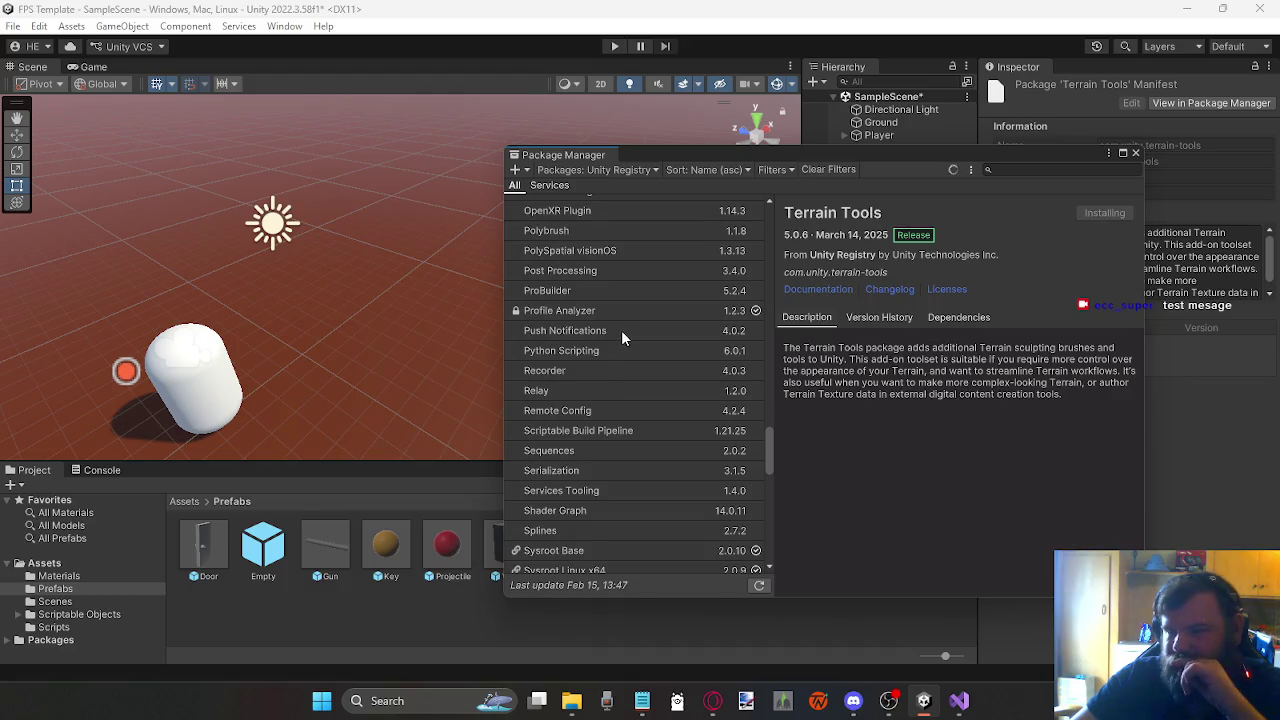
{"action": "scroll", "coordinate": [597, 262], "scroll_direction": "up", "scroll_amount": 2}
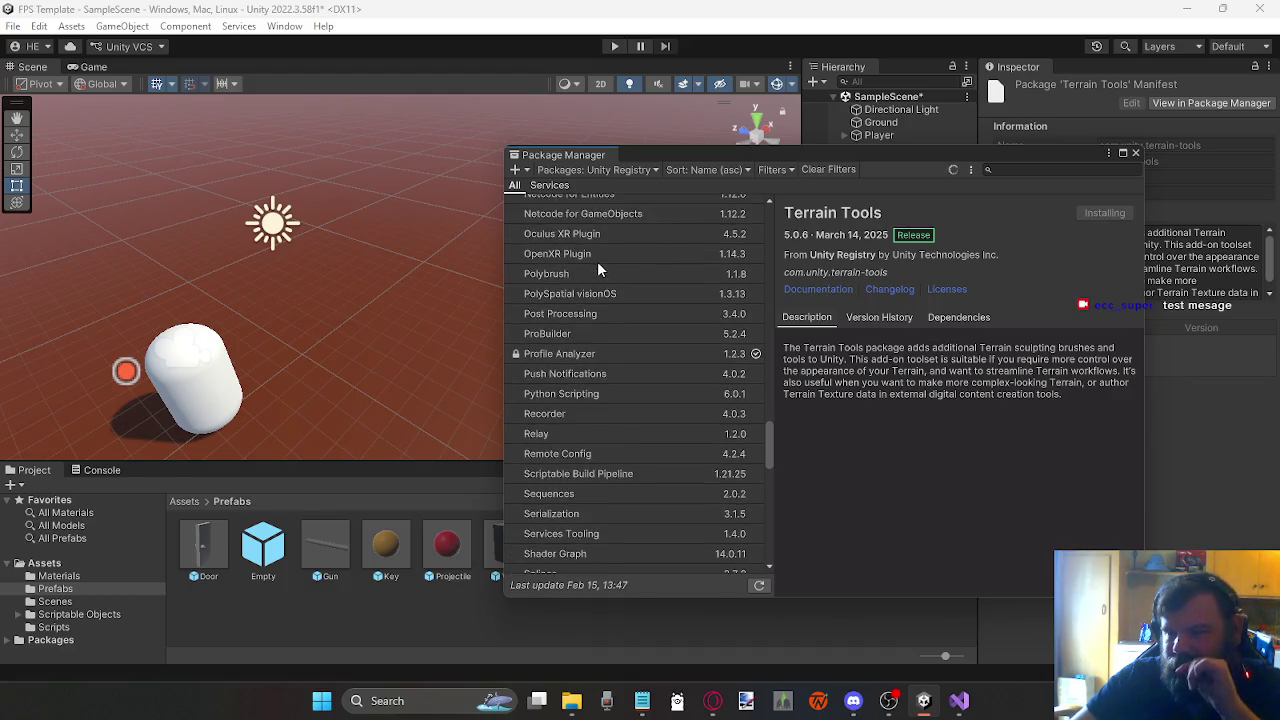
{"action": "left_click", "coordinate": [589, 273]}
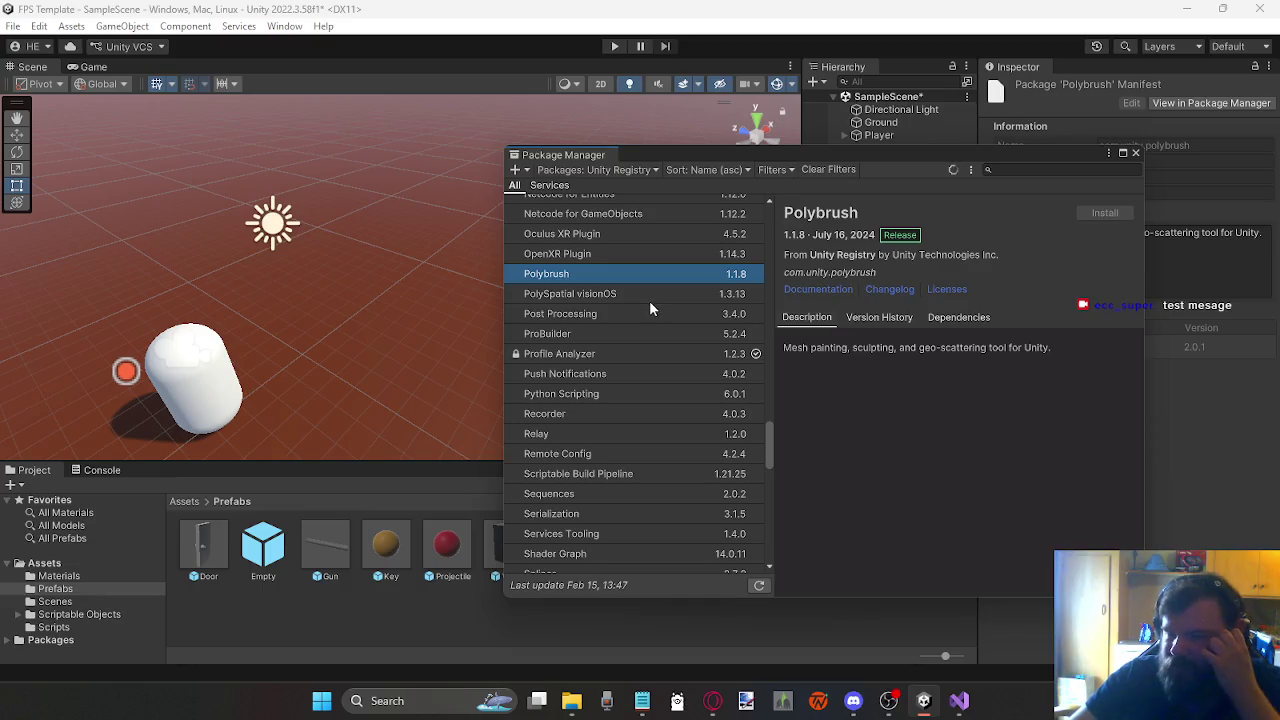
{"action": "left_click", "coordinate": [609, 316]}
{"action": "left_click", "coordinate": [609, 334]}
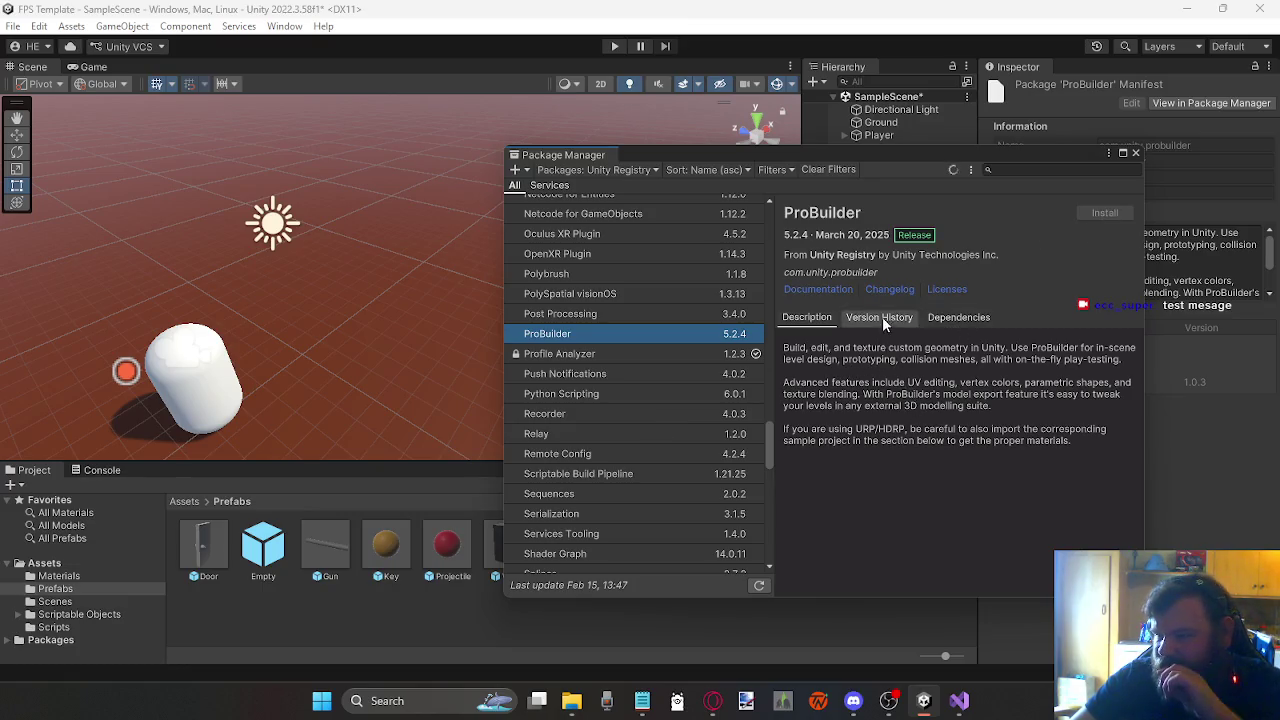
{"action": "scroll", "coordinate": [670, 390], "scroll_direction": "down", "scroll_amount": 3}
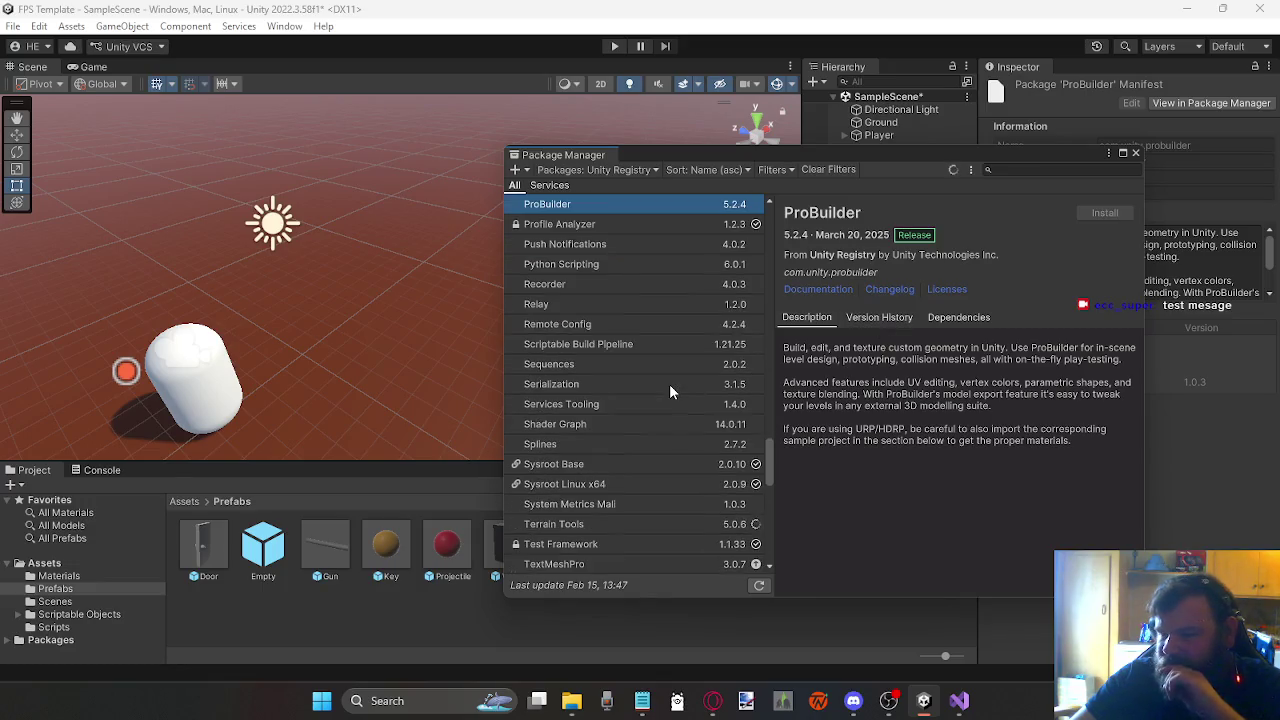
{"action": "left_click", "coordinate": [643, 524]}
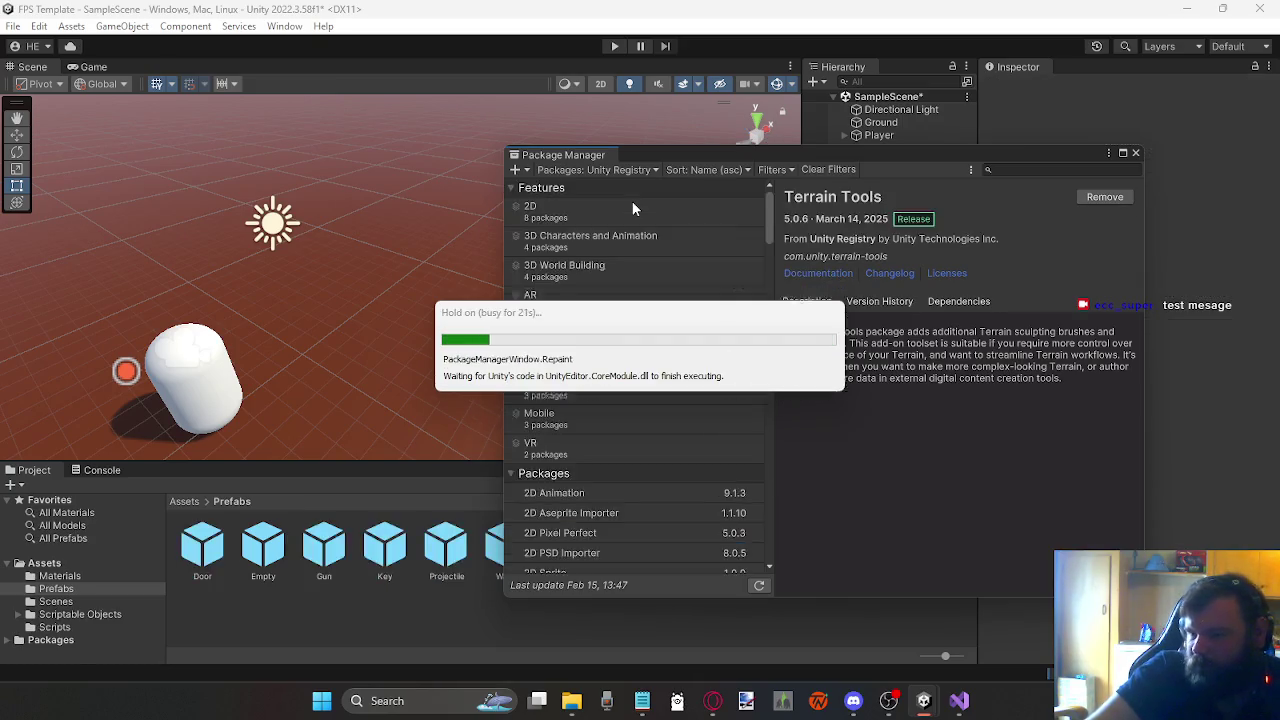
Step: Install ProBuilder 5.2.4 from the Unity Registry, then view the Recorder 4.0.3 details
{"action": "left_click", "coordinate": [629, 200]}
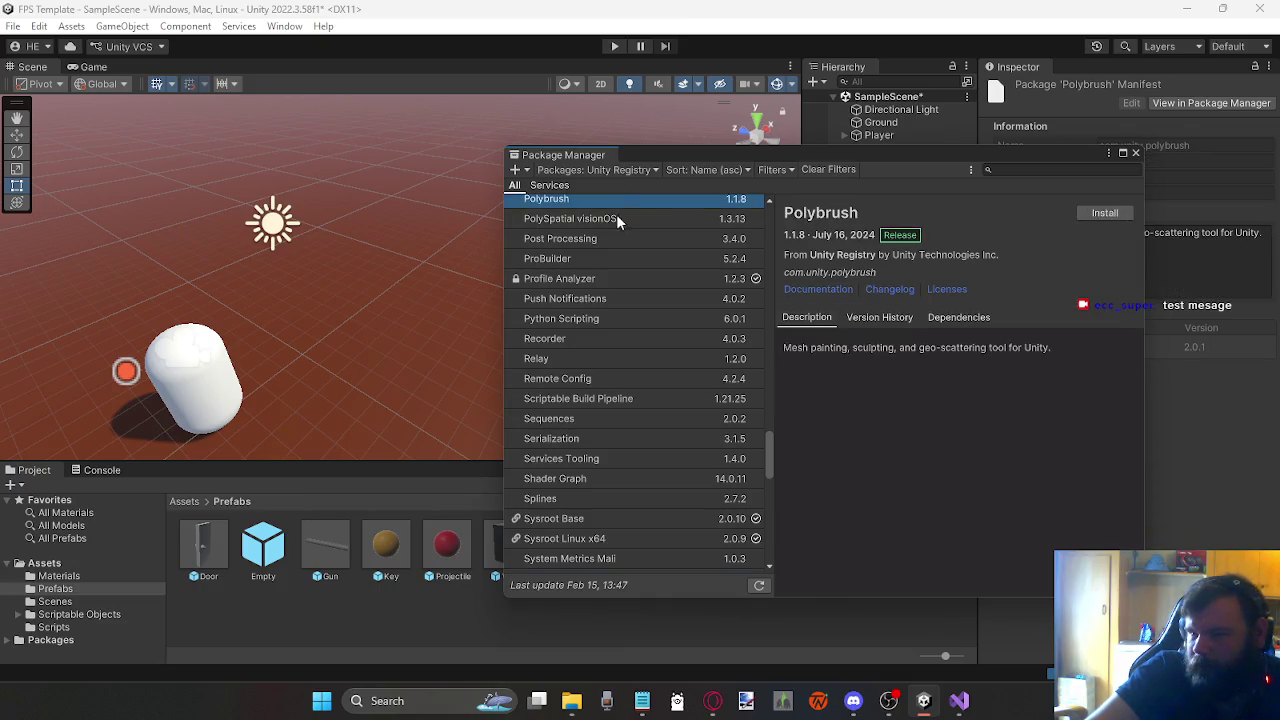
{"action": "left_click", "coordinate": [580, 263]}
{"action": "left_click", "coordinate": [1105, 212]}
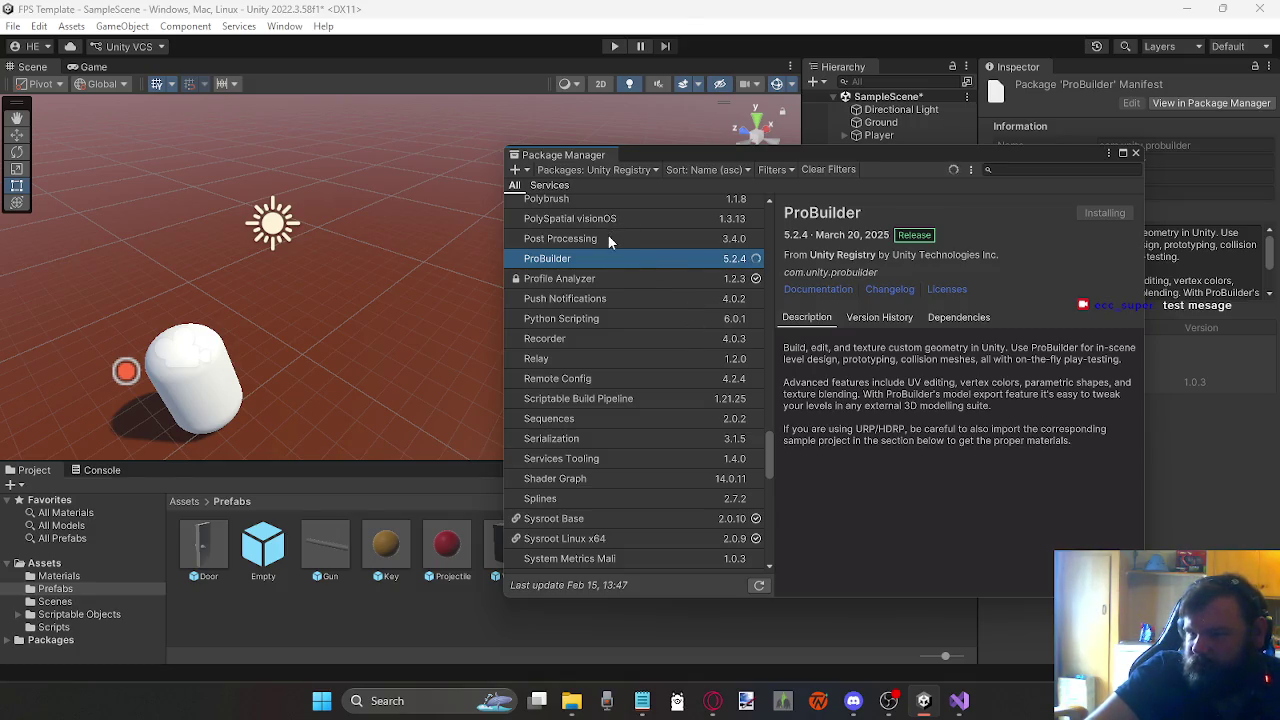
{"action": "scroll", "coordinate": [607, 234], "scroll_direction": "up", "scroll_amount": 2}
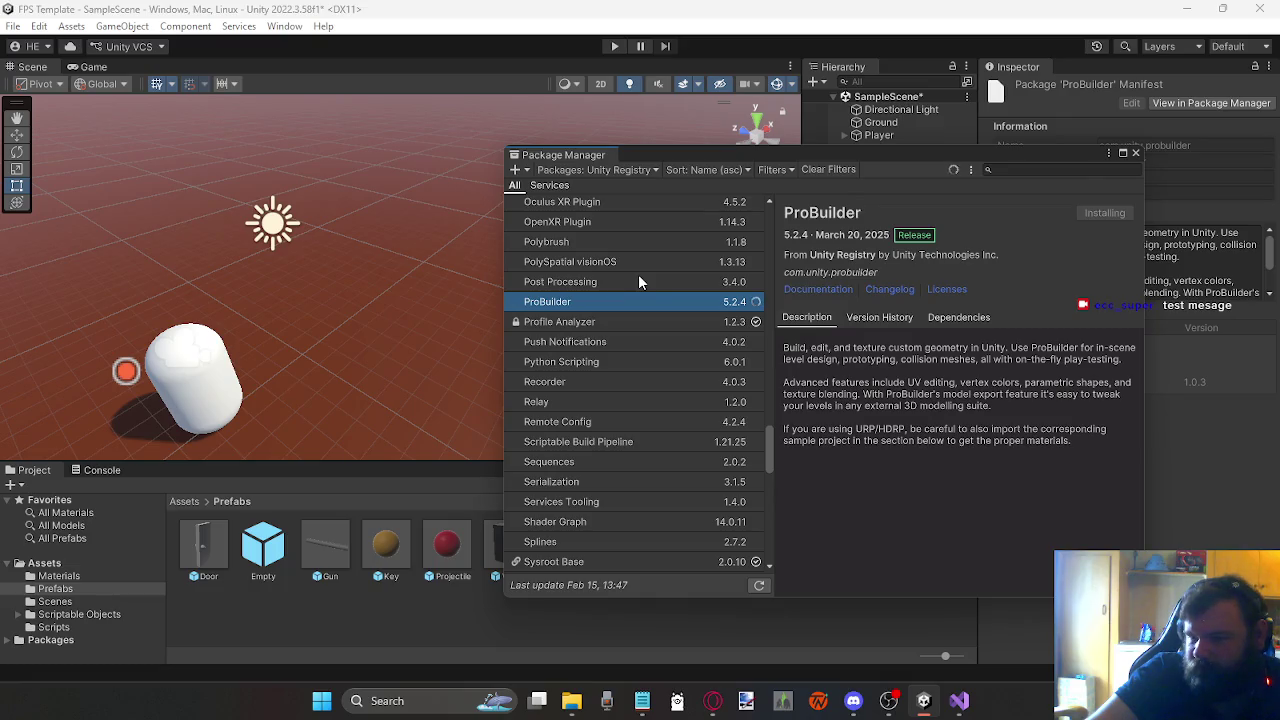
{"action": "left_click", "coordinate": [605, 381]}
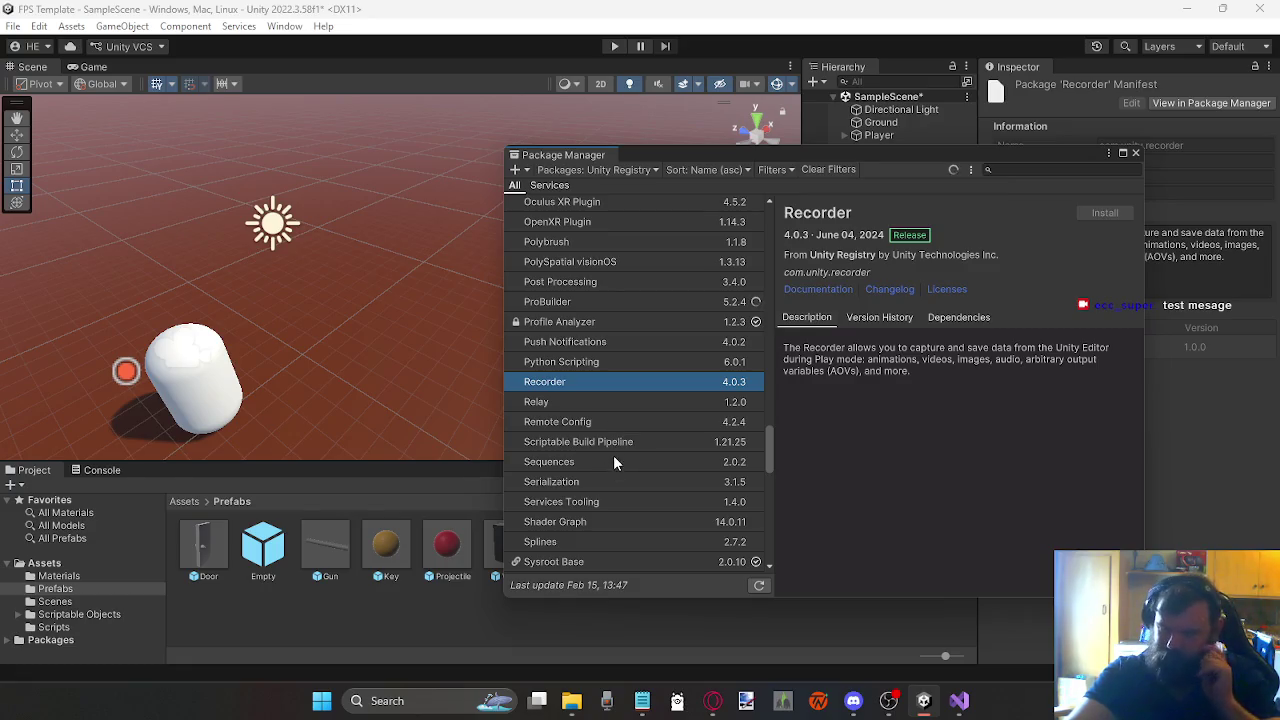
Step: View the Scriptable Build Pipeline and Splines package details
{"action": "left_click", "coordinate": [624, 451]}
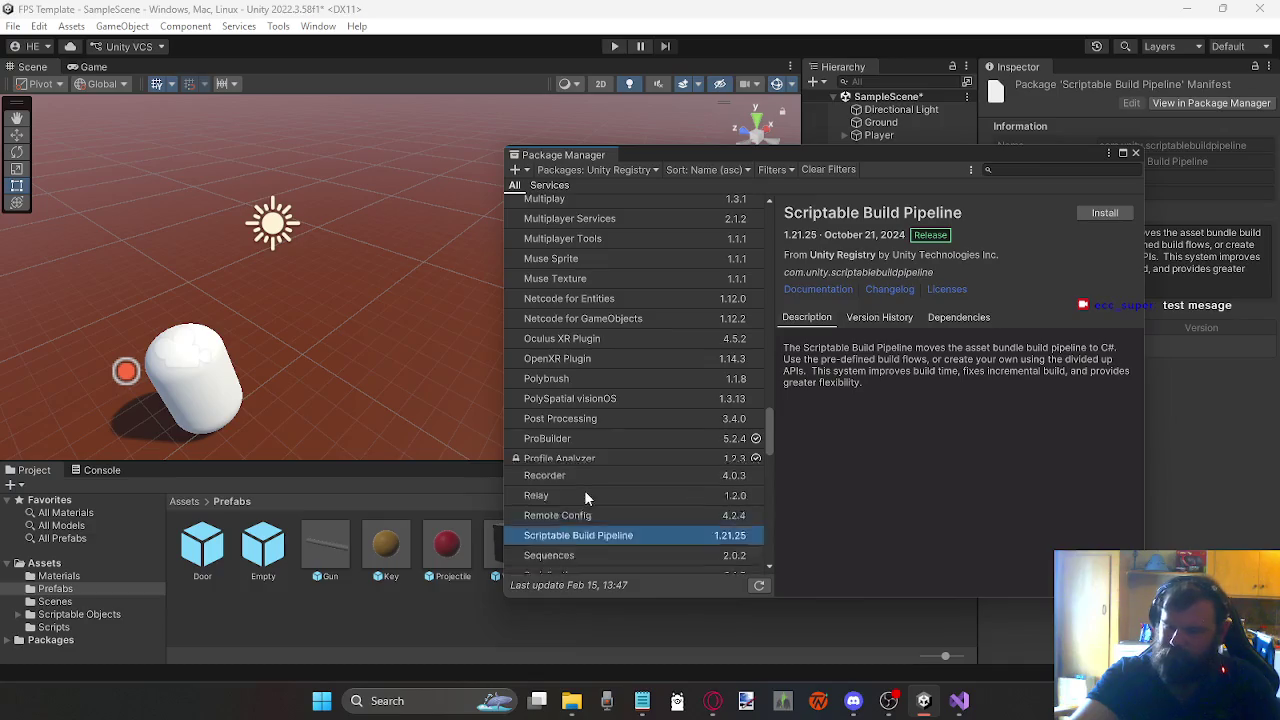
{"action": "scroll", "coordinate": [584, 488], "scroll_direction": "down", "scroll_amount": 4}
{"action": "left_click", "coordinate": [560, 462]}
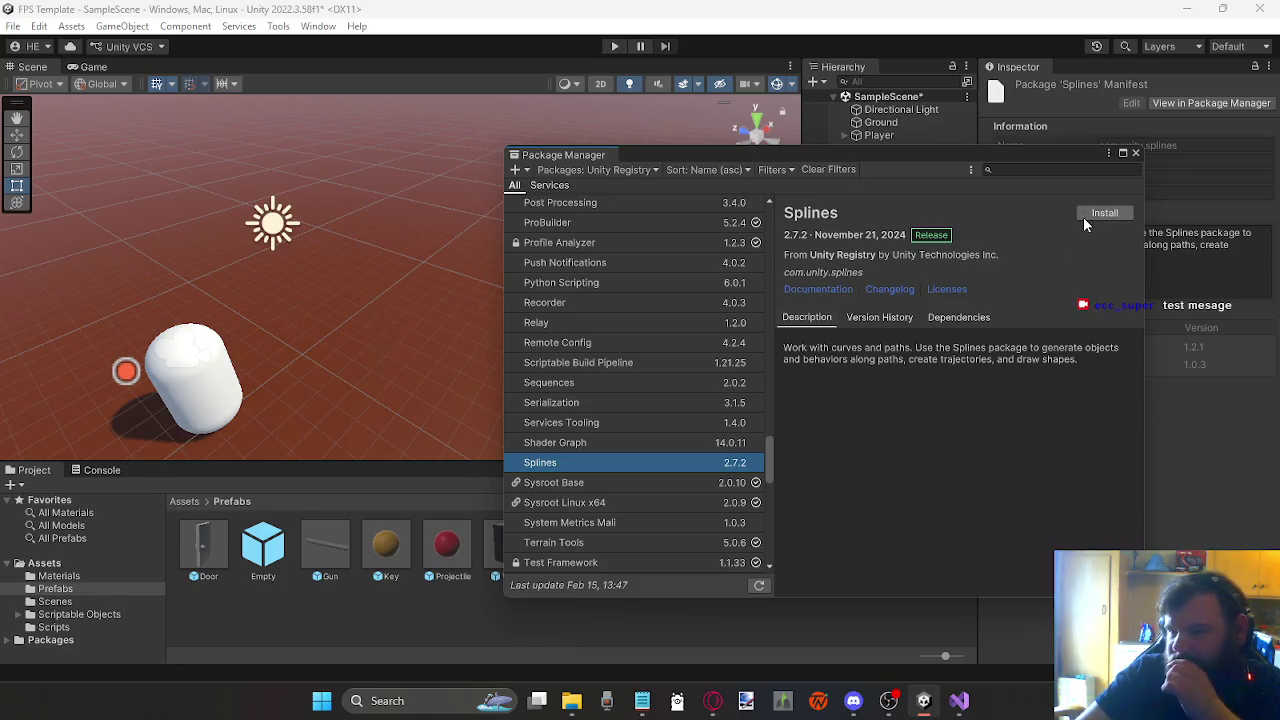
{"action": "scroll", "coordinate": [760, 362], "scroll_direction": "up", "scroll_amount": 3}
{"action": "scroll", "coordinate": [755, 362], "scroll_direction": "up", "scroll_amount": 7}
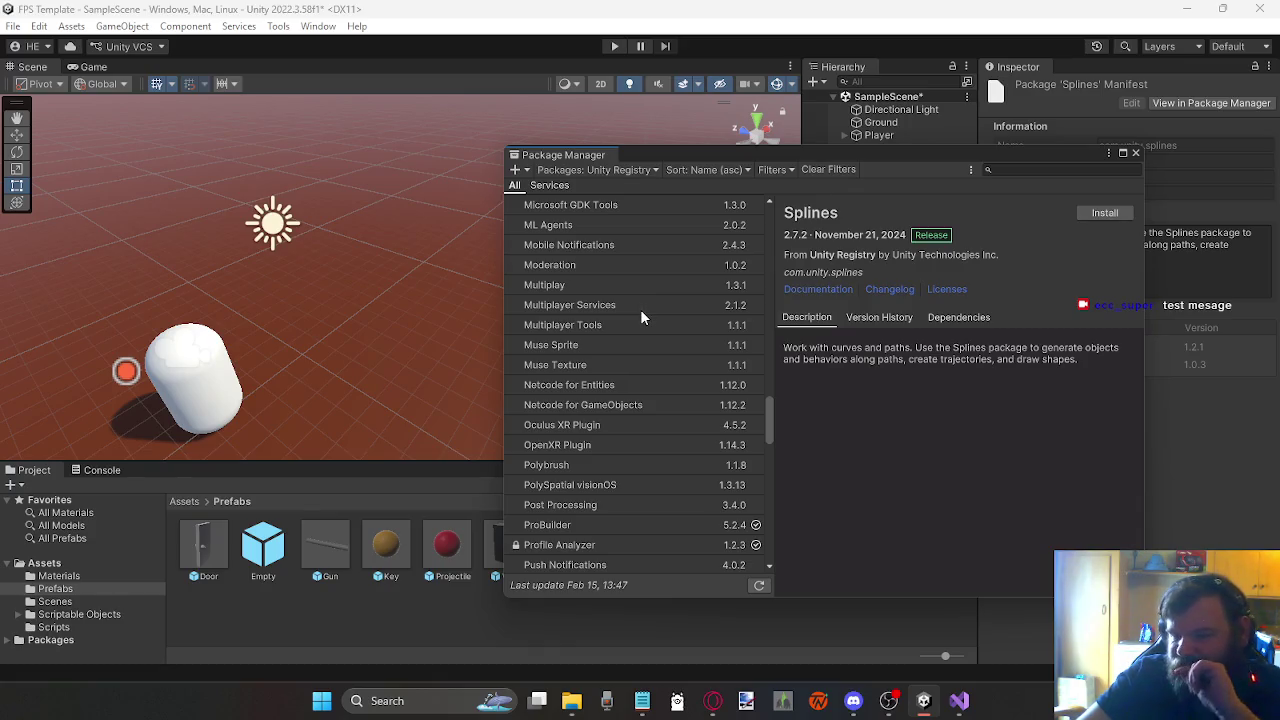
Step: Read Multiplayer Tools, Multiplayer Services, Multiplay, Moderation and Microsoft GDK package details
{"action": "left_click", "coordinate": [644, 325]}
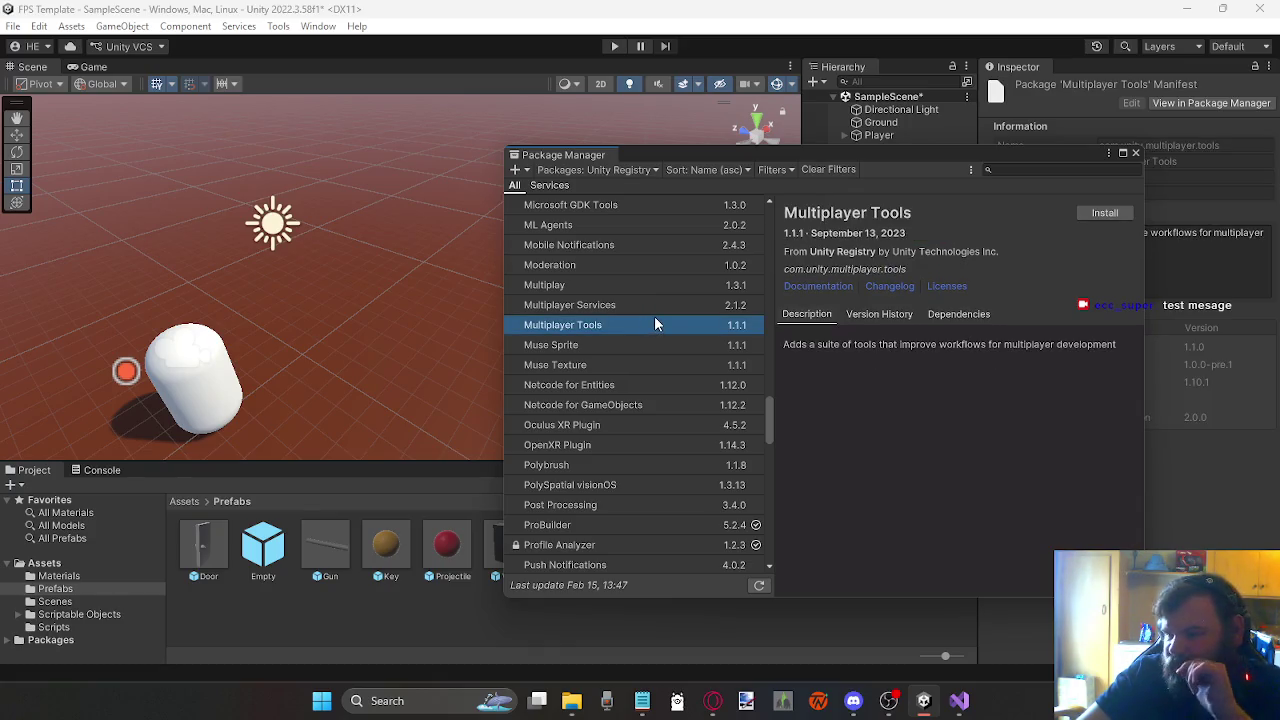
{"action": "left_click", "coordinate": [571, 313]}
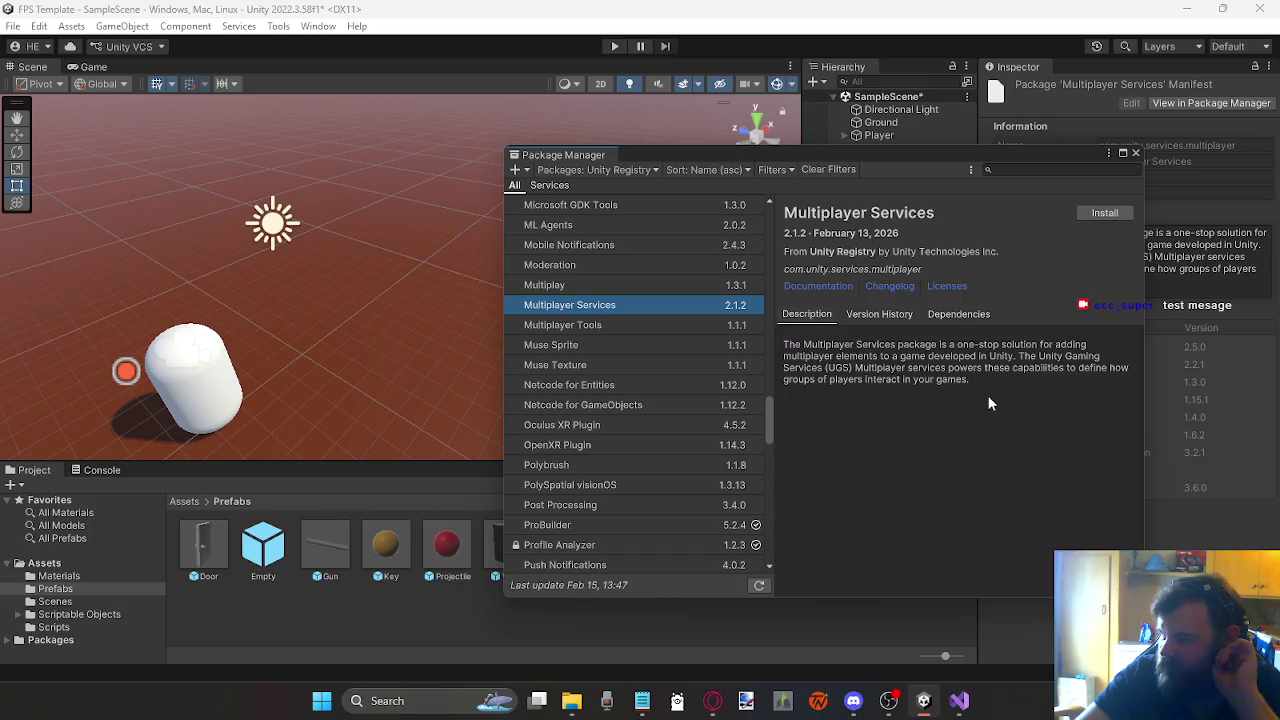
{"action": "left_click", "coordinate": [621, 284]}
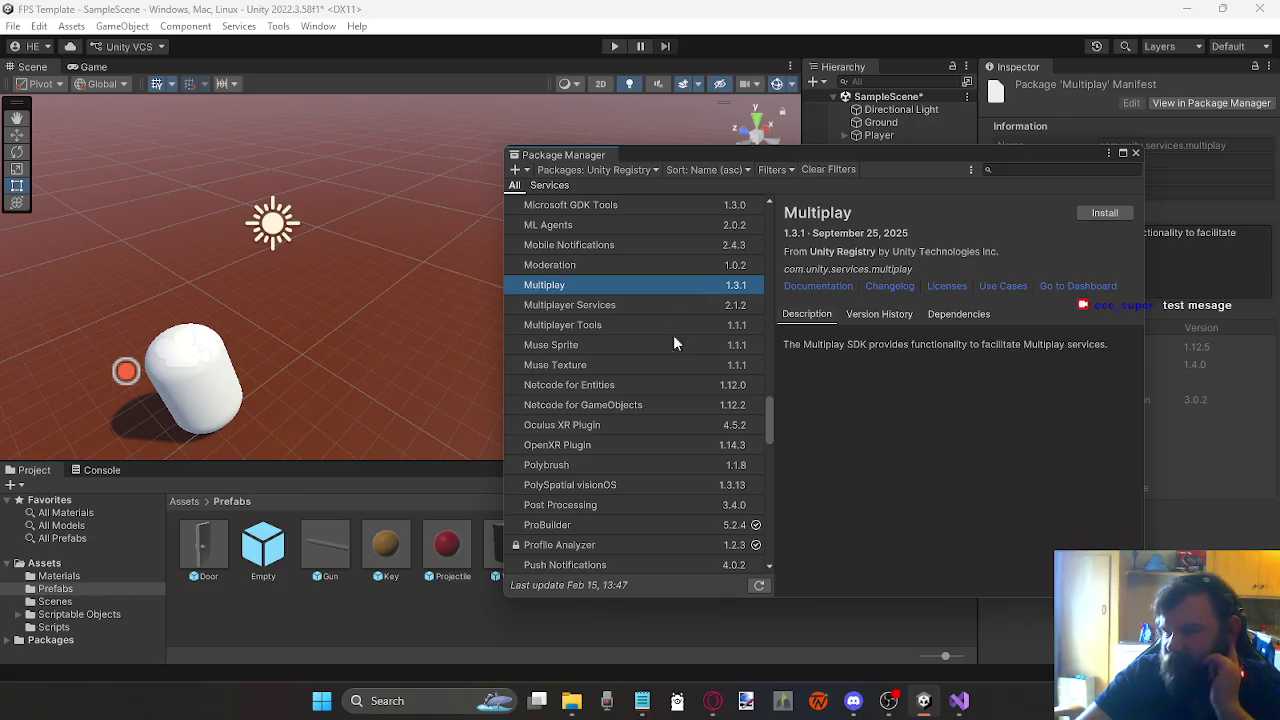
{"action": "left_click", "coordinate": [628, 264]}
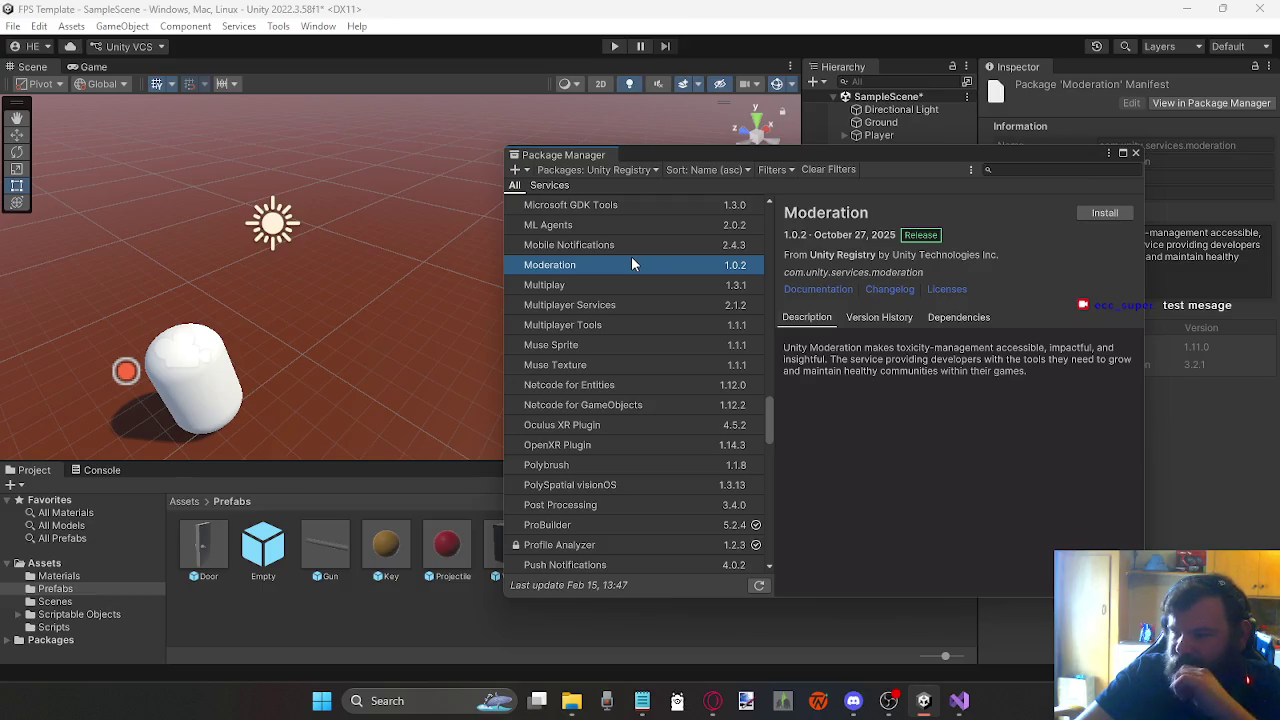
{"action": "scroll", "coordinate": [640, 258], "scroll_direction": "up", "scroll_amount": 2}
{"action": "left_click", "coordinate": [635, 272]}
{"action": "left_click", "coordinate": [620, 290]}
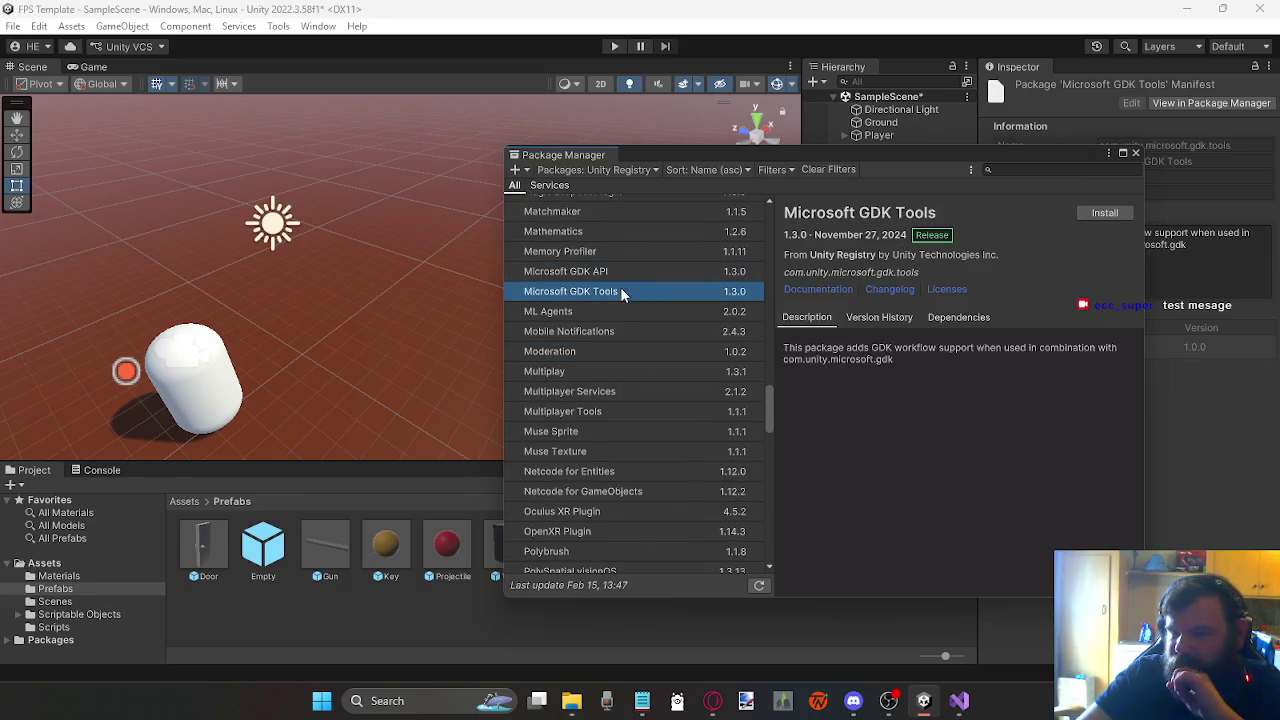
Step: View the Mobile Notifications, ML Agents, Memory Profiler and Mathematics package details
{"action": "left_click", "coordinate": [641, 329]}
{"action": "key", "text": "Up"}
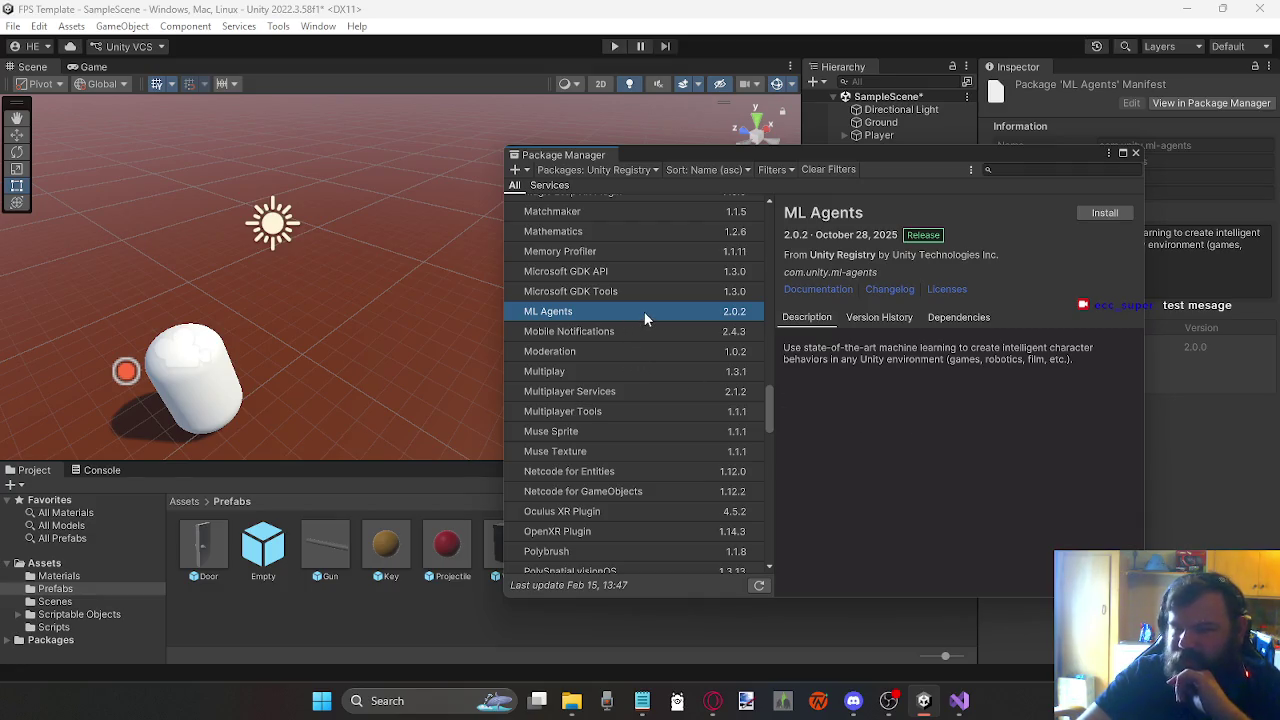
{"action": "scroll", "coordinate": [643, 314], "scroll_direction": "up", "scroll_amount": 1}
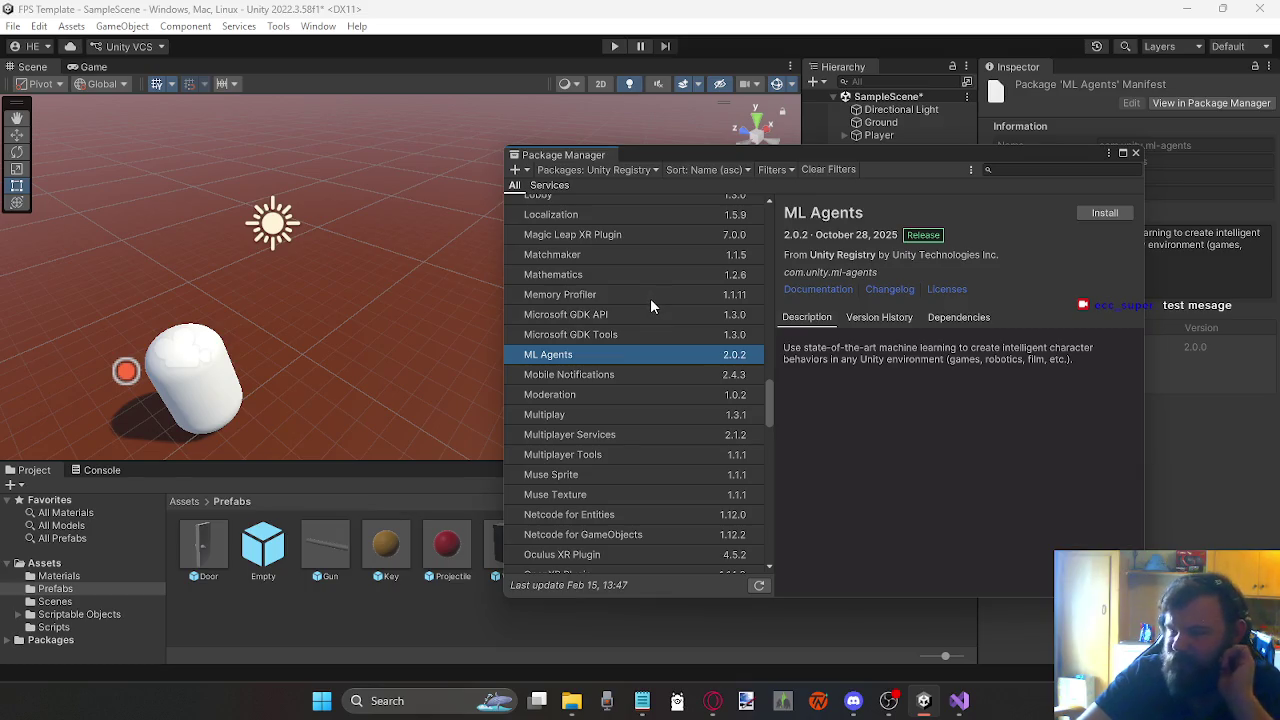
{"action": "scroll", "coordinate": [614, 310], "scroll_direction": "up", "scroll_amount": 1}
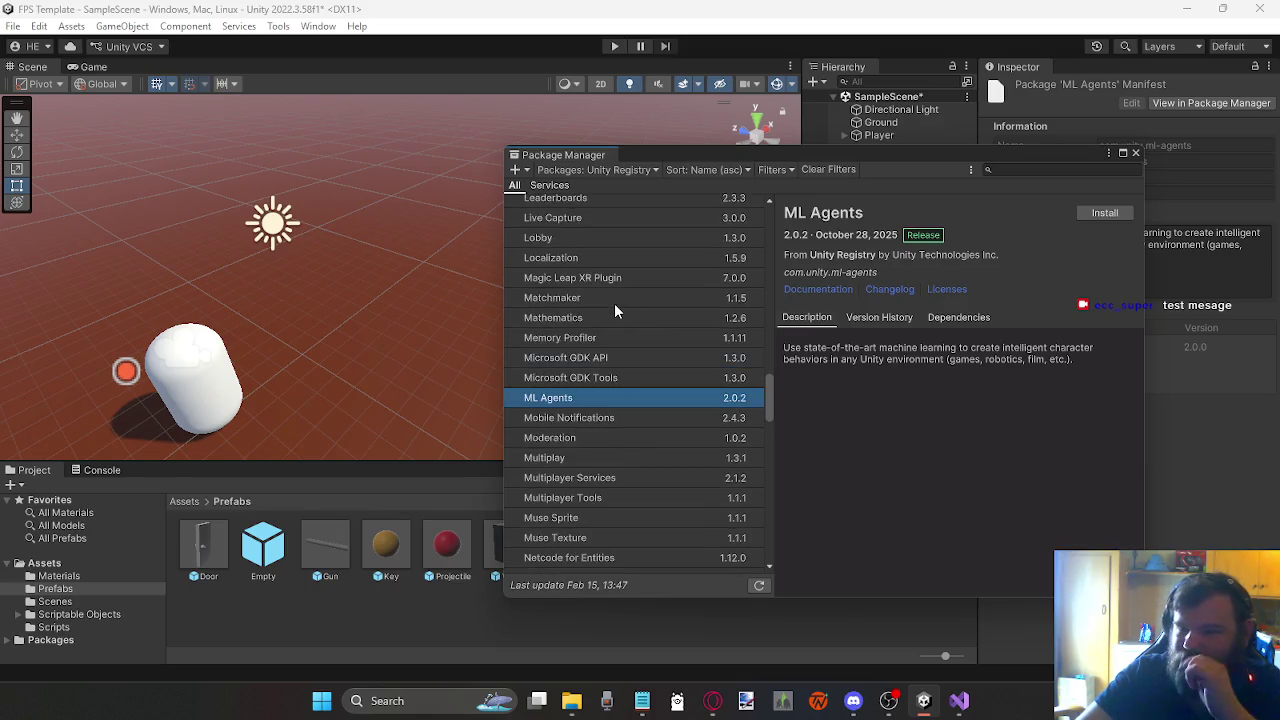
{"action": "left_click", "coordinate": [634, 337]}
{"action": "left_click", "coordinate": [638, 317]}
Step: View the Matchmaker, Lobby, Live Capture and Input System 1.11.2 package details
{"action": "left_click", "coordinate": [647, 296]}
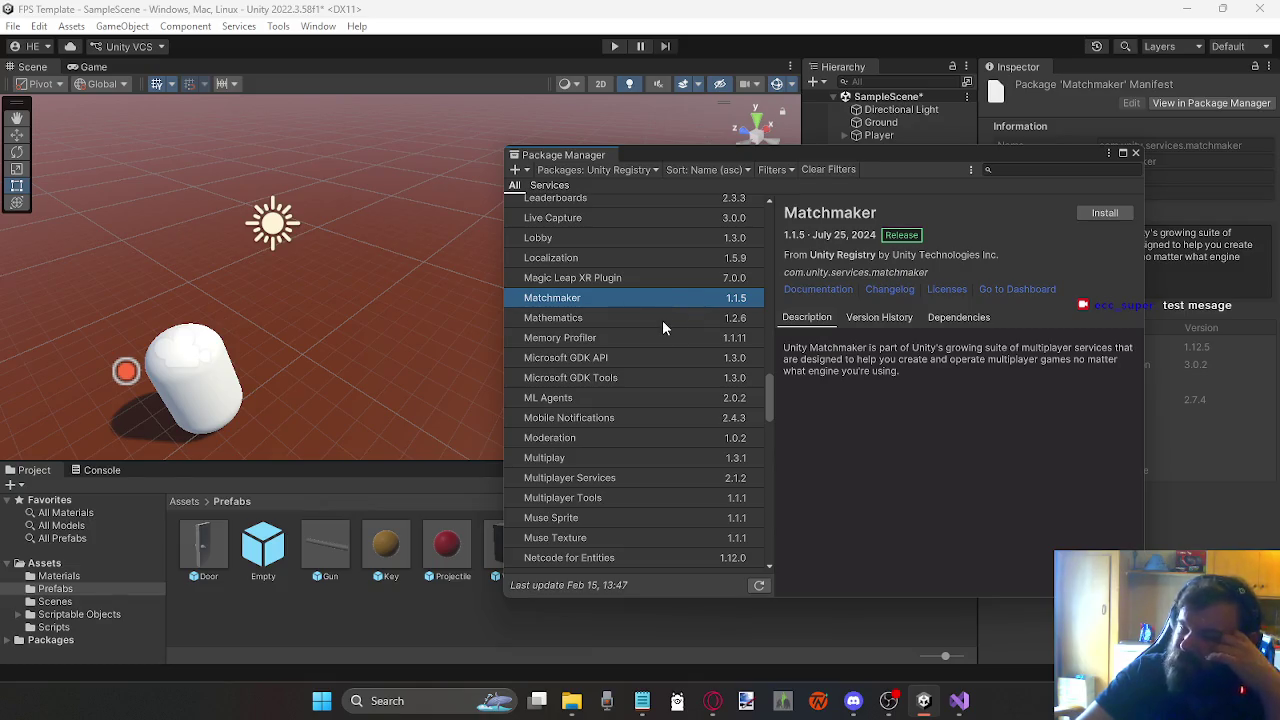
{"action": "left_click", "coordinate": [639, 237]}
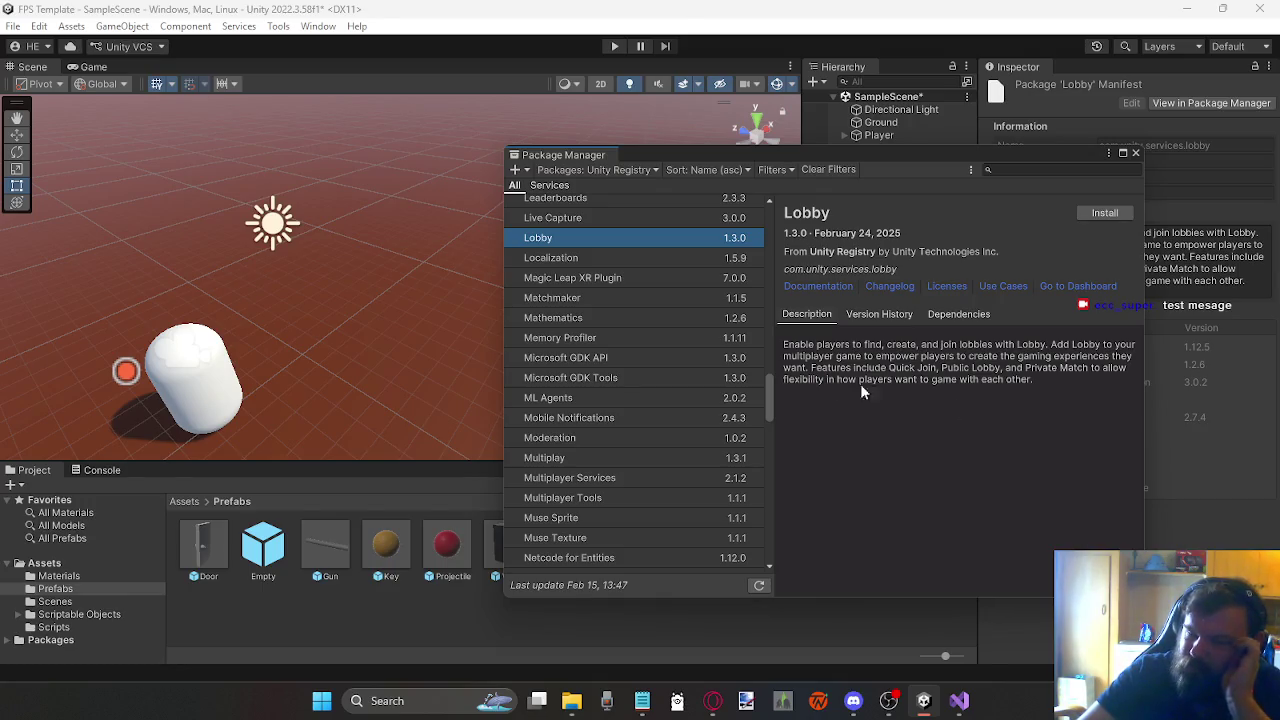
{"action": "scroll", "coordinate": [705, 332], "scroll_direction": "up", "scroll_amount": 2}
{"action": "left_click", "coordinate": [640, 262]}
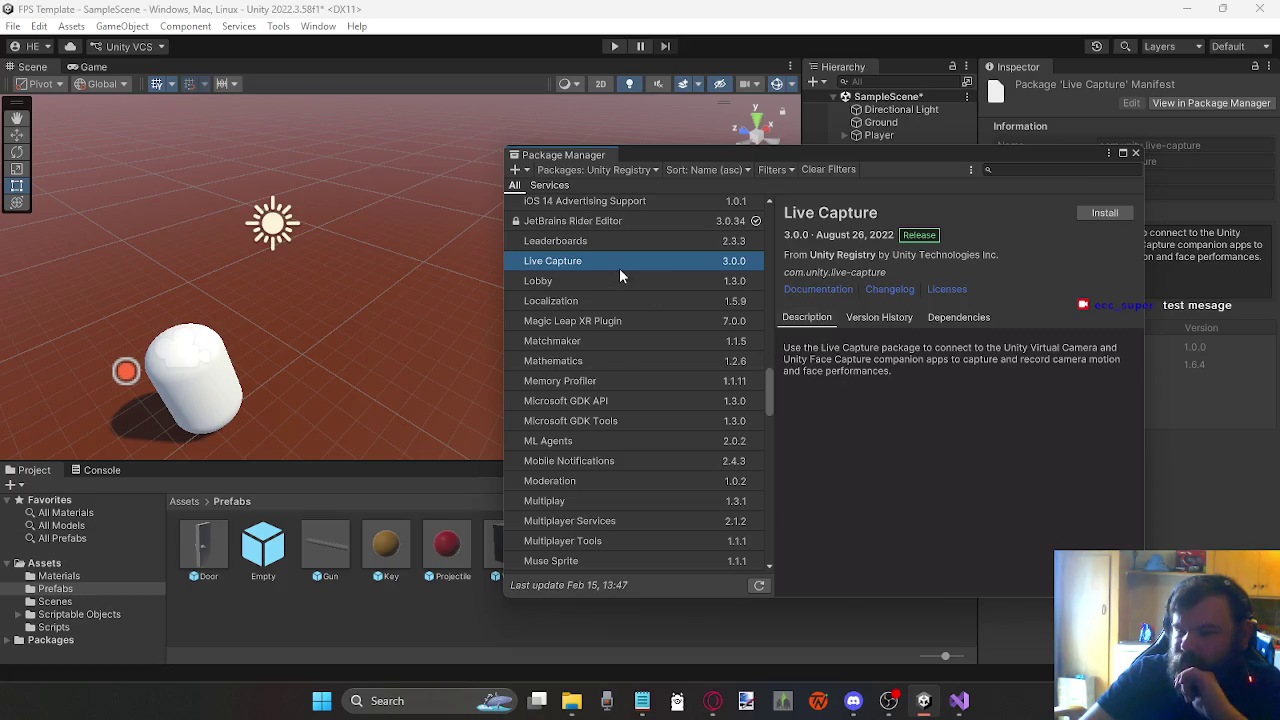
{"action": "scroll", "coordinate": [605, 290], "scroll_direction": "up", "scroll_amount": 1}
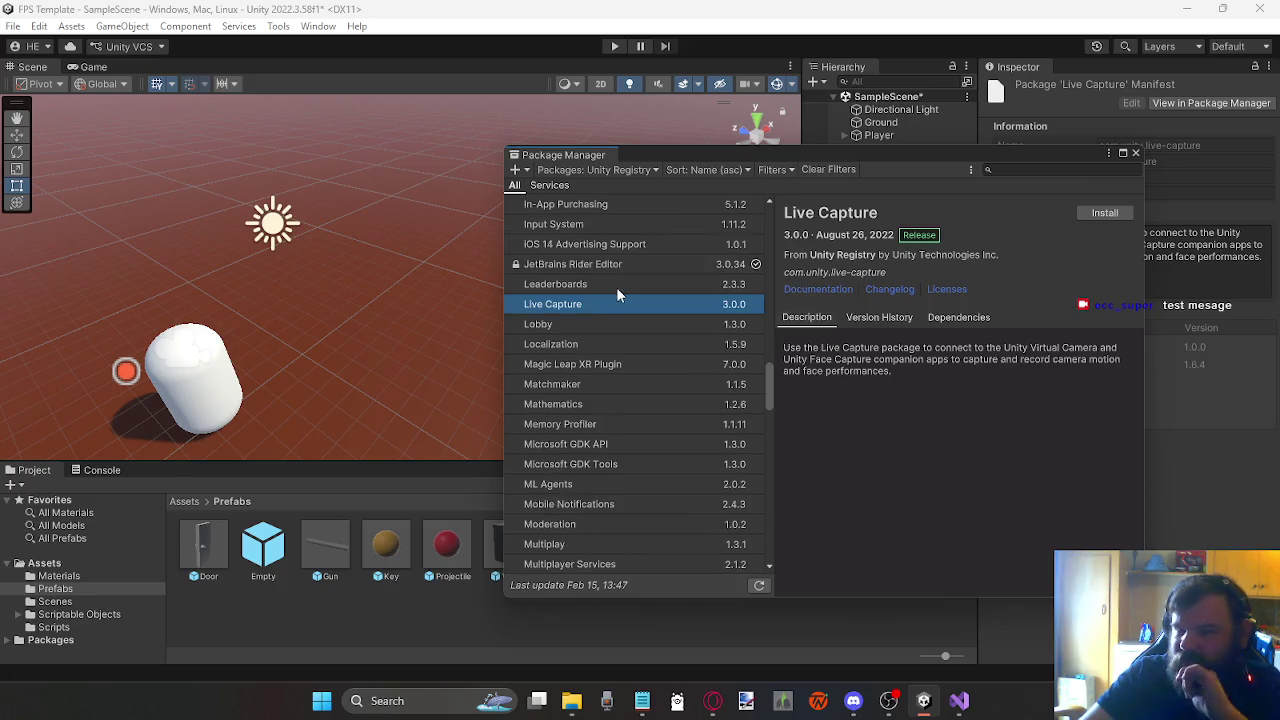
{"action": "scroll", "coordinate": [620, 282], "scroll_direction": "up", "scroll_amount": 1}
{"action": "left_click", "coordinate": [623, 268]}
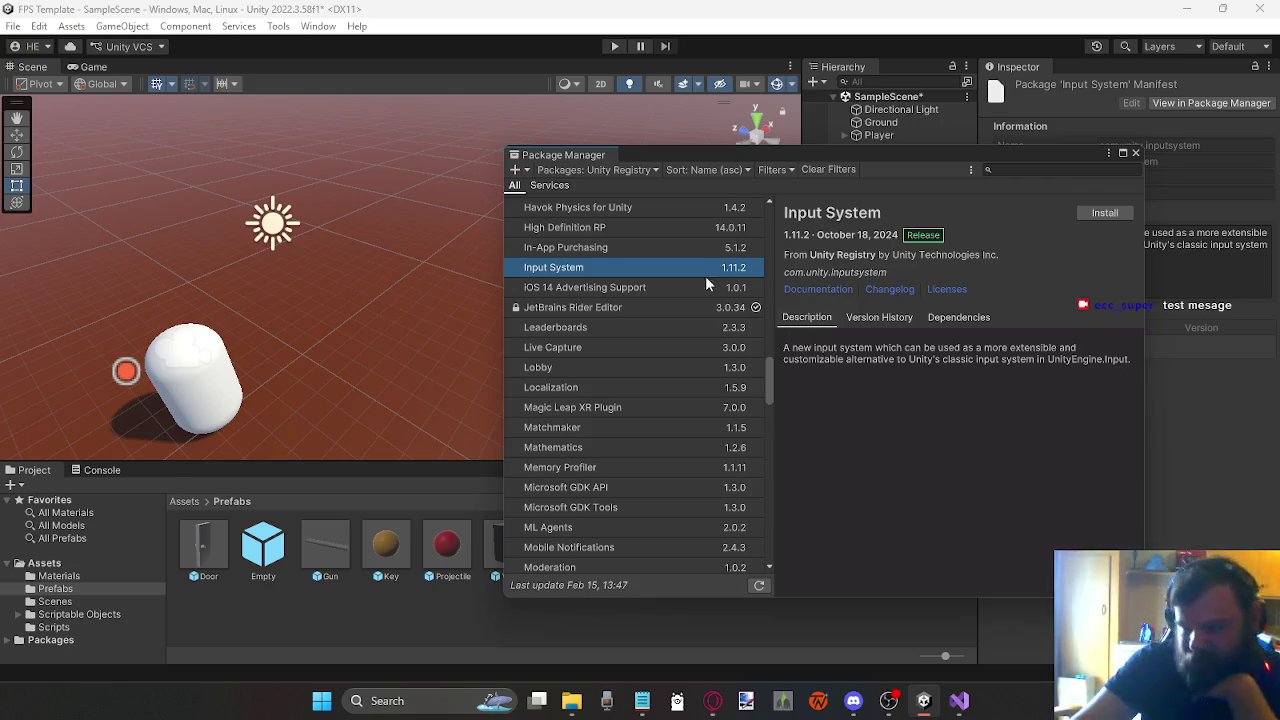
Step: Browse up the package list through In-App Purchasing, High Definition RP, Havok Physics, Friends, FBX Exporter and Entities Graphics to Entities 1.4.4
{"action": "left_click", "coordinate": [683, 249]}
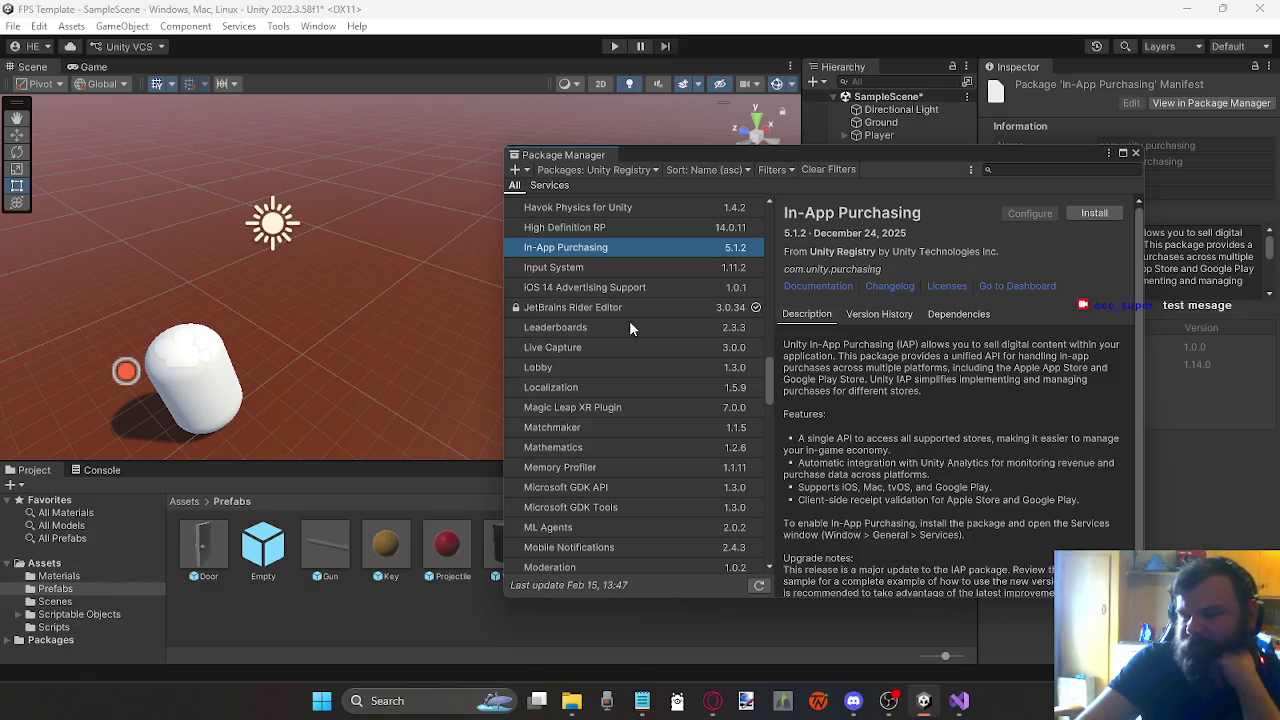
{"action": "scroll", "coordinate": [629, 320], "scroll_direction": "up", "scroll_amount": 1}
{"action": "left_click", "coordinate": [639, 268]}
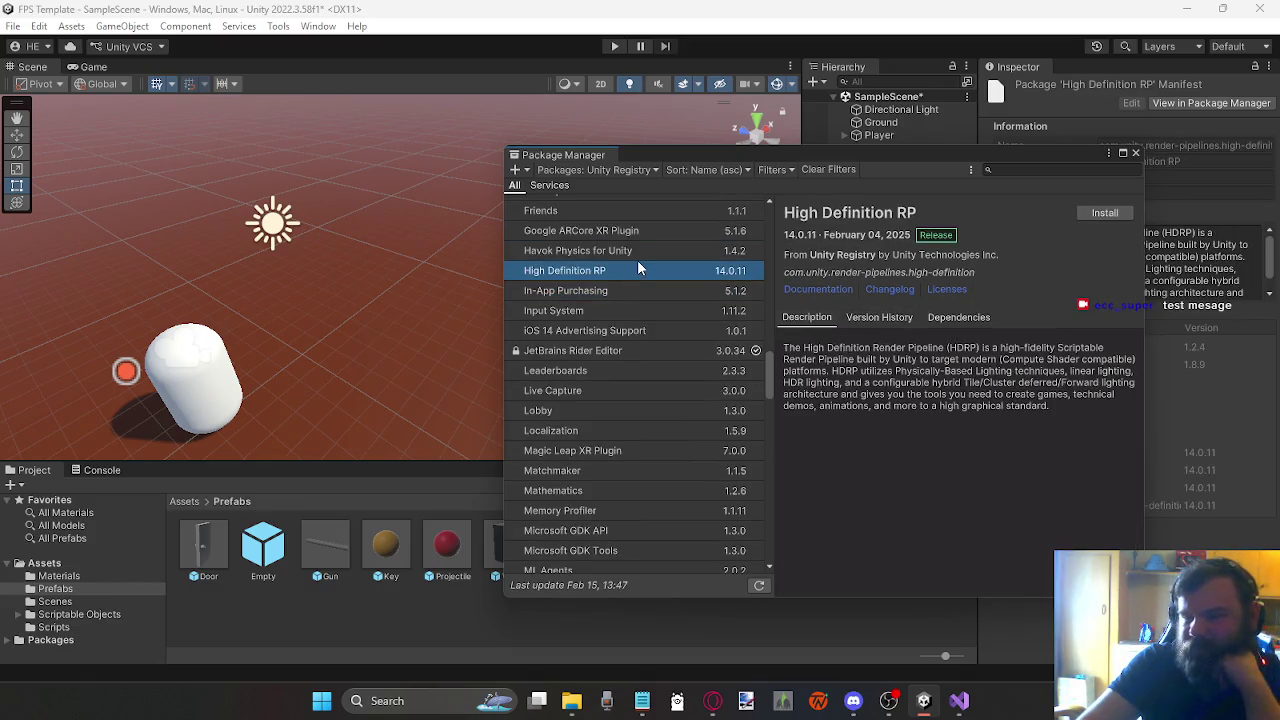
{"action": "left_click", "coordinate": [644, 256]}
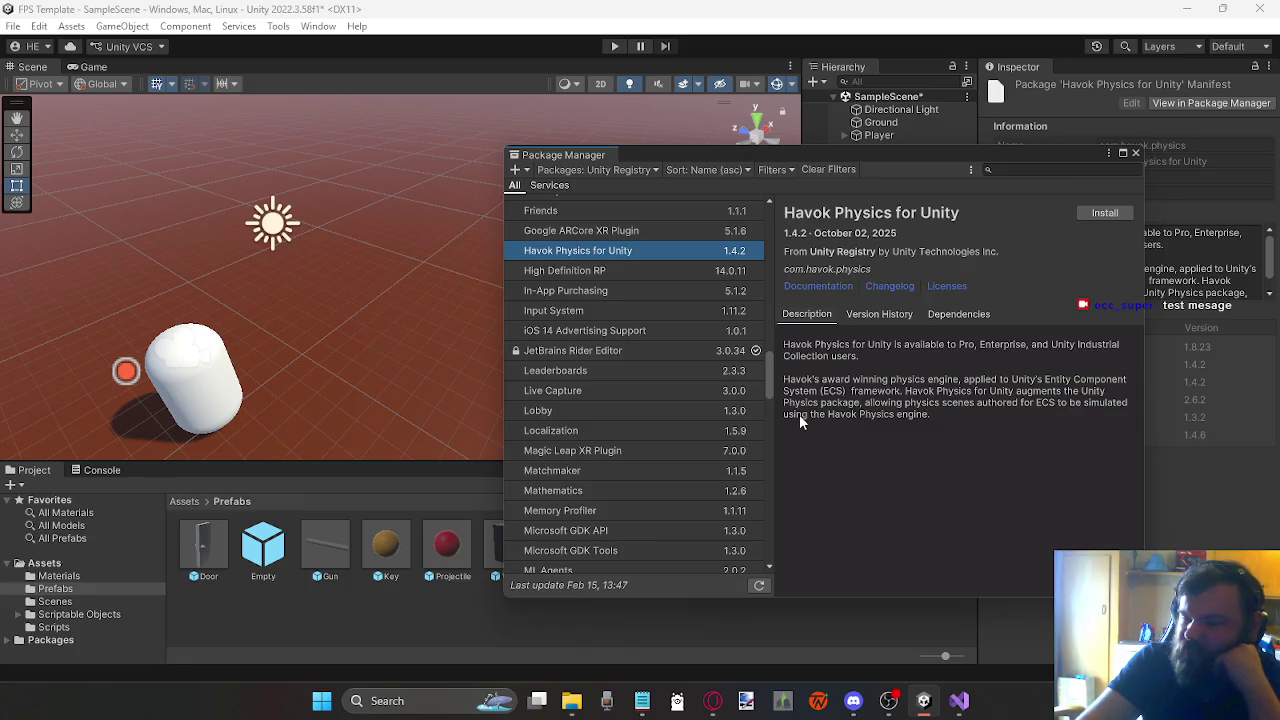
{"action": "scroll", "coordinate": [570, 265], "scroll_direction": "up", "scroll_amount": 1}
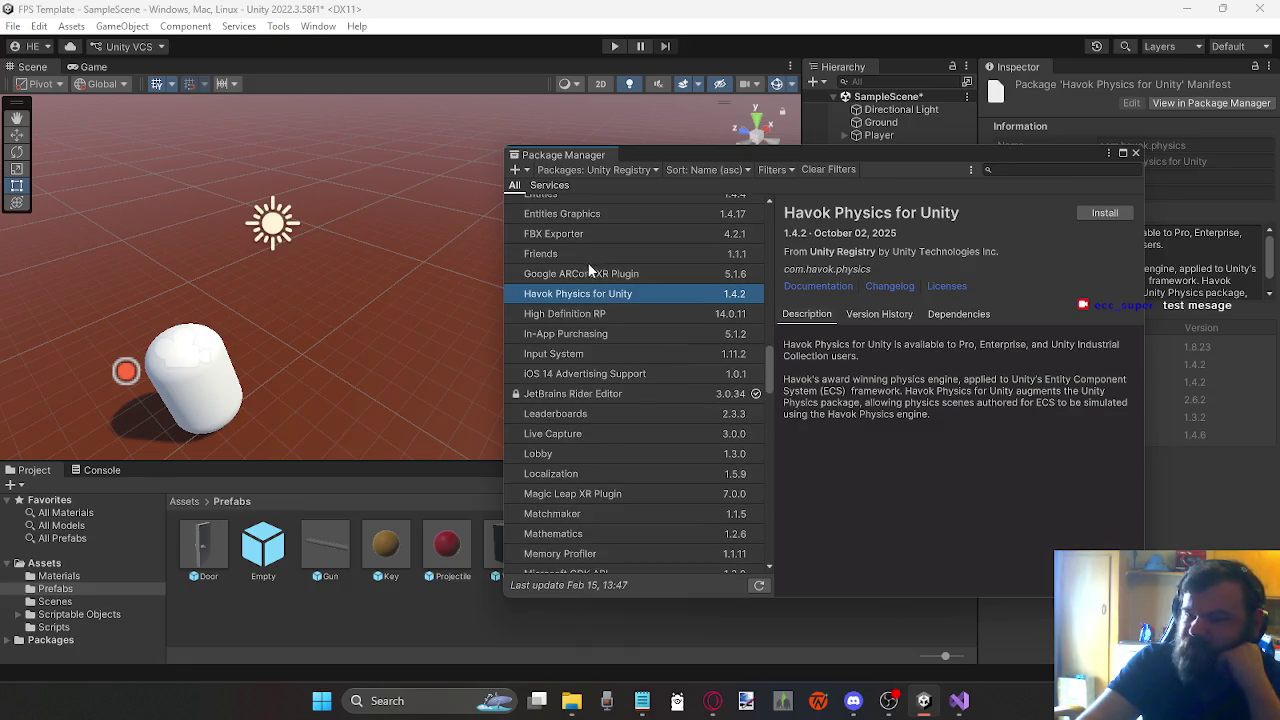
{"action": "scroll", "coordinate": [600, 288], "scroll_direction": "up", "scroll_amount": 1}
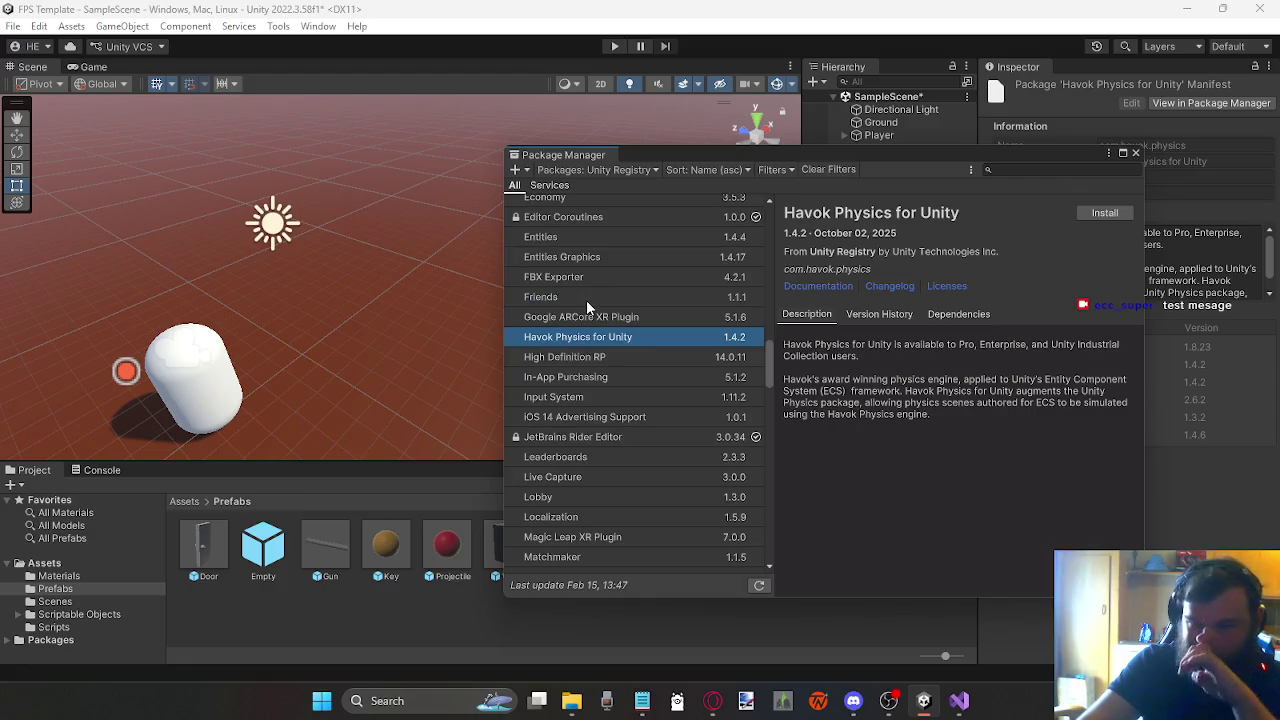
{"action": "left_click", "coordinate": [590, 297]}
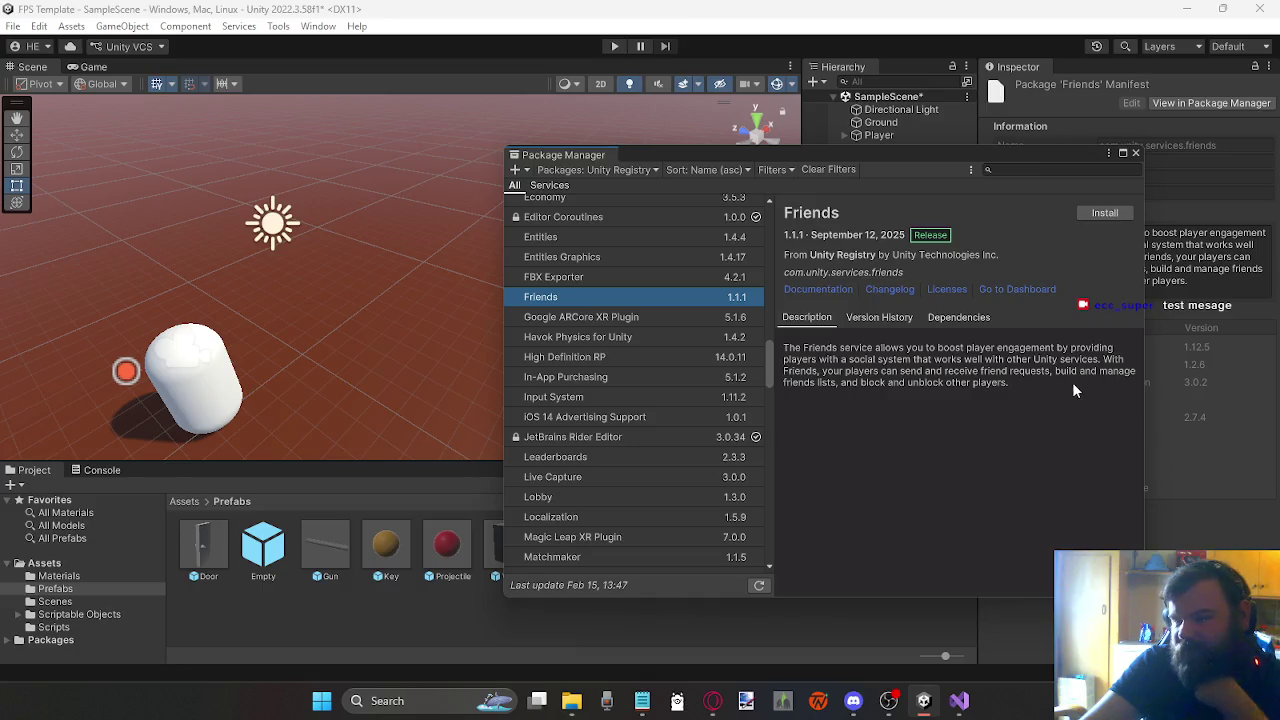
{"action": "left_click", "coordinate": [625, 276]}
{"action": "left_click", "coordinate": [625, 259]}
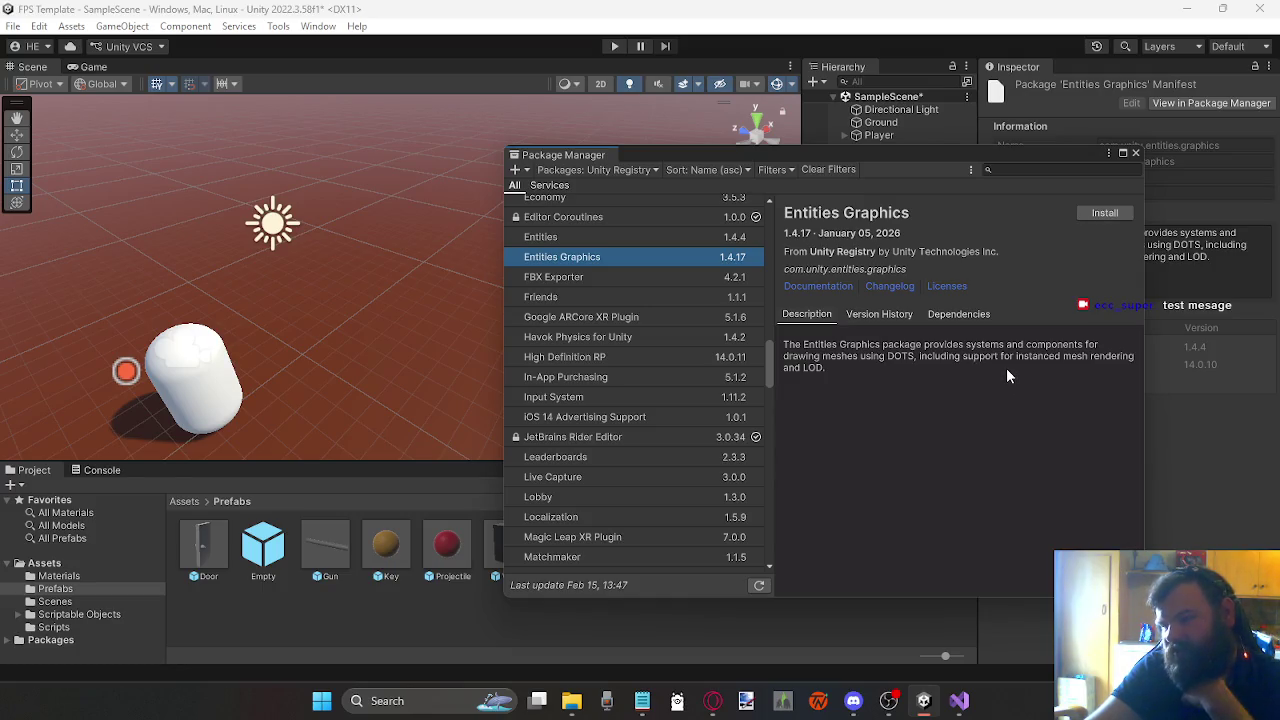
{"action": "scroll", "coordinate": [630, 265], "scroll_direction": "up", "scroll_amount": 2}
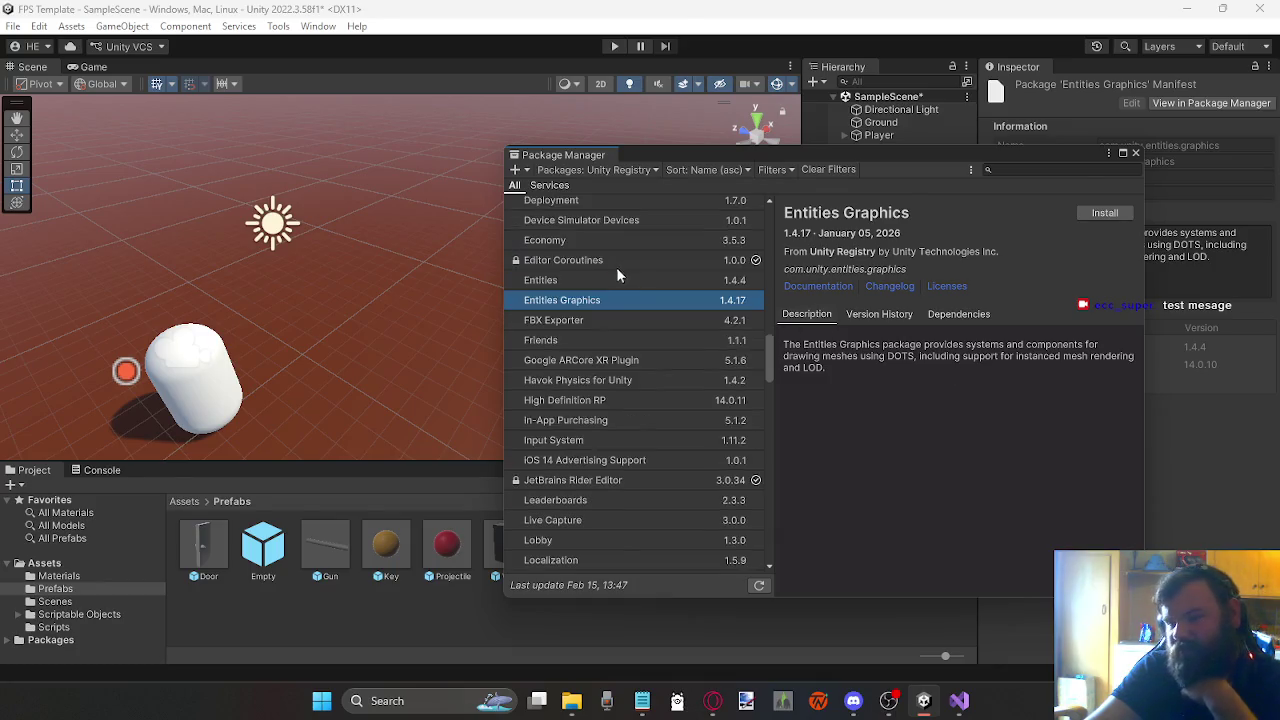
{"action": "left_click", "coordinate": [610, 282]}
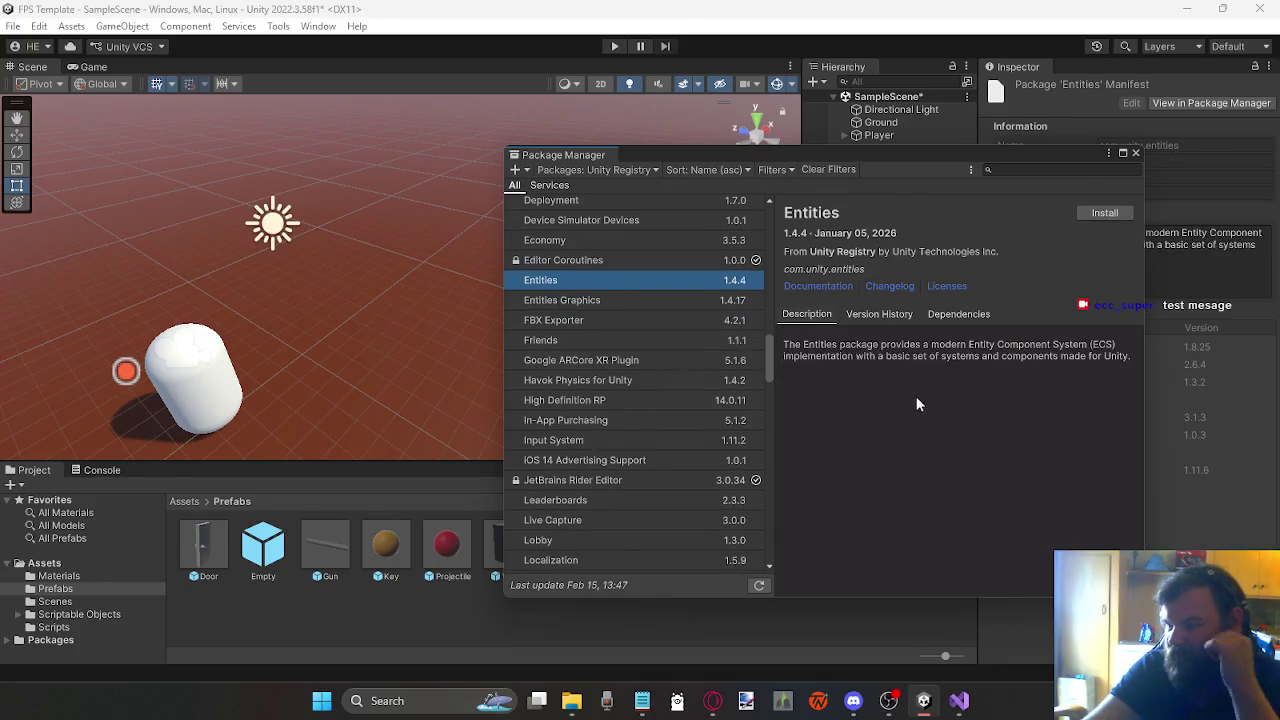
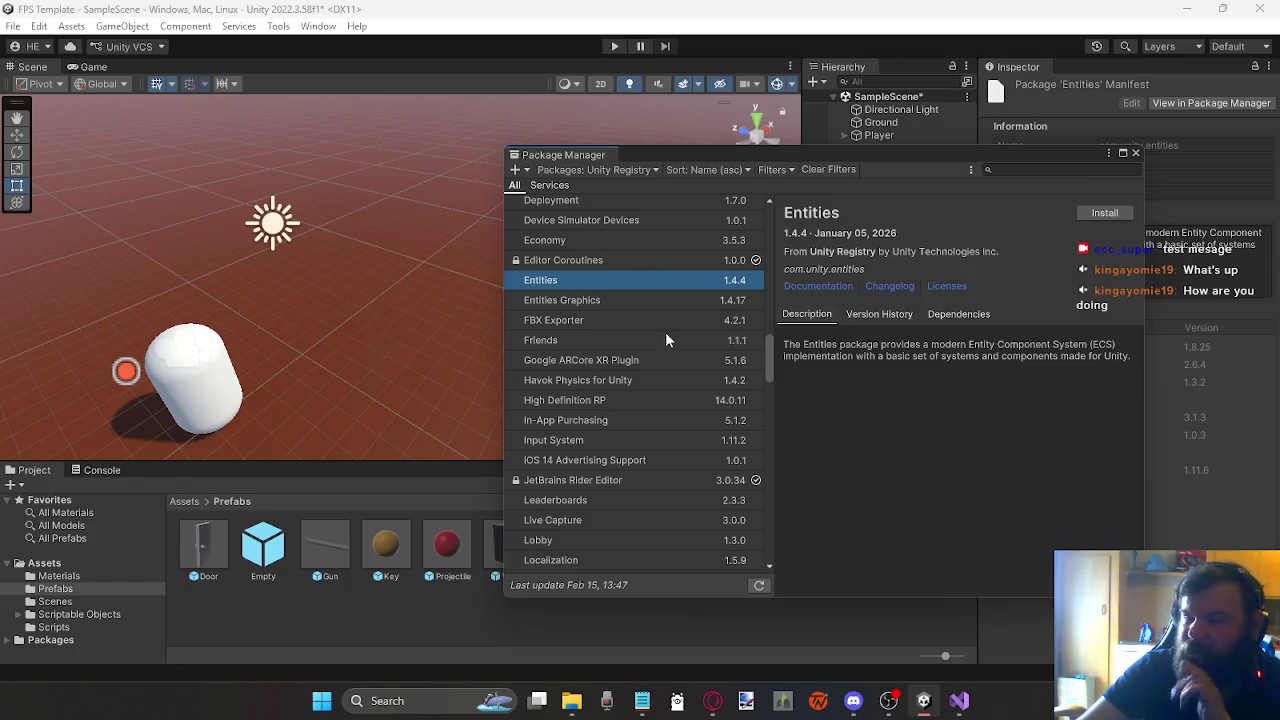
Step: Browse the Cinemachine, Burst, Cloud Code, Cloud Diagnostics and Cloud Services Apis package details
{"action": "scroll", "coordinate": [690, 328], "scroll_direction": "up", "scroll_amount": 2}
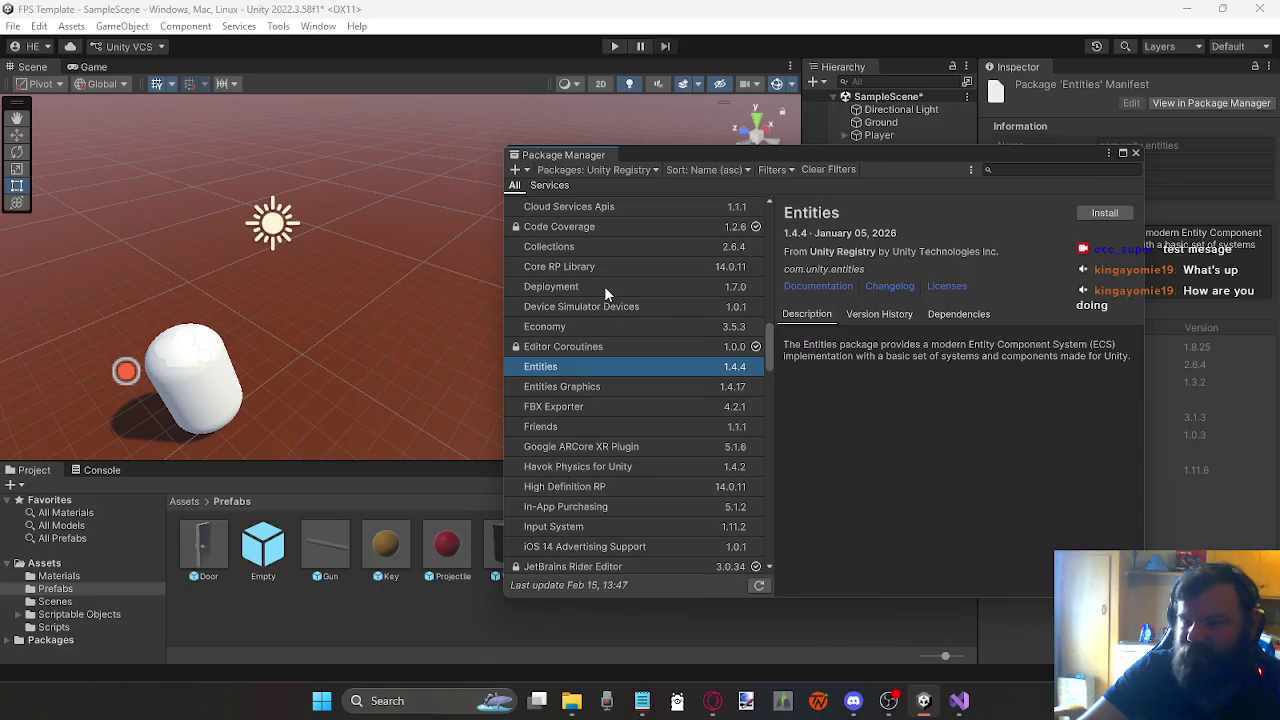
{"action": "left_click", "coordinate": [592, 307]}
{"action": "scroll", "coordinate": [600, 303], "scroll_direction": "up", "scroll_amount": 2}
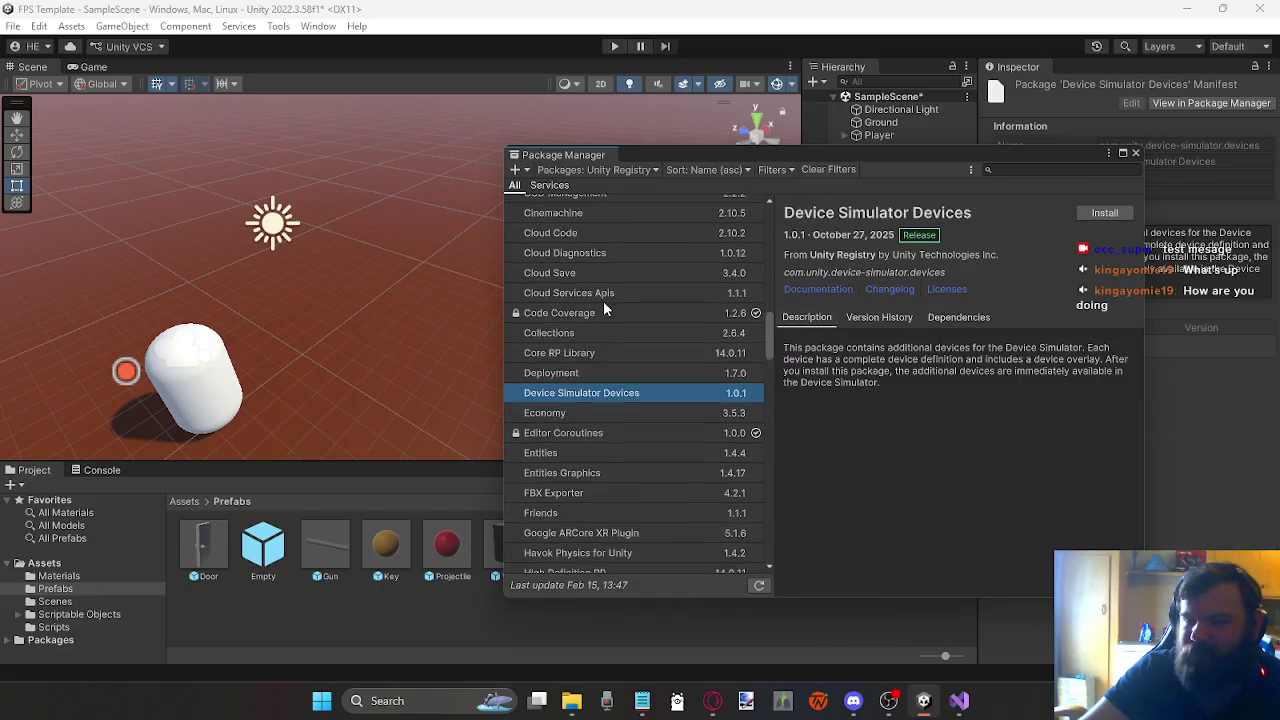
{"action": "left_click", "coordinate": [607, 292]}
{"action": "scroll", "coordinate": [607, 292], "scroll_direction": "up", "scroll_amount": 2}
{"action": "left_click", "coordinate": [608, 294]}
{"action": "left_click", "coordinate": [610, 262]}
{"action": "left_click", "coordinate": [628, 343]}
{"action": "left_click", "coordinate": [605, 379]}
{"action": "left_click", "coordinate": [598, 320]}
{"action": "left_click", "coordinate": [597, 339]}
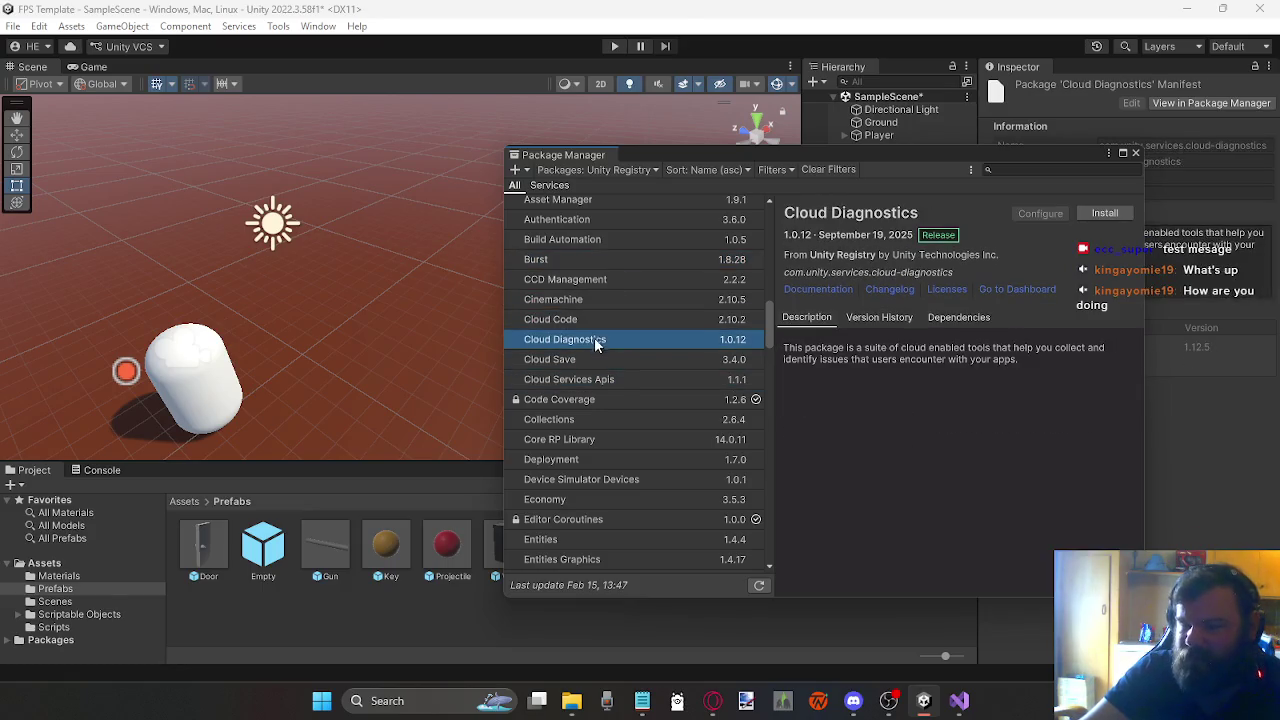
{"action": "left_click", "coordinate": [600, 379]}
{"action": "left_click", "coordinate": [578, 320]}
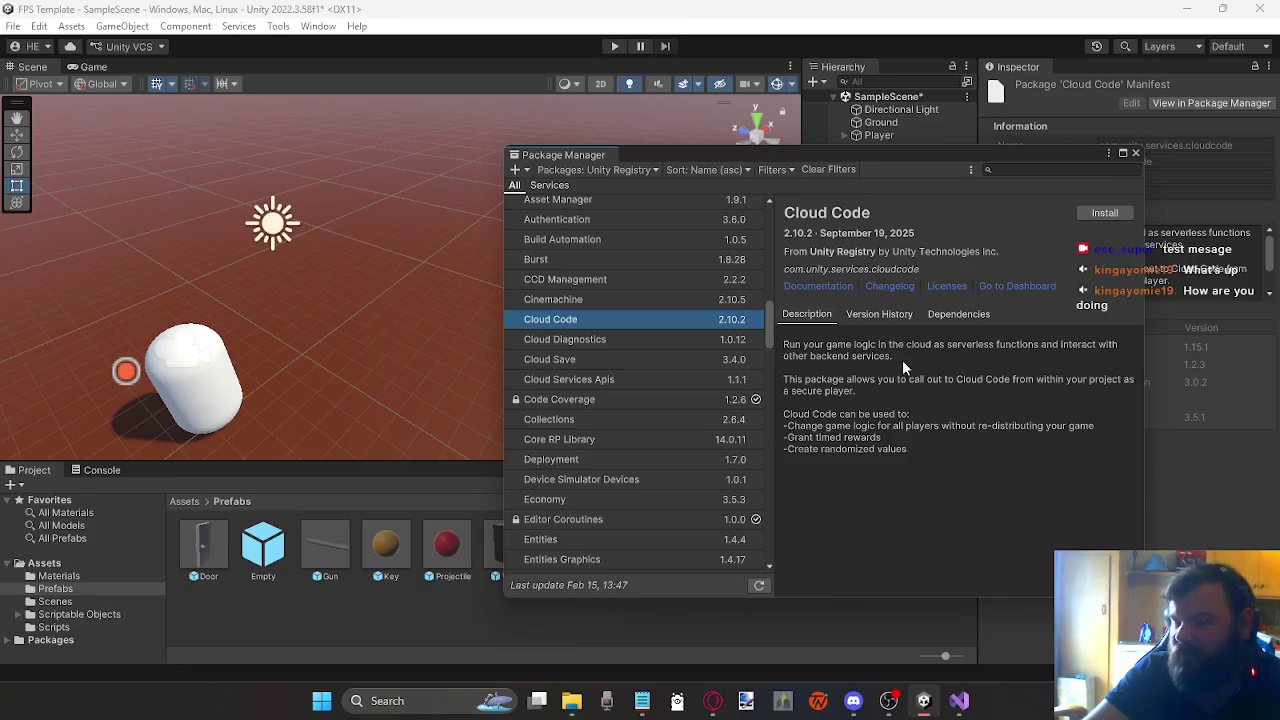
{"action": "left_click", "coordinate": [548, 379]}
{"action": "left_click", "coordinate": [563, 339]}
{"action": "left_click", "coordinate": [568, 319]}
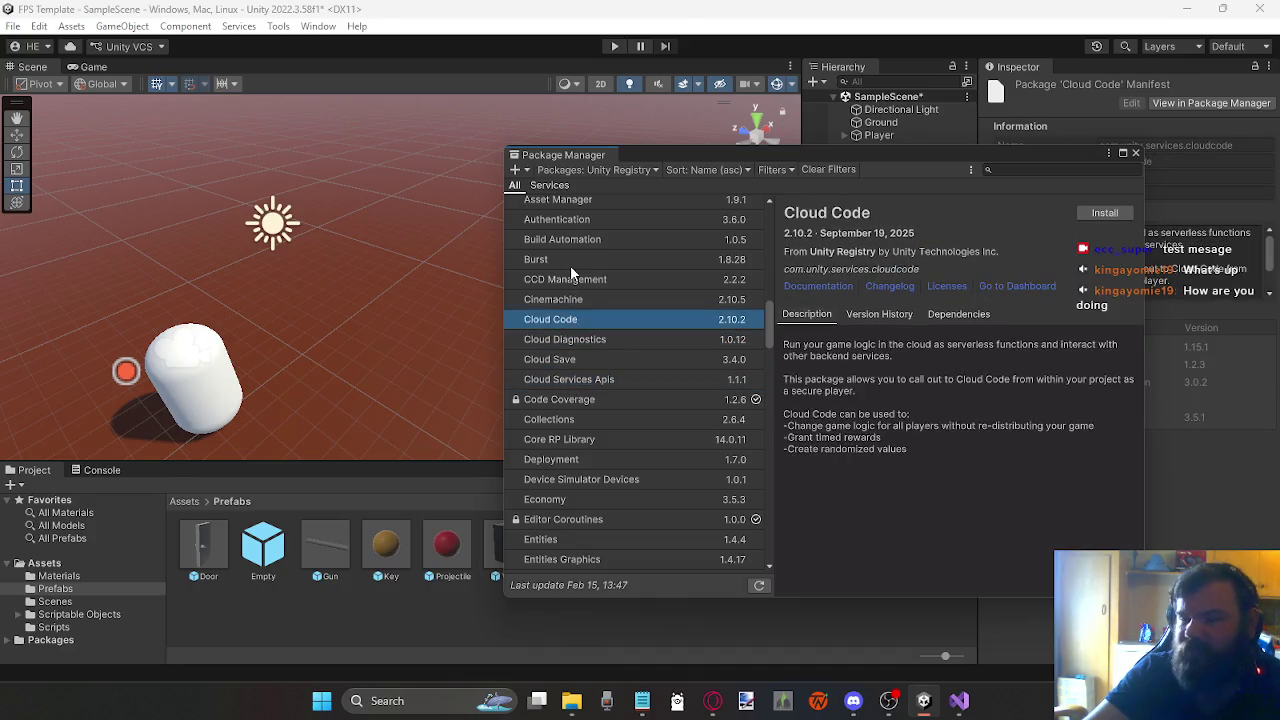
Step: Check the Build Automation, Analytics and AI Navigation packages, then close Package Manager
{"action": "scroll", "coordinate": [572, 322], "scroll_direction": "up", "scroll_amount": 2}
{"action": "left_click", "coordinate": [578, 280]}
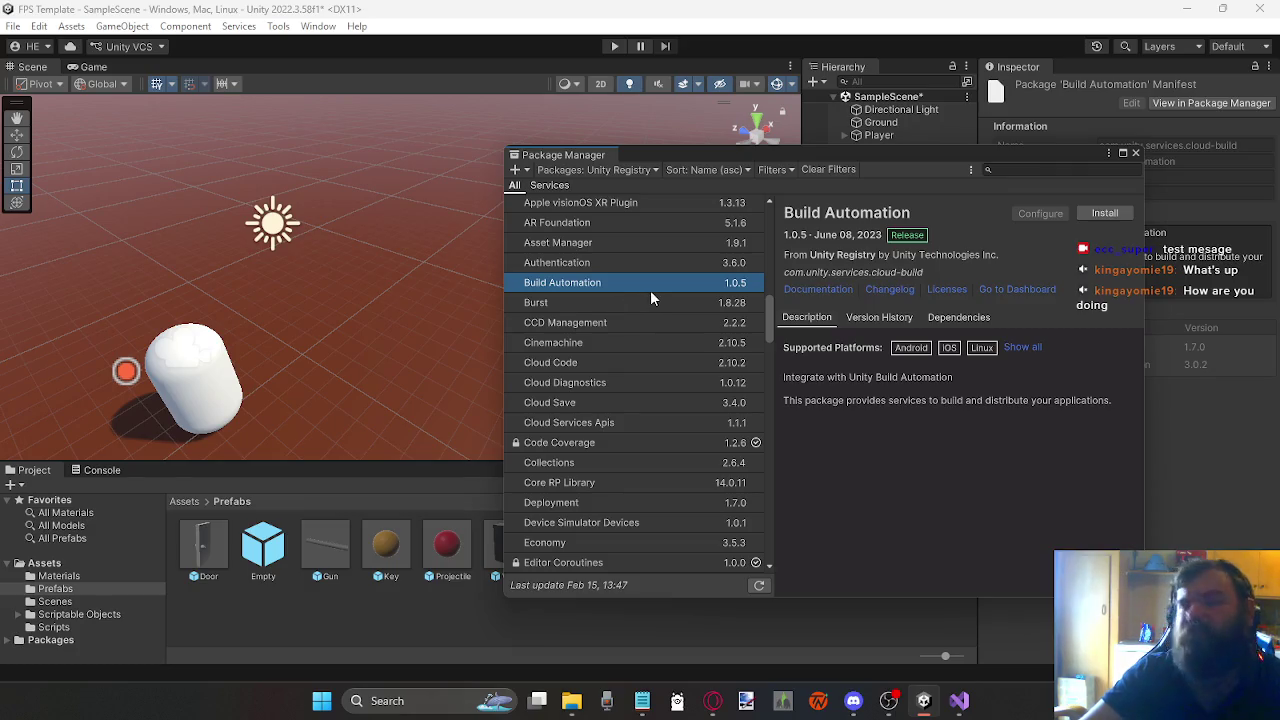
{"action": "scroll", "coordinate": [611, 285], "scroll_direction": "up", "scroll_amount": 1}
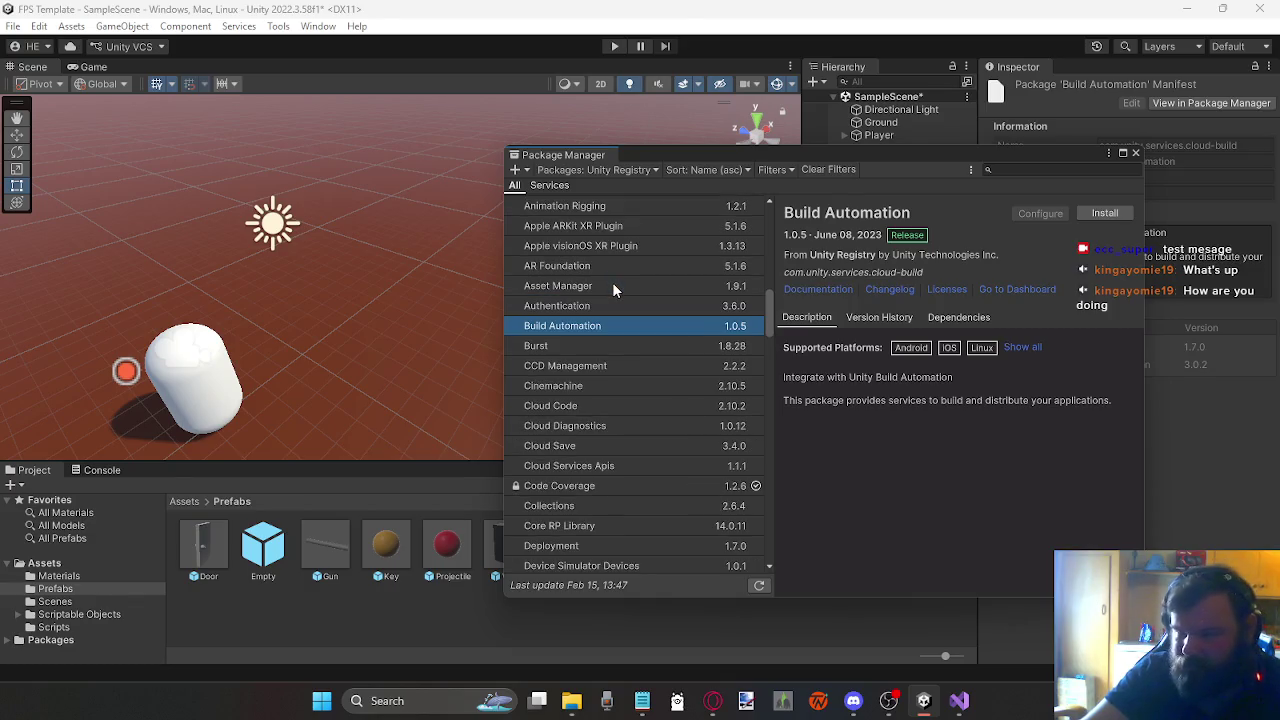
{"action": "scroll", "coordinate": [617, 266], "scroll_direction": "up", "scroll_amount": 2}
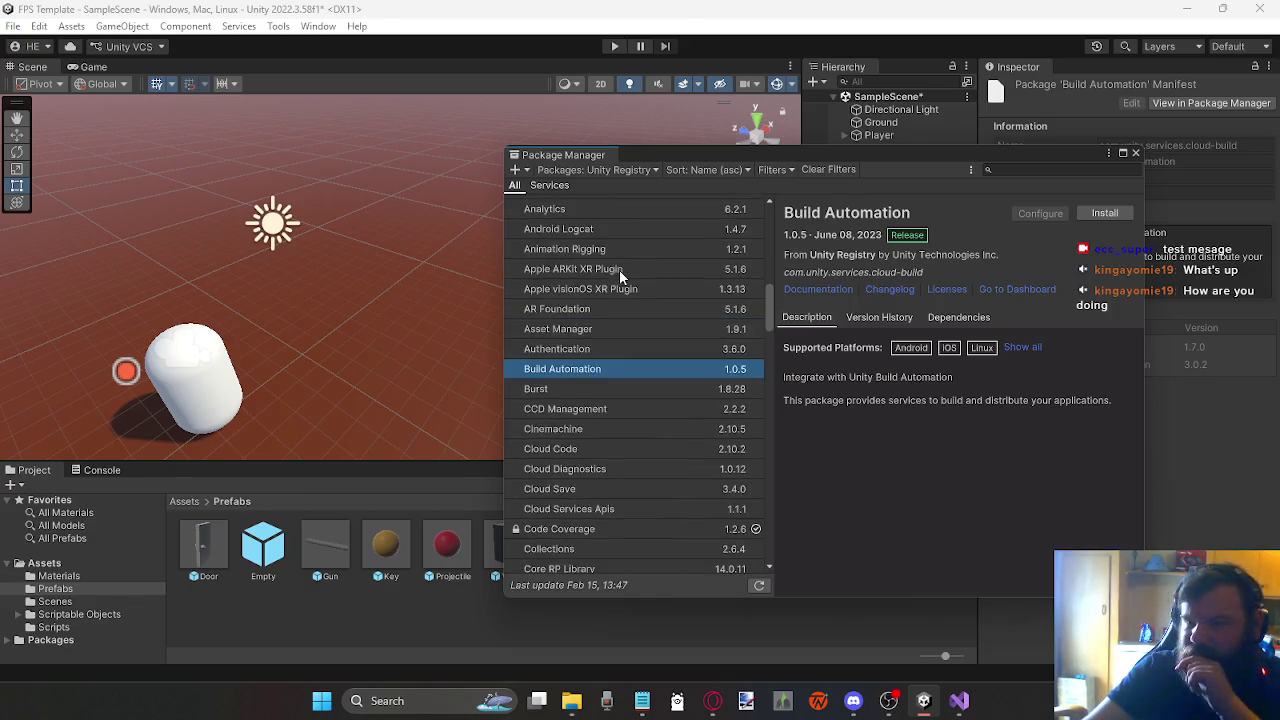
{"action": "left_click", "coordinate": [607, 246]}
{"action": "scroll", "coordinate": [607, 246], "scroll_direction": "up", "scroll_amount": 1}
{"action": "left_click", "coordinate": [607, 254]}
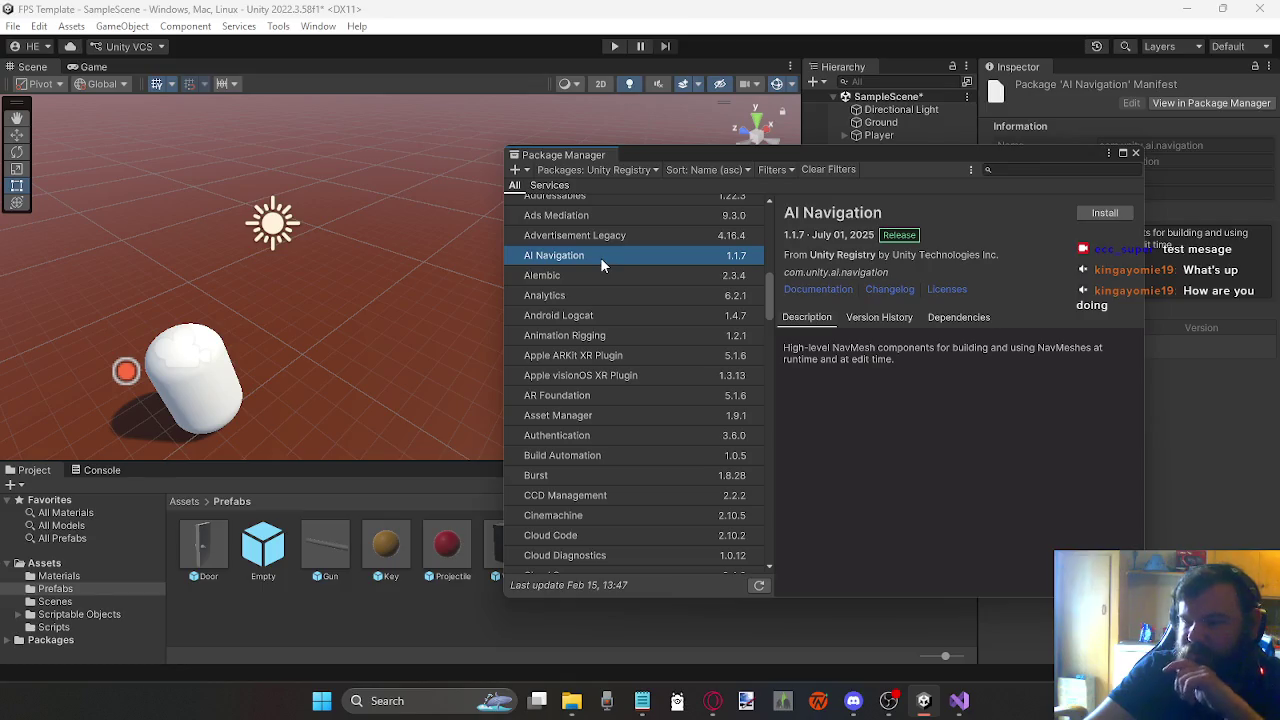
{"action": "scroll", "coordinate": [600, 262], "scroll_direction": "up", "scroll_amount": 3}
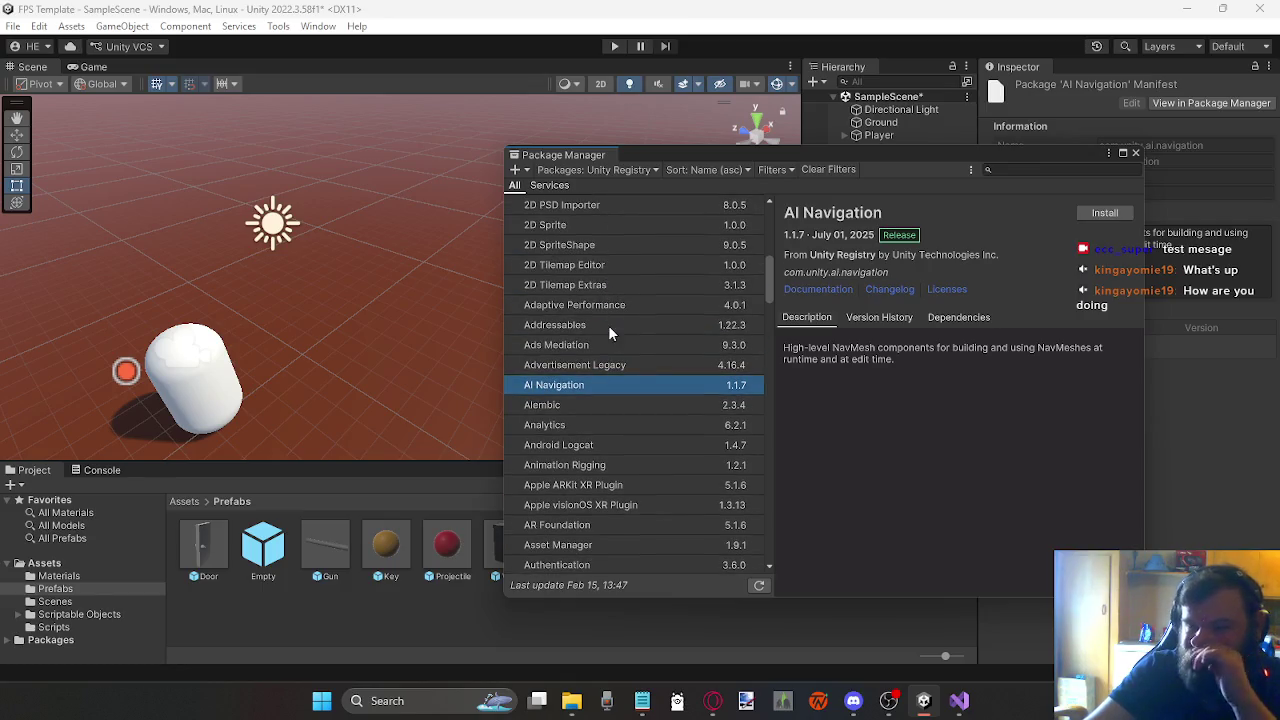
{"action": "scroll", "coordinate": [622, 336], "scroll_direction": "up", "scroll_amount": 3}
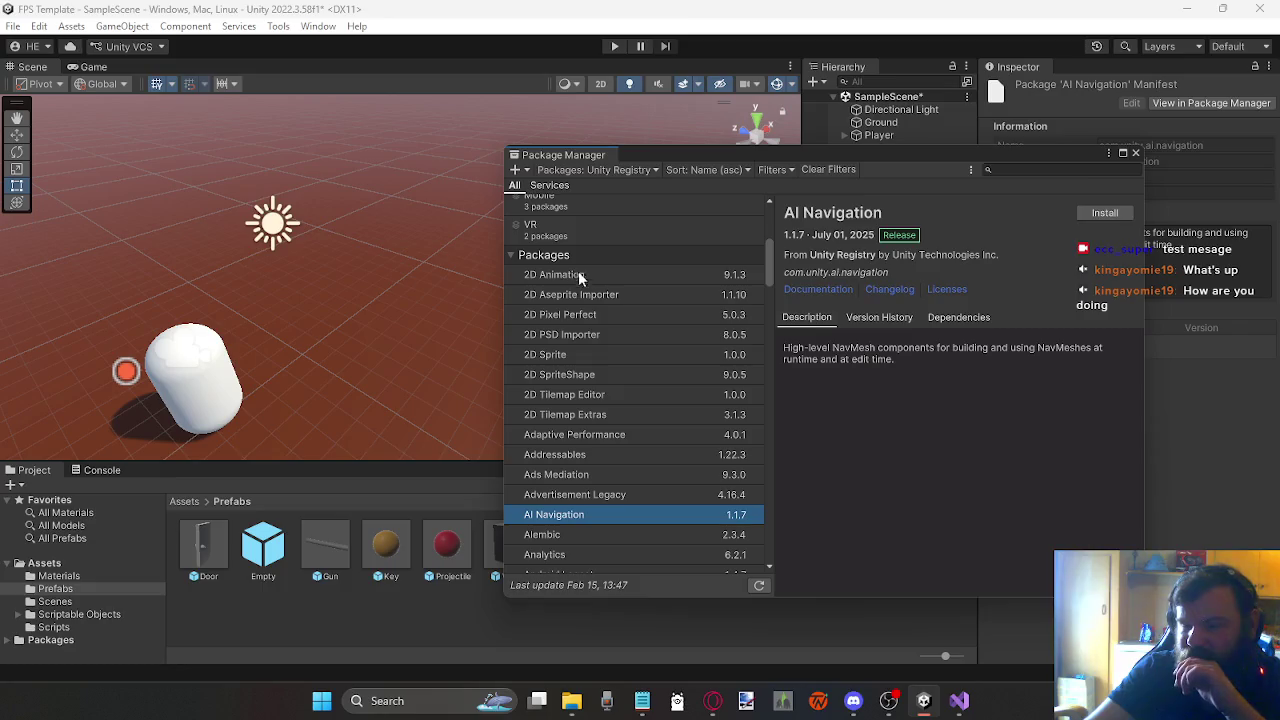
{"action": "scroll", "coordinate": [615, 410], "scroll_direction": "up", "scroll_amount": 1}
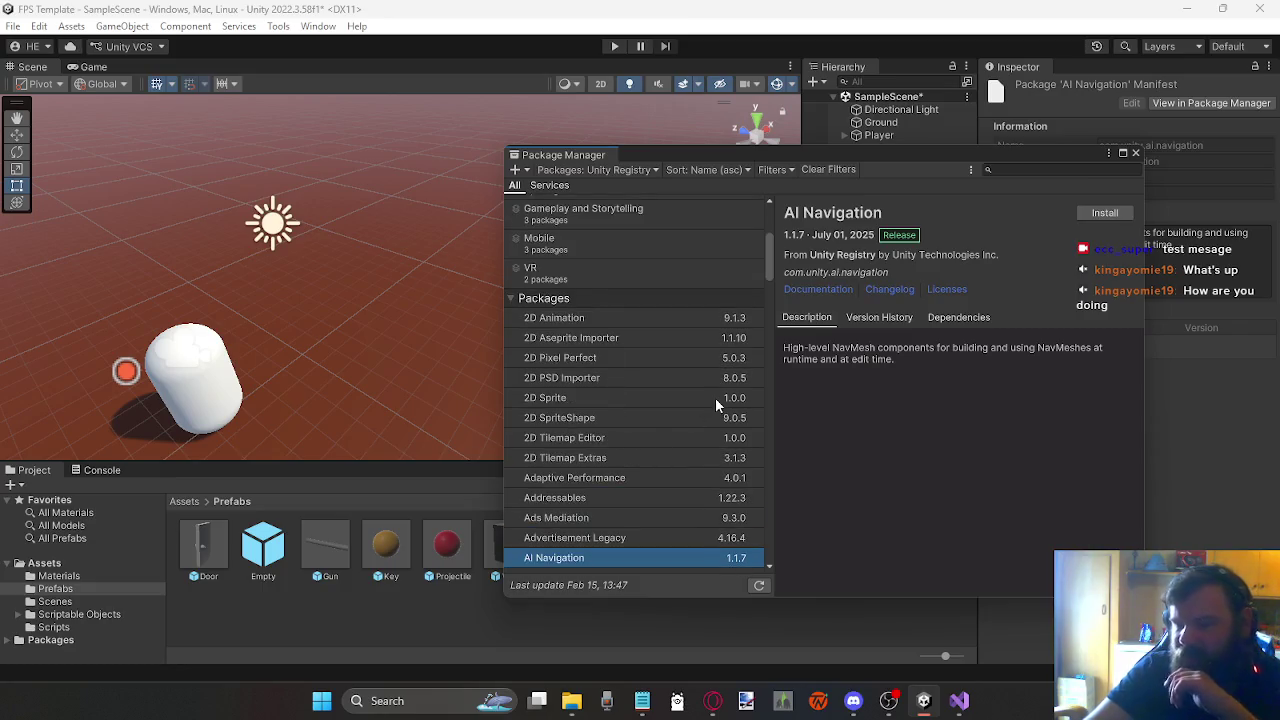
{"action": "left_click", "coordinate": [1135, 153]}
Step: Open the ProBuilder Window from Tools > ProBuilder and start a New Poly Shape
{"action": "left_click", "coordinate": [318, 26]}
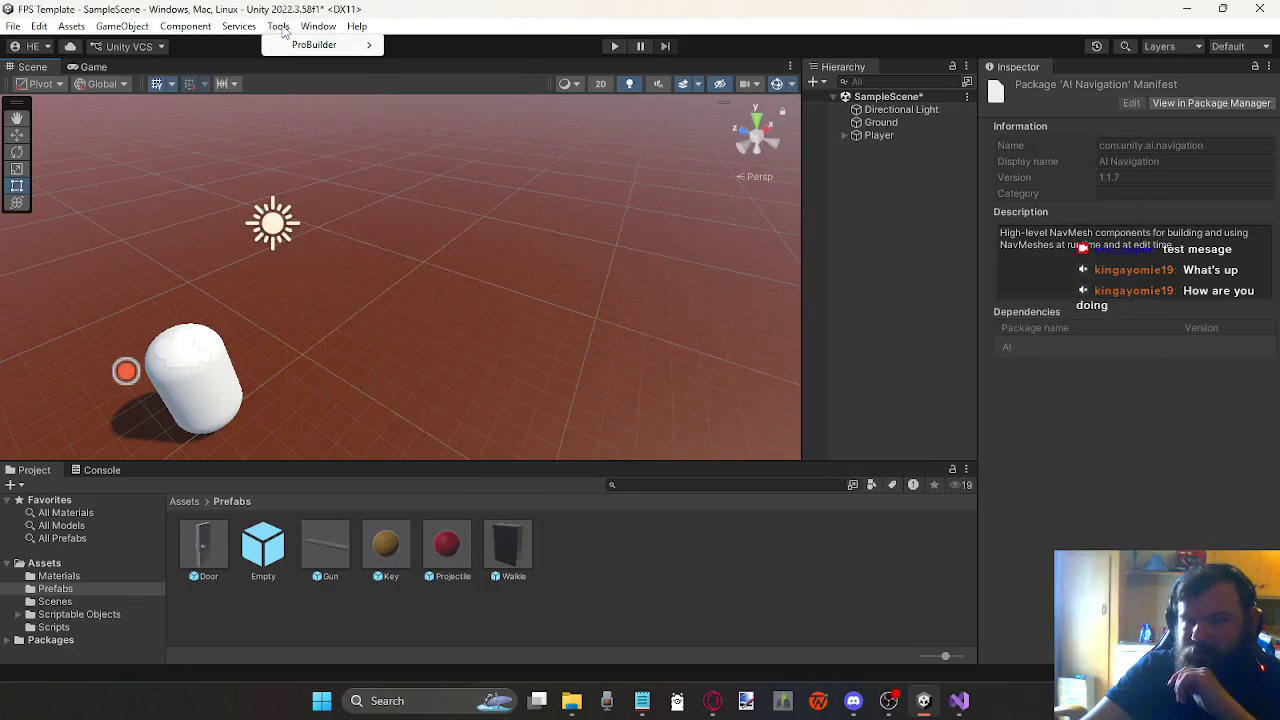
{"action": "mouse_move", "coordinate": [321, 55]}
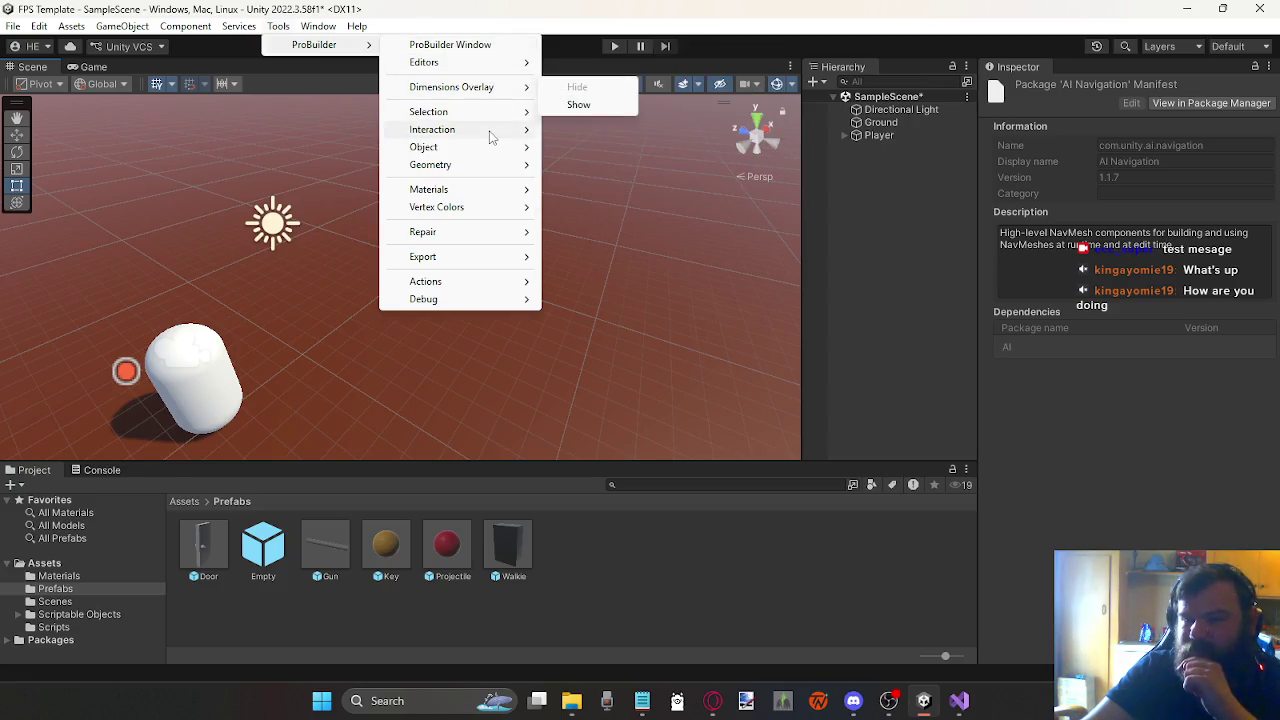
{"action": "mouse_move", "coordinate": [488, 170]}
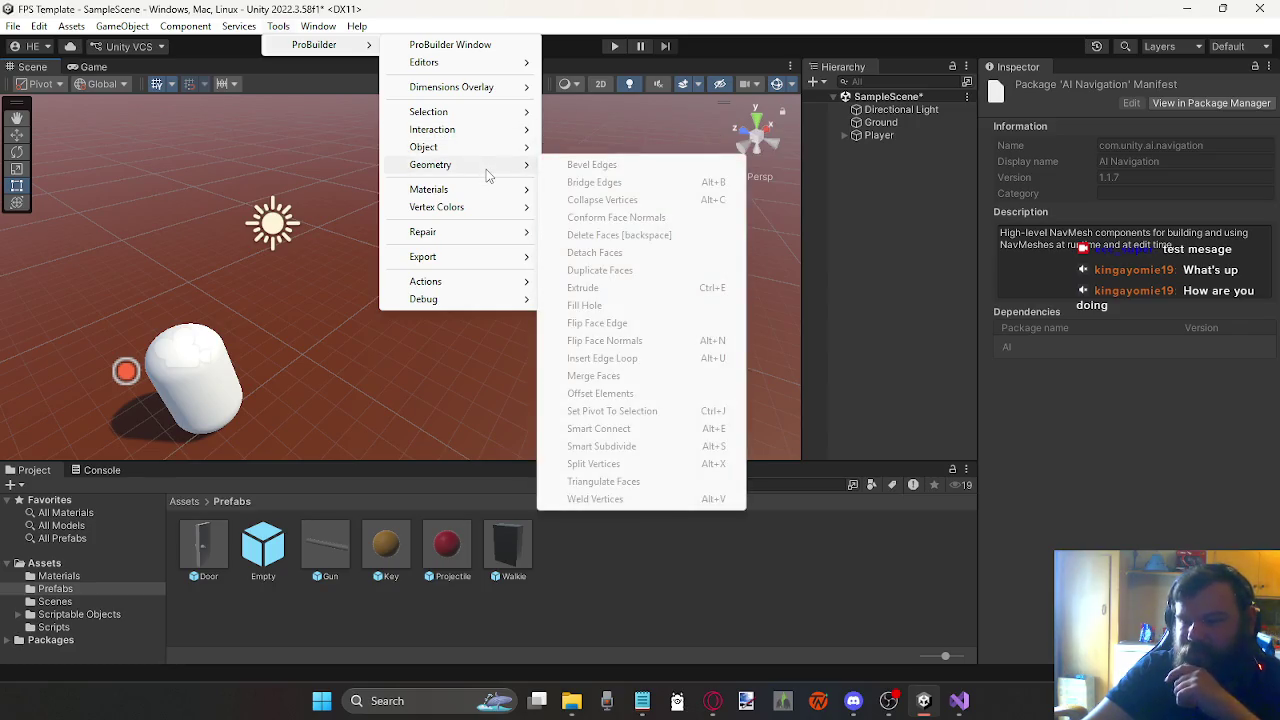
{"action": "left_click", "coordinate": [456, 46]}
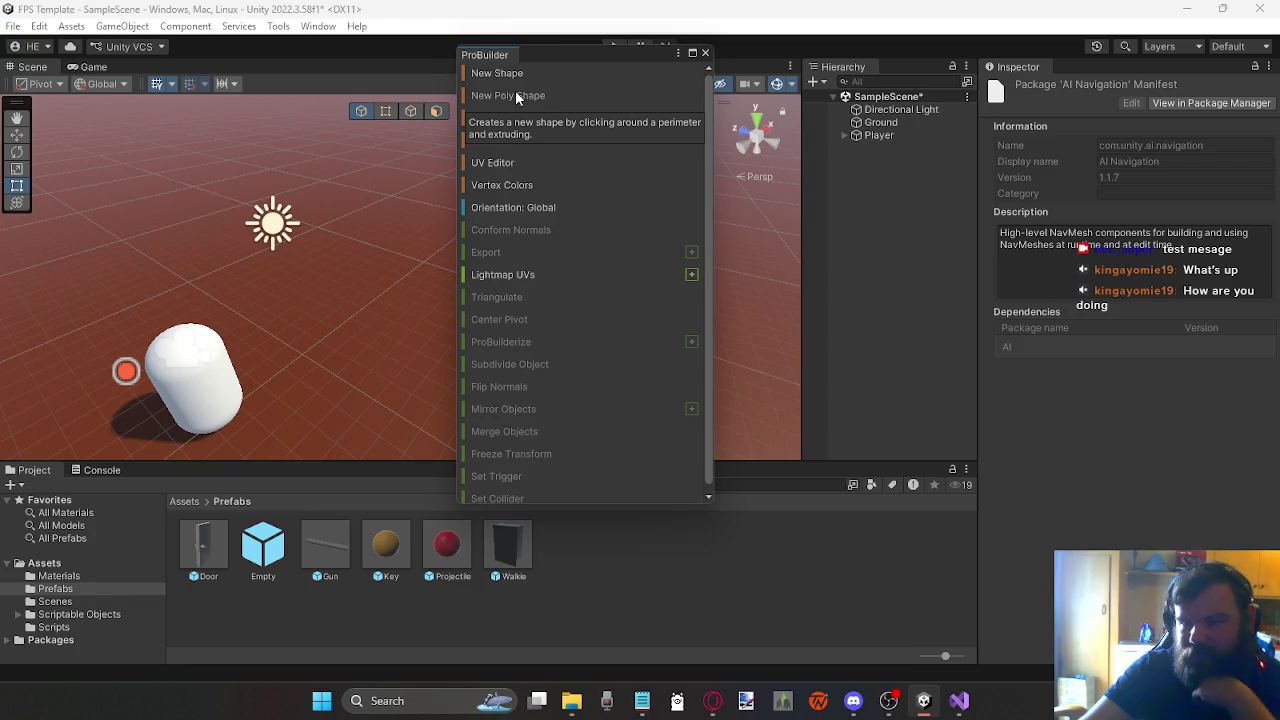
{"action": "left_click", "coordinate": [515, 93]}
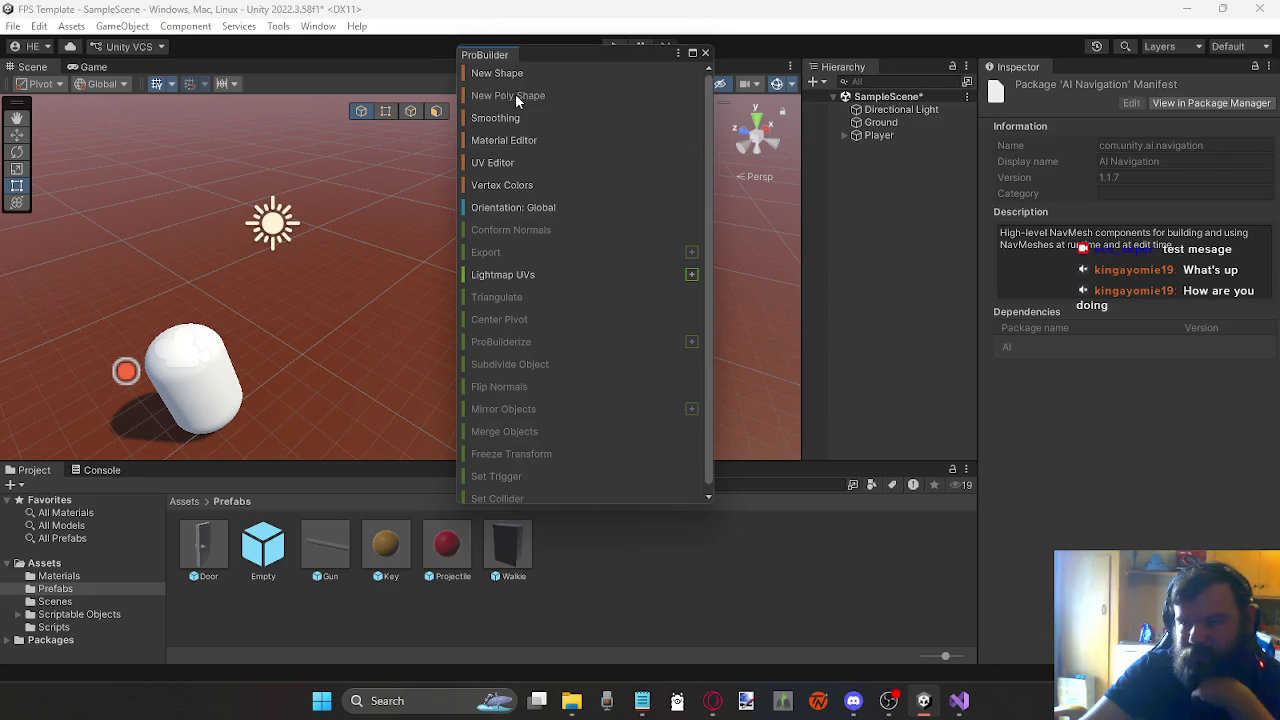
Step: Dock the ProBuilder tools beside the Inspector and outline a four-sided PolyShape on the ground
{"action": "mouse_move", "coordinate": [596, 57]}
{"action": "left_mouse_down"}
{"action": "mouse_move", "coordinate": [757, 137]}
{"action": "mouse_move", "coordinate": [864, 168]}
{"action": "left_mouse_up"}
{"action": "mouse_move", "coordinate": [785, 171]}
{"action": "left_mouse_down"}
{"action": "mouse_move", "coordinate": [1013, 117]}
{"action": "mouse_move", "coordinate": [1058, 69]}
{"action": "left_mouse_up"}
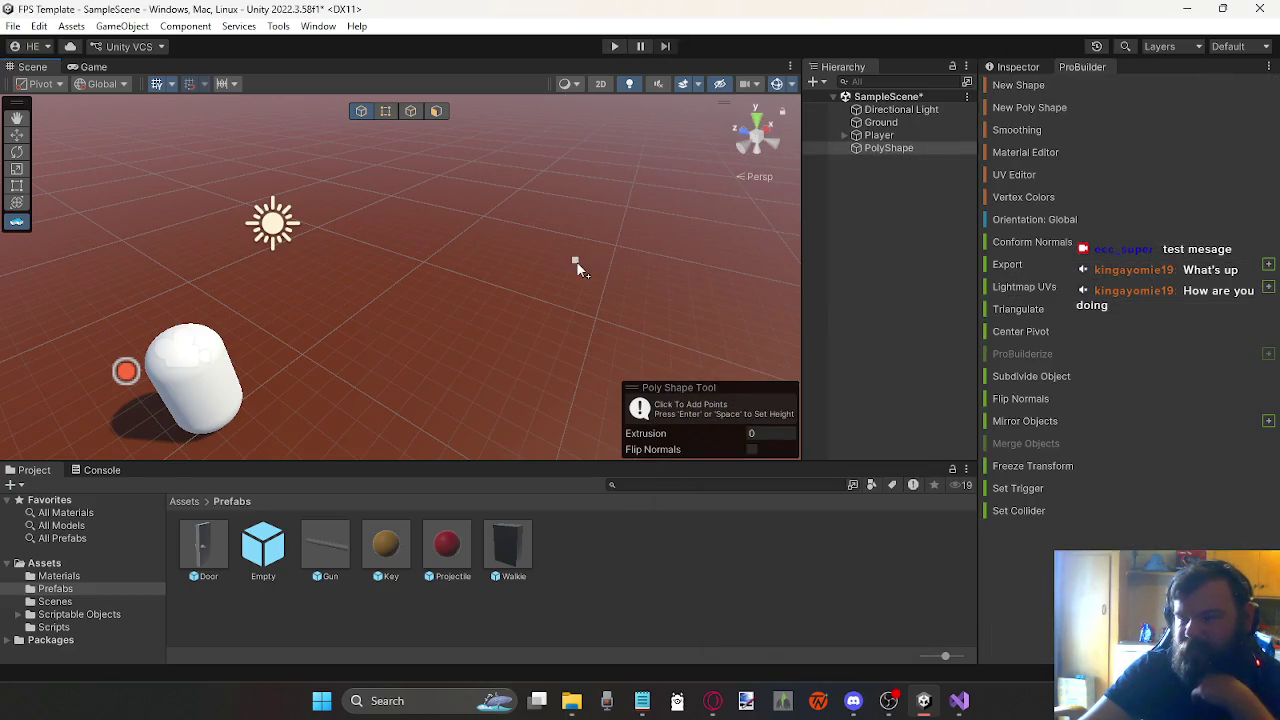
{"action": "left_click", "coordinate": [454, 231]}
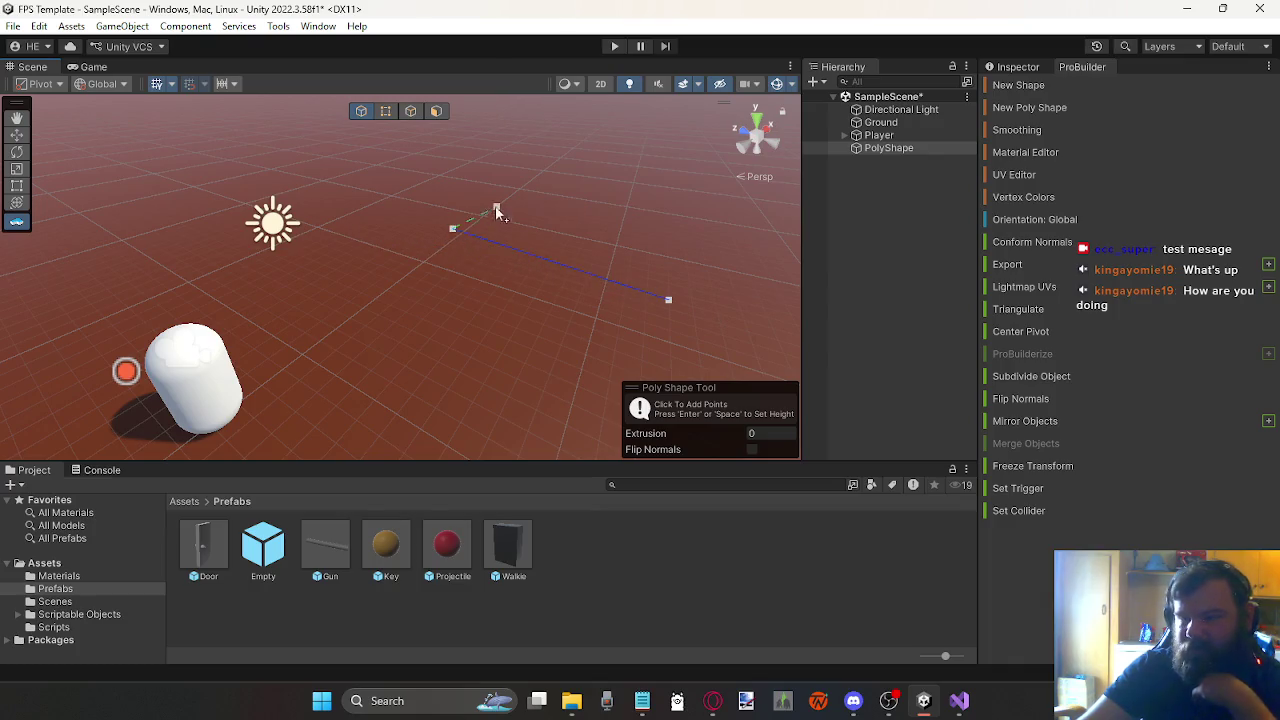
{"action": "left_click", "coordinate": [688, 180]}
{"action": "left_click", "coordinate": [670, 300]}
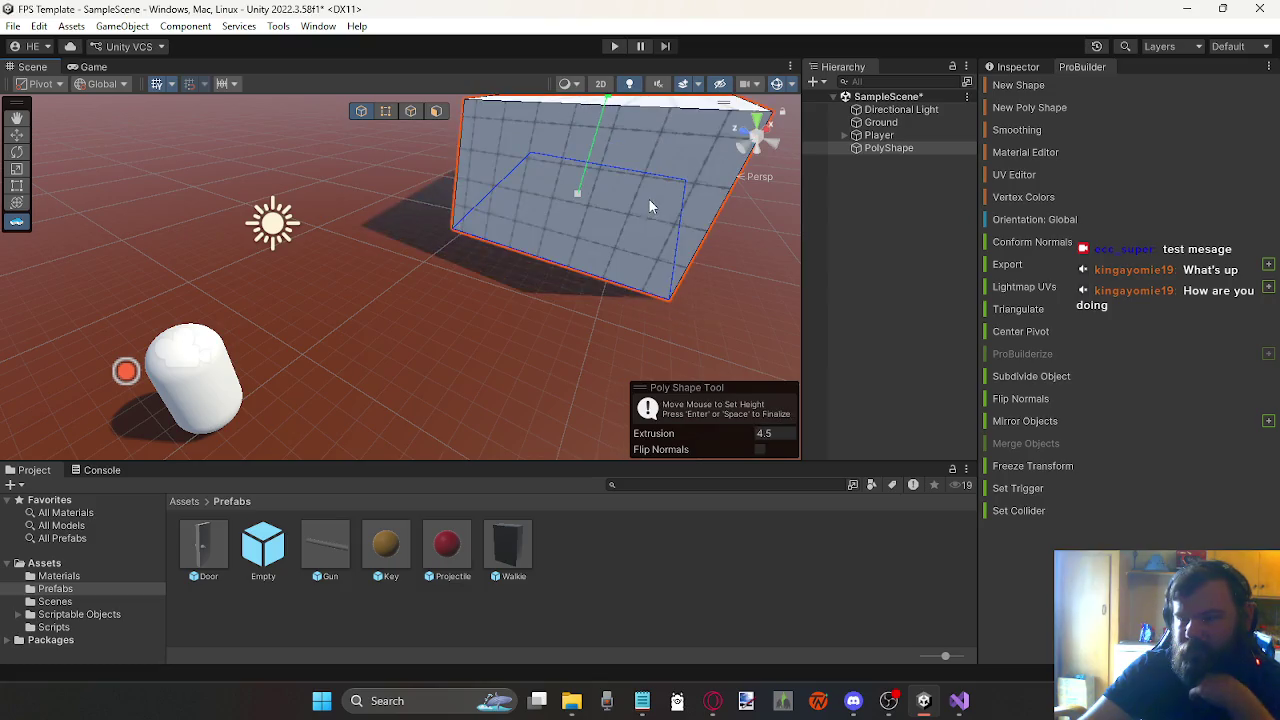
Step: Fix the PolyShape's extrusion at 4.5, then delete that first box
{"action": "left_click", "coordinate": [649, 200]}
{"action": "mouse_move", "coordinate": [427, 263]}
{"action": "left_mouse_down"}
{"action": "mouse_move", "coordinate": [320, 320]}
{"action": "mouse_move", "coordinate": [485, 300]}
{"action": "mouse_move", "coordinate": [40, 265]}
{"action": "mouse_move", "coordinate": [430, 270]}
{"action": "mouse_move", "coordinate": [343, 229]}
{"action": "mouse_move", "coordinate": [218, 229]}
{"action": "mouse_move", "coordinate": [240, 220]}
{"action": "left_mouse_up"}
{"action": "left_click", "coordinate": [896, 148]}
{"action": "key", "text": "Delete"}
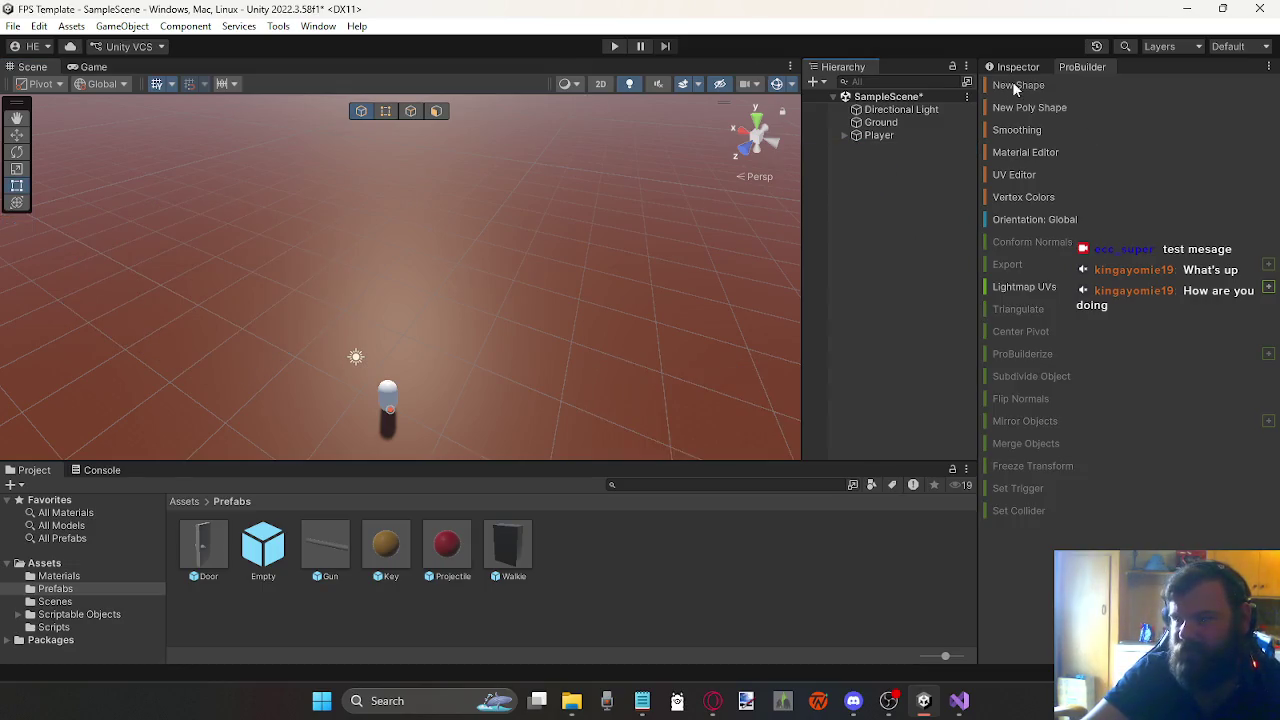
Step: Draw a new four-corner PolyShape outline on the floor and extrude it to height 7
{"action": "left_click", "coordinate": [1022, 107]}
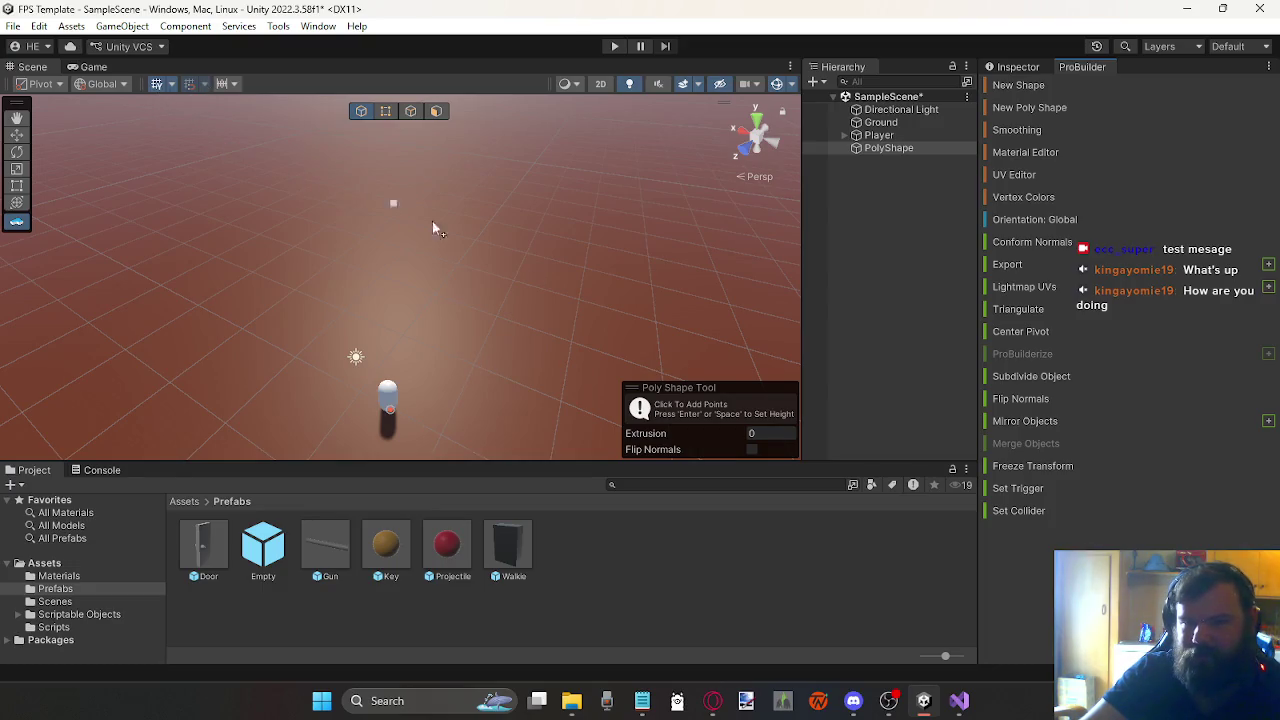
{"action": "left_click", "coordinate": [496, 317]}
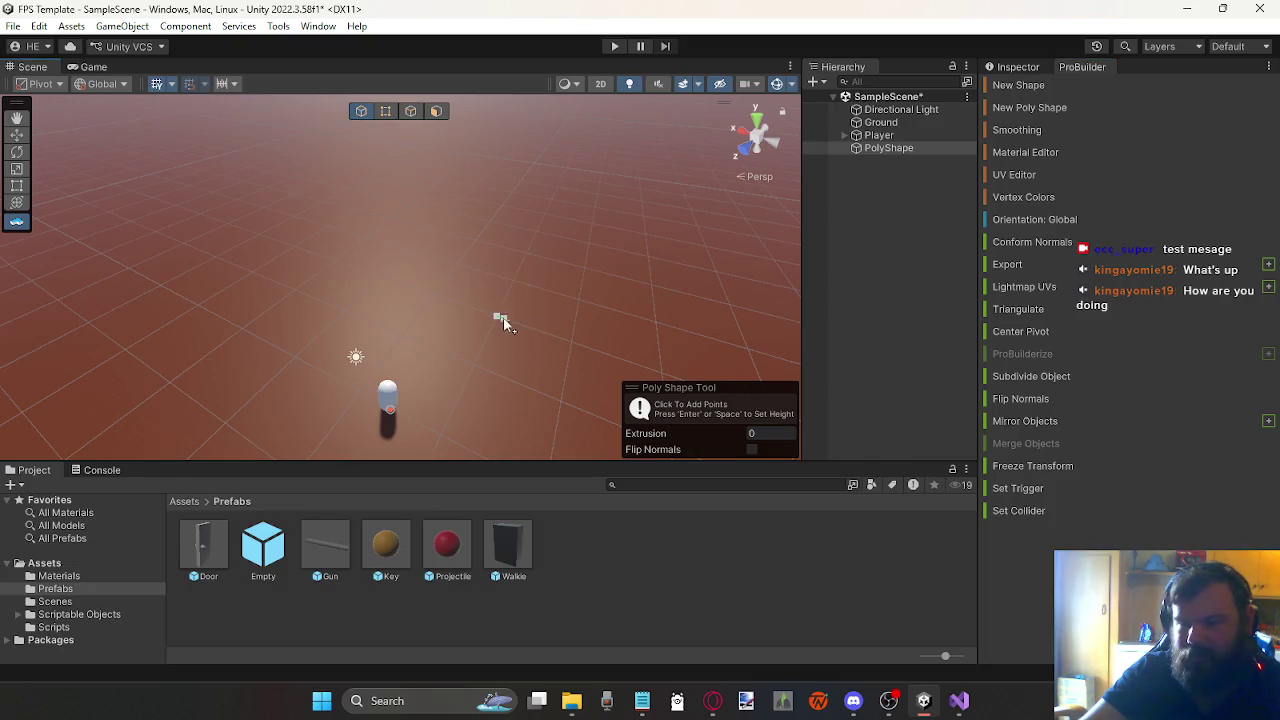
{"action": "left_click", "coordinate": [544, 215]}
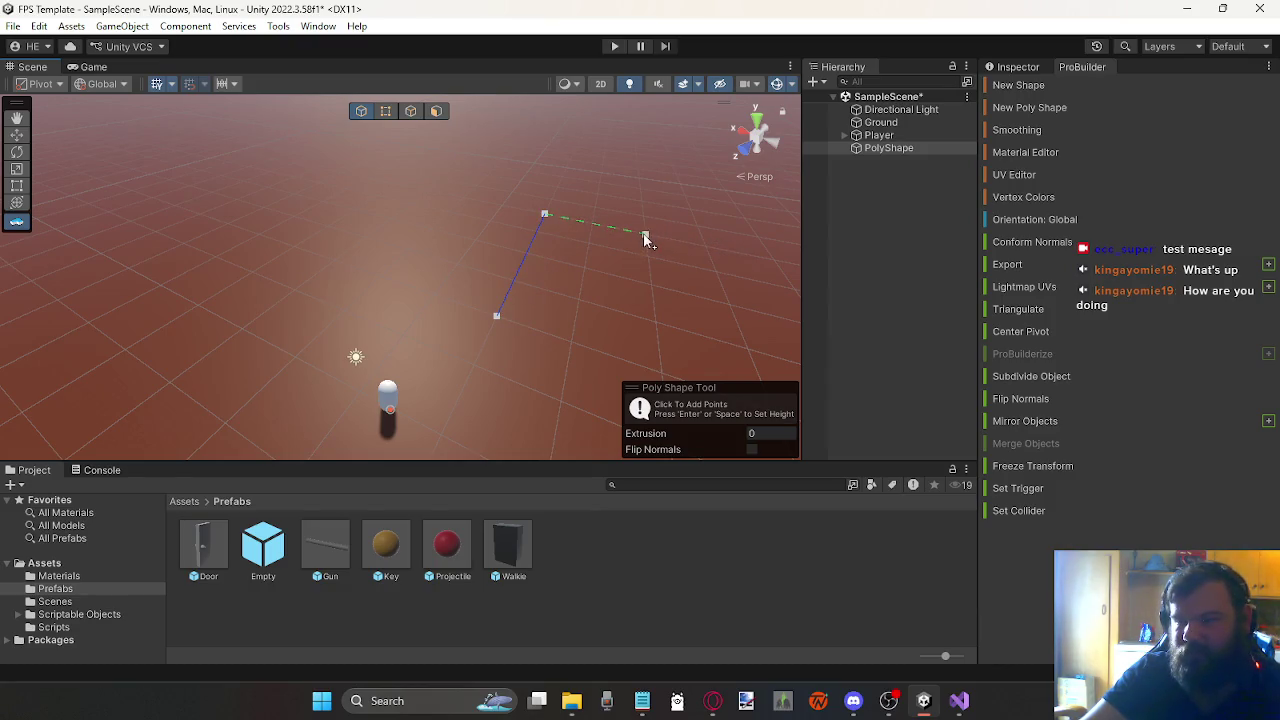
{"action": "left_click", "coordinate": [645, 233]}
{"action": "left_click", "coordinate": [662, 373]}
{"action": "left_click", "coordinate": [496, 318]}
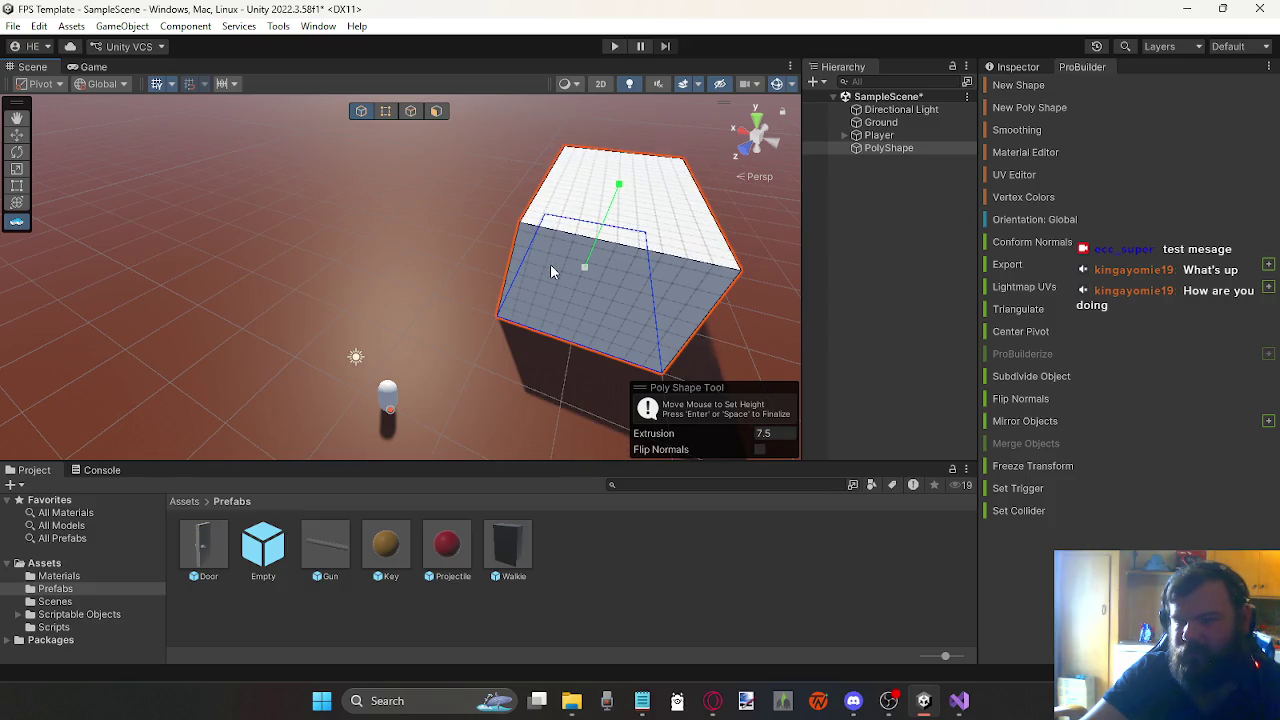
{"action": "left_click", "coordinate": [550, 267]}
{"action": "mouse_move", "coordinate": [424, 246]}
{"action": "left_mouse_down"}
{"action": "mouse_move", "coordinate": [460, 260]}
{"action": "mouse_move", "coordinate": [360, 262]}
{"action": "mouse_move", "coordinate": [506, 277]}
{"action": "mouse_move", "coordinate": [381, 229]}
{"action": "mouse_move", "coordinate": [320, 257]}
{"action": "mouse_move", "coordinate": [450, 257]}
{"action": "mouse_move", "coordinate": [663, 289]}
{"action": "mouse_move", "coordinate": [363, 263]}
{"action": "mouse_move", "coordinate": [466, 253]}
{"action": "mouse_move", "coordinate": [436, 342]}
{"action": "mouse_move", "coordinate": [551, 380]}
{"action": "mouse_move", "coordinate": [594, 374]}
{"action": "mouse_move", "coordinate": [612, 410]}
{"action": "mouse_move", "coordinate": [398, 400]}
{"action": "mouse_move", "coordinate": [466, 271]}
{"action": "mouse_move", "coordinate": [229, 271]}
{"action": "mouse_move", "coordinate": [292, 305]}
{"action": "mouse_move", "coordinate": [379, 320]}
{"action": "mouse_move", "coordinate": [280, 318]}
{"action": "mouse_move", "coordinate": [271, 333]}
{"action": "mouse_move", "coordinate": [320, 297]}
{"action": "mouse_move", "coordinate": [455, 274]}
{"action": "mouse_move", "coordinate": [557, 342]}
{"action": "left_mouse_up"}
{"action": "mouse_move", "coordinate": [452, 312]}
{"action": "left_mouse_down"}
{"action": "mouse_move", "coordinate": [394, 320]}
{"action": "mouse_move", "coordinate": [514, 357]}
{"action": "mouse_move", "coordinate": [577, 351]}
{"action": "mouse_move", "coordinate": [280, 317]}
{"action": "mouse_move", "coordinate": [318, 295]}
{"action": "mouse_move", "coordinate": [385, 318]}
{"action": "left_mouse_up"}
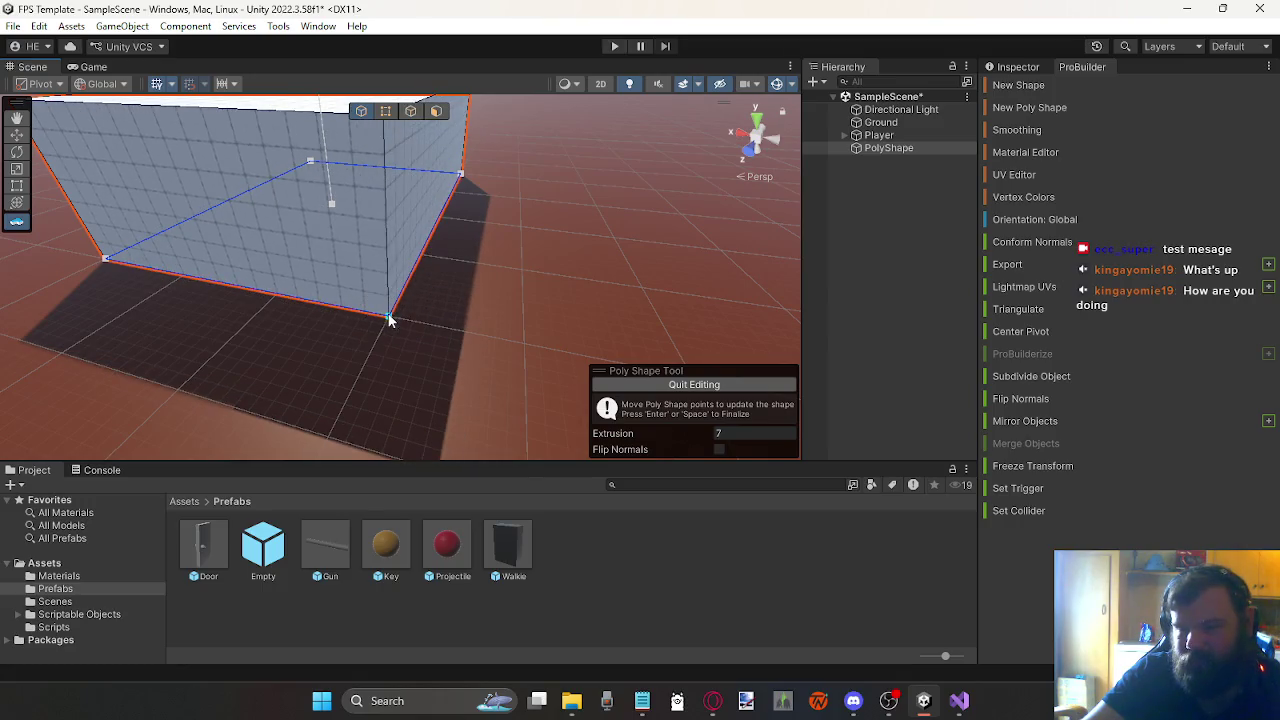
Step: Add a vertex on the front wall's bottom edge and drag it to straighten the edge
{"action": "left_click", "coordinate": [277, 271]}
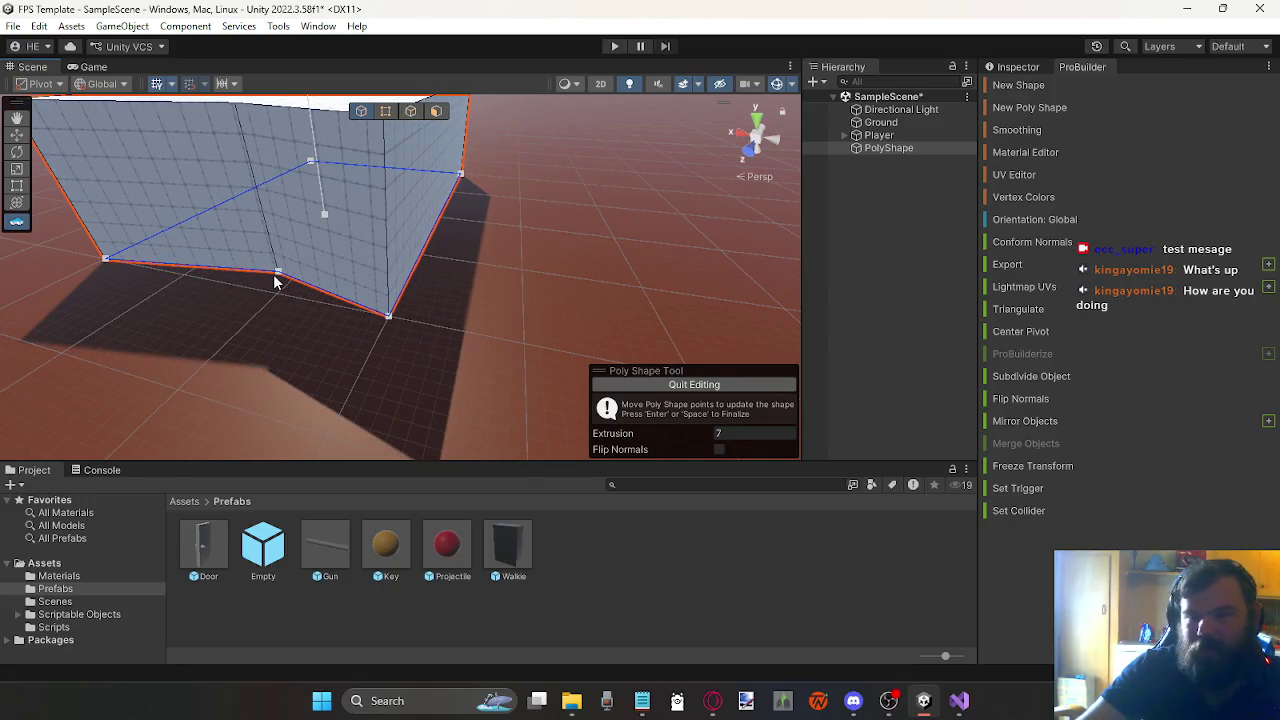
{"action": "mouse_move", "coordinate": [277, 272]}
{"action": "left_mouse_down"}
{"action": "mouse_move", "coordinate": [268, 296]}
{"action": "mouse_move", "coordinate": [288, 301]}
{"action": "left_mouse_up"}
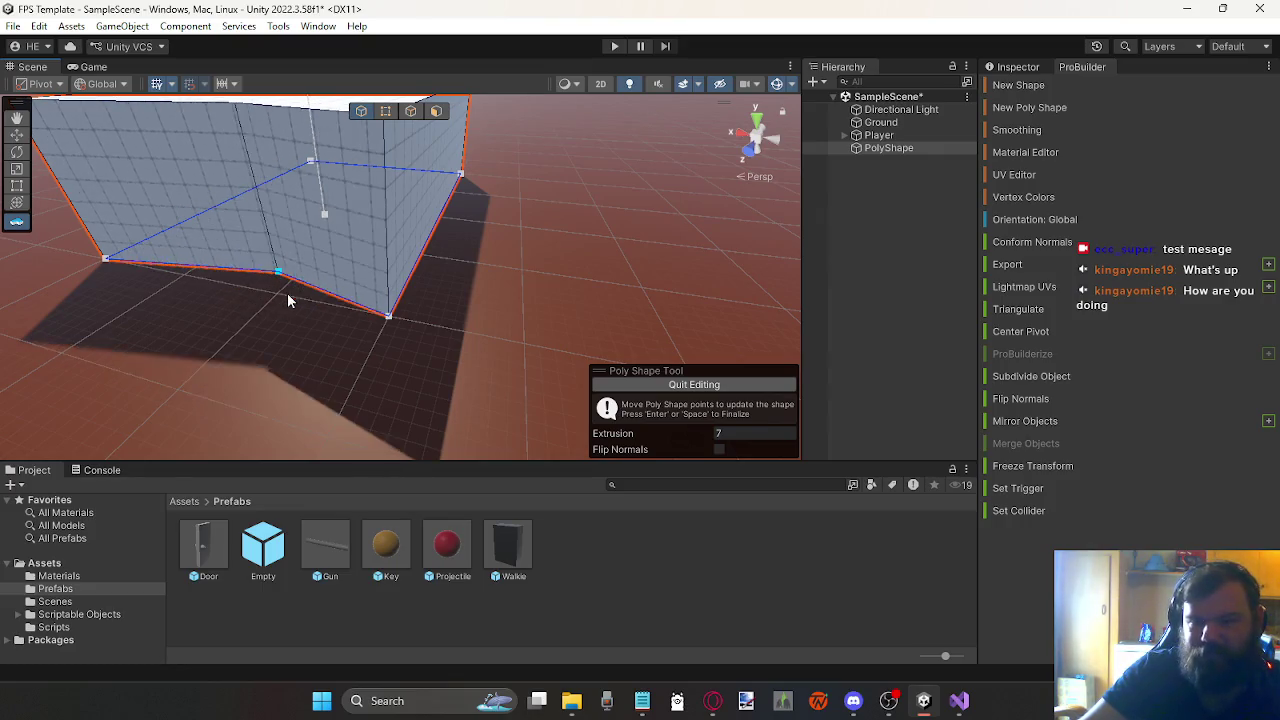
{"action": "mouse_move", "coordinate": [225, 347]}
{"action": "left_mouse_down"}
{"action": "mouse_move", "coordinate": [246, 363]}
{"action": "mouse_move", "coordinate": [246, 391]}
{"action": "mouse_move", "coordinate": [284, 357]}
{"action": "mouse_move", "coordinate": [490, 350]}
{"action": "mouse_move", "coordinate": [449, 409]}
{"action": "mouse_move", "coordinate": [409, 406]}
{"action": "mouse_move", "coordinate": [403, 380]}
{"action": "mouse_move", "coordinate": [370, 366]}
{"action": "mouse_move", "coordinate": [486, 276]}
{"action": "left_mouse_up"}
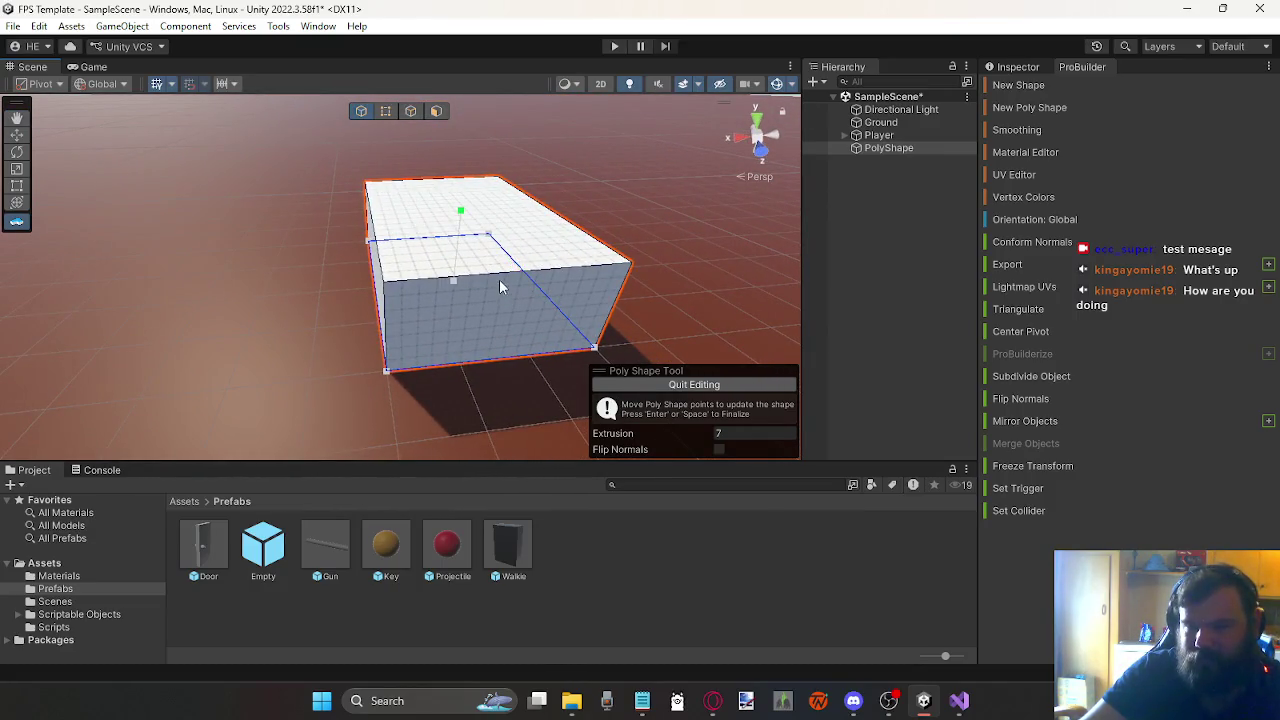
{"action": "mouse_move", "coordinate": [449, 418]}
{"action": "left_mouse_down"}
{"action": "mouse_move", "coordinate": [403, 391]}
{"action": "mouse_move", "coordinate": [428, 408]}
{"action": "mouse_move", "coordinate": [420, 349]}
{"action": "left_mouse_up"}
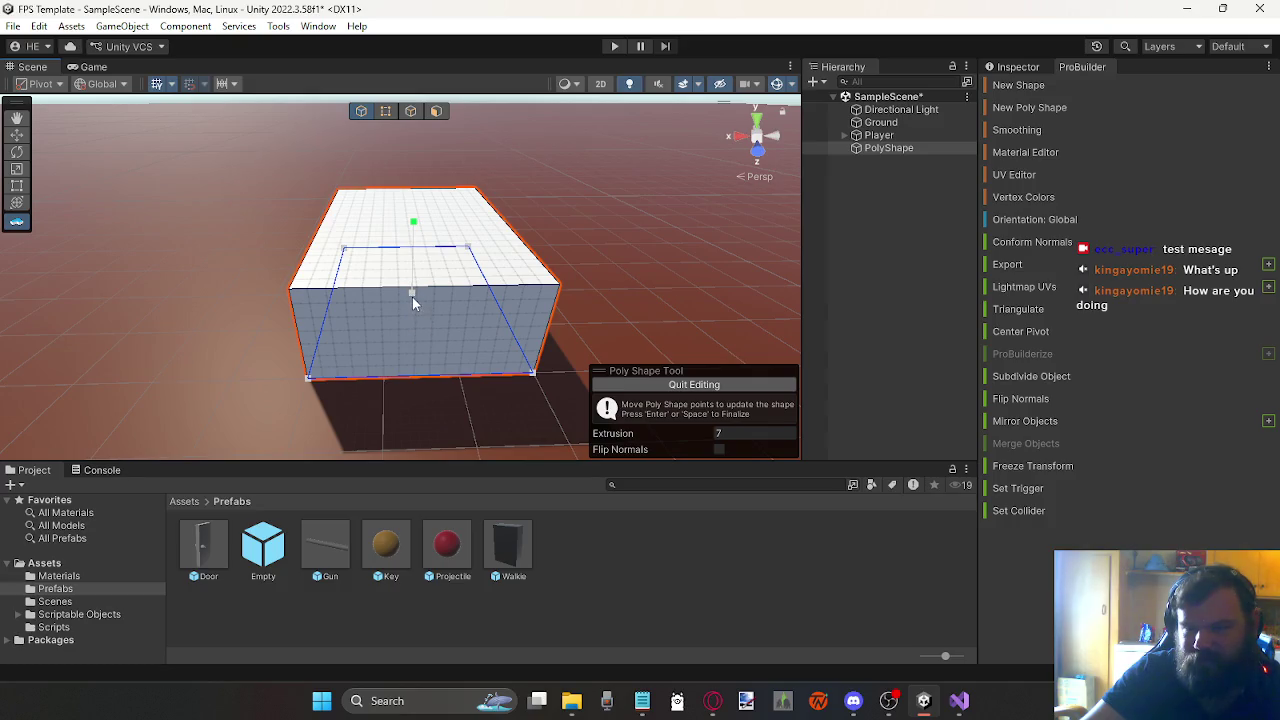
Step: Raise the box's extrusion from 7 to 8
{"action": "mouse_move", "coordinate": [411, 294]}
{"action": "left_mouse_down"}
{"action": "mouse_move", "coordinate": [418, 190]}
{"action": "mouse_move", "coordinate": [430, 214]}
{"action": "left_mouse_up"}
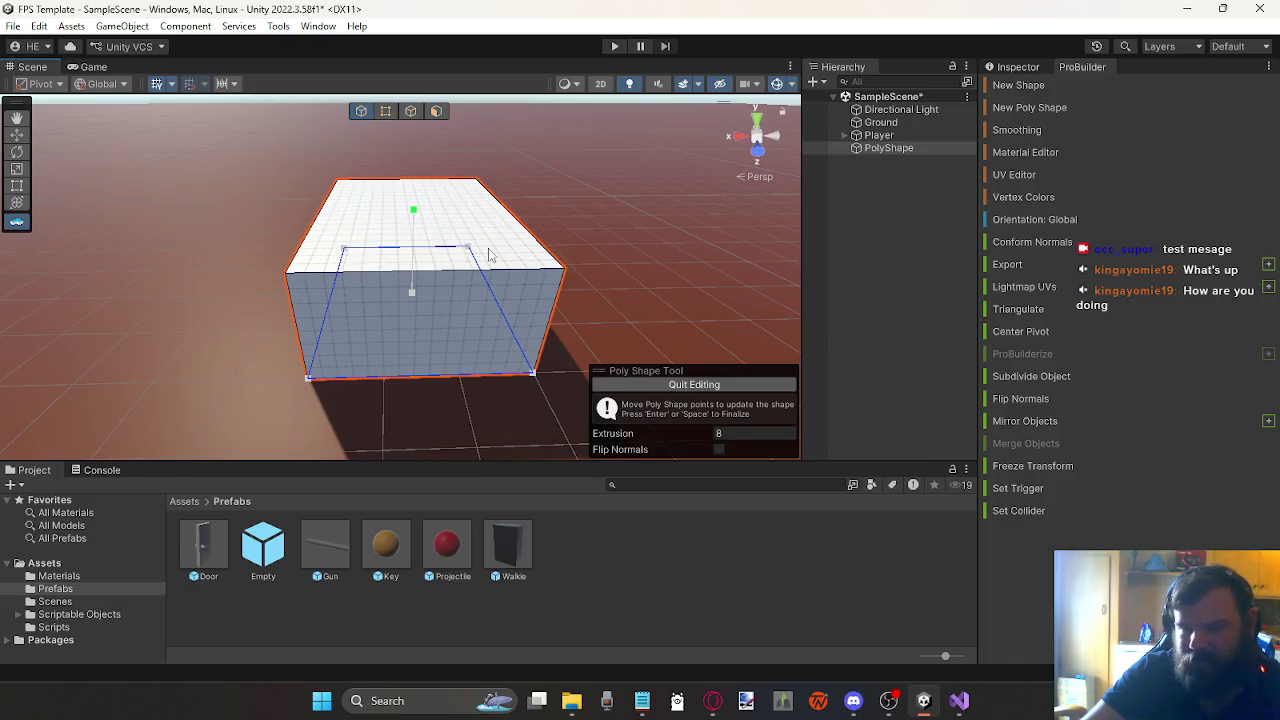
{"action": "mouse_move", "coordinate": [418, 423]}
{"action": "left_mouse_down"}
{"action": "mouse_move", "coordinate": [600, 409]}
{"action": "mouse_move", "coordinate": [441, 387]}
{"action": "left_mouse_up"}
{"action": "scroll", "coordinate": [441, 387], "scroll_direction": "down", "scroll_amount": 5}
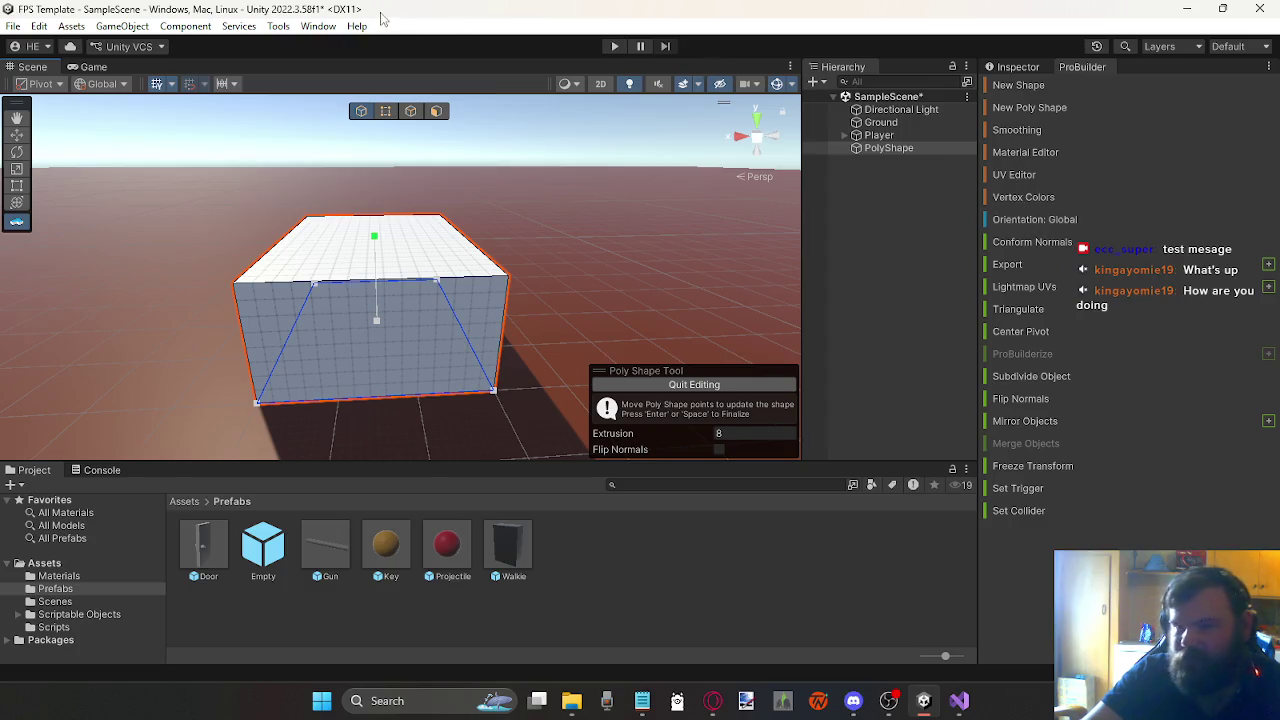
{"action": "left_click", "coordinate": [278, 26]}
Step: Browse the Tools > ProBuilder submenus, finish the poly-shape edit and select PolyShape
{"action": "mouse_move", "coordinate": [344, 46]}
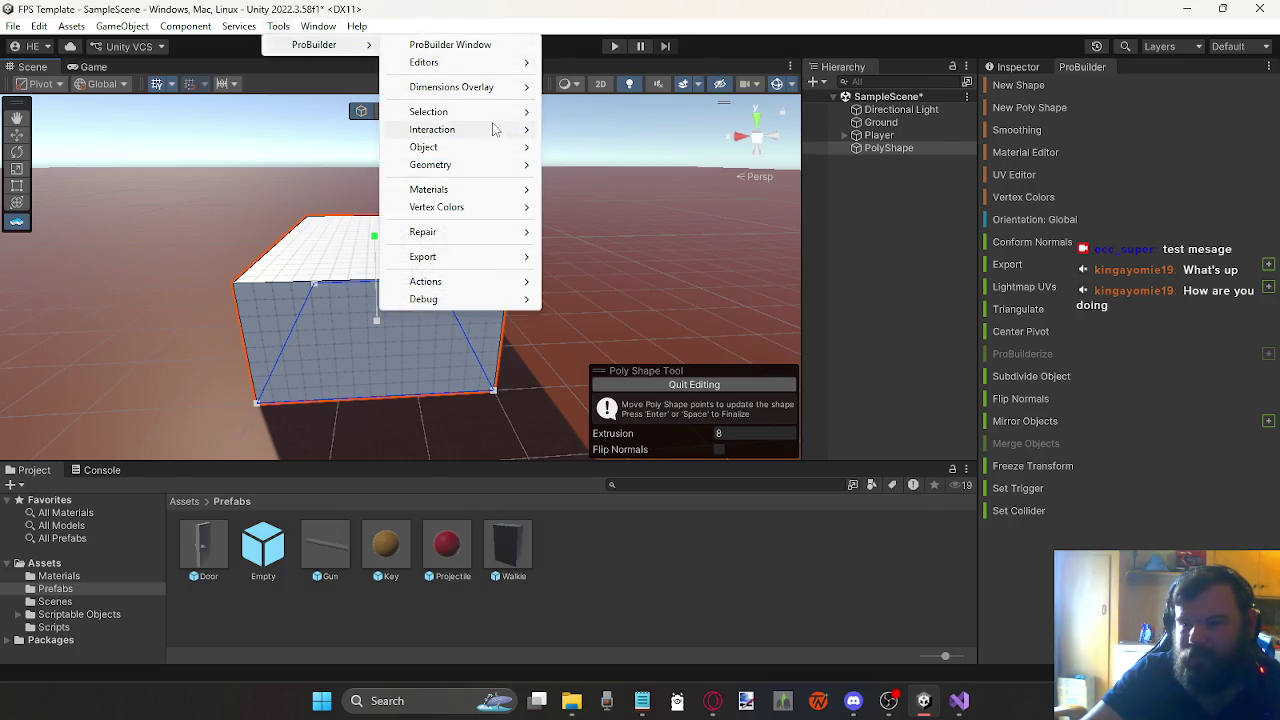
{"action": "mouse_move", "coordinate": [477, 149]}
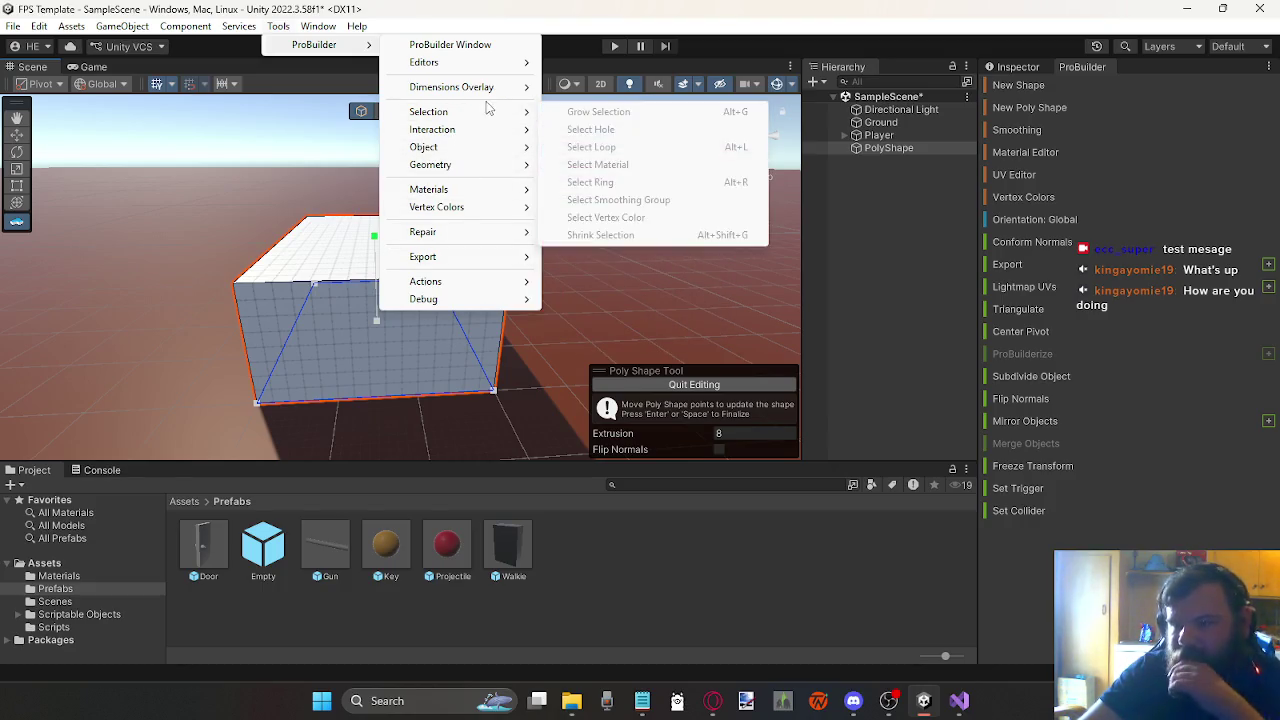
{"action": "mouse_move", "coordinate": [512, 89]}
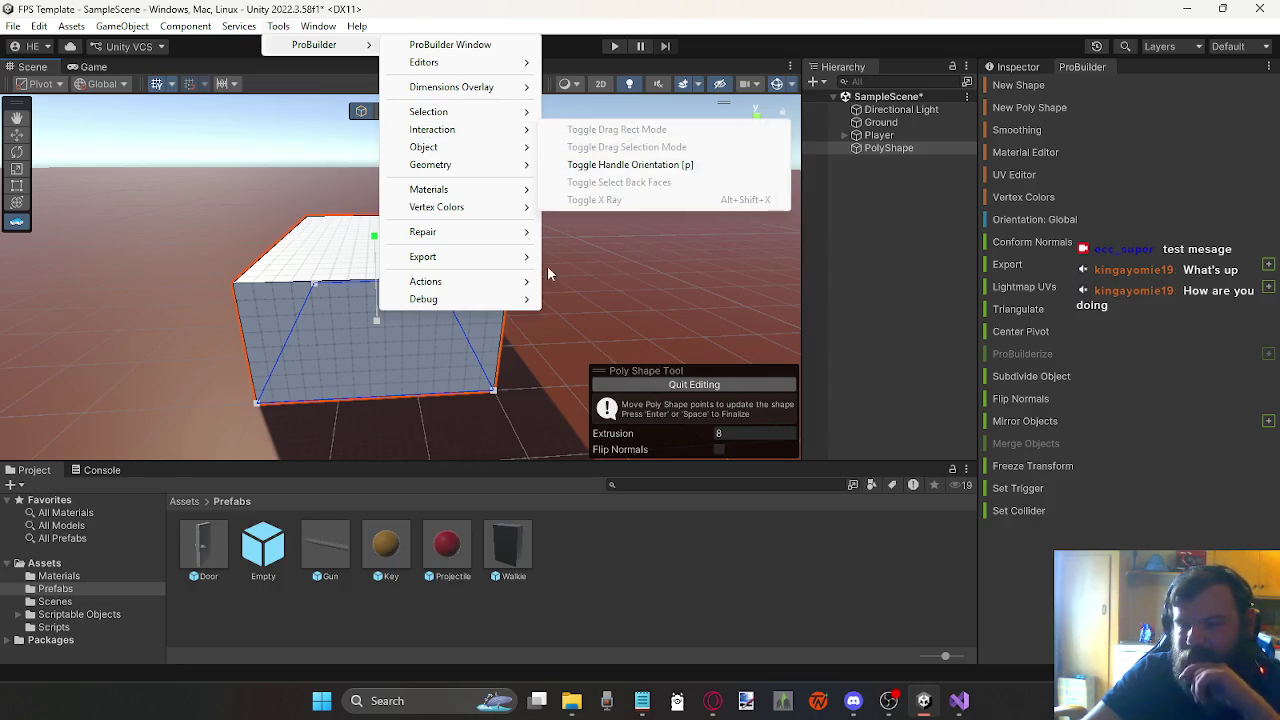
{"action": "left_click", "coordinate": [696, 386]}
{"action": "left_click", "coordinate": [696, 386]}
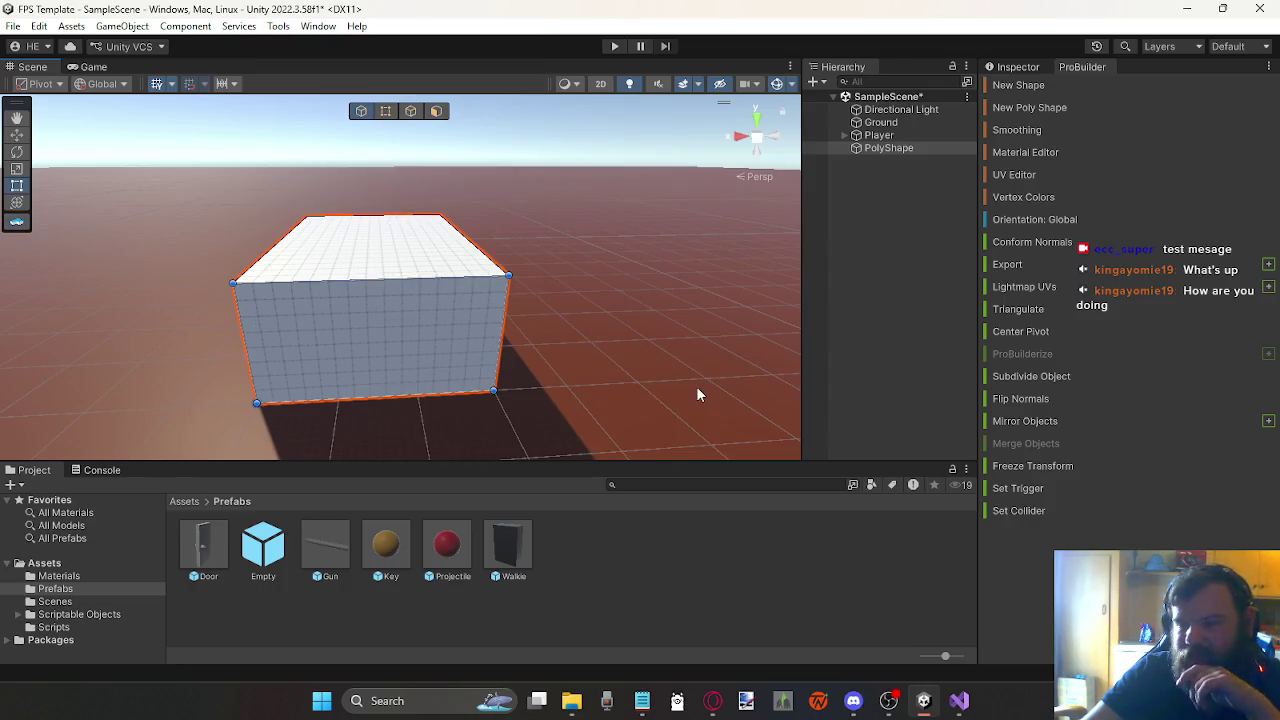
{"action": "left_click", "coordinate": [886, 148]}
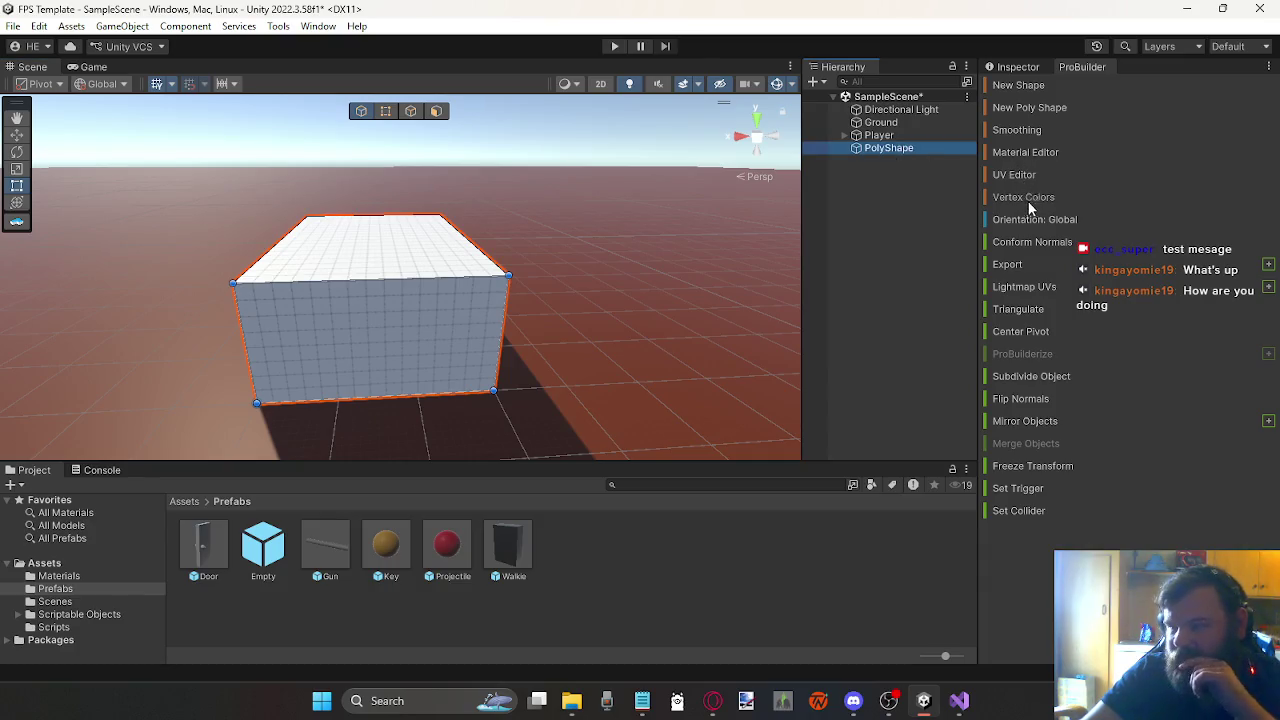
{"action": "left_click", "coordinate": [435, 320]}
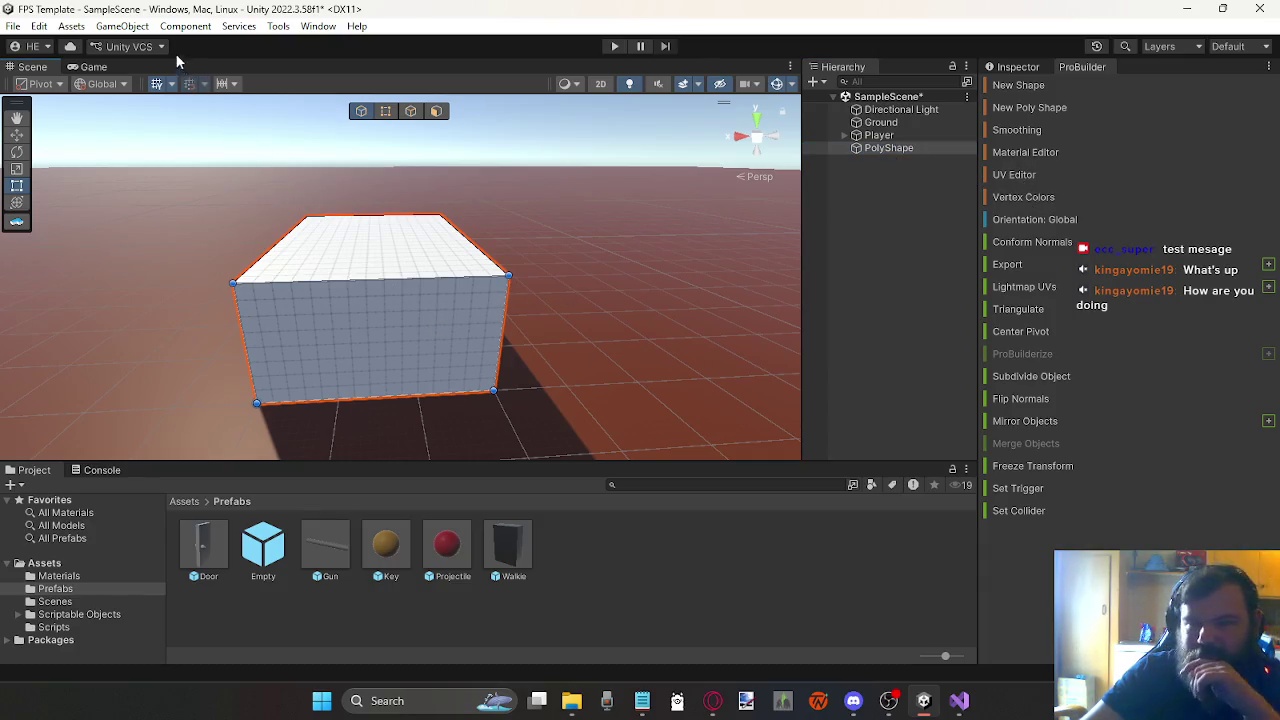
Step: Look through the ProBuilder commands again and dismiss the menus without choosing anything
{"action": "left_click", "coordinate": [185, 26]}
{"action": "mouse_move", "coordinate": [278, 26]}
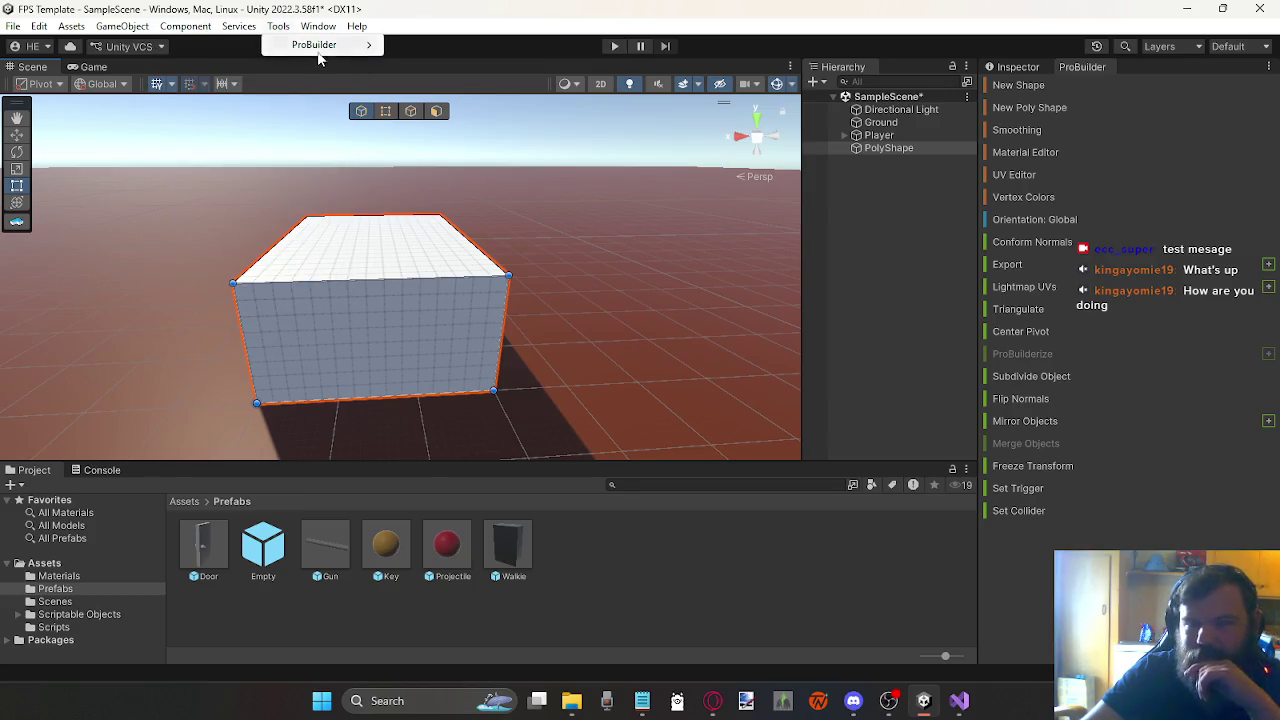
{"action": "mouse_move", "coordinate": [452, 113]}
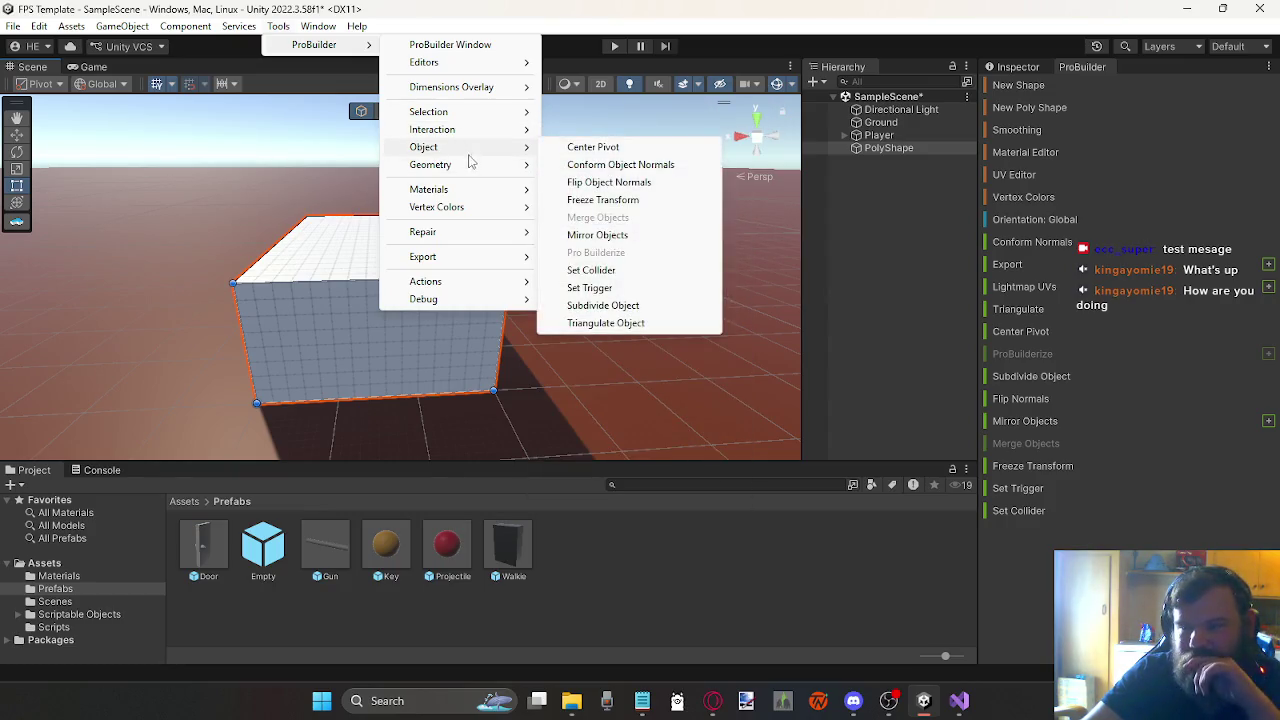
{"action": "mouse_move", "coordinate": [467, 173]}
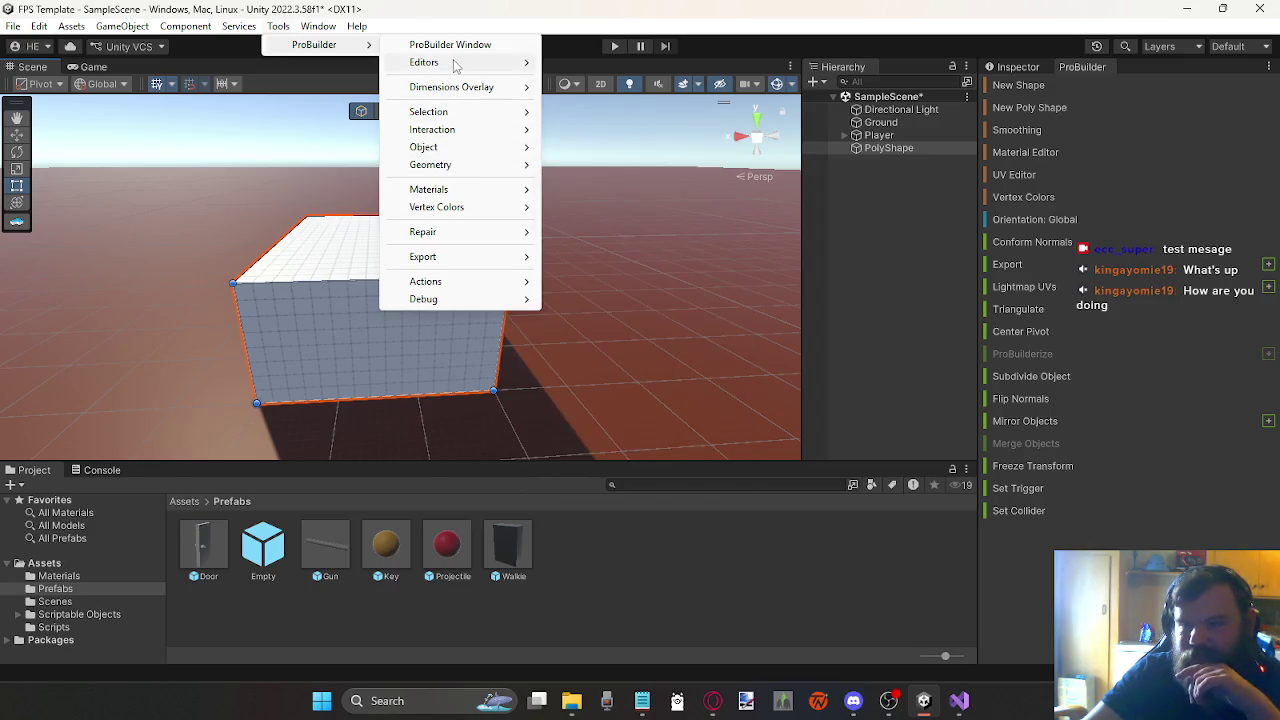
{"action": "mouse_move", "coordinate": [458, 64]}
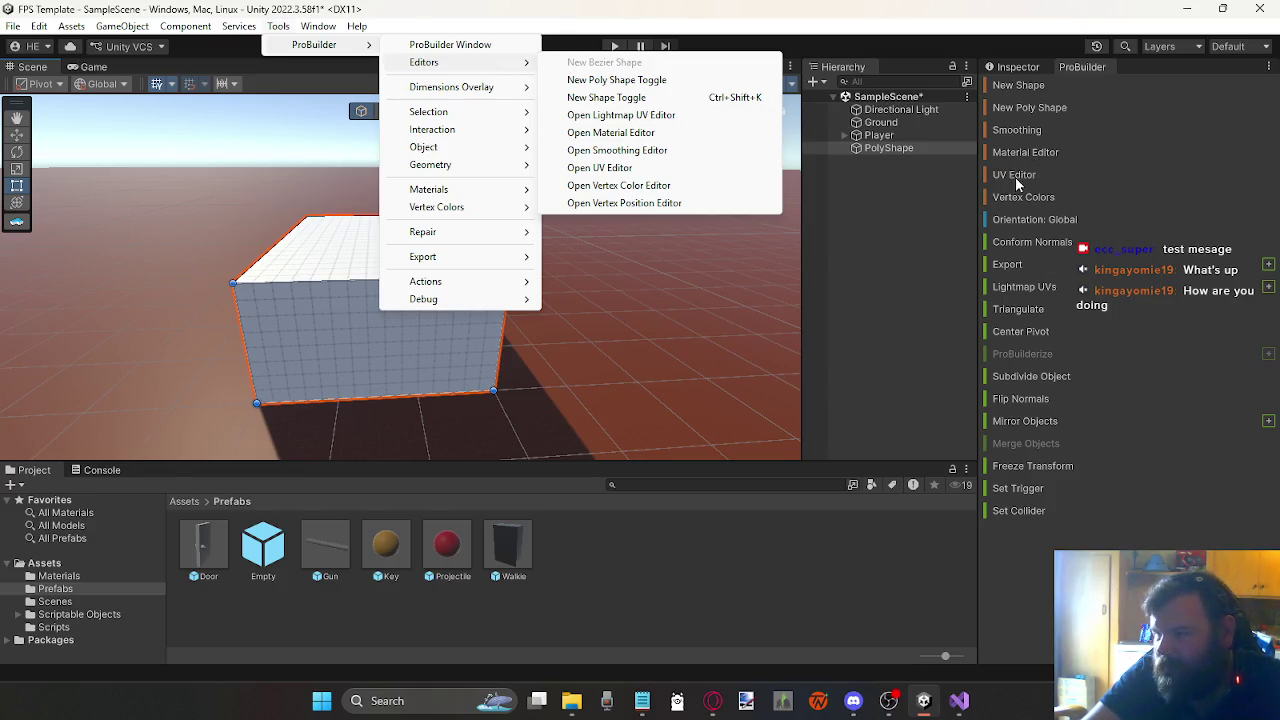
{"action": "key", "text": "Escape"}
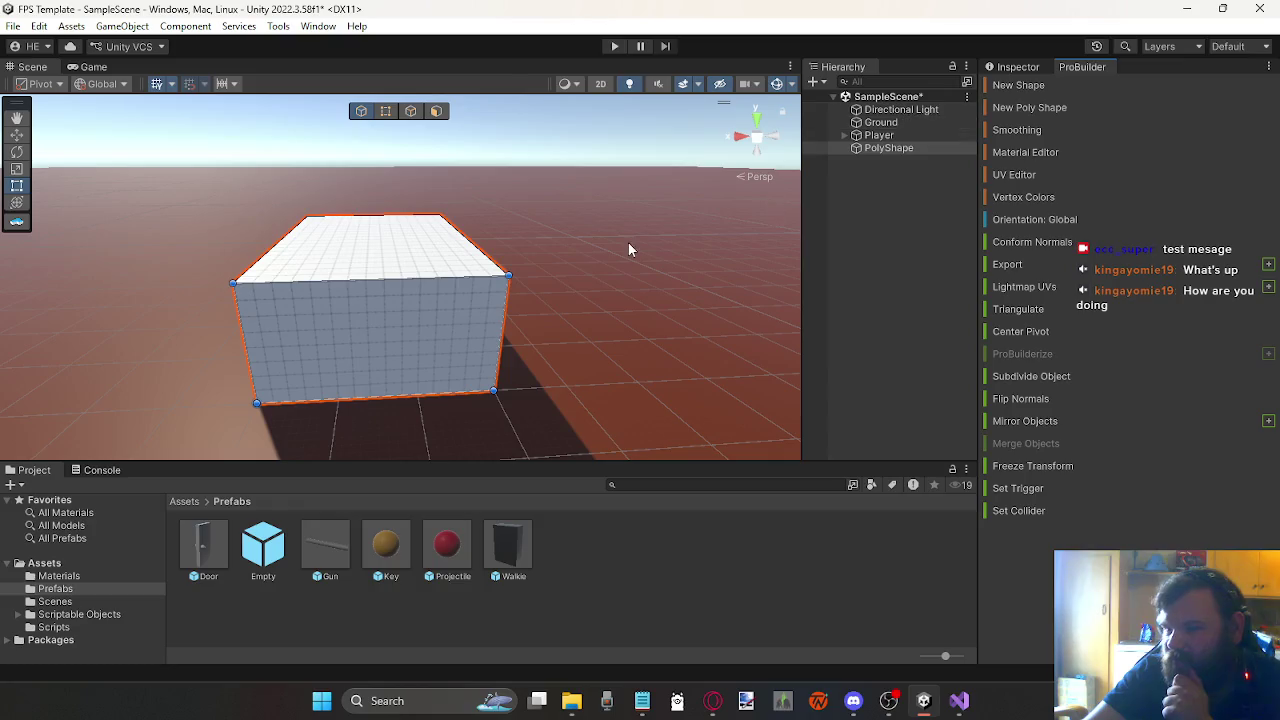
Step: Switch to Face selection and select the box's front wall face
{"action": "left_click", "coordinate": [437, 111]}
{"action": "left_click", "coordinate": [446, 328]}
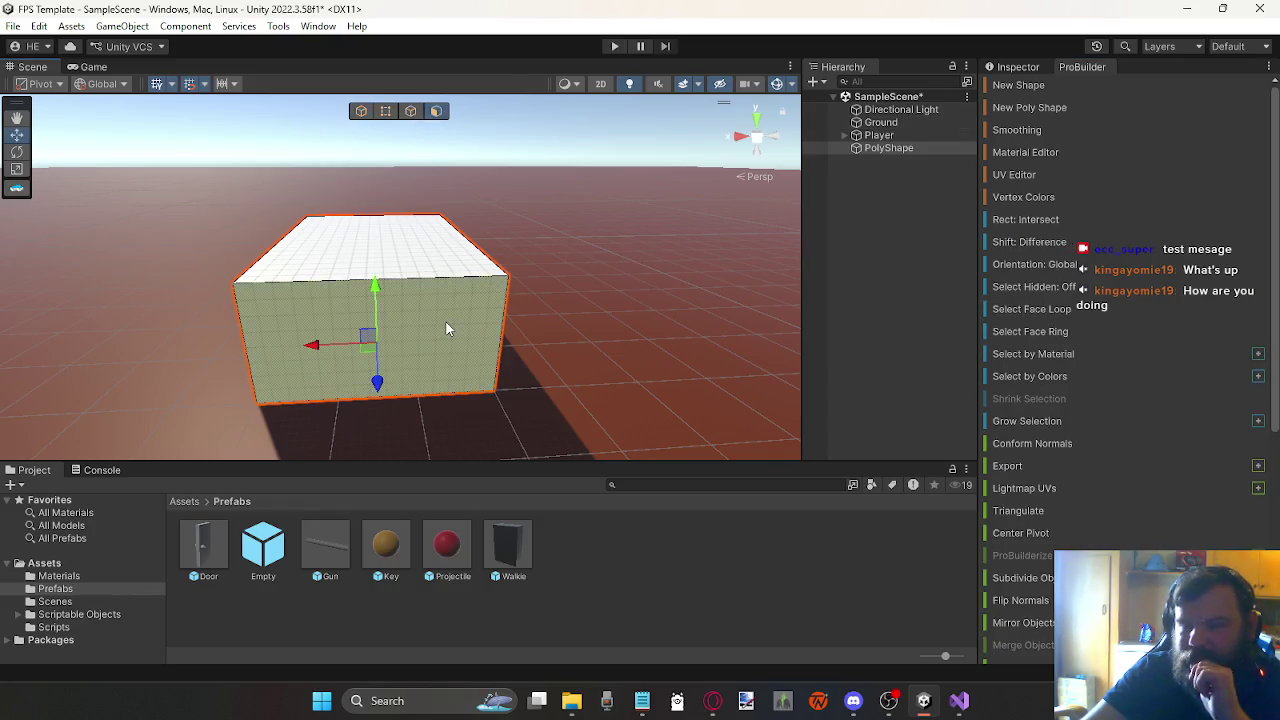
{"action": "scroll", "coordinate": [1060, 336], "scroll_direction": "down", "scroll_amount": 3}
{"action": "scroll", "coordinate": [1057, 340], "scroll_direction": "down", "scroll_amount": 5}
{"action": "scroll", "coordinate": [1062, 385], "scroll_direction": "down", "scroll_amount": 1}
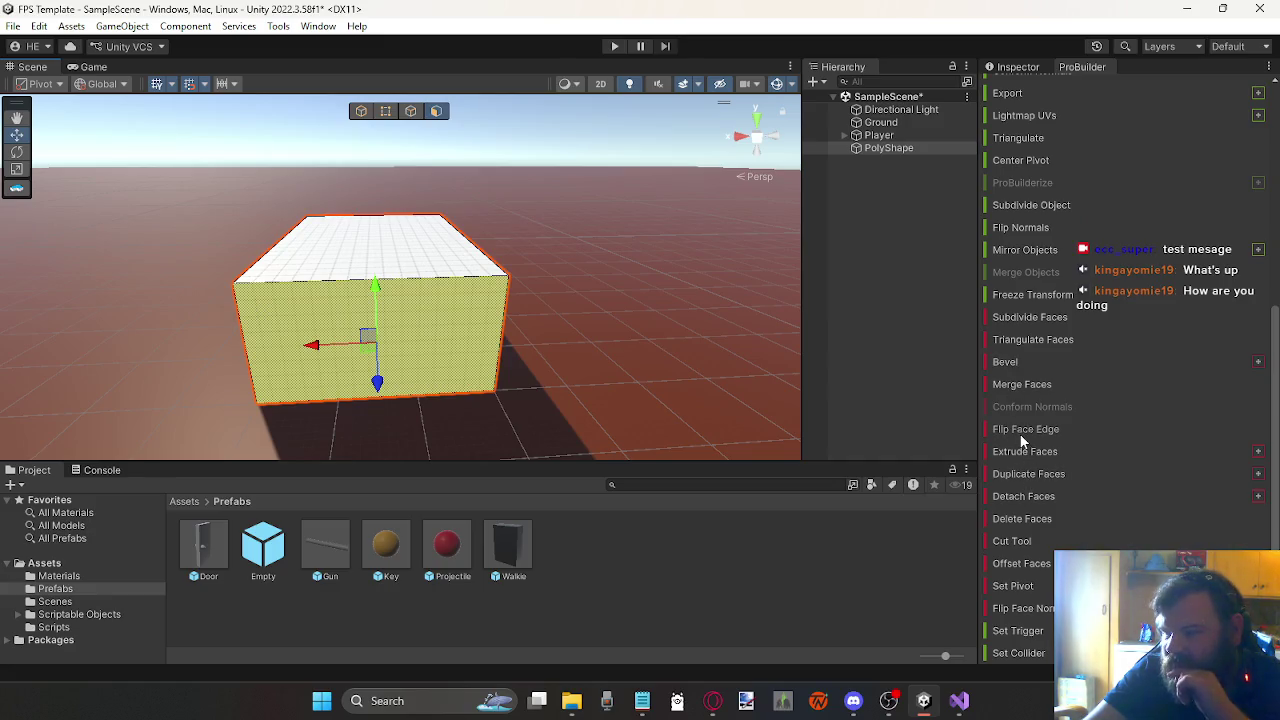
Step: Cut a doorway rectangle into the bottom of the front wall with the Cut Tool, then deselect
{"action": "left_click", "coordinate": [1022, 546]}
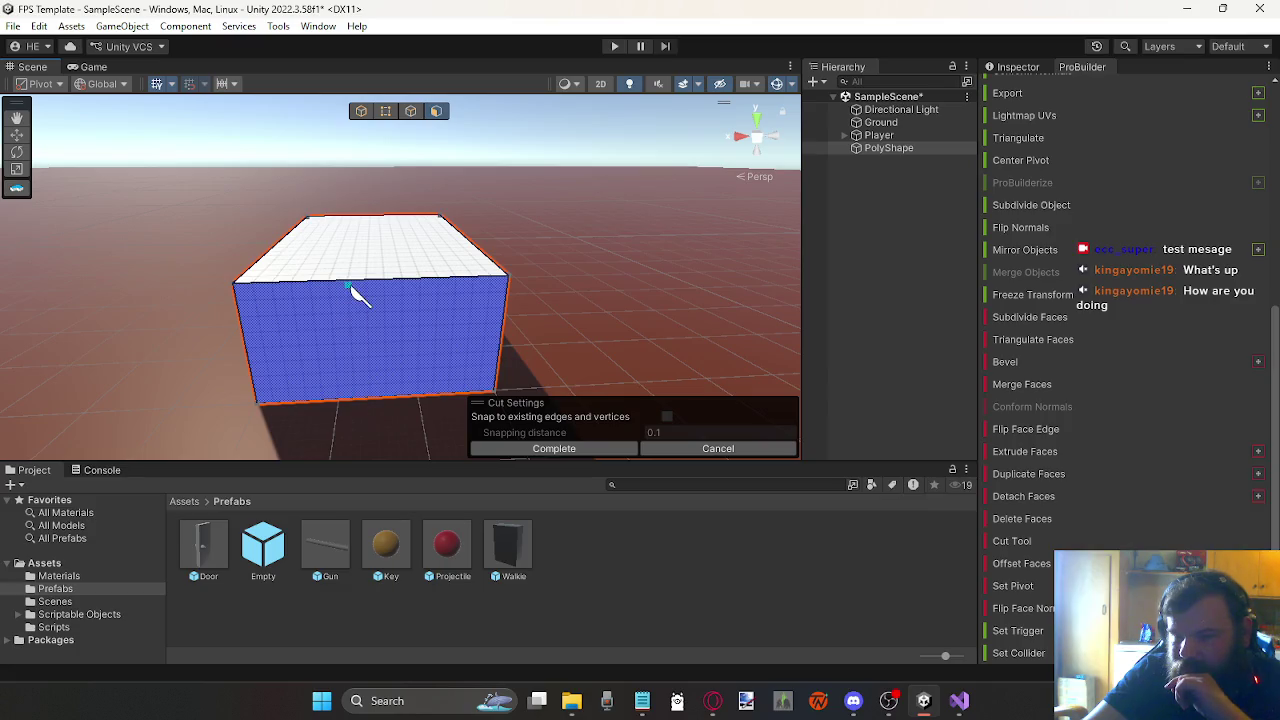
{"action": "left_click", "coordinate": [417, 394]}
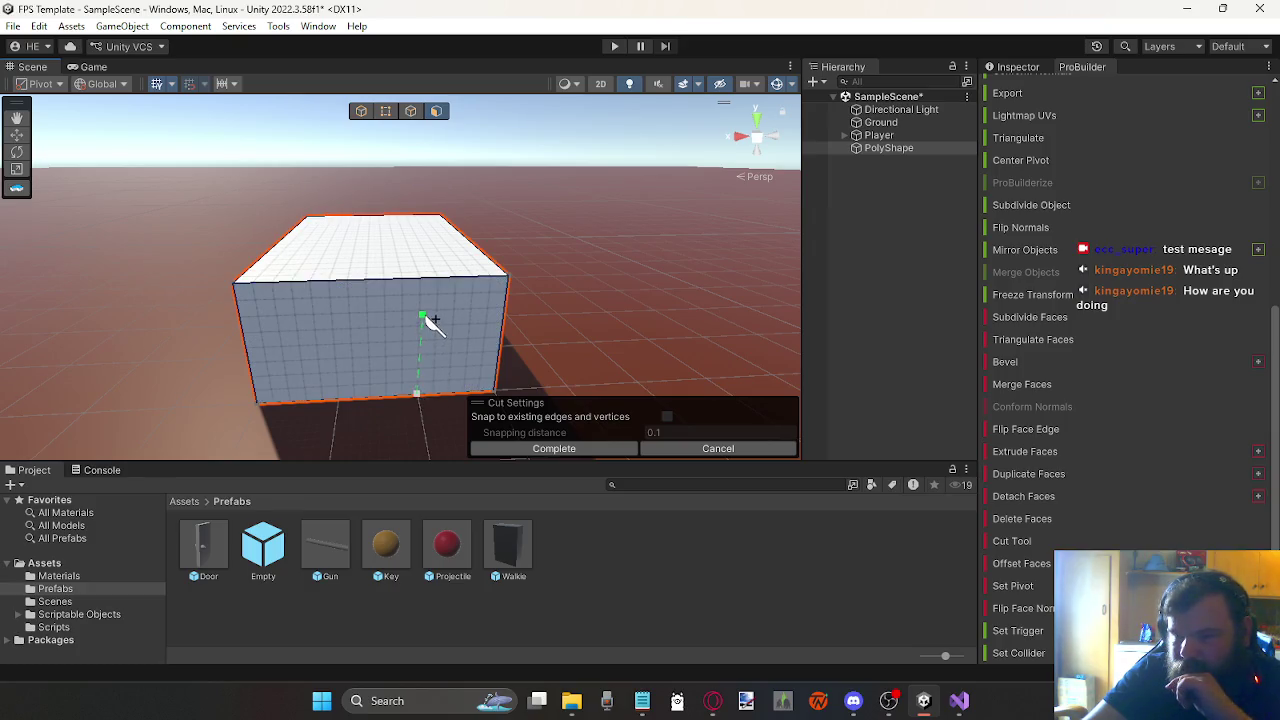
{"action": "left_click", "coordinate": [421, 312]}
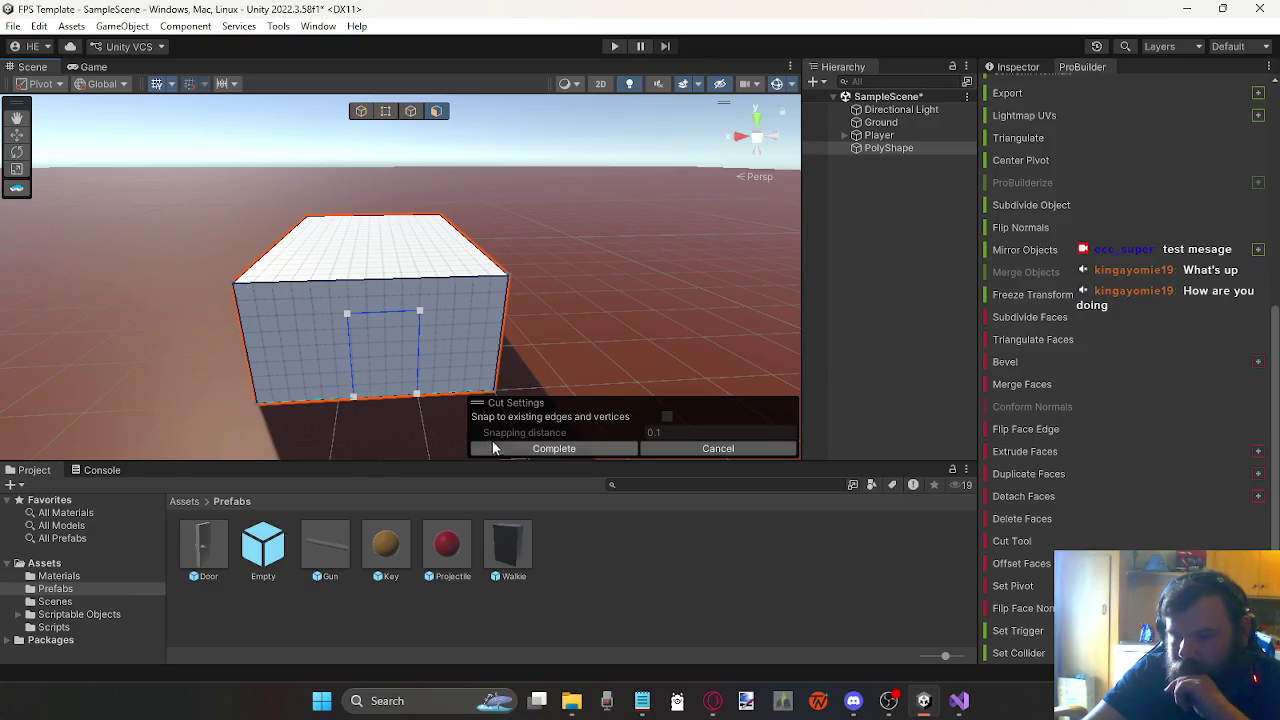
{"action": "left_click", "coordinate": [418, 398]}
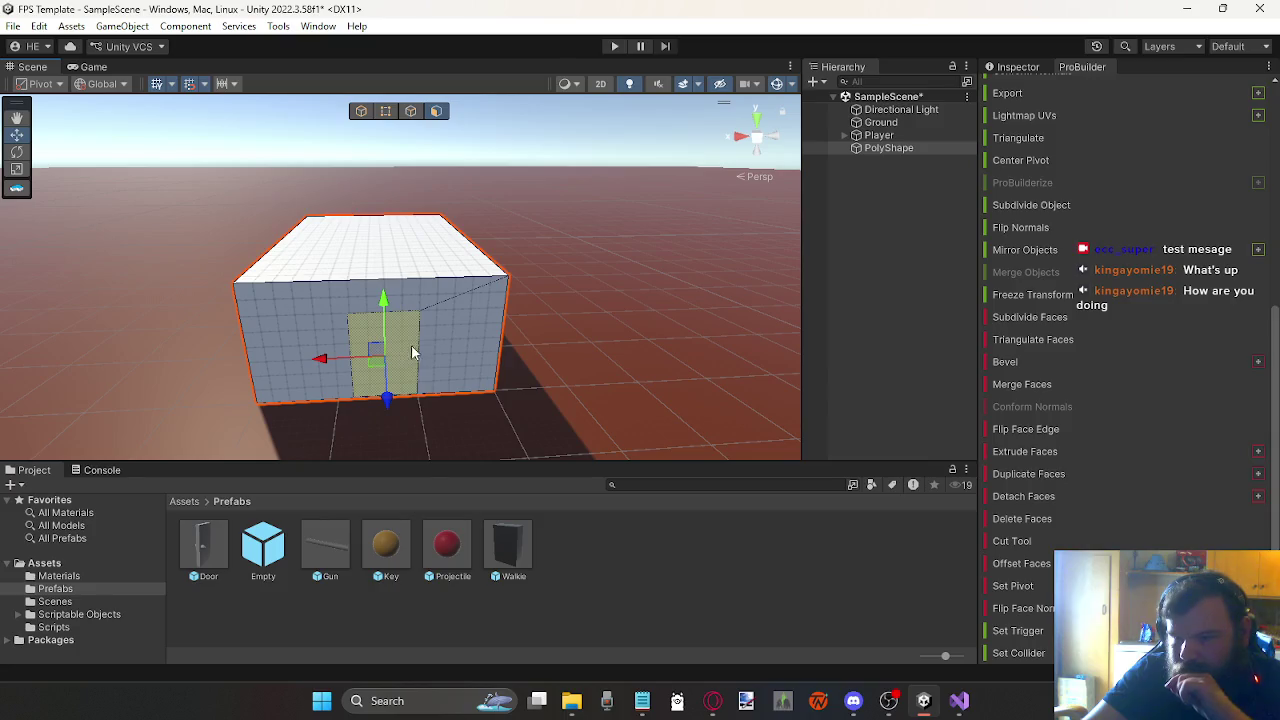
{"action": "left_click", "coordinate": [664, 355]}
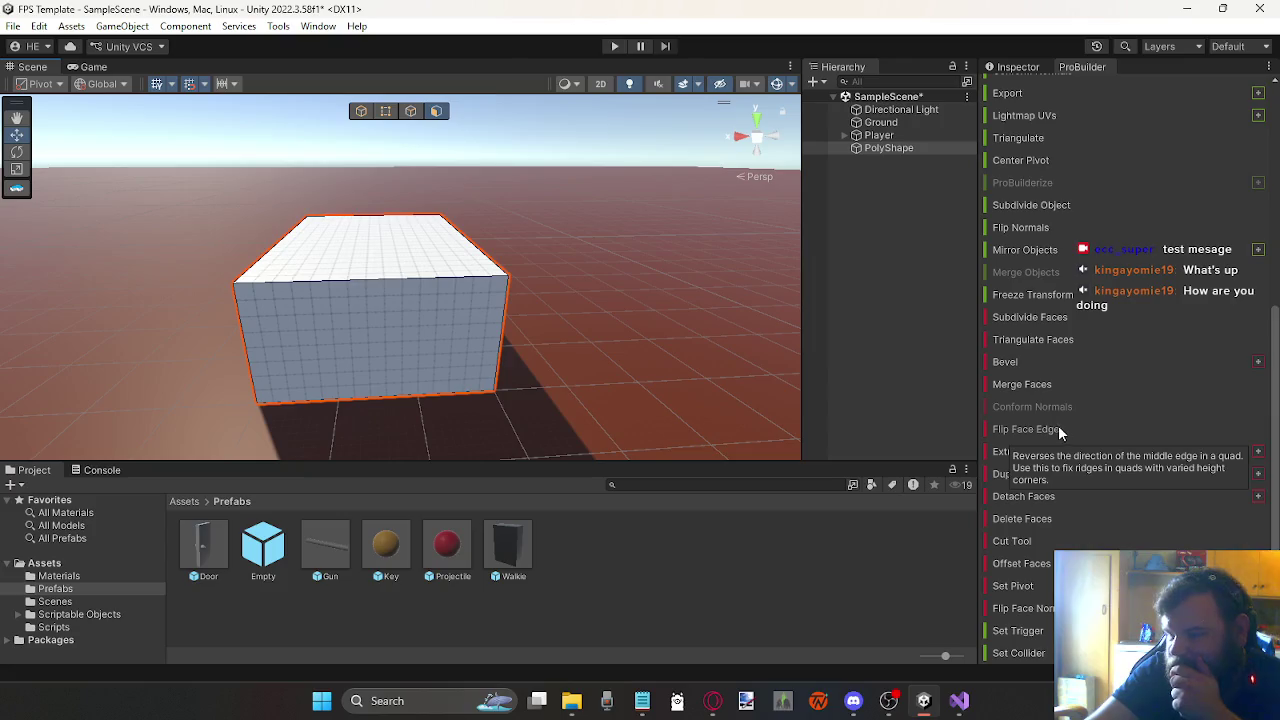
{"action": "scroll", "coordinate": [1075, 356], "scroll_direction": "up", "scroll_amount": 5}
{"action": "scroll", "coordinate": [1095, 337], "scroll_direction": "up", "scroll_amount": 2}
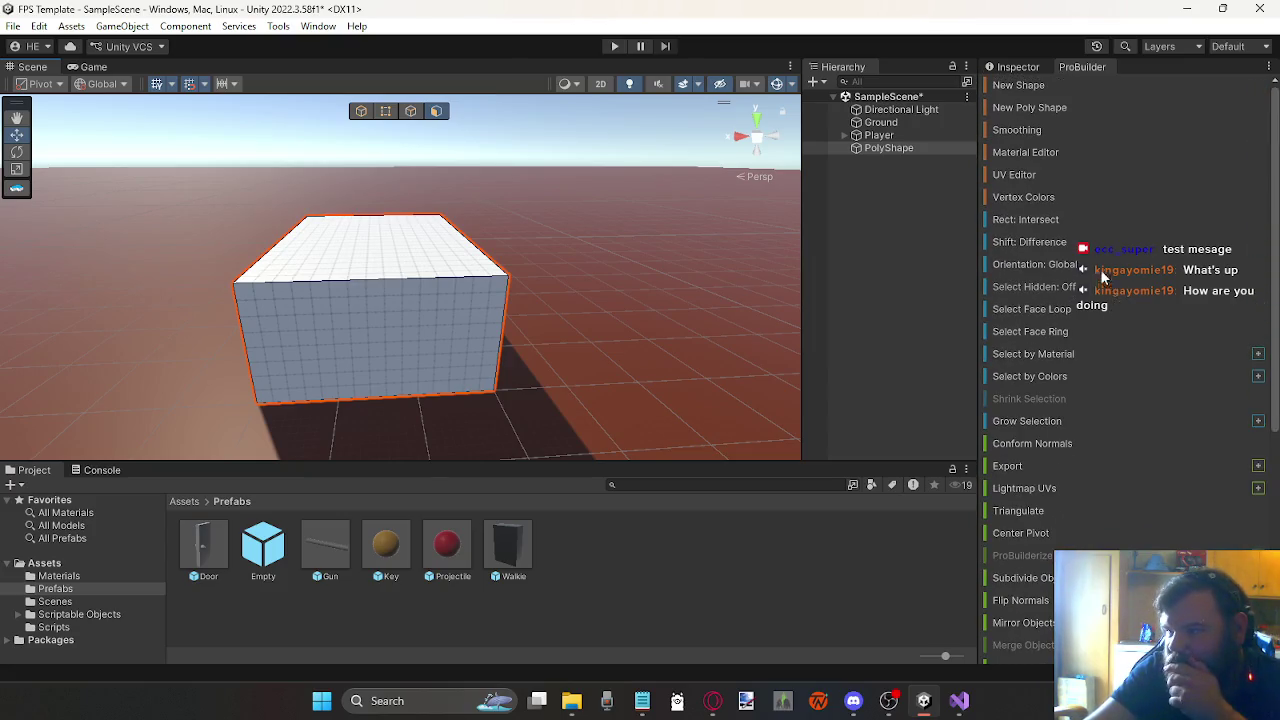
{"action": "left_click", "coordinate": [1060, 219]}
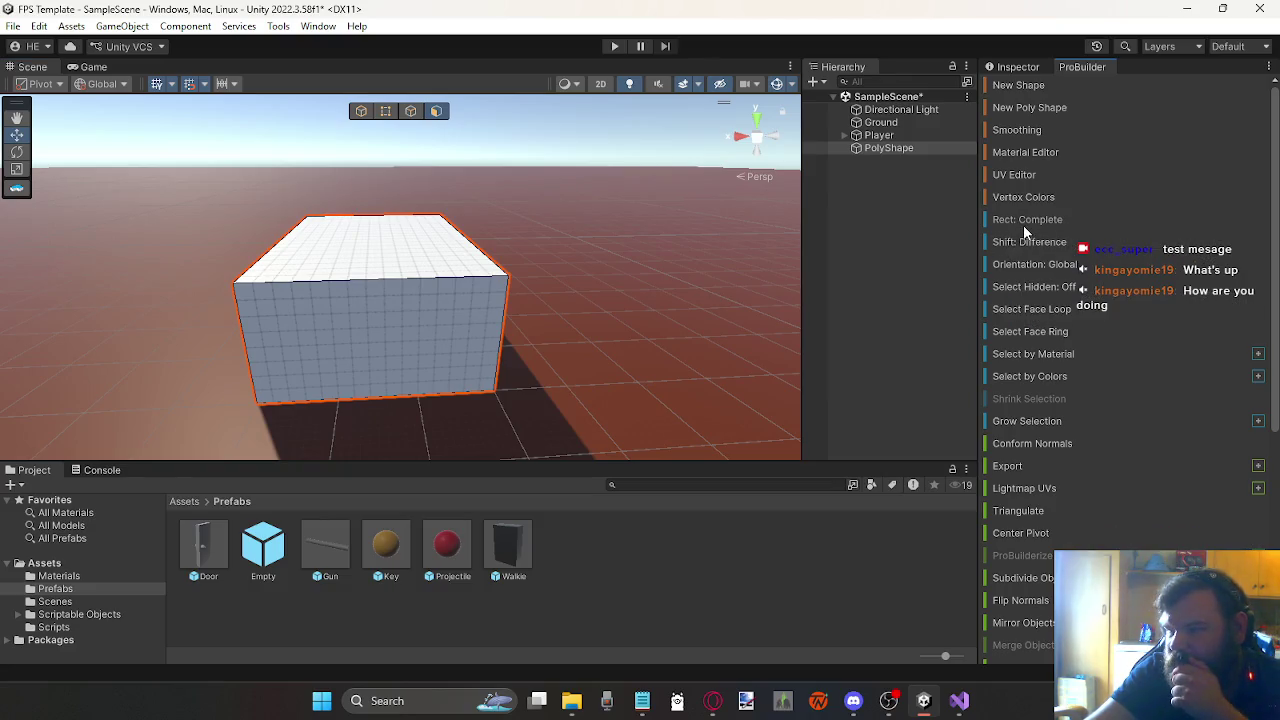
{"action": "left_click", "coordinate": [1023, 225]}
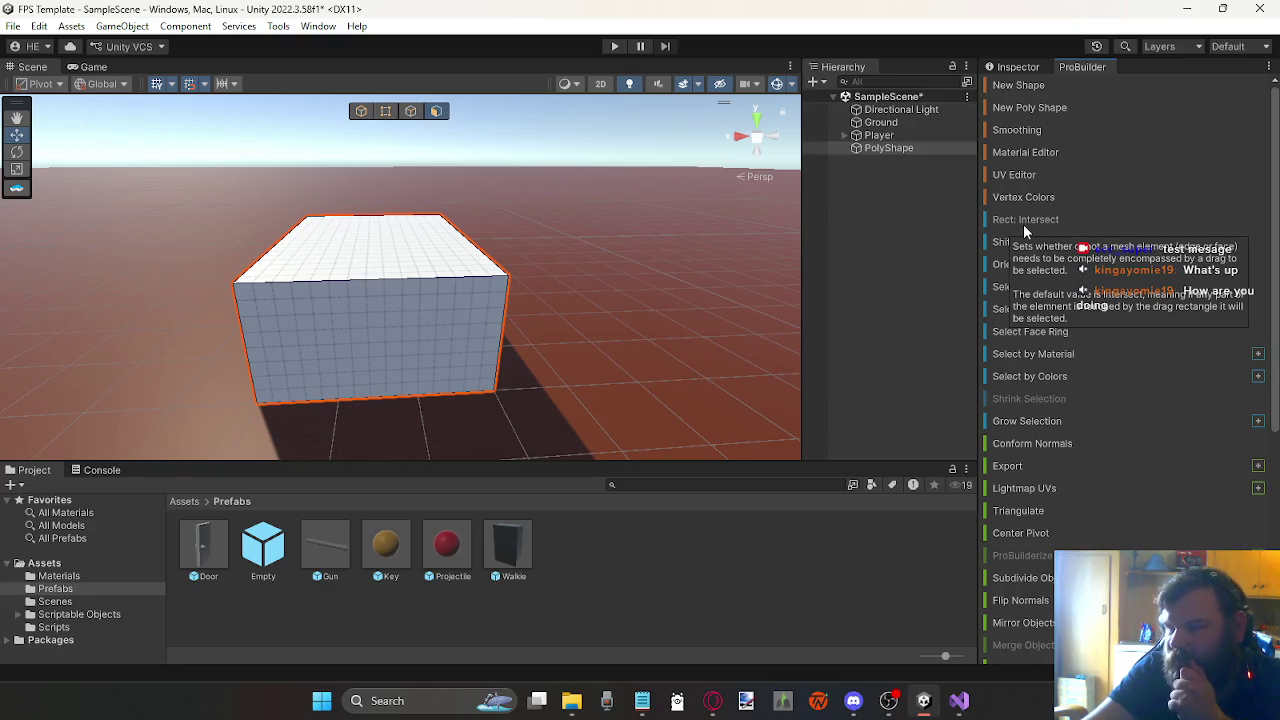
{"action": "left_click", "coordinate": [1023, 110]}
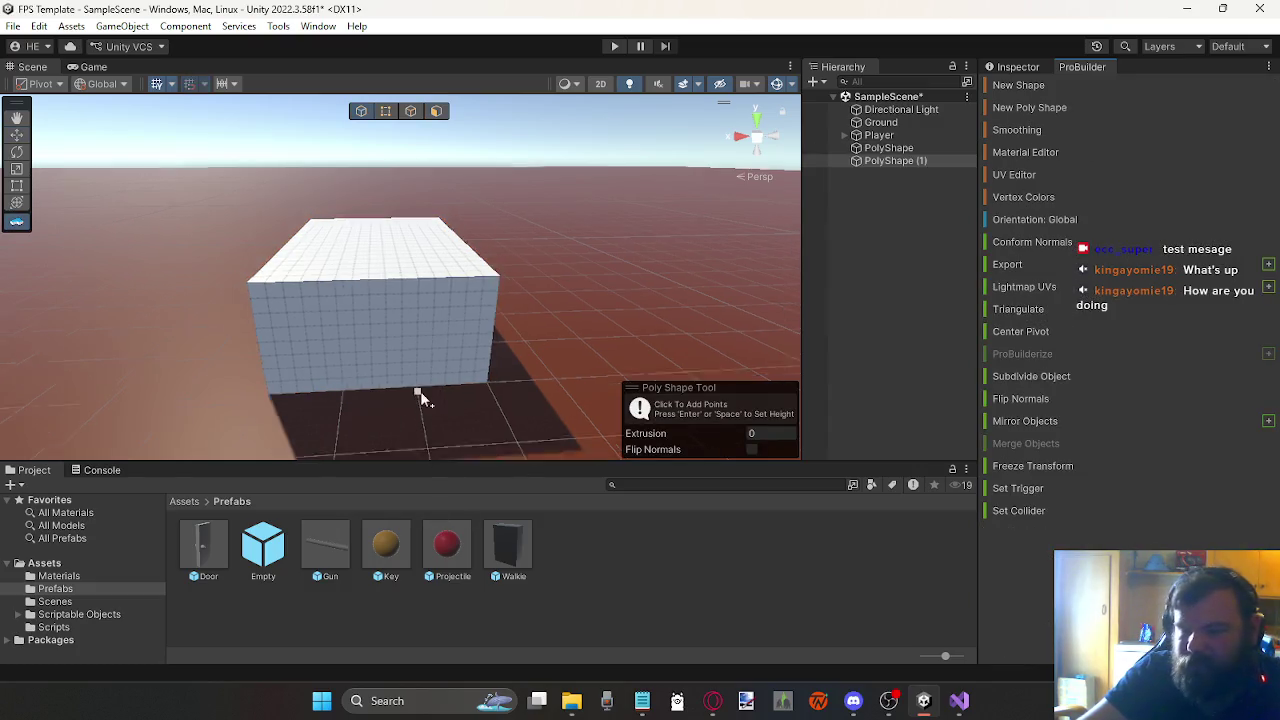
{"action": "left_click", "coordinate": [422, 411]}
{"action": "left_click", "coordinate": [349, 413]}
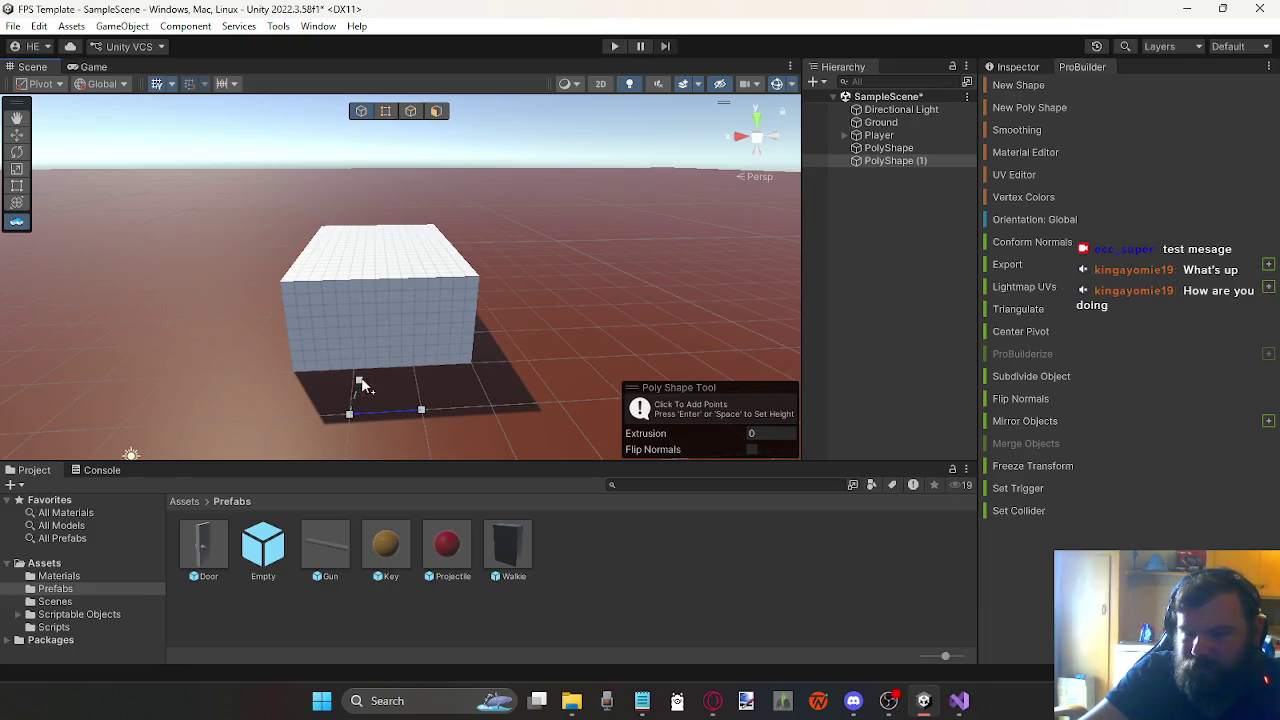
{"action": "left_click", "coordinate": [354, 366]}
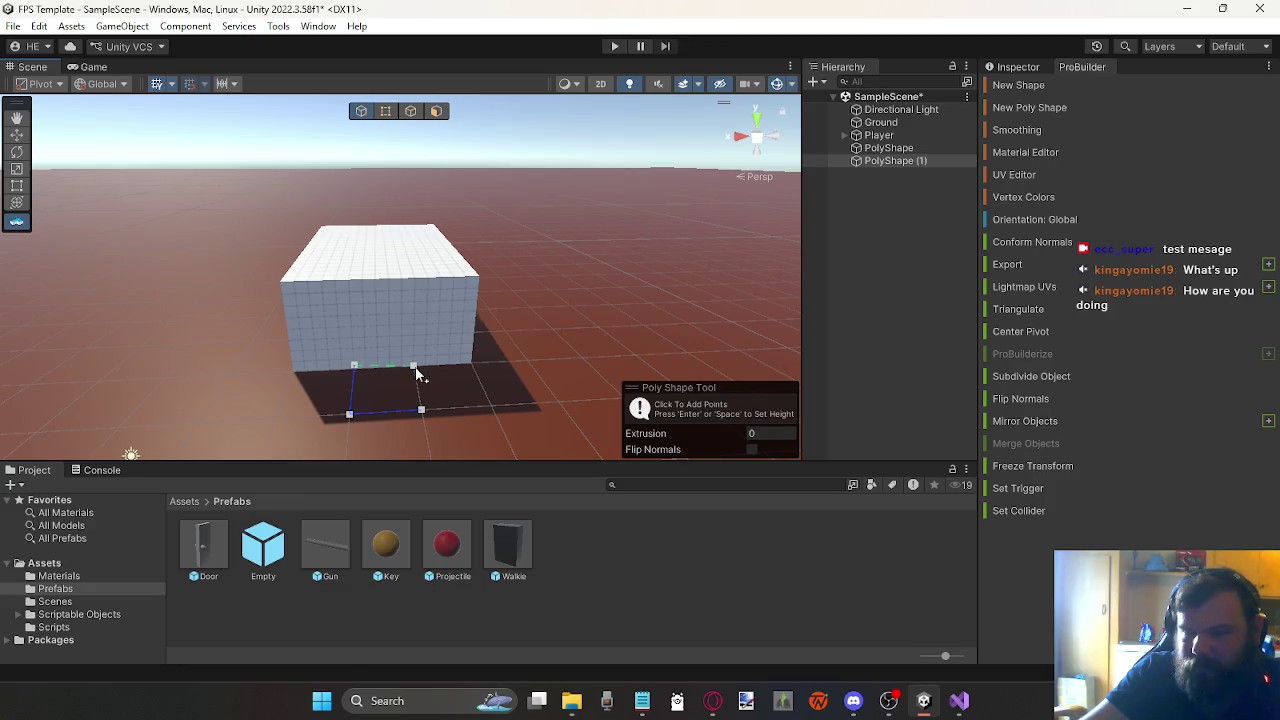
{"action": "left_click", "coordinate": [415, 367]}
{"action": "left_click", "coordinate": [422, 409]}
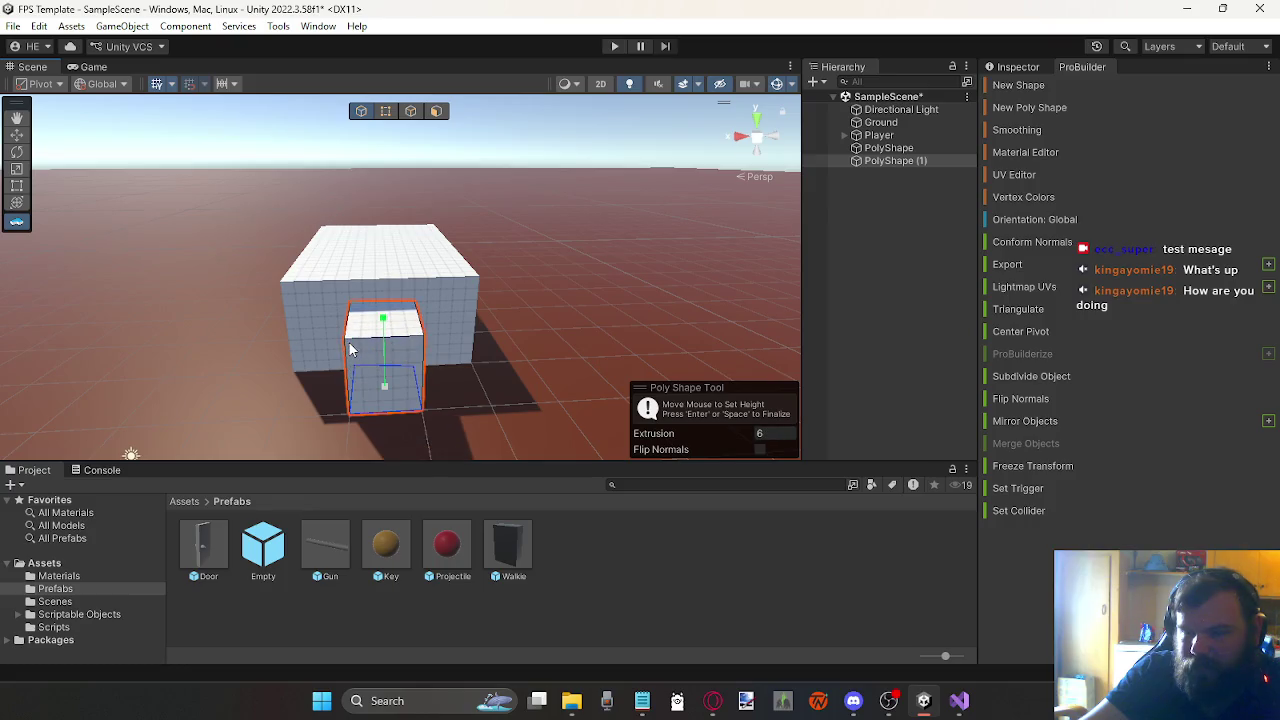
{"action": "left_click", "coordinate": [348, 341]}
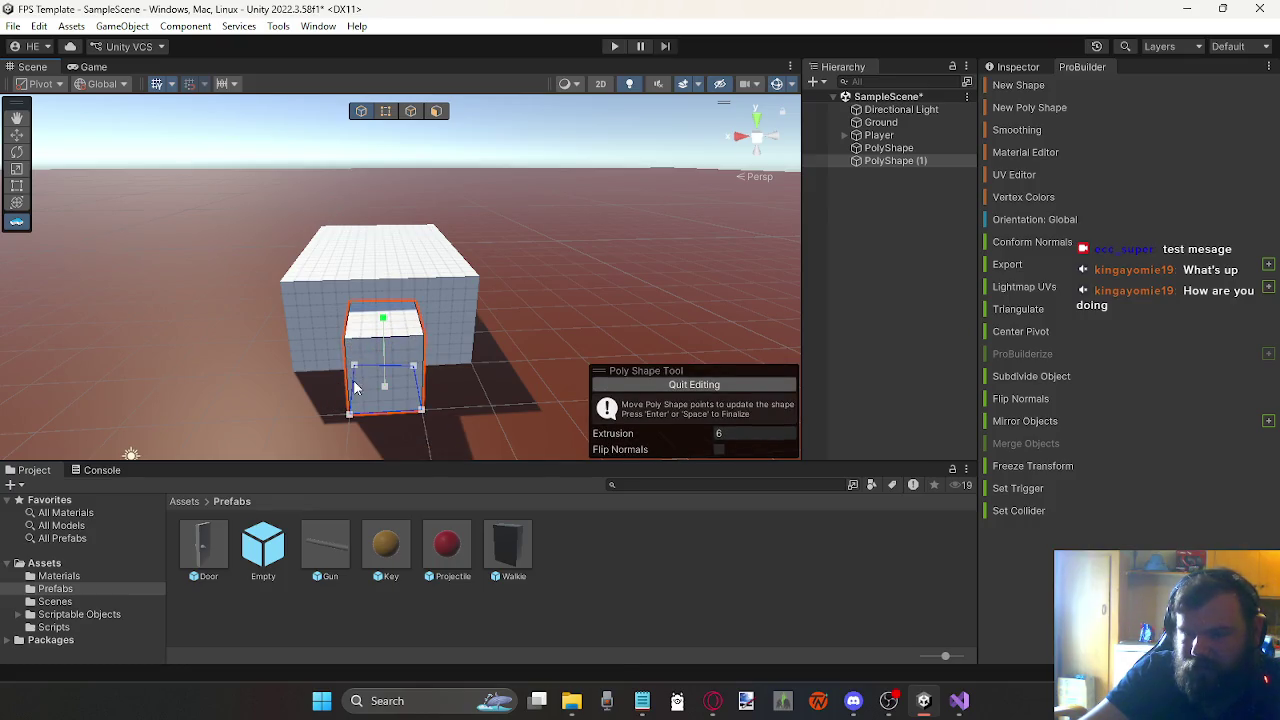
{"action": "left_click_drag", "start_coordinate": [278, 401], "coordinate": [572, 287]}
{"action": "scroll", "coordinate": [572, 287], "scroll_direction": "up", "scroll_amount": 10}
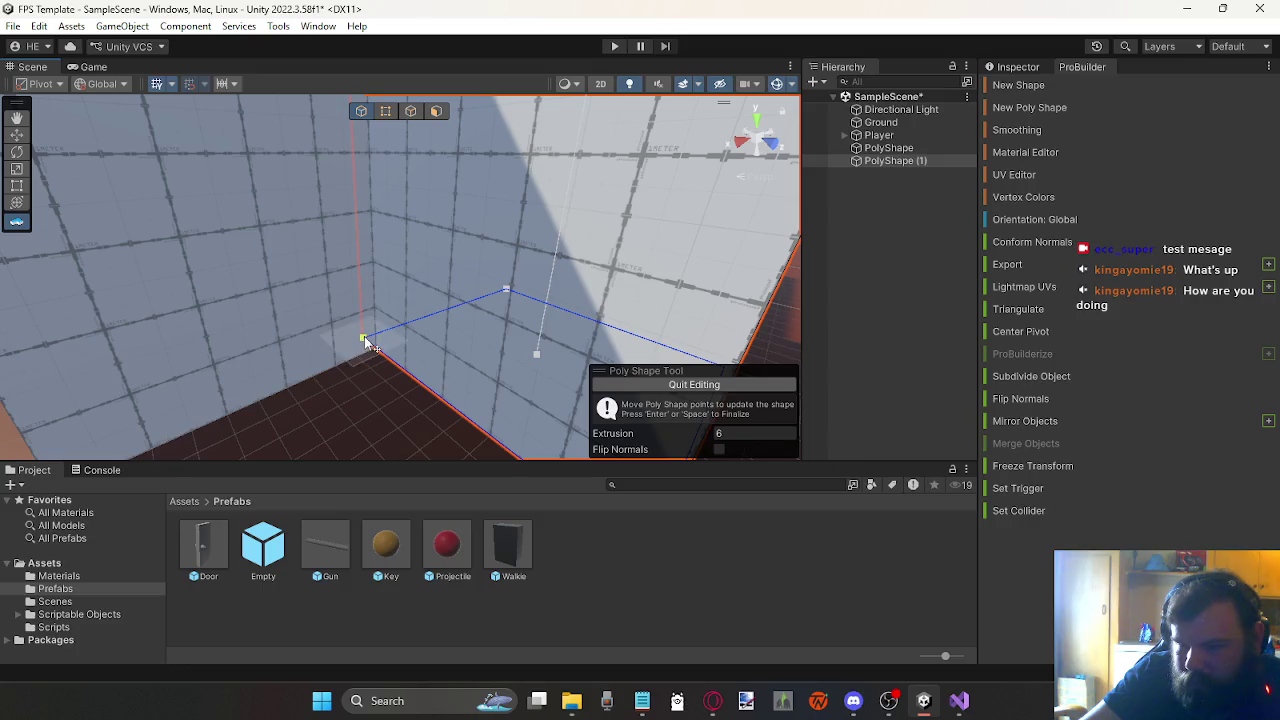
Step: Pull PolyShape (1)'s right corner points inward and set its extrusion to 2.2
{"action": "mouse_move", "coordinate": [447, 359]}
{"action": "left_mouse_down"}
{"action": "mouse_move", "coordinate": [311, 309]}
{"action": "mouse_move", "coordinate": [243, 357]}
{"action": "mouse_move", "coordinate": [40, 357]}
{"action": "mouse_move", "coordinate": [331, 354]}
{"action": "left_mouse_up"}
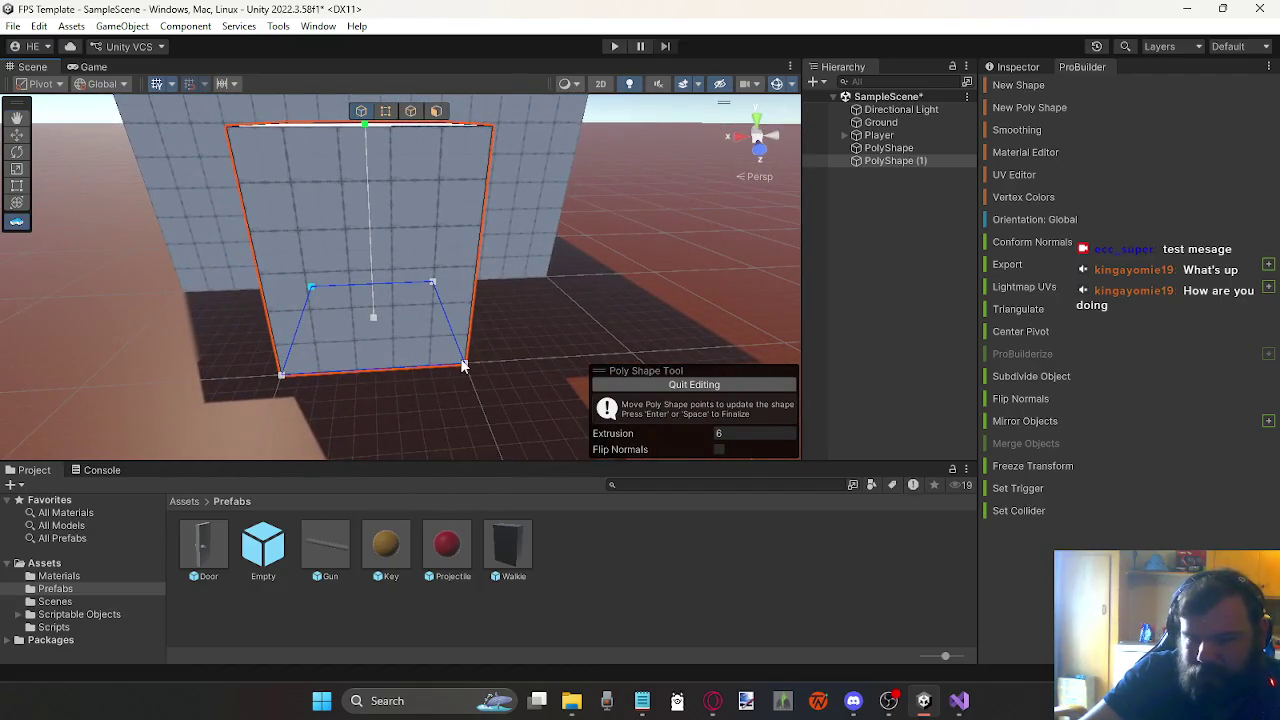
{"action": "left_click_drag", "start_coordinate": [466, 366], "coordinate": [385, 373]}
{"action": "left_click_drag", "start_coordinate": [435, 289], "coordinate": [376, 291]}
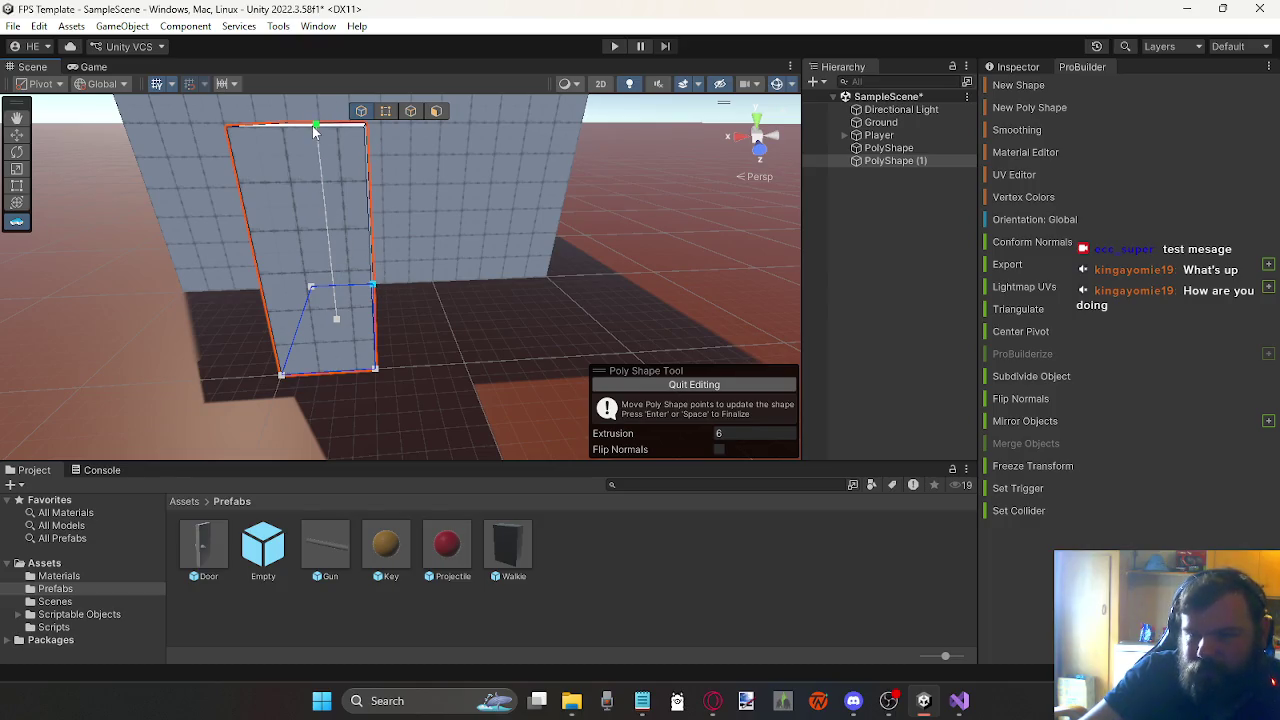
{"action": "left_click_drag", "start_coordinate": [317, 125], "coordinate": [350, 208]}
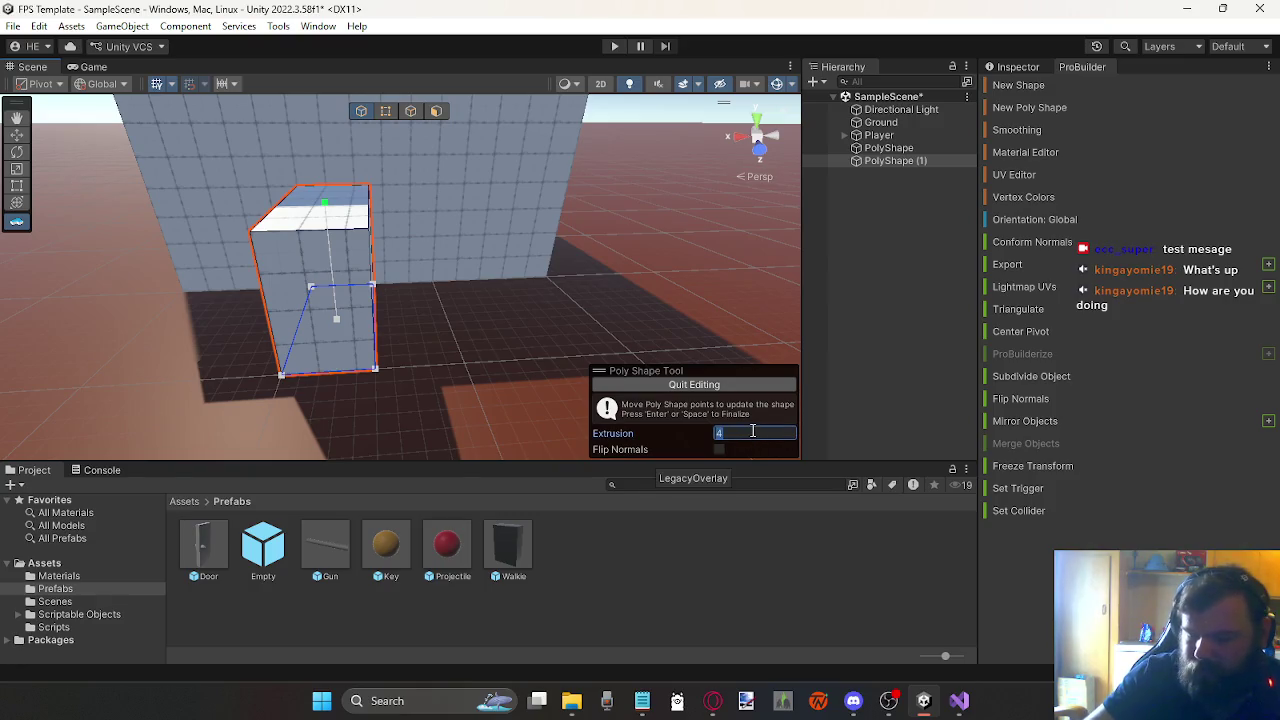
{"action": "type", "text": "21"}
{"action": "key", "text": "BackSpace"}
{"action": "key", "text": "BackSpace"}
{"action": "type", "text": "2.2"}
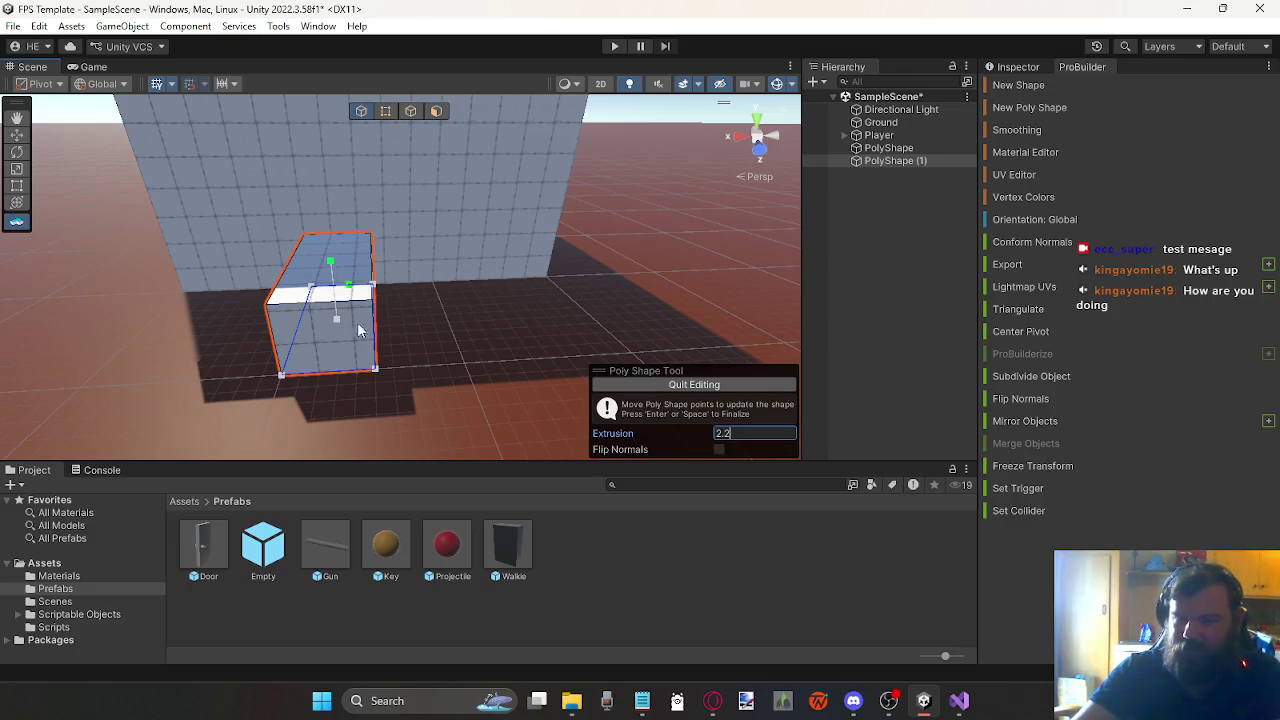
Step: Narrow the box further by moving its corner points, then quit Poly Shape editing
{"action": "left_click_drag", "start_coordinate": [375, 368], "coordinate": [219, 370]}
{"action": "mouse_move", "coordinate": [513, 380]}
{"action": "left_mouse_down"}
{"action": "mouse_move", "coordinate": [423, 349]}
{"action": "mouse_move", "coordinate": [551, 343]}
{"action": "mouse_move", "coordinate": [508, 340]}
{"action": "left_mouse_up"}
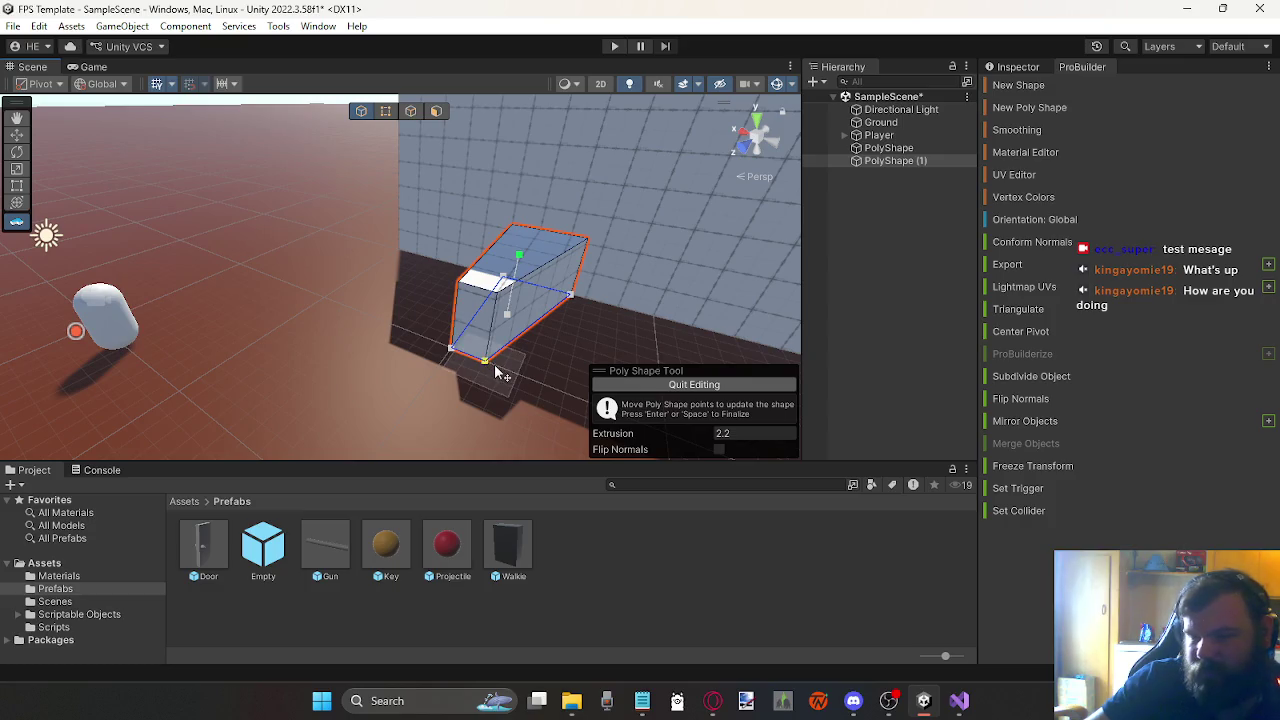
{"action": "left_click_drag", "start_coordinate": [494, 364], "coordinate": [513, 372]}
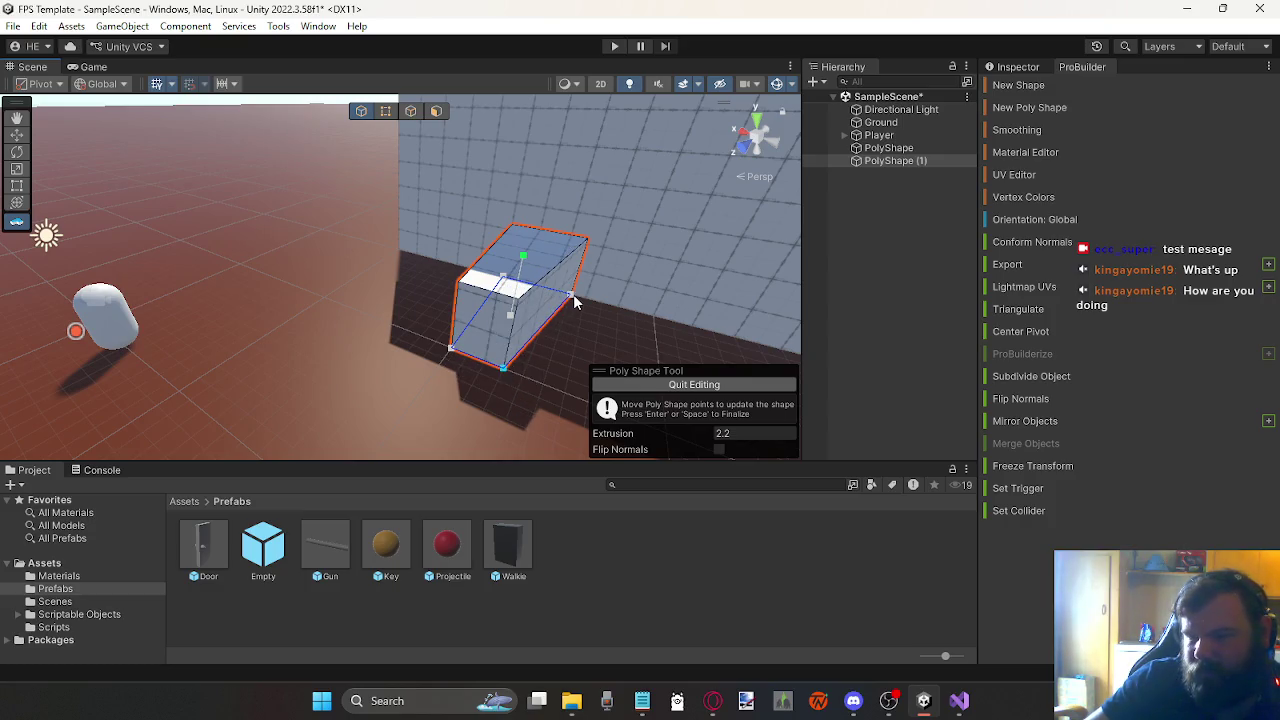
{"action": "left_click_drag", "start_coordinate": [573, 294], "coordinate": [547, 292]}
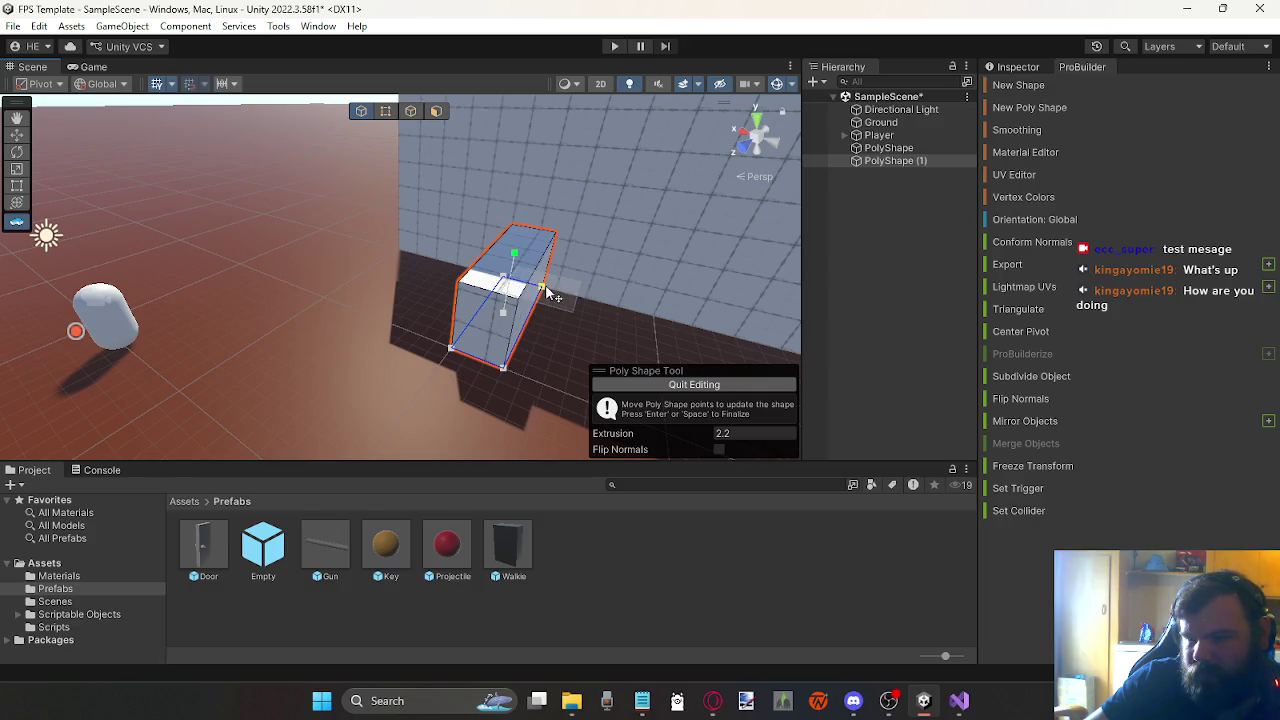
{"action": "mouse_move", "coordinate": [470, 300]}
{"action": "left_mouse_down"}
{"action": "mouse_move", "coordinate": [498, 343]}
{"action": "mouse_move", "coordinate": [517, 329]}
{"action": "mouse_move", "coordinate": [333, 280]}
{"action": "mouse_move", "coordinate": [274, 218]}
{"action": "mouse_move", "coordinate": [540, 240]}
{"action": "mouse_move", "coordinate": [500, 243]}
{"action": "mouse_move", "coordinate": [485, 282]}
{"action": "left_mouse_up"}
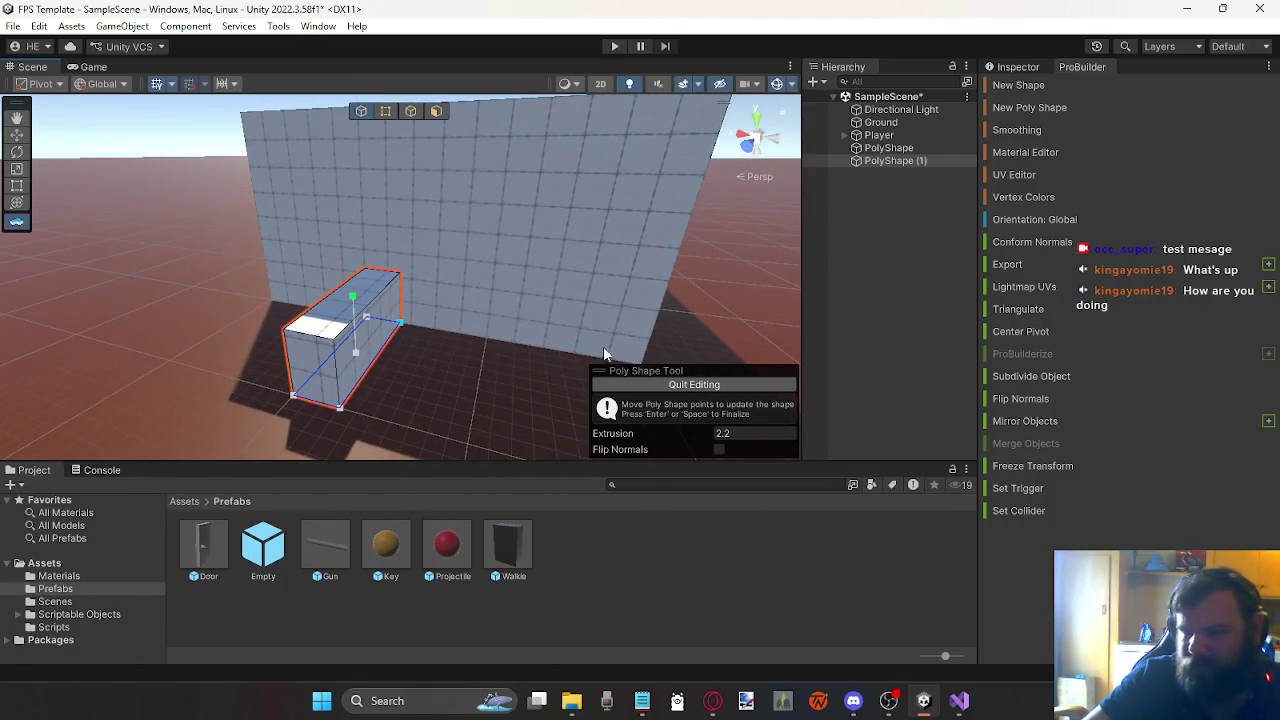
{"action": "left_click", "coordinate": [715, 383]}
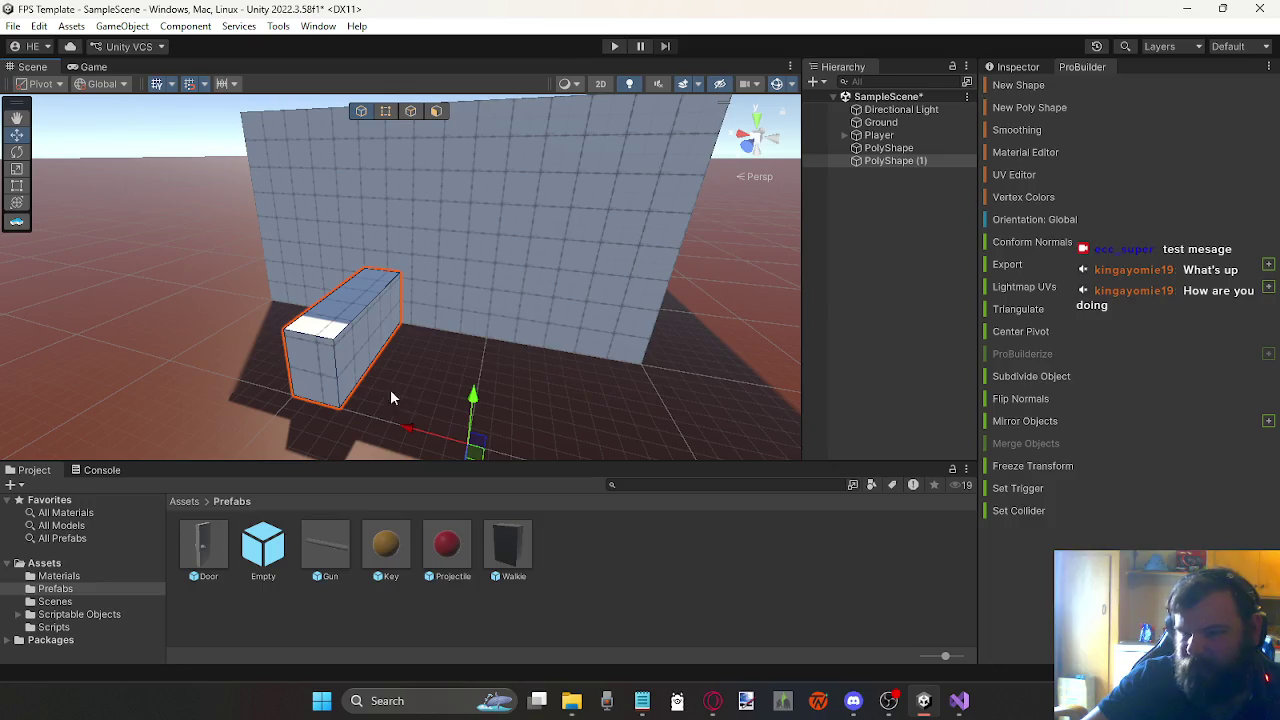
Step: Slide PolyShape (1) against the wall, select it with the wall PolyShape, and merge them
{"action": "mouse_move", "coordinate": [470, 425]}
{"action": "left_mouse_down"}
{"action": "mouse_move", "coordinate": [400, 371]}
{"action": "mouse_move", "coordinate": [457, 403]}
{"action": "mouse_move", "coordinate": [355, 420]}
{"action": "left_mouse_up"}
{"action": "left_click_drag", "start_coordinate": [295, 459], "coordinate": [384, 392]}
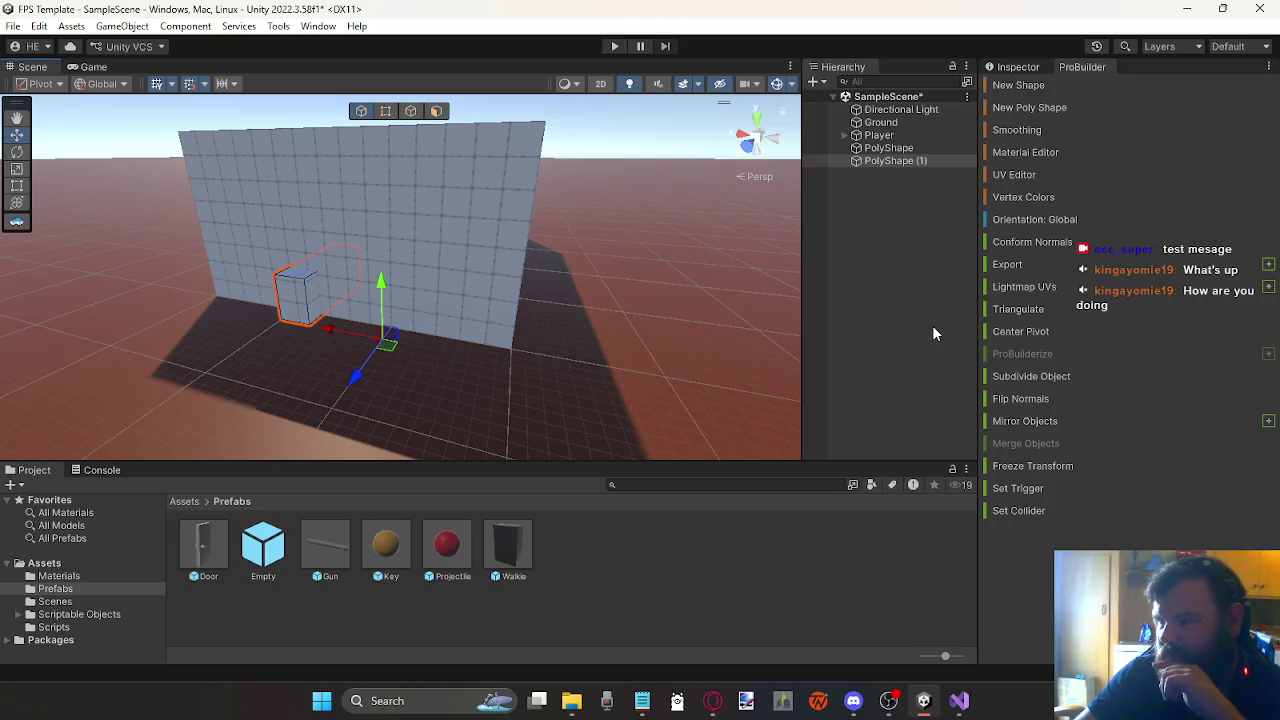
{"action": "left_click", "coordinate": [462, 201]}
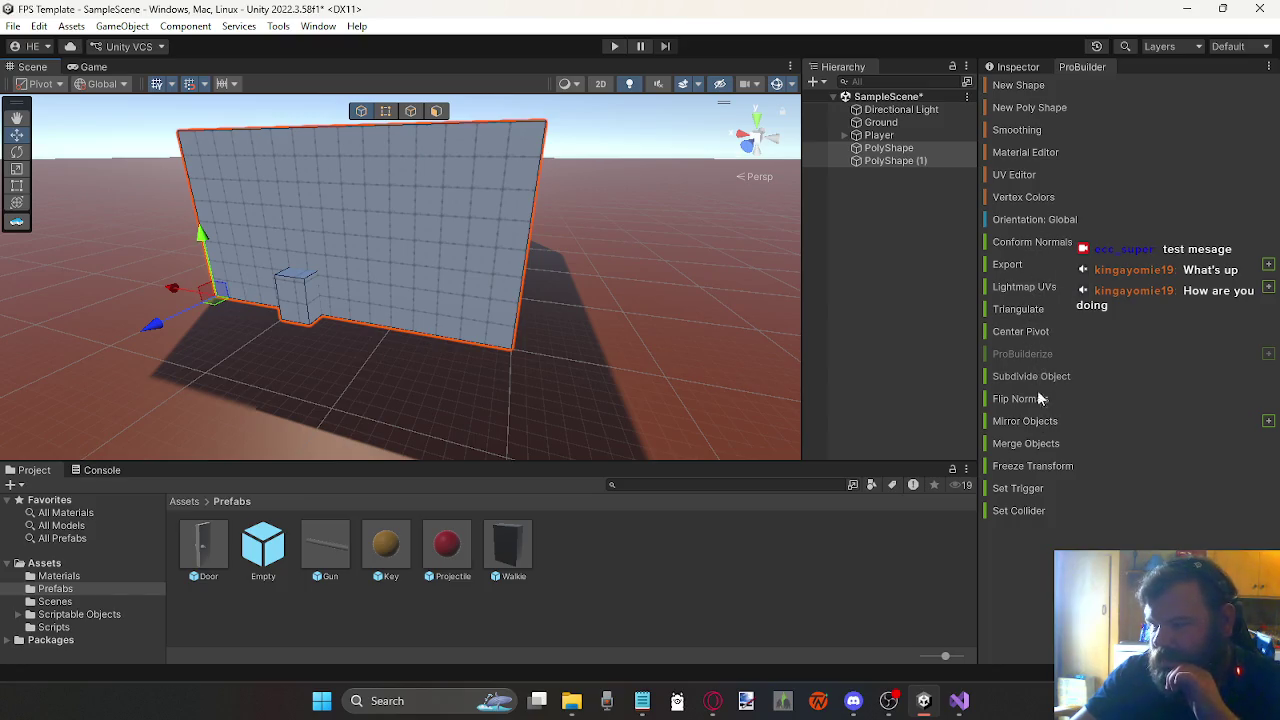
{"action": "left_click", "coordinate": [1041, 444]}
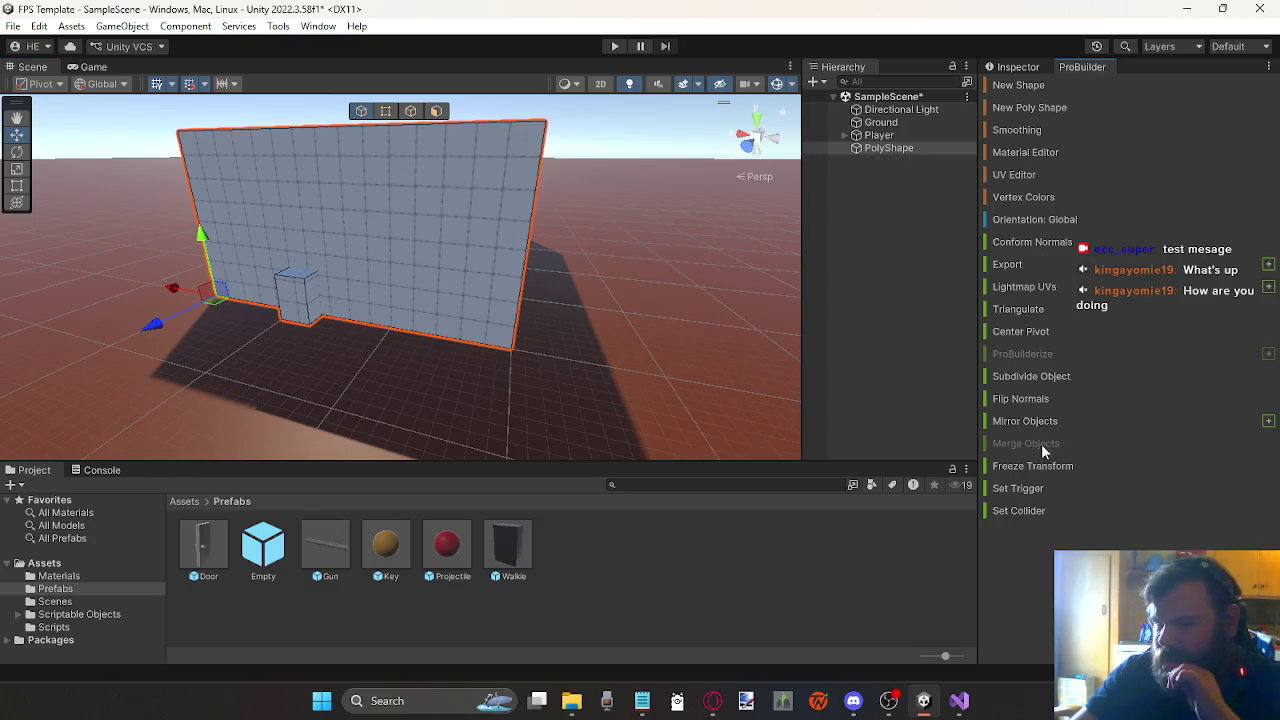
Step: Undo the merge with Ctrl+Z and browse the Tools > ProBuilder submenus
{"action": "key", "text": "ctrl+z"}
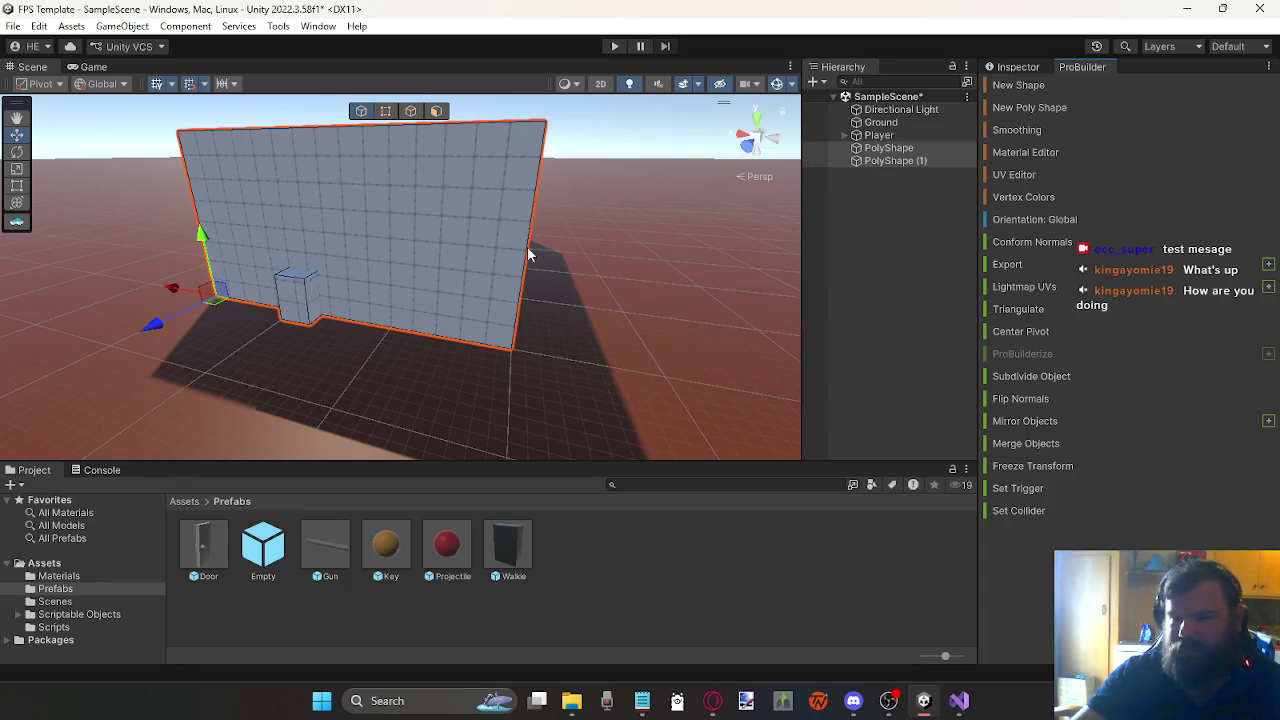
{"action": "left_click", "coordinate": [14, 226]}
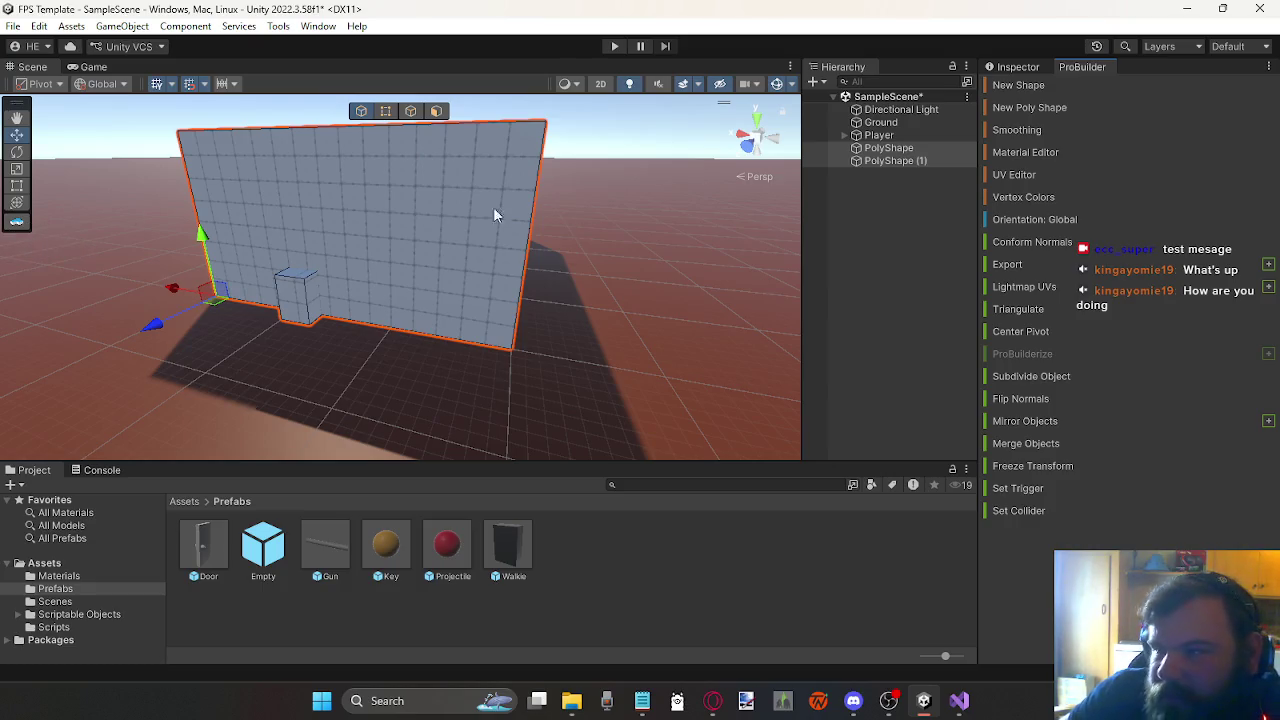
{"action": "left_click", "coordinate": [288, 28]}
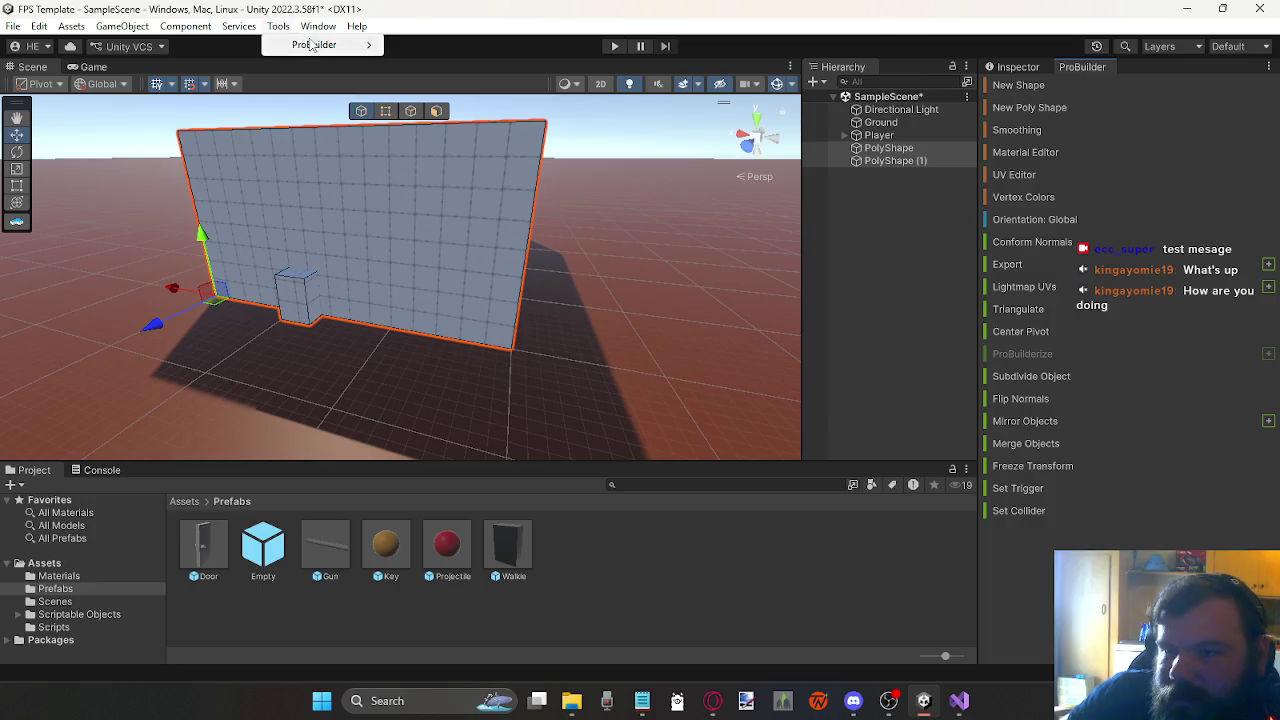
{"action": "mouse_move", "coordinate": [314, 46]}
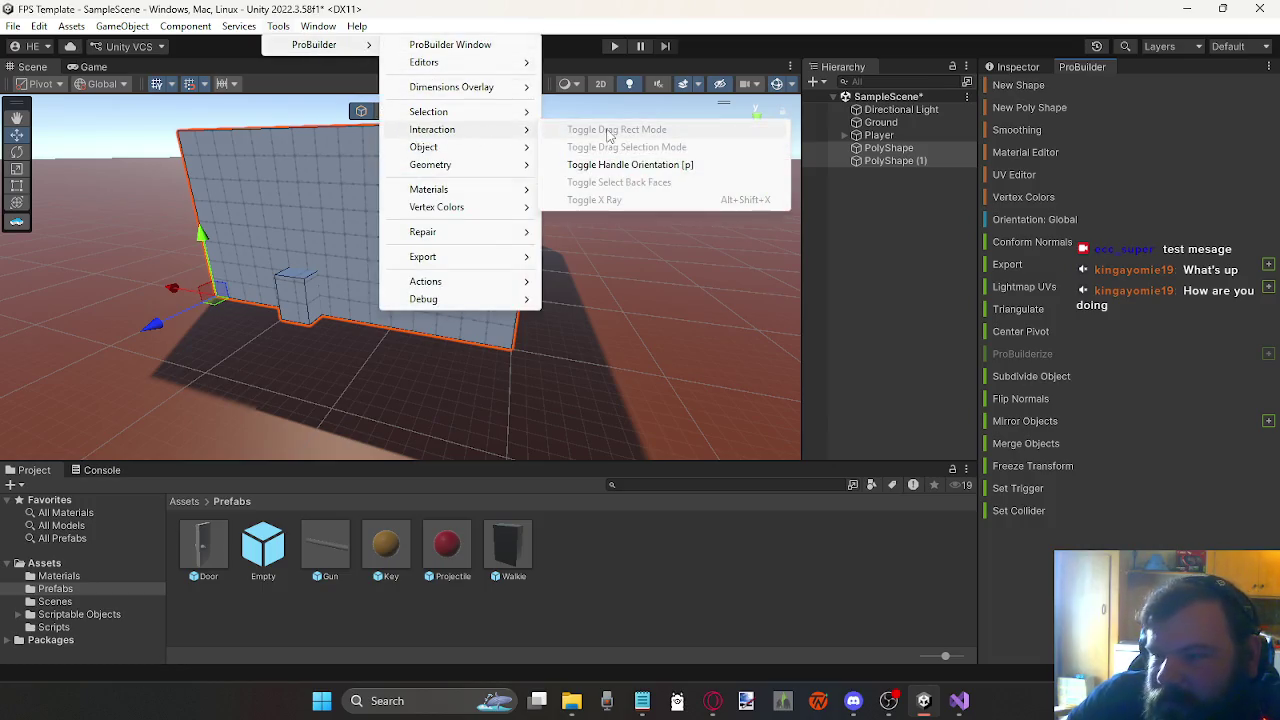
{"action": "mouse_move", "coordinate": [464, 154]}
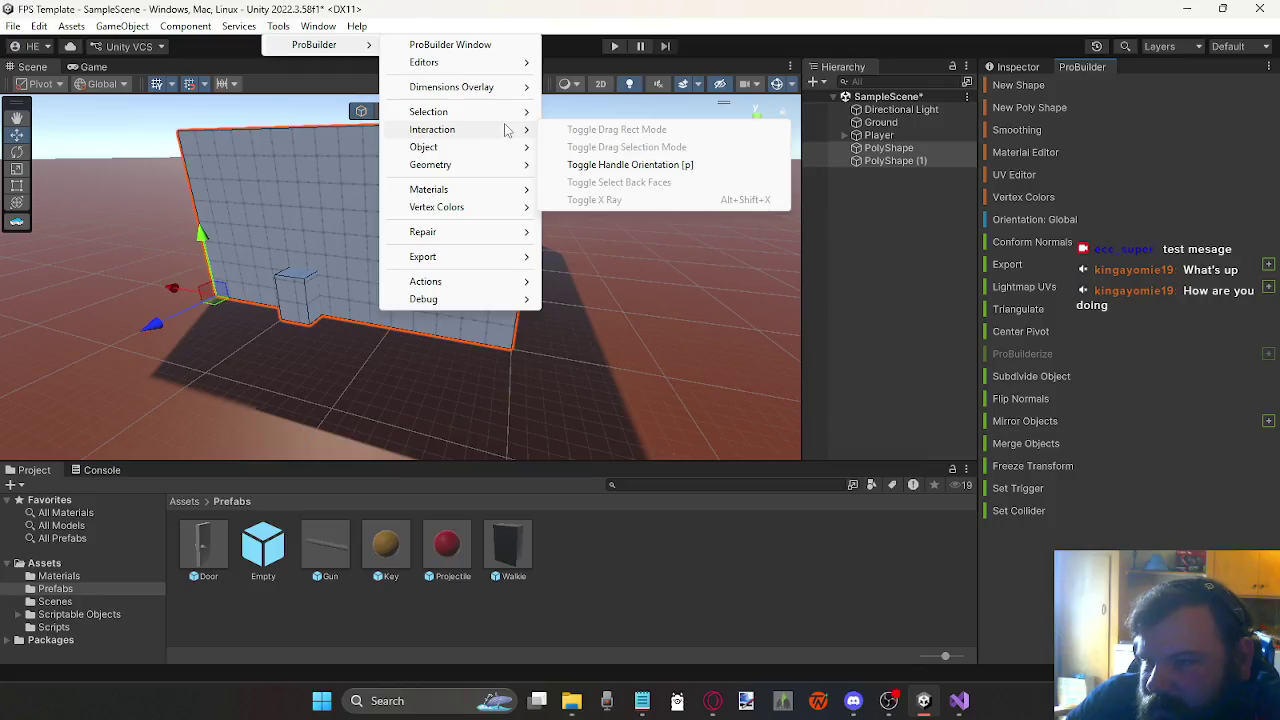
{"action": "mouse_move", "coordinate": [505, 92]}
{"action": "mouse_move", "coordinate": [510, 65]}
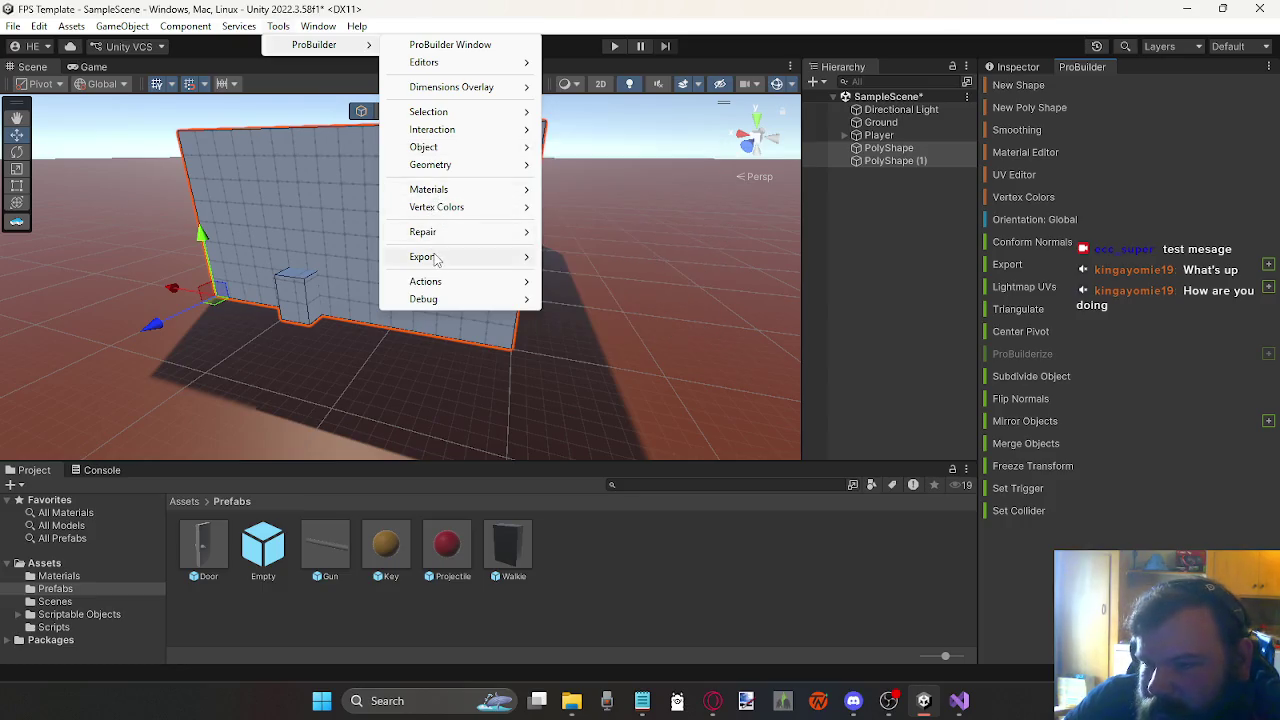
Step: Close the ProBuilder commands list and select the small PolyShape (1) box
{"action": "mouse_move", "coordinate": [448, 243]}
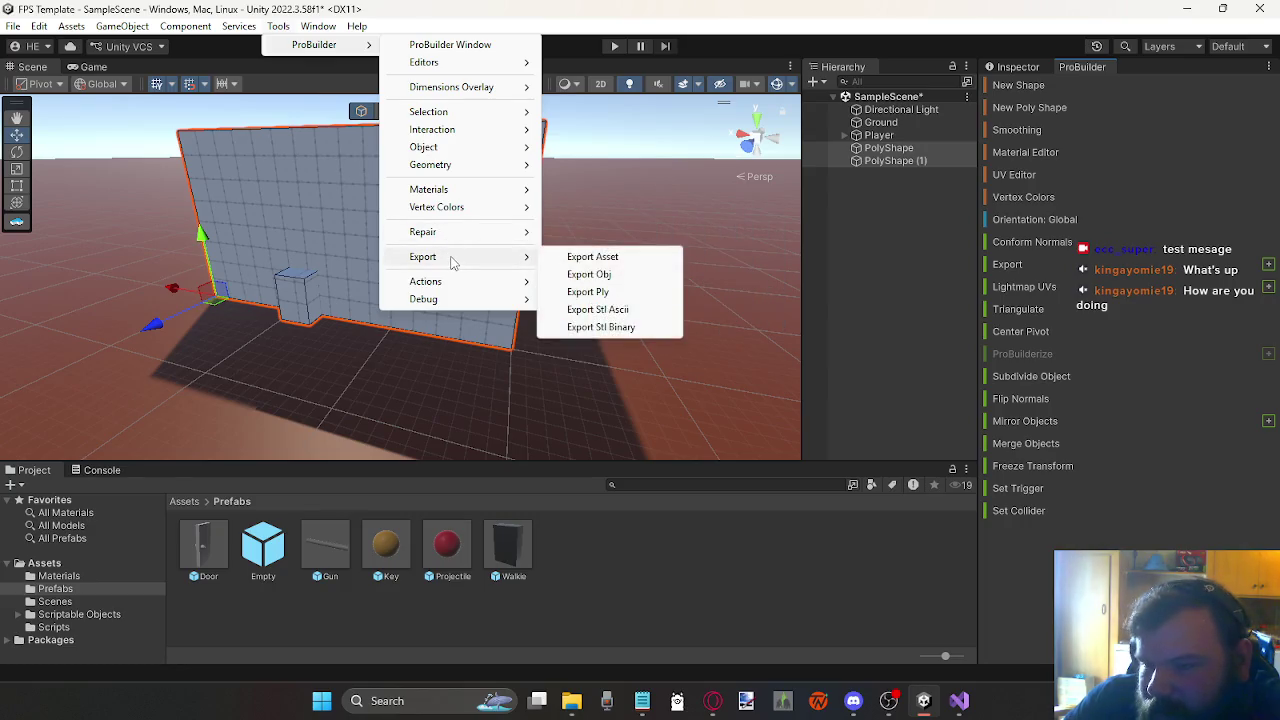
{"action": "mouse_move", "coordinate": [476, 180]}
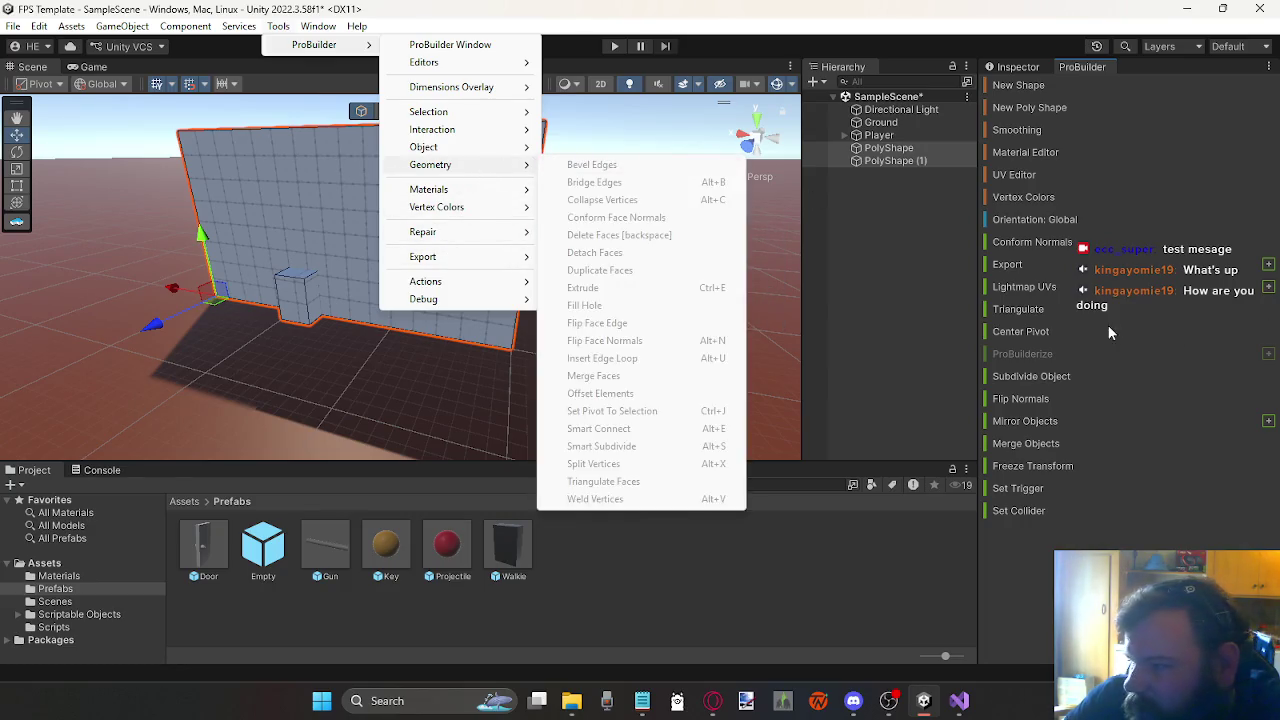
{"action": "left_click", "coordinate": [1080, 418]}
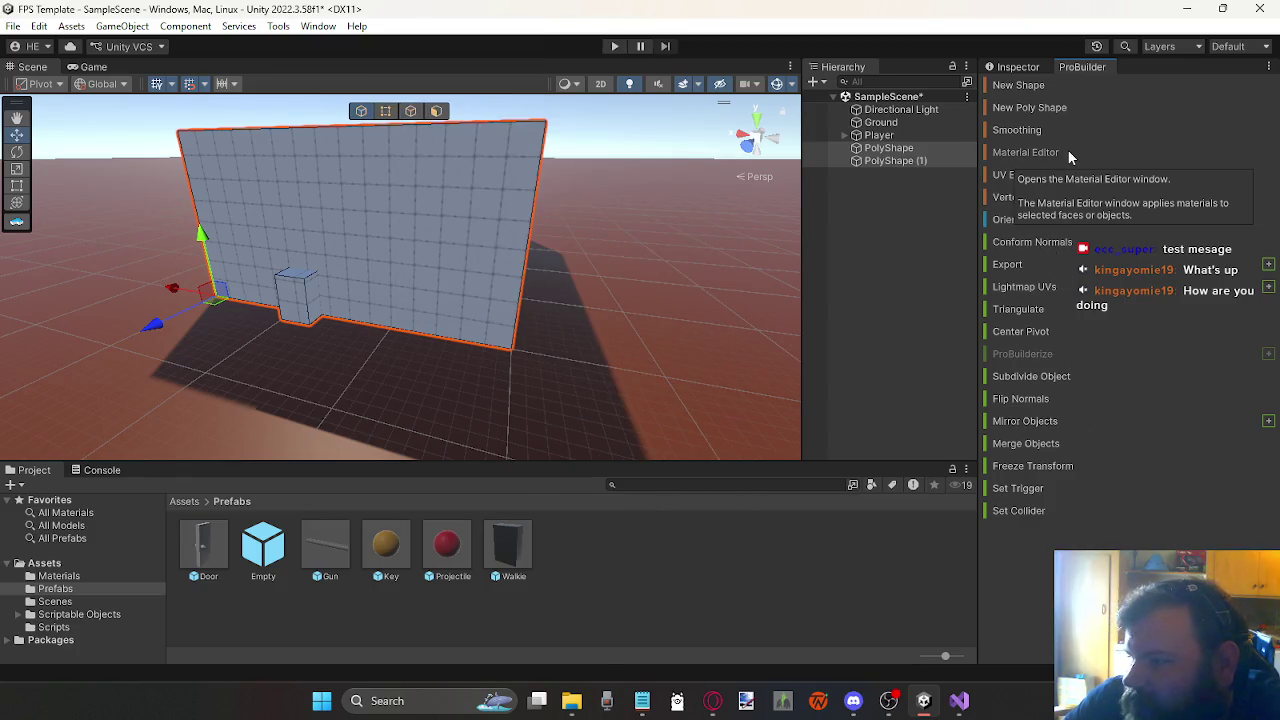
{"action": "left_click", "coordinate": [282, 297]}
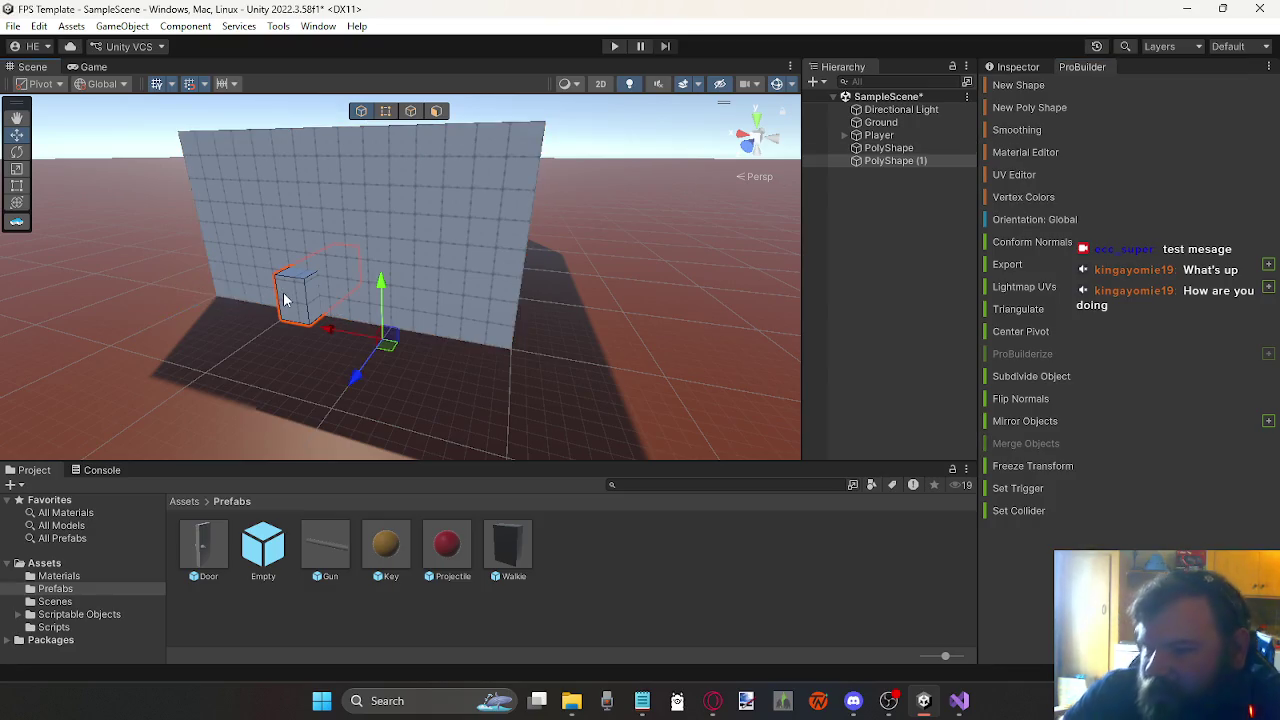
{"action": "key", "text": "Delete"}
{"action": "left_click", "coordinate": [316, 266]}
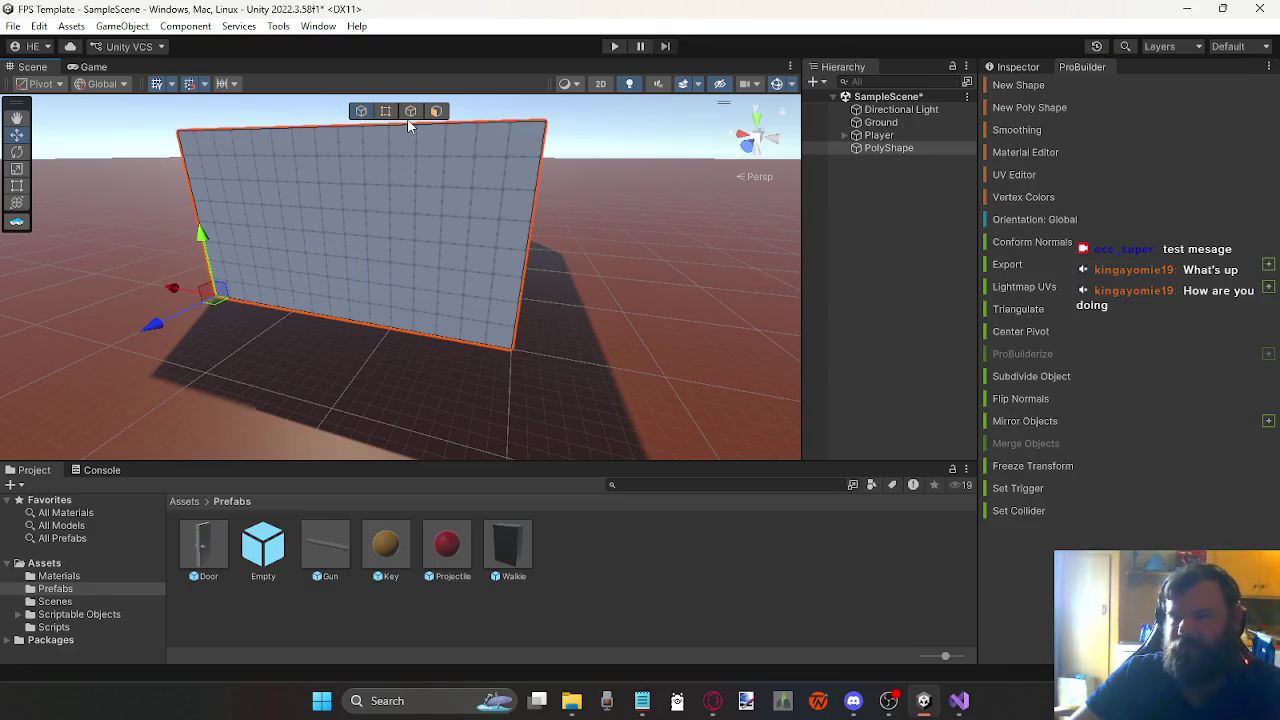
{"action": "left_click", "coordinate": [436, 111]}
{"action": "left_click", "coordinate": [421, 202]}
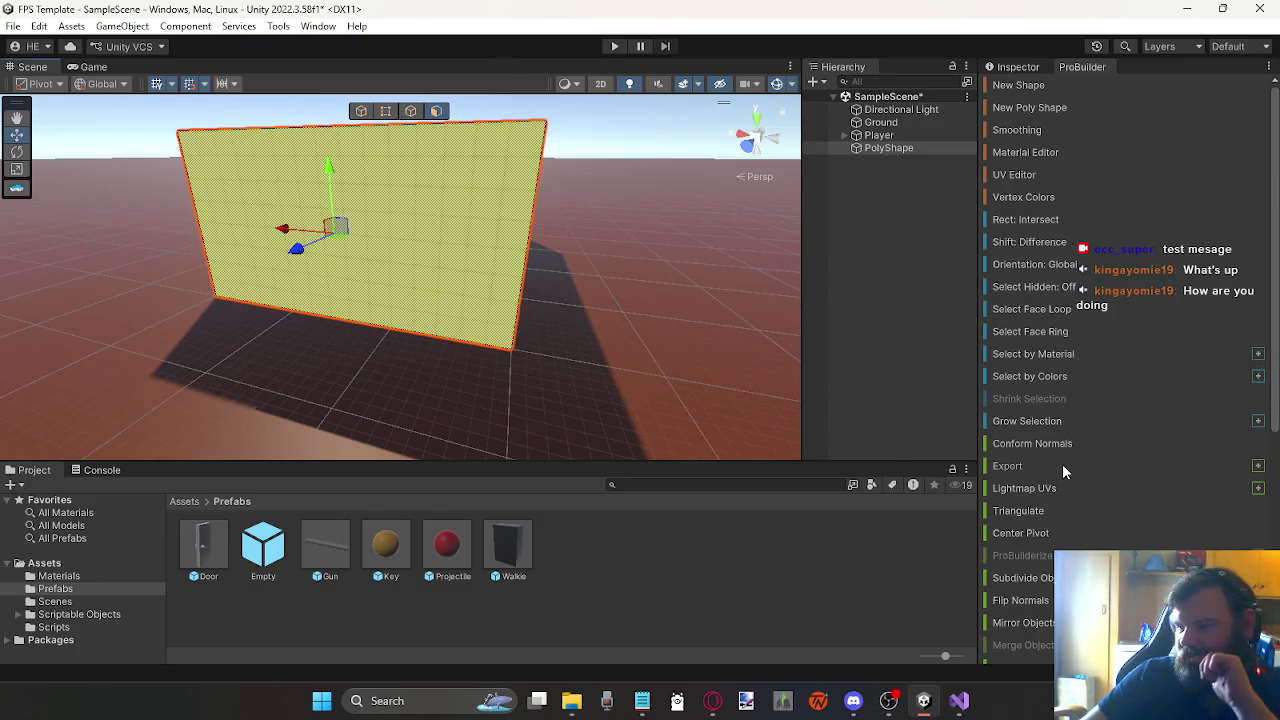
{"action": "scroll", "coordinate": [1068, 464], "scroll_direction": "down", "scroll_amount": 5}
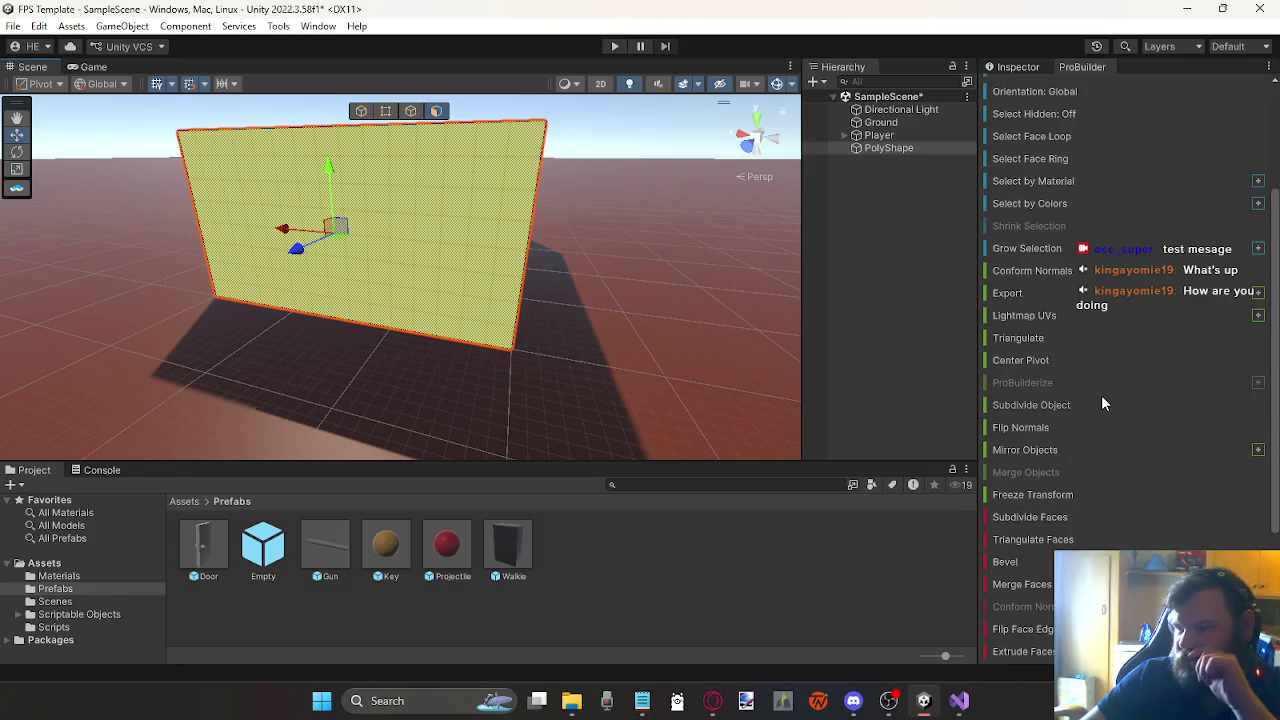
{"action": "scroll", "coordinate": [1098, 385], "scroll_direction": "down", "scroll_amount": 4}
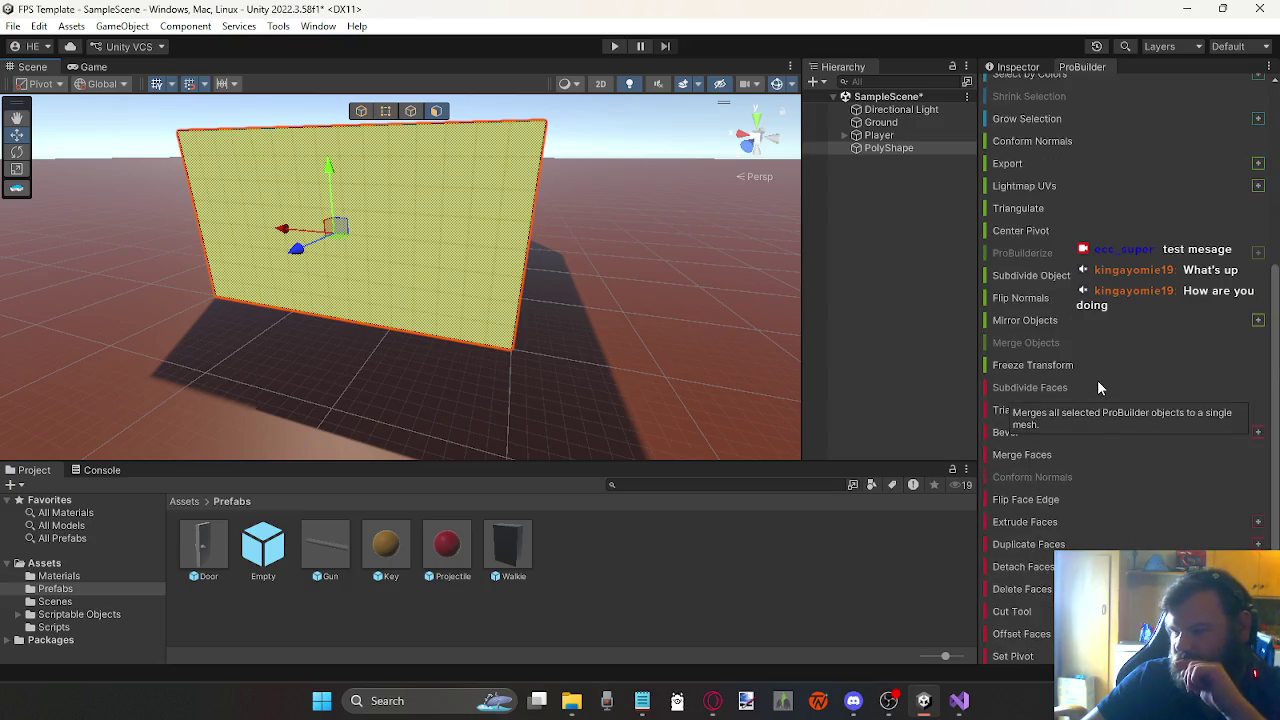
{"action": "scroll", "coordinate": [1116, 368], "scroll_direction": "down", "scroll_amount": 2}
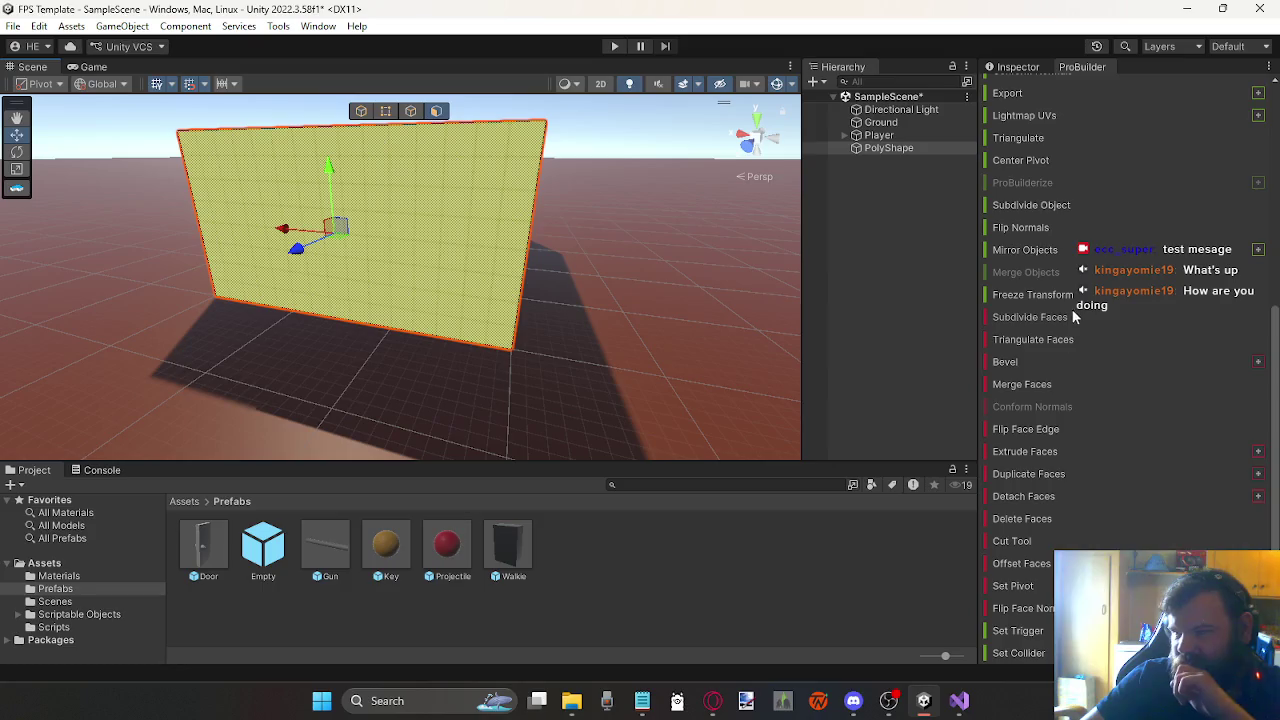
{"action": "scroll", "coordinate": [1072, 307], "scroll_direction": "up", "scroll_amount": 3}
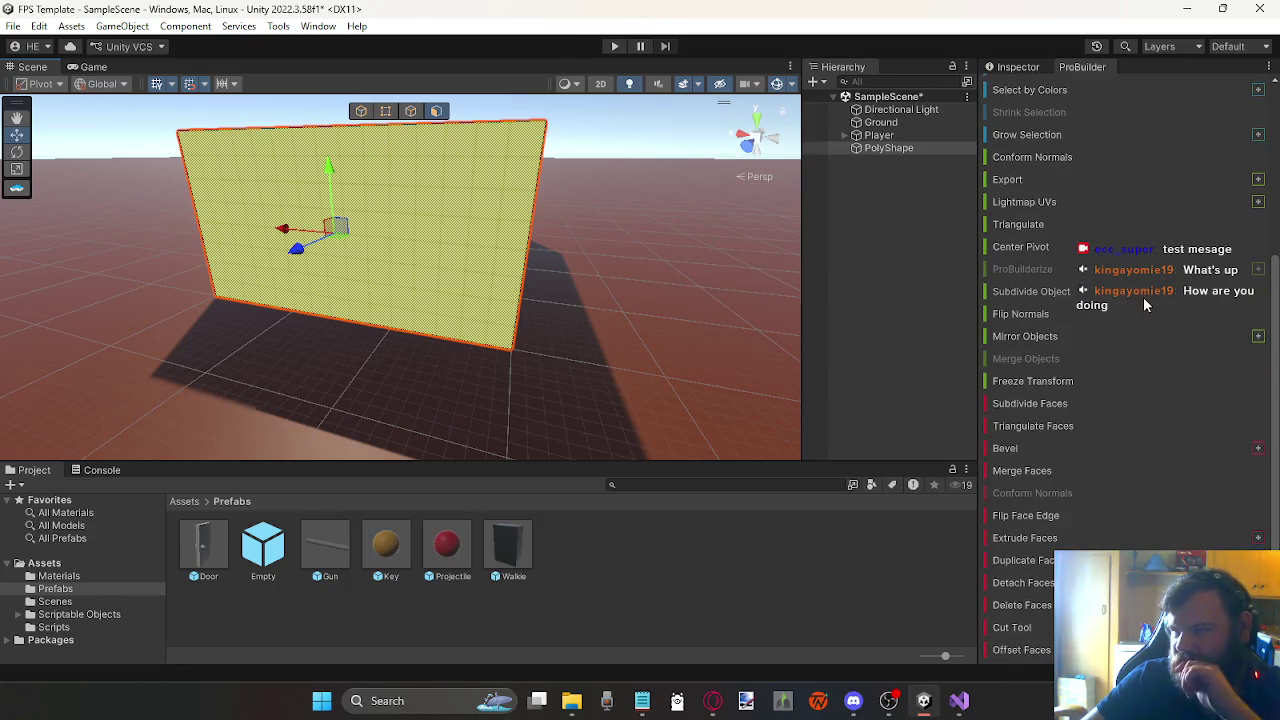
{"action": "scroll", "coordinate": [1144, 298], "scroll_direction": "down", "scroll_amount": 3}
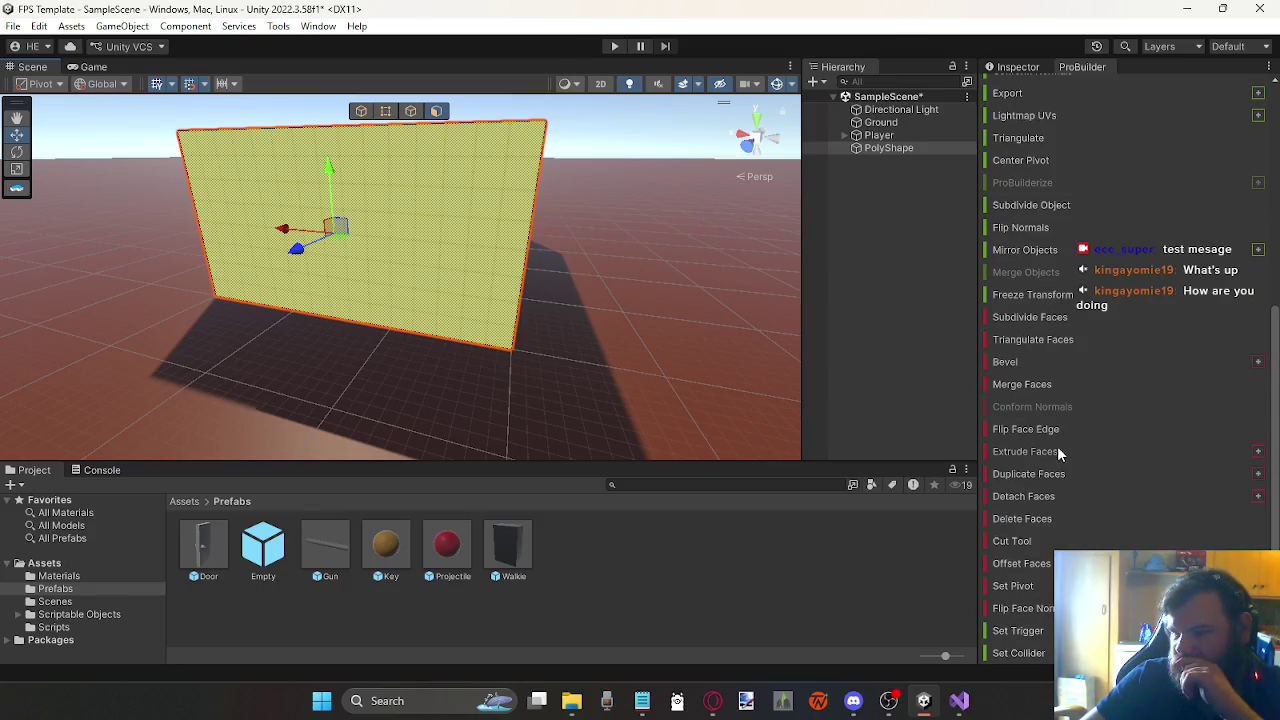
{"action": "scroll", "coordinate": [1045, 250], "scroll_direction": "up", "scroll_amount": 5}
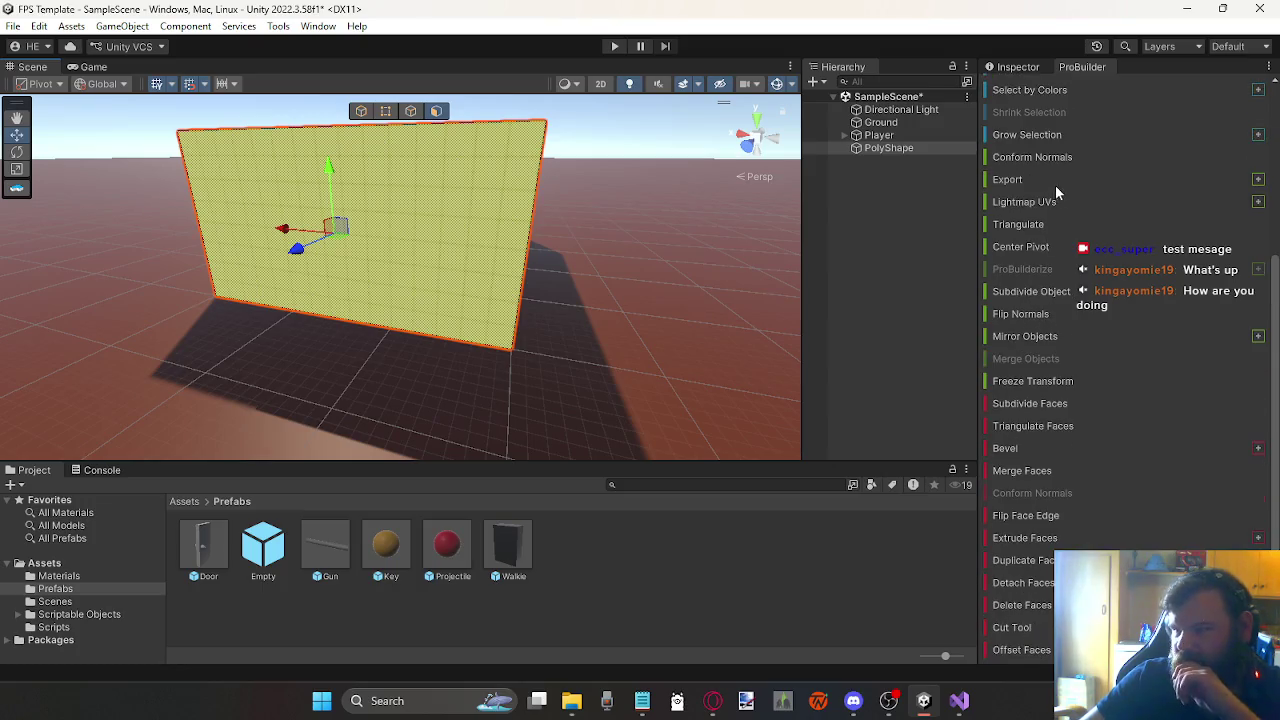
{"action": "scroll", "coordinate": [1057, 174], "scroll_direction": "up", "scroll_amount": 4}
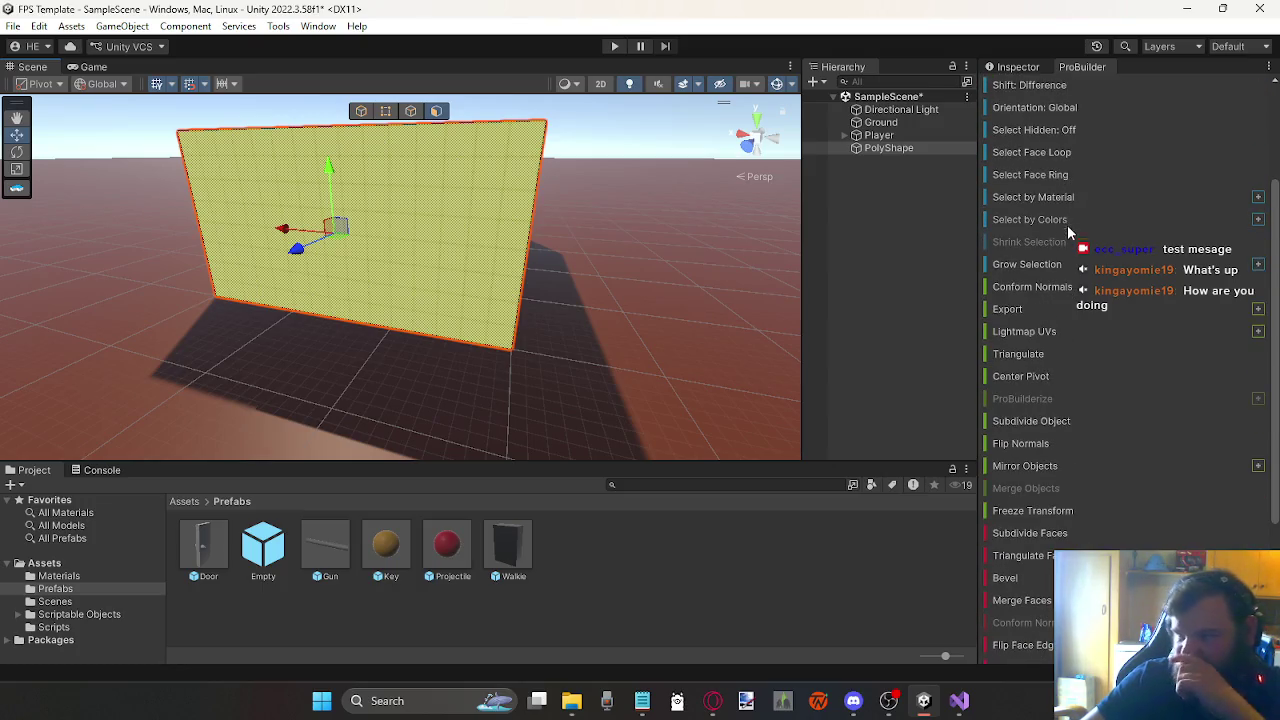
{"action": "scroll", "coordinate": [1078, 270], "scroll_direction": "down", "scroll_amount": 9}
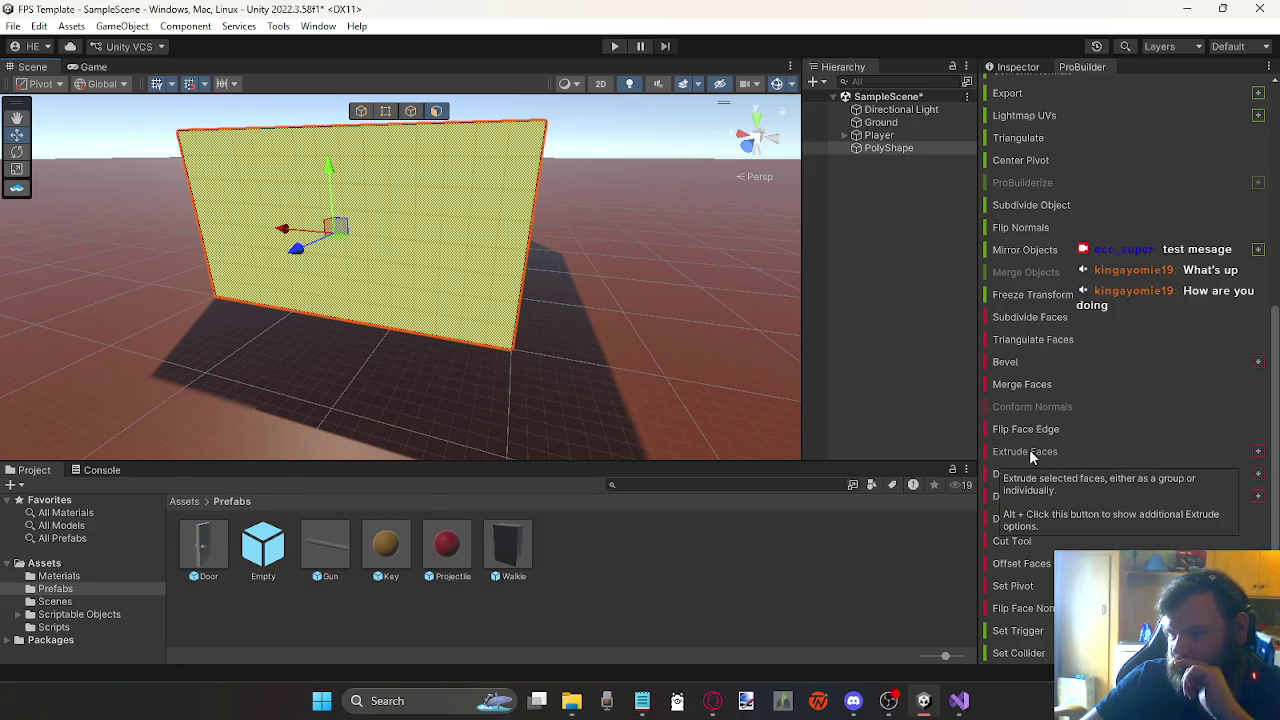
{"action": "left_click_drag", "start_coordinate": [732, 341], "coordinate": [622, 230]}
Step: Extrude the flat PolyShape plane into a thick slab and scale it slightly along Y
{"action": "key", "text": "ctrl+e"}
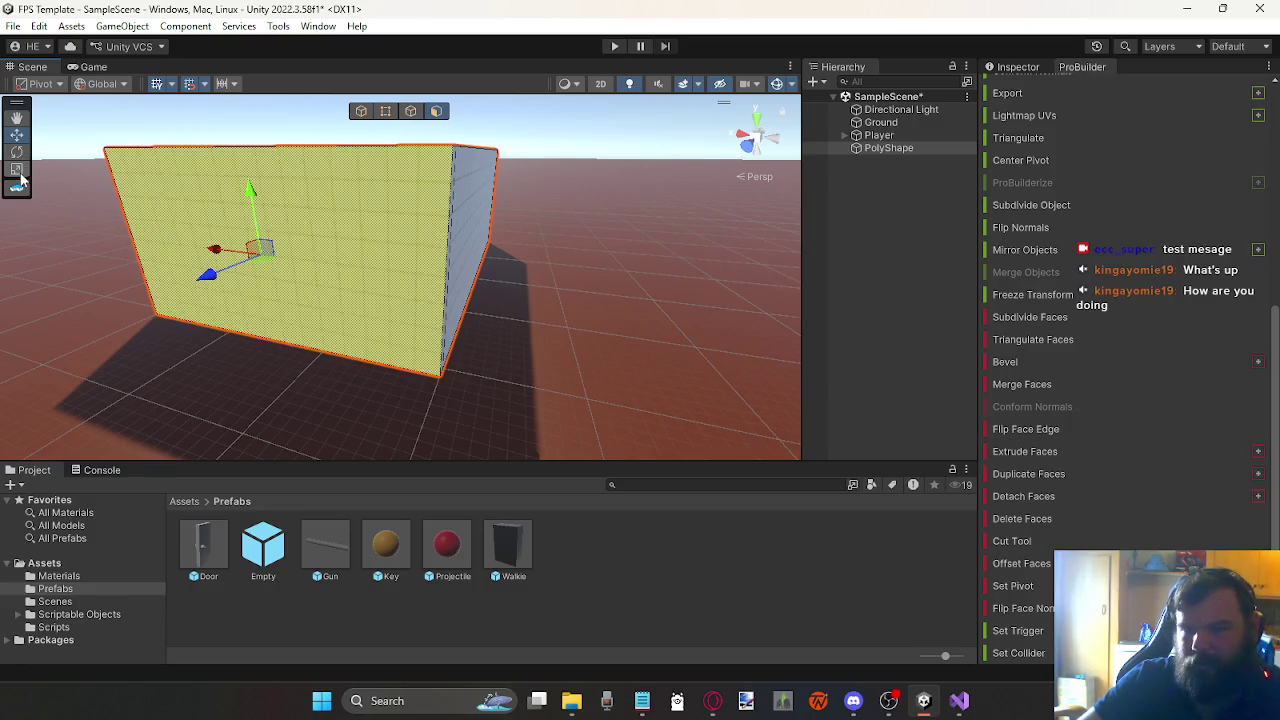
{"action": "mouse_move", "coordinate": [208, 272]}
{"action": "left_mouse_down"}
{"action": "mouse_move", "coordinate": [255, 261]}
{"action": "mouse_move", "coordinate": [225, 278]}
{"action": "left_mouse_up"}
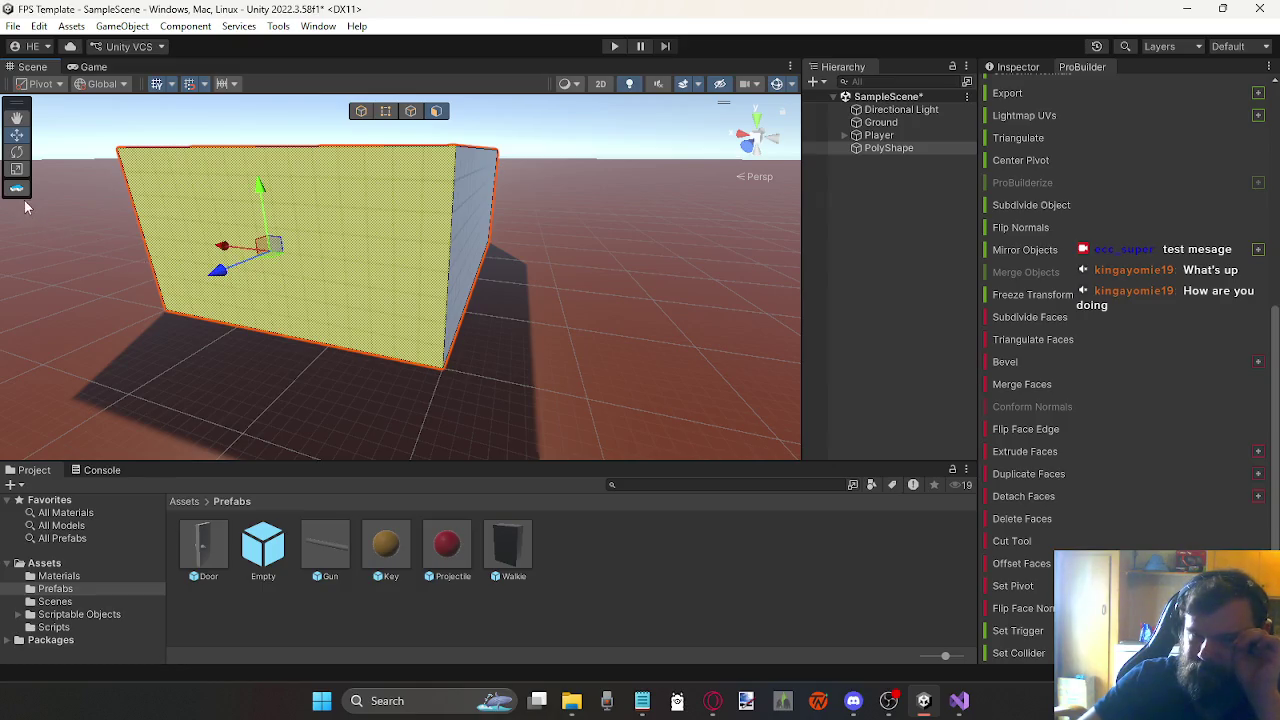
{"action": "left_click", "coordinate": [16, 169]}
{"action": "left_click_drag", "start_coordinate": [259, 186], "coordinate": [260, 204]}
Step: Shrink the slab's front face inward on all sides, leaving a border, and review its Inspector properties
{"action": "mouse_move", "coordinate": [213, 243]}
{"action": "left_mouse_down"}
{"action": "mouse_move", "coordinate": [230, 249]}
{"action": "mouse_move", "coordinate": [214, 246]}
{"action": "left_mouse_up"}
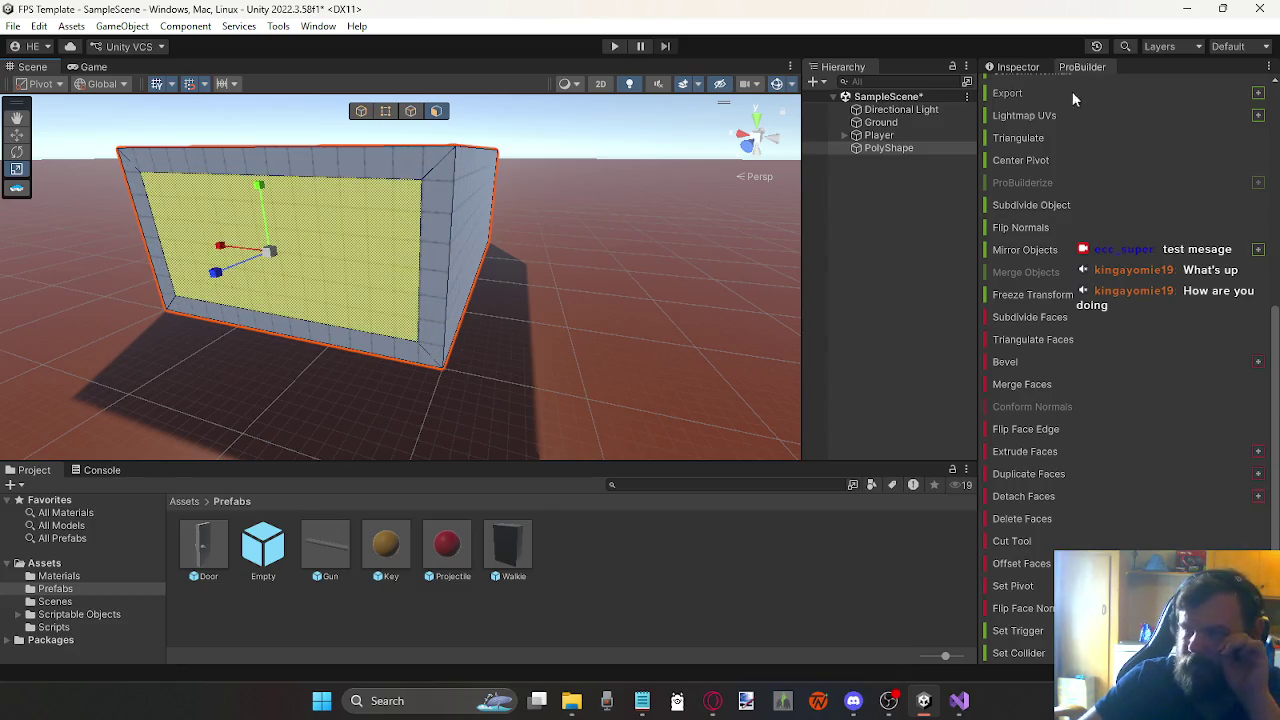
{"action": "left_click", "coordinate": [1018, 66]}
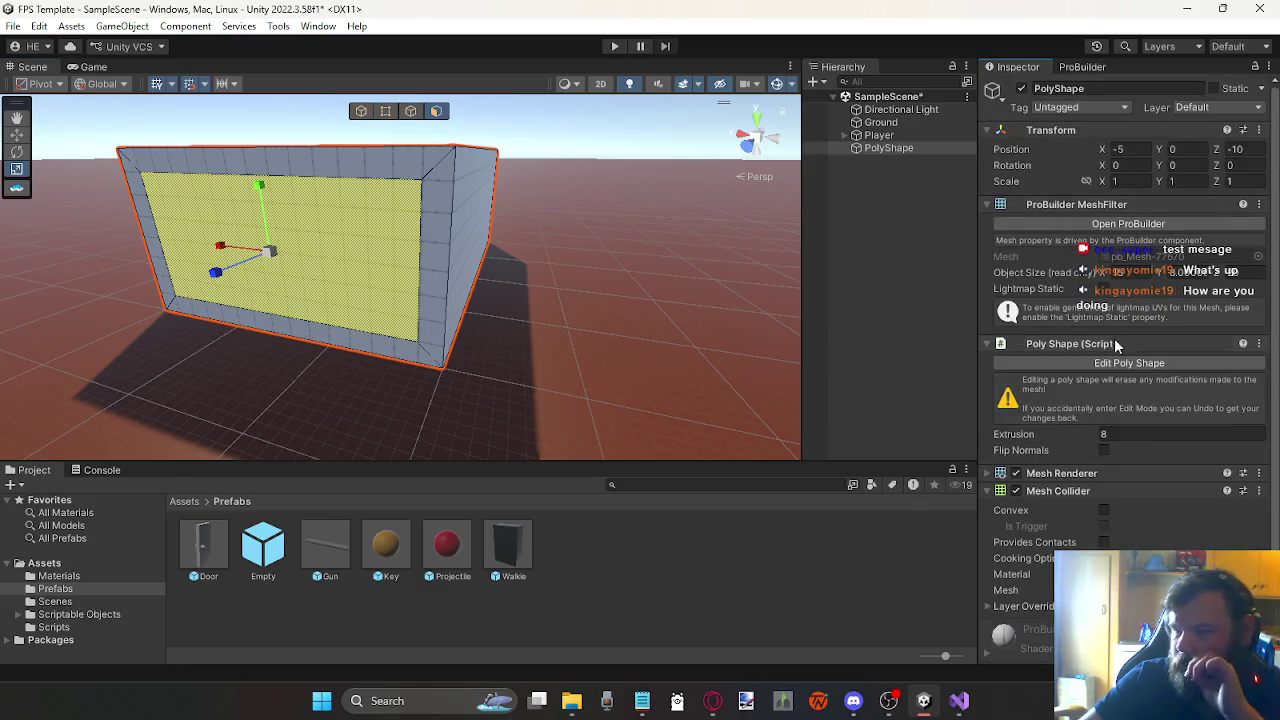
{"action": "scroll", "coordinate": [1128, 462], "scroll_direction": "down", "scroll_amount": 1}
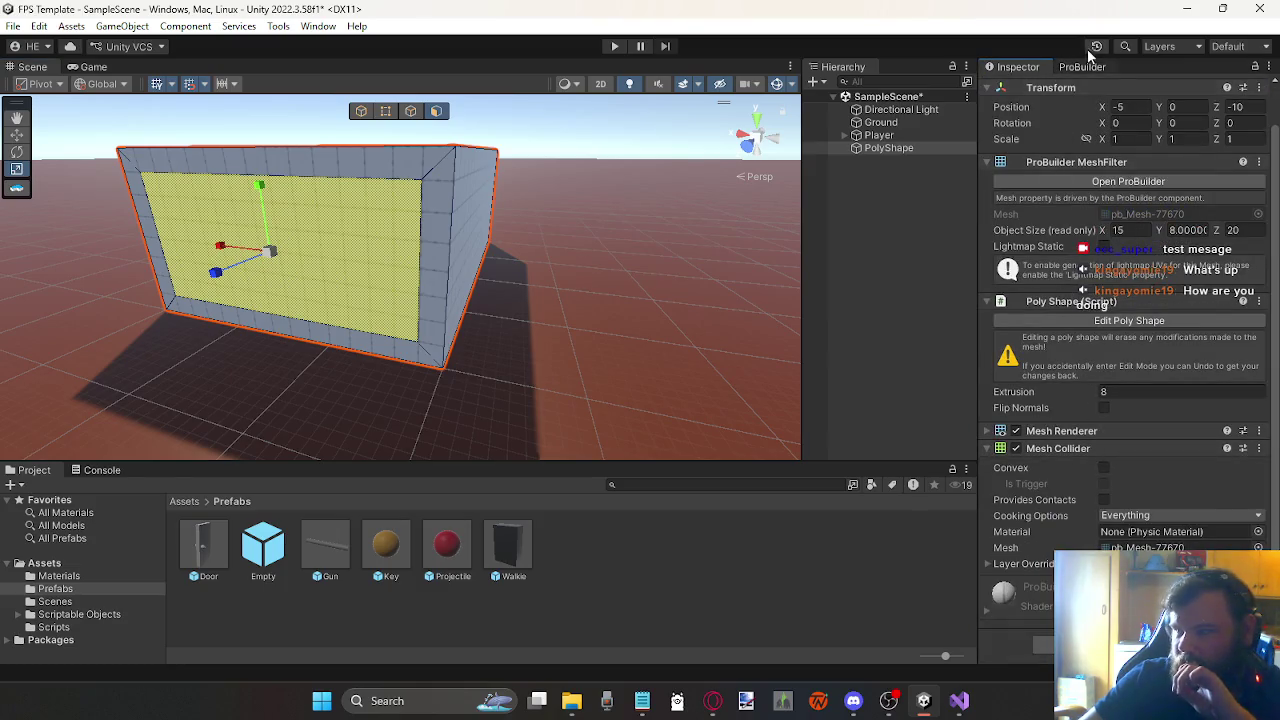
{"action": "scroll", "coordinate": [1092, 196], "scroll_direction": "up", "scroll_amount": 1}
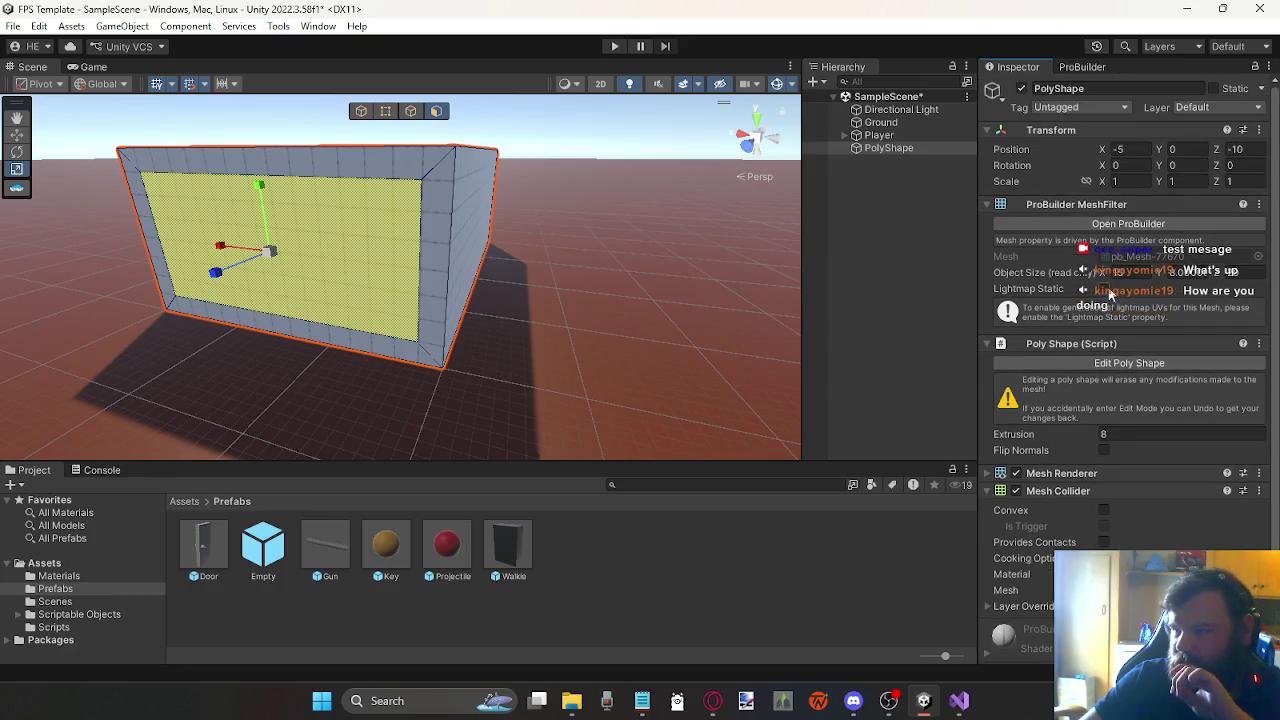
{"action": "left_click", "coordinate": [1064, 67]}
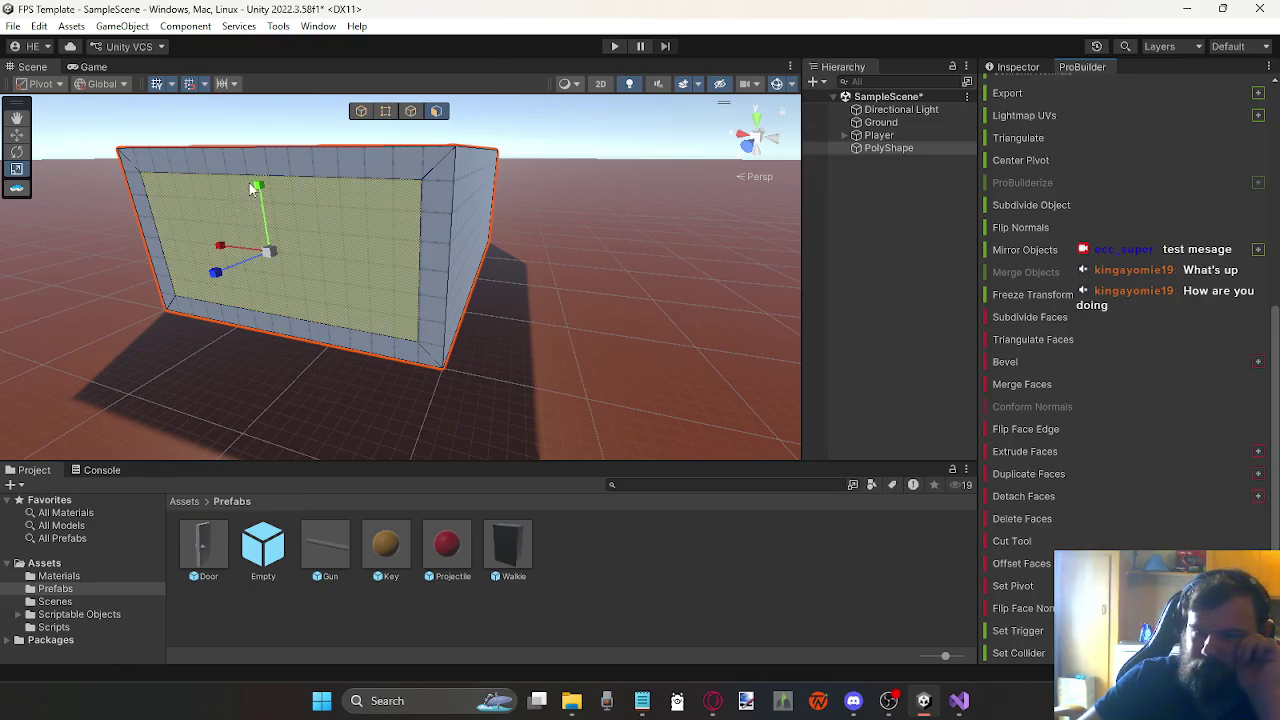
{"action": "left_click", "coordinate": [18, 135]}
Step: Reshape the front face into a tall narrow door strip at the wall's bottom edge, shifted sideways
{"action": "left_click_drag", "start_coordinate": [259, 197], "coordinate": [270, 220]}
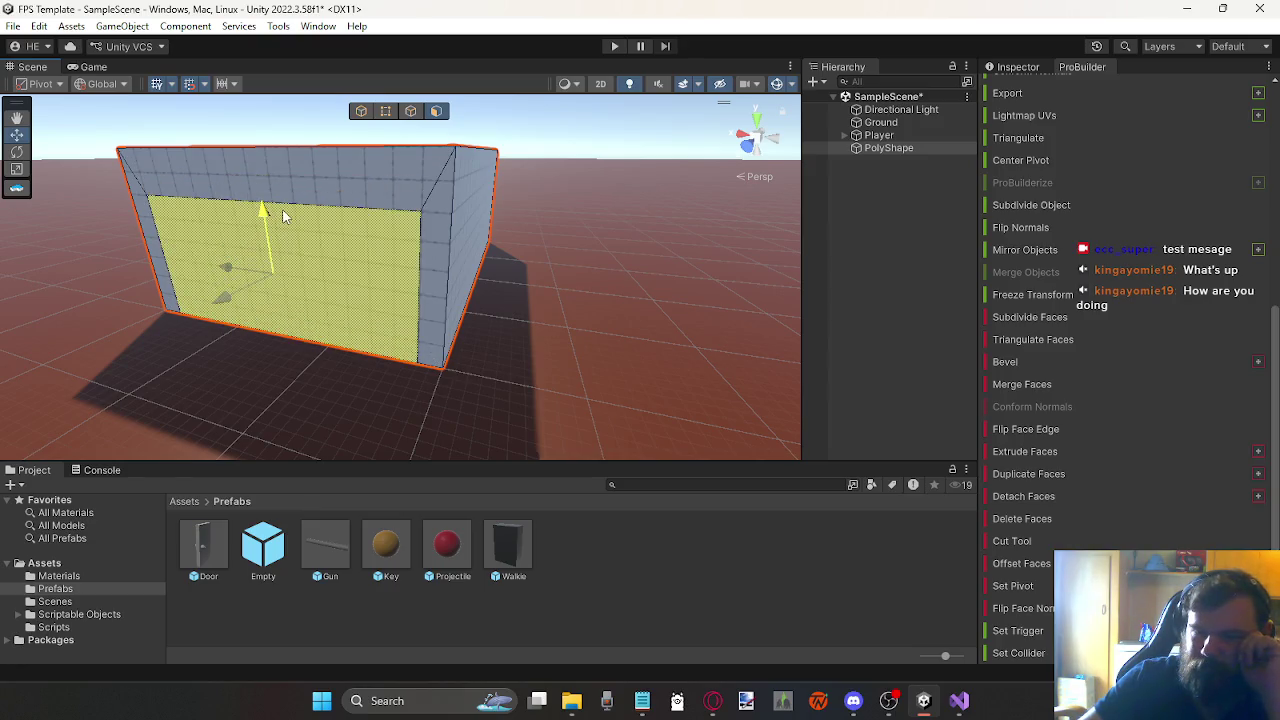
{"action": "left_click", "coordinate": [17, 168]}
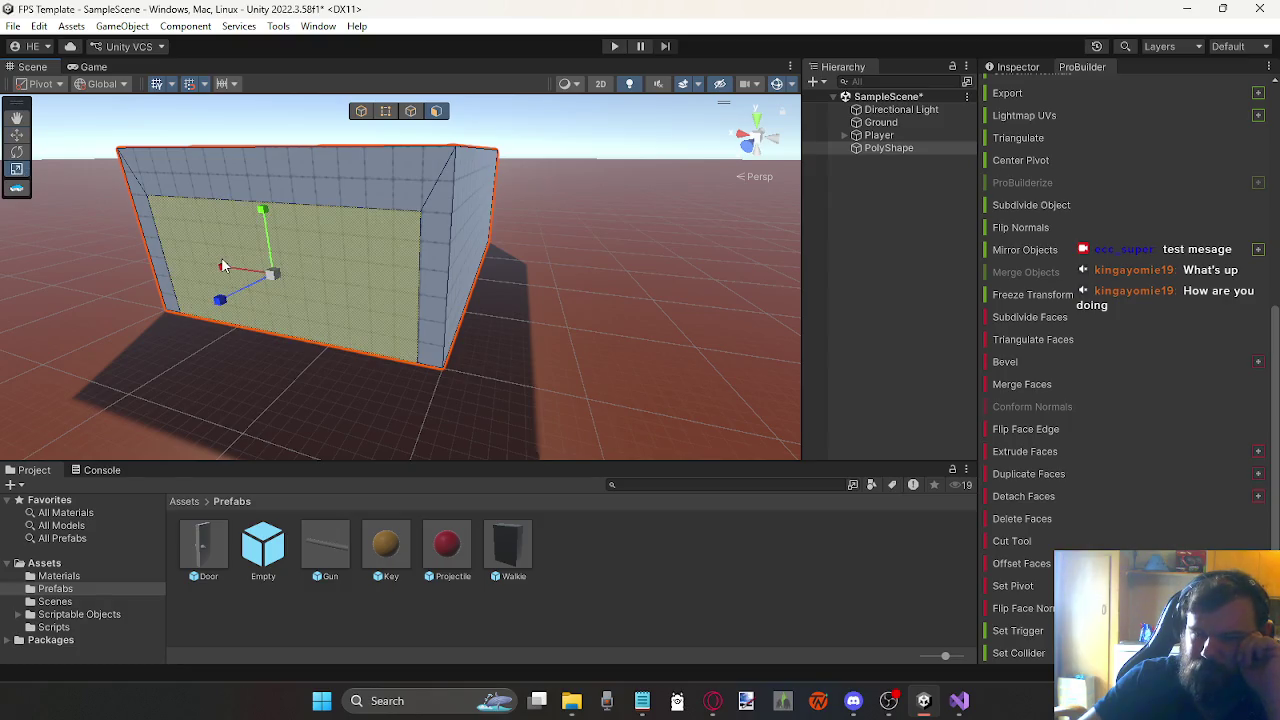
{"action": "mouse_move", "coordinate": [226, 267]}
{"action": "left_mouse_down"}
{"action": "mouse_move", "coordinate": [266, 280]}
{"action": "mouse_move", "coordinate": [263, 298]}
{"action": "mouse_move", "coordinate": [501, 190]}
{"action": "mouse_move", "coordinate": [494, 220]}
{"action": "left_mouse_up"}
{"action": "scroll", "coordinate": [263, 298], "scroll_direction": "up", "scroll_amount": 8}
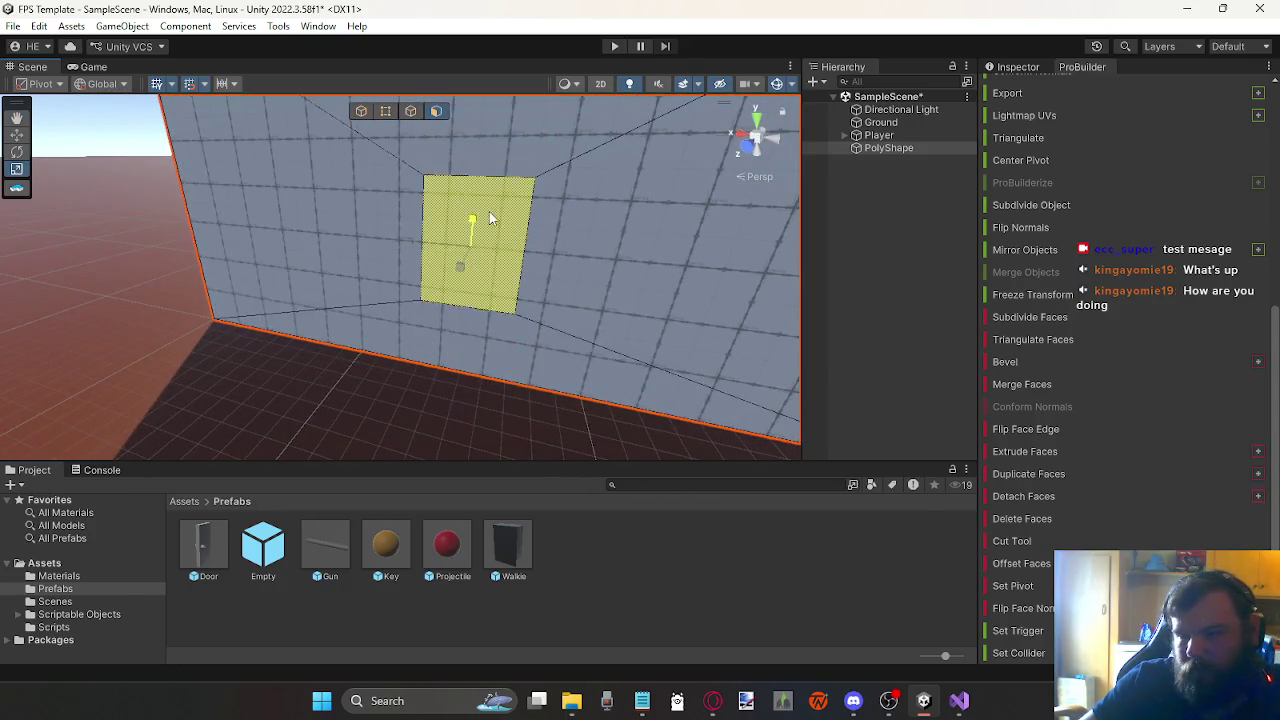
{"action": "left_click", "coordinate": [18, 135]}
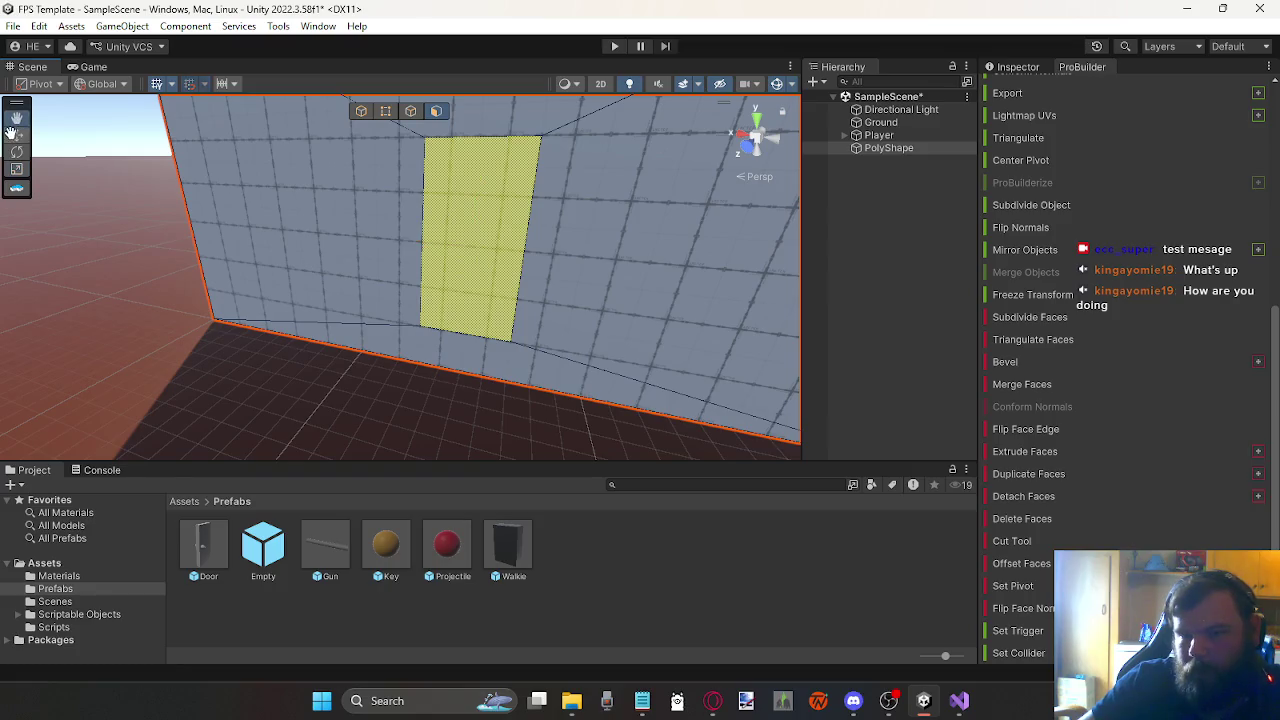
{"action": "left_click_drag", "start_coordinate": [476, 188], "coordinate": [491, 242]}
{"action": "mouse_move", "coordinate": [432, 290]}
{"action": "left_mouse_down"}
{"action": "mouse_move", "coordinate": [271, 266]}
{"action": "mouse_move", "coordinate": [296, 278]}
{"action": "mouse_move", "coordinate": [301, 256]}
{"action": "mouse_move", "coordinate": [354, 296]}
{"action": "mouse_move", "coordinate": [334, 281]}
{"action": "left_mouse_up"}
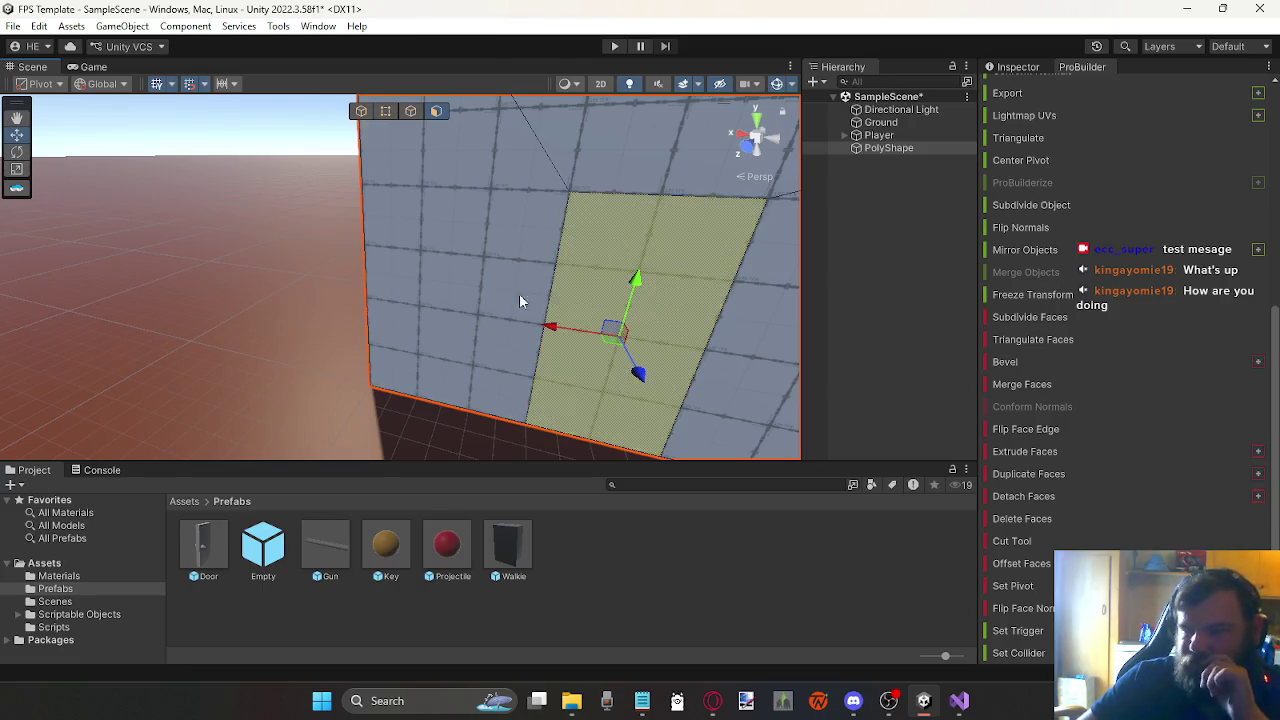
Step: Extrude the door-sized face and push it back into the wall as a recessed doorway
{"action": "left_click", "coordinate": [18, 185]}
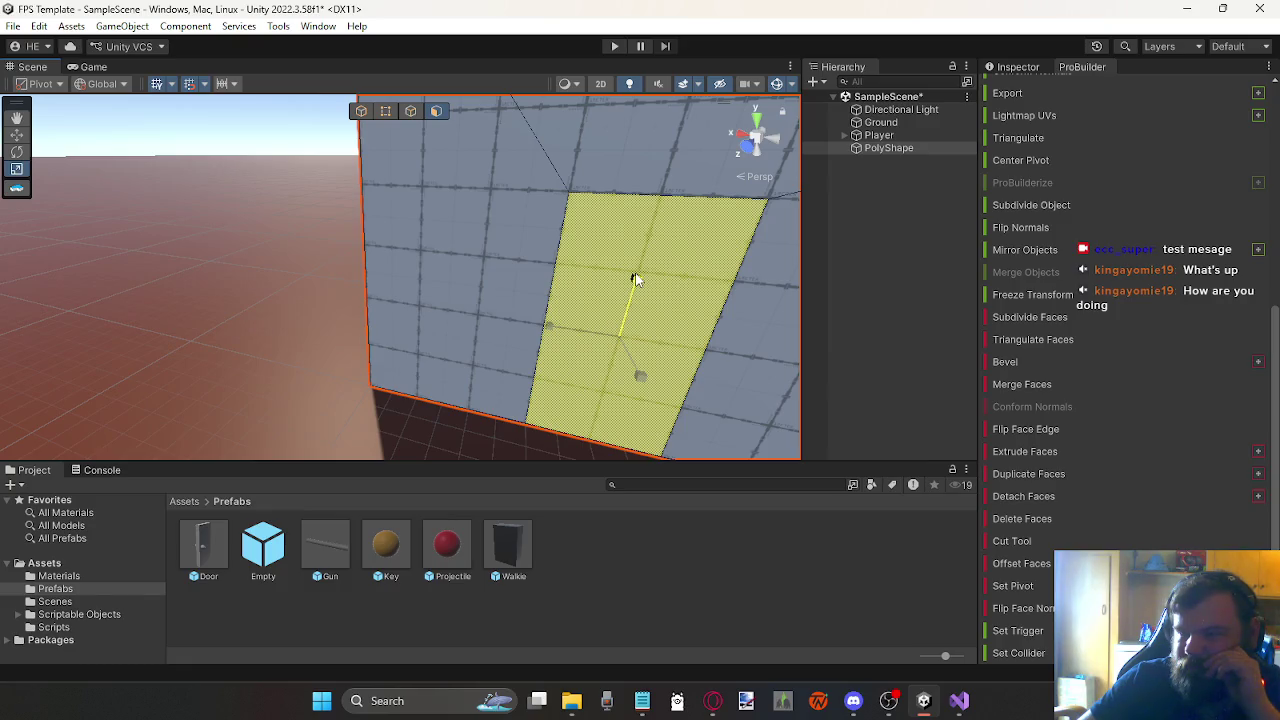
{"action": "key", "text": "Escape"}
{"action": "mouse_move", "coordinate": [491, 242]}
{"action": "left_mouse_down"}
{"action": "mouse_move", "coordinate": [608, 270]}
{"action": "mouse_move", "coordinate": [541, 307]}
{"action": "mouse_move", "coordinate": [534, 297]}
{"action": "mouse_move", "coordinate": [400, 322]}
{"action": "mouse_move", "coordinate": [428, 300]}
{"action": "left_mouse_up"}
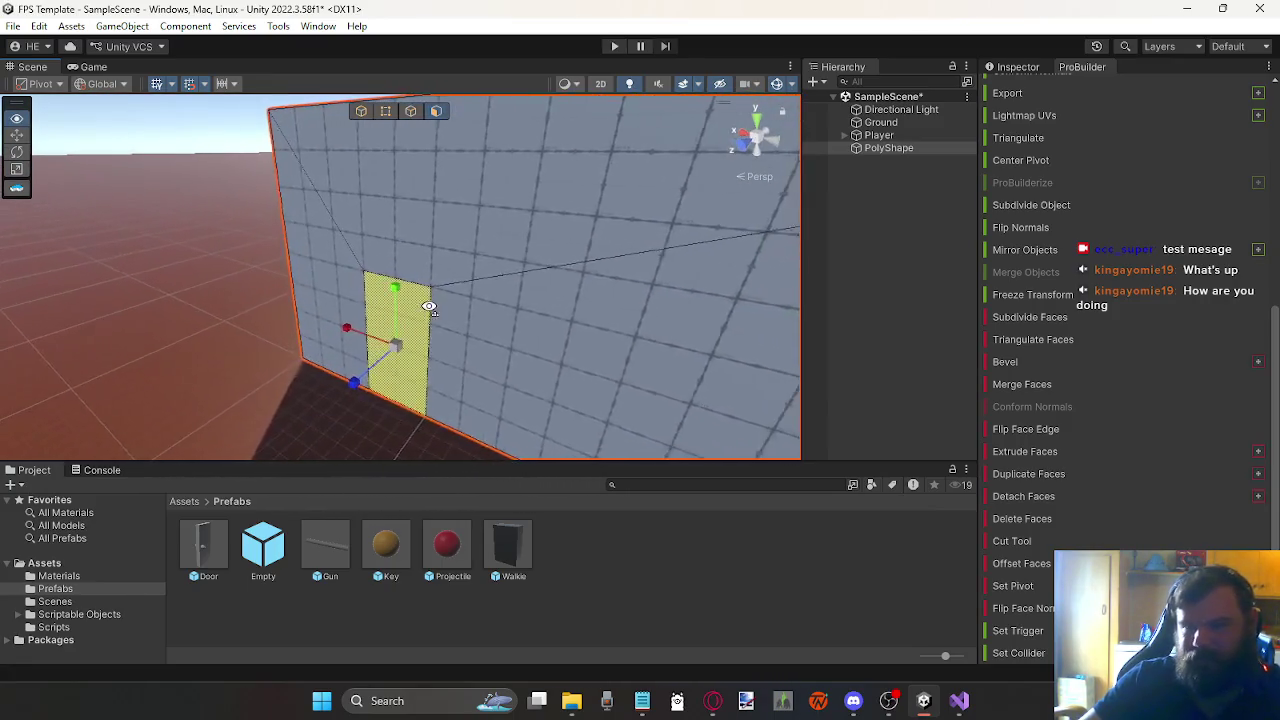
{"action": "left_click", "coordinate": [1021, 451]}
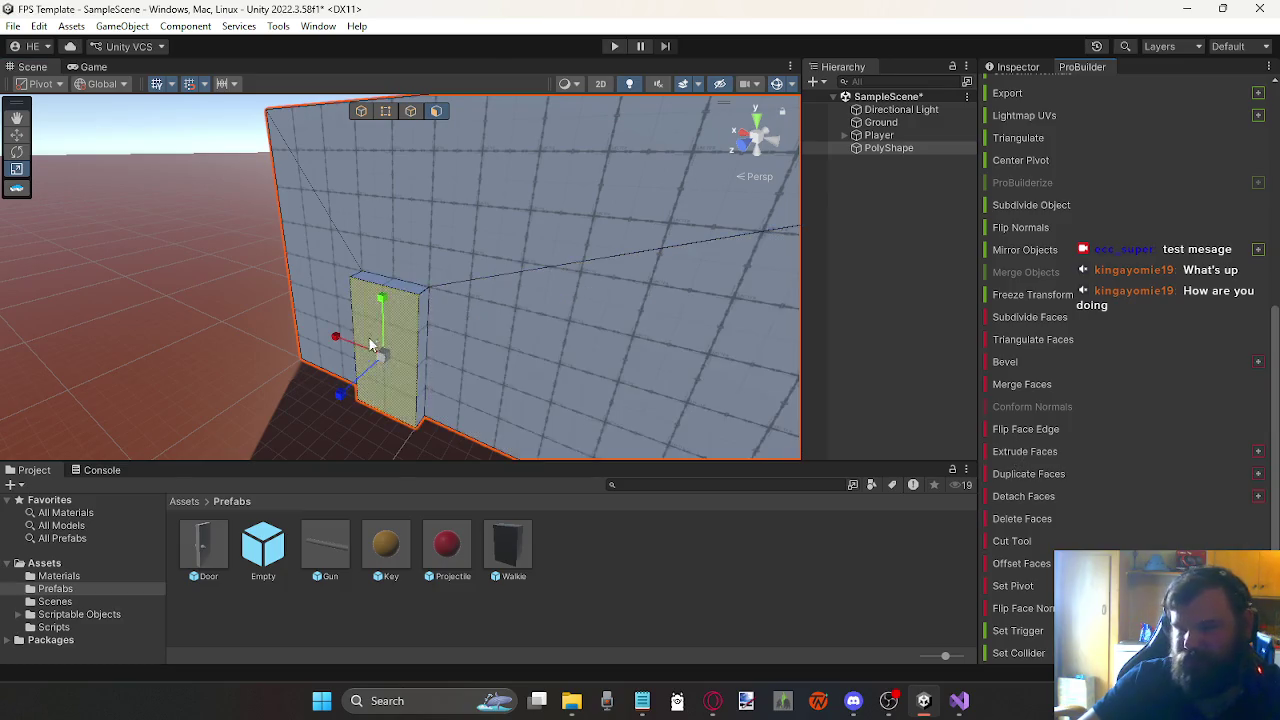
{"action": "left_click", "coordinate": [17, 136]}
{"action": "mouse_move", "coordinate": [354, 396]}
{"action": "left_mouse_down"}
{"action": "mouse_move", "coordinate": [357, 371]}
{"action": "mouse_move", "coordinate": [383, 380]}
{"action": "left_mouse_up"}
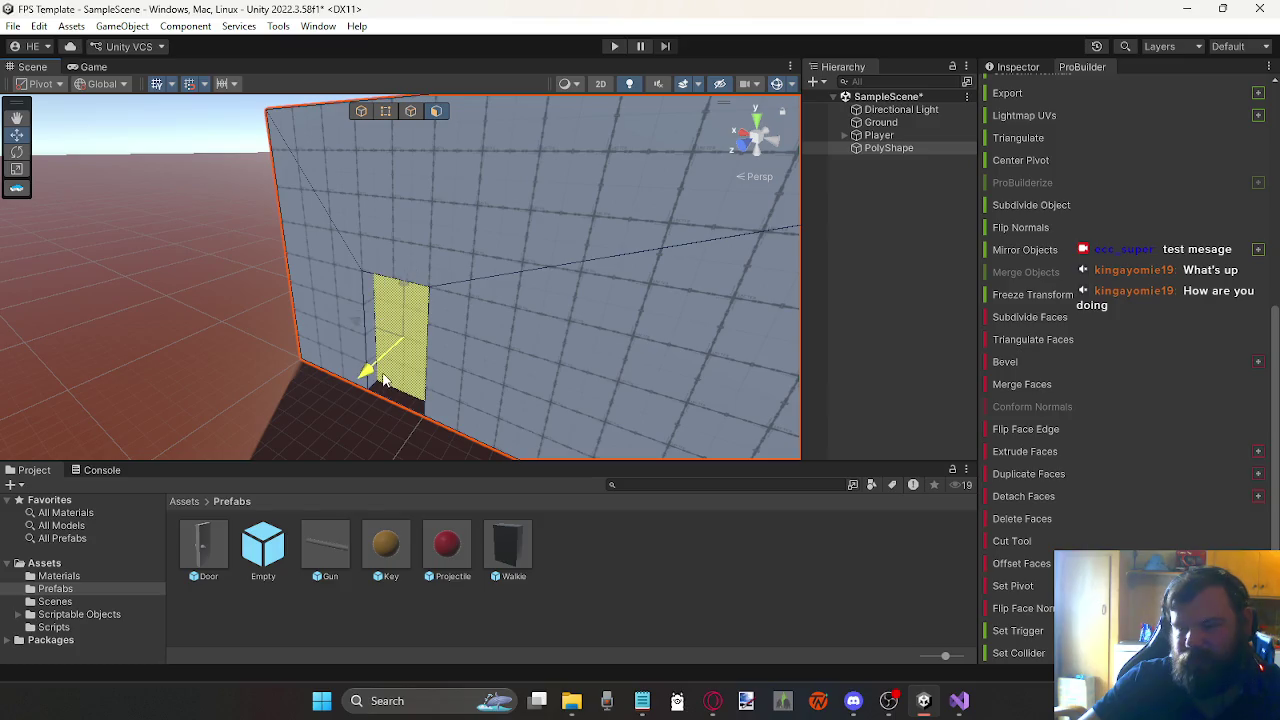
{"action": "mouse_move", "coordinate": [313, 447]}
{"action": "left_mouse_down"}
{"action": "mouse_move", "coordinate": [294, 380]}
{"action": "mouse_move", "coordinate": [274, 403]}
{"action": "mouse_move", "coordinate": [297, 443]}
{"action": "mouse_move", "coordinate": [238, 387]}
{"action": "mouse_move", "coordinate": [288, 404]}
{"action": "mouse_move", "coordinate": [248, 378]}
{"action": "mouse_move", "coordinate": [279, 391]}
{"action": "mouse_move", "coordinate": [274, 309]}
{"action": "mouse_move", "coordinate": [320, 165]}
{"action": "left_mouse_up"}
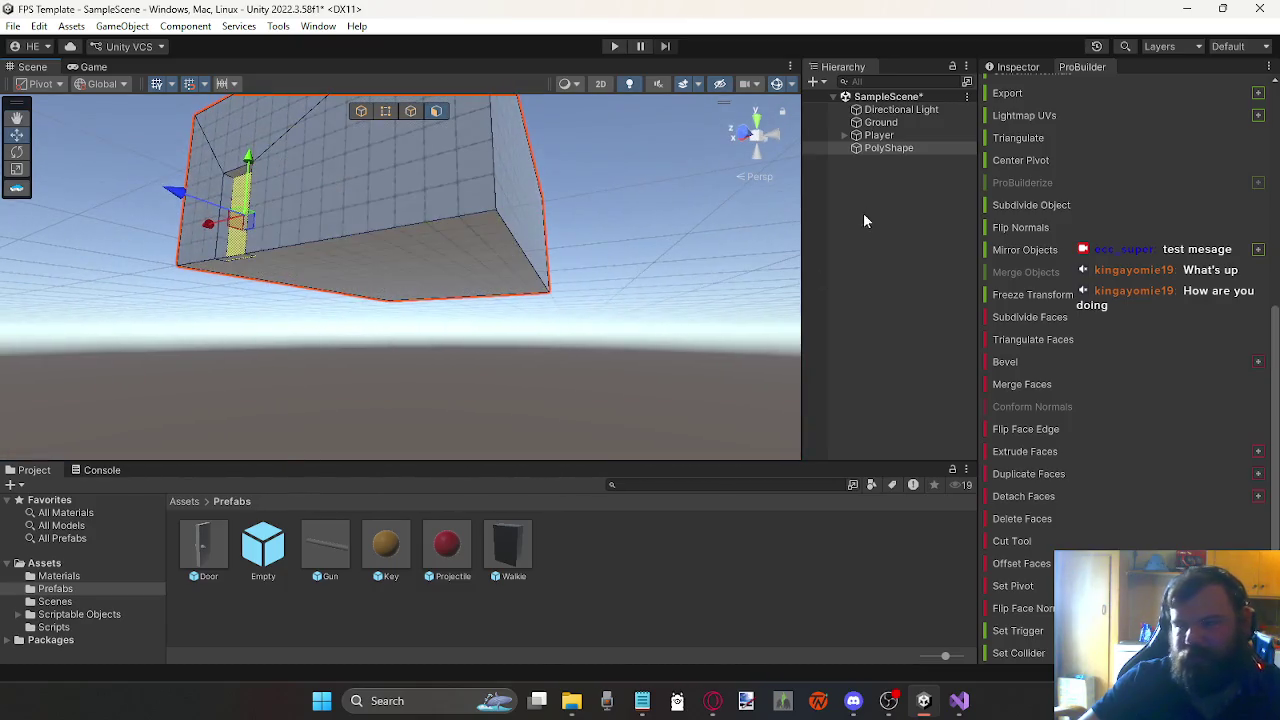
Step: Extrude the box's bottom face, raise it slightly and resize it along its depth
{"action": "left_click", "coordinate": [472, 260]}
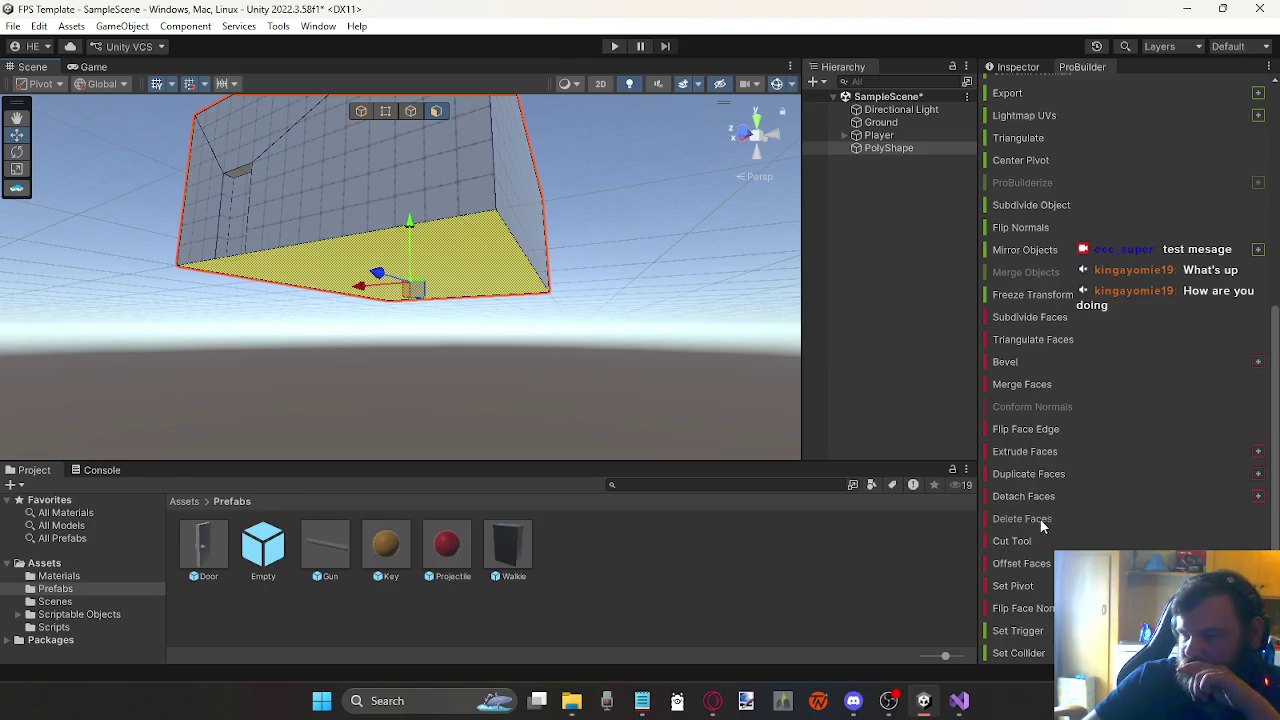
{"action": "left_click", "coordinate": [1032, 447]}
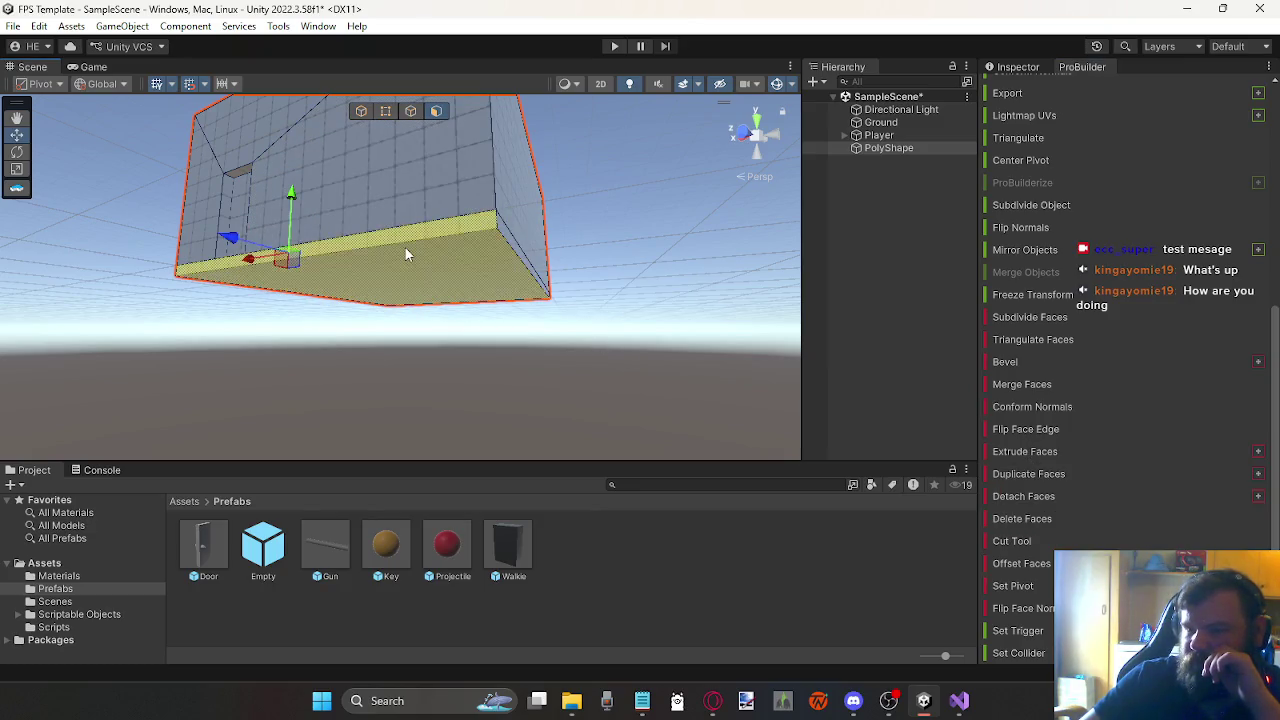
{"action": "left_click_drag", "start_coordinate": [410, 243], "coordinate": [410, 224]}
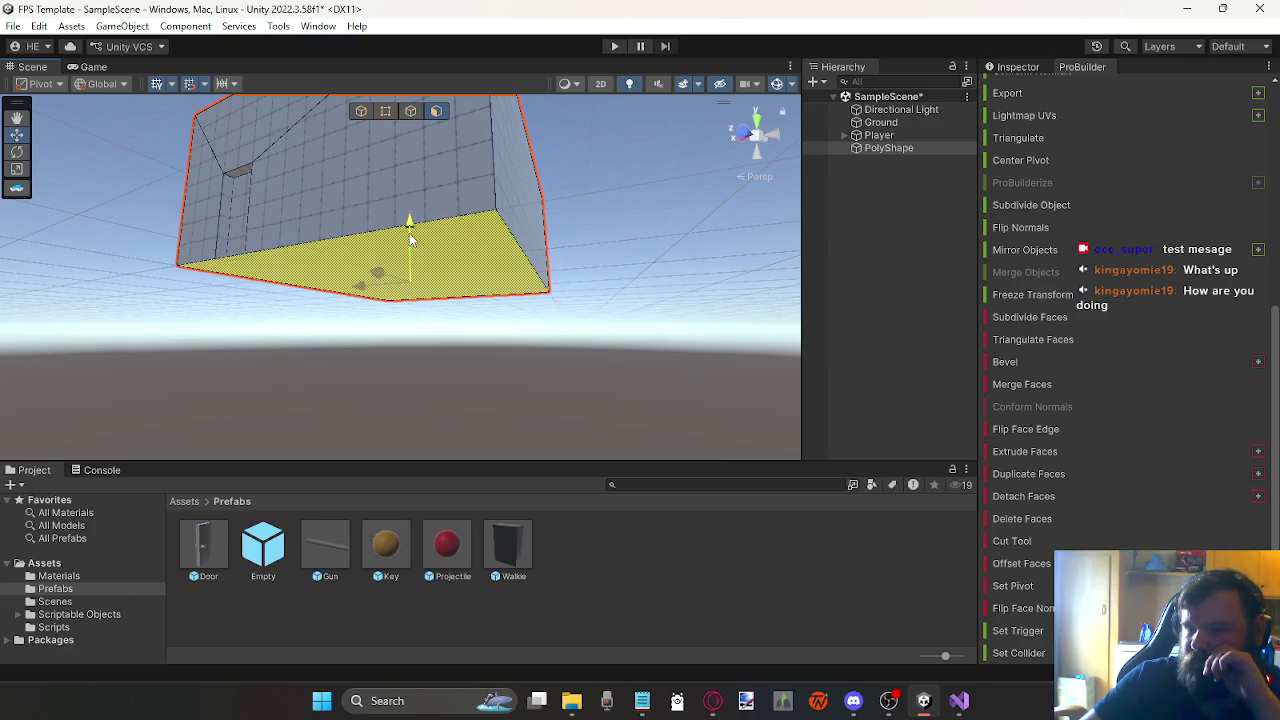
{"action": "left_click", "coordinate": [20, 169]}
{"action": "mouse_move", "coordinate": [388, 312]}
{"action": "left_mouse_down"}
{"action": "mouse_move", "coordinate": [323, 280]}
{"action": "mouse_move", "coordinate": [386, 306]}
{"action": "mouse_move", "coordinate": [277, 281]}
{"action": "mouse_move", "coordinate": [137, 168]}
{"action": "mouse_move", "coordinate": [212, 268]}
{"action": "left_mouse_up"}
{"action": "left_click_drag", "start_coordinate": [350, 242], "coordinate": [356, 245]}
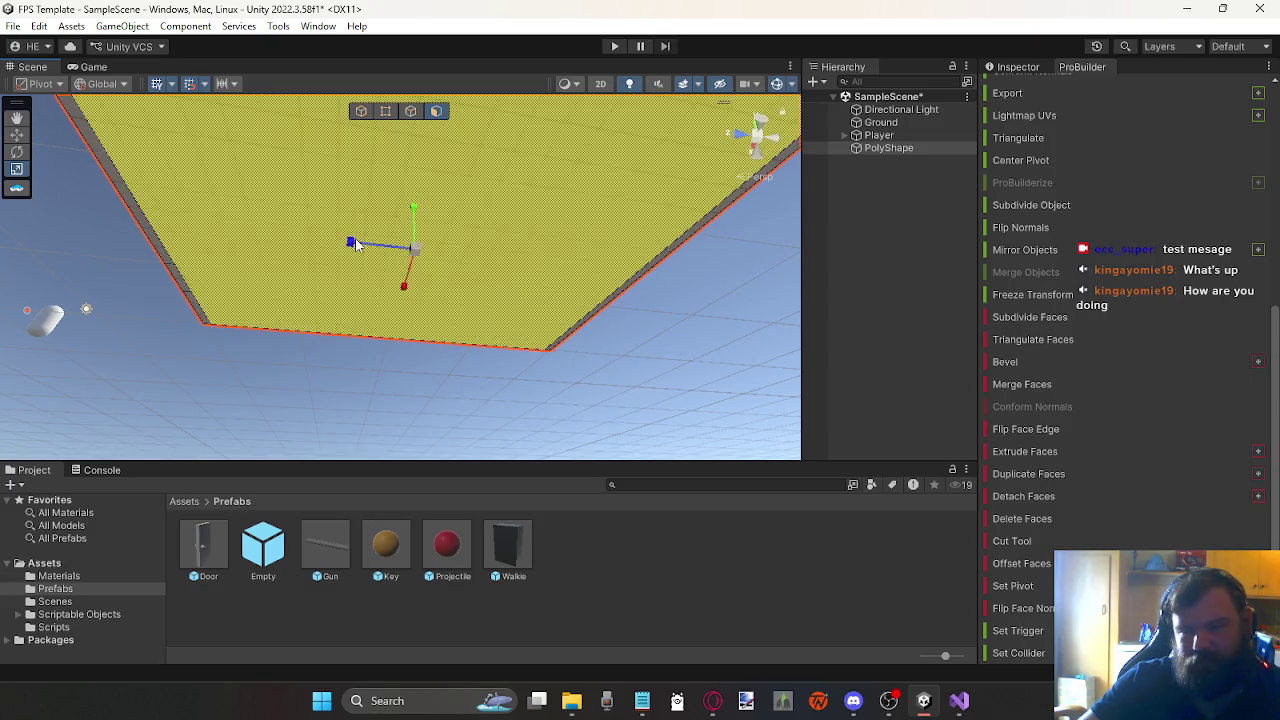
Step: Resize the bottom face along its width, then extrude the selected face and pull it upward
{"action": "mouse_move", "coordinate": [406, 292]}
{"action": "left_mouse_down"}
{"action": "mouse_move", "coordinate": [306, 363]}
{"action": "mouse_move", "coordinate": [418, 330]}
{"action": "mouse_move", "coordinate": [571, 251]}
{"action": "mouse_move", "coordinate": [629, 177]}
{"action": "mouse_move", "coordinate": [631, 194]}
{"action": "mouse_move", "coordinate": [400, 337]}
{"action": "mouse_move", "coordinate": [506, 423]}
{"action": "mouse_move", "coordinate": [565, 430]}
{"action": "mouse_move", "coordinate": [301, 287]}
{"action": "mouse_move", "coordinate": [194, 251]}
{"action": "mouse_move", "coordinate": [214, 243]}
{"action": "mouse_move", "coordinate": [23, 217]}
{"action": "mouse_move", "coordinate": [14, 246]}
{"action": "mouse_move", "coordinate": [652, 302]}
{"action": "left_mouse_up"}
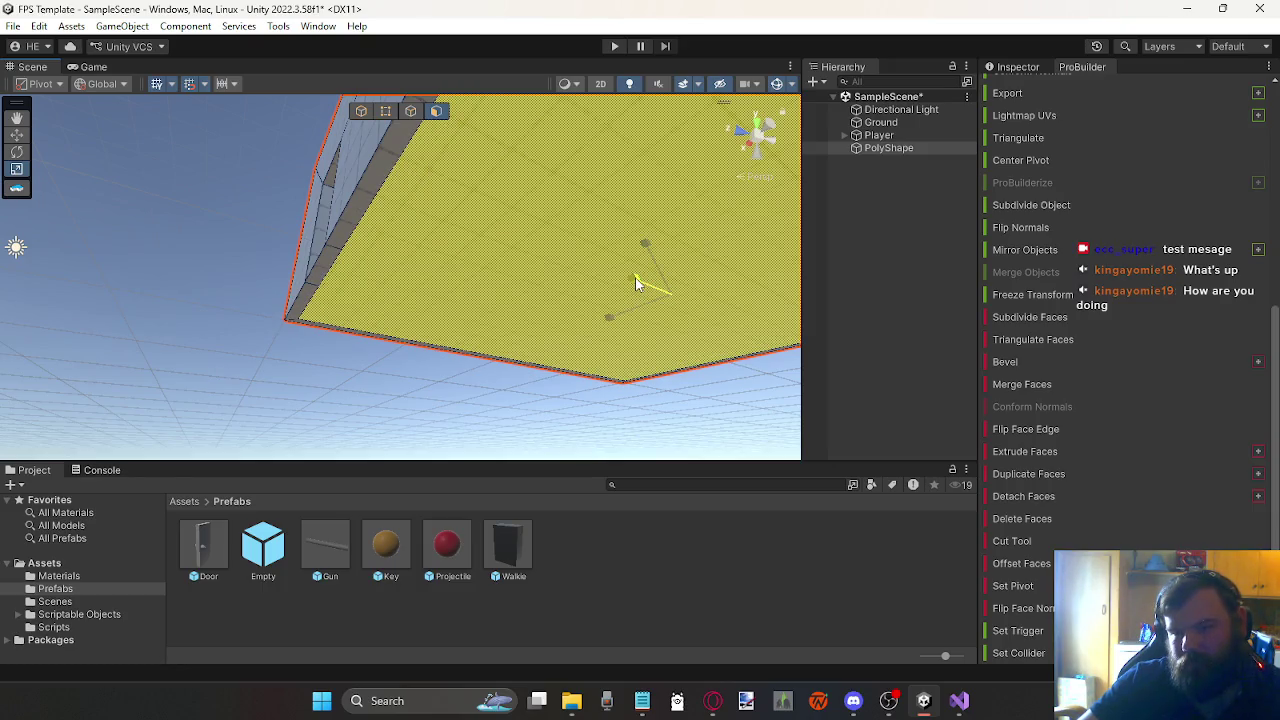
{"action": "mouse_move", "coordinate": [636, 284]}
{"action": "left_mouse_down"}
{"action": "mouse_move", "coordinate": [451, 243]}
{"action": "mouse_move", "coordinate": [426, 277]}
{"action": "mouse_move", "coordinate": [441, 260]}
{"action": "left_mouse_up"}
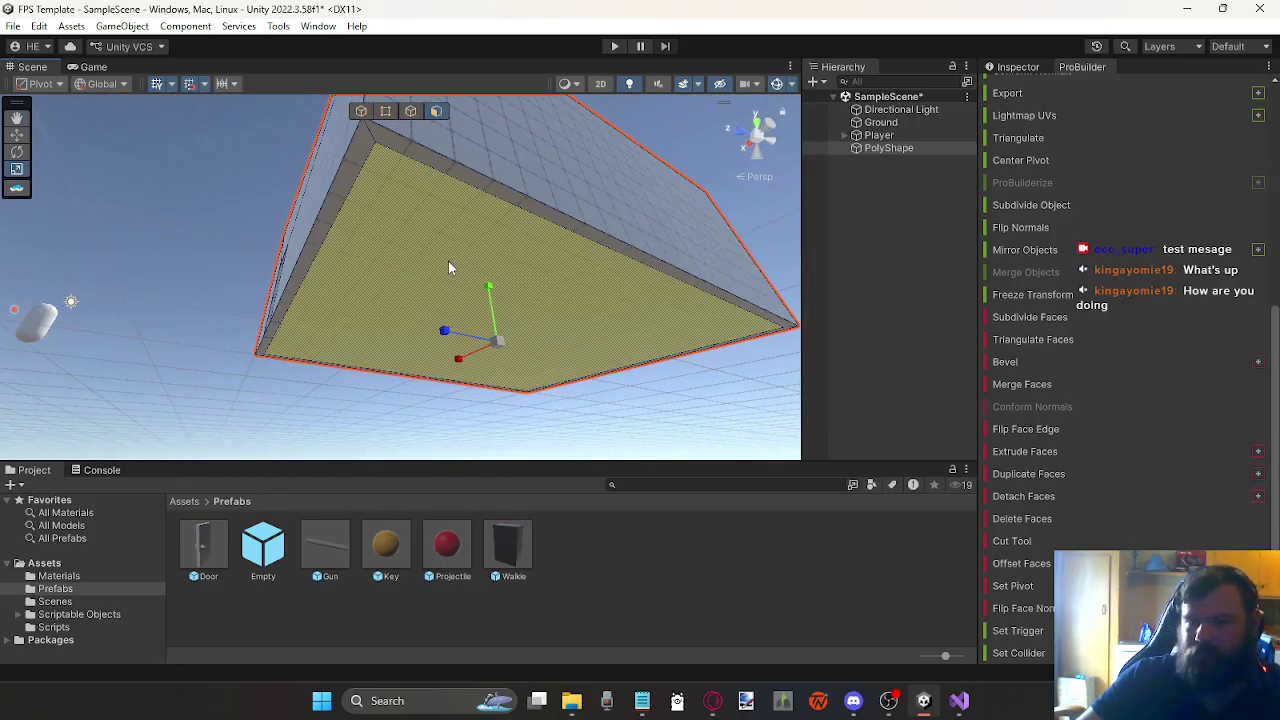
{"action": "left_click_drag", "start_coordinate": [457, 369], "coordinate": [454, 358]}
{"action": "left_click_drag", "start_coordinate": [413, 239], "coordinate": [585, 338]}
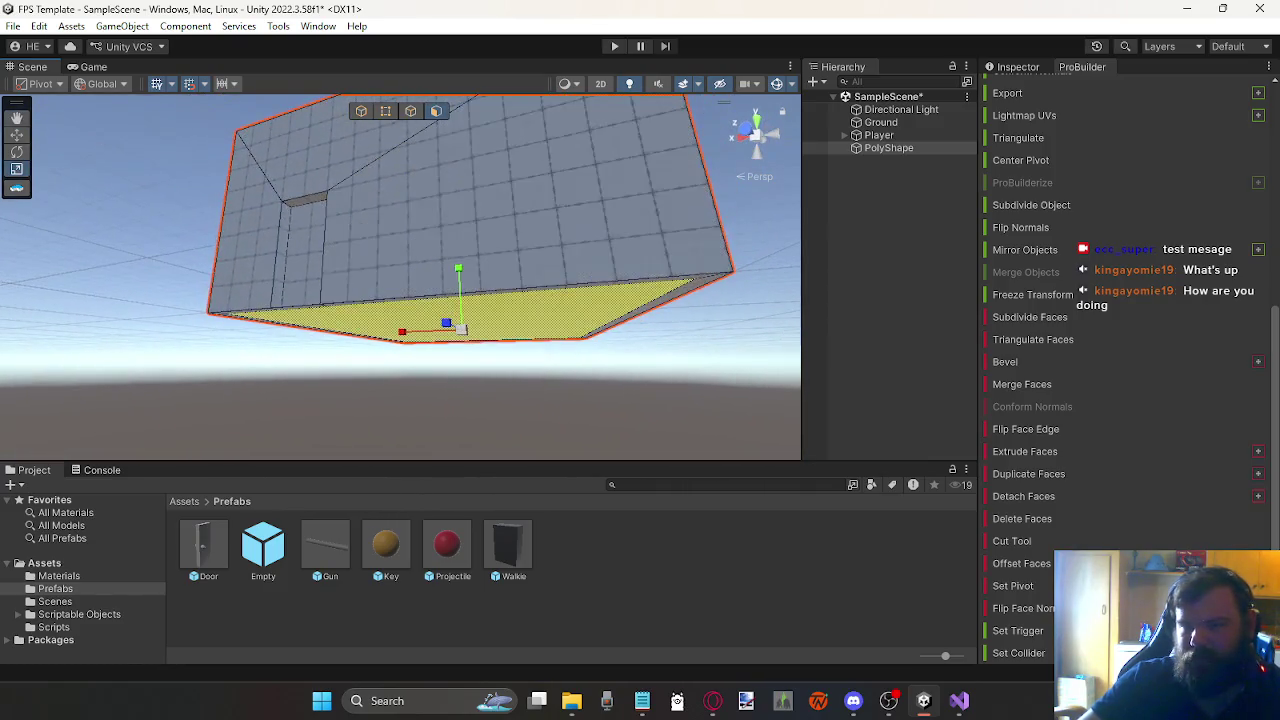
{"action": "left_click_drag", "start_coordinate": [305, 265], "coordinate": [209, 237]}
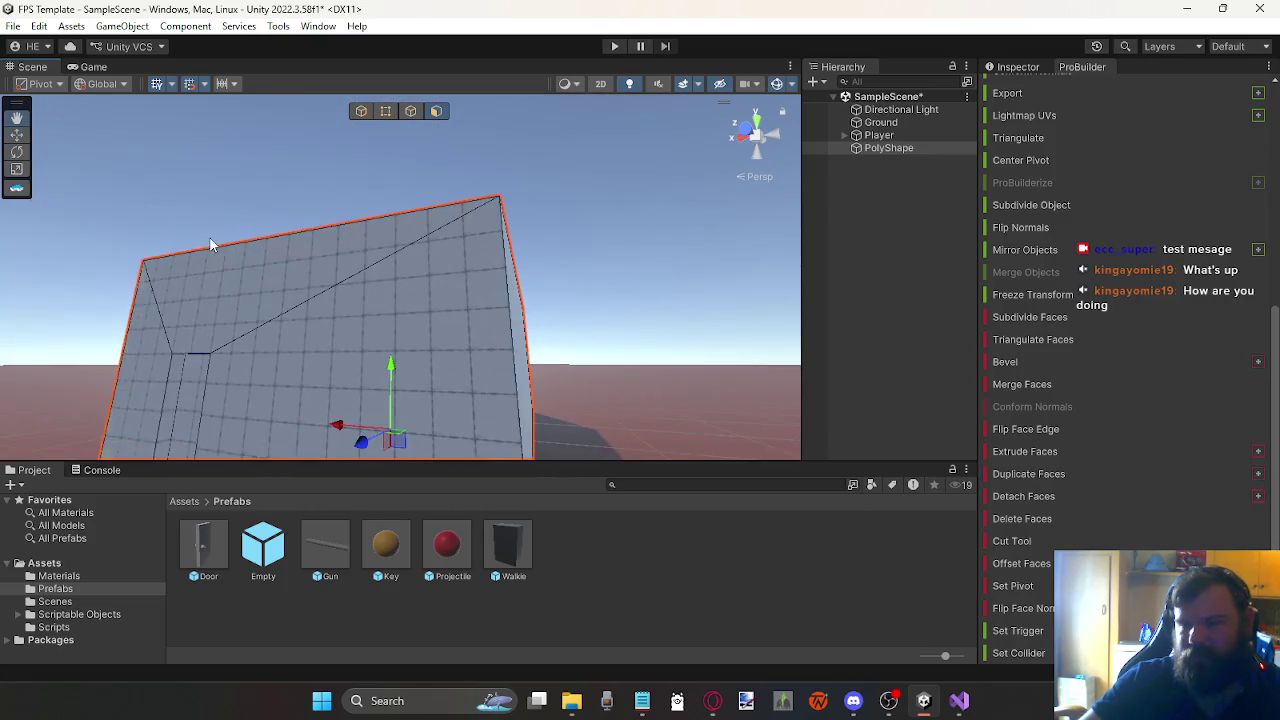
{"action": "left_click", "coordinate": [1023, 456]}
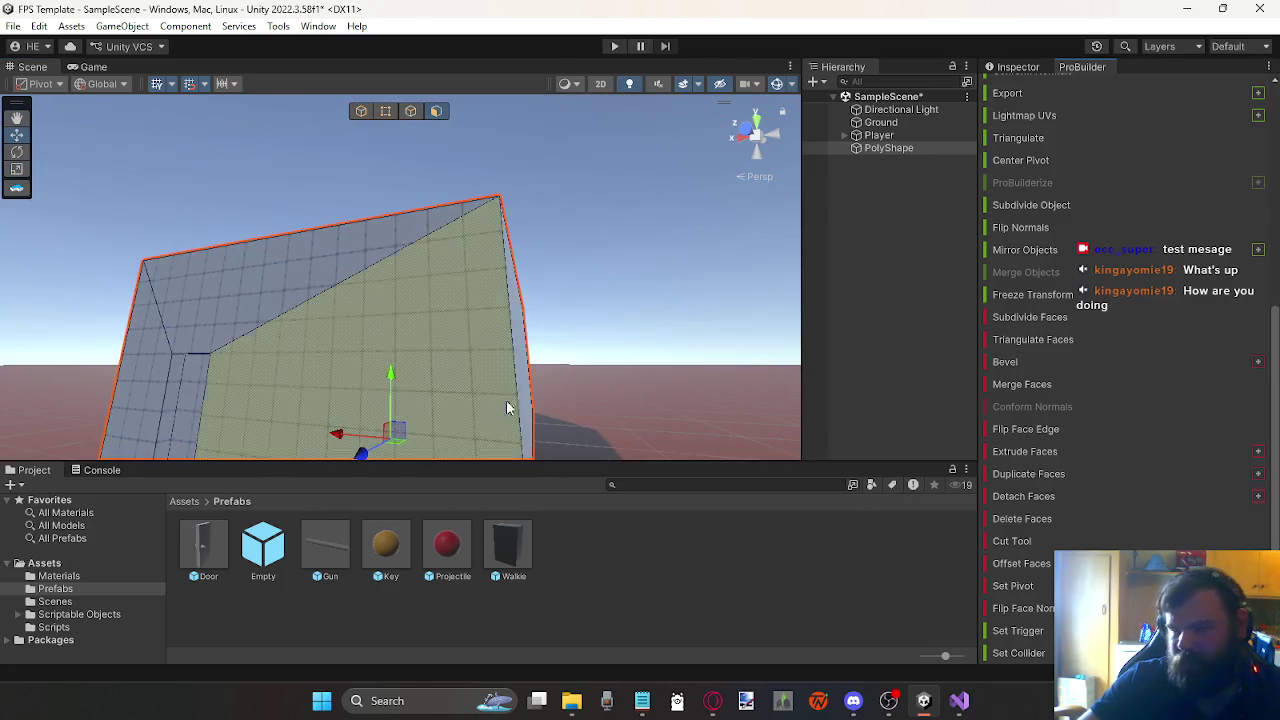
{"action": "left_click_drag", "start_coordinate": [393, 378], "coordinate": [391, 228]}
Step: Frame the PolyShape and nudge the slab's top face slightly along its vertical axis
{"action": "key", "text": "f"}
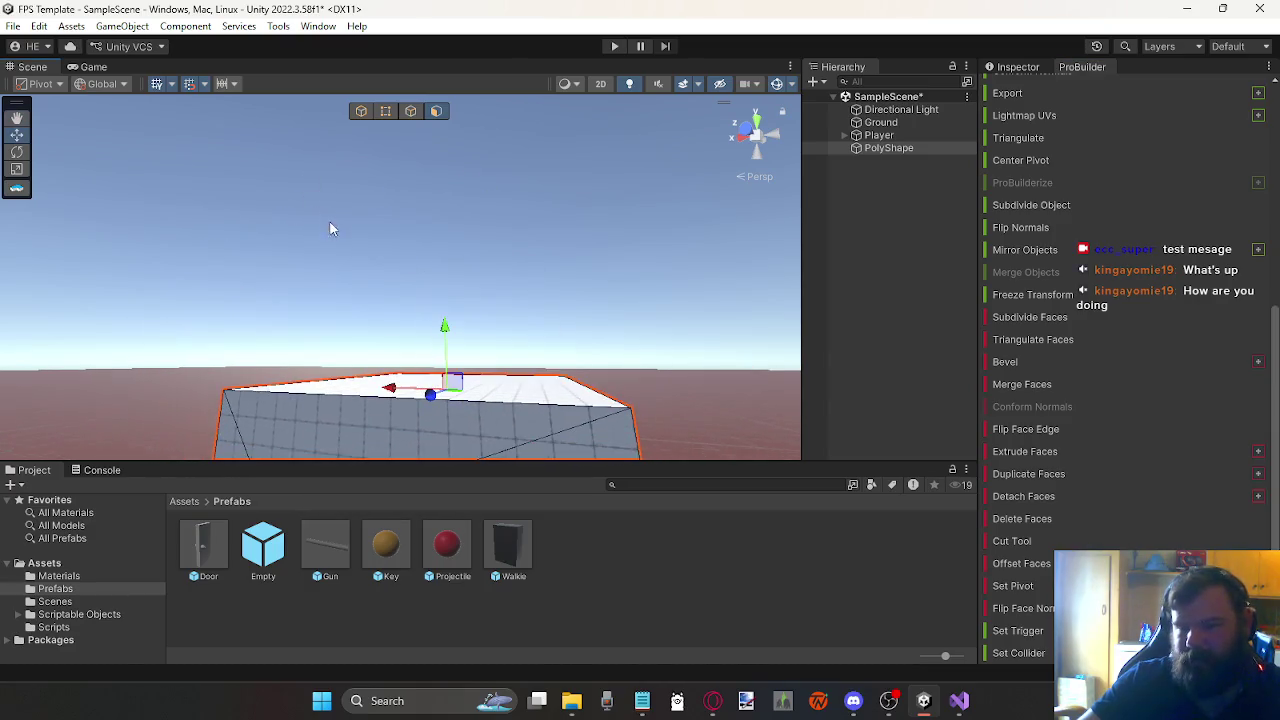
{"action": "left_click_drag", "start_coordinate": [449, 337], "coordinate": [442, 322]}
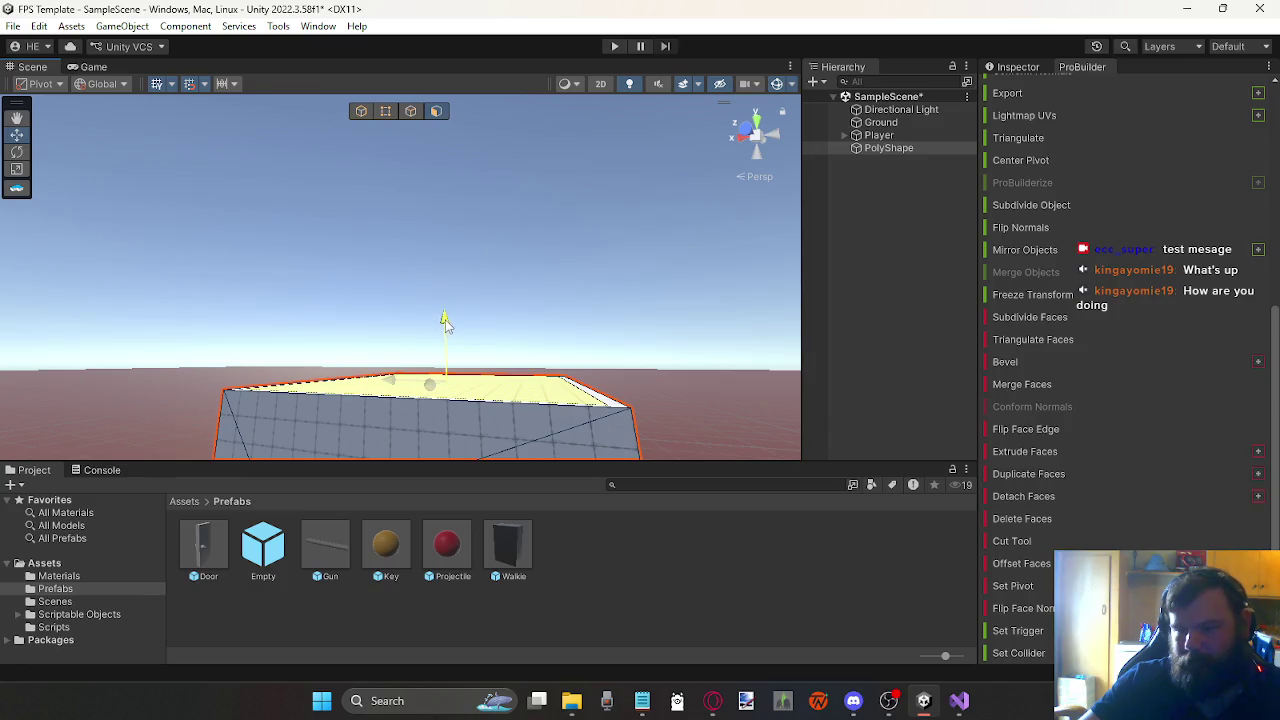
{"action": "left_click_drag", "start_coordinate": [447, 331], "coordinate": [455, 342]}
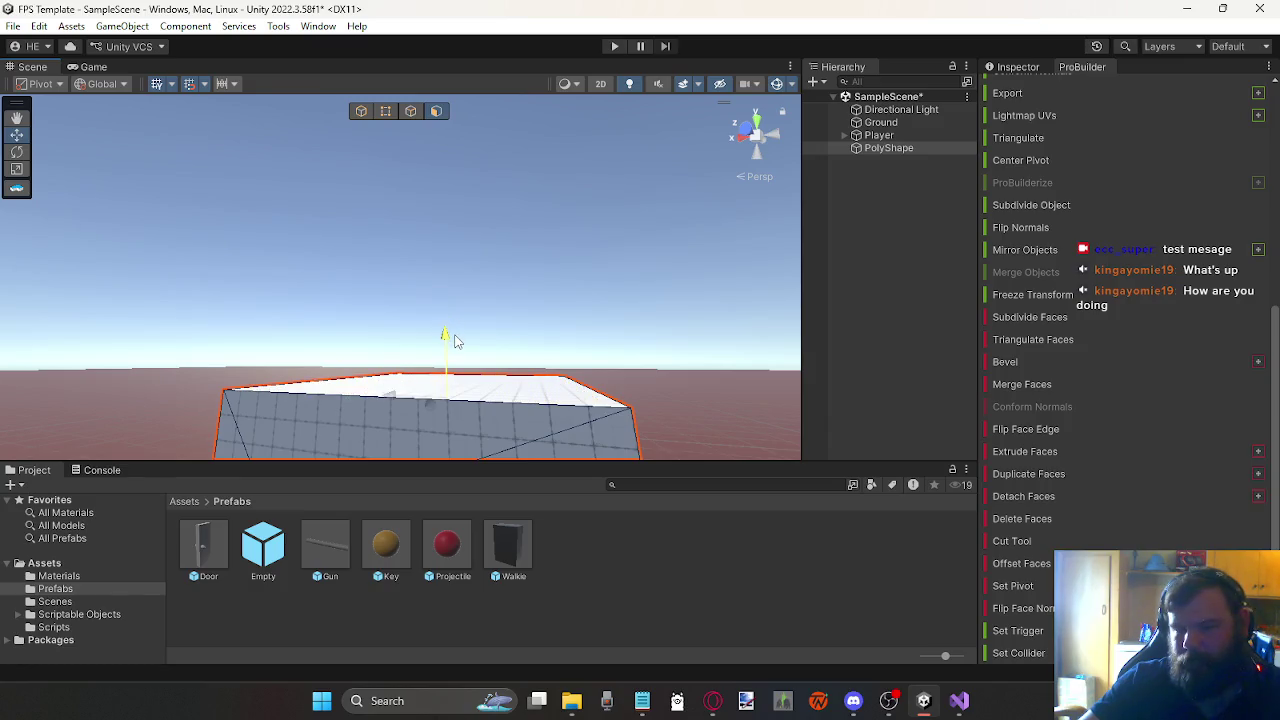
{"action": "mouse_move", "coordinate": [314, 329]}
{"action": "left_mouse_down"}
{"action": "mouse_move", "coordinate": [394, 374]}
{"action": "mouse_move", "coordinate": [351, 290]}
{"action": "mouse_move", "coordinate": [367, 238]}
{"action": "mouse_move", "coordinate": [396, 250]}
{"action": "left_mouse_up"}
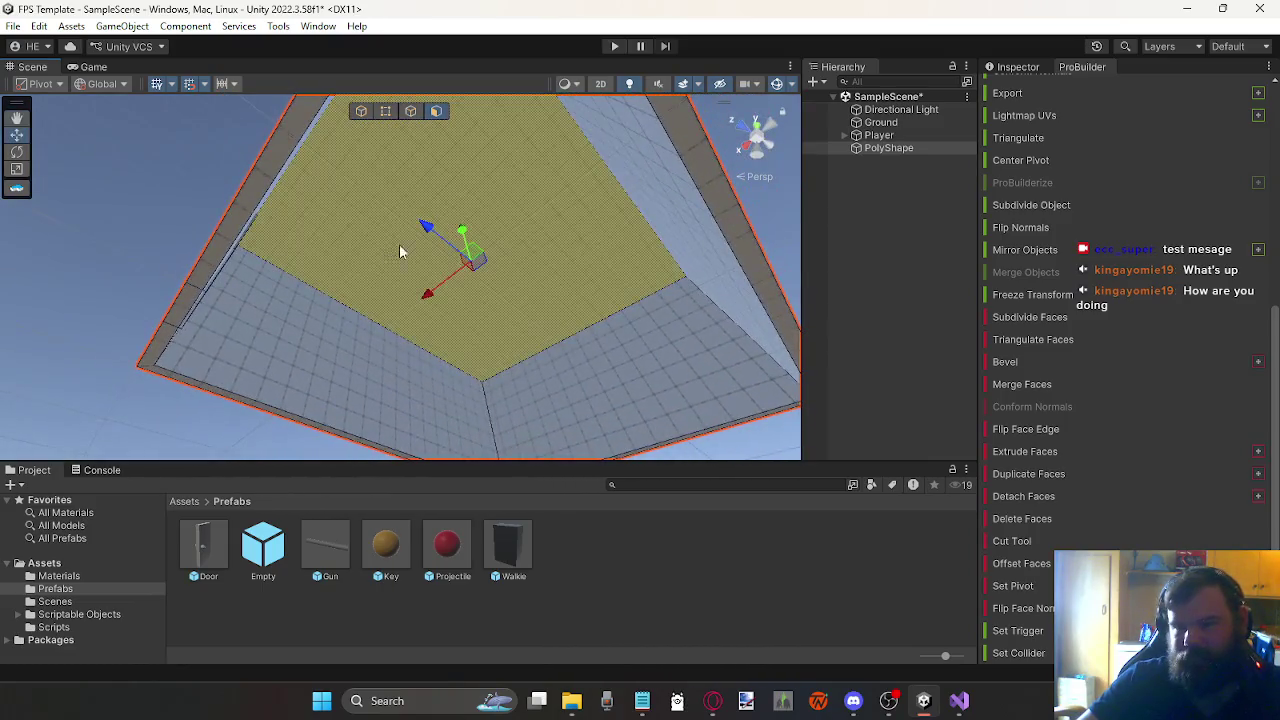
Step: Restore the accidentally deleted PolyShape and delete its top face
{"action": "key", "text": "Delete"}
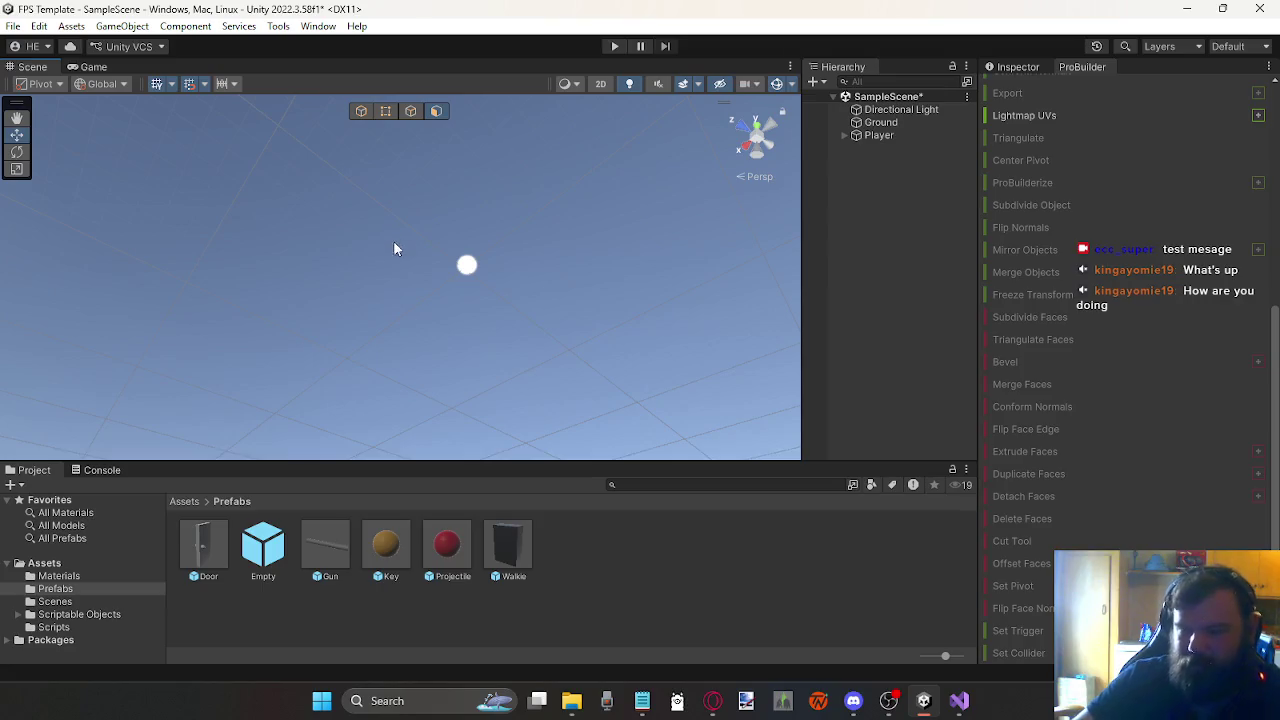
{"action": "key", "text": "ctrl+z"}
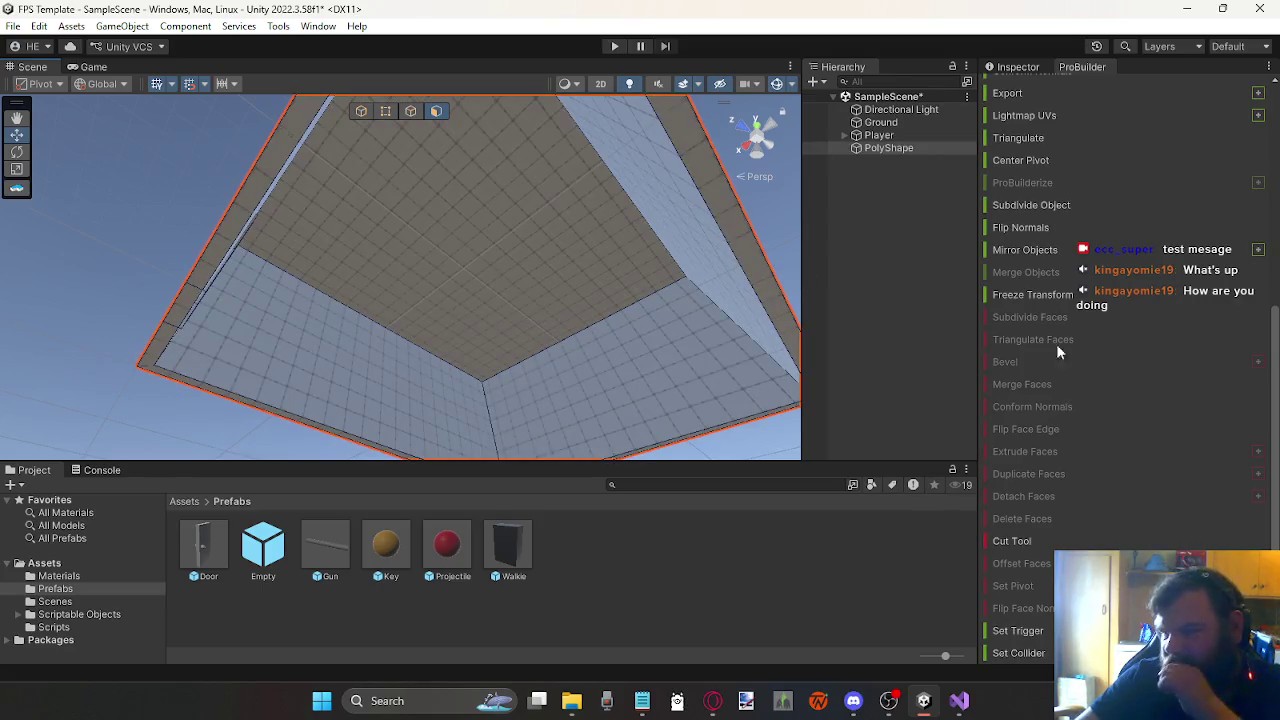
{"action": "left_click", "coordinate": [483, 286]}
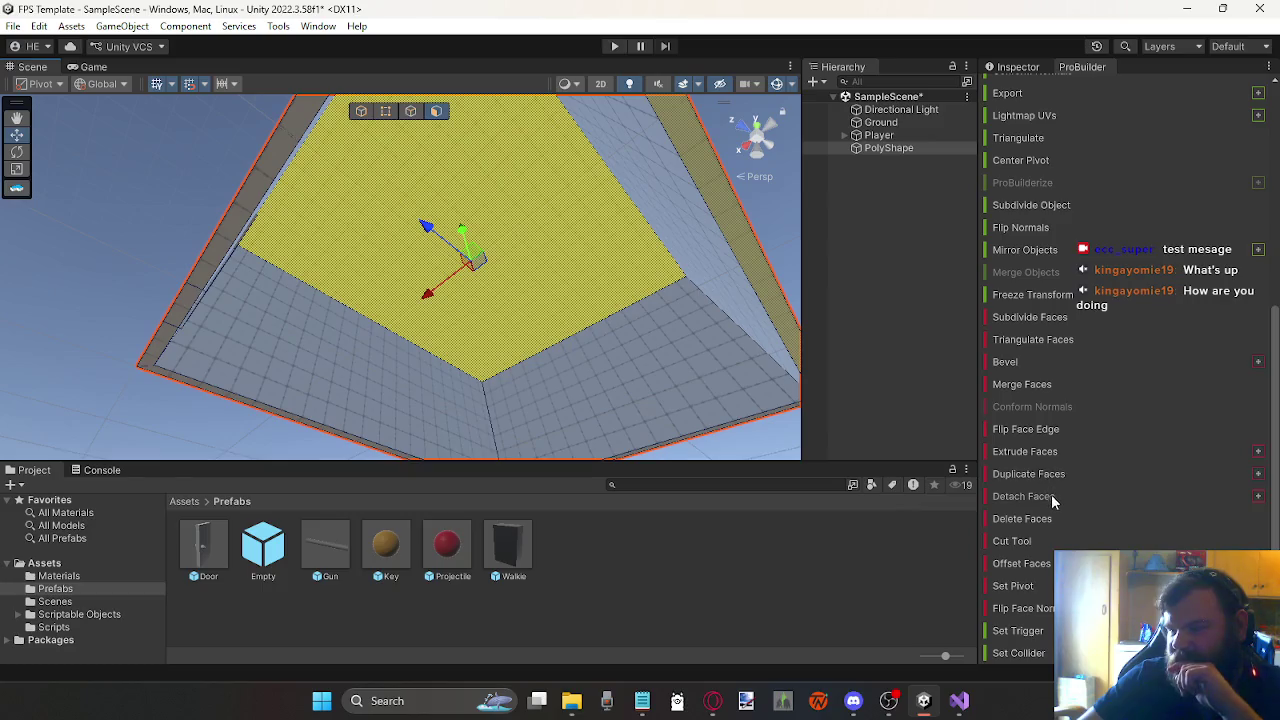
{"action": "left_click", "coordinate": [1038, 522]}
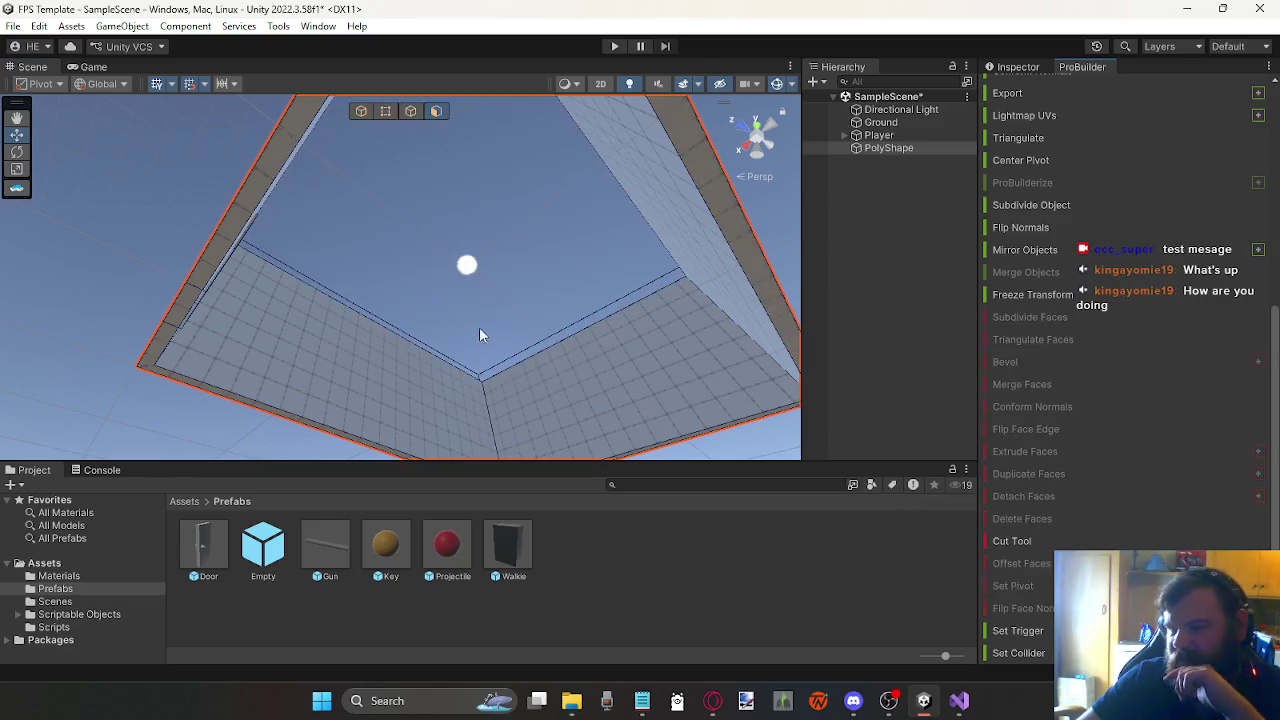
{"action": "mouse_move", "coordinate": [435, 229]}
{"action": "left_mouse_down"}
{"action": "mouse_move", "coordinate": [477, 289]}
{"action": "mouse_move", "coordinate": [514, 423]}
{"action": "mouse_move", "coordinate": [471, 369]}
{"action": "mouse_move", "coordinate": [489, 251]}
{"action": "mouse_move", "coordinate": [480, 222]}
{"action": "mouse_move", "coordinate": [486, 263]}
{"action": "mouse_move", "coordinate": [507, 271]}
{"action": "left_mouse_up"}
Step: Delete the narrow doorway face in the wall, then select the long thin strip face
{"action": "left_click", "coordinate": [303, 231]}
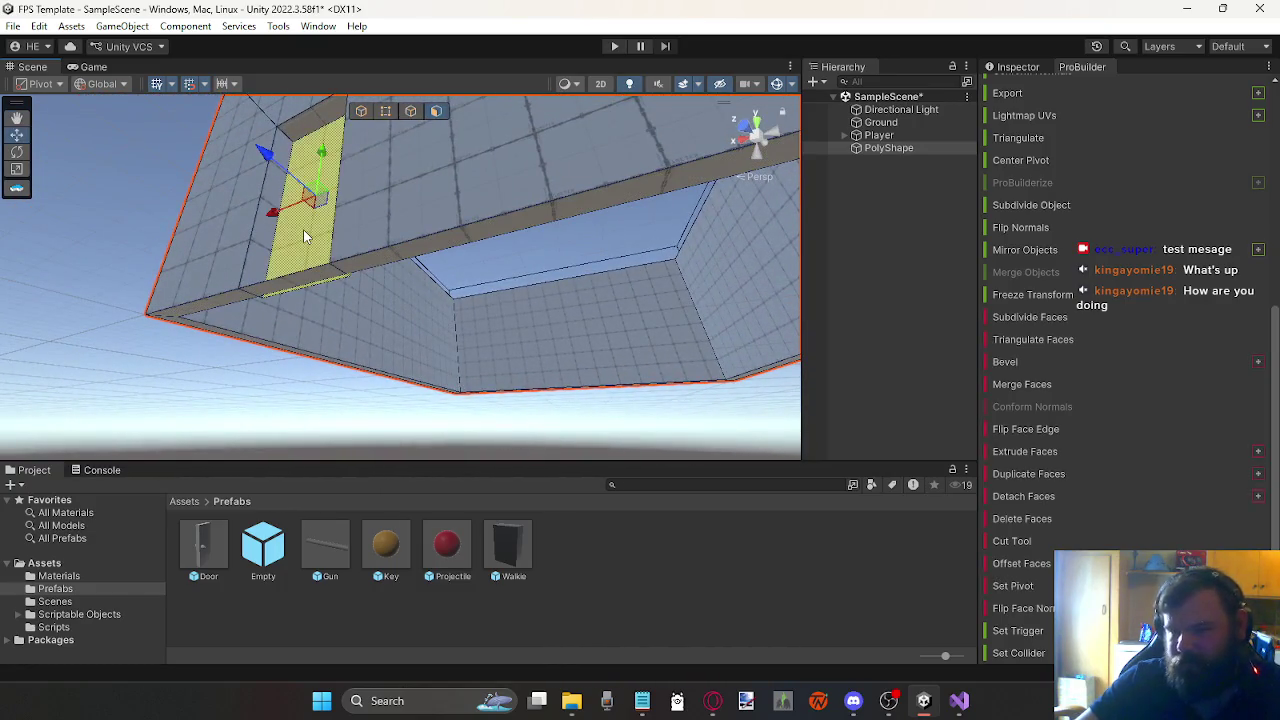
{"action": "key", "text": "f"}
{"action": "left_click_drag", "start_coordinate": [203, 199], "coordinate": [290, 202]}
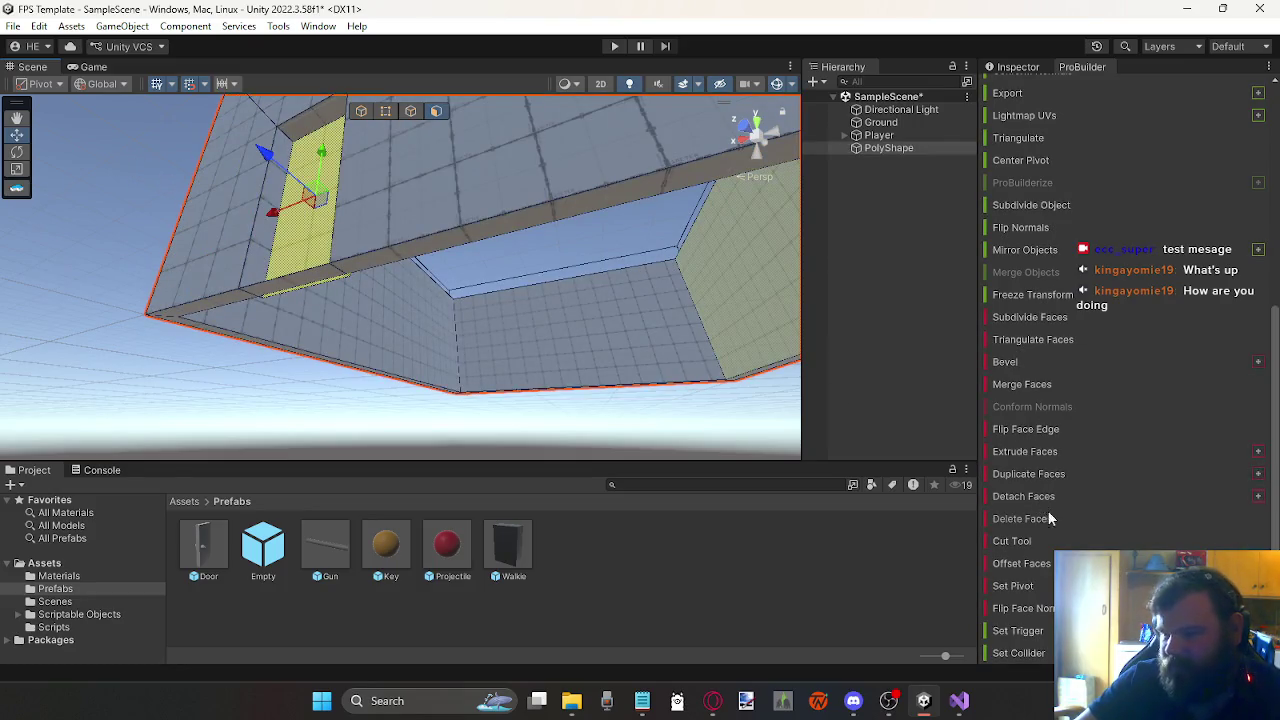
{"action": "left_click", "coordinate": [760, 415]}
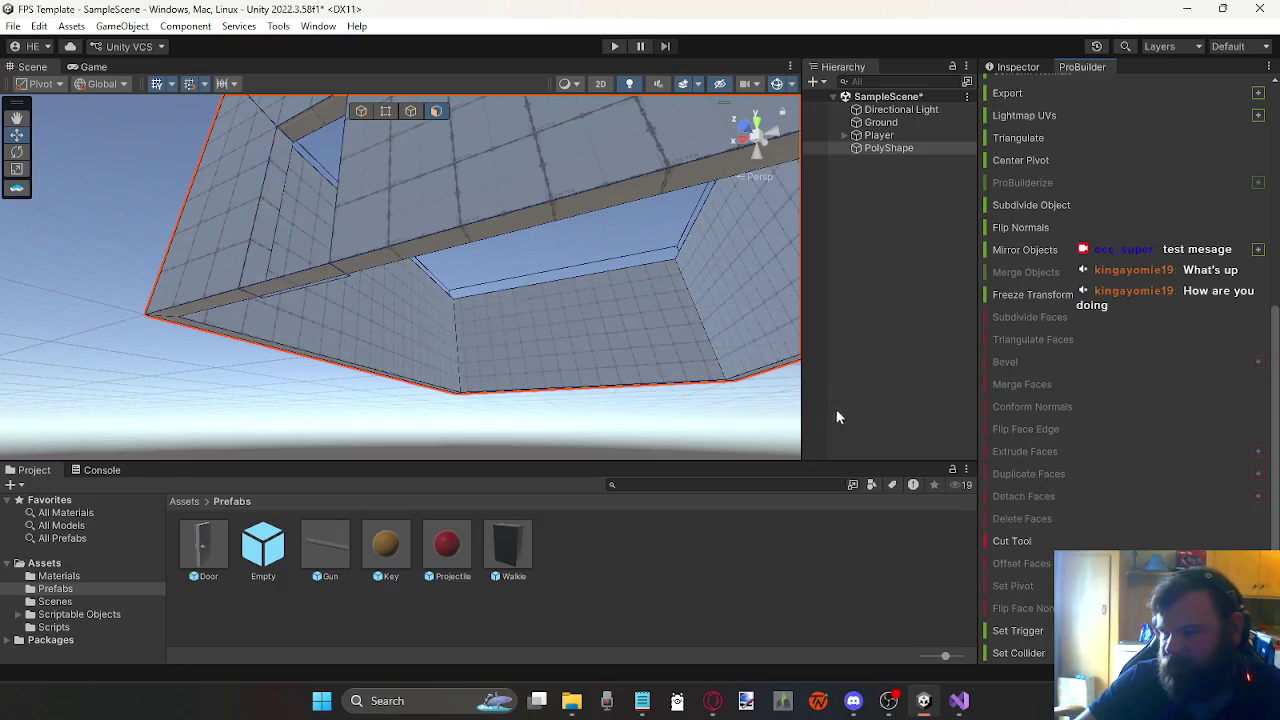
{"action": "left_click", "coordinate": [315, 273]}
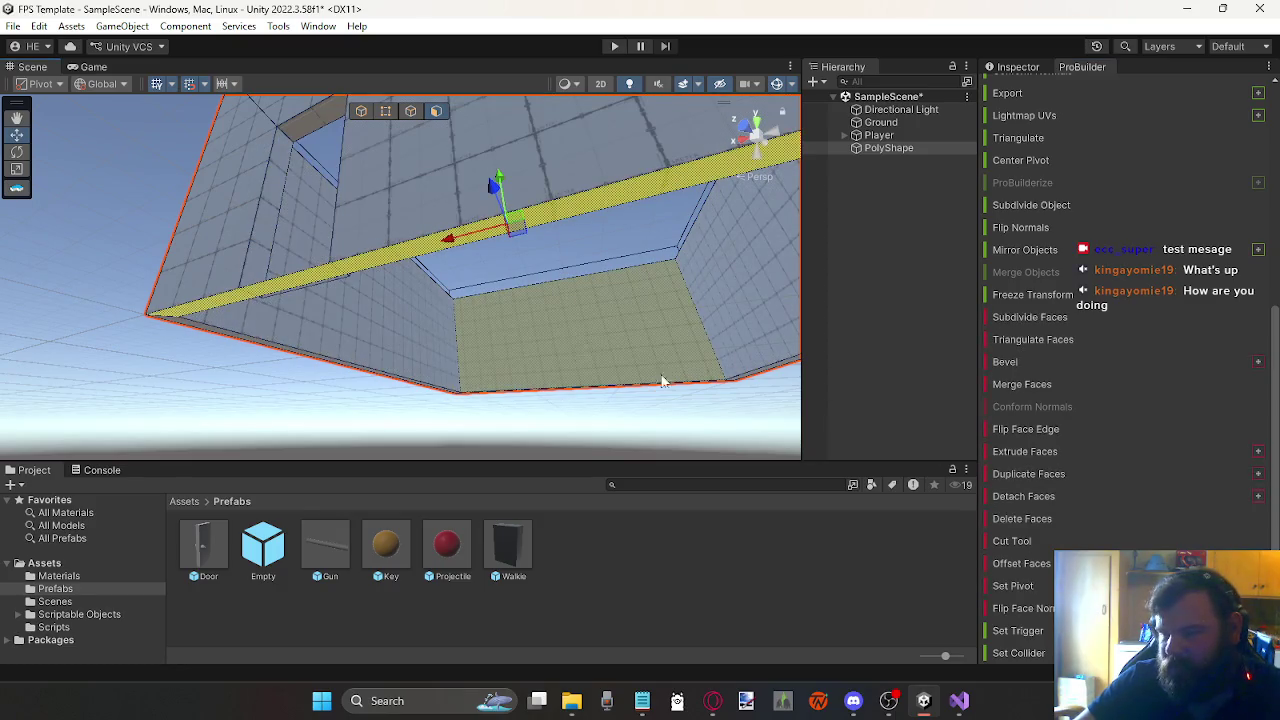
{"action": "left_click", "coordinate": [1258, 454]}
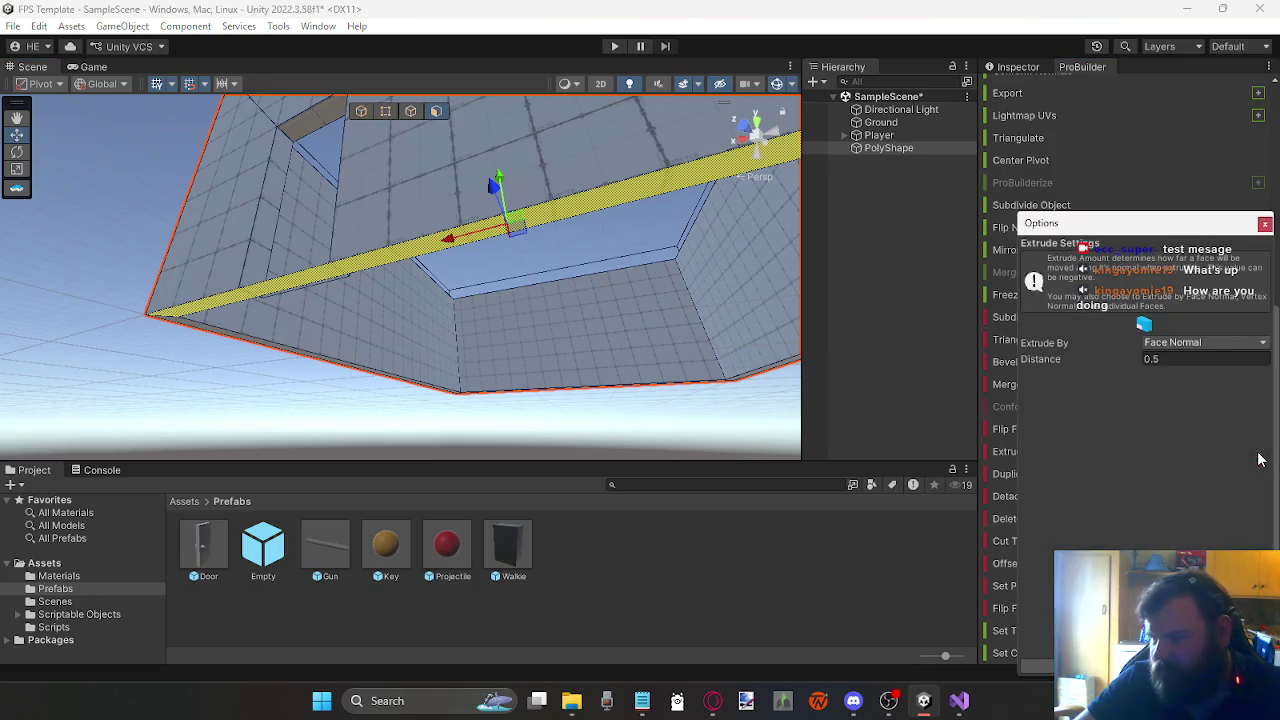
{"action": "left_click", "coordinate": [1187, 344]}
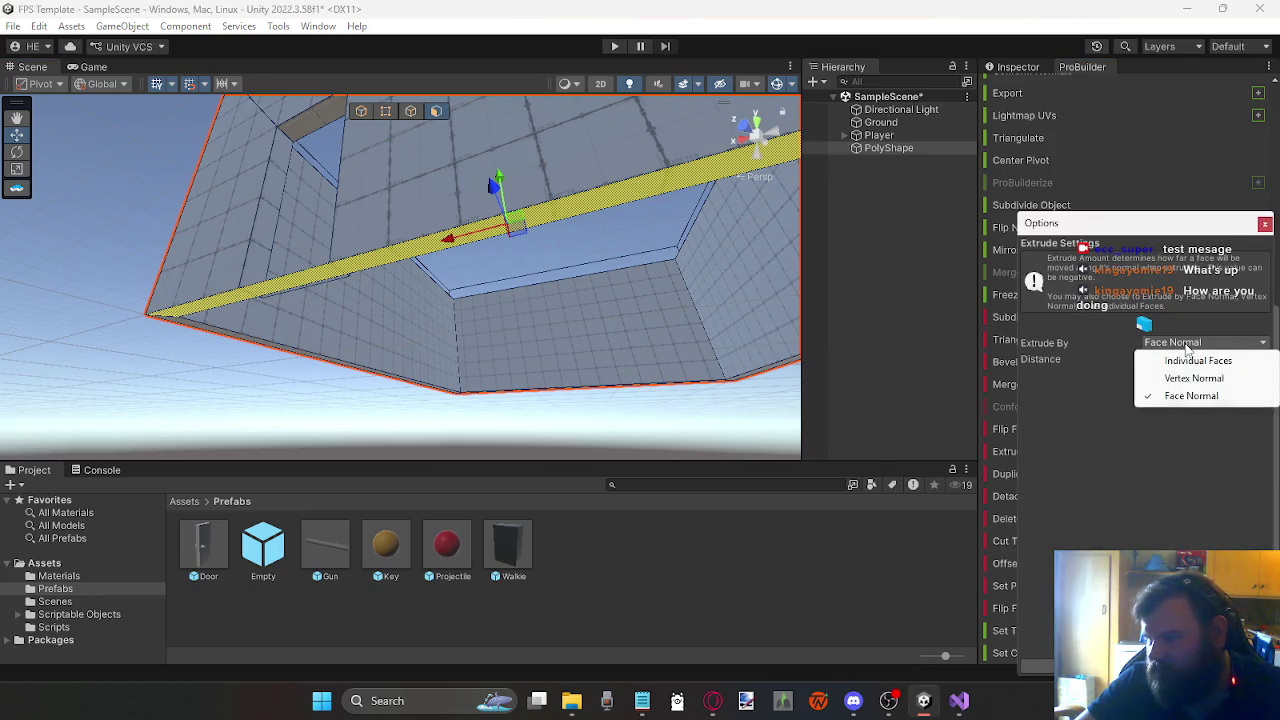
{"action": "left_click", "coordinate": [1035, 383]}
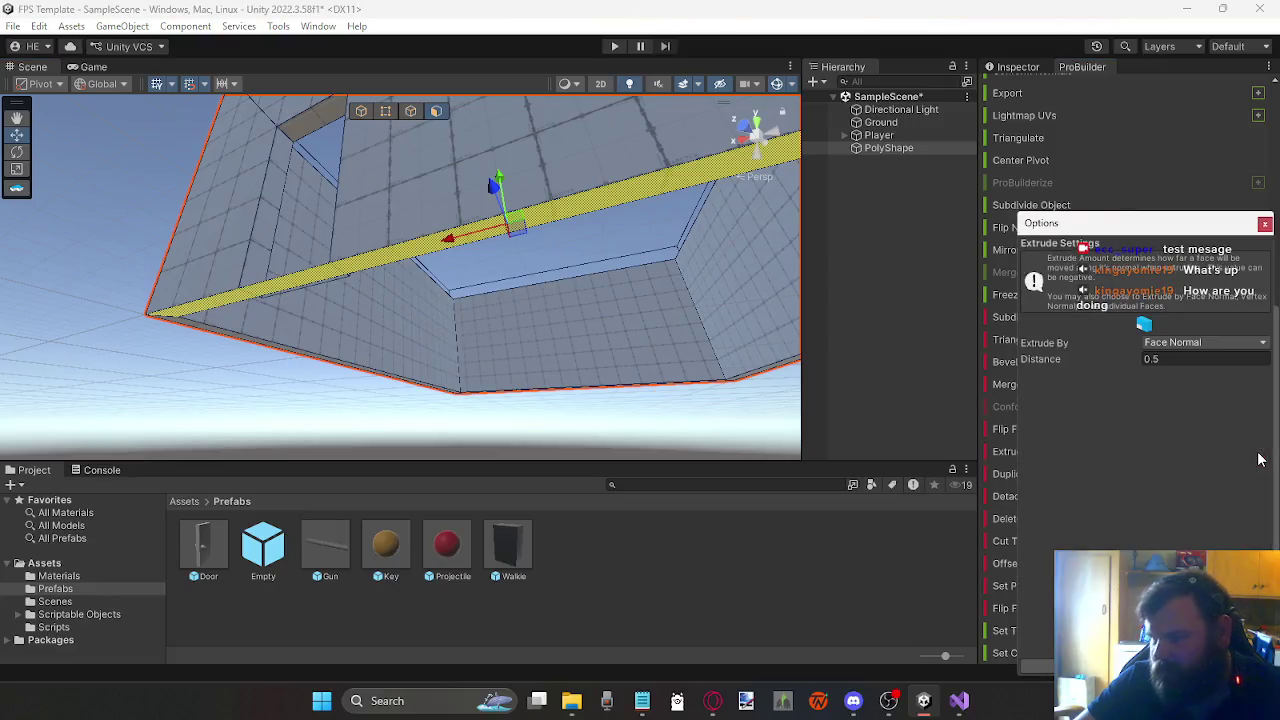
{"action": "left_click", "coordinate": [1187, 345]}
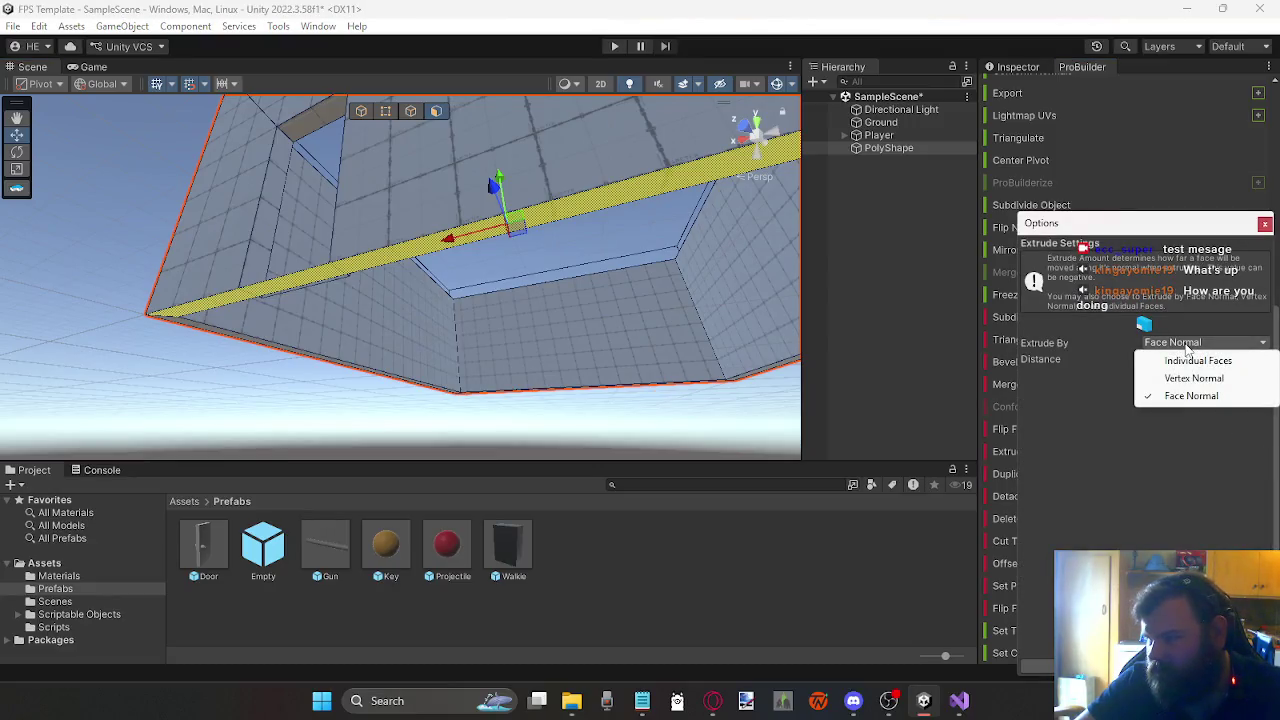
{"action": "left_click", "coordinate": [1035, 384]}
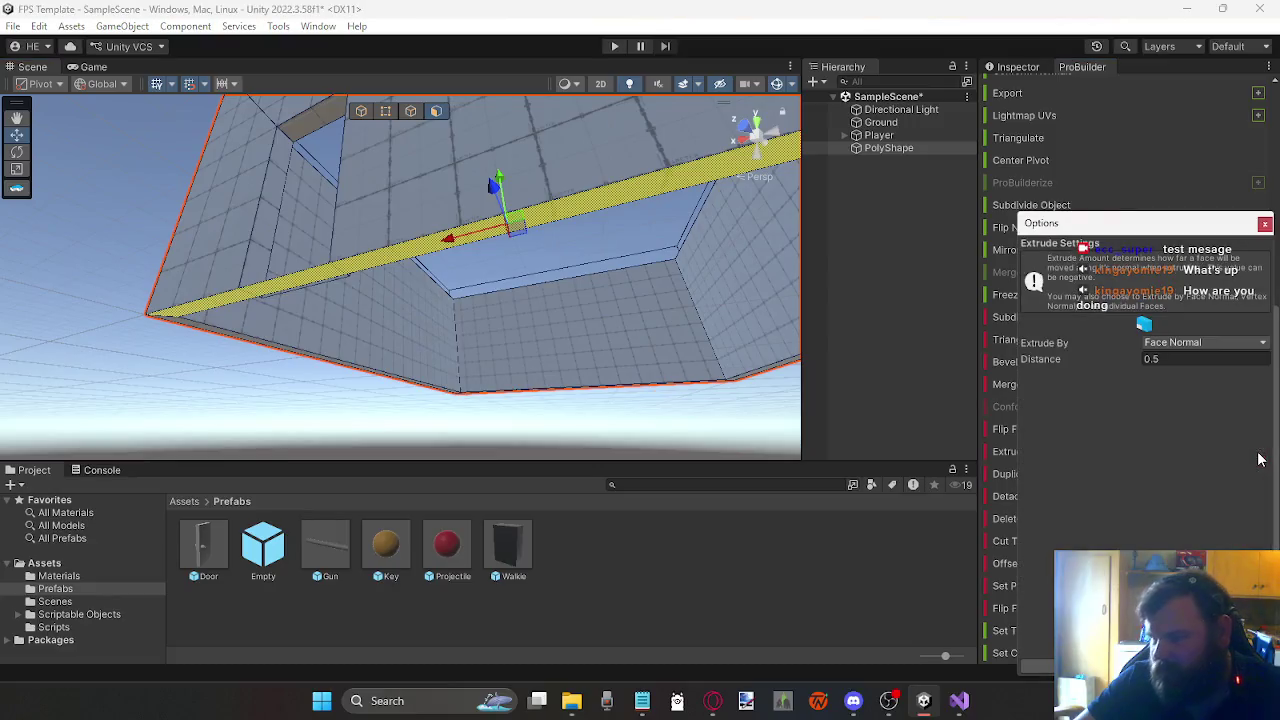
{"action": "left_click", "coordinate": [1187, 345]}
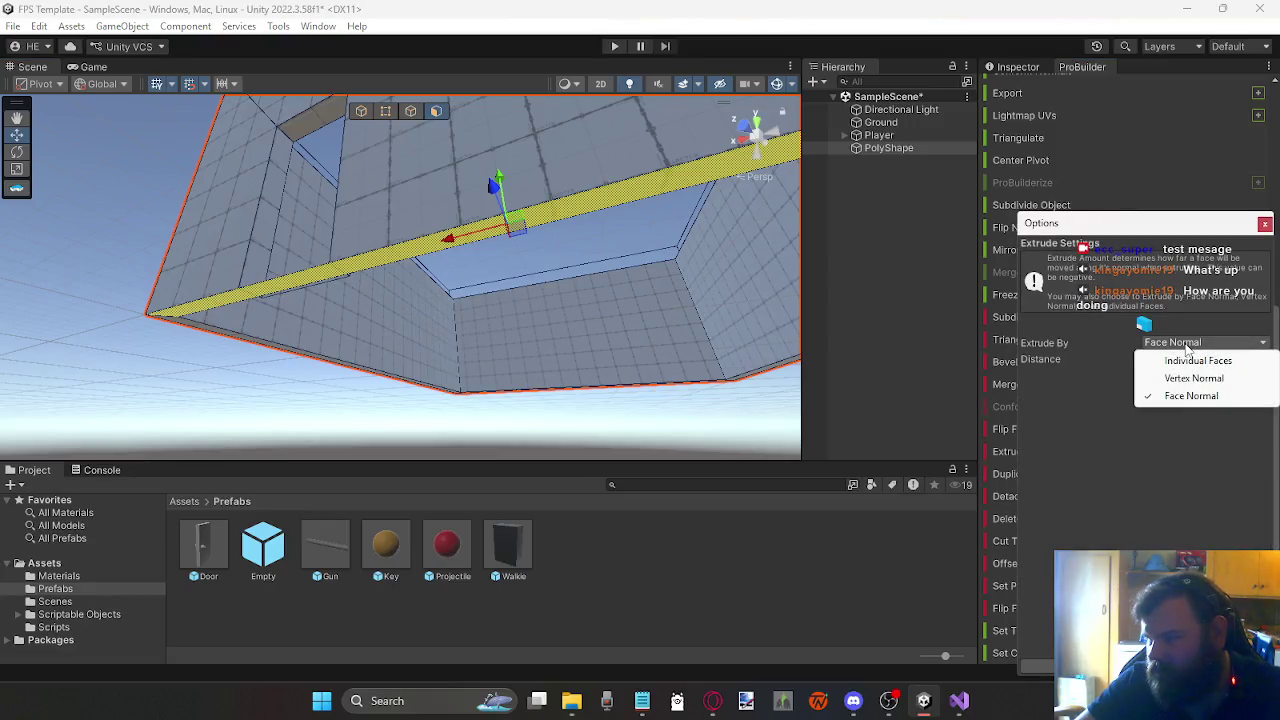
{"action": "left_click", "coordinate": [1036, 384]}
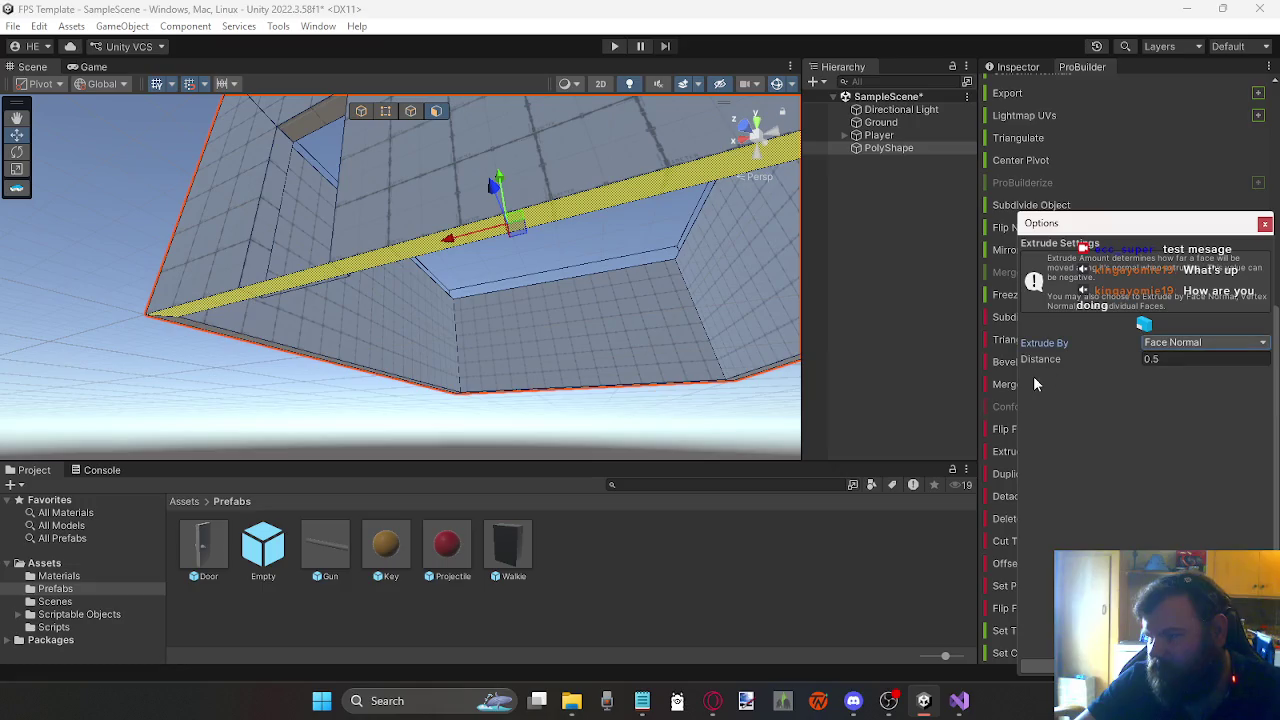
{"action": "left_click", "coordinate": [1187, 344]}
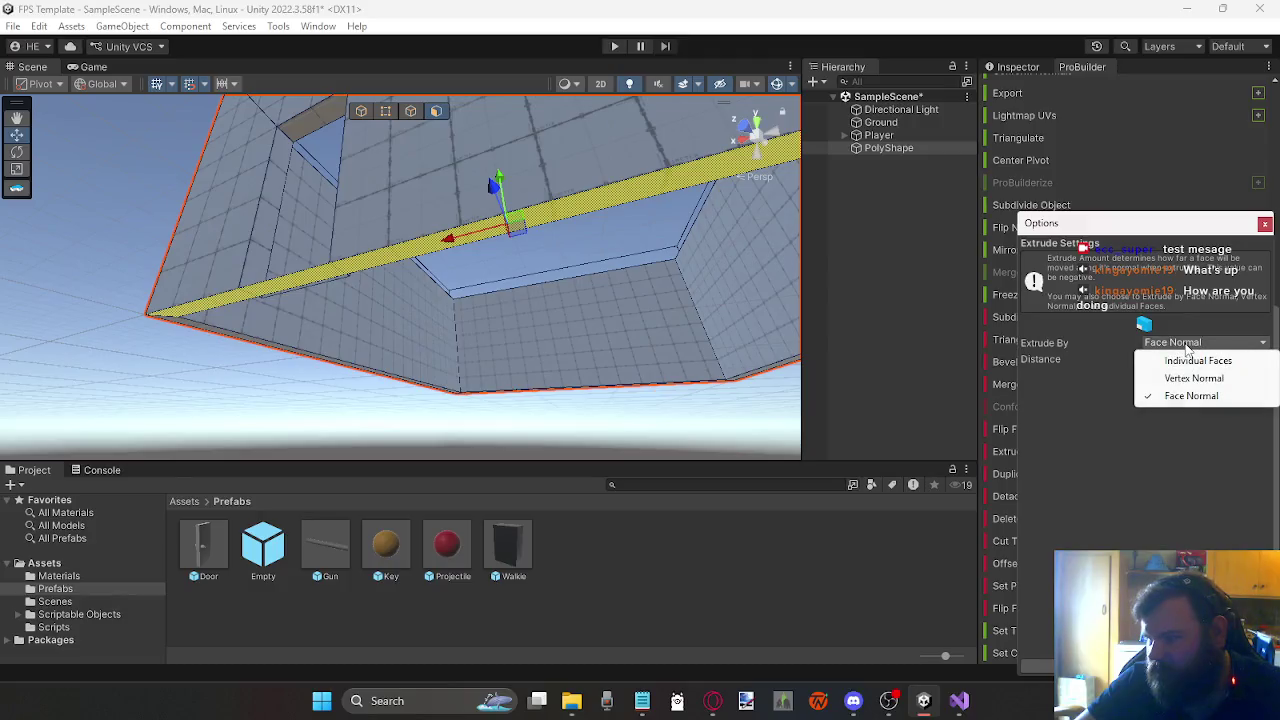
{"action": "left_click", "coordinate": [1036, 384]}
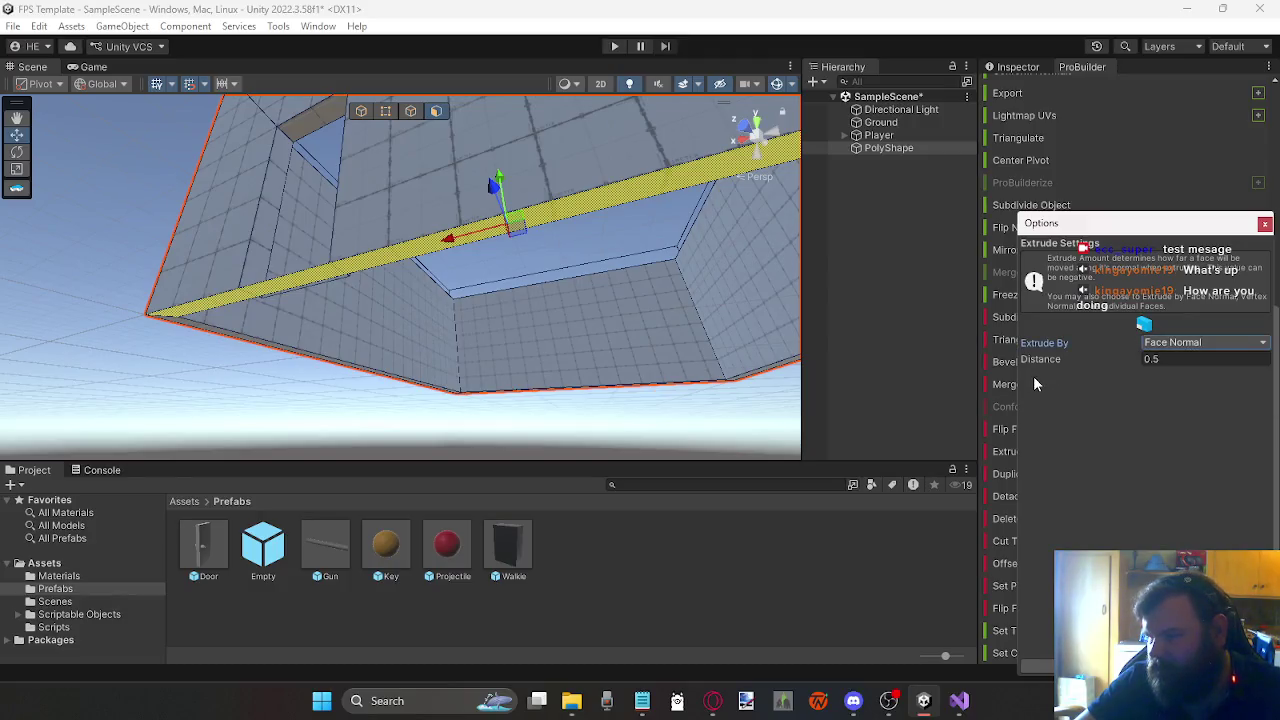
{"action": "left_click", "coordinate": [1263, 224]}
Step: Delete a floor face at the wall base and attempt to delete a selected edge
{"action": "mouse_move", "coordinate": [300, 200]}
{"action": "left_mouse_down"}
{"action": "mouse_move", "coordinate": [390, 130]}
{"action": "mouse_move", "coordinate": [189, 280]}
{"action": "mouse_move", "coordinate": [297, 385]}
{"action": "mouse_move", "coordinate": [329, 371]}
{"action": "mouse_move", "coordinate": [364, 426]}
{"action": "left_mouse_up"}
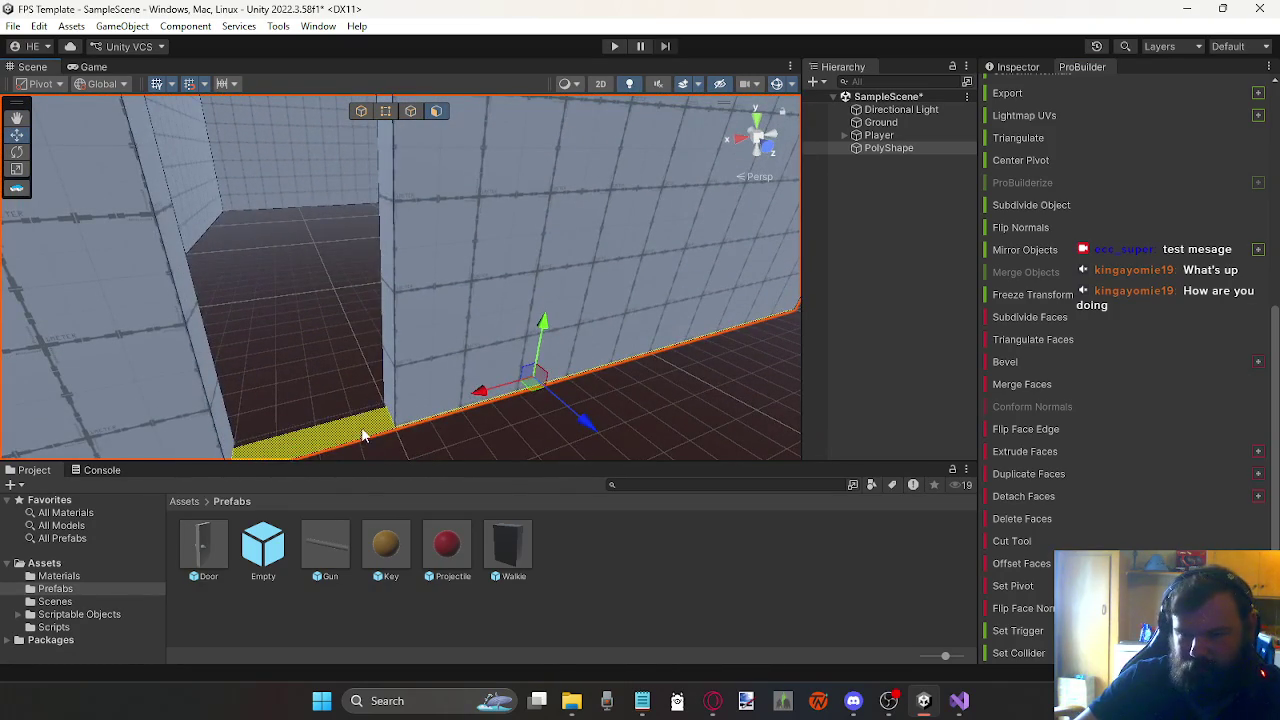
{"action": "left_click", "coordinate": [364, 426]}
{"action": "left_click", "coordinate": [364, 426]}
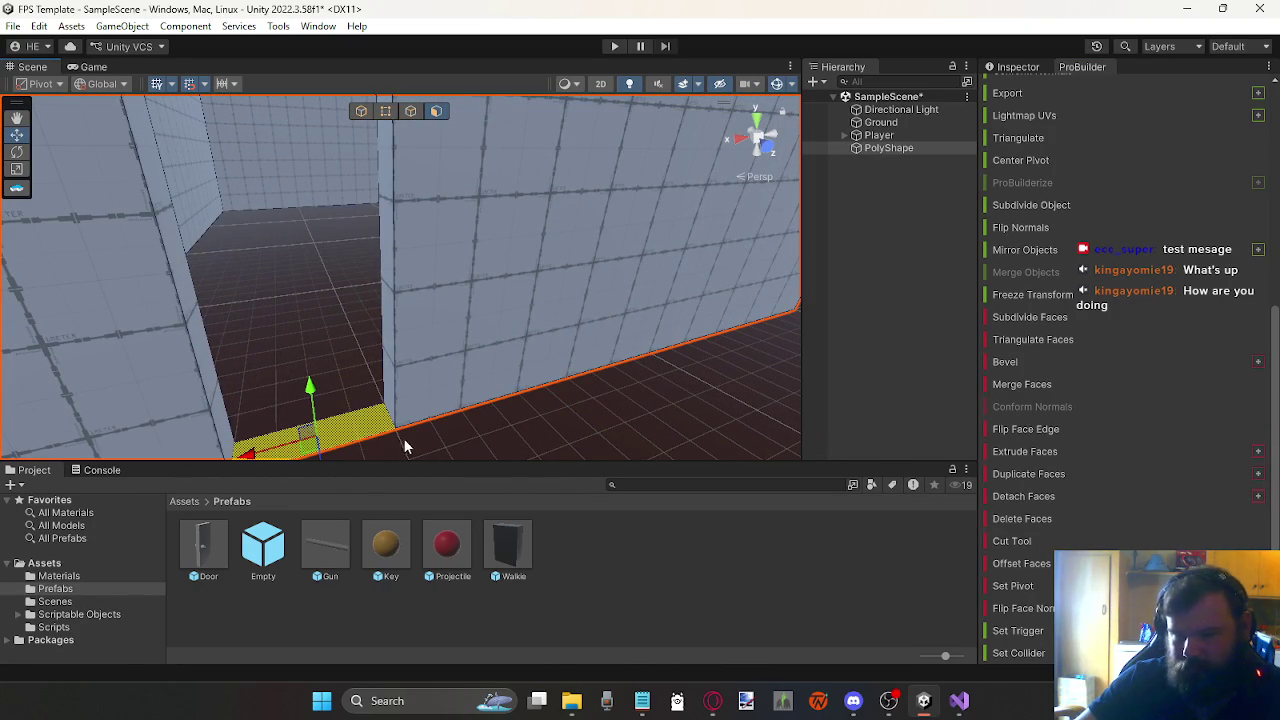
{"action": "left_click", "coordinate": [1032, 519]}
{"action": "scroll", "coordinate": [370, 434], "scroll_direction": "up", "scroll_amount": 5}
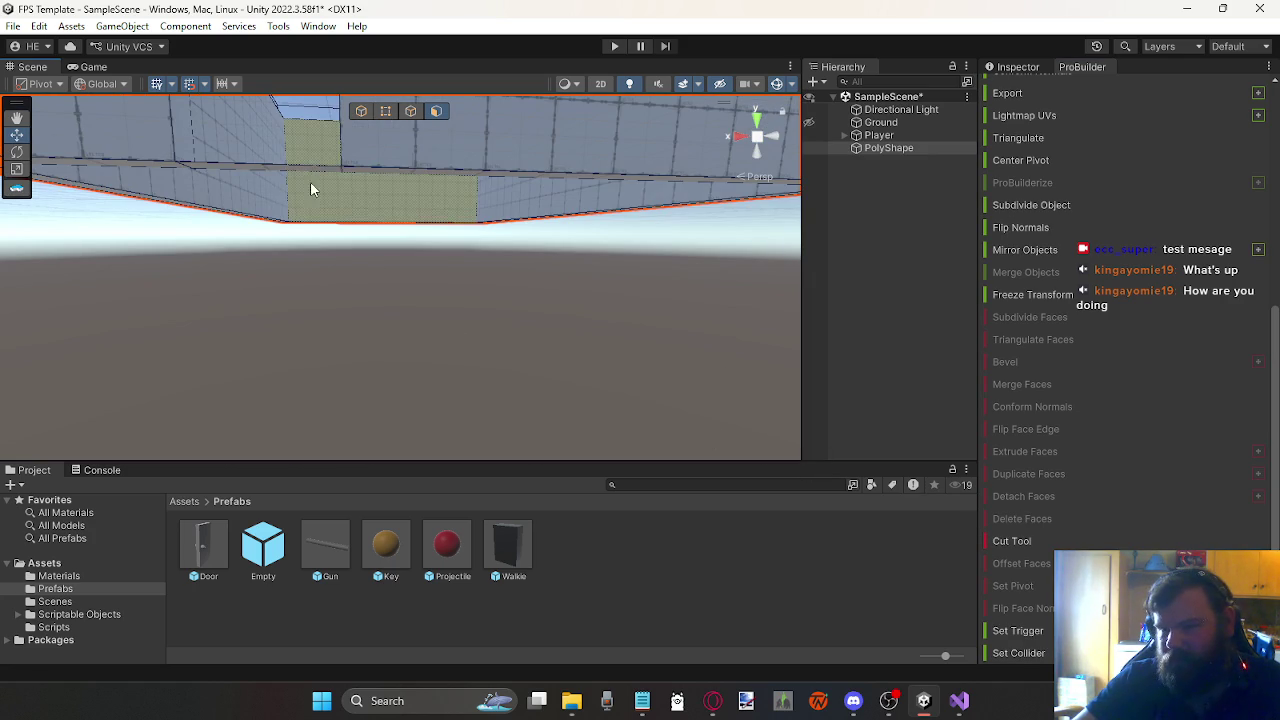
{"action": "left_click", "coordinate": [312, 166]}
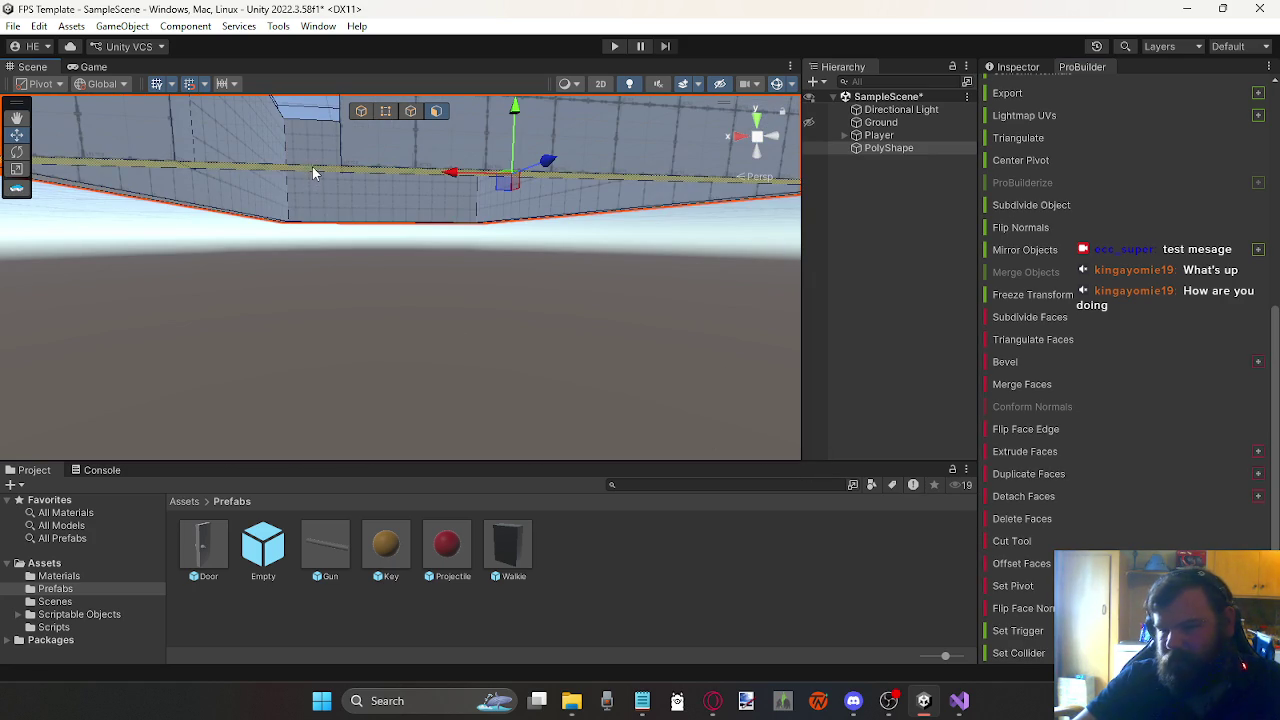
{"action": "left_click", "coordinate": [1012, 517]}
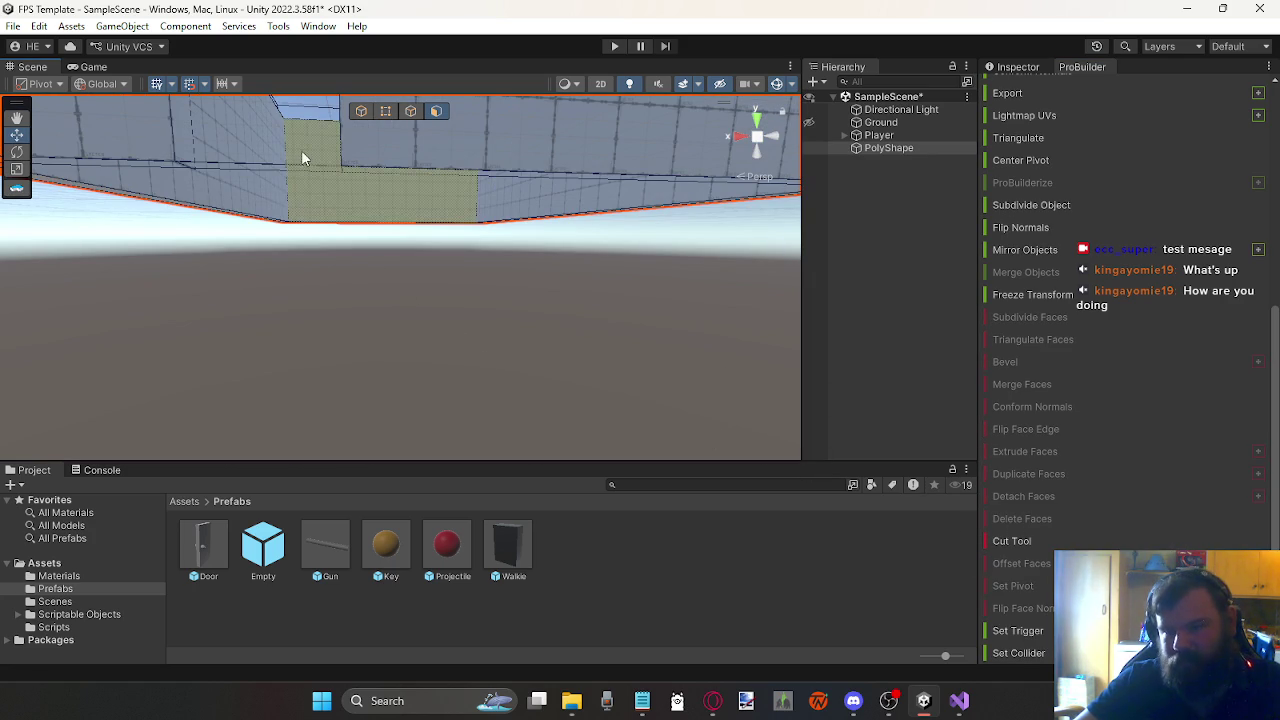
Step: Switch to edge mode, undo an accidental PolyShape deletion, and pick a mesh edge
{"action": "left_click", "coordinate": [408, 112]}
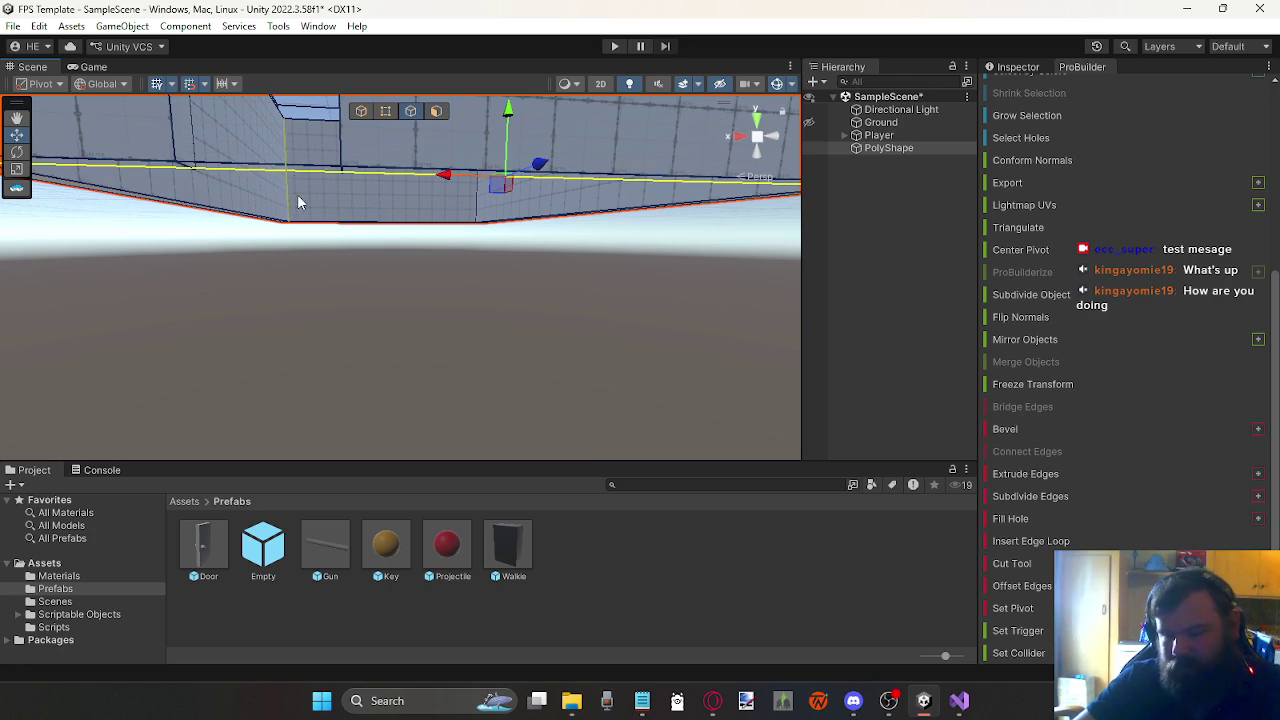
{"action": "key", "text": "Delete"}
{"action": "key", "text": "ctrl+z"}
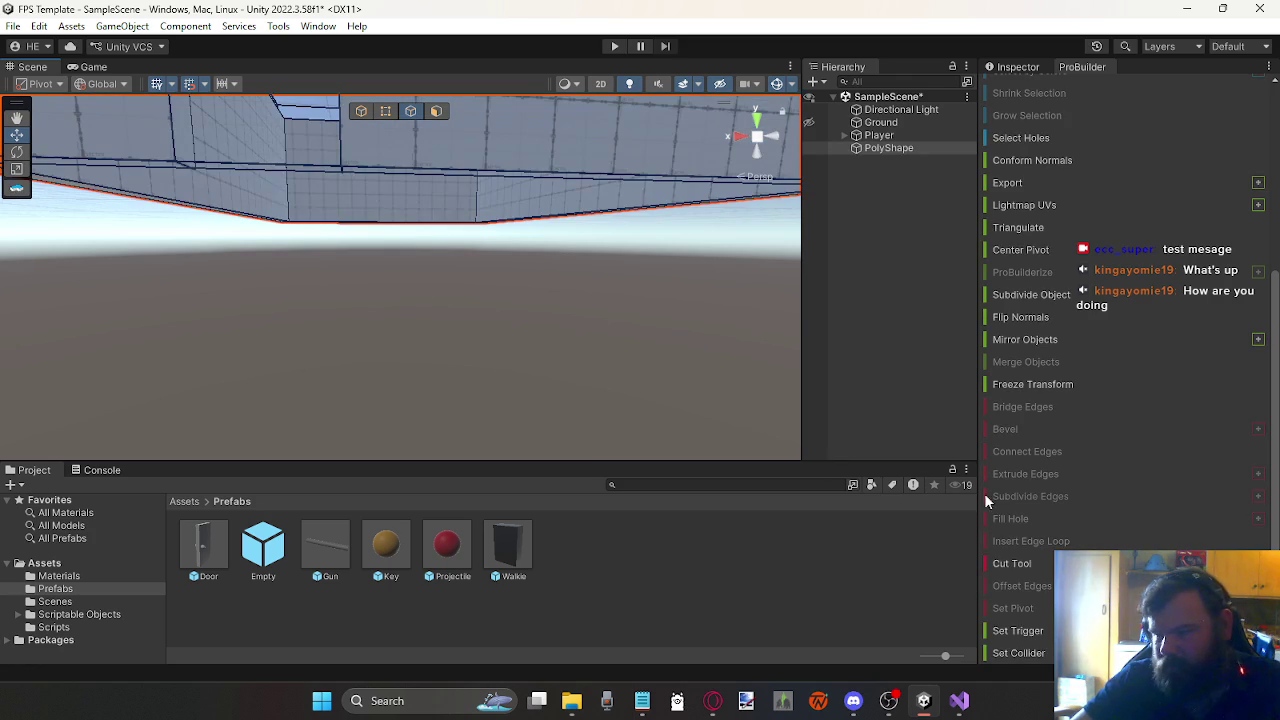
{"action": "left_click", "coordinate": [308, 171]}
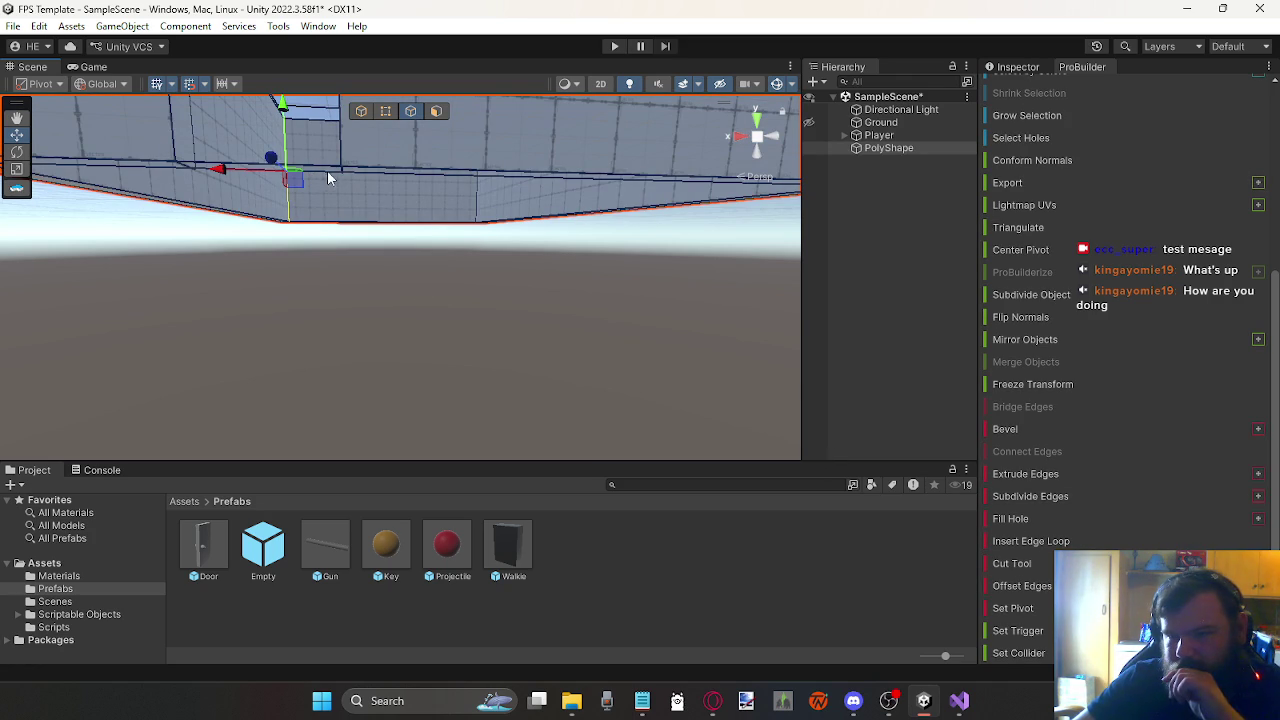
{"action": "scroll", "coordinate": [328, 170], "scroll_direction": "up", "scroll_amount": 3}
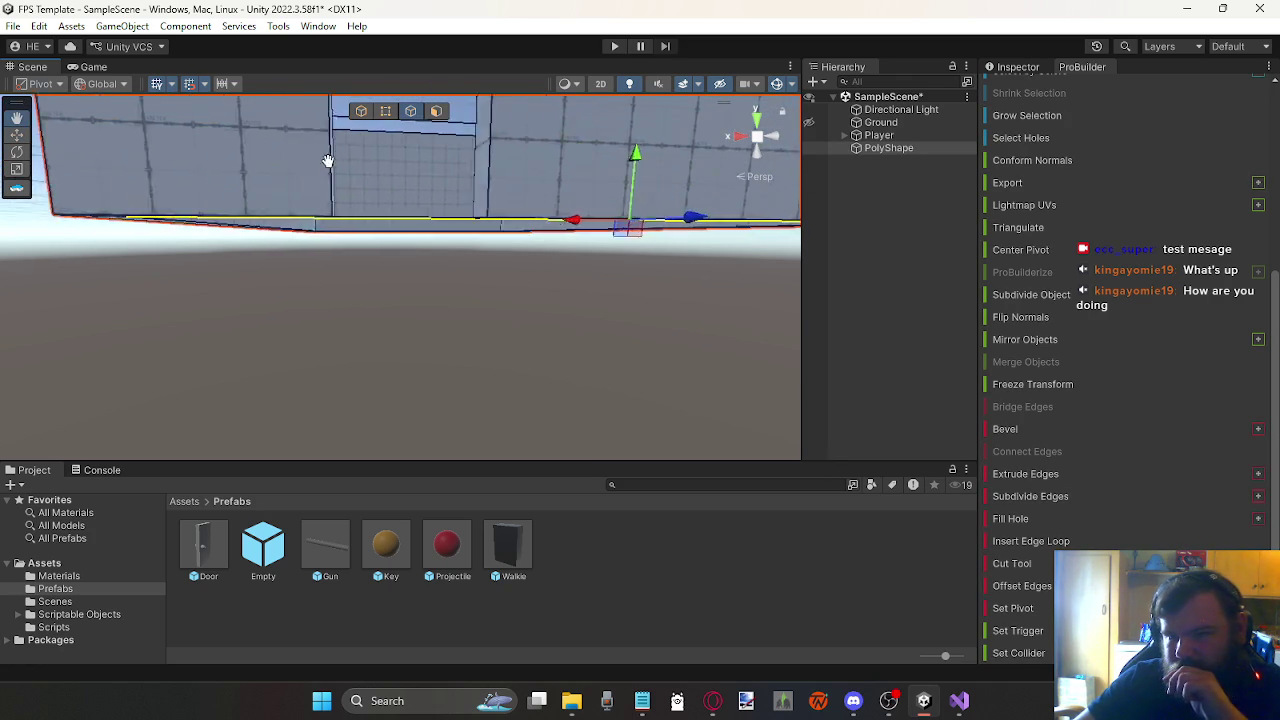
{"action": "scroll", "coordinate": [325, 160], "scroll_direction": "down", "scroll_amount": 3}
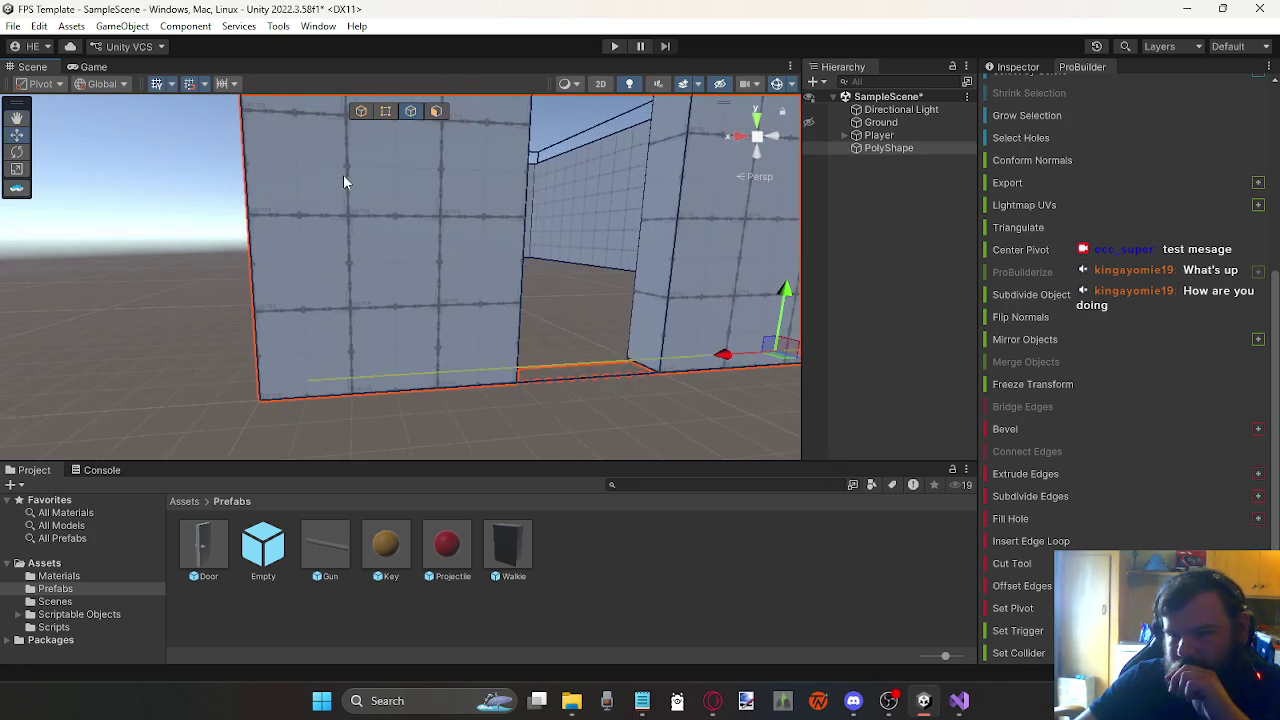
Step: Select the edge around the box's open top and use Fill Hole to cap it with a face
{"action": "left_click", "coordinate": [603, 380]}
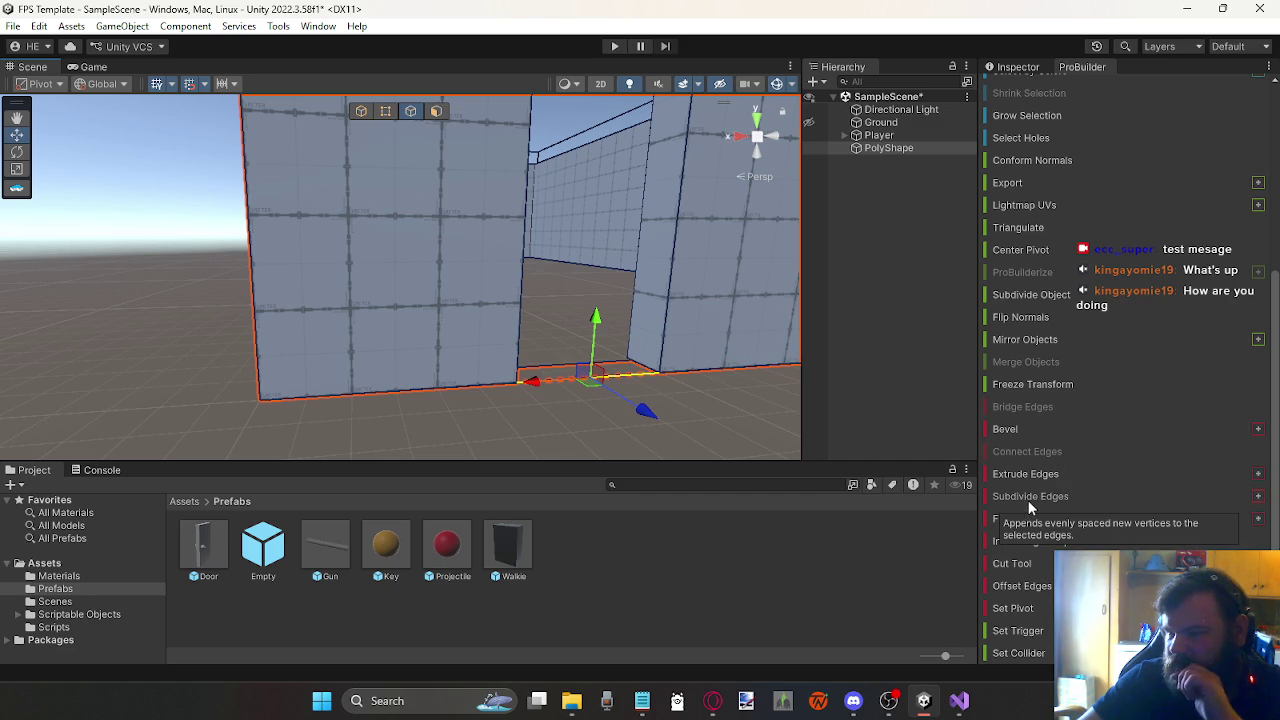
{"action": "mouse_move", "coordinate": [699, 393]}
{"action": "left_mouse_down"}
{"action": "mouse_move", "coordinate": [657, 406]}
{"action": "mouse_move", "coordinate": [657, 423]}
{"action": "mouse_move", "coordinate": [652, 383]}
{"action": "mouse_move", "coordinate": [614, 340]}
{"action": "mouse_move", "coordinate": [620, 401]}
{"action": "mouse_move", "coordinate": [603, 346]}
{"action": "mouse_move", "coordinate": [613, 401]}
{"action": "left_mouse_up"}
{"action": "scroll", "coordinate": [653, 383], "scroll_direction": "down", "scroll_amount": 5}
{"action": "mouse_move", "coordinate": [561, 444]}
{"action": "left_mouse_down"}
{"action": "mouse_move", "coordinate": [480, 386]}
{"action": "mouse_move", "coordinate": [449, 311]}
{"action": "mouse_move", "coordinate": [426, 329]}
{"action": "mouse_move", "coordinate": [429, 240]}
{"action": "mouse_move", "coordinate": [444, 228]}
{"action": "left_mouse_up"}
{"action": "left_click", "coordinate": [449, 237]}
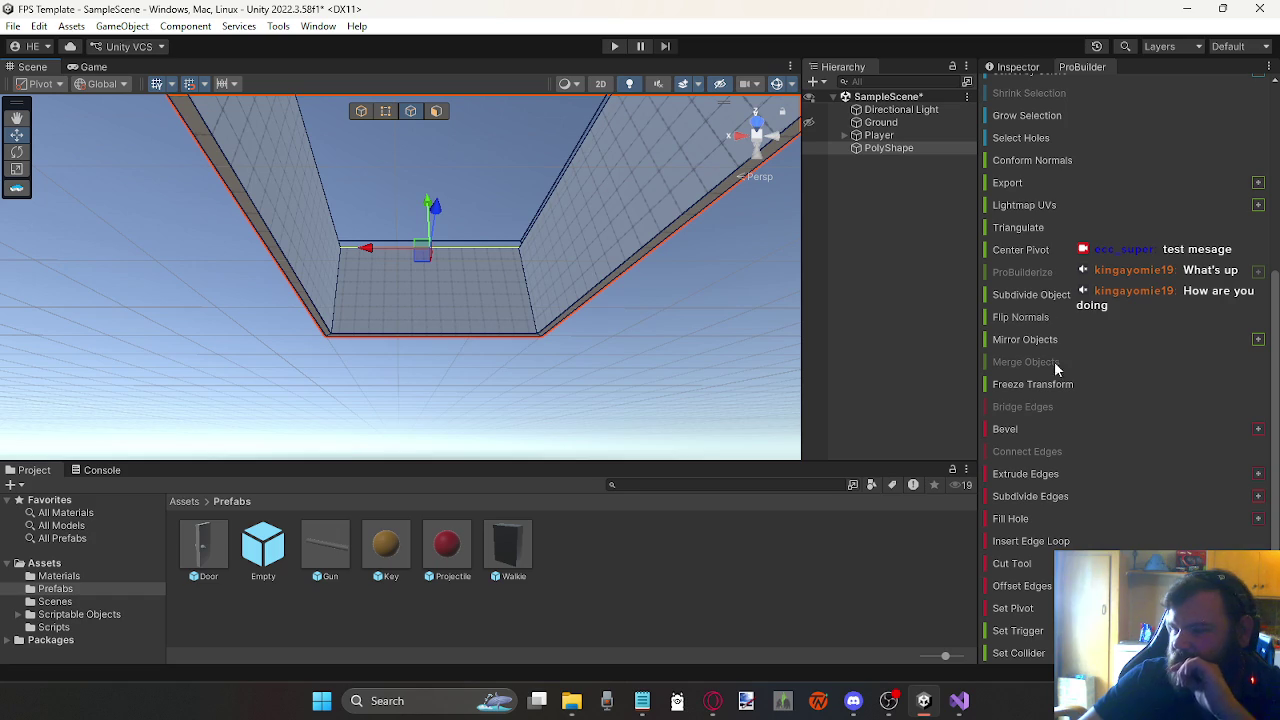
{"action": "left_click", "coordinate": [1025, 519]}
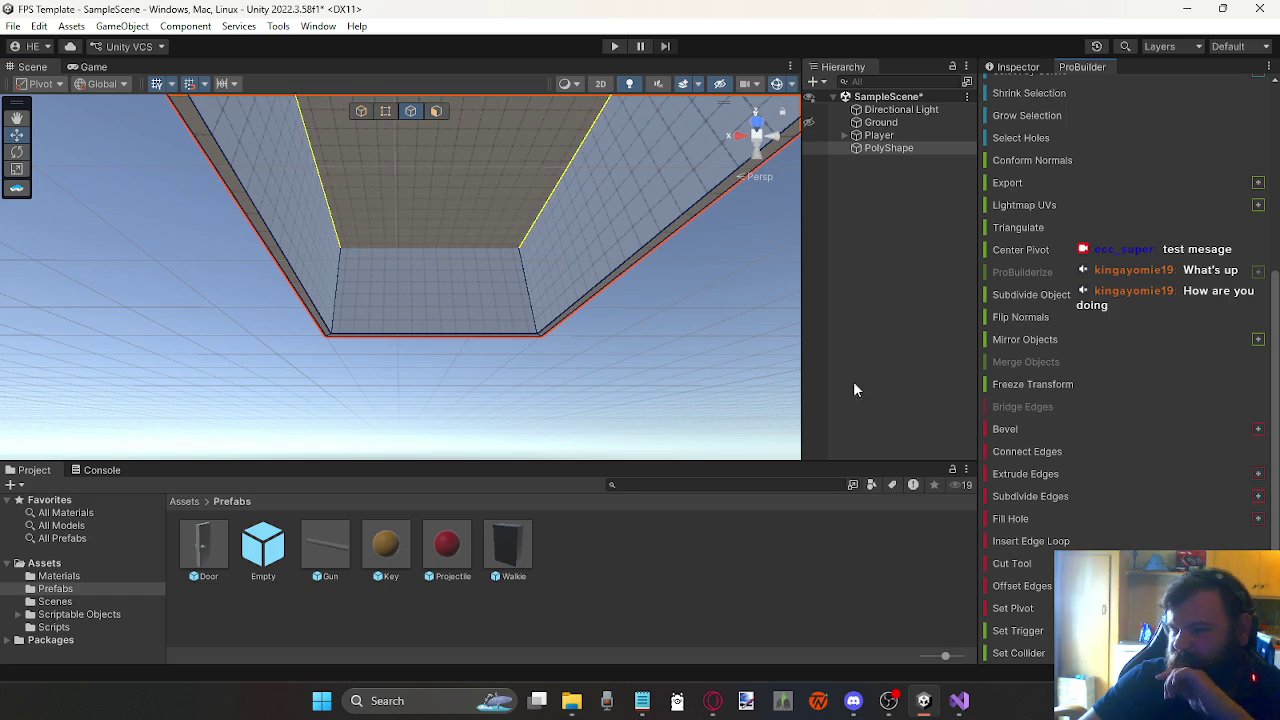
{"action": "mouse_move", "coordinate": [586, 228]}
{"action": "left_mouse_down"}
{"action": "mouse_move", "coordinate": [486, 289]}
{"action": "mouse_move", "coordinate": [160, 261]}
{"action": "mouse_move", "coordinate": [536, 318]}
{"action": "mouse_move", "coordinate": [560, 343]}
{"action": "mouse_move", "coordinate": [510, 405]}
{"action": "mouse_move", "coordinate": [534, 394]}
{"action": "left_mouse_up"}
{"action": "left_click", "coordinate": [934, 120]}
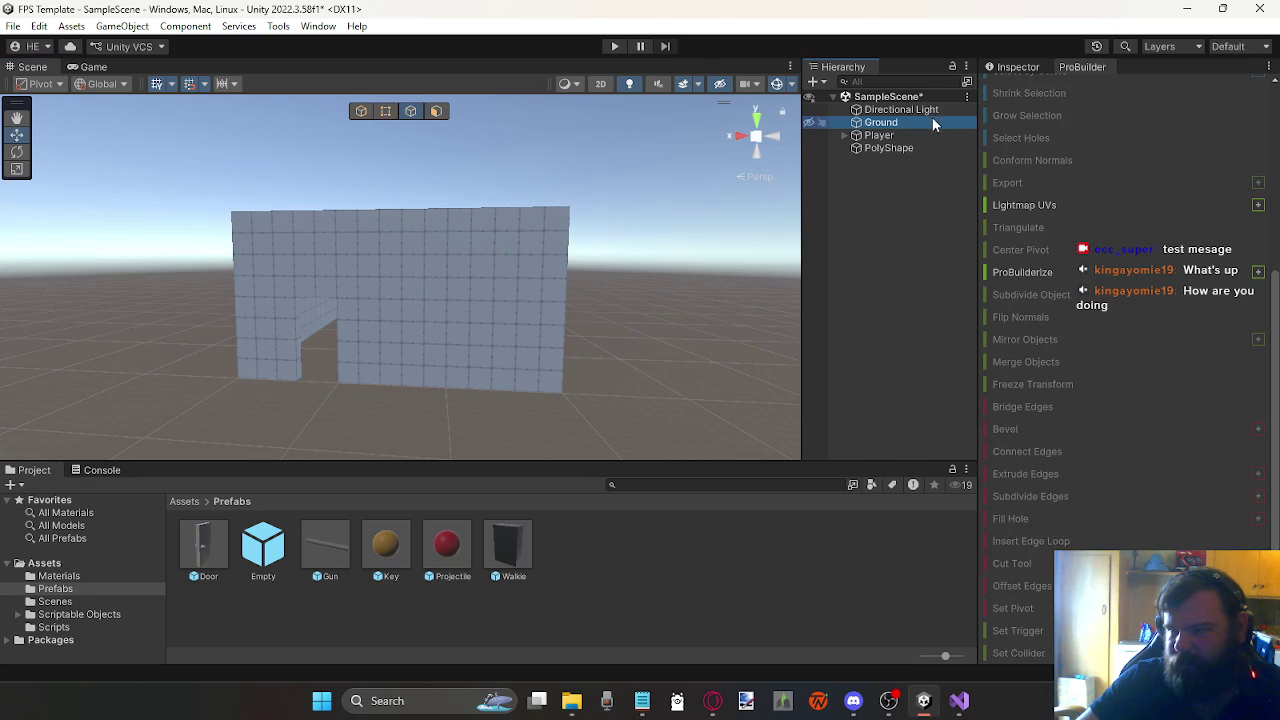
Step: Unhide the Ground plane and place a Door prefab instance in the scene
{"action": "scroll", "coordinate": [1032, 205], "scroll_direction": "up", "scroll_amount": 2}
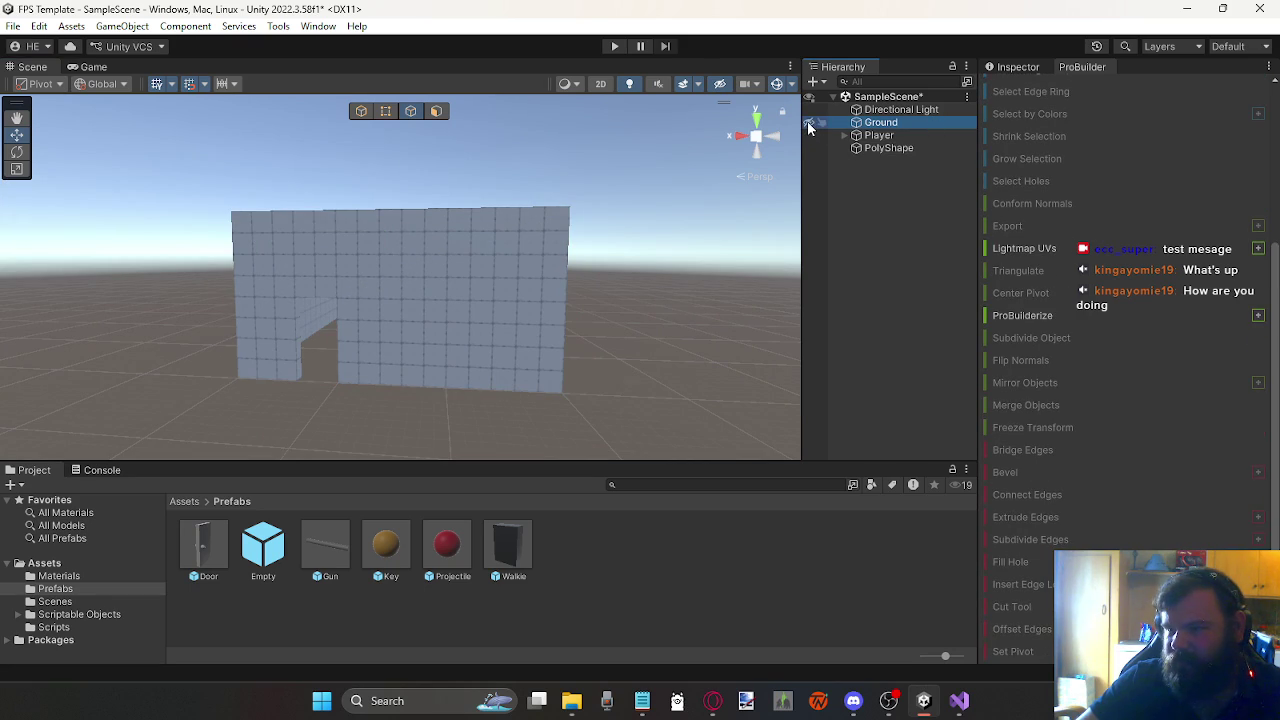
{"action": "left_click", "coordinate": [809, 122]}
{"action": "mouse_move", "coordinate": [602, 231]}
{"action": "left_mouse_down"}
{"action": "mouse_move", "coordinate": [629, 243]}
{"action": "mouse_move", "coordinate": [634, 263]}
{"action": "left_mouse_up"}
{"action": "mouse_move", "coordinate": [204, 545]}
{"action": "left_mouse_down"}
{"action": "mouse_move", "coordinate": [361, 365]}
{"action": "mouse_move", "coordinate": [378, 365]}
{"action": "mouse_move", "coordinate": [363, 363]}
{"action": "mouse_move", "coordinate": [403, 294]}
{"action": "mouse_move", "coordinate": [337, 366]}
{"action": "mouse_move", "coordinate": [340, 403]}
{"action": "mouse_move", "coordinate": [364, 408]}
{"action": "left_mouse_up"}
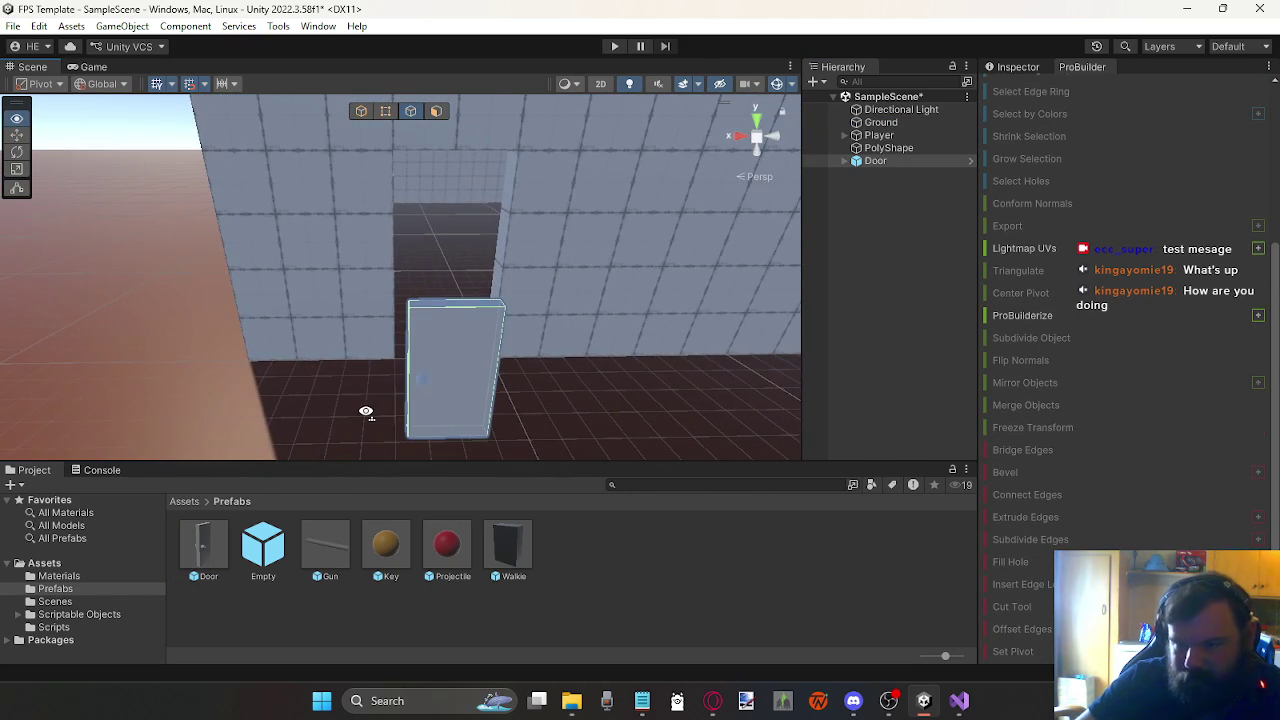
{"action": "left_click", "coordinate": [422, 364]}
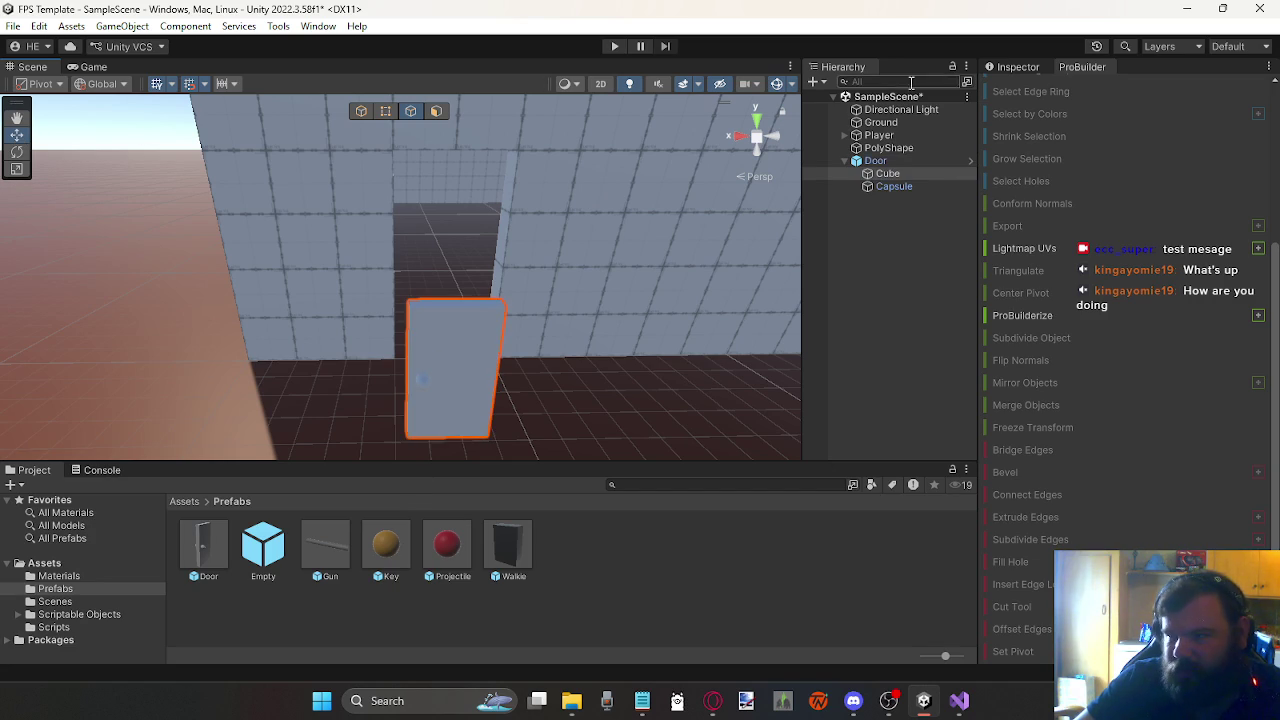
Step: Inspect the door's Cube properties and close the ProBuilder panel
{"action": "left_click", "coordinate": [1036, 68]}
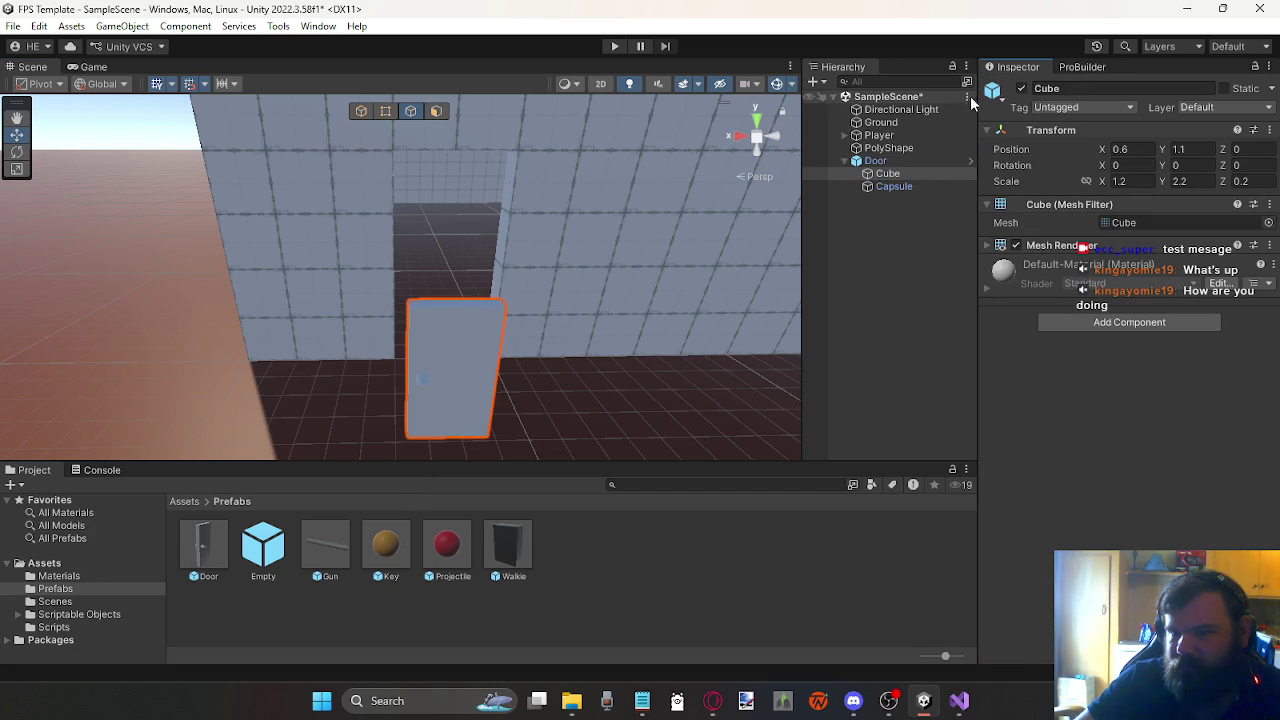
{"action": "left_click", "coordinate": [1090, 67]}
{"action": "right_click", "coordinate": [1086, 67]}
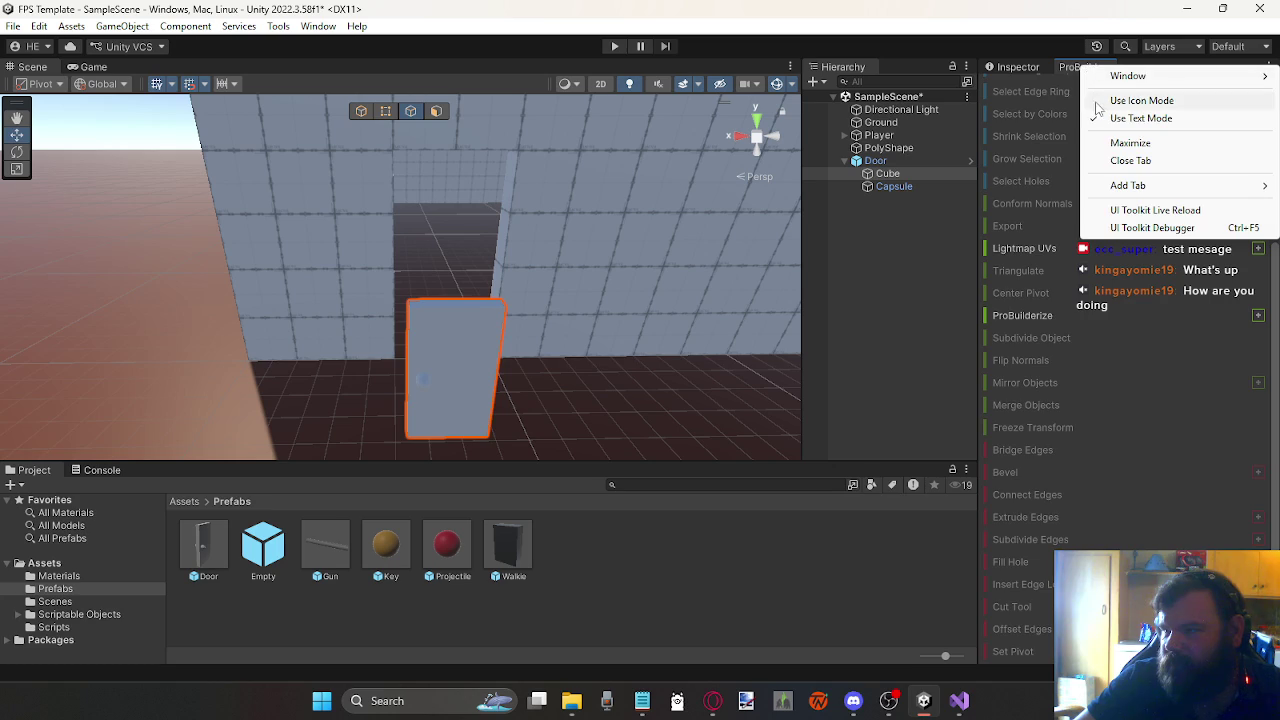
{"action": "left_click", "coordinate": [1140, 160]}
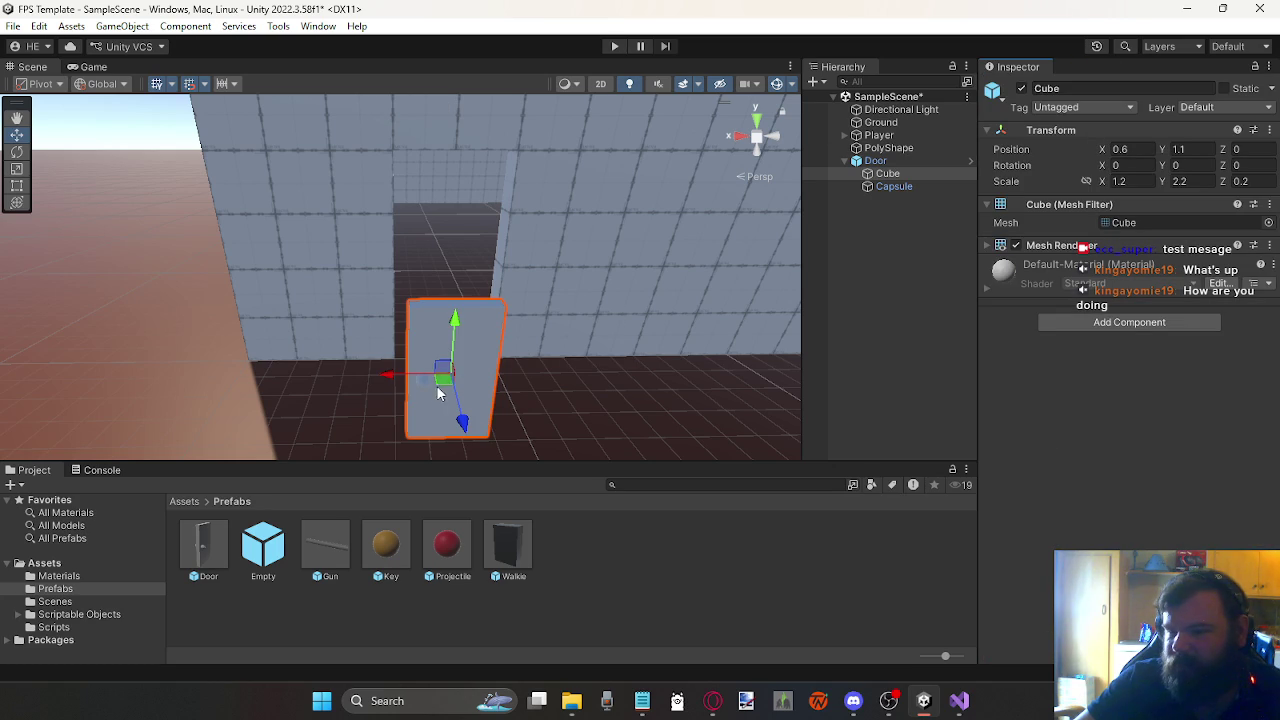
{"action": "mouse_move", "coordinate": [446, 378]}
{"action": "left_mouse_down"}
{"action": "mouse_move", "coordinate": [471, 366]}
{"action": "mouse_move", "coordinate": [429, 309]}
{"action": "mouse_move", "coordinate": [500, 337]}
{"action": "mouse_move", "coordinate": [490, 330]}
{"action": "left_mouse_up"}
{"action": "key", "text": "ctrl+z"}
Step: Move the whole Door into the wall's doorway at about X -10, Z -10.26
{"action": "left_click", "coordinate": [876, 160]}
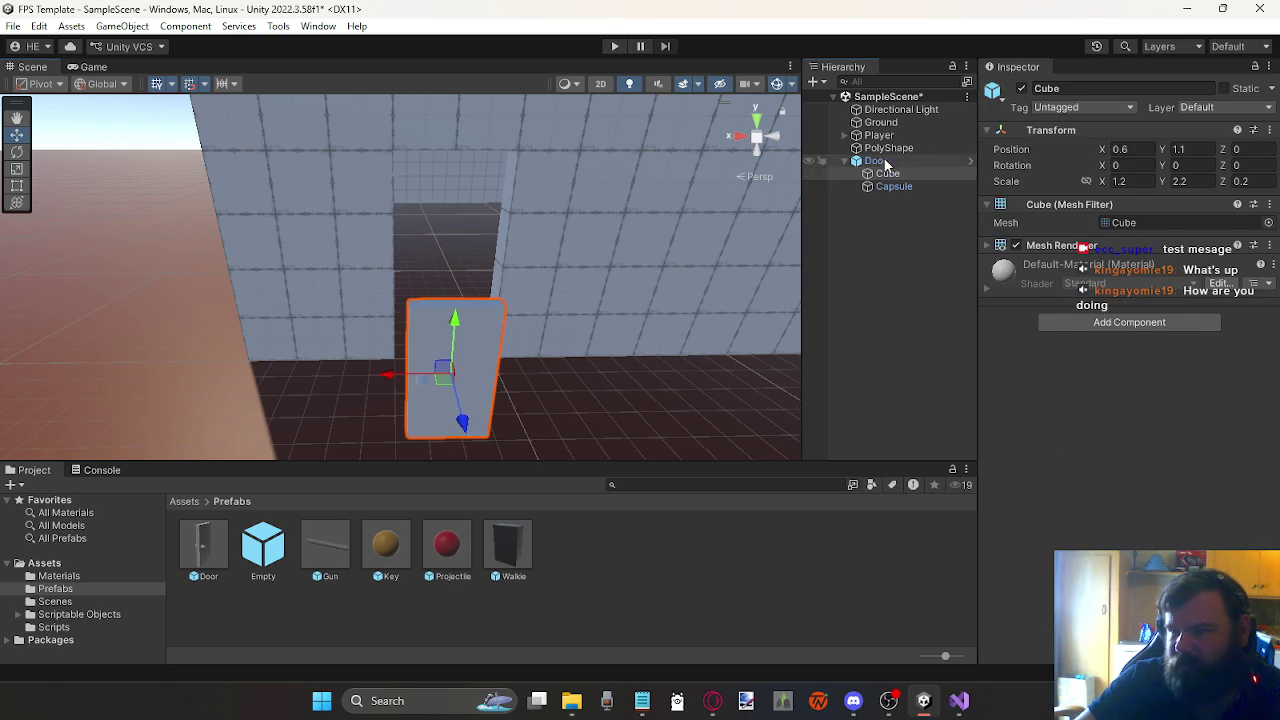
{"action": "mouse_move", "coordinate": [477, 428]}
{"action": "left_mouse_down"}
{"action": "mouse_move", "coordinate": [480, 440]}
{"action": "mouse_move", "coordinate": [478, 362]}
{"action": "left_mouse_up"}
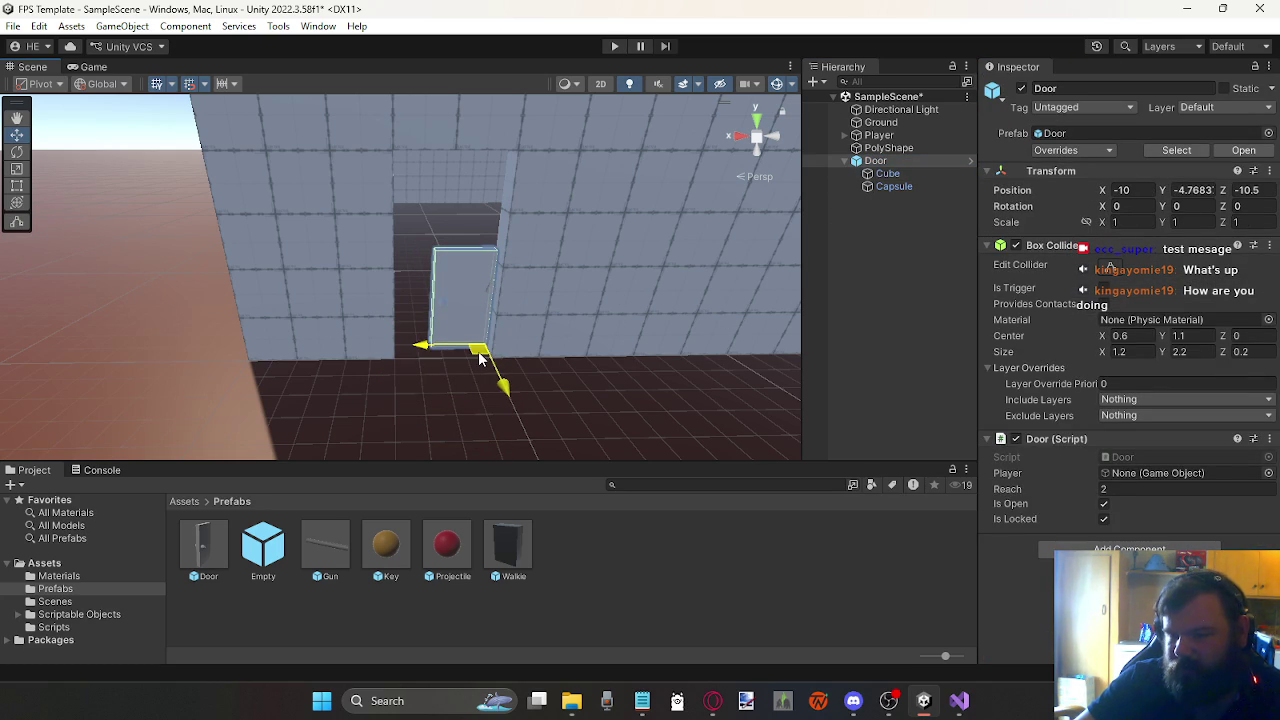
{"action": "left_click", "coordinate": [205, 85]}
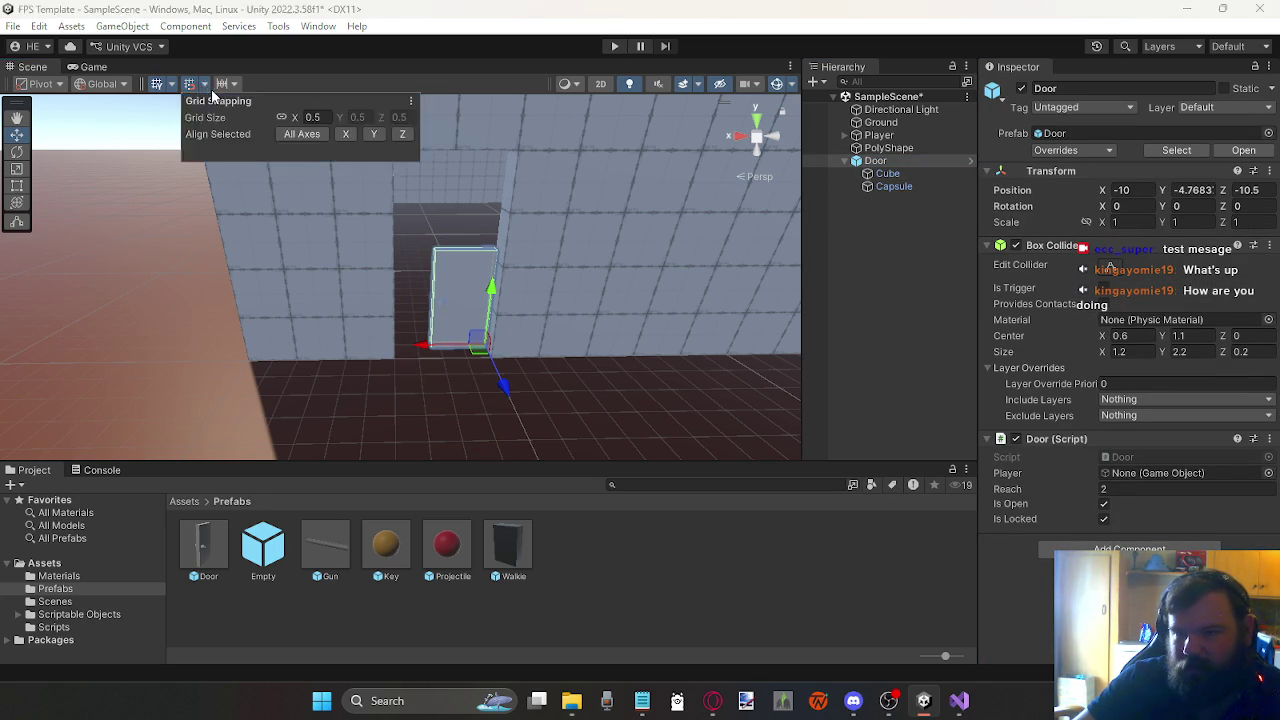
{"action": "left_click_drag", "start_coordinate": [501, 386], "coordinate": [508, 391]}
{"action": "mouse_move", "coordinate": [466, 238]}
{"action": "left_mouse_down"}
{"action": "mouse_move", "coordinate": [457, 226]}
{"action": "mouse_move", "coordinate": [469, 266]}
{"action": "mouse_move", "coordinate": [423, 280]}
{"action": "mouse_move", "coordinate": [454, 283]}
{"action": "mouse_move", "coordinate": [390, 163]}
{"action": "mouse_move", "coordinate": [560, 167]}
{"action": "left_mouse_up"}
{"action": "left_click", "coordinate": [560, 167]}
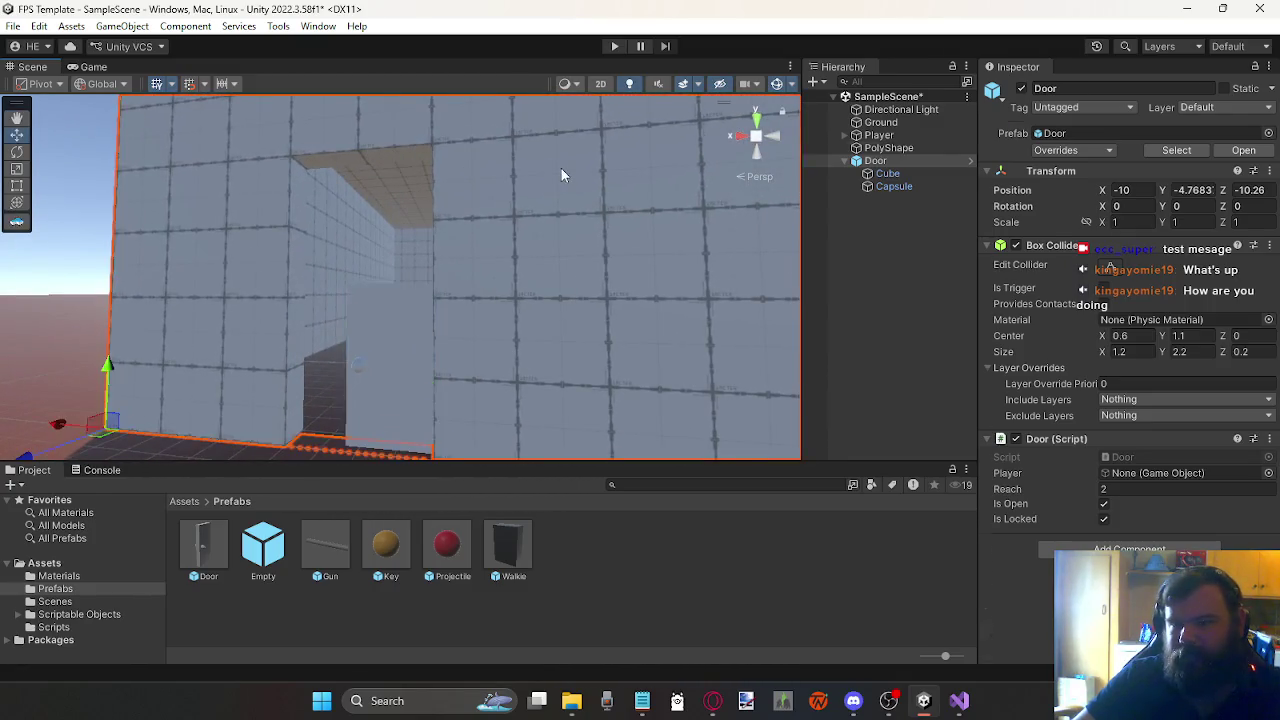
Step: Open the ProBuilder window from the Tools menu and dock it beside the Inspector
{"action": "left_click", "coordinate": [319, 27]}
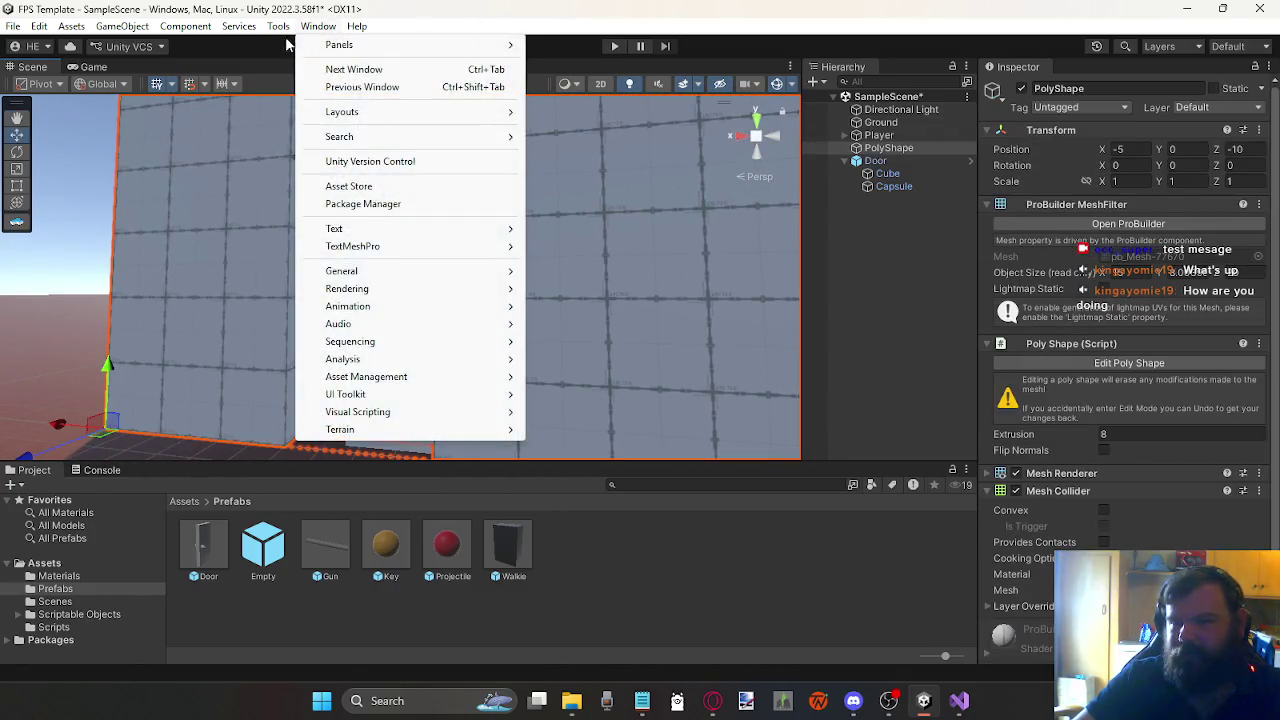
{"action": "mouse_move", "coordinate": [278, 27]}
{"action": "mouse_move", "coordinate": [323, 44]}
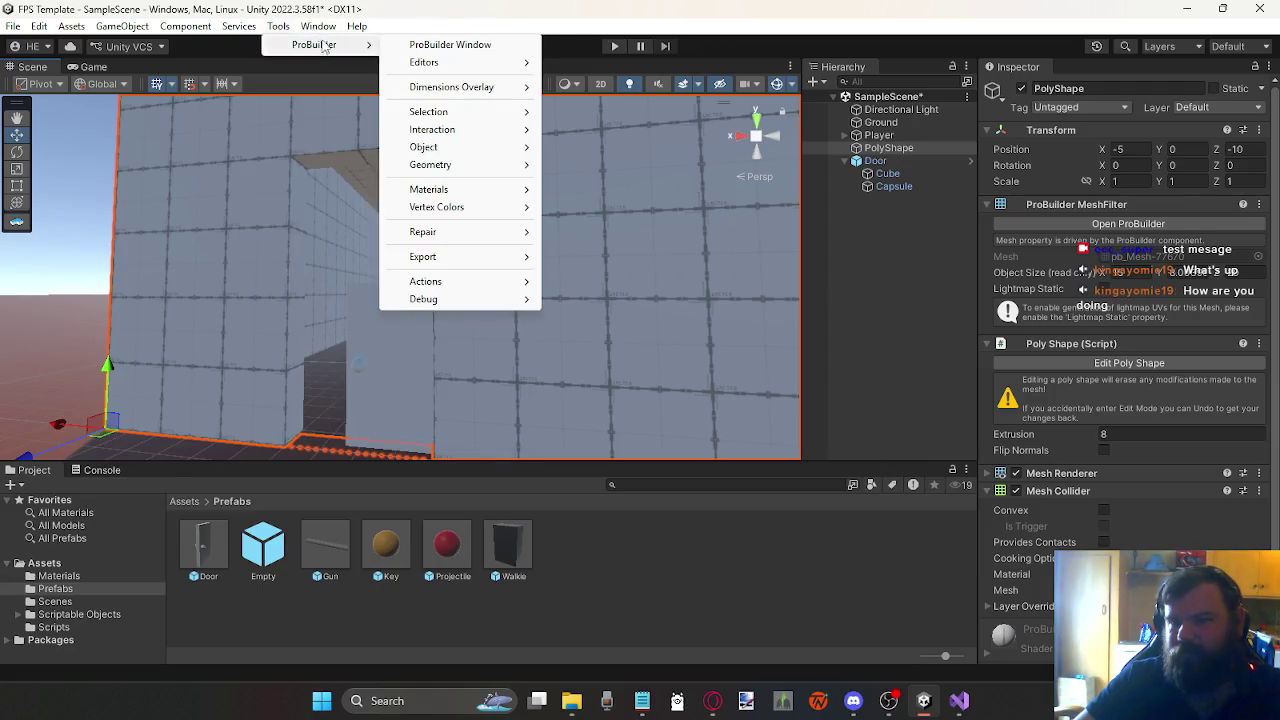
{"action": "mouse_move", "coordinate": [443, 63]}
{"action": "left_click", "coordinate": [470, 45]}
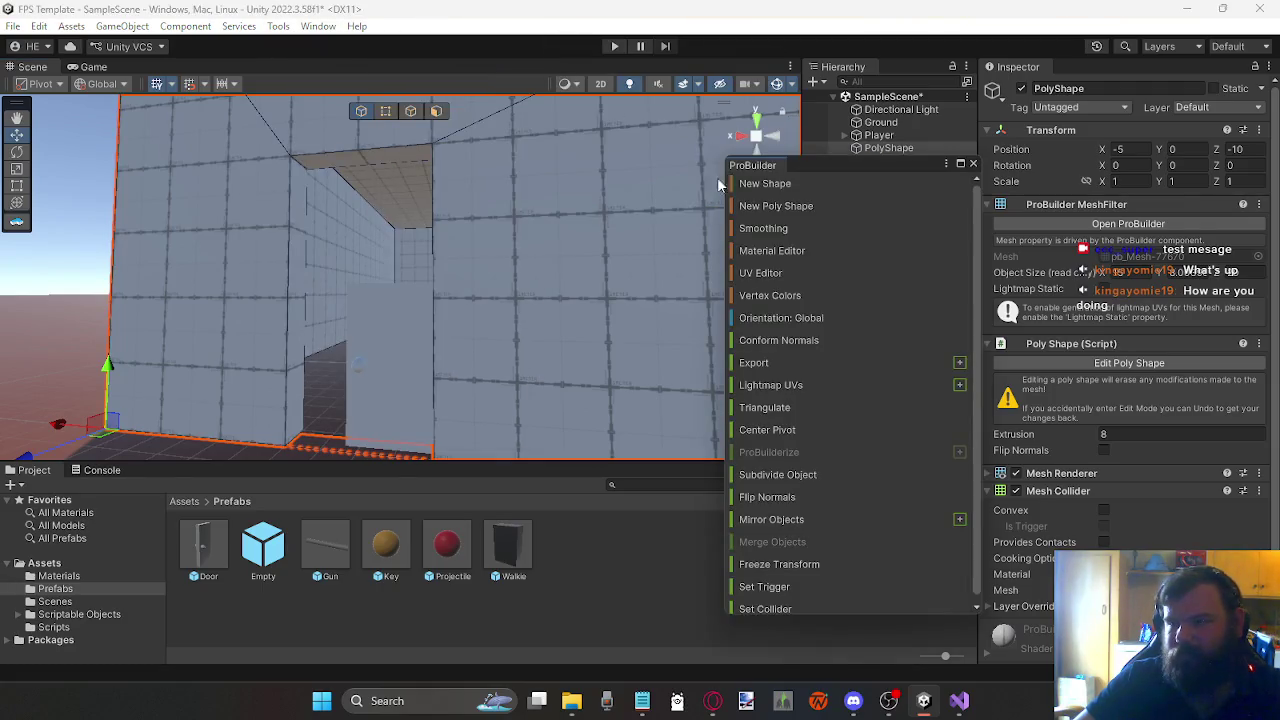
{"action": "mouse_move", "coordinate": [748, 166]}
{"action": "left_mouse_down"}
{"action": "mouse_move", "coordinate": [1040, 72]}
{"action": "mouse_move", "coordinate": [1043, 84]}
{"action": "left_mouse_up"}
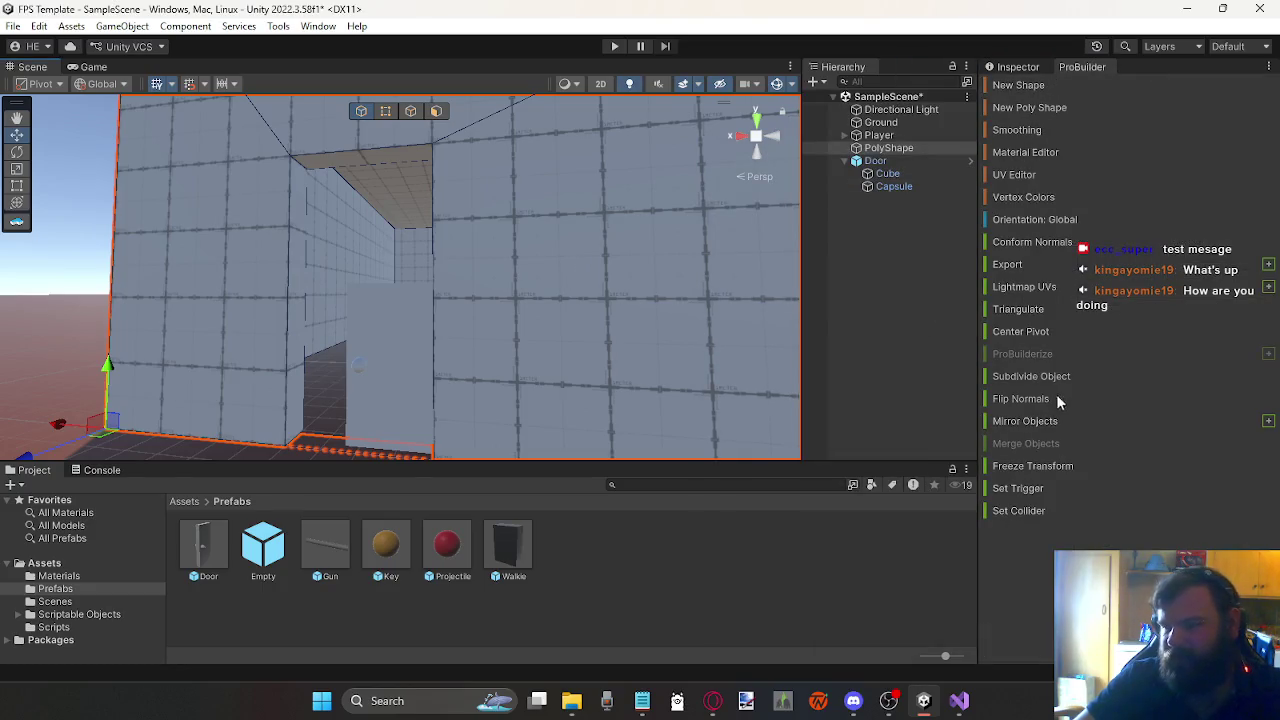
Step: In face mode, lower the doorway's top face and pull its left face inward around the door
{"action": "left_click", "coordinate": [437, 112]}
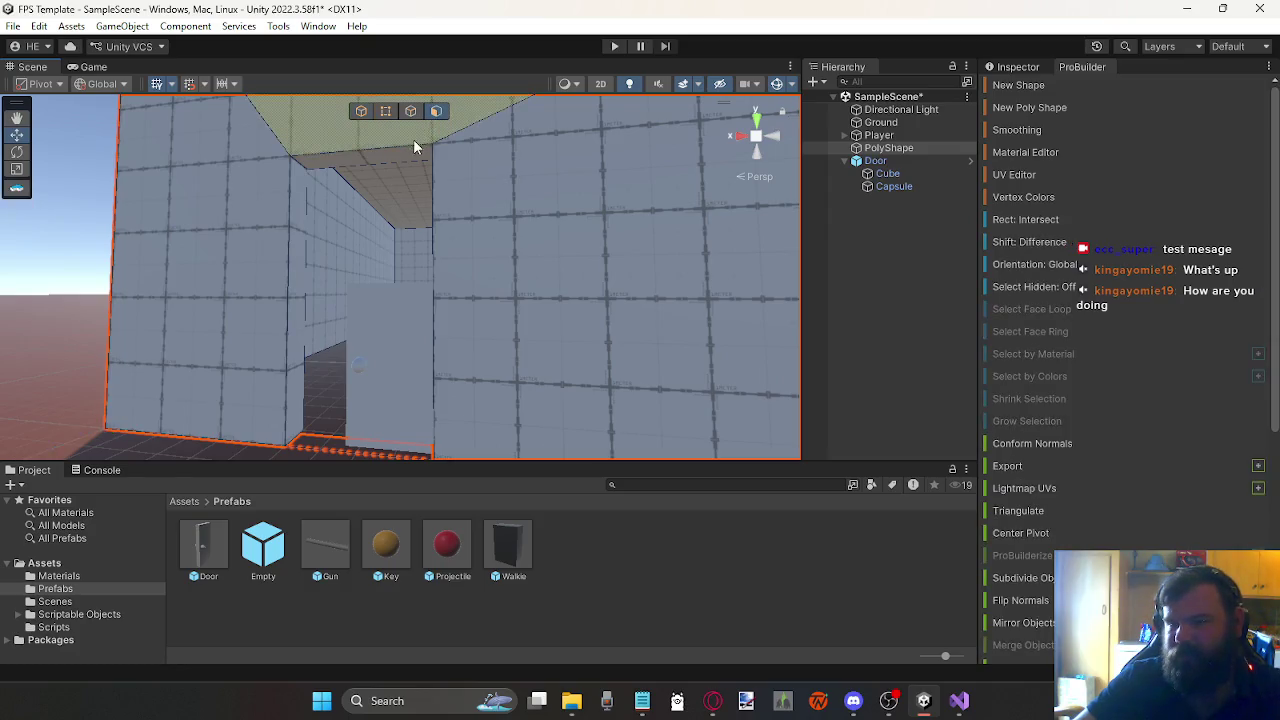
{"action": "left_click", "coordinate": [412, 151]}
{"action": "mouse_move", "coordinate": [366, 141]}
{"action": "left_mouse_down"}
{"action": "mouse_move", "coordinate": [392, 238]}
{"action": "mouse_move", "coordinate": [422, 262]}
{"action": "left_mouse_up"}
{"action": "left_click", "coordinate": [297, 325]}
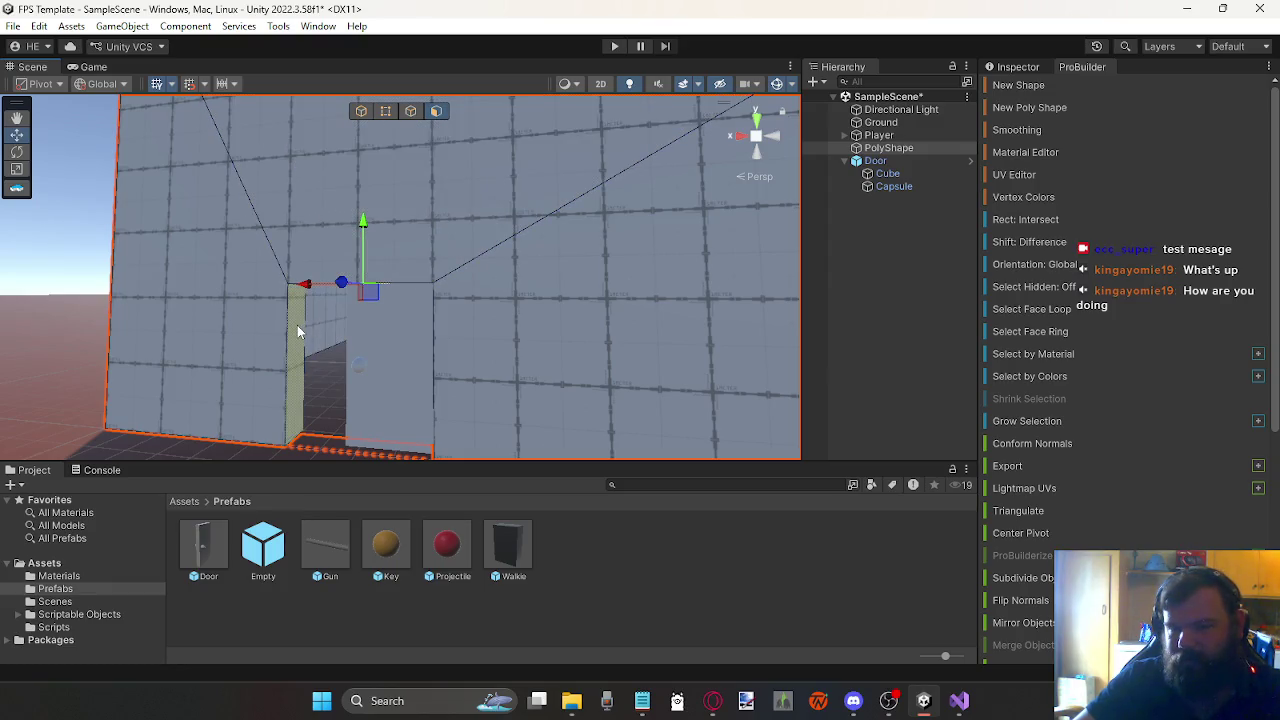
{"action": "left_click_drag", "start_coordinate": [241, 363], "coordinate": [290, 373]}
{"action": "left_click_drag", "start_coordinate": [253, 175], "coordinate": [538, 302]}
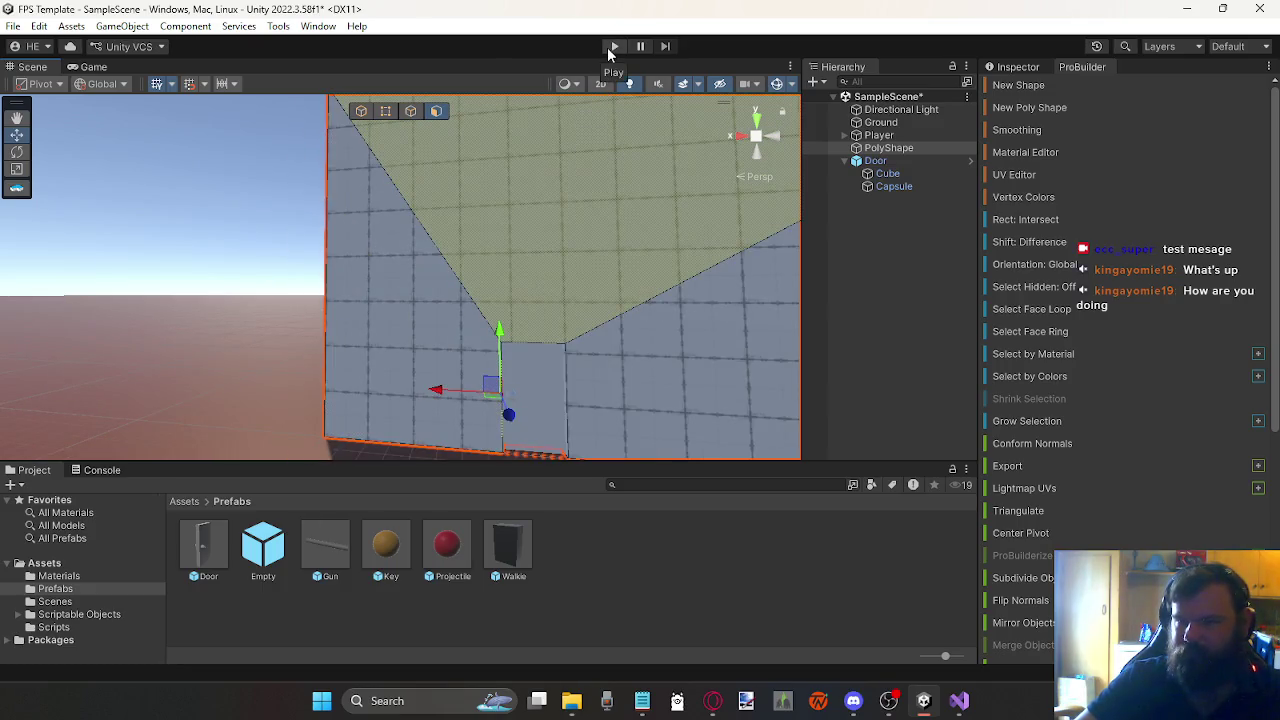
Step: Save the scene and close the ProBuilder panel
{"action": "left_click", "coordinate": [13, 27]}
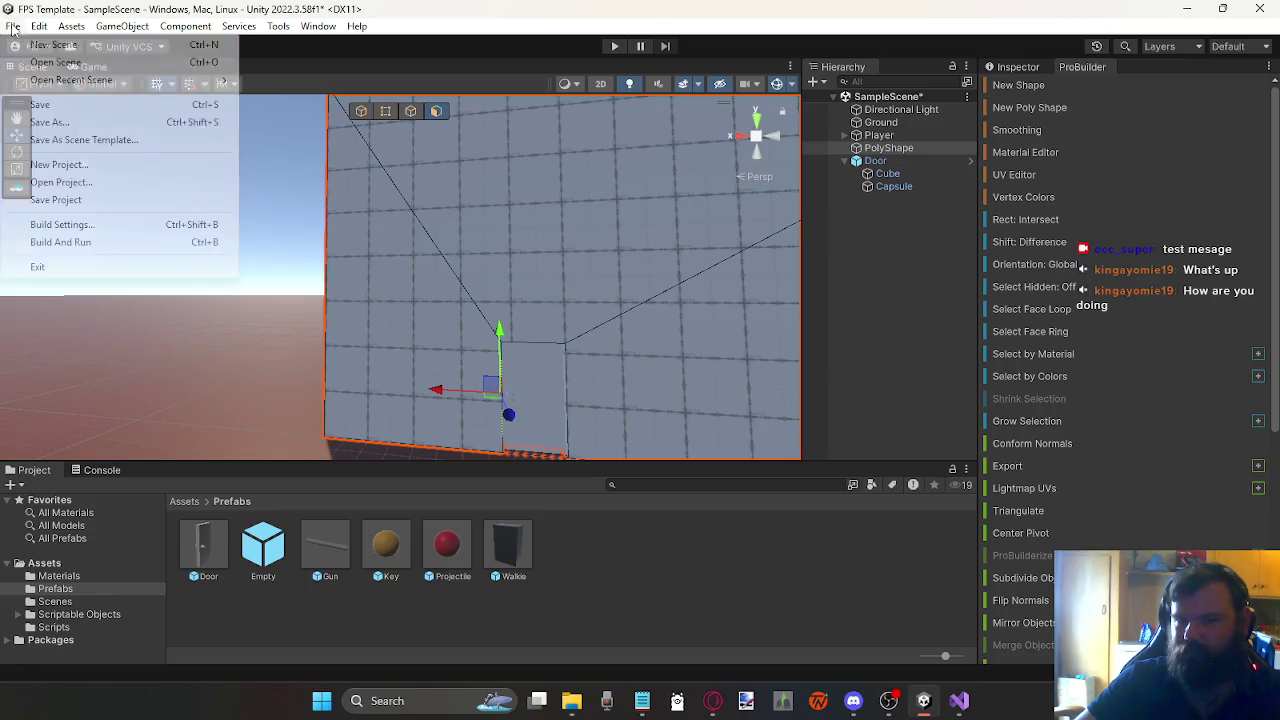
{"action": "left_click", "coordinate": [50, 104]}
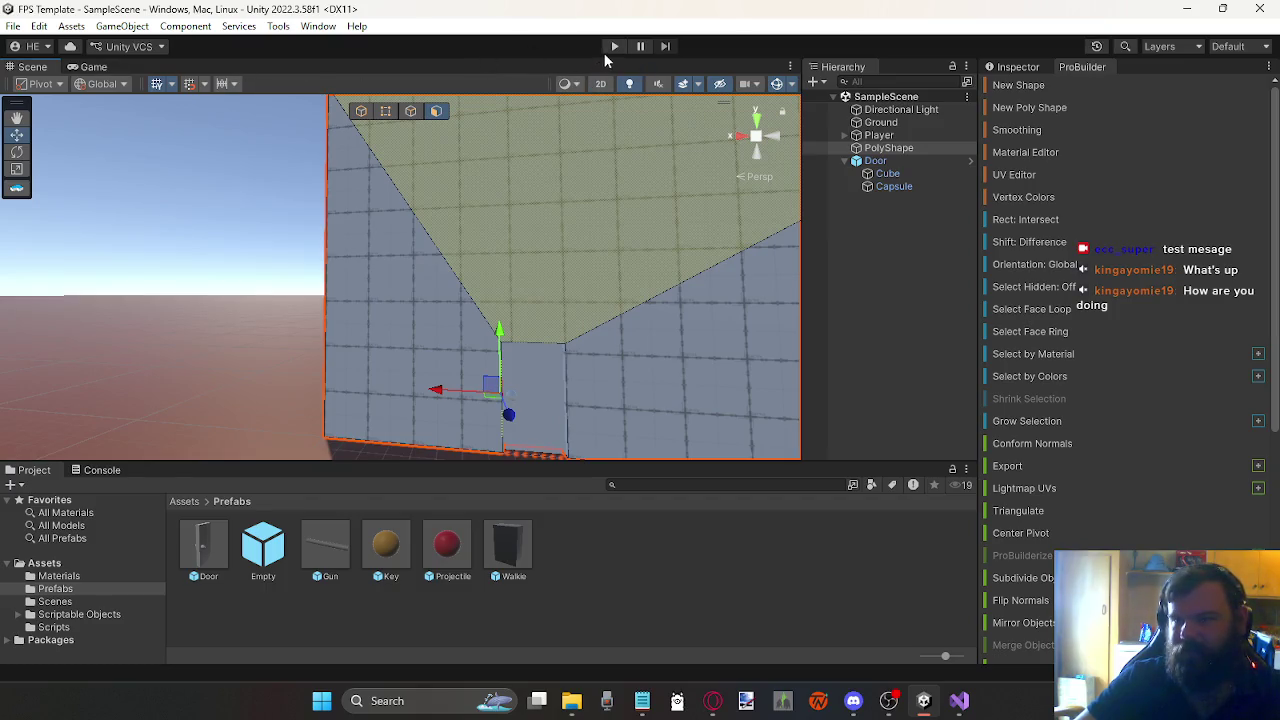
{"action": "right_click", "coordinate": [1095, 70]}
{"action": "left_click", "coordinate": [1148, 164]}
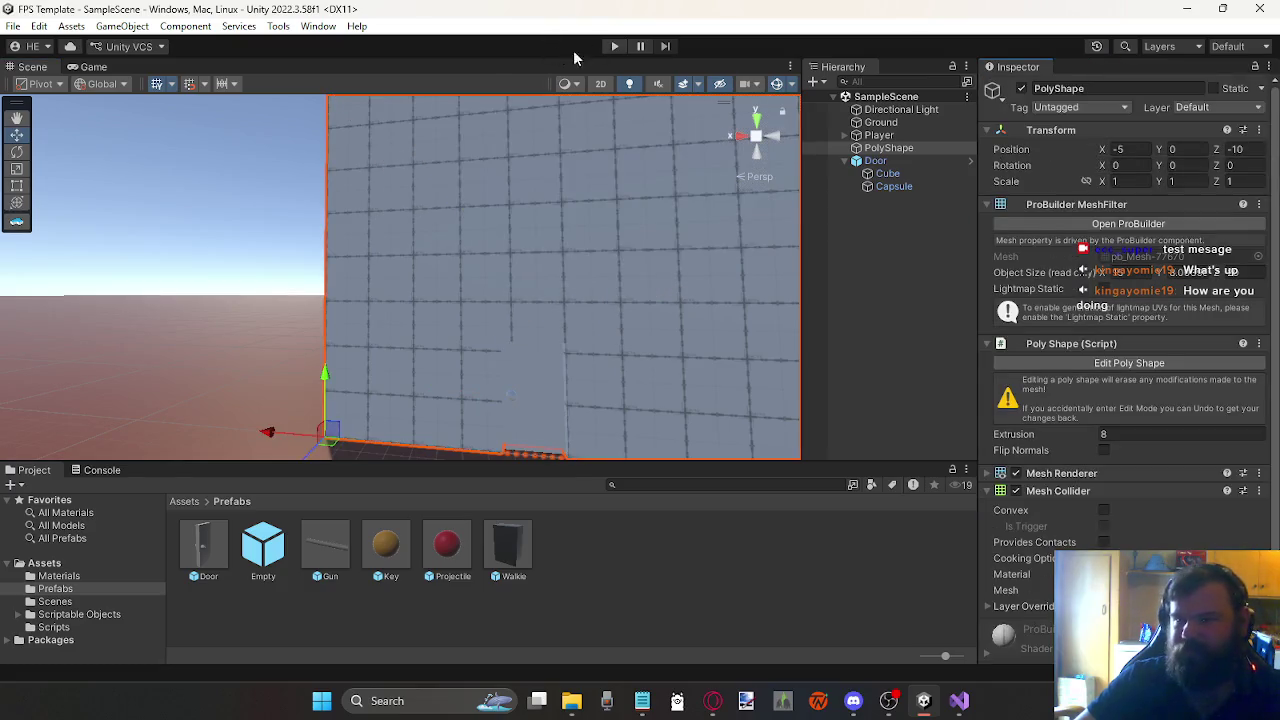
Step: Play-test, trace the UnassignedReferenceException to the Door object, stop, and open Door.cs in Visual Studio
{"action": "left_click", "coordinate": [617, 46]}
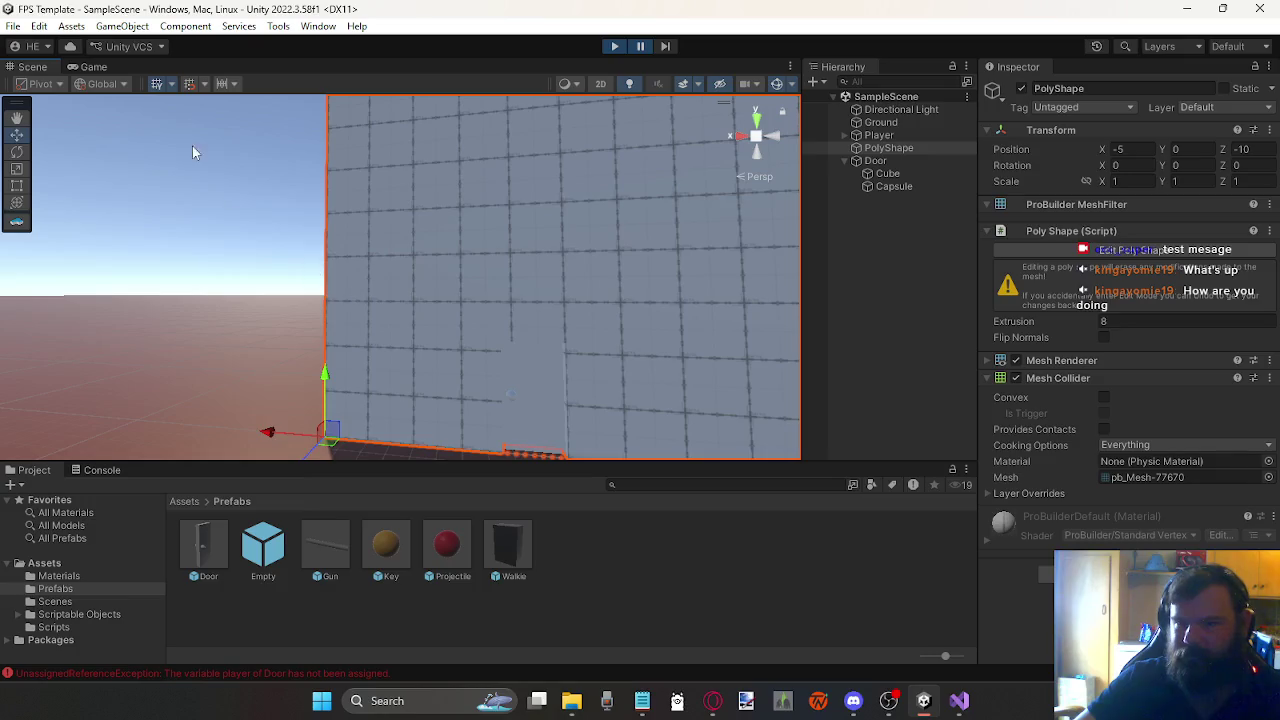
{"action": "left_click", "coordinate": [94, 70]}
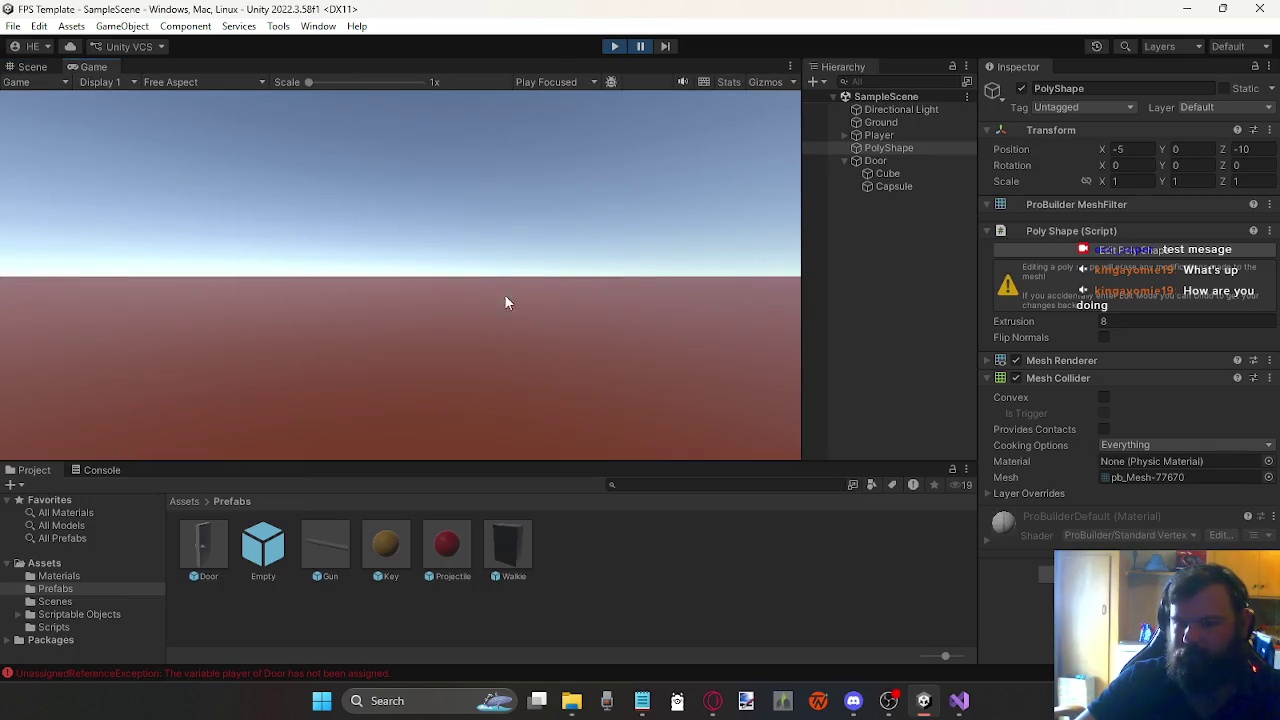
{"action": "left_click", "coordinate": [282, 673]}
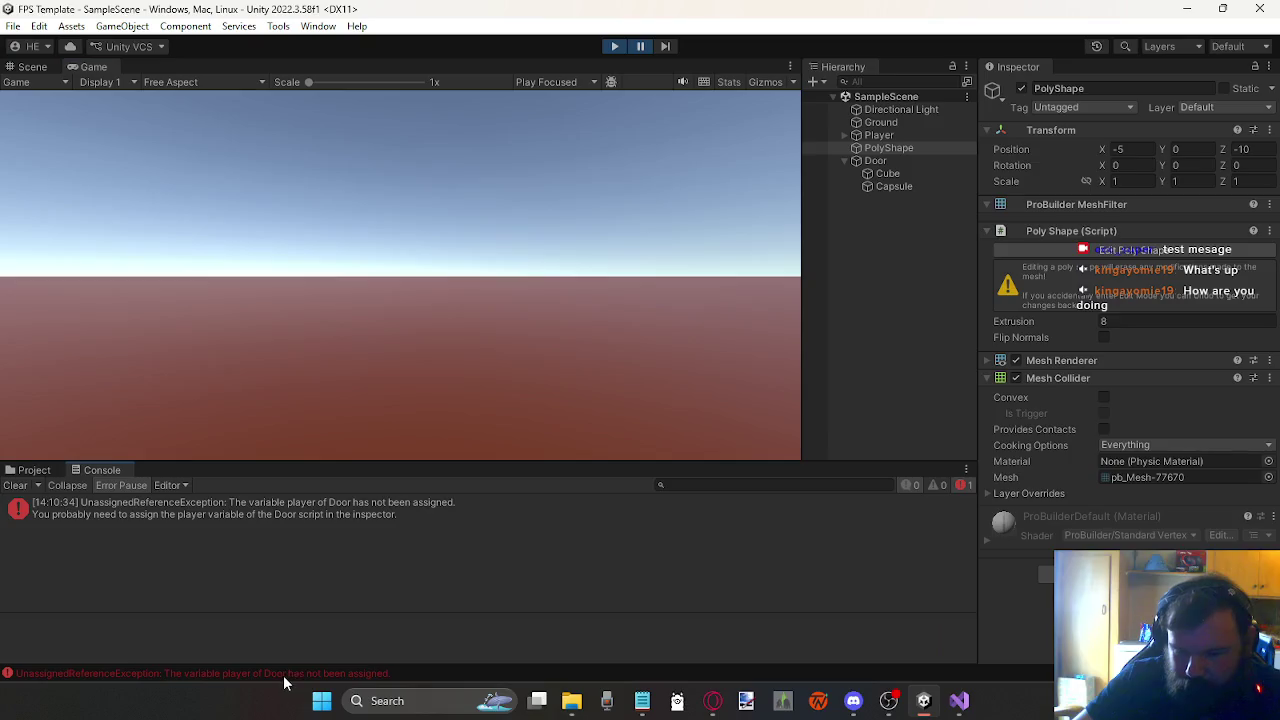
{"action": "left_click", "coordinate": [336, 517]}
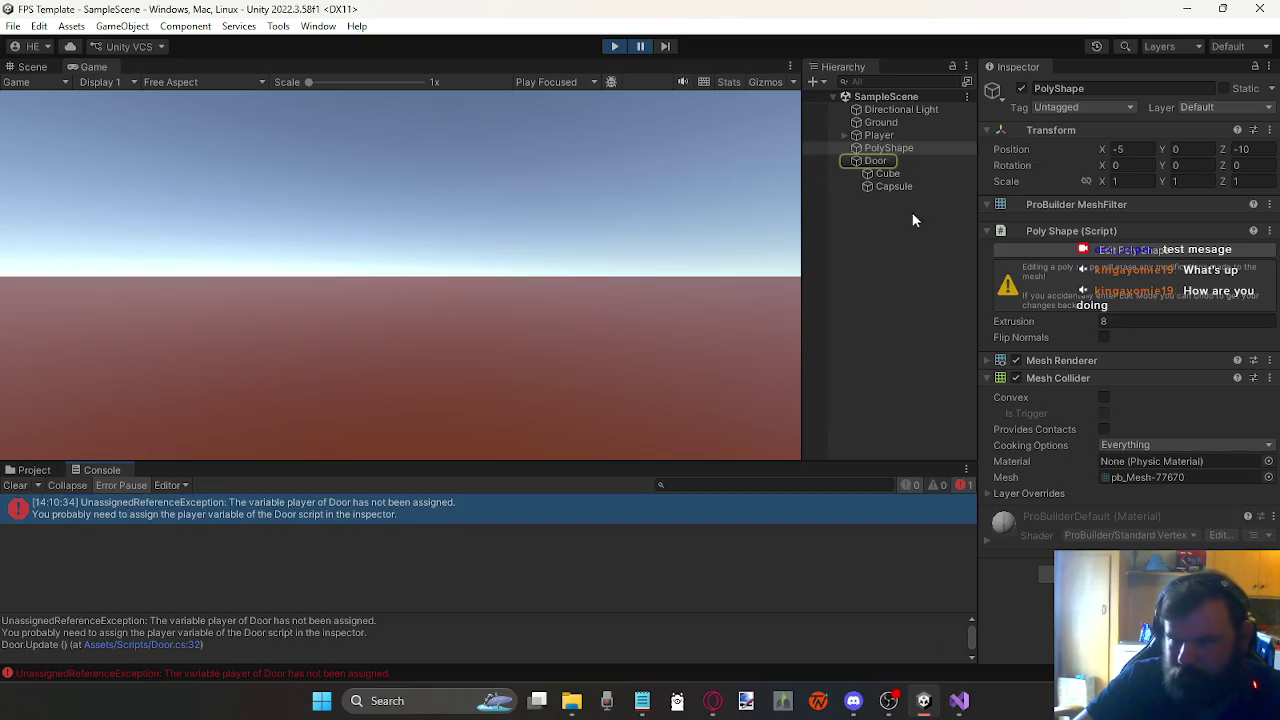
{"action": "left_click", "coordinate": [880, 161]}
{"action": "left_click", "coordinate": [614, 46]}
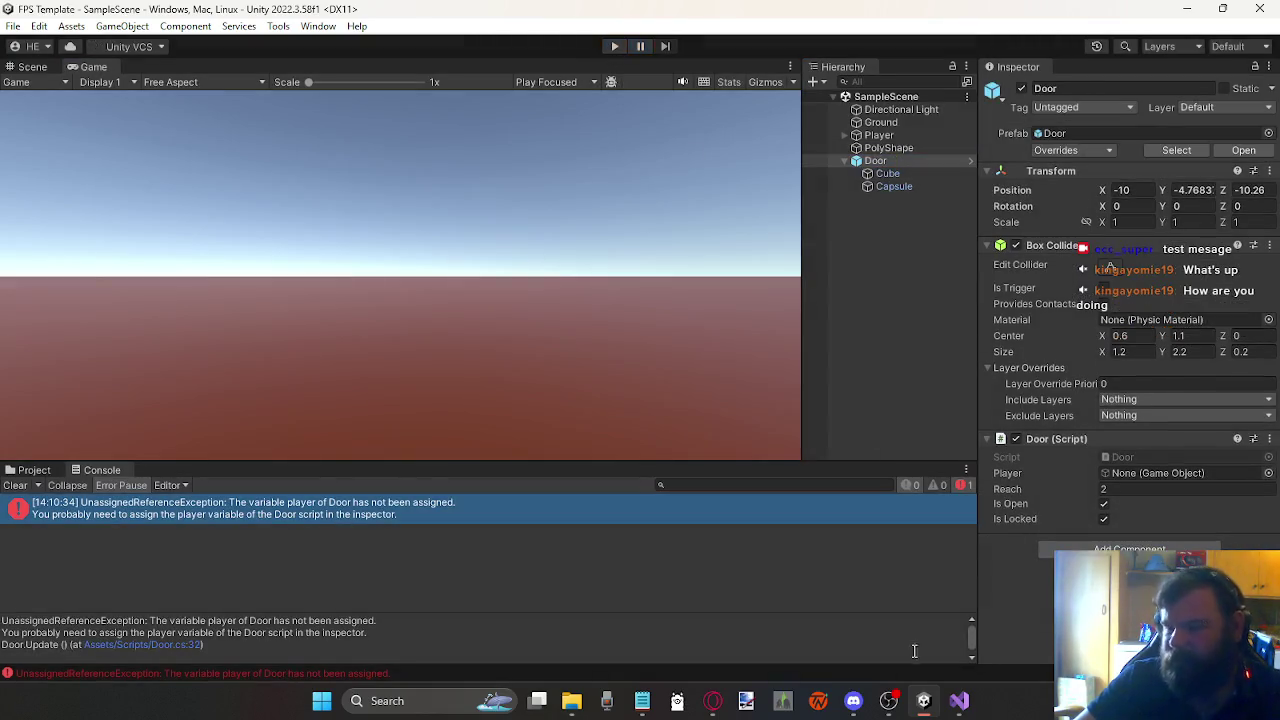
{"action": "key", "text": "alt+Tab"}
{"action": "left_click", "coordinate": [128, 65]}
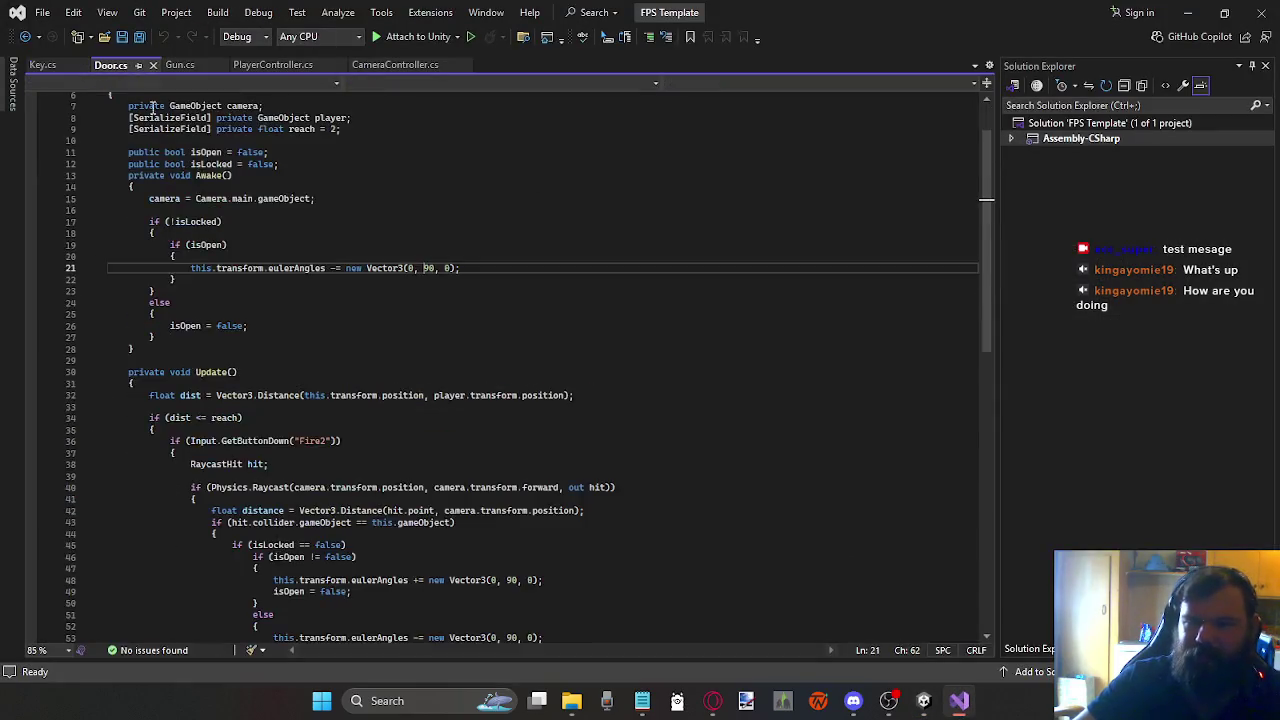
Step: In Door.cs, change the Vector3.Distance target from player to camera
{"action": "left_click", "coordinate": [266, 151]}
{"action": "left_click", "coordinate": [316, 118]}
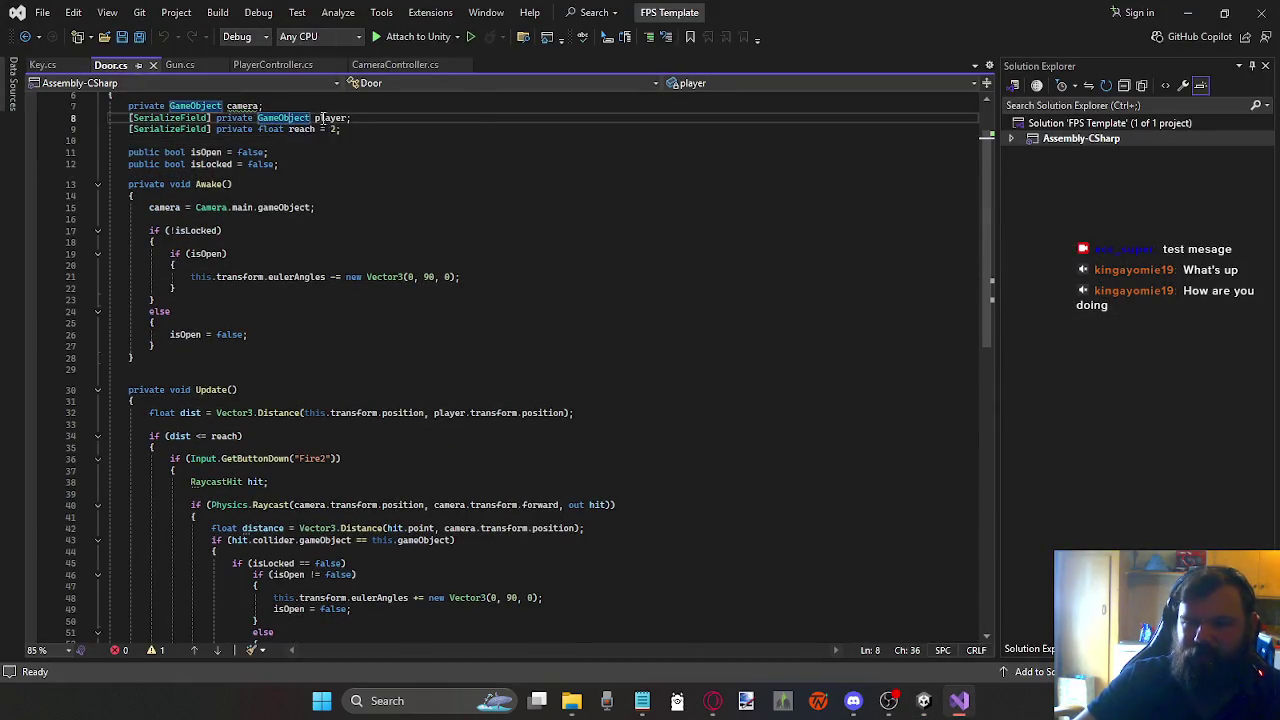
{"action": "scroll", "coordinate": [444, 410], "scroll_direction": "down", "scroll_amount": 1}
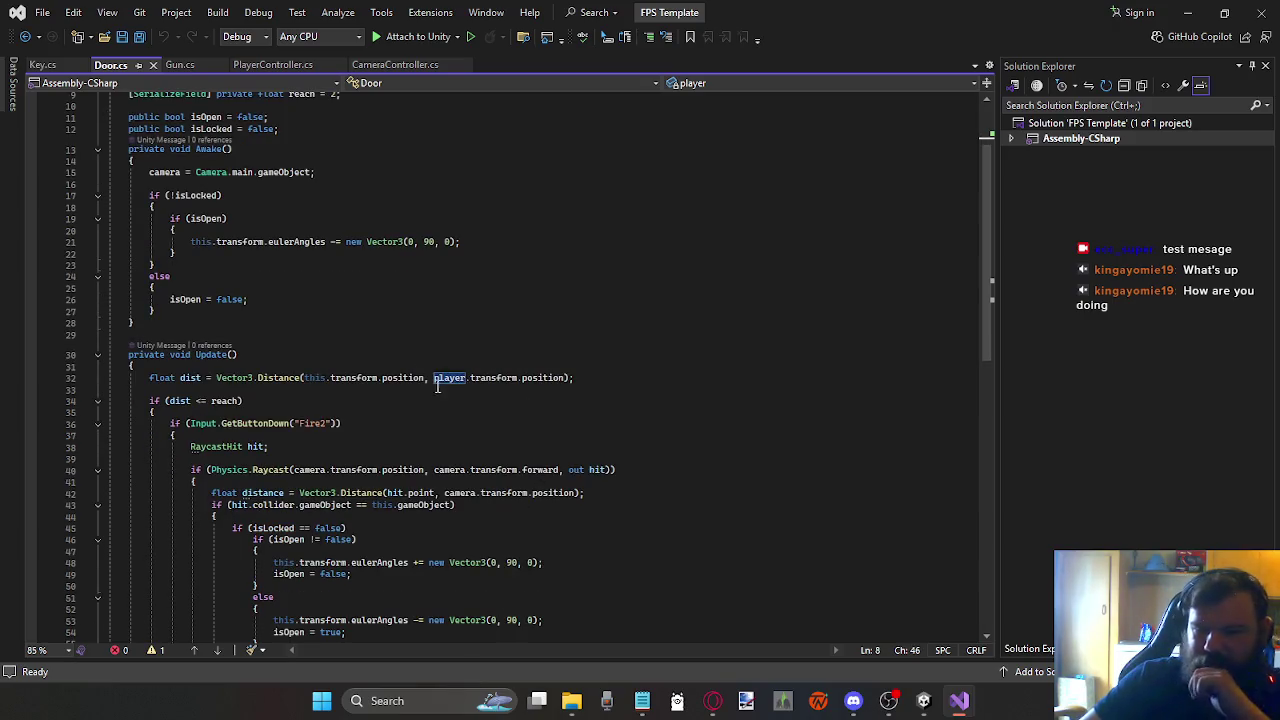
{"action": "scroll", "coordinate": [367, 270], "scroll_direction": "up", "scroll_amount": 2}
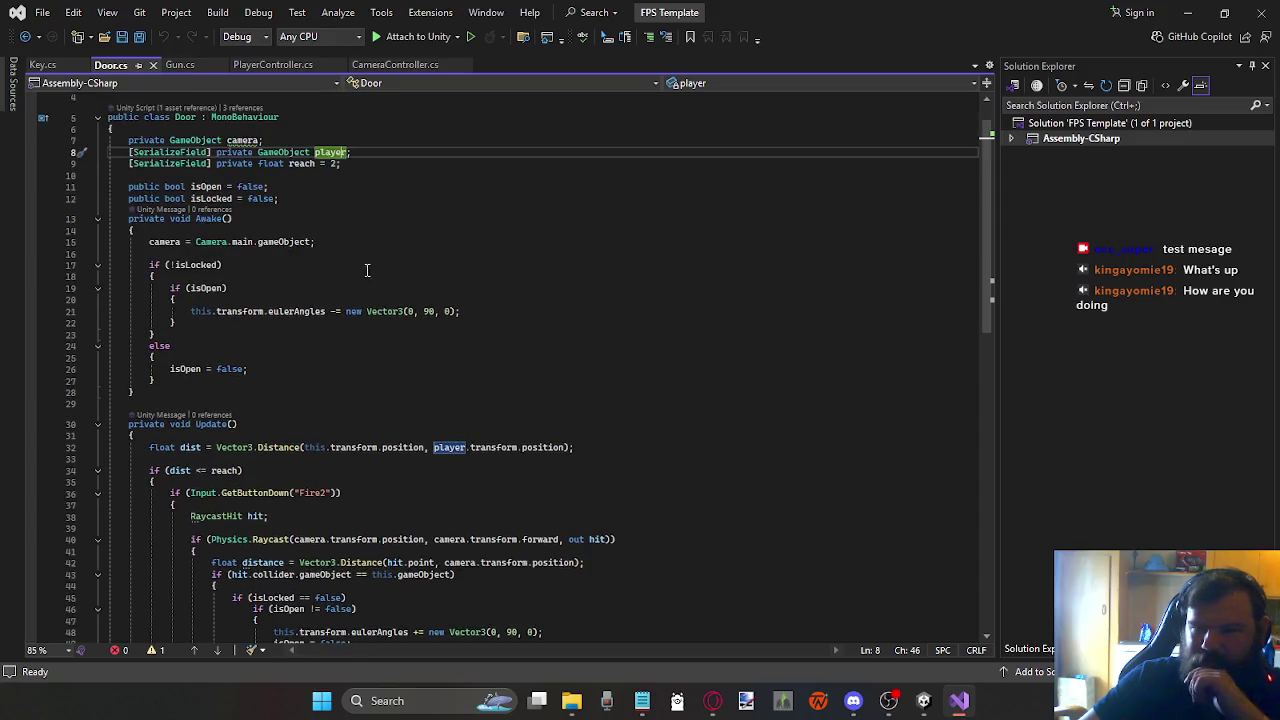
{"action": "left_click", "coordinate": [256, 151]}
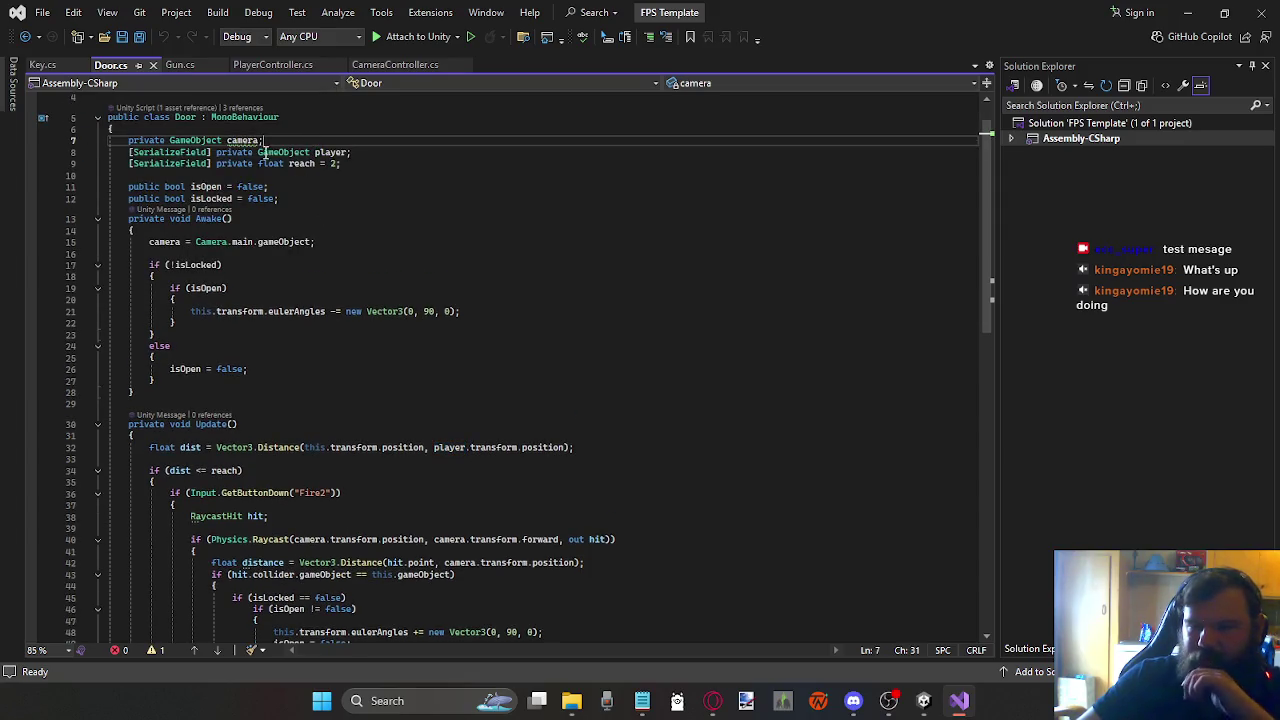
{"action": "left_click", "coordinate": [468, 450]}
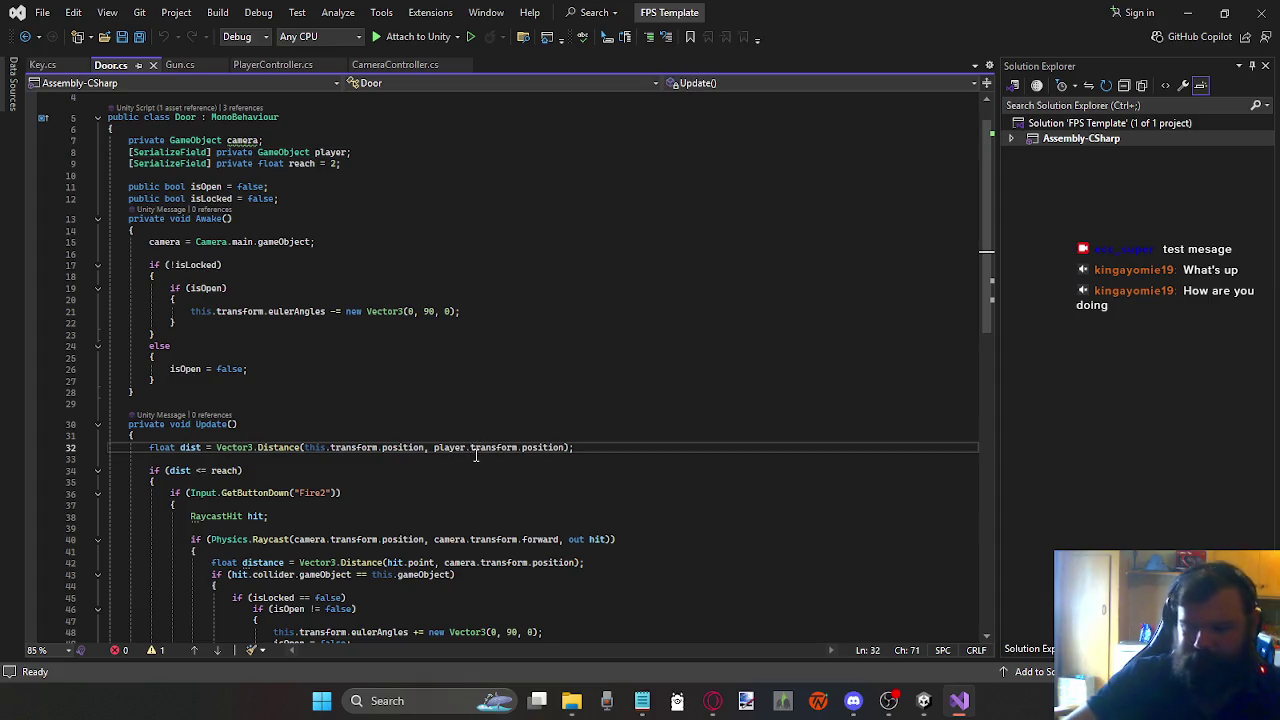
{"action": "key", "text": "BackSpace"}
{"action": "key", "text": "BackSpace"}
{"action": "key", "text": "BackSpace"}
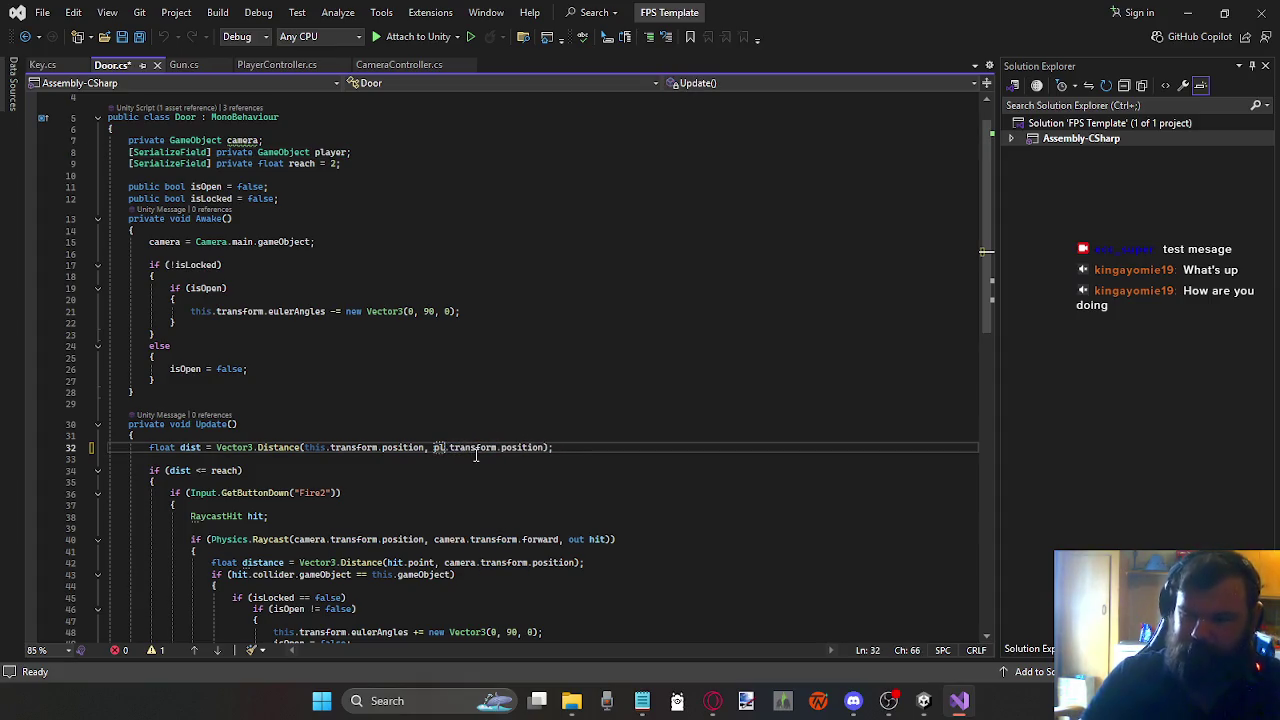
{"action": "type", "text": "camera"}
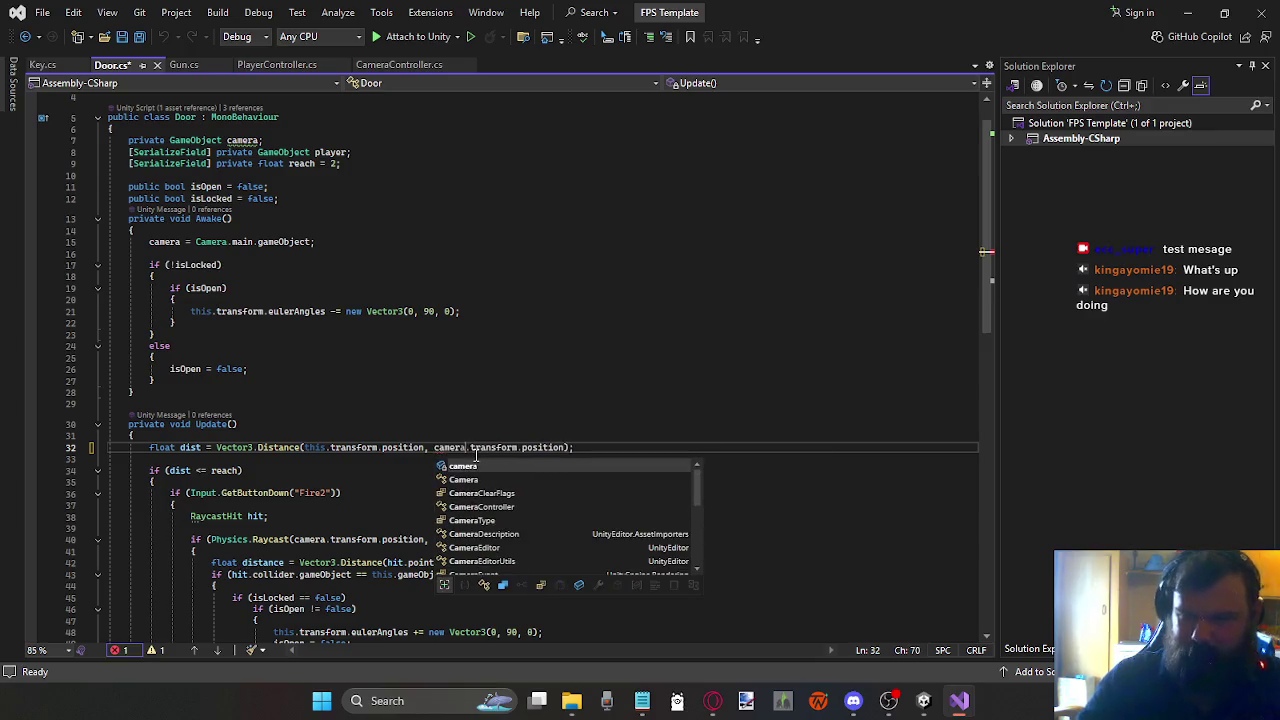
Step: Delete the [SerializeField] player field declaration and save the script
{"action": "left_click_drag", "start_coordinate": [367, 152], "coordinate": [41, 150]}
{"action": "key", "text": "BackSpace"}
{"action": "key", "text": "BackSpace"}
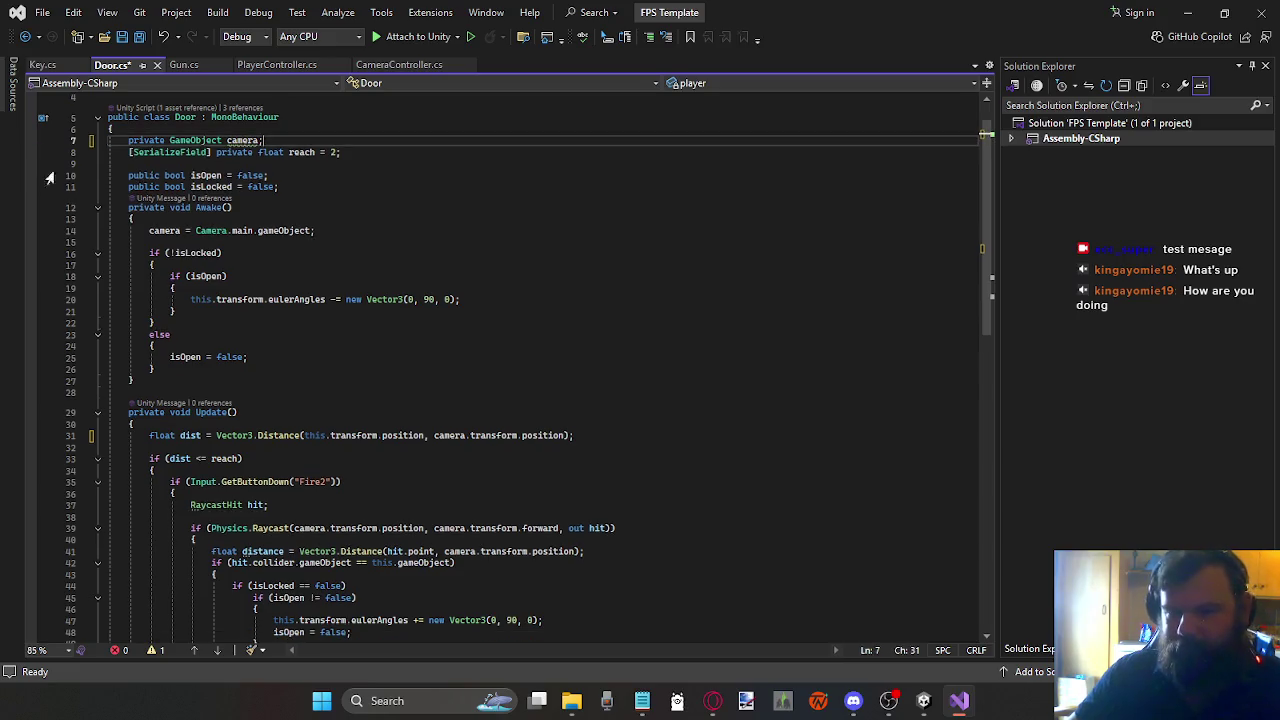
{"action": "scroll", "coordinate": [420, 288], "scroll_direction": "down", "scroll_amount": 3}
{"action": "scroll", "coordinate": [556, 418], "scroll_direction": "up", "scroll_amount": 3}
{"action": "left_click", "coordinate": [529, 368]}
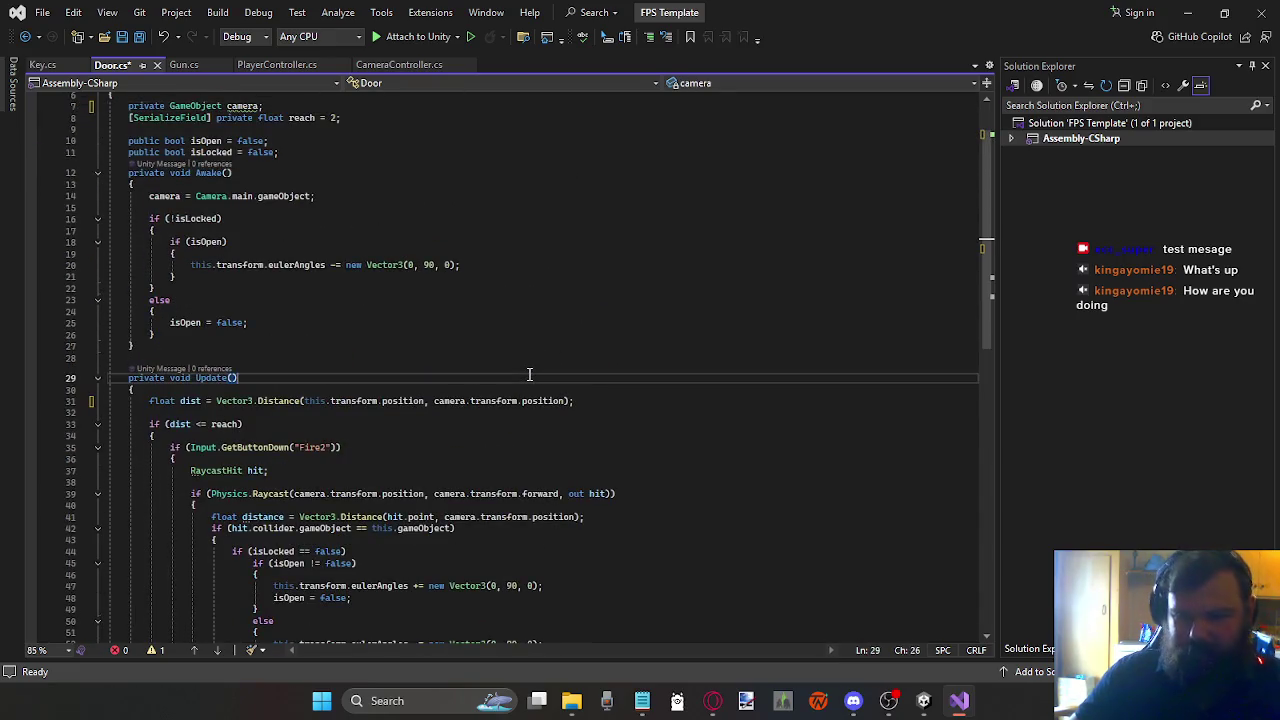
{"action": "key", "text": "ctrl+s"}
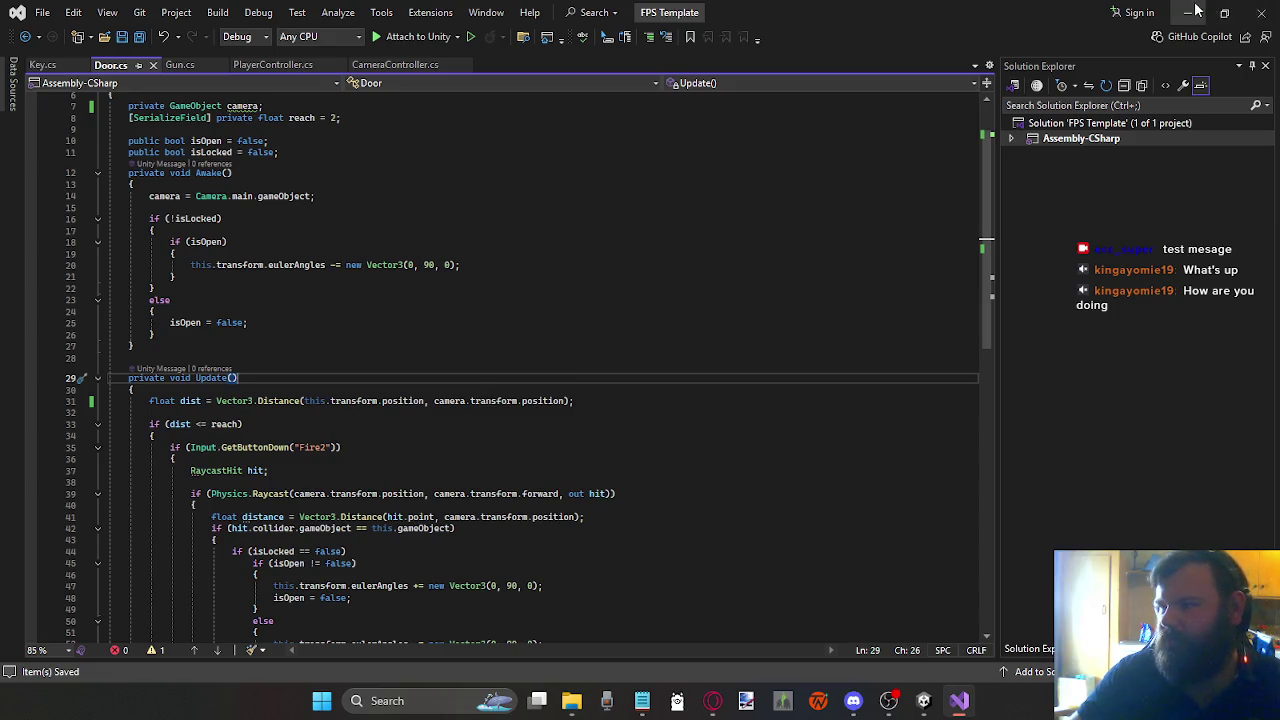
Step: Back in Unity, start Play mode, walk up to the door and open it with E
{"action": "left_click", "coordinate": [1187, 12]}
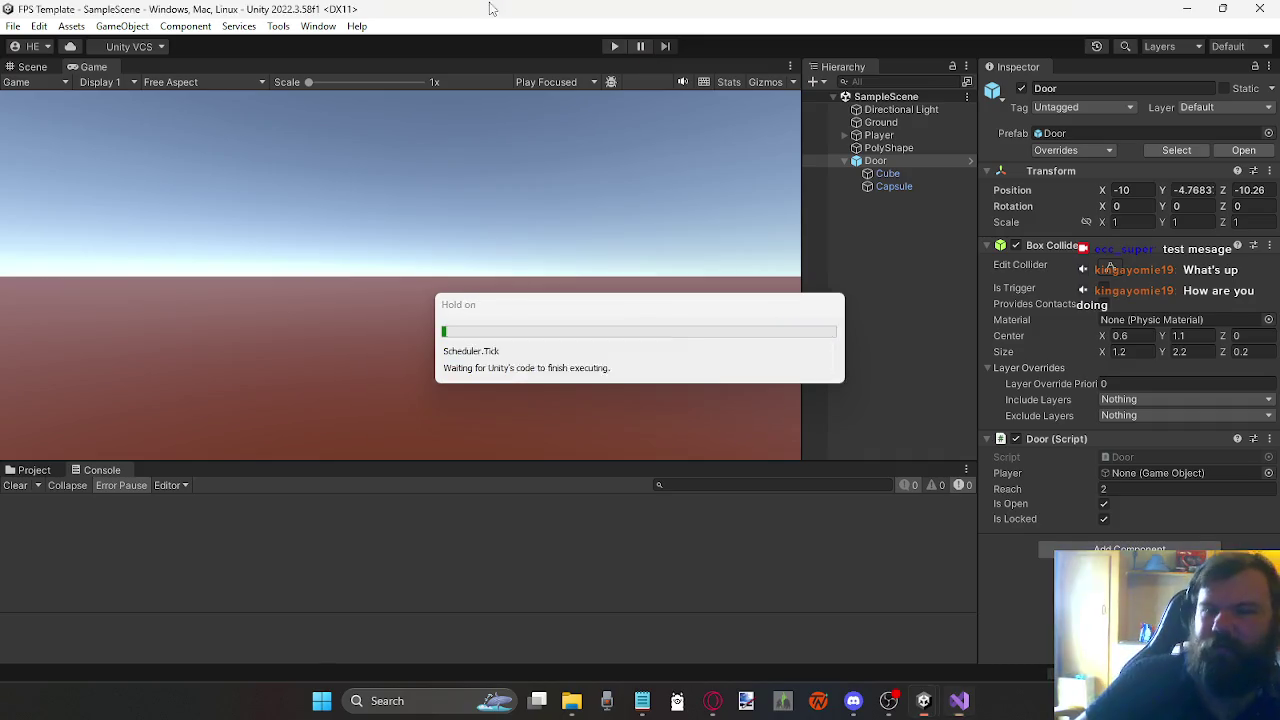
{"action": "left_click", "coordinate": [616, 46]}
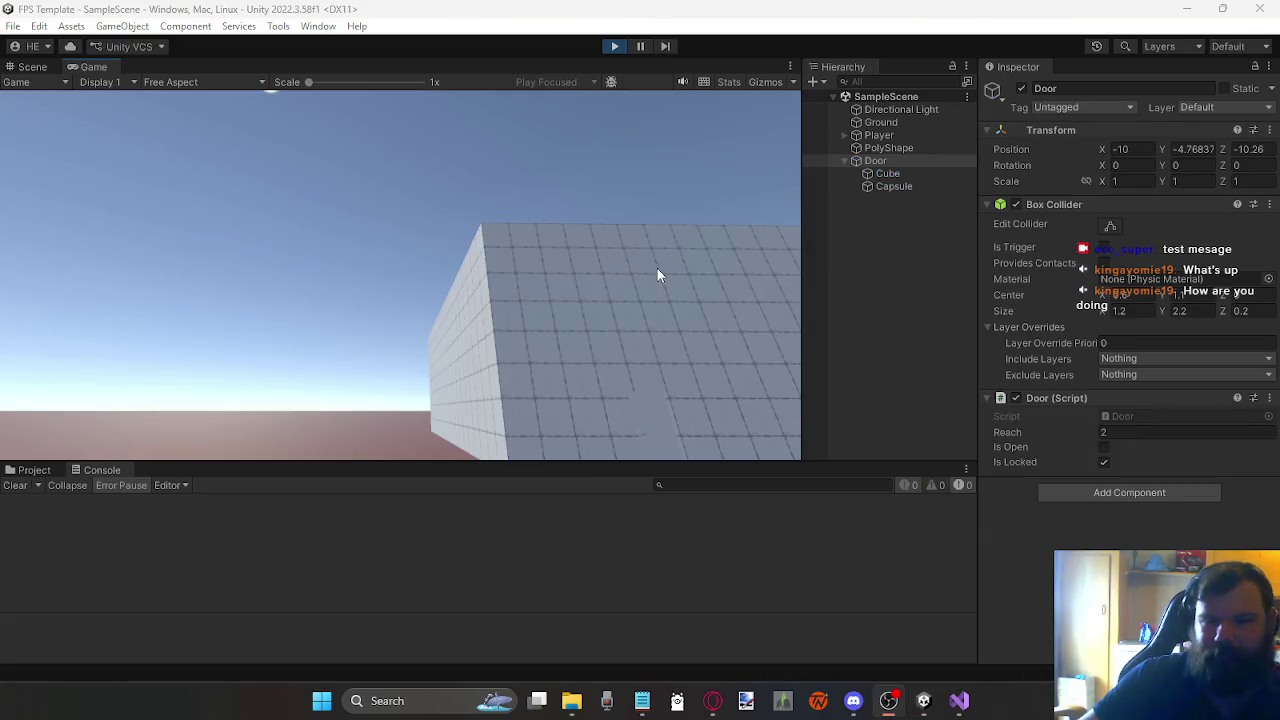
{"action": "left_click", "coordinate": [658, 275]}
{"action": "key", "text": "w"}
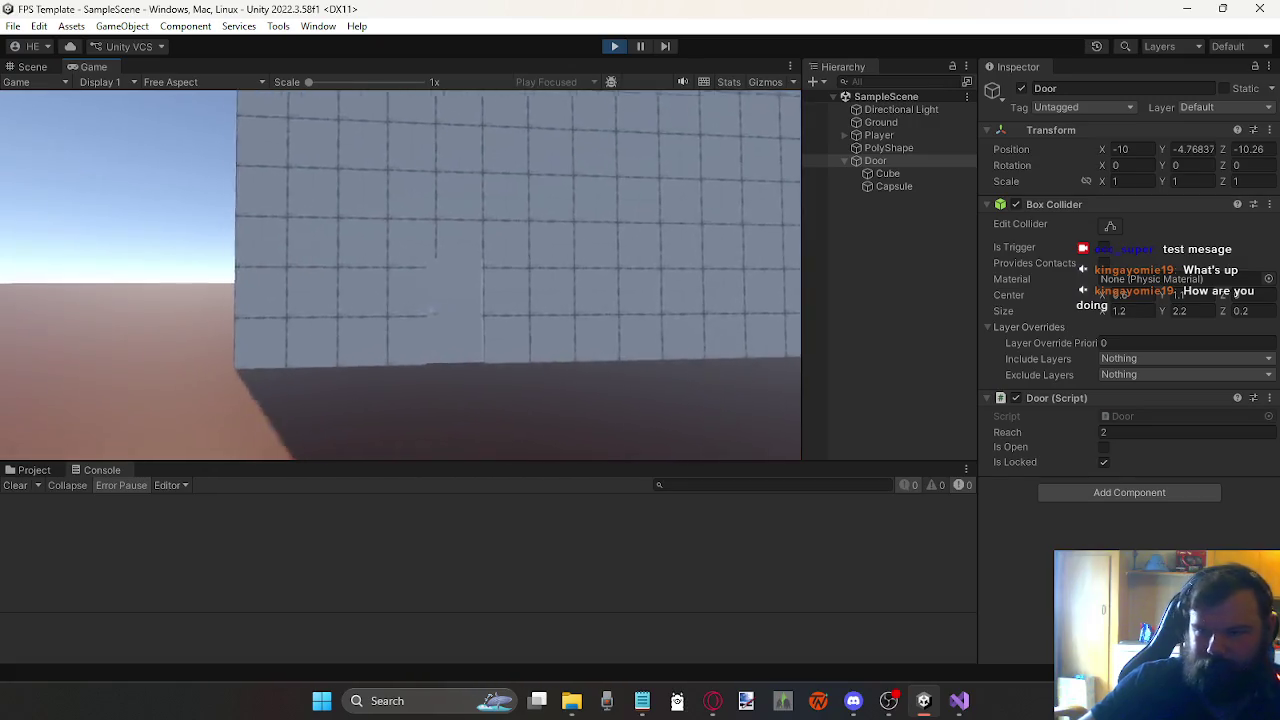
{"action": "key", "text": "w"}
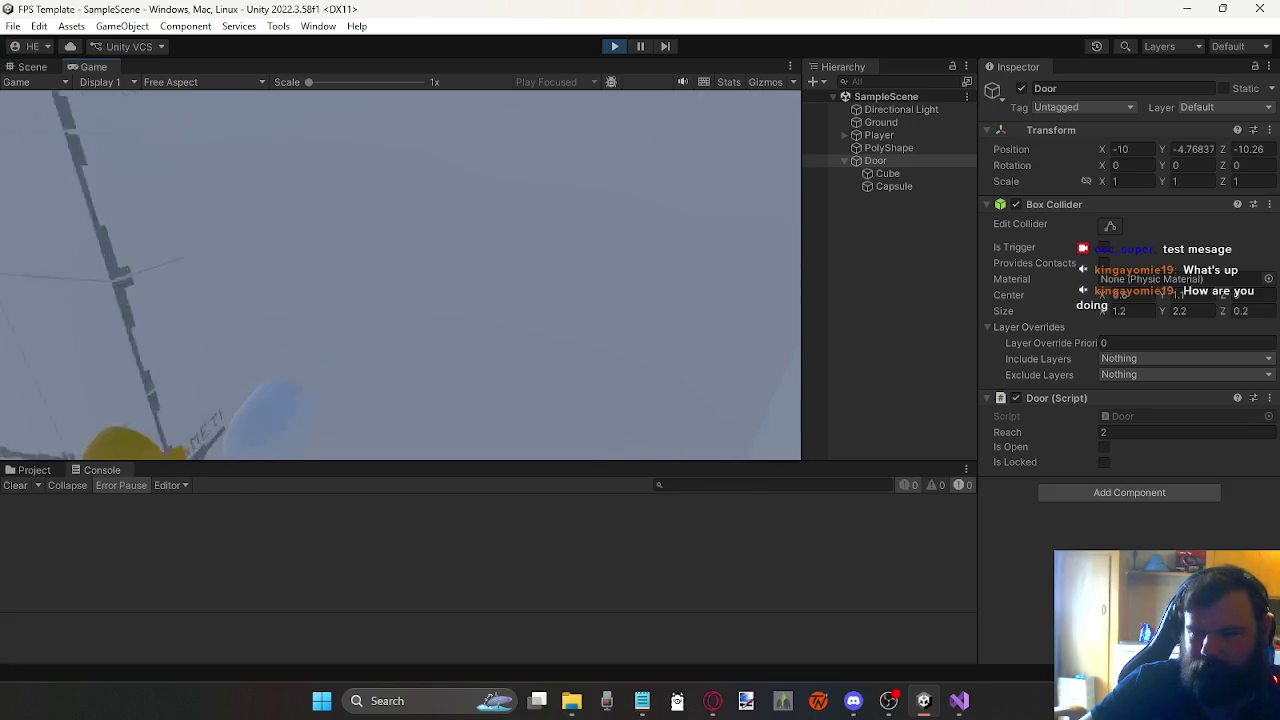
{"action": "key", "text": "e"}
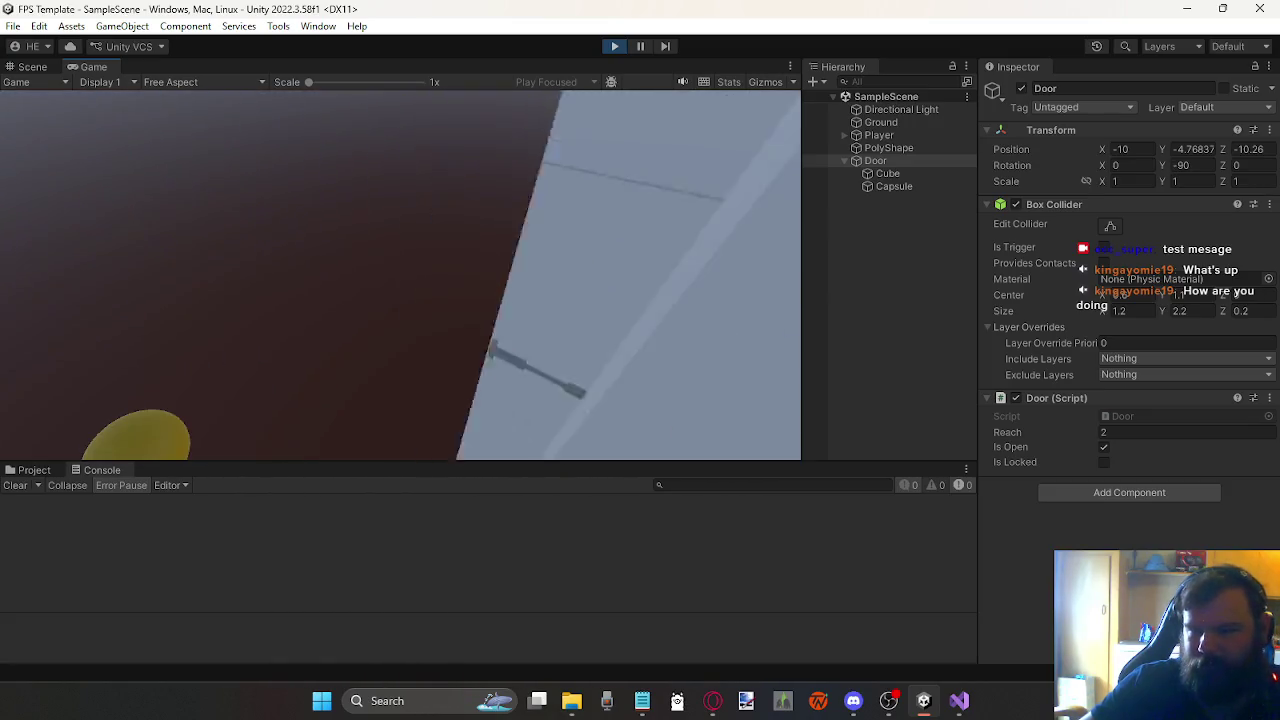
Step: Walk through the doorway to the room's grid wall, back away, and stop Play mode
{"action": "key", "text": "w"}
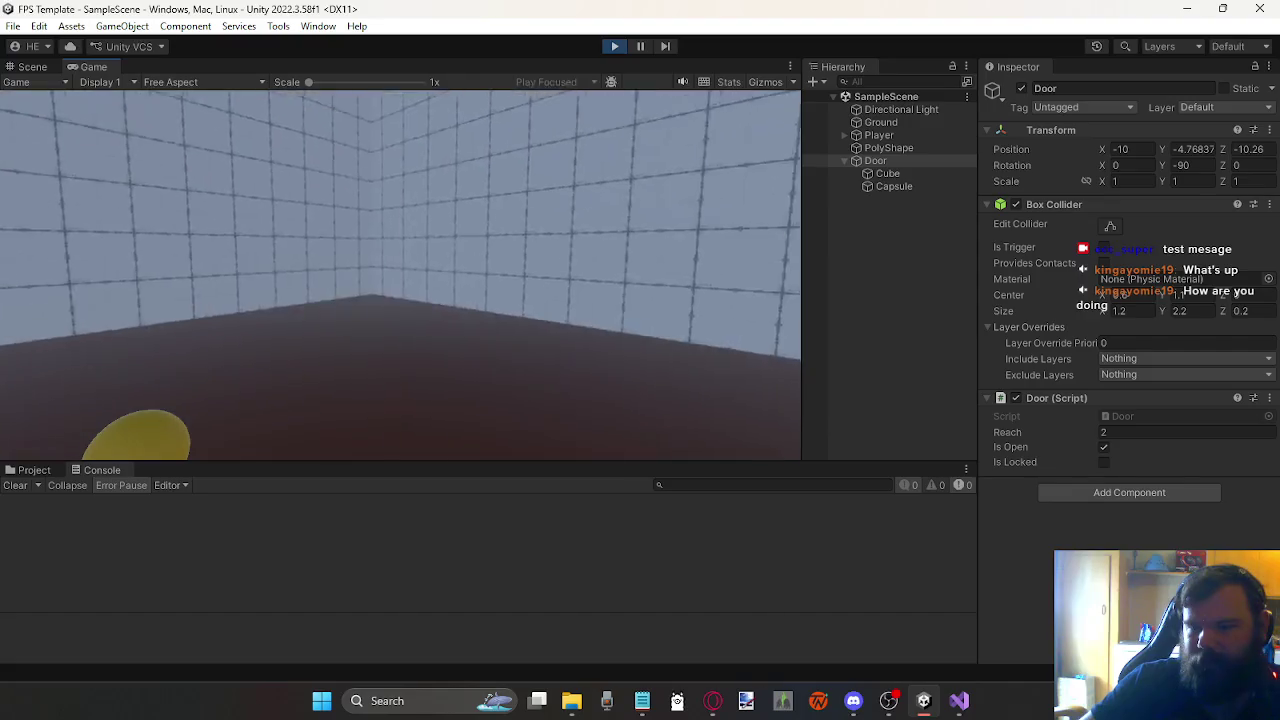
{"action": "key", "text": "w"}
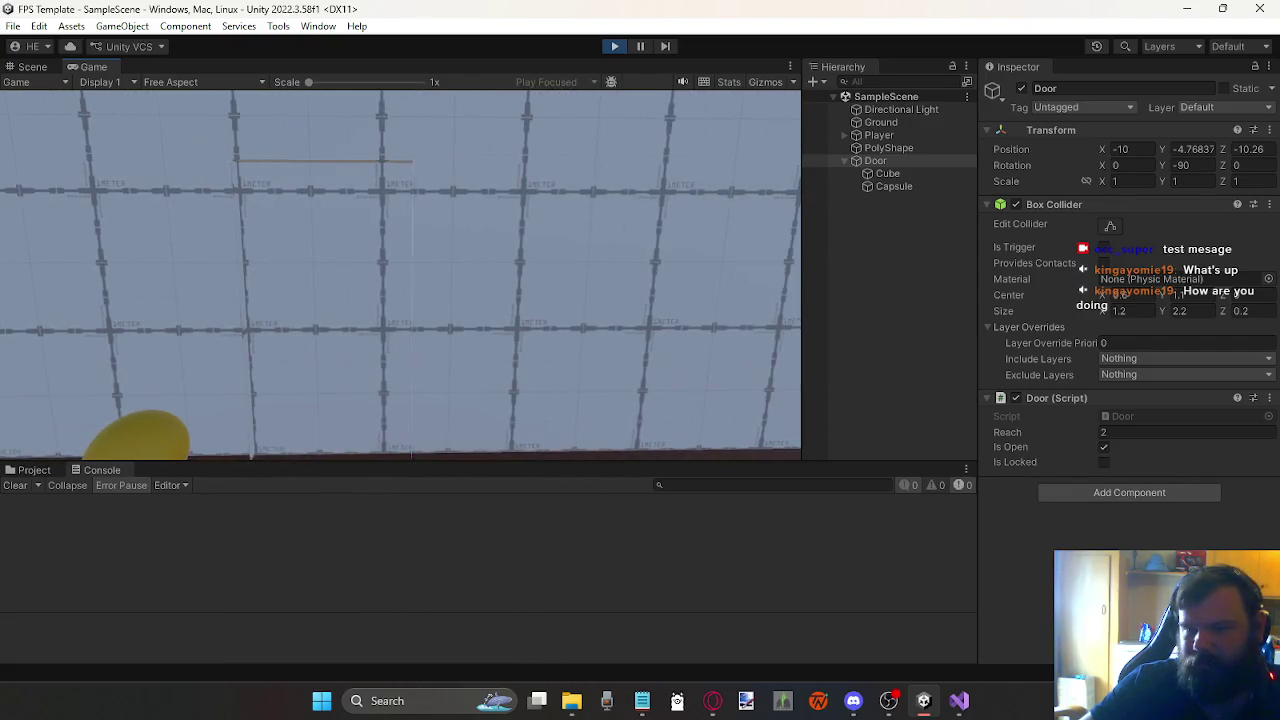
{"action": "key", "text": "w"}
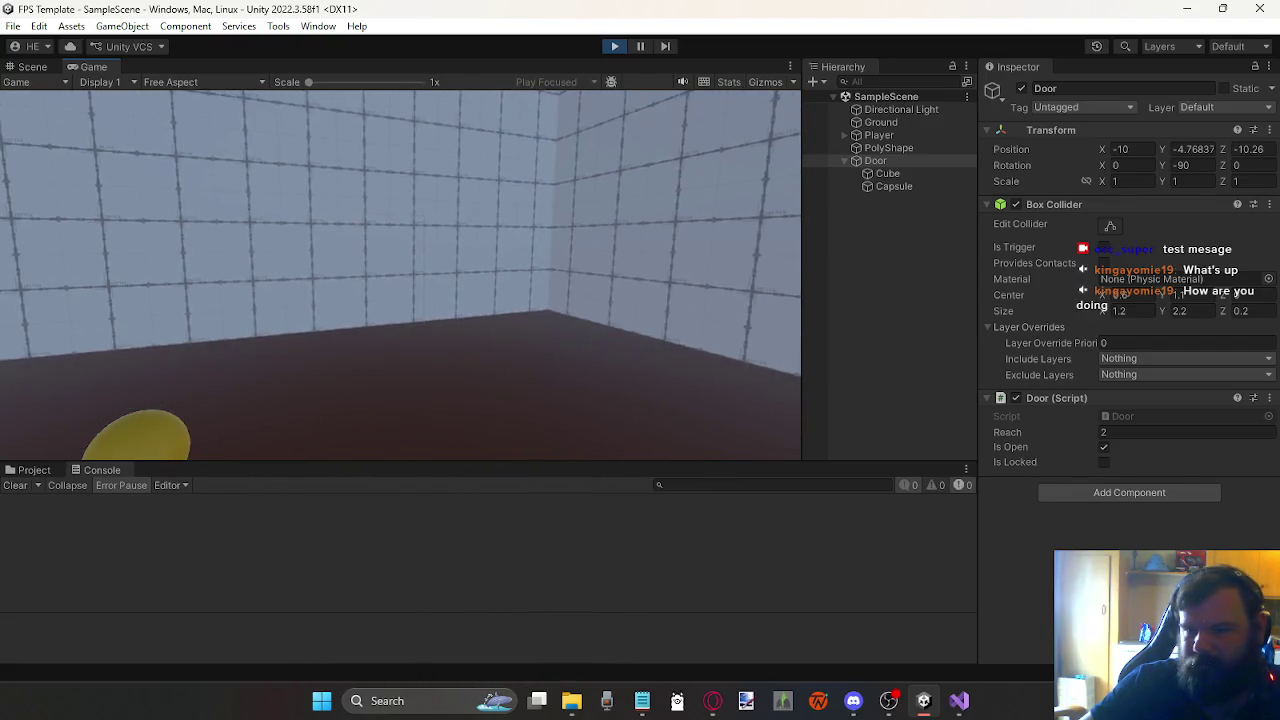
{"action": "key", "text": "w"}
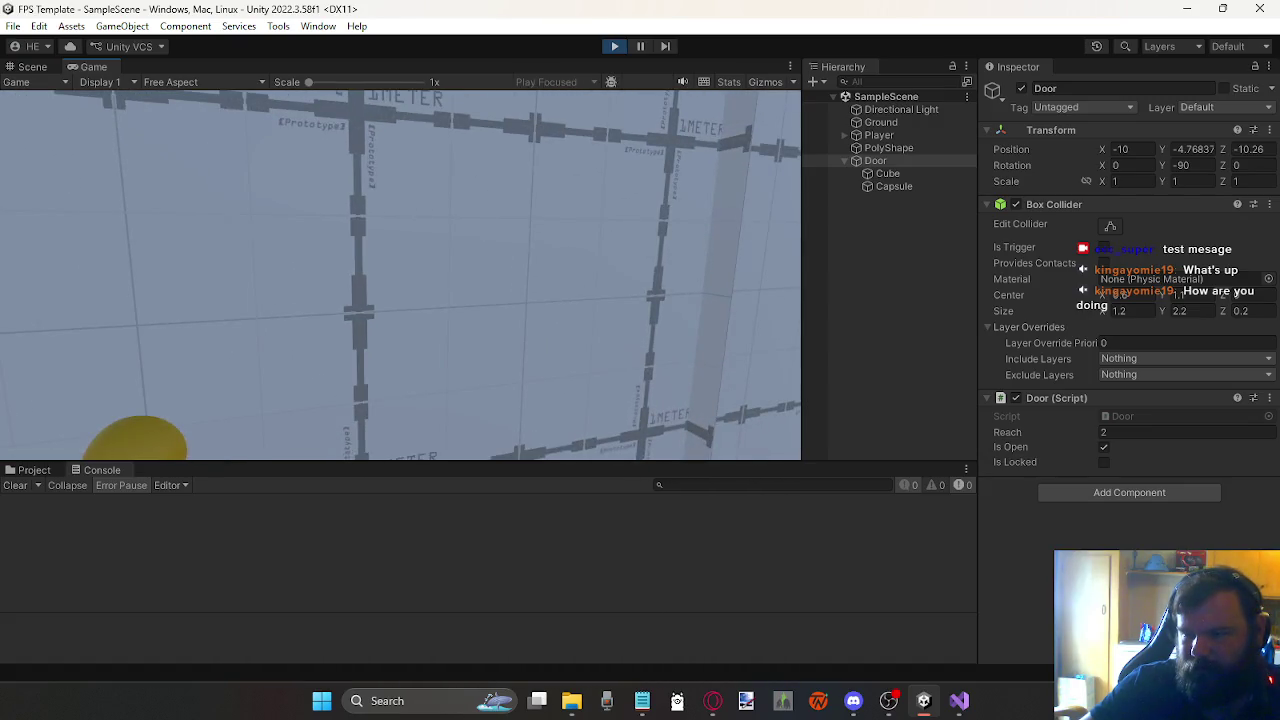
{"action": "key", "text": "w"}
{"action": "key", "text": "w"}
{"action": "key", "text": "s"}
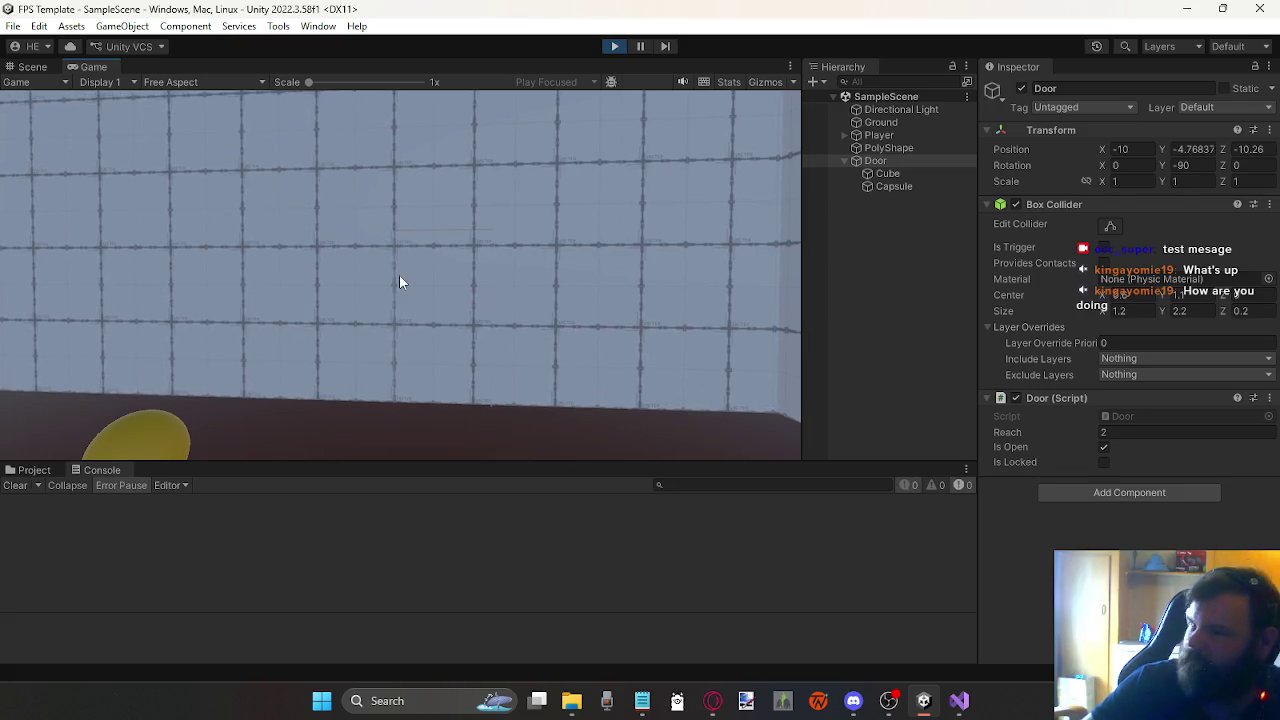
{"action": "left_click", "coordinate": [614, 46]}
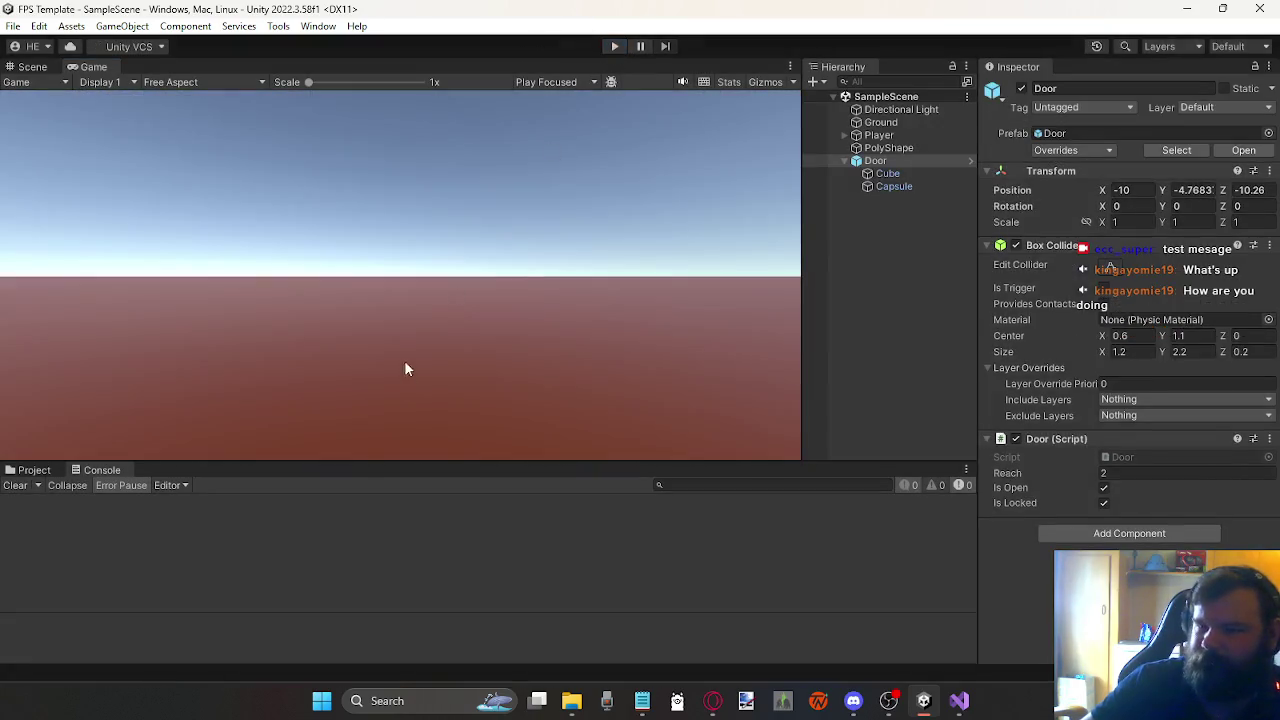
Step: Return to the Scene view and select the PolyShape room wall
{"action": "left_click", "coordinate": [32, 66]}
{"action": "left_click_drag", "start_coordinate": [162, 177], "coordinate": [520, 337]}
{"action": "scroll", "coordinate": [520, 337], "scroll_direction": "down", "scroll_amount": 5}
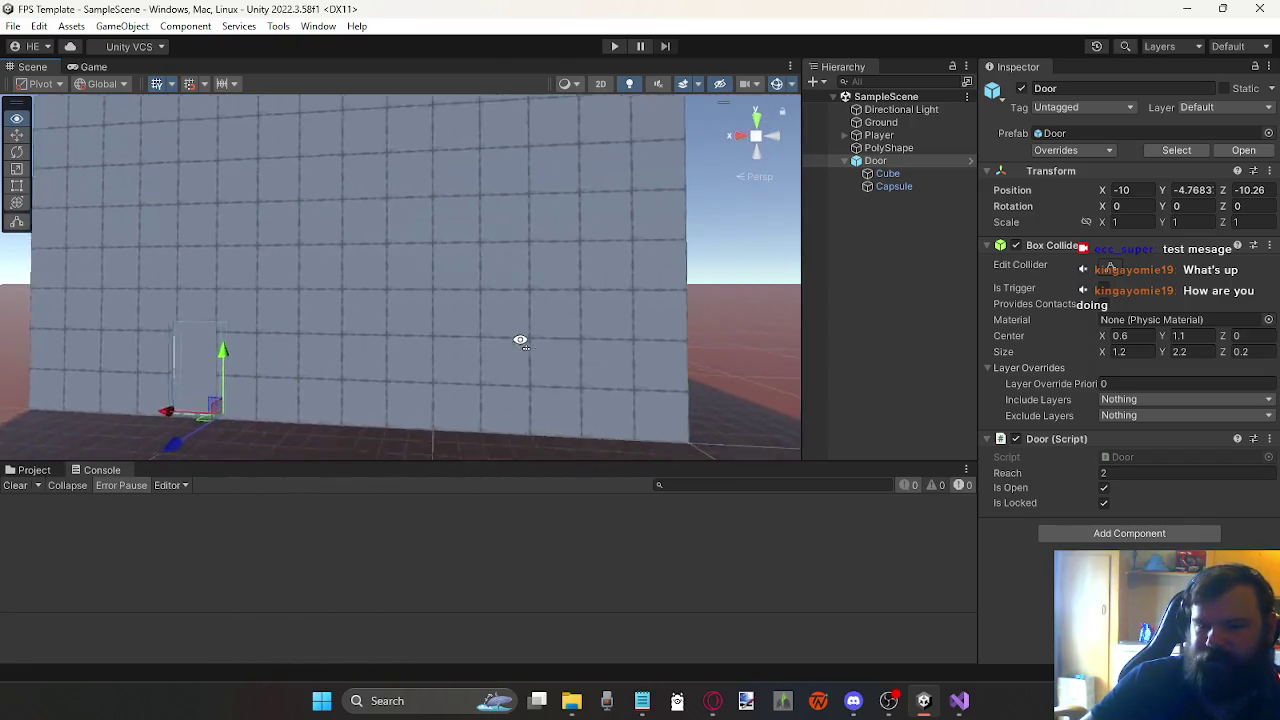
{"action": "scroll", "coordinate": [518, 335], "scroll_direction": "up", "scroll_amount": 6}
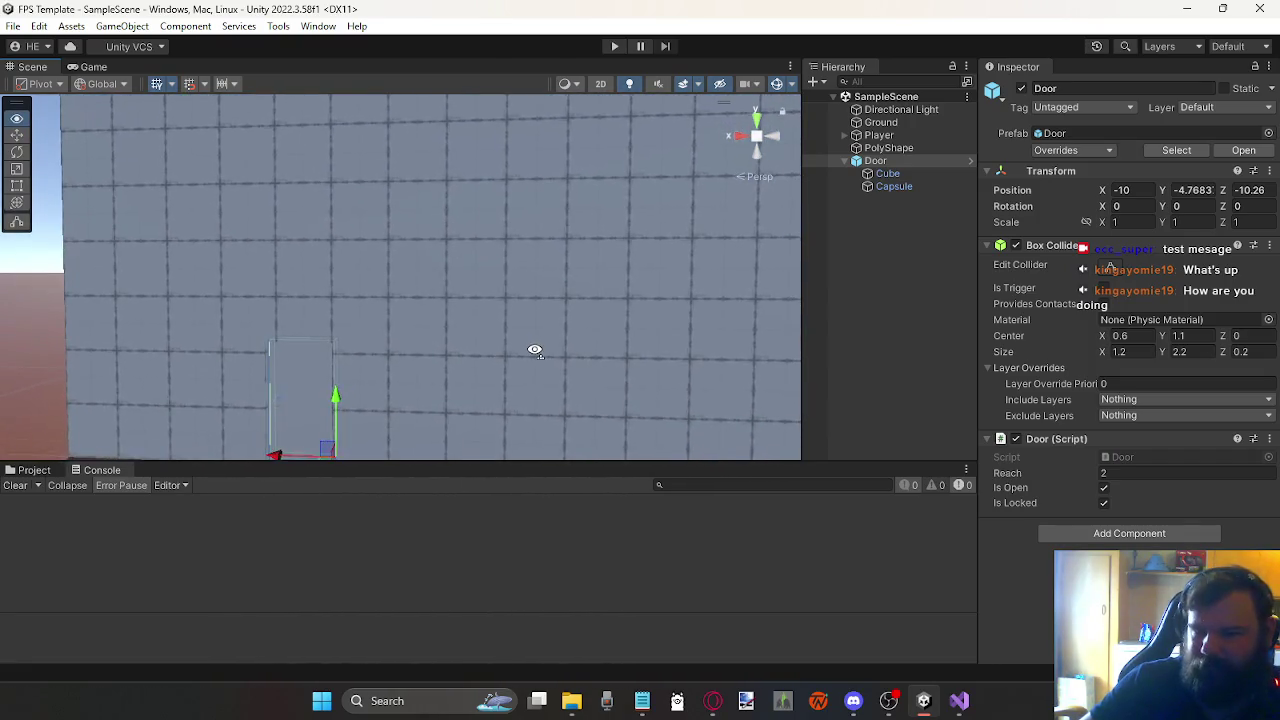
{"action": "left_click", "coordinate": [533, 352]}
{"action": "scroll", "coordinate": [513, 320], "scroll_direction": "down", "scroll_amount": 5}
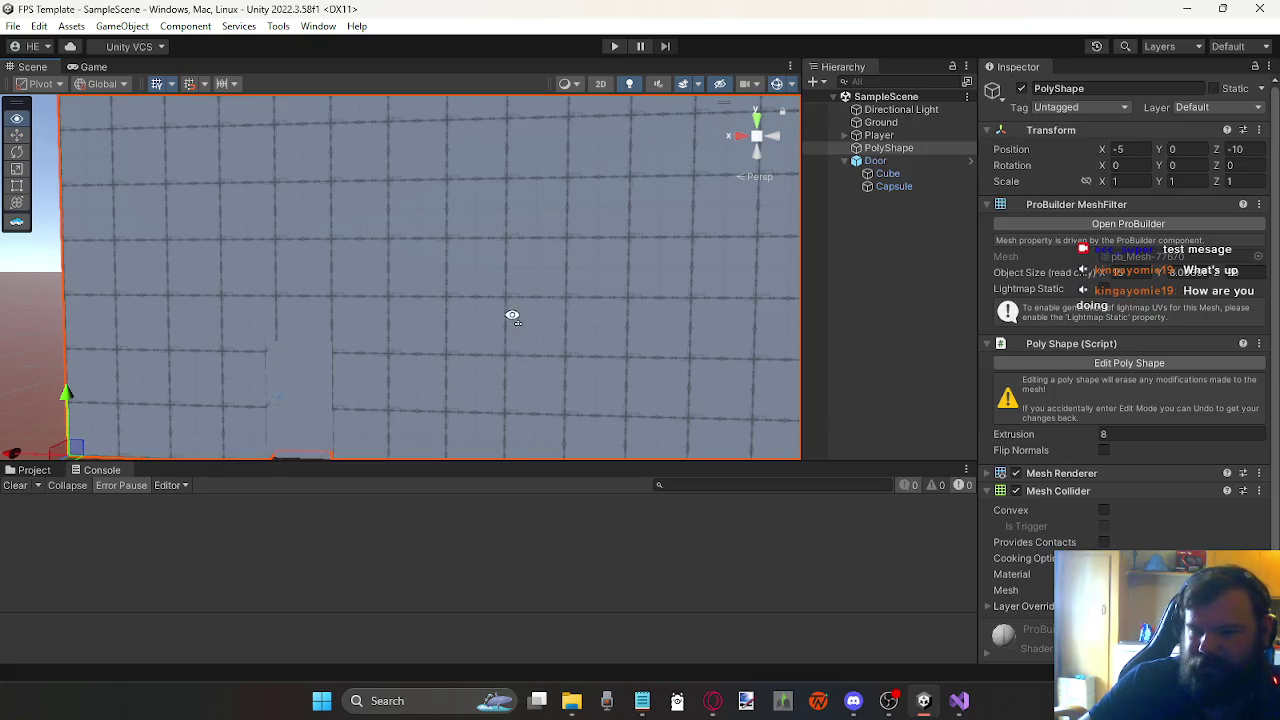
Step: Open the ProBuilder window from the Tools menu and dock it next to the Inspector
{"action": "left_click", "coordinate": [278, 26]}
{"action": "mouse_move", "coordinate": [325, 46]}
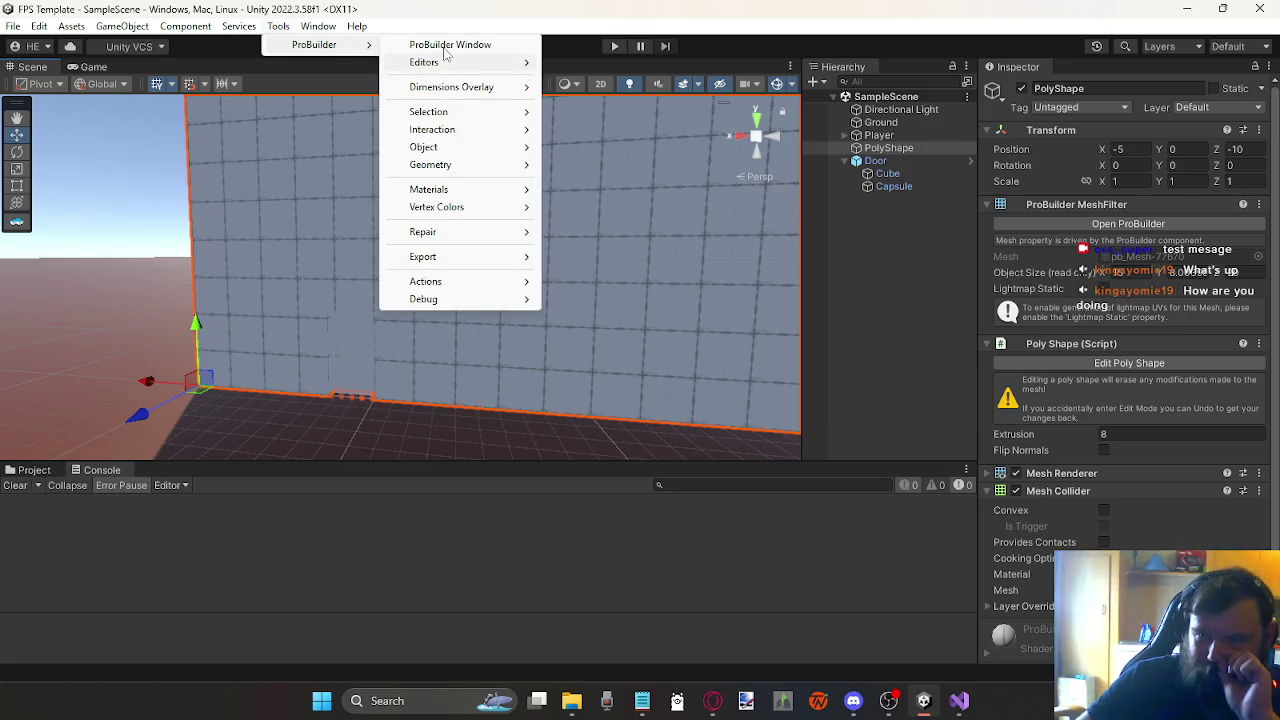
{"action": "left_click", "coordinate": [440, 45]}
{"action": "mouse_move", "coordinate": [744, 172]}
{"action": "left_mouse_down"}
{"action": "mouse_move", "coordinate": [835, 68]}
{"action": "mouse_move", "coordinate": [1080, 68]}
{"action": "left_mouse_up"}
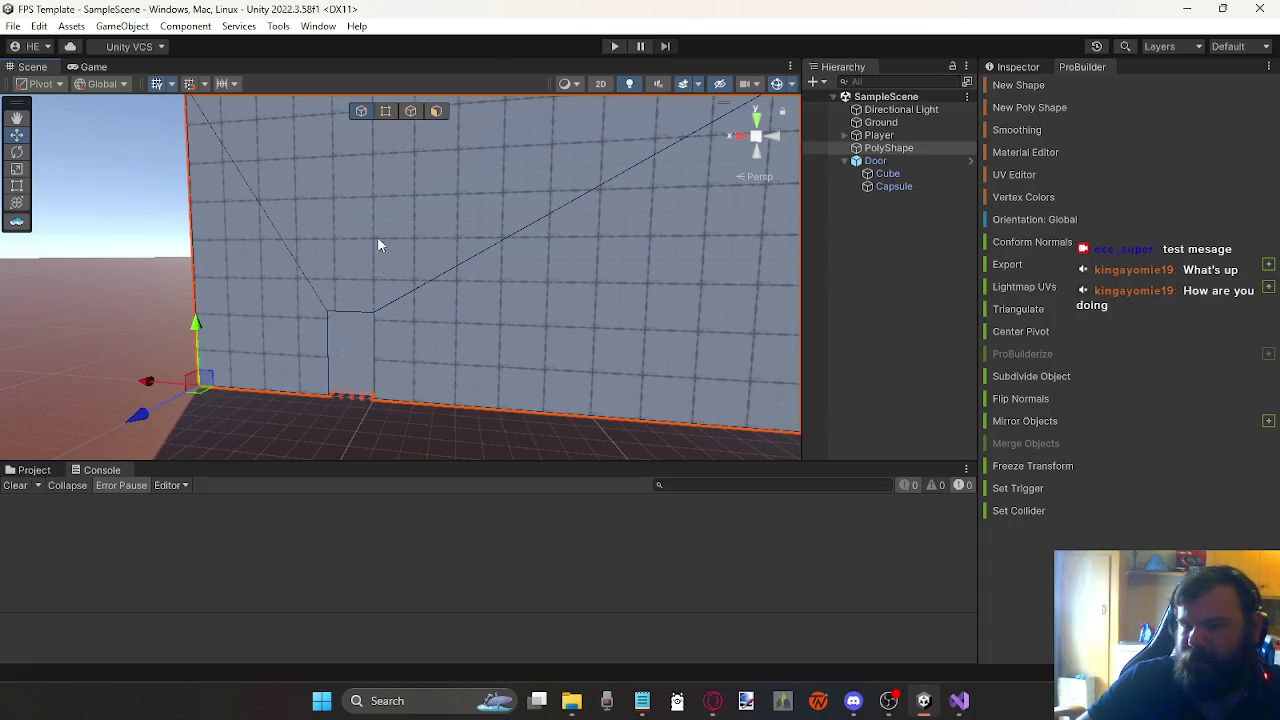
Step: Switch to face selection and undo an accidental deletion of the whole PolyShape room
{"action": "left_click", "coordinate": [436, 110]}
{"action": "mouse_move", "coordinate": [495, 290]}
{"action": "left_mouse_down"}
{"action": "mouse_move", "coordinate": [457, 332]}
{"action": "mouse_move", "coordinate": [631, 314]}
{"action": "mouse_move", "coordinate": [17, 288]}
{"action": "mouse_move", "coordinate": [1272, 312]}
{"action": "mouse_move", "coordinate": [523, 277]}
{"action": "mouse_move", "coordinate": [389, 209]}
{"action": "mouse_move", "coordinate": [430, 234]}
{"action": "left_mouse_up"}
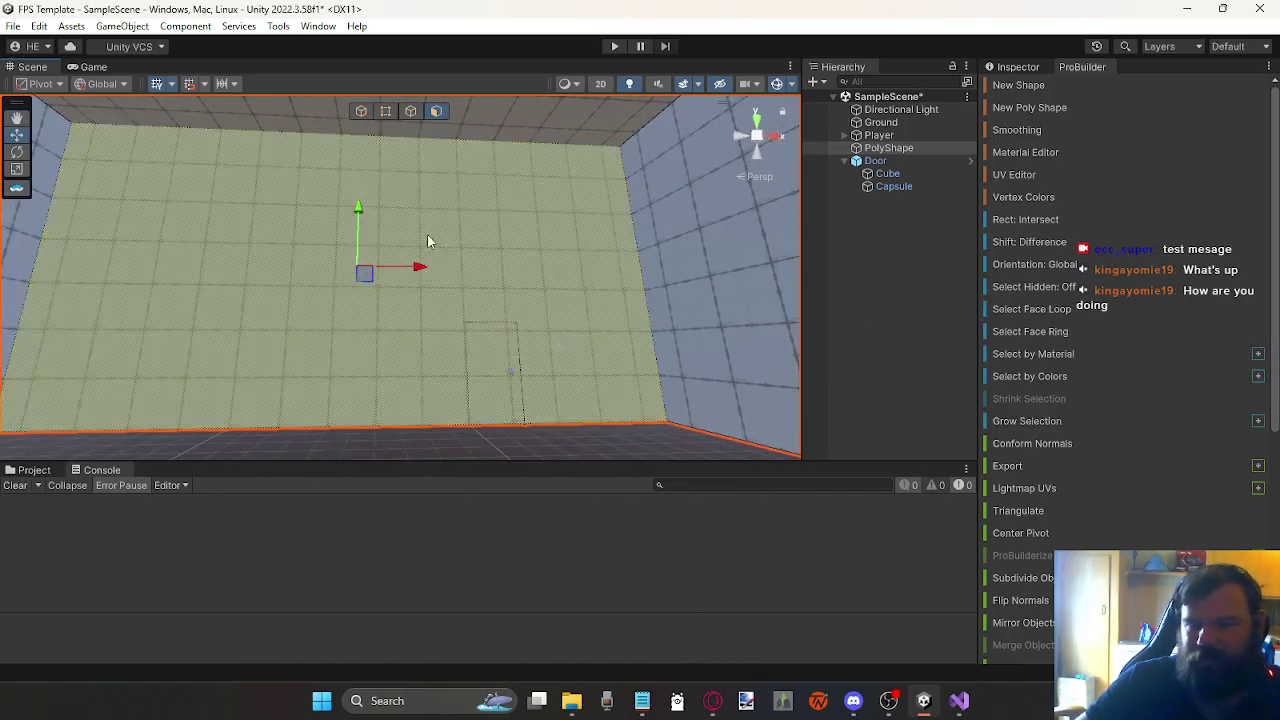
{"action": "key", "text": "Delete"}
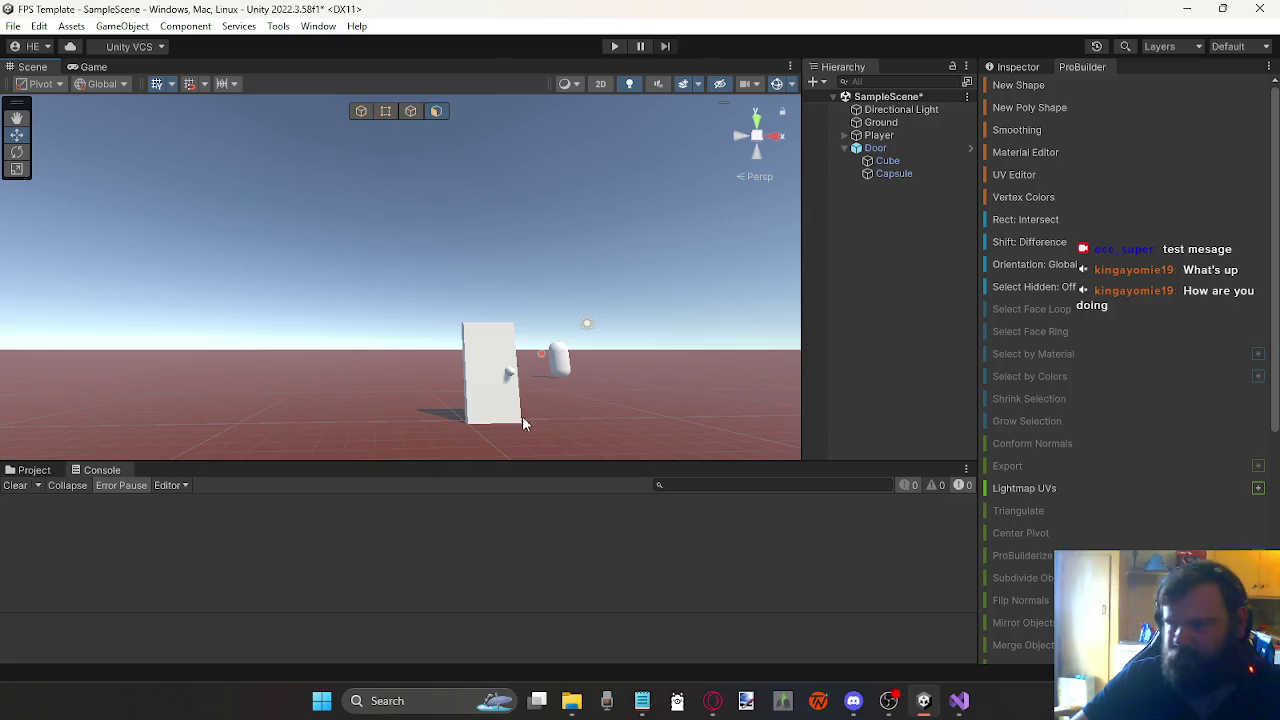
{"action": "key", "text": "ctrl+z"}
Step: Remove the room's back wall face with Delete Faces, then select the ceiling's front edge
{"action": "left_click", "coordinate": [504, 303]}
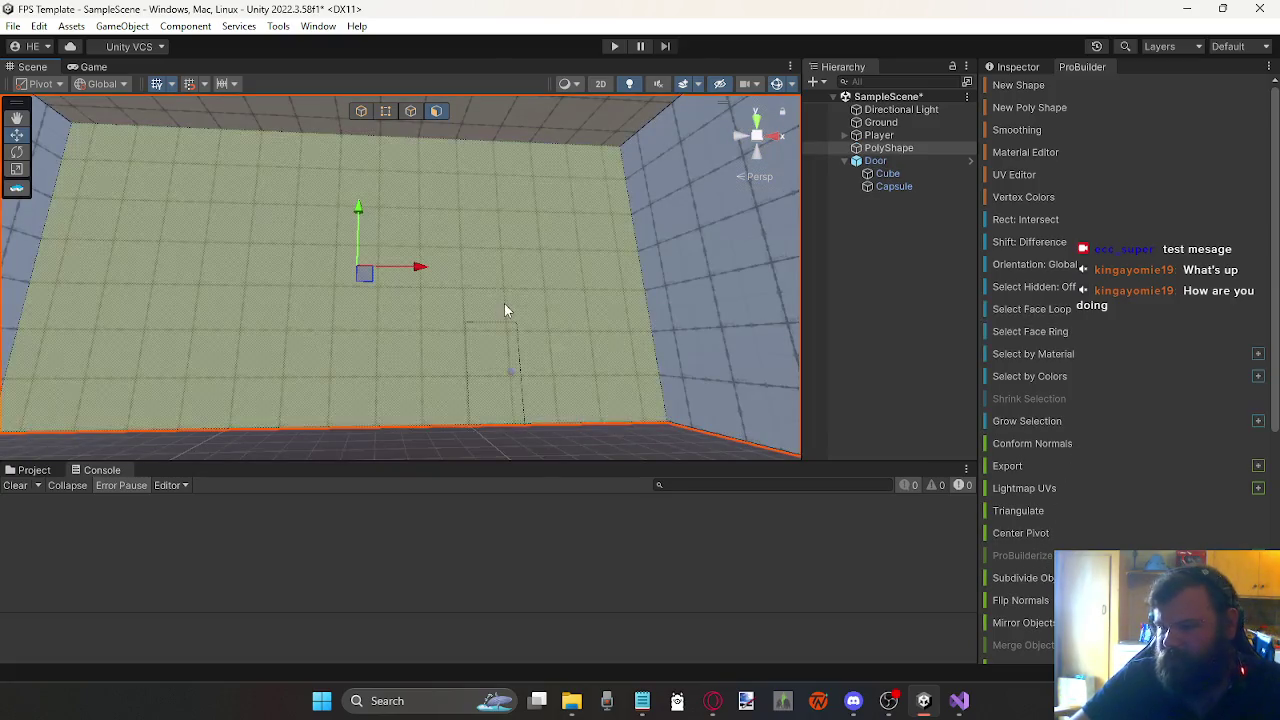
{"action": "scroll", "coordinate": [1050, 588], "scroll_direction": "down", "scroll_amount": 10}
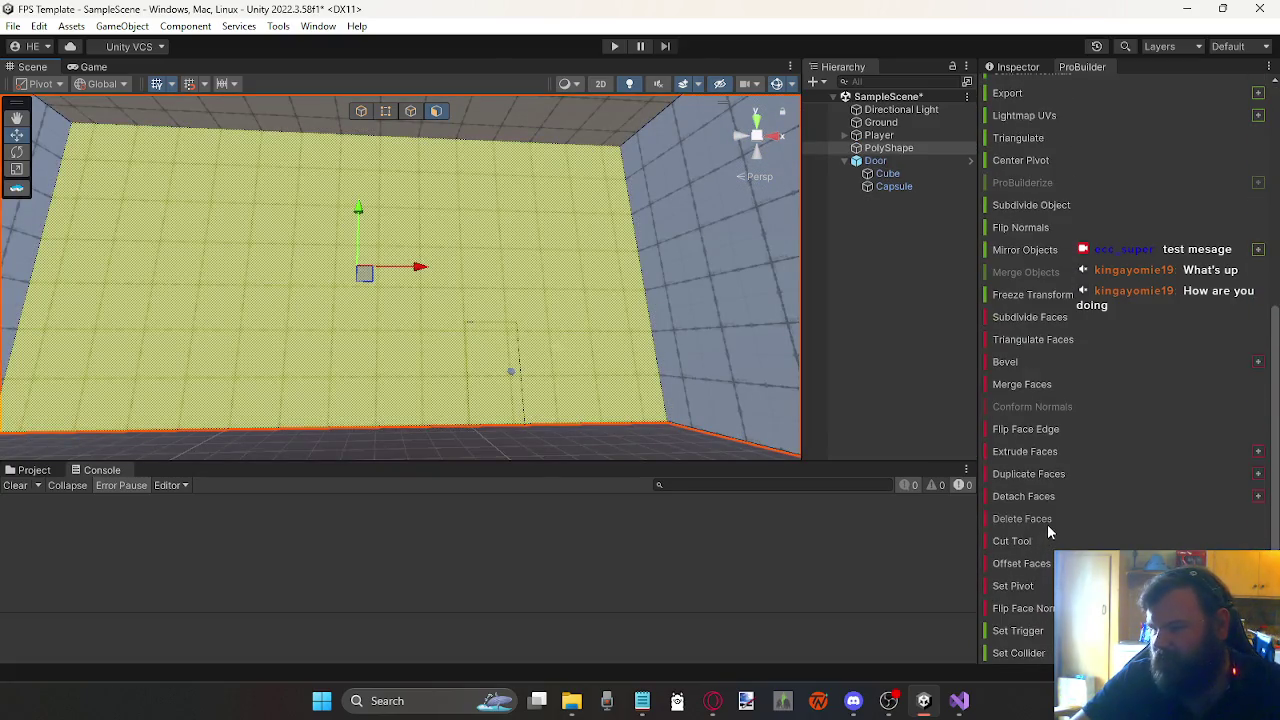
{"action": "left_click", "coordinate": [1044, 515]}
{"action": "left_click_drag", "start_coordinate": [432, 259], "coordinate": [443, 229]}
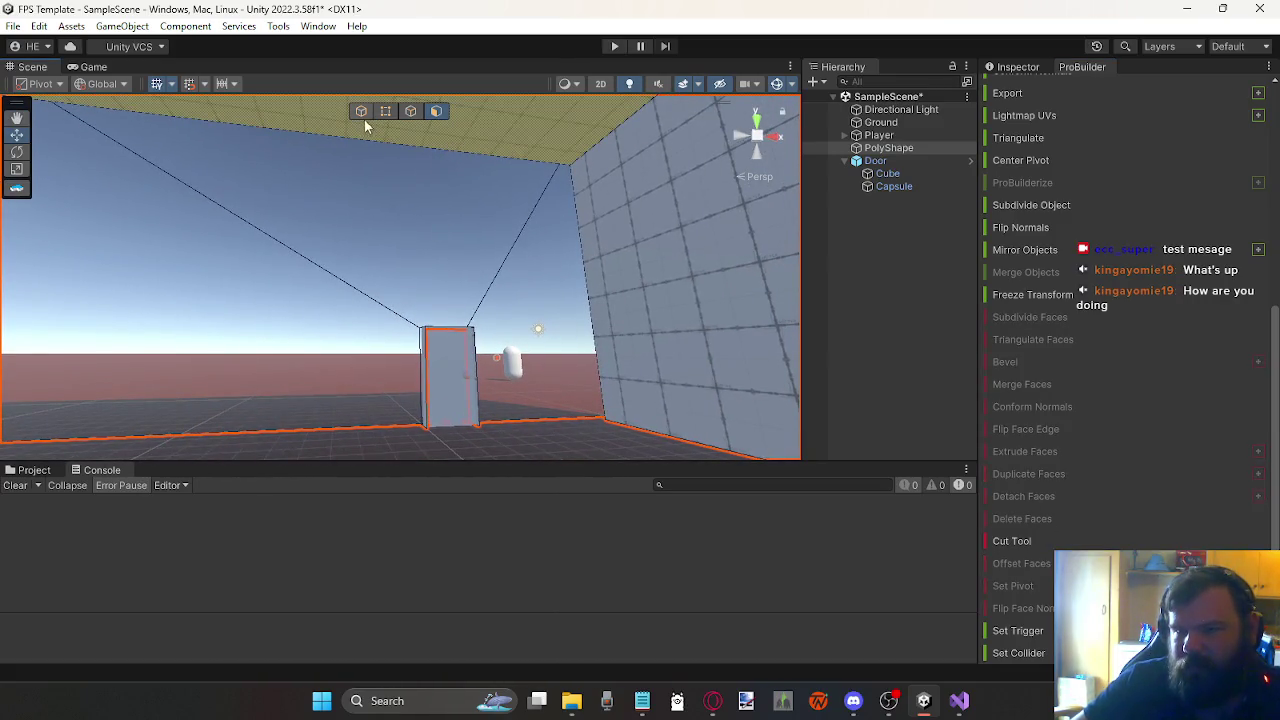
{"action": "left_click", "coordinate": [409, 112]}
{"action": "left_click", "coordinate": [415, 143]}
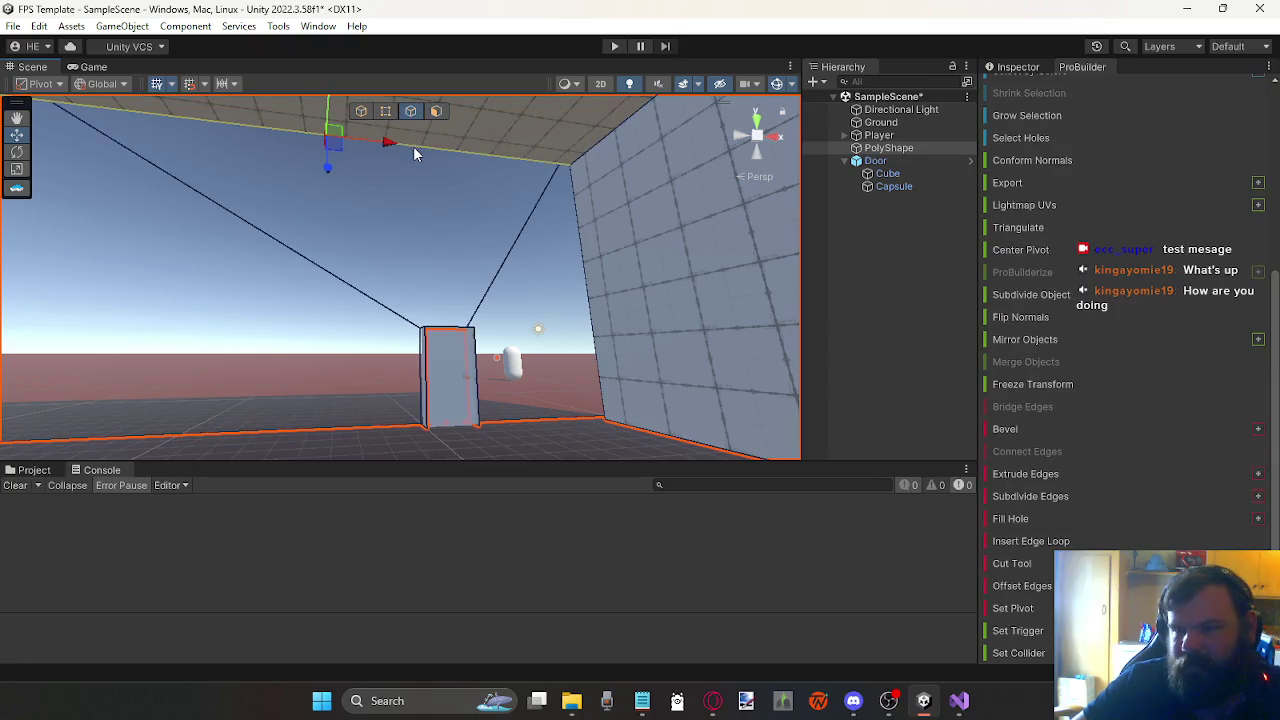
Step: Bridge the door's right vertical edge and the neighbouring wall edge with Fill Hole, then enter Play mode
{"action": "left_click", "coordinate": [448, 321], "text": "shift"}
{"action": "scroll", "coordinate": [395, 313], "scroll_direction": "up", "scroll_amount": 3}
{"action": "scroll", "coordinate": [395, 313], "scroll_direction": "up", "scroll_amount": 1}
{"action": "mouse_move", "coordinate": [448, 320]}
{"action": "left_mouse_down"}
{"action": "mouse_move", "coordinate": [577, 353]}
{"action": "mouse_move", "coordinate": [605, 420]}
{"action": "left_mouse_up"}
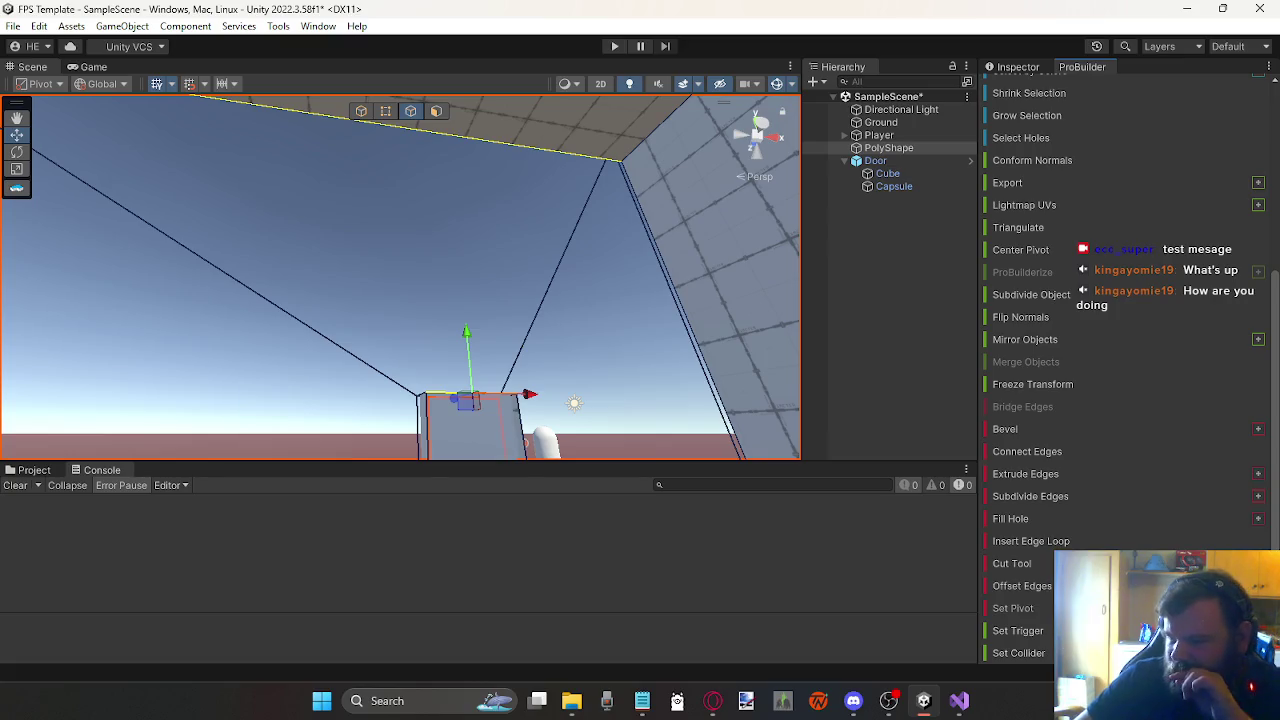
{"action": "mouse_move", "coordinate": [480, 292]}
{"action": "left_mouse_down"}
{"action": "mouse_move", "coordinate": [409, 266]}
{"action": "mouse_move", "coordinate": [470, 352]}
{"action": "mouse_move", "coordinate": [434, 268]}
{"action": "mouse_move", "coordinate": [481, 380]}
{"action": "left_mouse_up"}
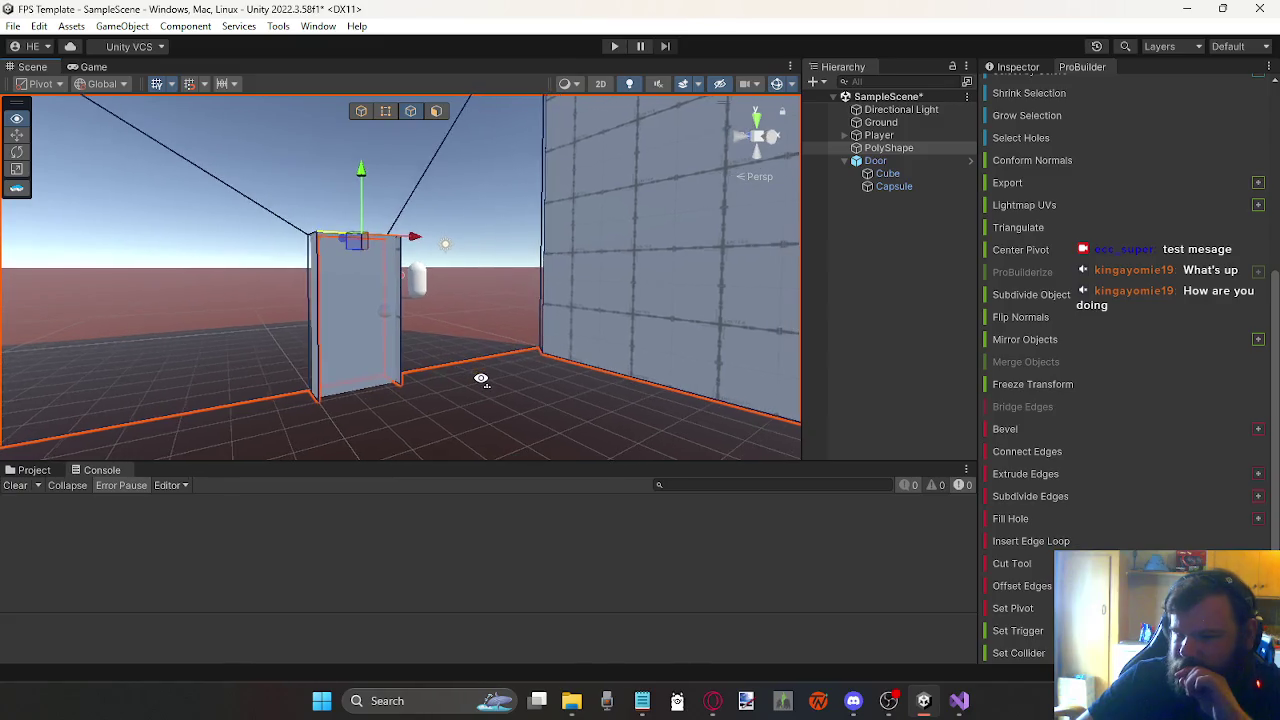
{"action": "left_click", "coordinate": [395, 340]}
{"action": "left_click", "coordinate": [542, 300], "text": "shift"}
{"action": "left_click_drag", "start_coordinate": [524, 340], "coordinate": [458, 340]}
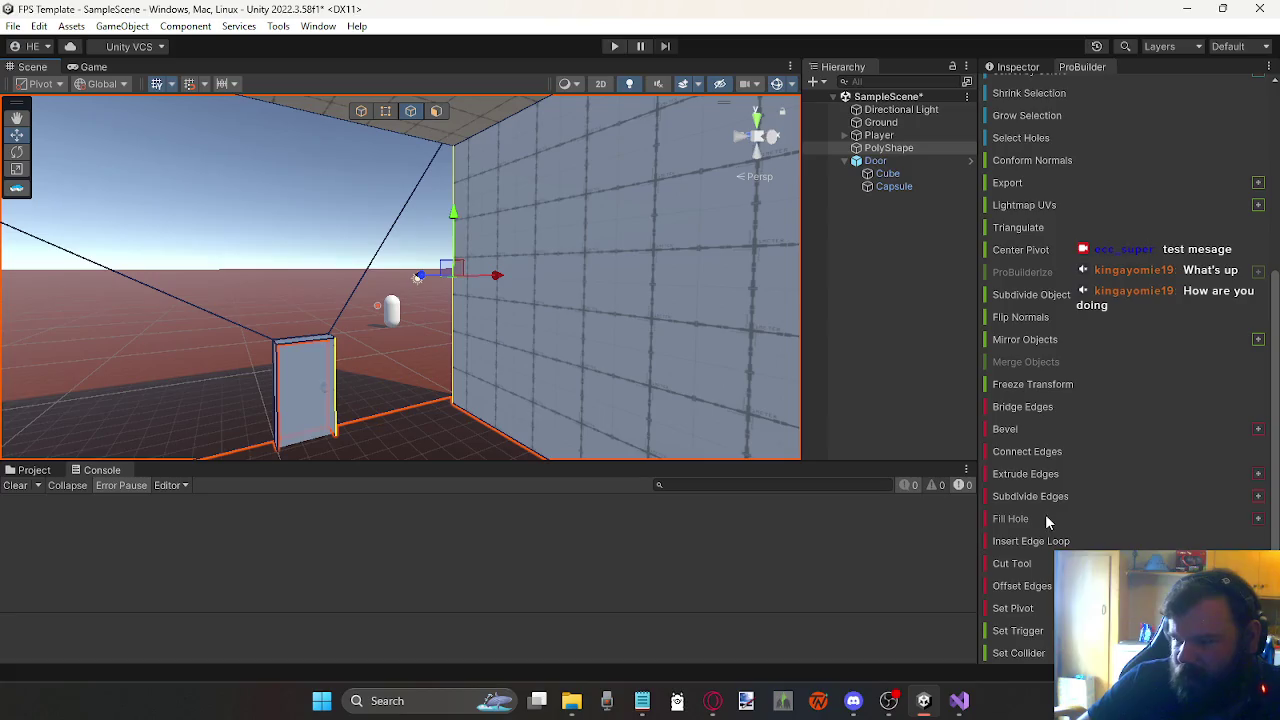
{"action": "left_click", "coordinate": [1047, 518]}
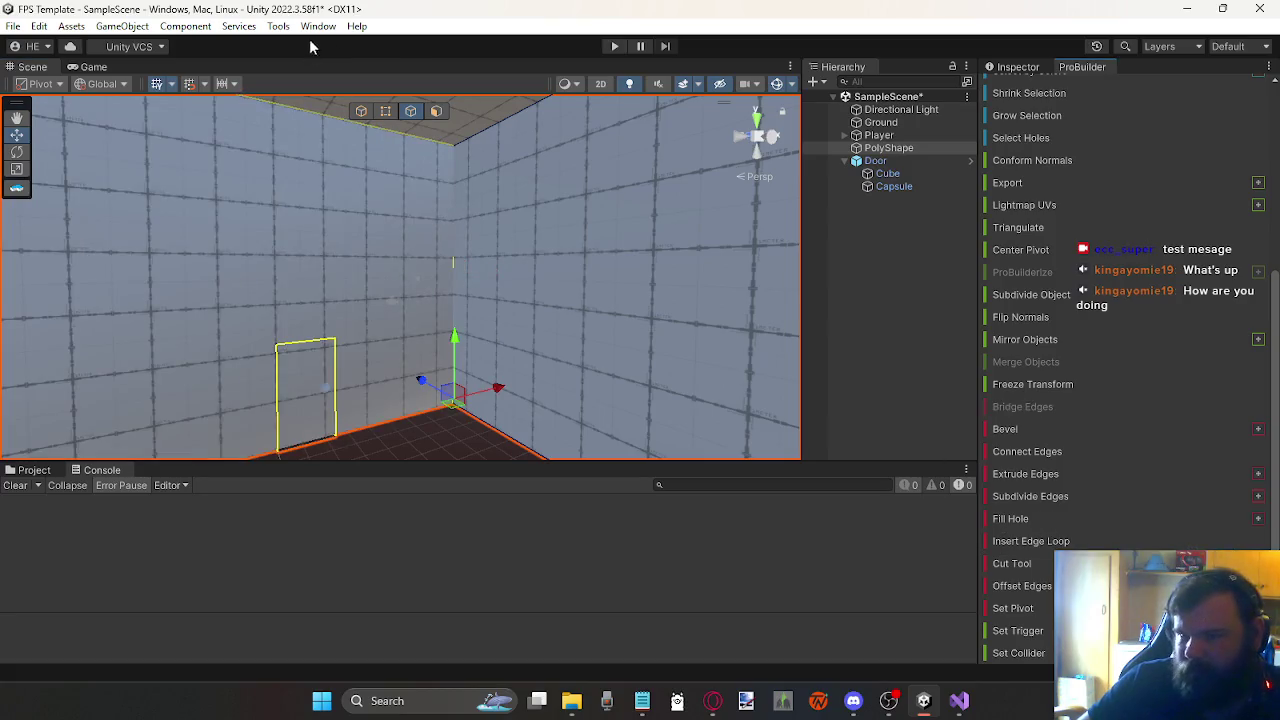
{"action": "left_click", "coordinate": [614, 47]}
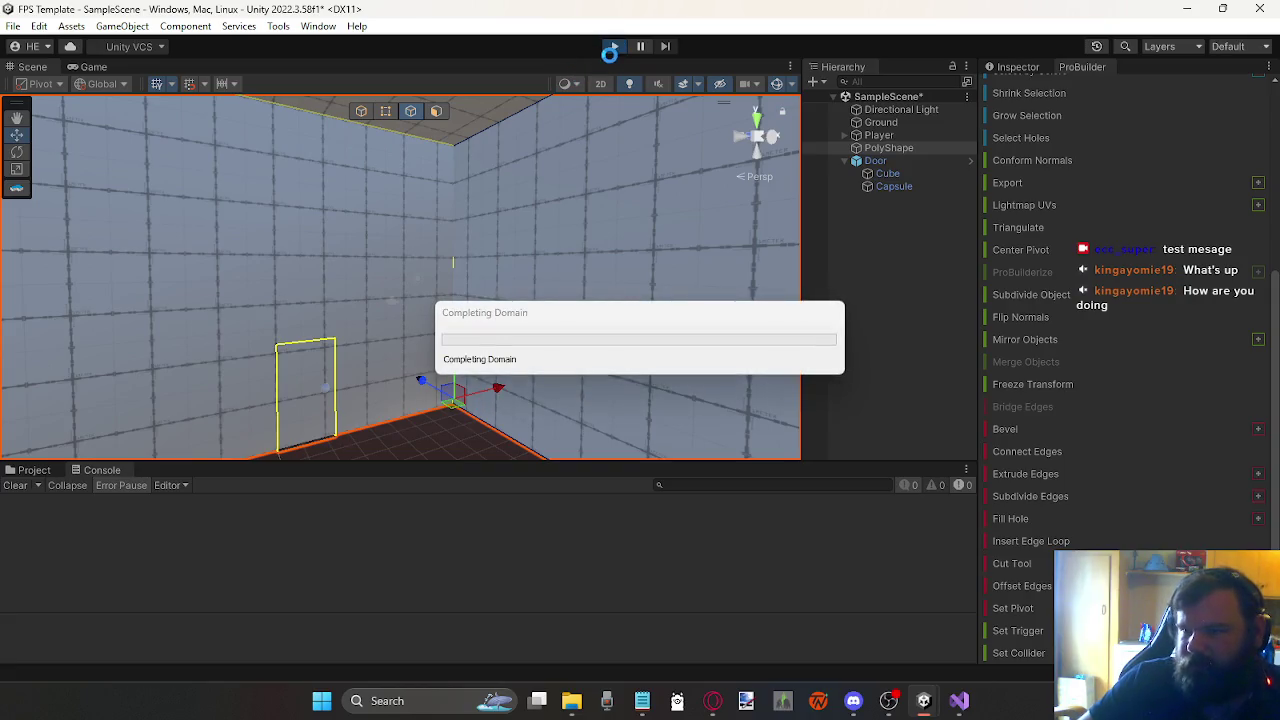
{"action": "left_click", "coordinate": [615, 47]}
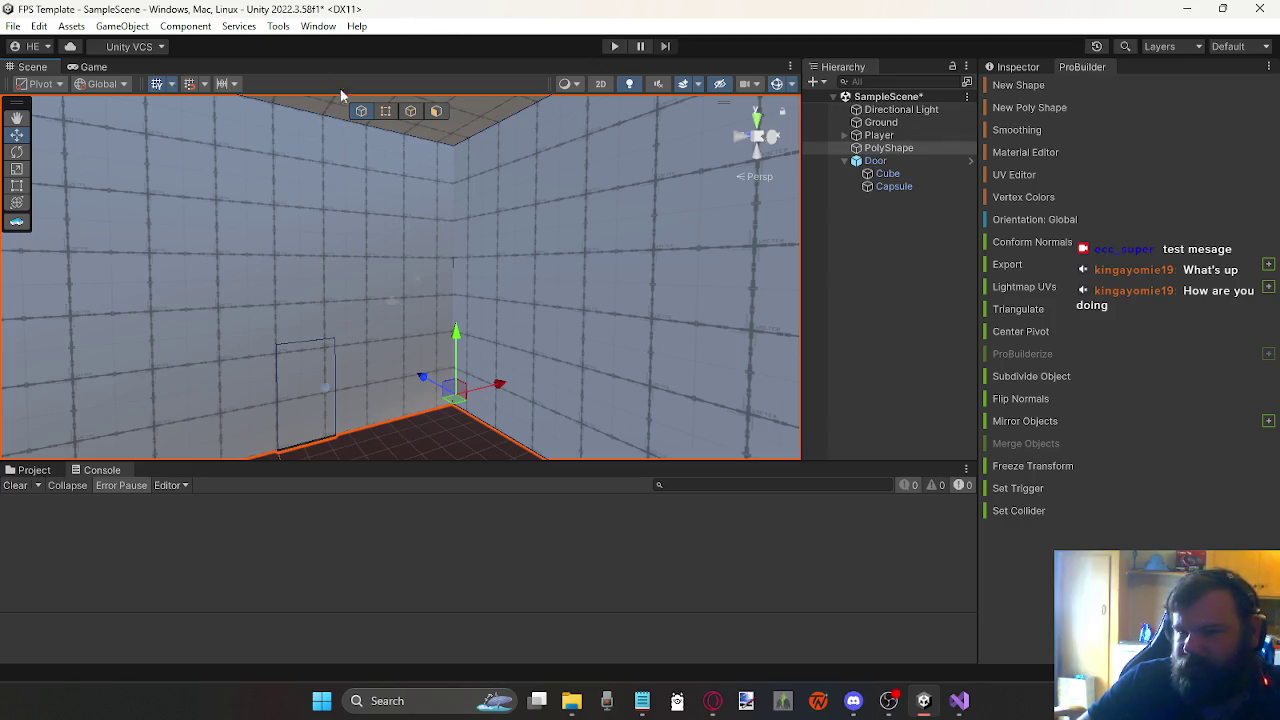
{"action": "left_click", "coordinate": [440, 111]}
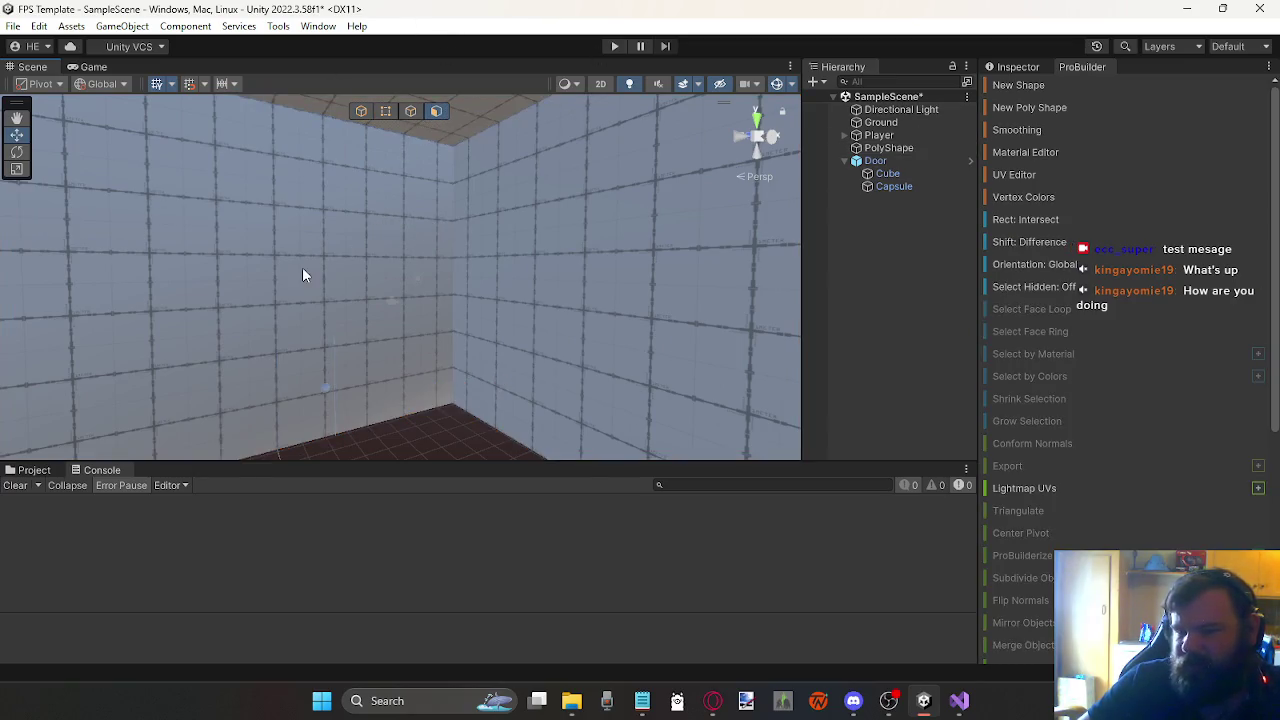
{"action": "mouse_move", "coordinate": [225, 224]}
{"action": "left_mouse_down"}
{"action": "mouse_move", "coordinate": [423, 194]}
{"action": "mouse_move", "coordinate": [500, 163]}
{"action": "left_mouse_up"}
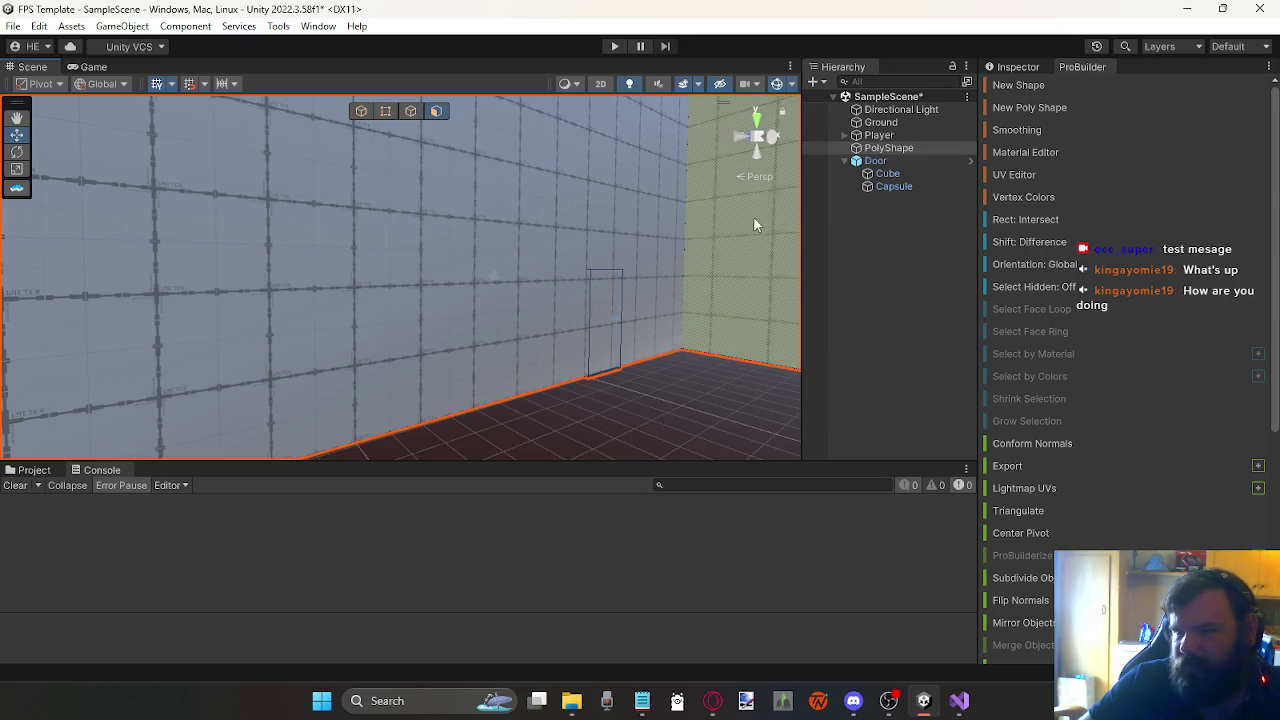
{"action": "scroll", "coordinate": [1040, 420], "scroll_direction": "down", "scroll_amount": 8}
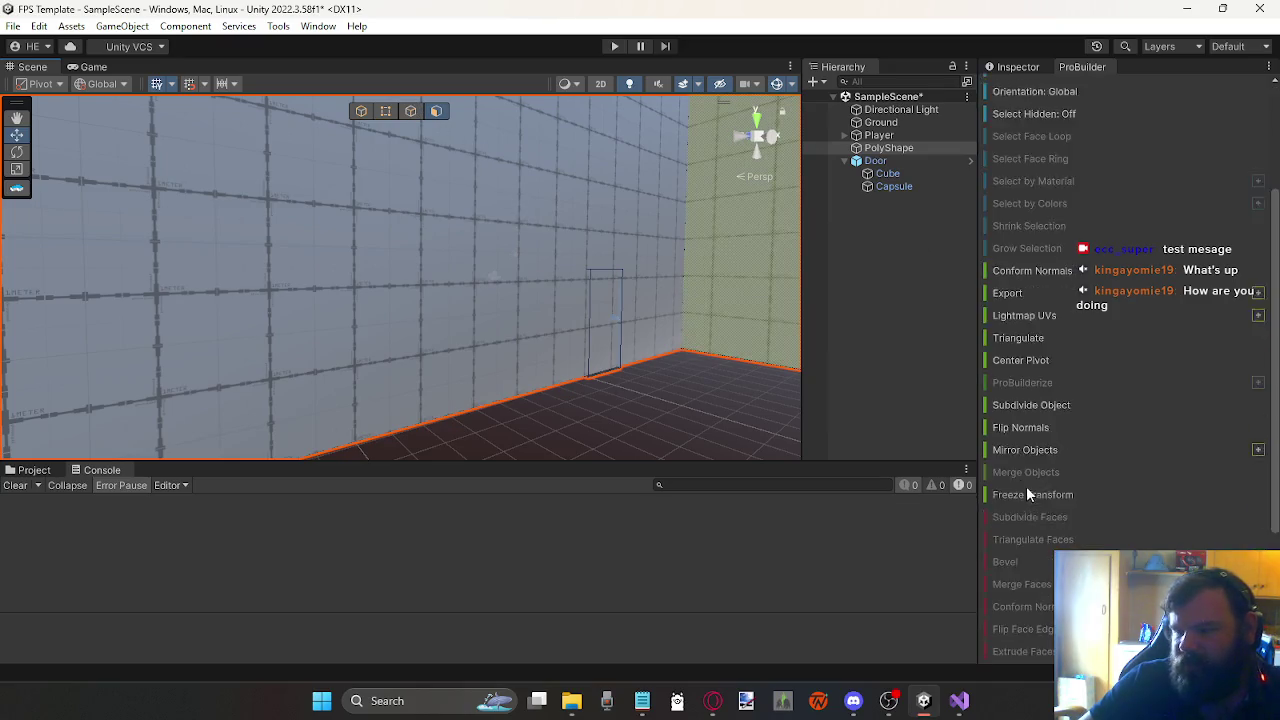
{"action": "left_click", "coordinate": [407, 112]}
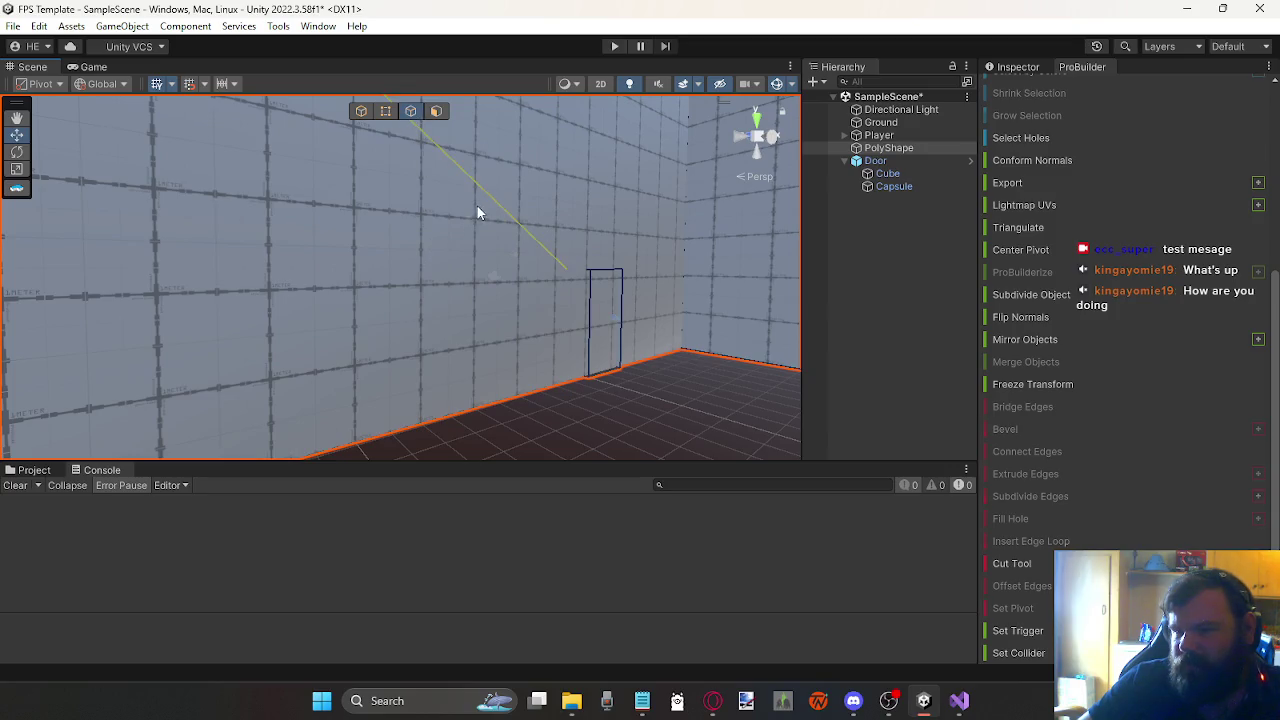
{"action": "left_click", "coordinate": [436, 111]}
{"action": "mouse_move", "coordinate": [447, 218]}
{"action": "left_mouse_down"}
{"action": "mouse_move", "coordinate": [434, 263]}
{"action": "mouse_move", "coordinate": [651, 271]}
{"action": "mouse_move", "coordinate": [920, 322]}
{"action": "left_mouse_up"}
{"action": "key", "text": "f"}
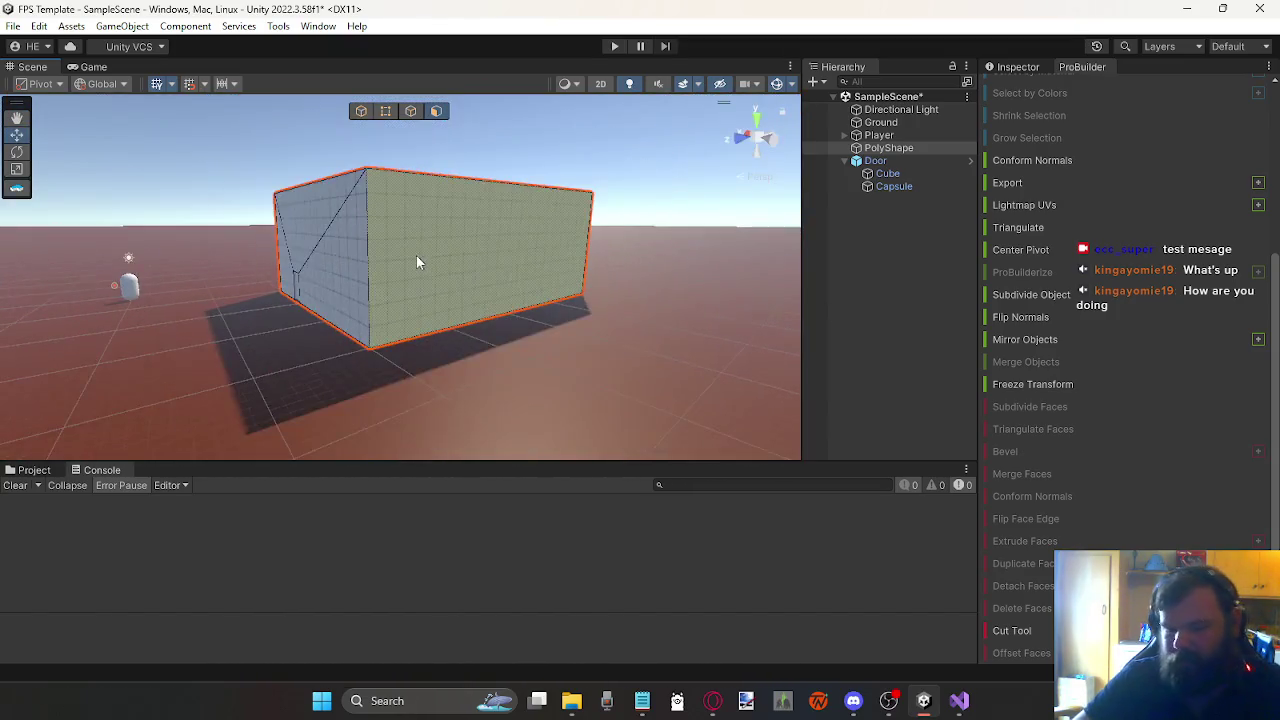
Step: Delete the PolyShape room and start a New Poly Shape in Object mode
{"action": "key", "text": "Delete"}
{"action": "mouse_move", "coordinate": [418, 261]}
{"action": "left_mouse_down"}
{"action": "mouse_move", "coordinate": [377, 263]}
{"action": "mouse_move", "coordinate": [371, 309]}
{"action": "mouse_move", "coordinate": [397, 360]}
{"action": "mouse_move", "coordinate": [363, 351]}
{"action": "mouse_move", "coordinate": [388, 363]}
{"action": "mouse_move", "coordinate": [386, 337]}
{"action": "mouse_move", "coordinate": [429, 371]}
{"action": "mouse_move", "coordinate": [507, 366]}
{"action": "left_mouse_up"}
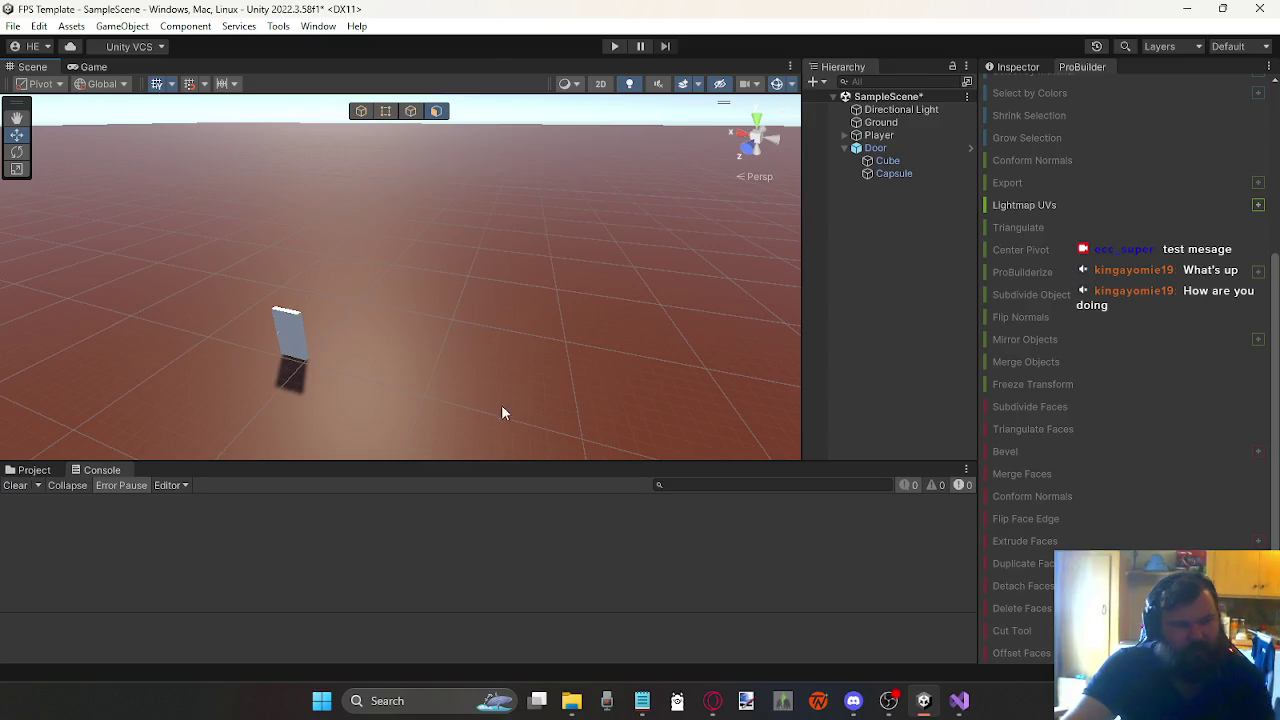
{"action": "scroll", "coordinate": [1138, 430], "scroll_direction": "down", "scroll_amount": 2}
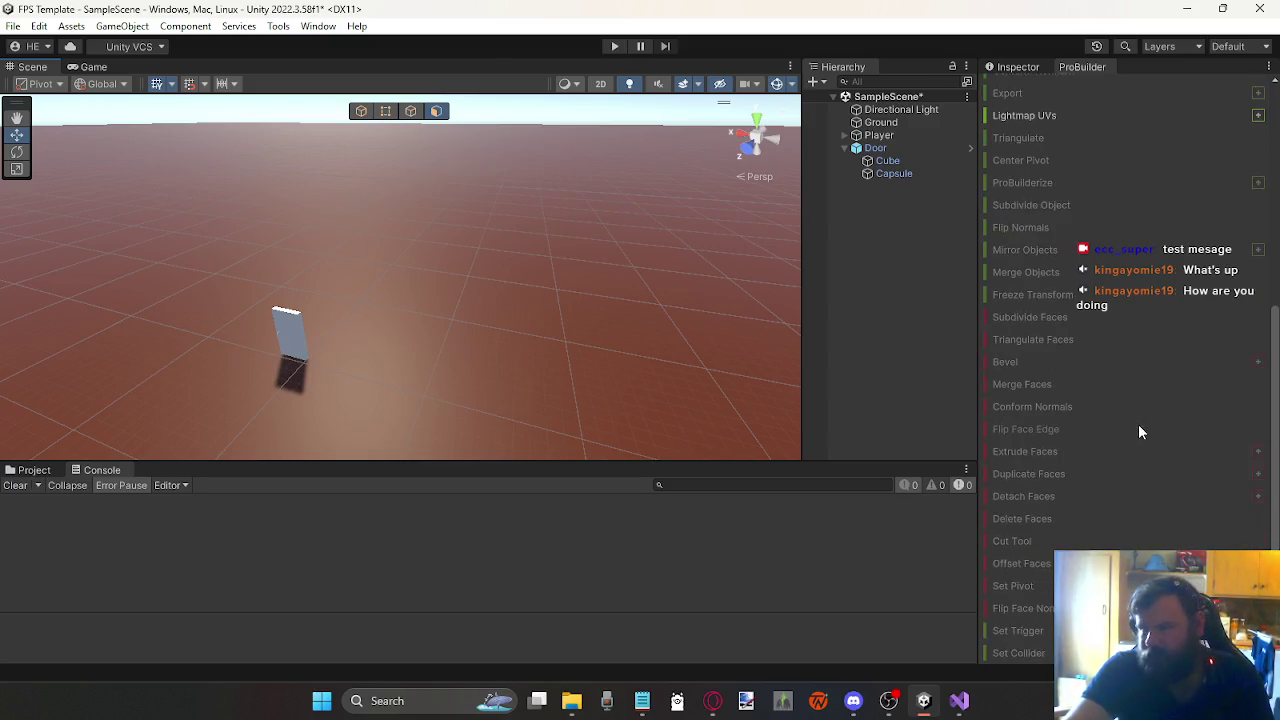
{"action": "left_click", "coordinate": [356, 113]}
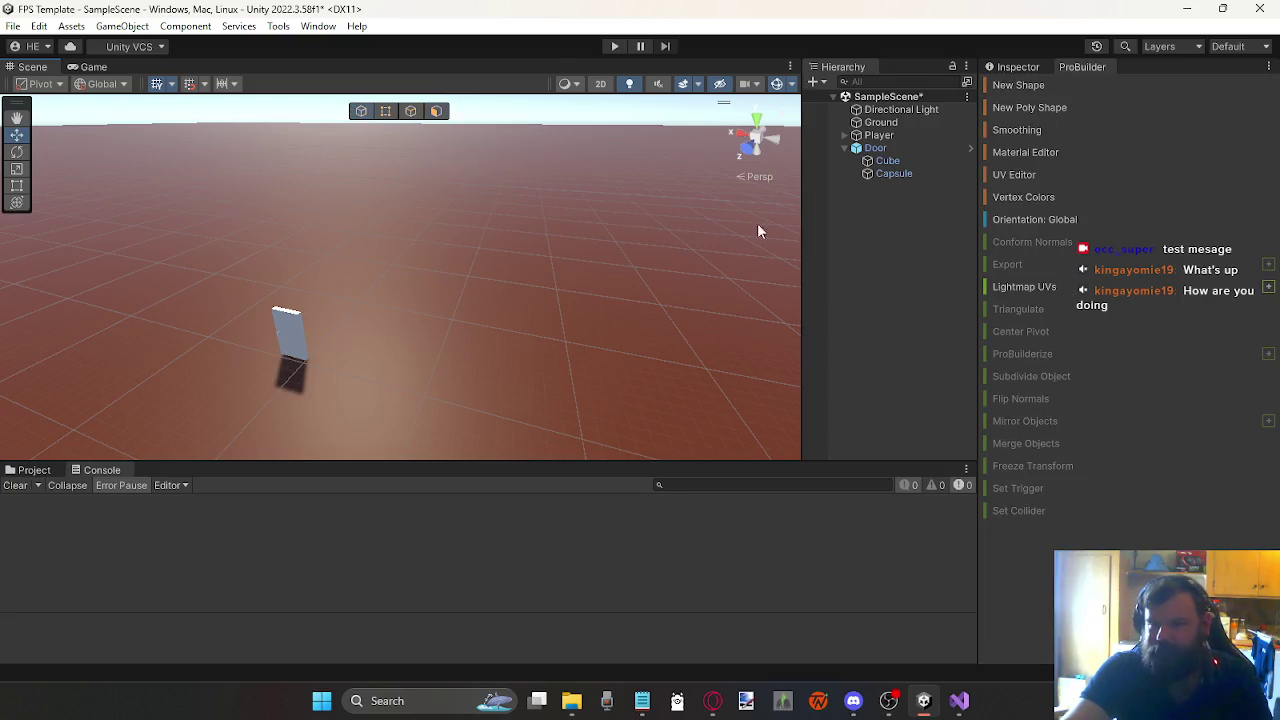
{"action": "left_click", "coordinate": [1048, 111]}
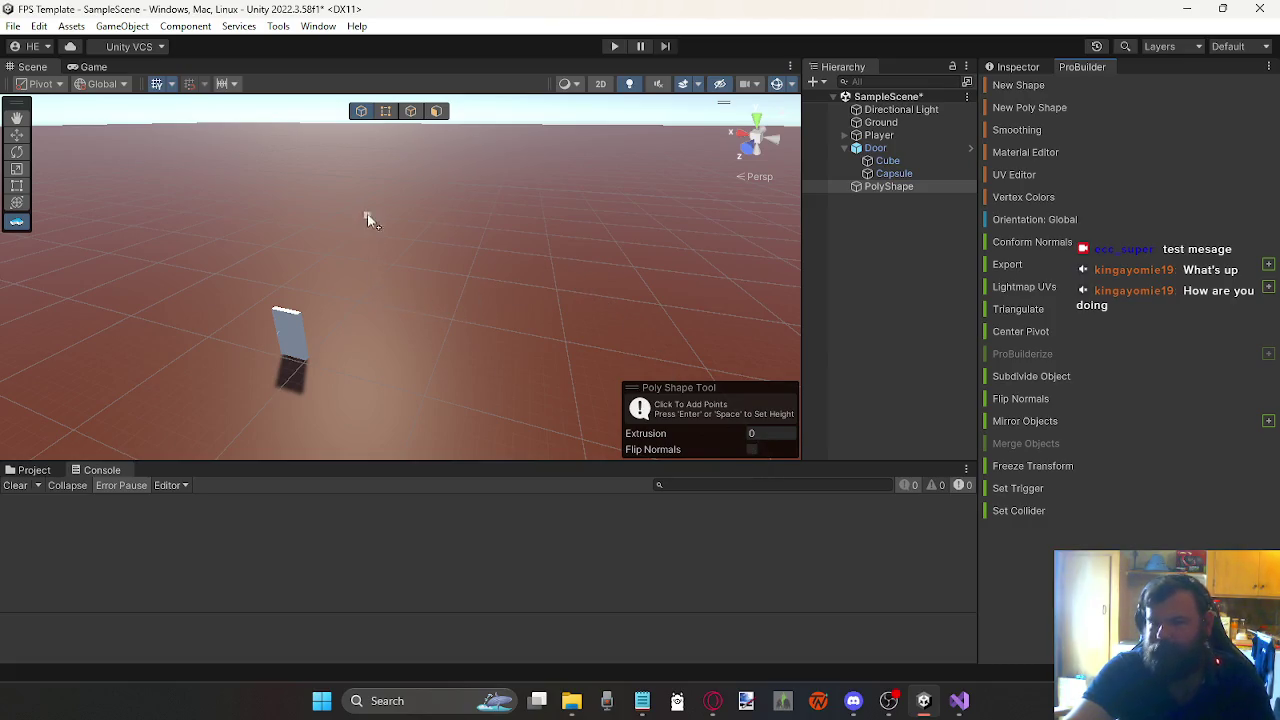
Step: Switch to Top view, cancel a stray first point, reframe near the door, and restart the Poly Shape
{"action": "left_click", "coordinate": [757, 120]}
{"action": "scroll", "coordinate": [440, 258], "scroll_direction": "down", "scroll_amount": 1}
{"action": "left_click", "coordinate": [368, 327]}
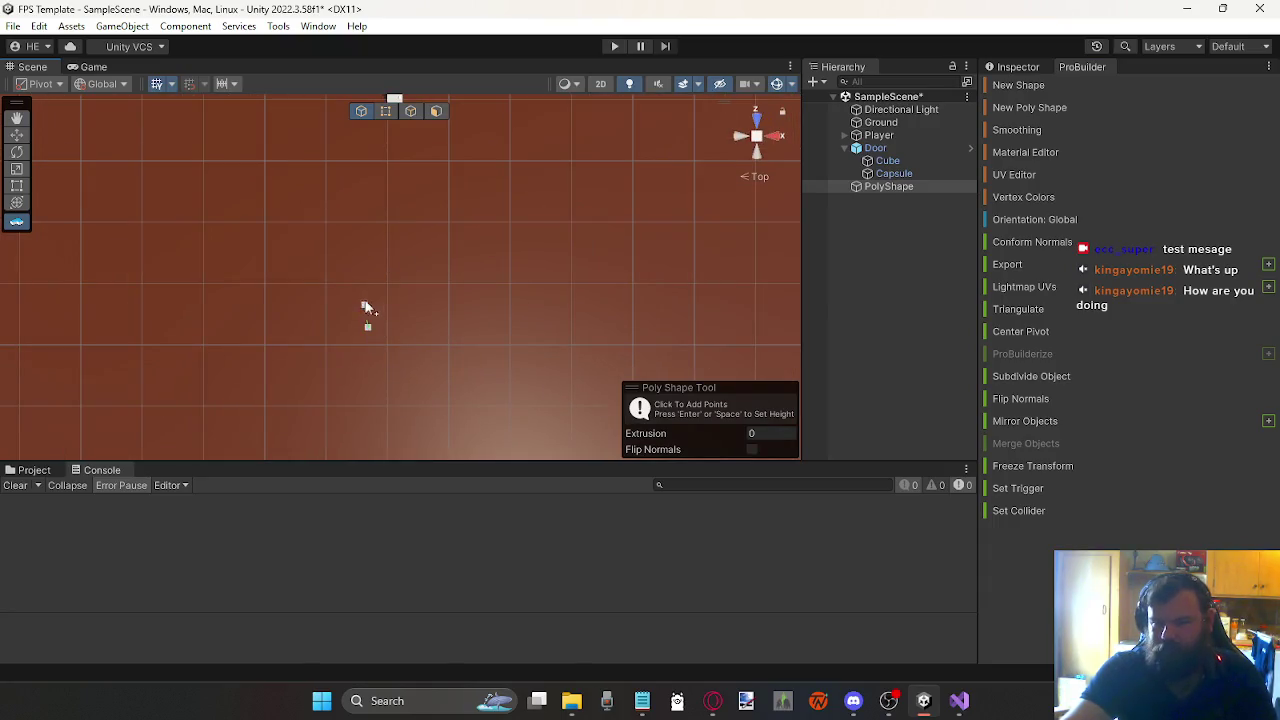
{"action": "key", "text": "Escape"}
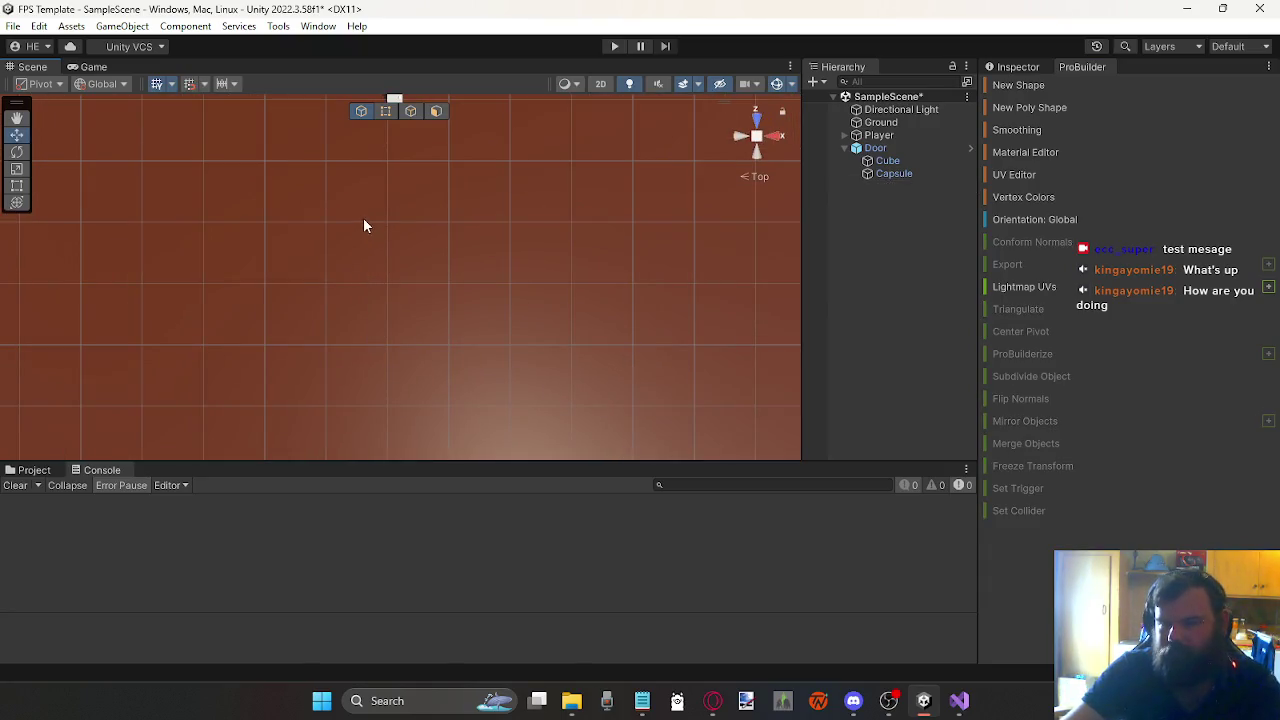
{"action": "scroll", "coordinate": [408, 212], "scroll_direction": "up", "scroll_amount": 5}
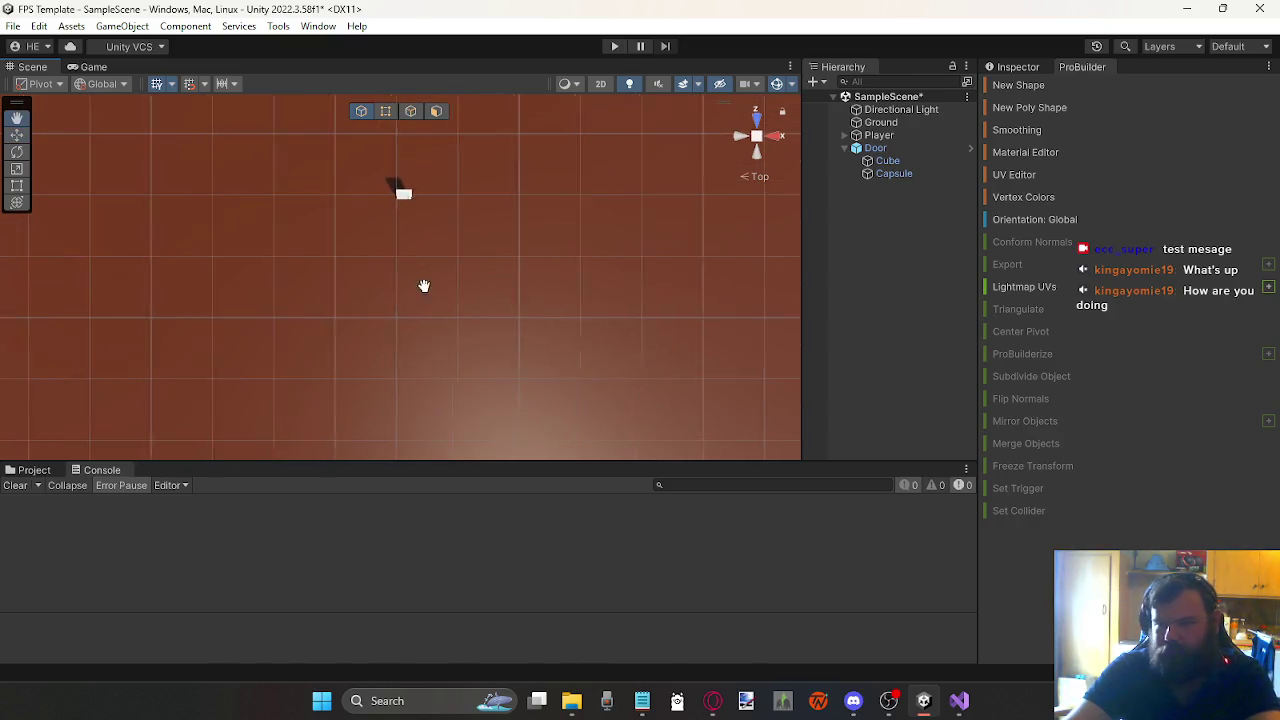
{"action": "left_click_drag", "start_coordinate": [432, 234], "coordinate": [402, 309]}
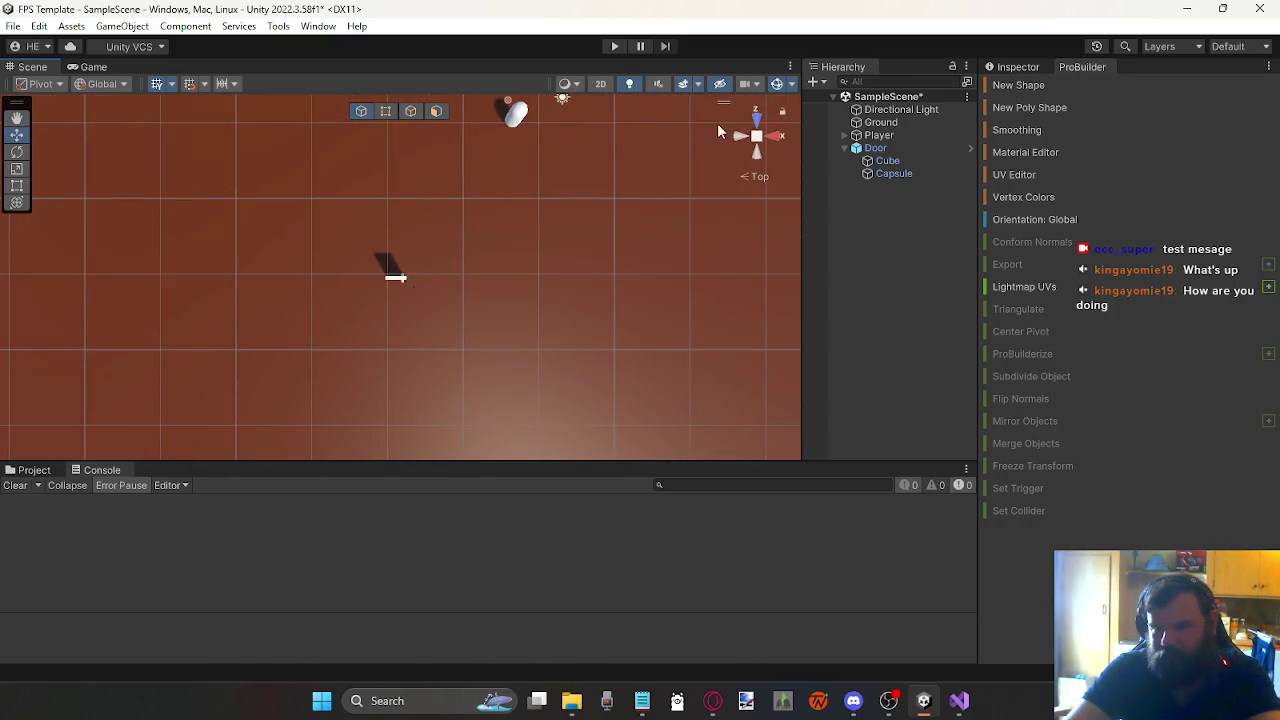
{"action": "scroll", "coordinate": [445, 276], "scroll_direction": "up", "scroll_amount": 3}
{"action": "scroll", "coordinate": [451, 257], "scroll_direction": "up", "scroll_amount": 4}
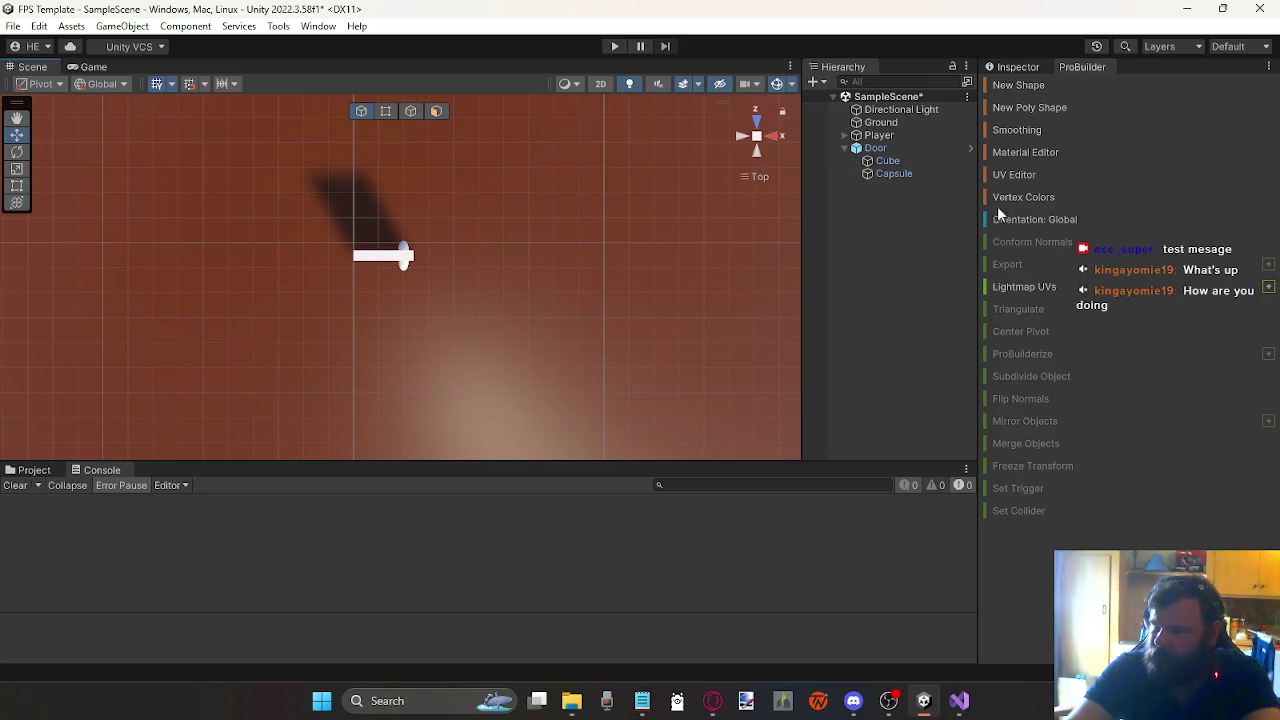
{"action": "left_click", "coordinate": [1007, 105]}
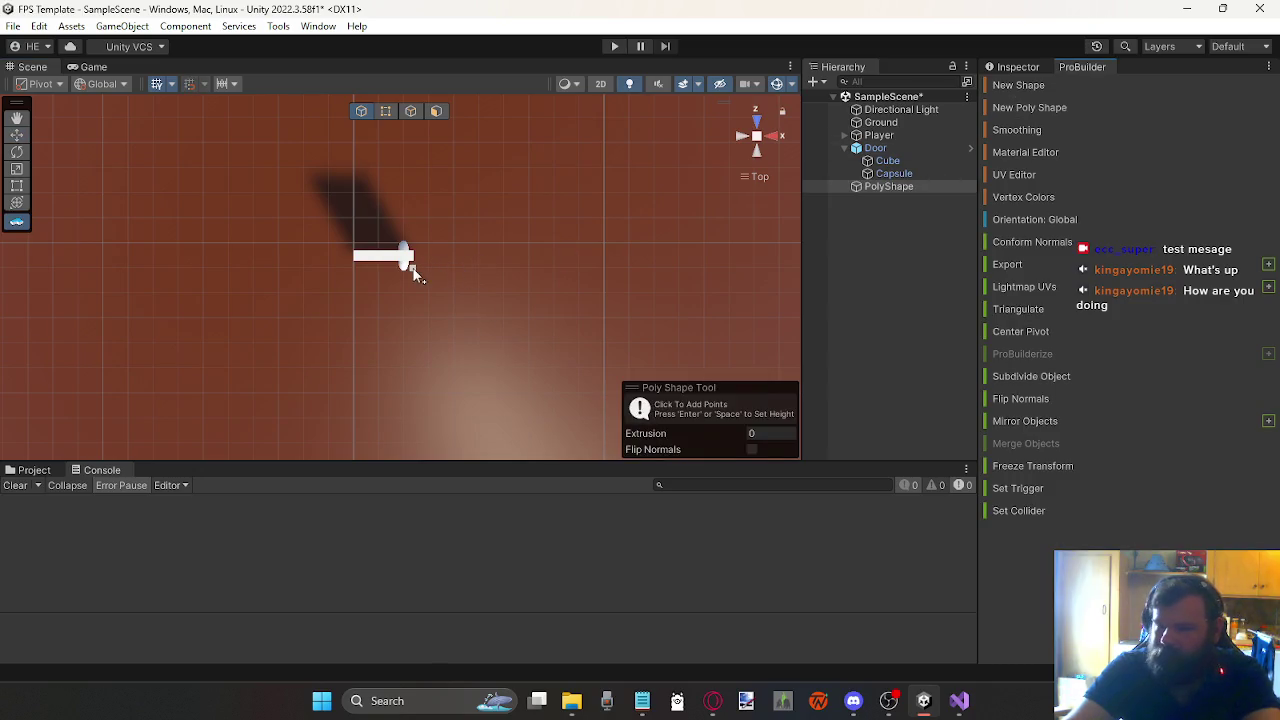
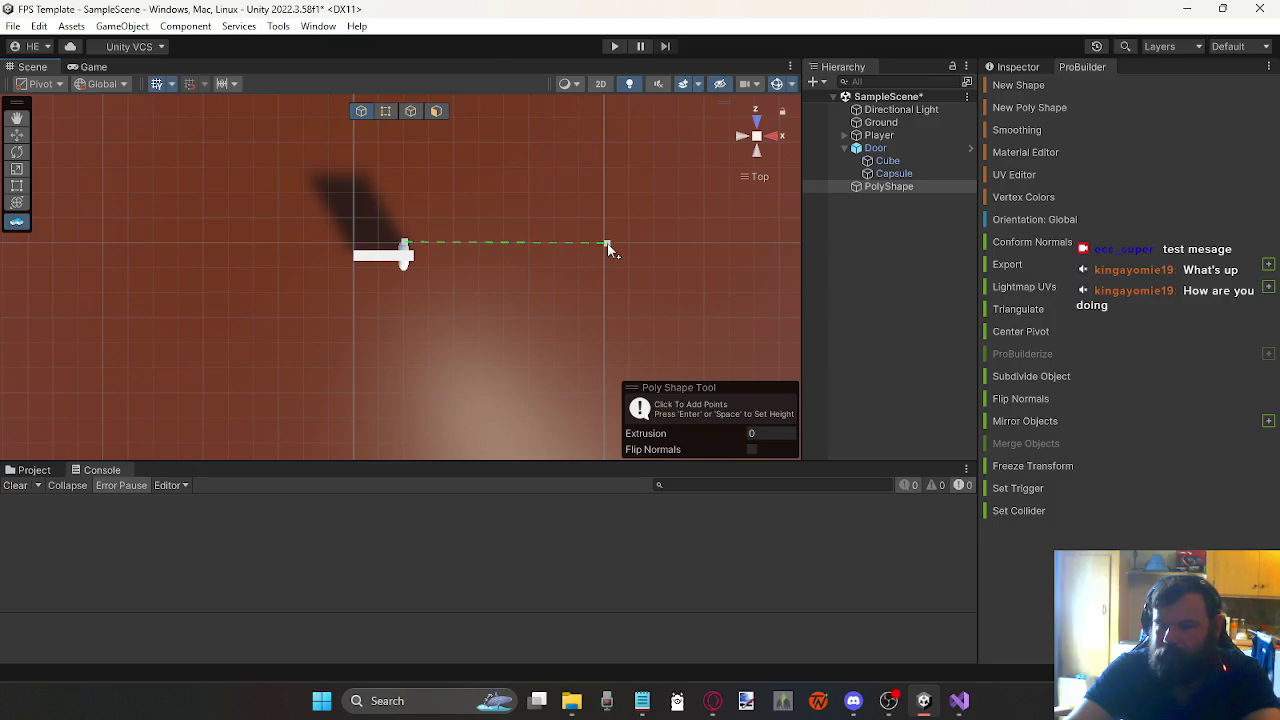
Step: Cancel the unfinished PolyShape and start a new one with its first points beside the door in Top view
{"action": "key", "text": "Escape"}
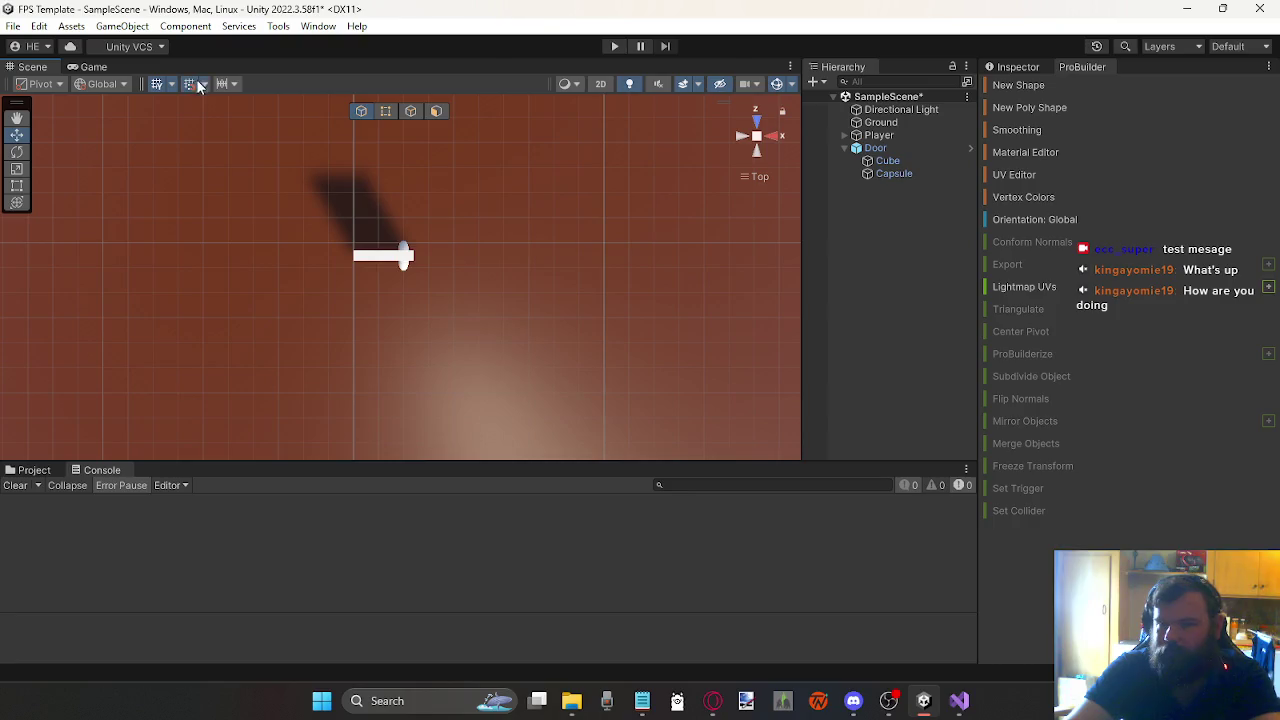
{"action": "left_click", "coordinate": [999, 112]}
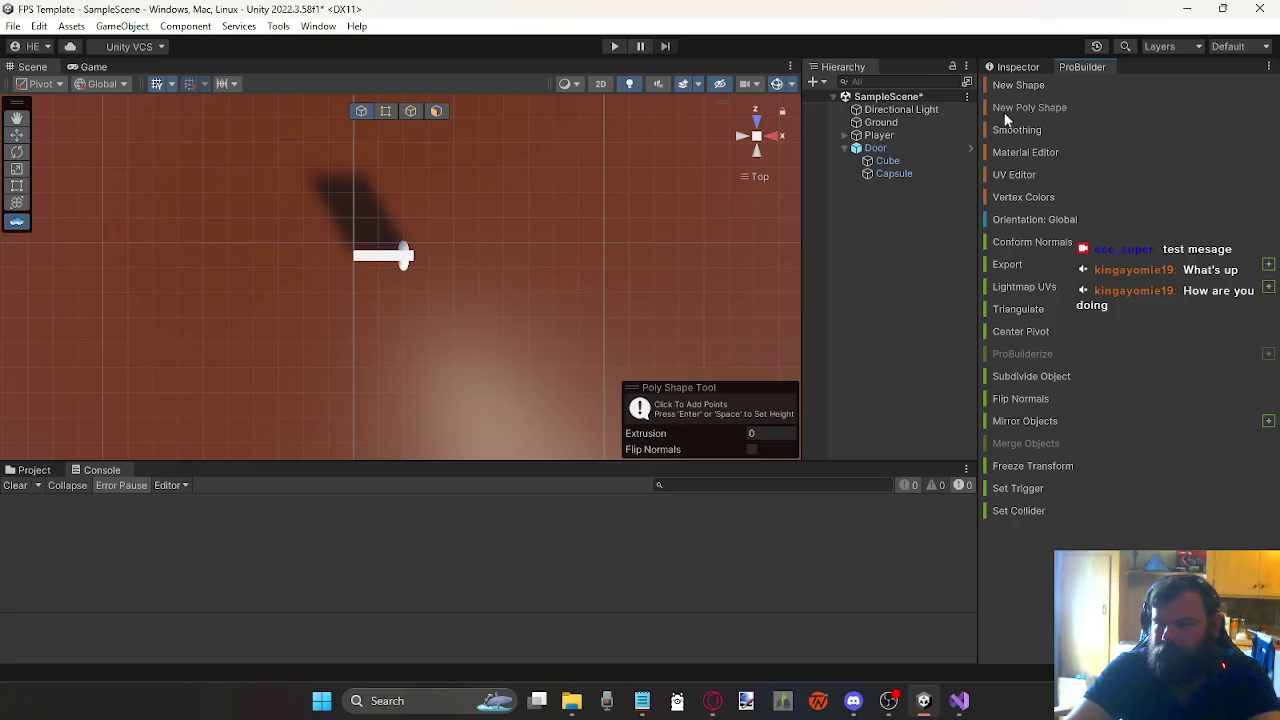
{"action": "left_click", "coordinate": [429, 243]}
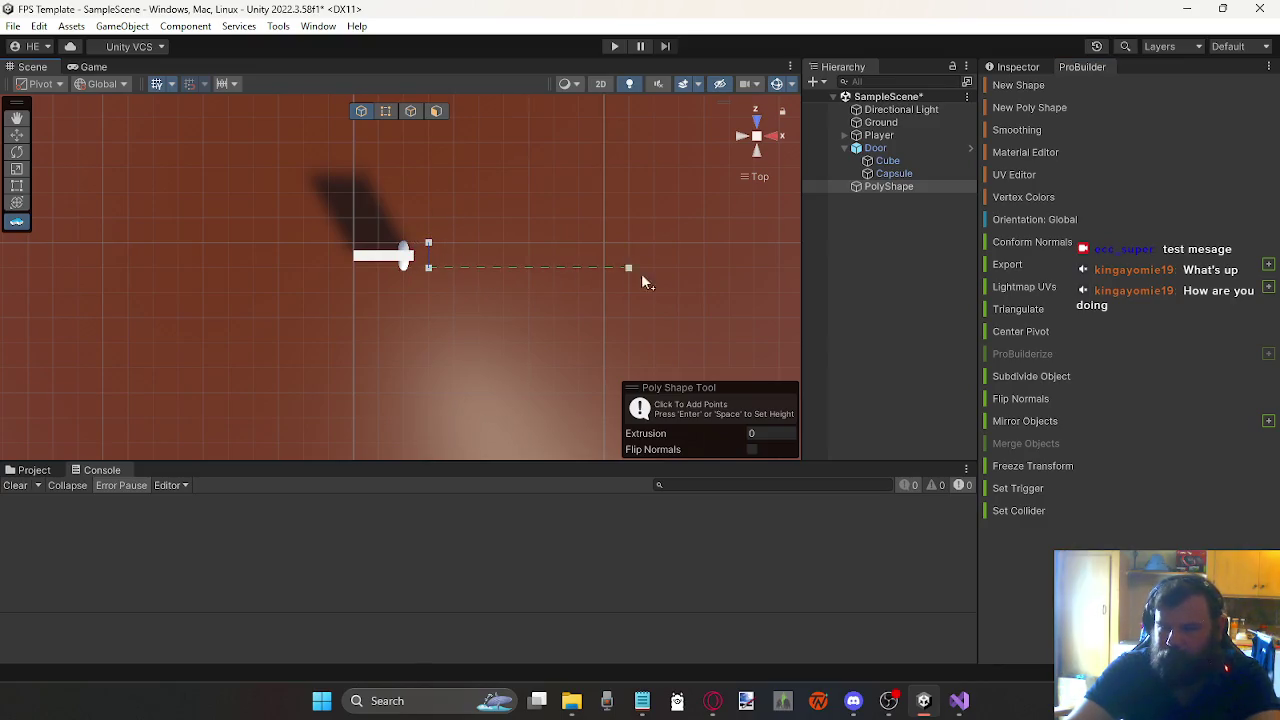
{"action": "scroll", "coordinate": [718, 270], "scroll_direction": "down", "scroll_amount": 3}
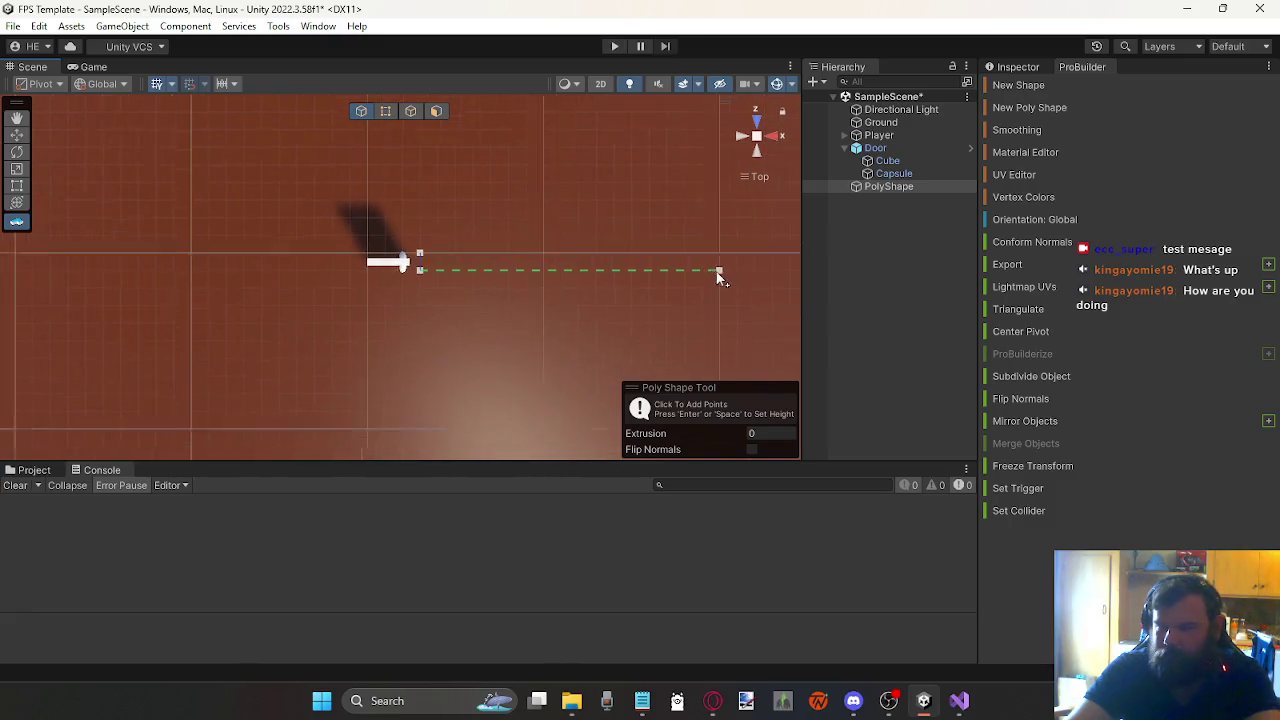
{"action": "left_click", "coordinate": [693, 271]}
{"action": "scroll", "coordinate": [685, 272], "scroll_direction": "down", "scroll_amount": 3}
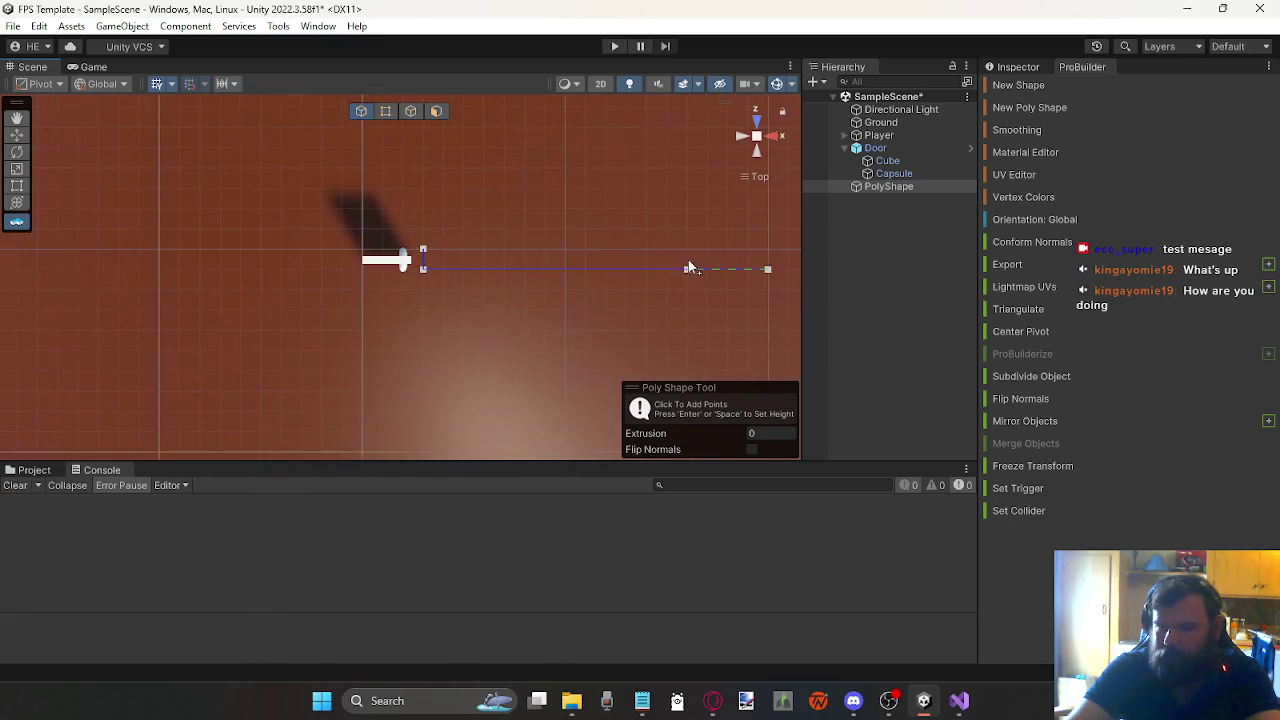
{"action": "left_click", "coordinate": [652, 272]}
{"action": "scroll", "coordinate": [655, 280], "scroll_direction": "down", "scroll_amount": 2}
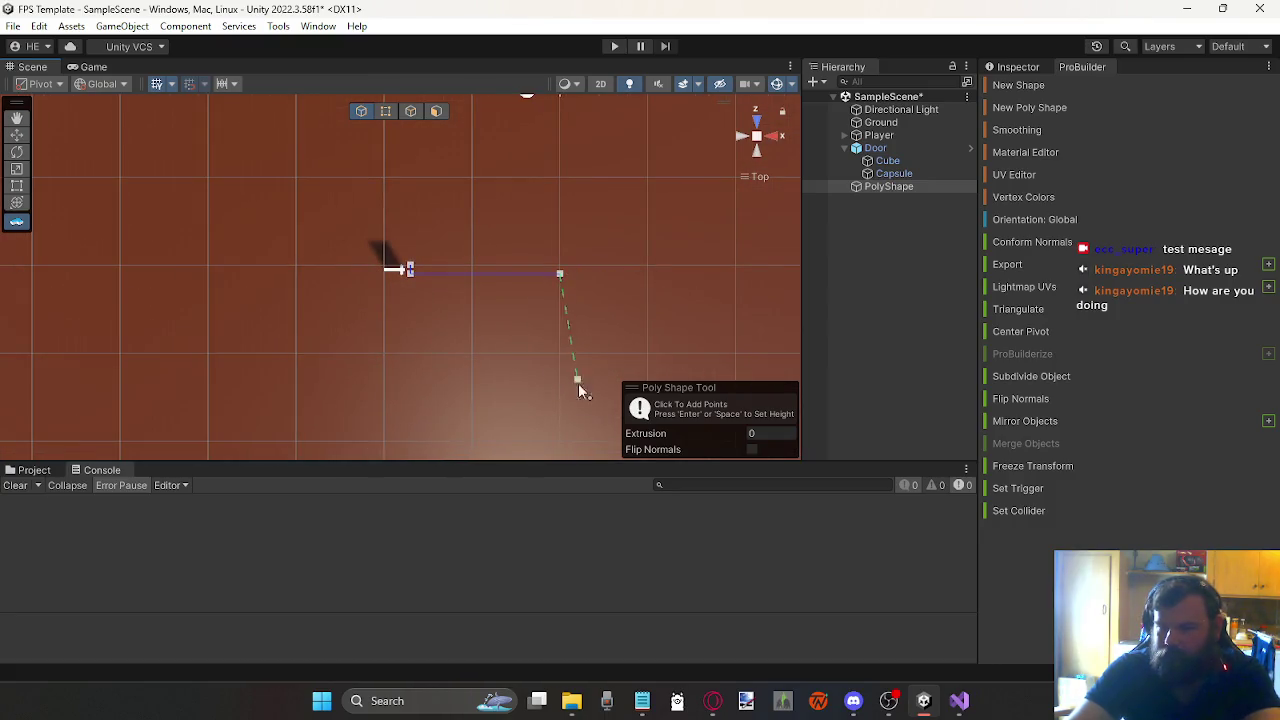
{"action": "scroll", "coordinate": [555, 425], "scroll_direction": "down", "scroll_amount": 2}
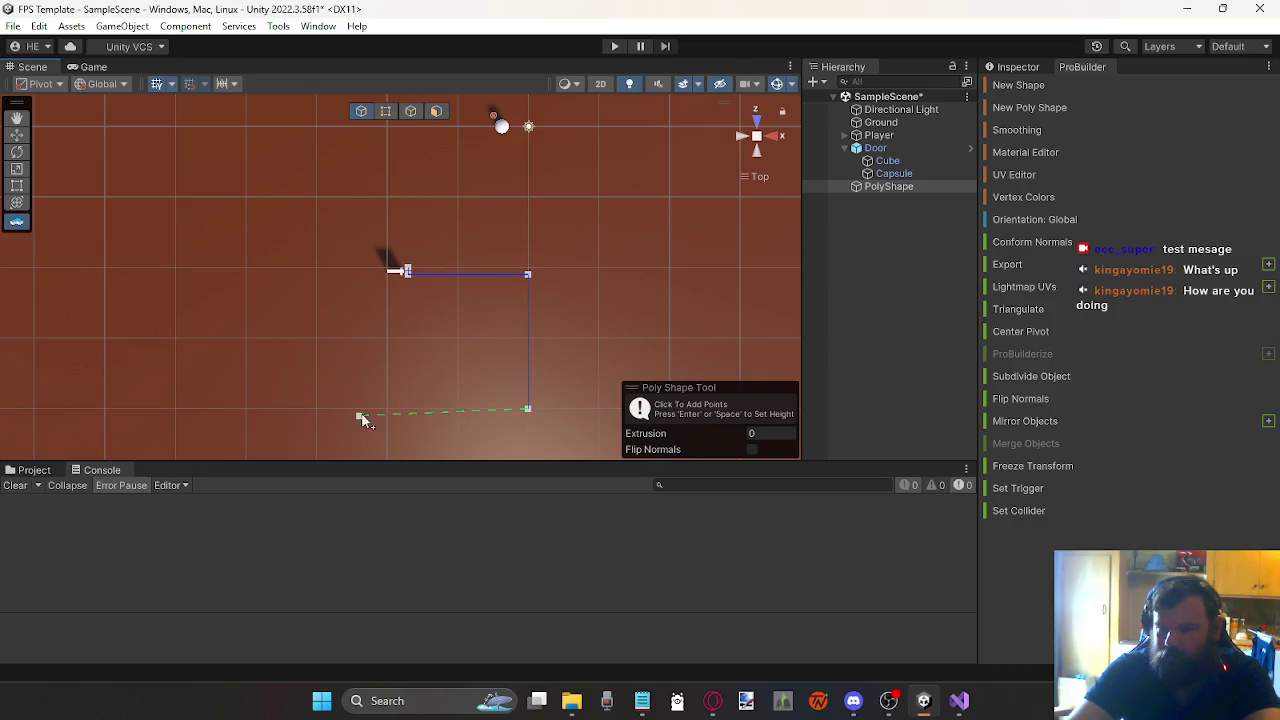
Step: Place the remaining corners around the door and close the outline at its starting point
{"action": "left_click", "coordinate": [245, 409]}
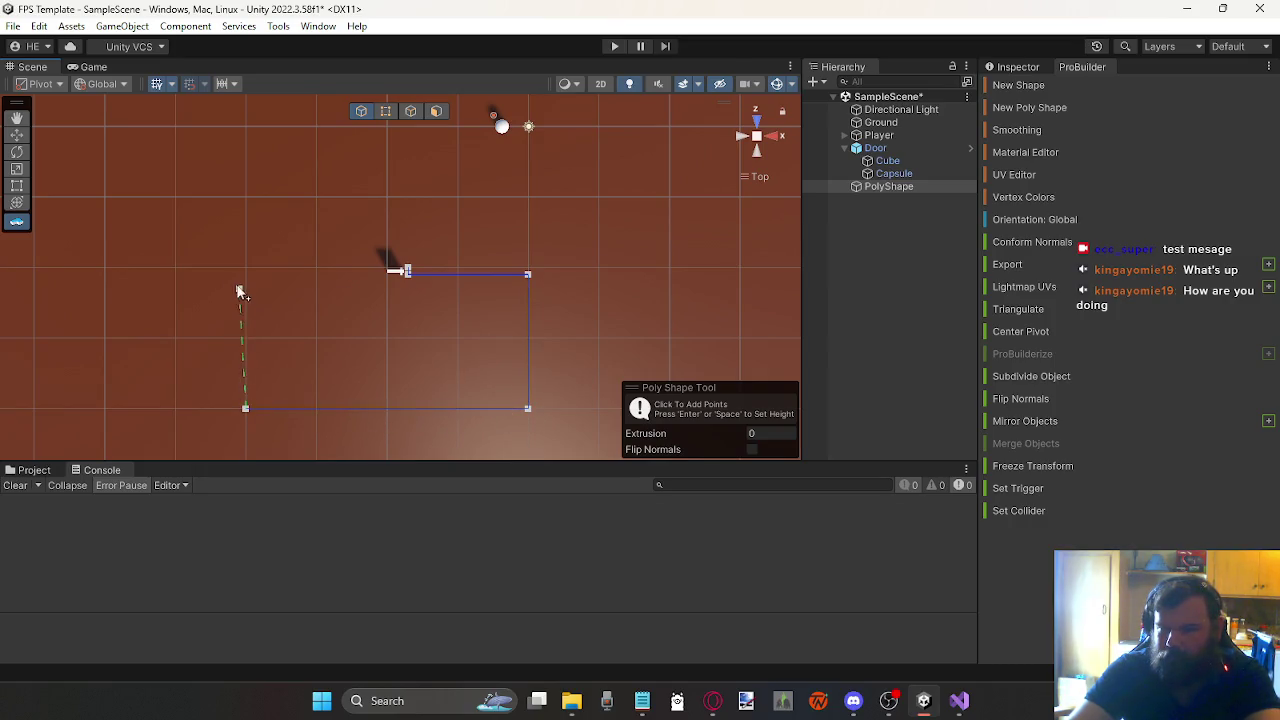
{"action": "scroll", "coordinate": [247, 279], "scroll_direction": "up", "scroll_amount": 5}
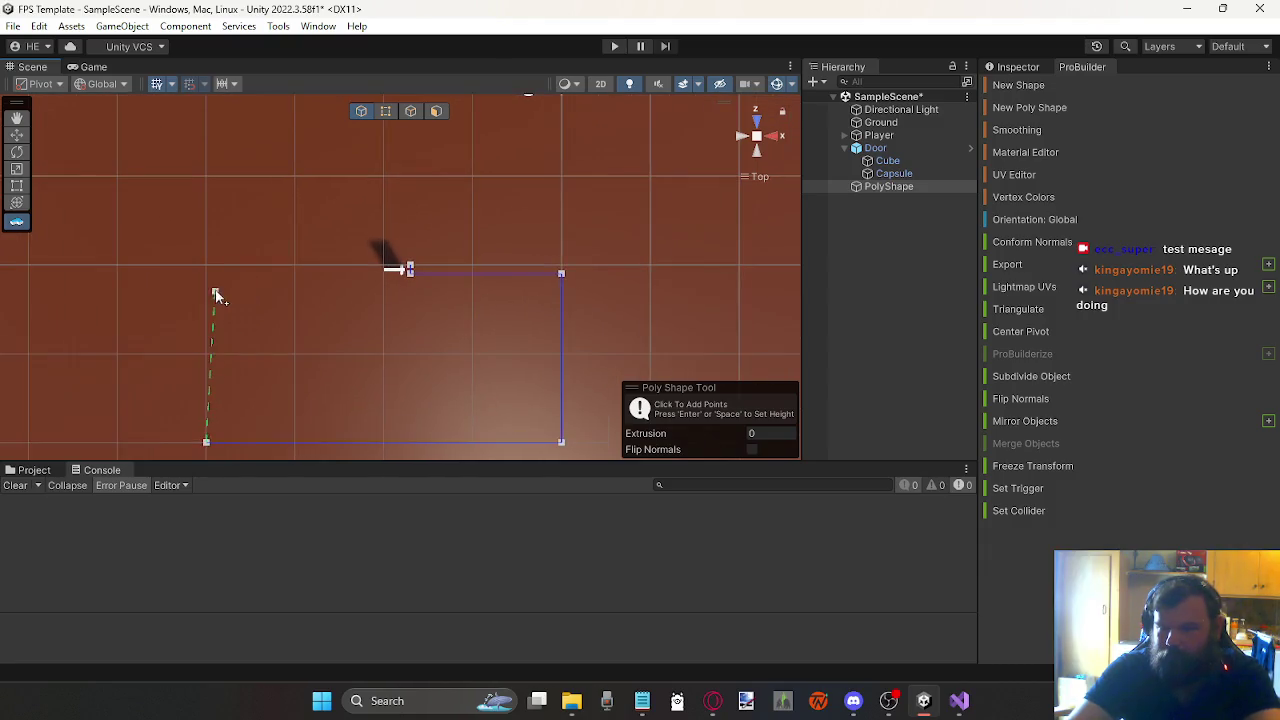
{"action": "left_click", "coordinate": [77, 278]}
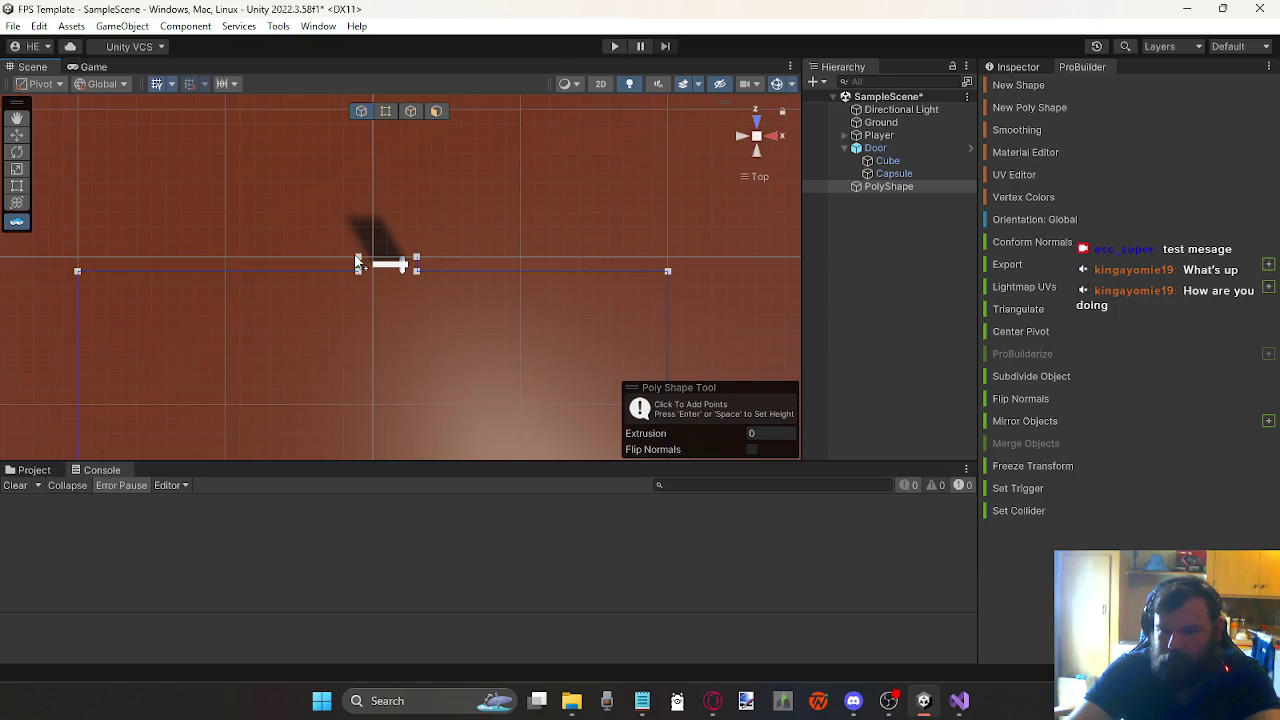
{"action": "scroll", "coordinate": [88, 250], "scroll_direction": "up", "scroll_amount": 2}
{"action": "scroll", "coordinate": [88, 250], "scroll_direction": "down", "scroll_amount": 5}
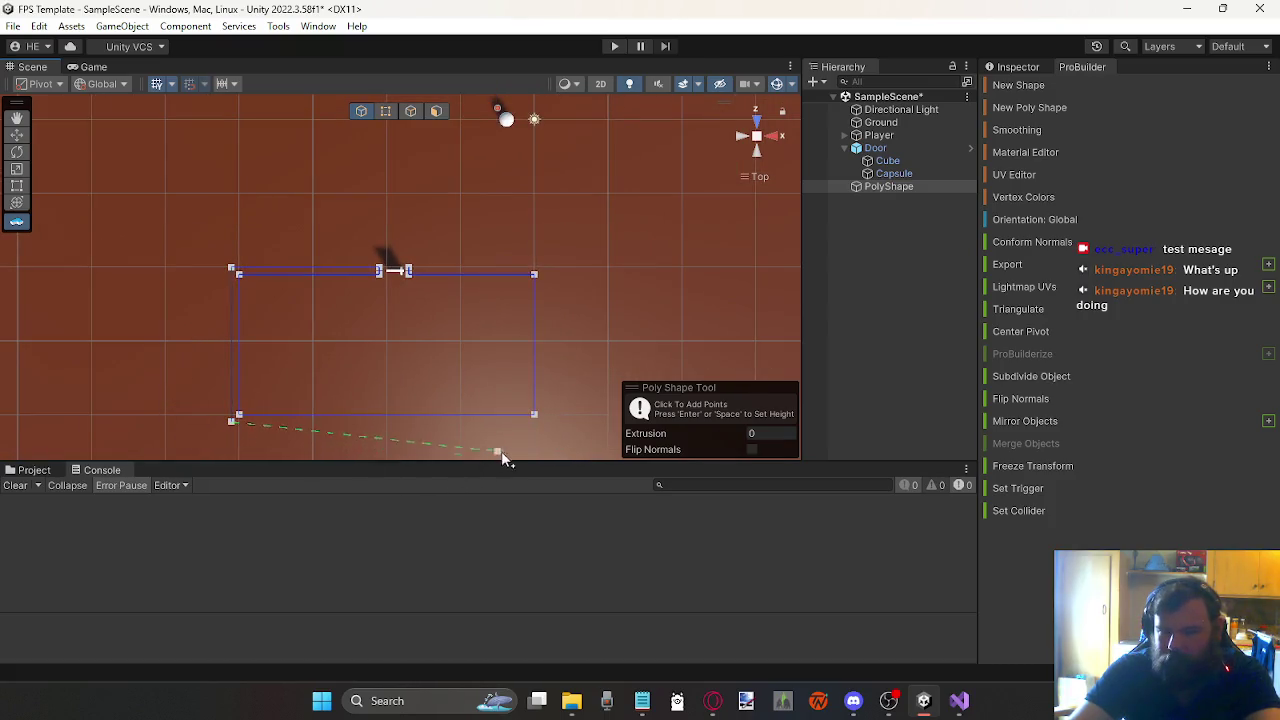
{"action": "left_click", "coordinate": [543, 423]}
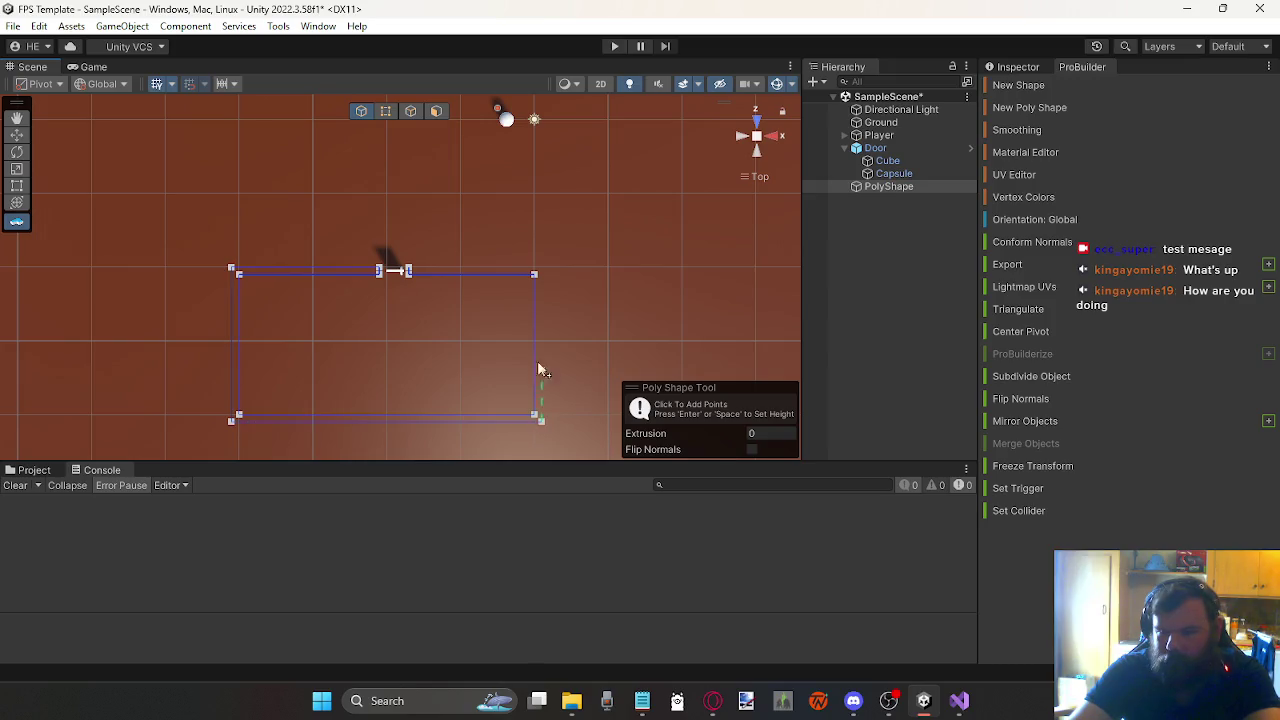
{"action": "left_click", "coordinate": [541, 272]}
{"action": "left_click", "coordinate": [409, 272]}
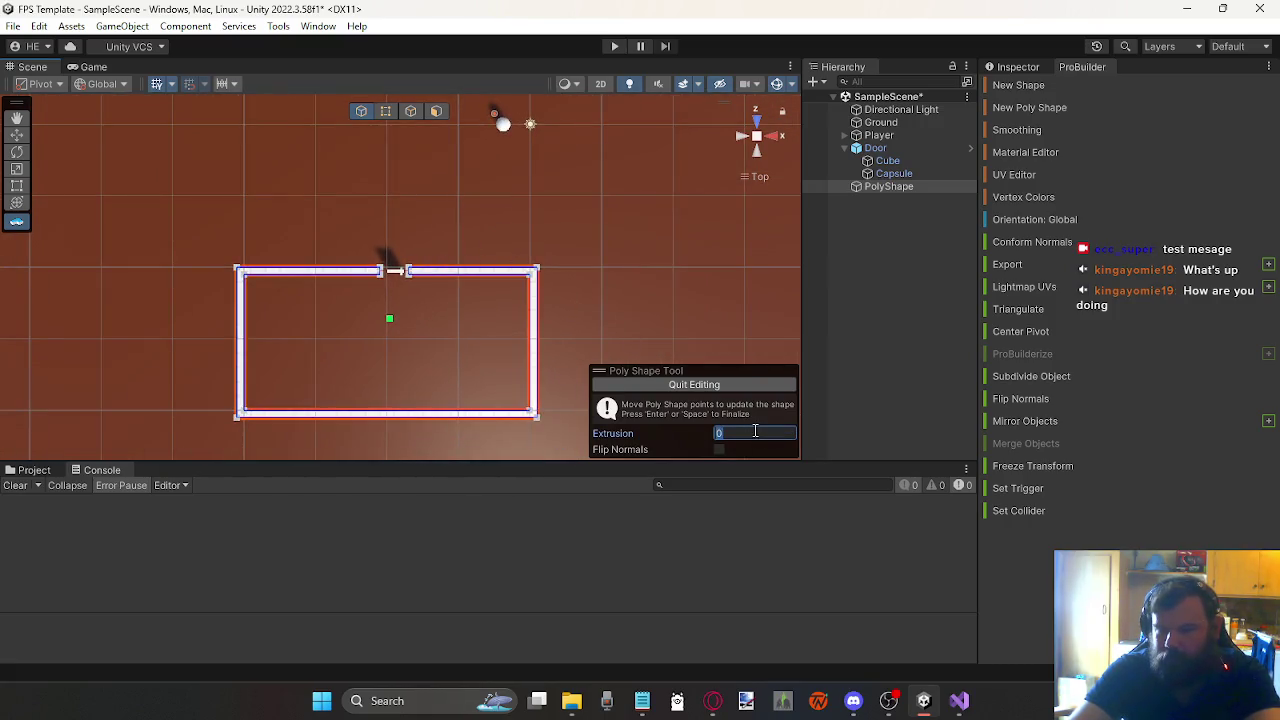
Step: Set the PolyShape extrusion to 4, undoing an accidental roof peak
{"action": "type", "text": "4"}
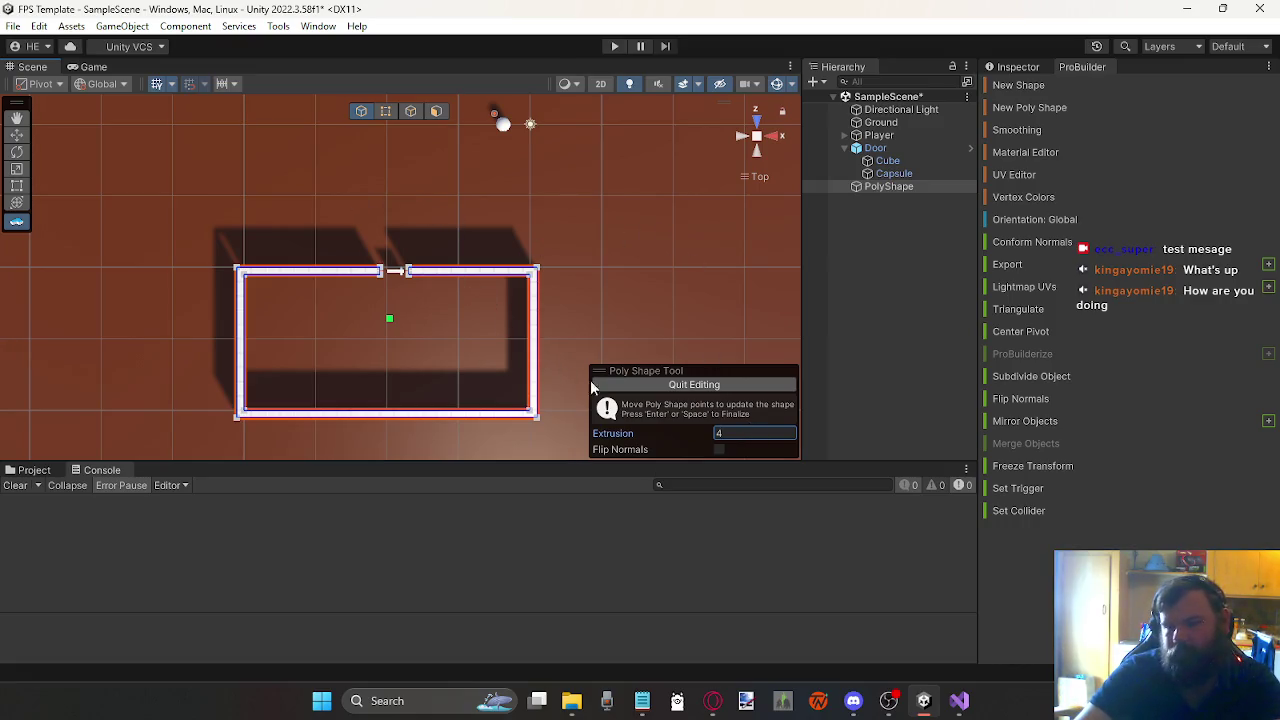
{"action": "left_click_drag", "start_coordinate": [302, 262], "coordinate": [315, 203]}
{"action": "key", "text": "ctrl+z"}
Step: Inspect the door gap in the extruded walls and finish editing the PolyShape
{"action": "mouse_move", "coordinate": [130, 335]}
{"action": "left_mouse_down"}
{"action": "mouse_move", "coordinate": [168, 343]}
{"action": "mouse_move", "coordinate": [130, 327]}
{"action": "mouse_move", "coordinate": [171, 371]}
{"action": "left_mouse_up"}
{"action": "scroll", "coordinate": [234, 271], "scroll_direction": "up", "scroll_amount": 5}
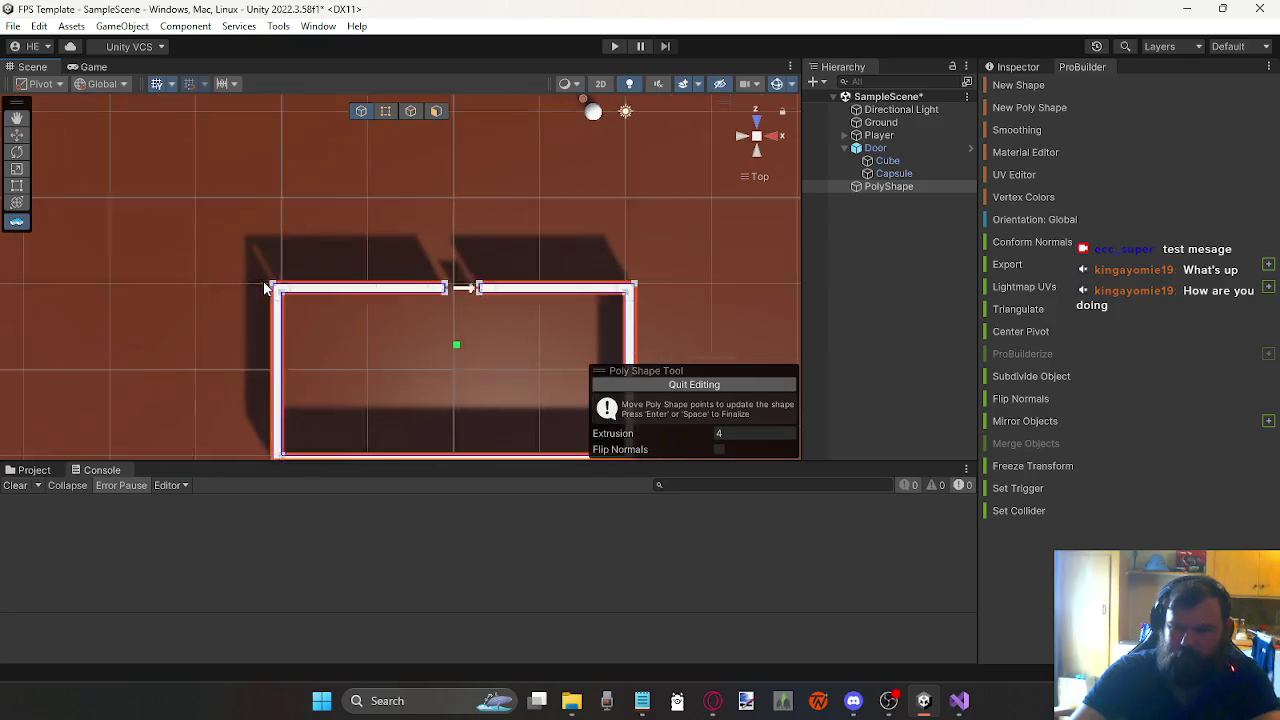
{"action": "mouse_move", "coordinate": [314, 254]}
{"action": "left_mouse_down"}
{"action": "mouse_move", "coordinate": [286, 223]}
{"action": "mouse_move", "coordinate": [289, 203]}
{"action": "mouse_move", "coordinate": [77, 157]}
{"action": "mouse_move", "coordinate": [86, 143]}
{"action": "left_mouse_up"}
{"action": "scroll", "coordinate": [237, 143], "scroll_direction": "up", "scroll_amount": 3}
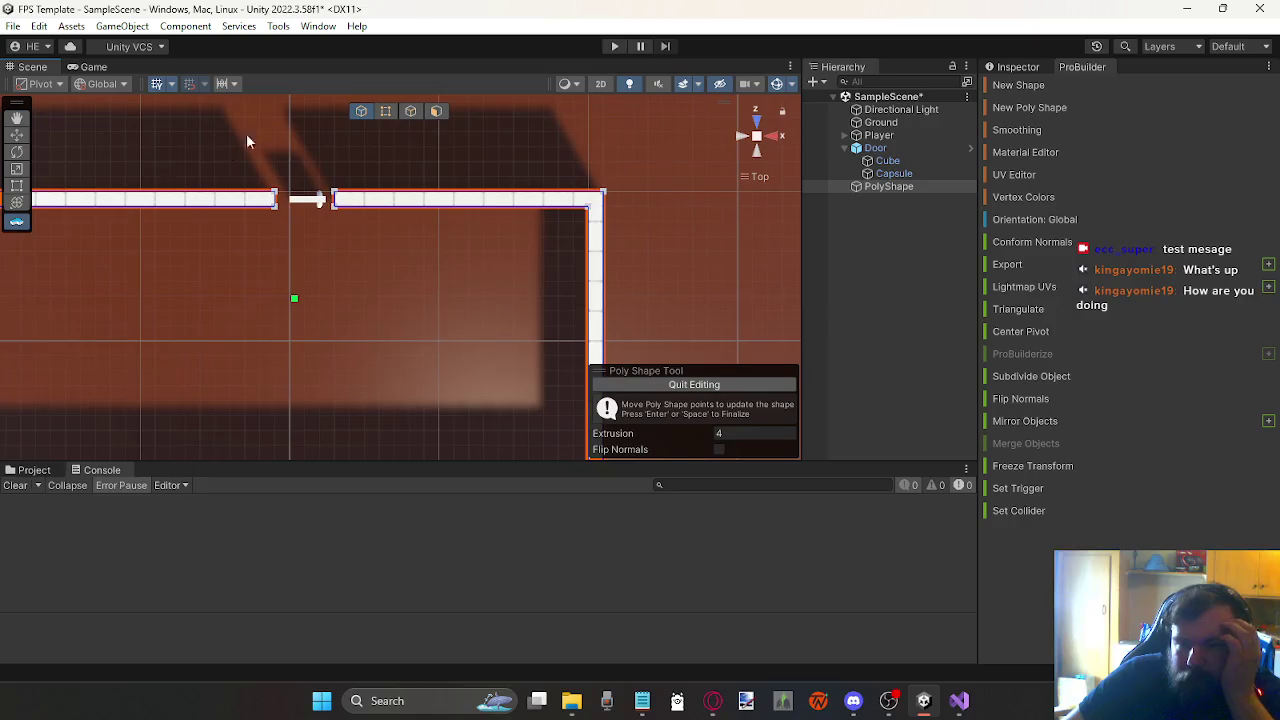
{"action": "mouse_move", "coordinate": [240, 134]}
{"action": "left_mouse_down"}
{"action": "mouse_move", "coordinate": [262, 160]}
{"action": "mouse_move", "coordinate": [294, 302]}
{"action": "mouse_move", "coordinate": [324, 315]}
{"action": "mouse_move", "coordinate": [322, 285]}
{"action": "left_mouse_up"}
{"action": "scroll", "coordinate": [294, 302], "scroll_direction": "up", "scroll_amount": 2}
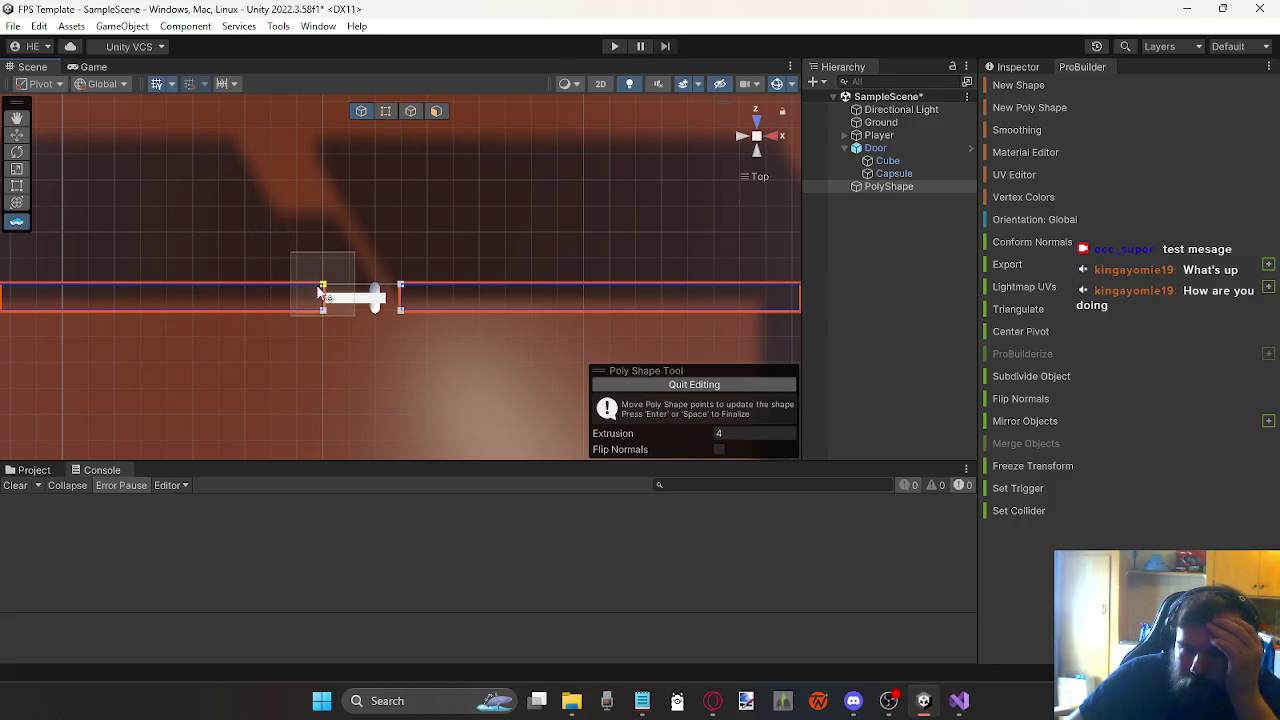
{"action": "left_click", "coordinate": [401, 311]}
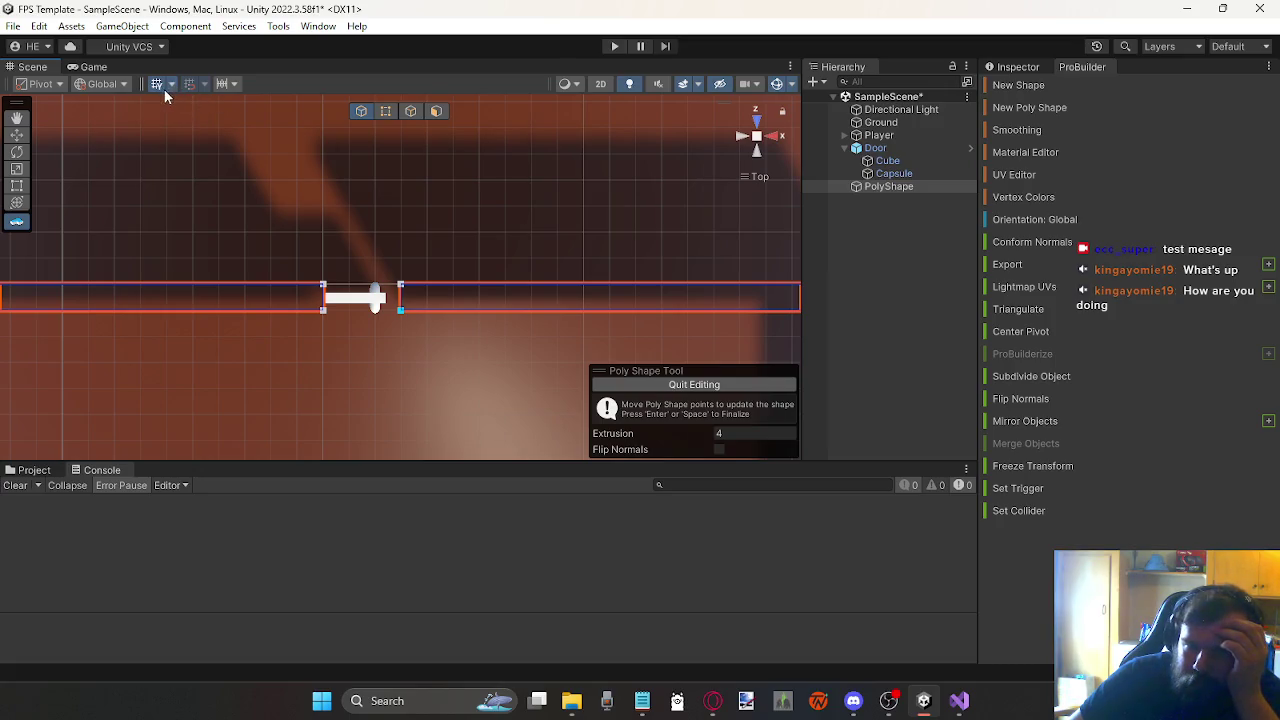
{"action": "scroll", "coordinate": [308, 205], "scroll_direction": "down", "scroll_amount": 5}
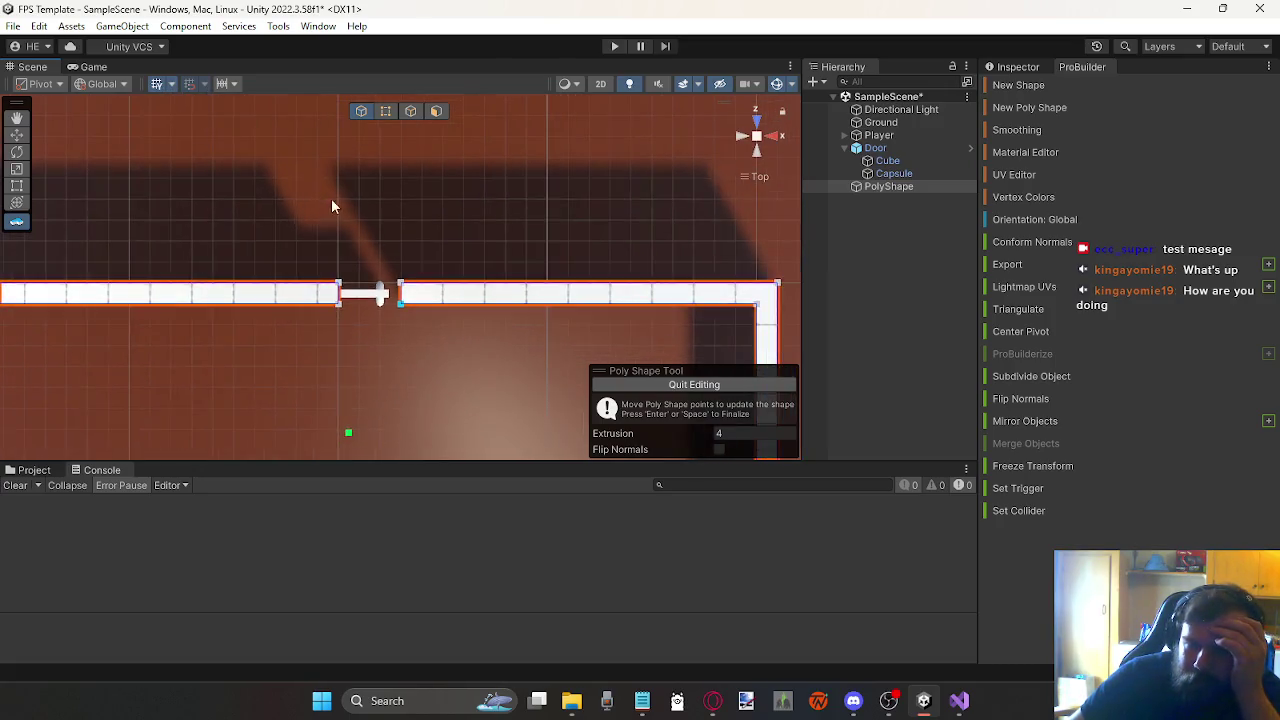
{"action": "scroll", "coordinate": [387, 249], "scroll_direction": "up", "scroll_amount": 2}
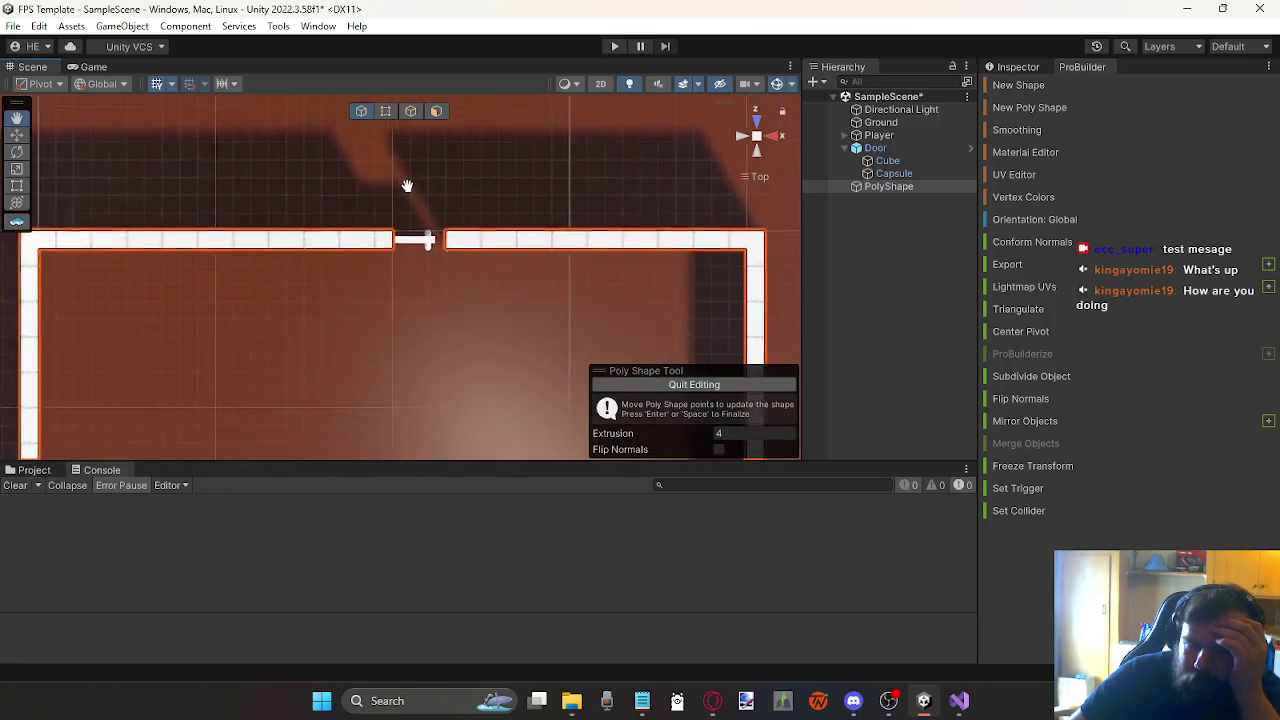
{"action": "left_click_drag", "start_coordinate": [425, 175], "coordinate": [388, 207]}
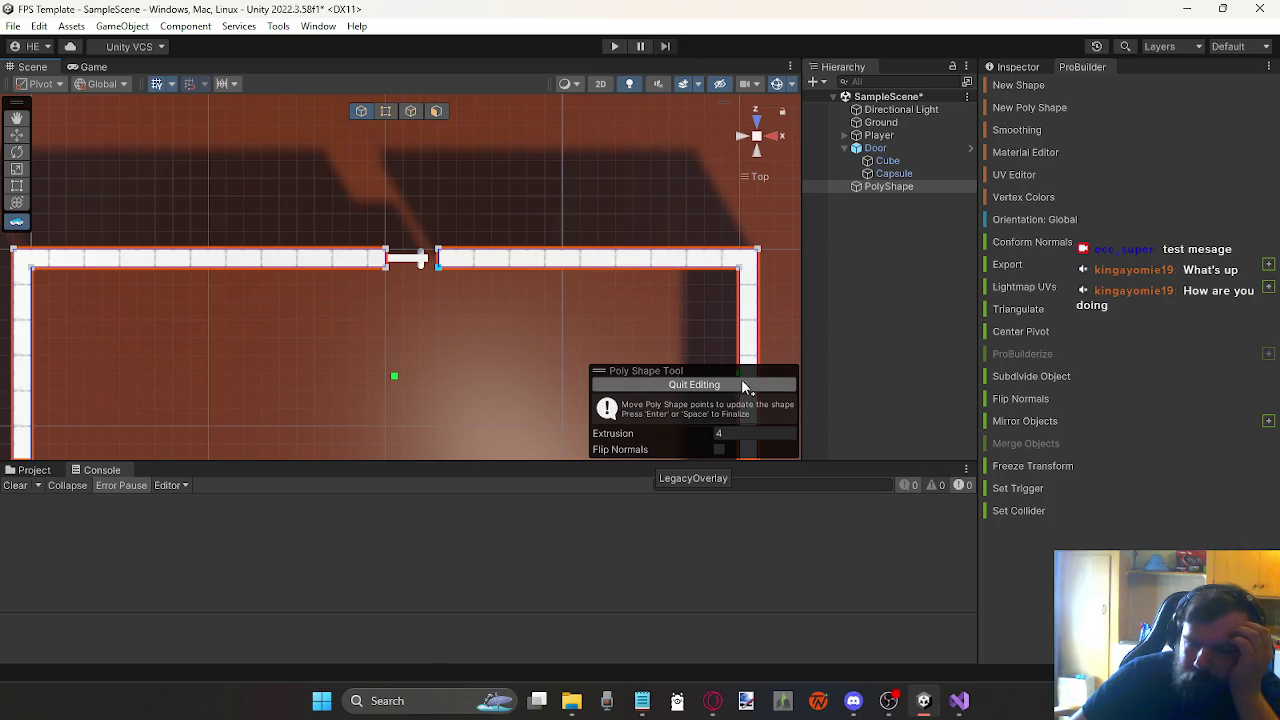
{"action": "left_click", "coordinate": [745, 387]}
{"action": "mouse_move", "coordinate": [474, 289]}
{"action": "left_mouse_down"}
{"action": "mouse_move", "coordinate": [592, 258]}
{"action": "mouse_move", "coordinate": [563, 277]}
{"action": "mouse_move", "coordinate": [494, 266]}
{"action": "mouse_move", "coordinate": [551, 260]}
{"action": "mouse_move", "coordinate": [684, 80]}
{"action": "left_mouse_up"}
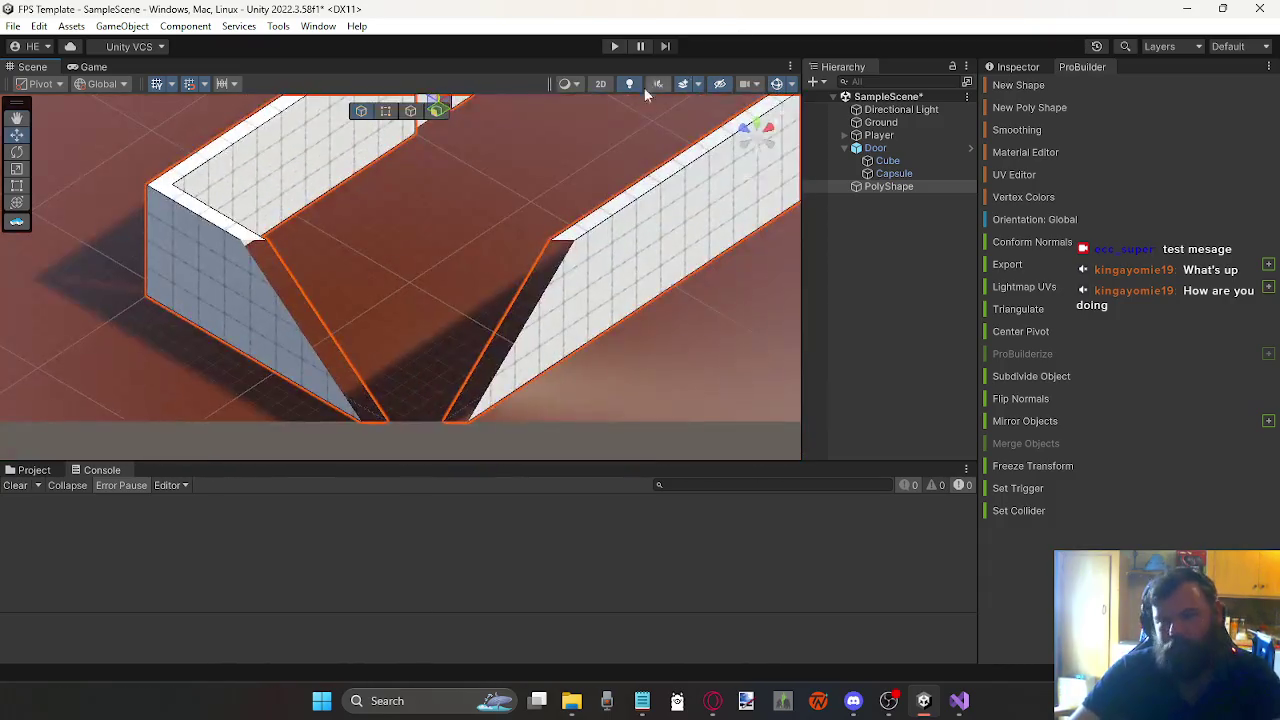
Step: In perspective Face mode, slide the door-side wall face right along X to narrow the doorway
{"action": "scroll", "coordinate": [326, 286], "scroll_direction": "up", "scroll_amount": 3}
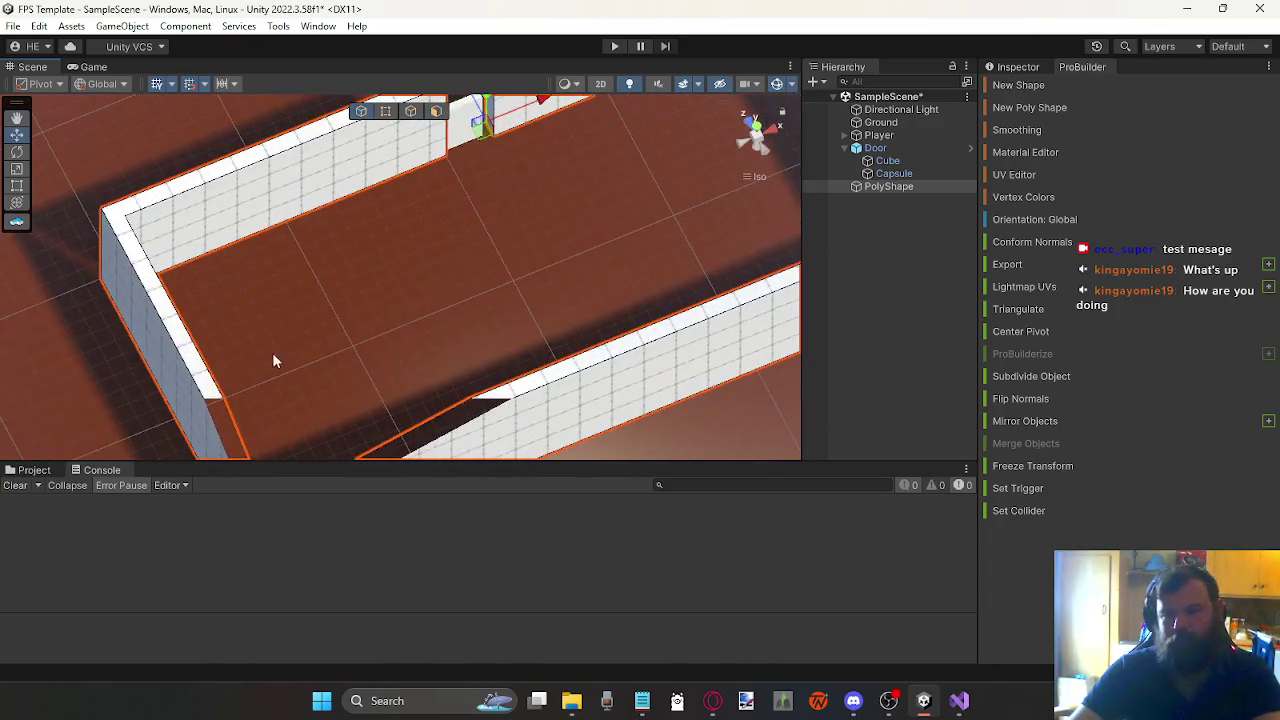
{"action": "left_click", "coordinate": [760, 145]}
{"action": "mouse_move", "coordinate": [443, 270]}
{"action": "left_mouse_down"}
{"action": "mouse_move", "coordinate": [491, 314]}
{"action": "mouse_move", "coordinate": [408, 240]}
{"action": "left_mouse_up"}
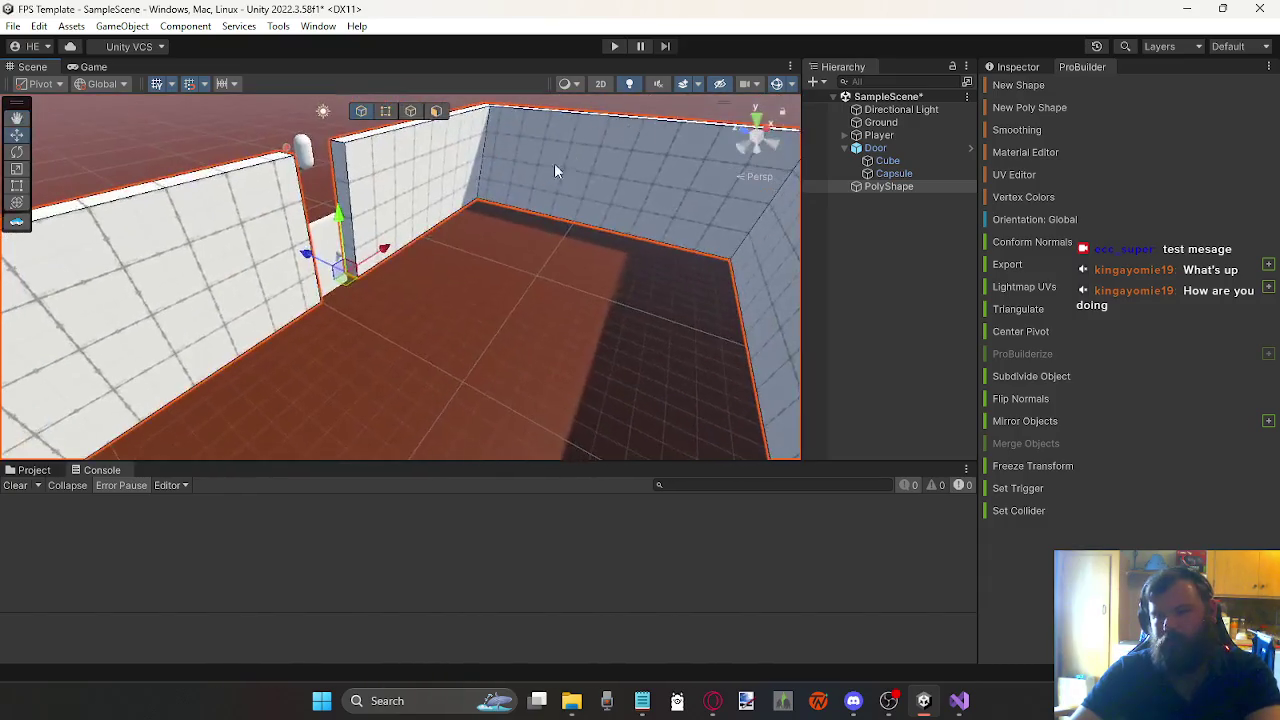
{"action": "left_click", "coordinate": [436, 111]}
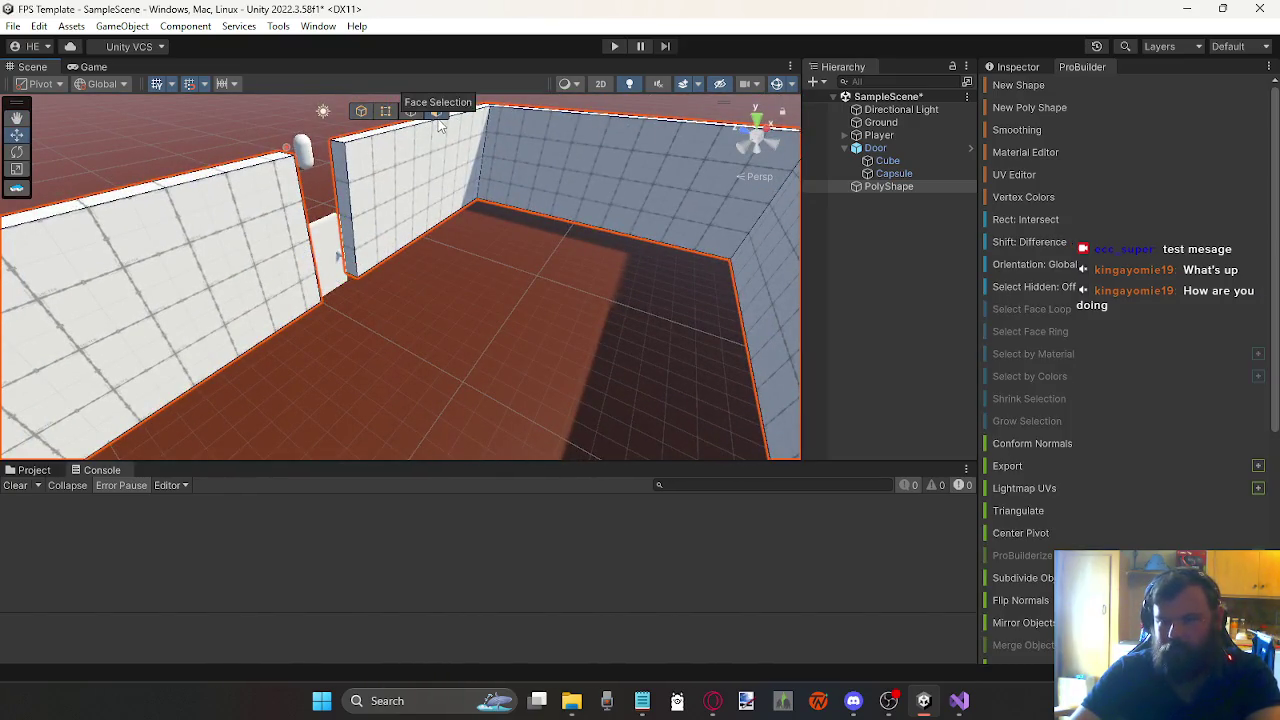
{"action": "left_click", "coordinate": [337, 256]}
{"action": "mouse_move", "coordinate": [330, 285]}
{"action": "left_mouse_down"}
{"action": "mouse_move", "coordinate": [354, 274]}
{"action": "mouse_move", "coordinate": [270, 306]}
{"action": "mouse_move", "coordinate": [400, 306]}
{"action": "mouse_move", "coordinate": [570, 282]}
{"action": "mouse_move", "coordinate": [601, 277]}
{"action": "mouse_move", "coordinate": [600, 255]}
{"action": "left_mouse_up"}
{"action": "mouse_move", "coordinate": [316, 285]}
{"action": "left_mouse_down"}
{"action": "mouse_move", "coordinate": [360, 286]}
{"action": "mouse_move", "coordinate": [281, 284]}
{"action": "mouse_move", "coordinate": [362, 305]}
{"action": "mouse_move", "coordinate": [266, 282]}
{"action": "left_mouse_up"}
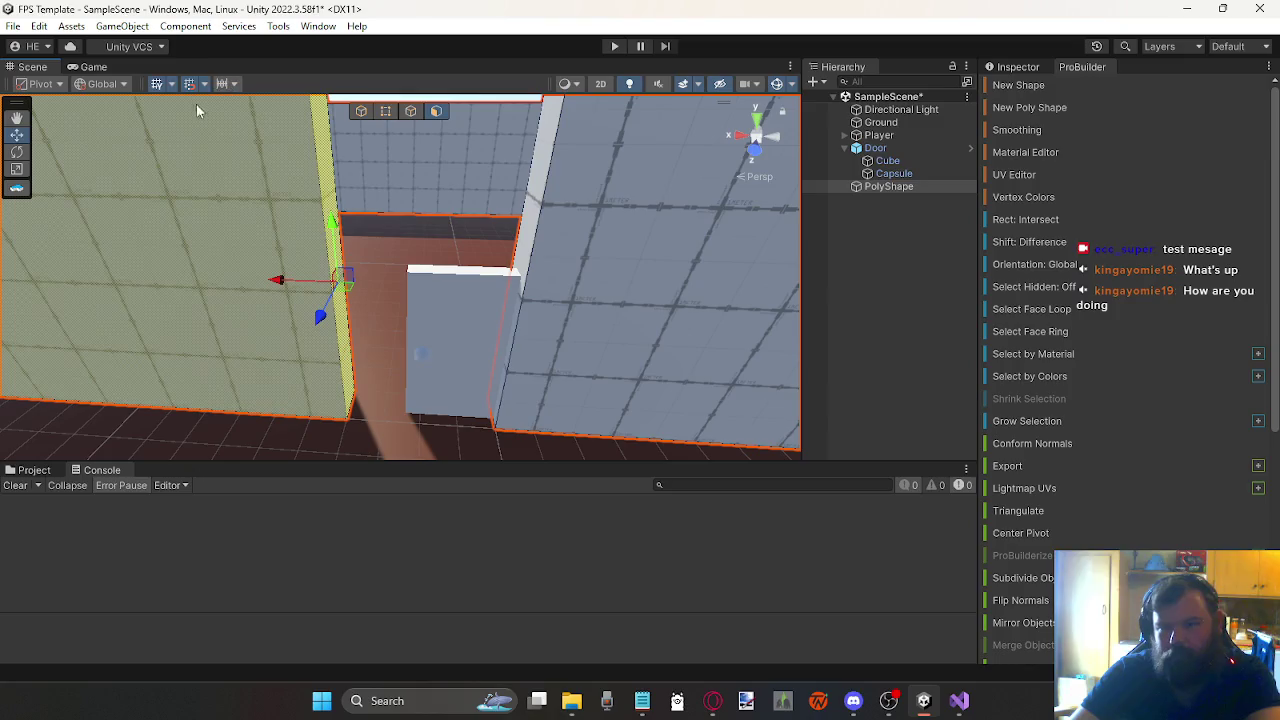
{"action": "mouse_move", "coordinate": [281, 279]}
{"action": "left_mouse_down"}
{"action": "mouse_move", "coordinate": [343, 290]}
{"action": "mouse_move", "coordinate": [370, 228]}
{"action": "mouse_move", "coordinate": [514, 151]}
{"action": "mouse_move", "coordinate": [554, 179]}
{"action": "mouse_move", "coordinate": [524, 169]}
{"action": "left_mouse_up"}
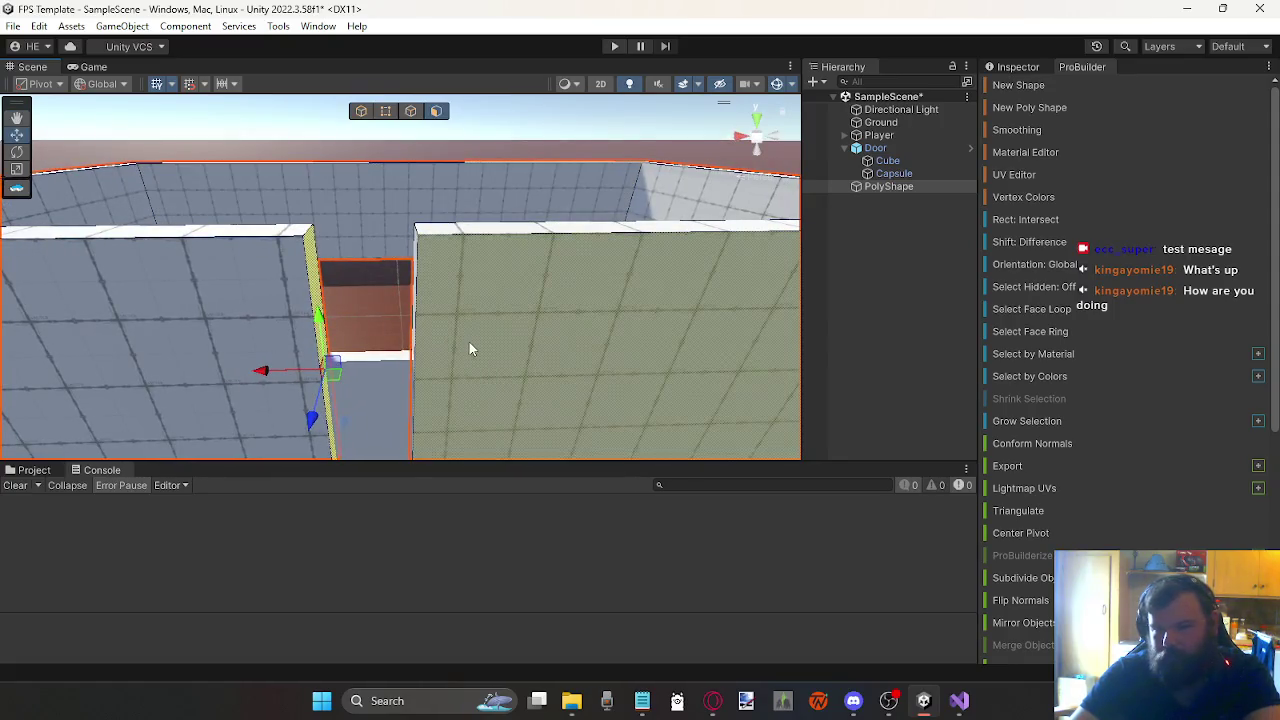
Step: Select the wall faces on both sides of the doorway and subdivide them
{"action": "left_click", "coordinate": [469, 339]}
{"action": "left_click", "coordinate": [206, 295], "text": "shift"}
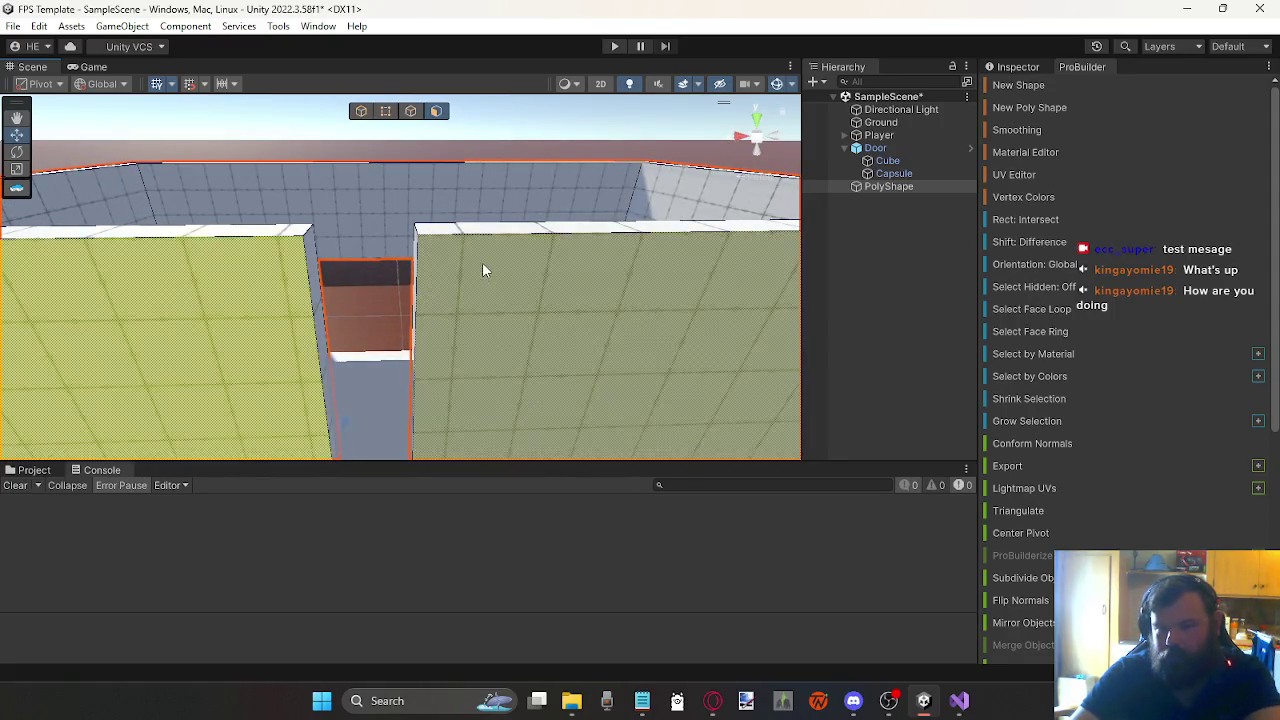
{"action": "scroll", "coordinate": [1042, 507], "scroll_direction": "down", "scroll_amount": 5}
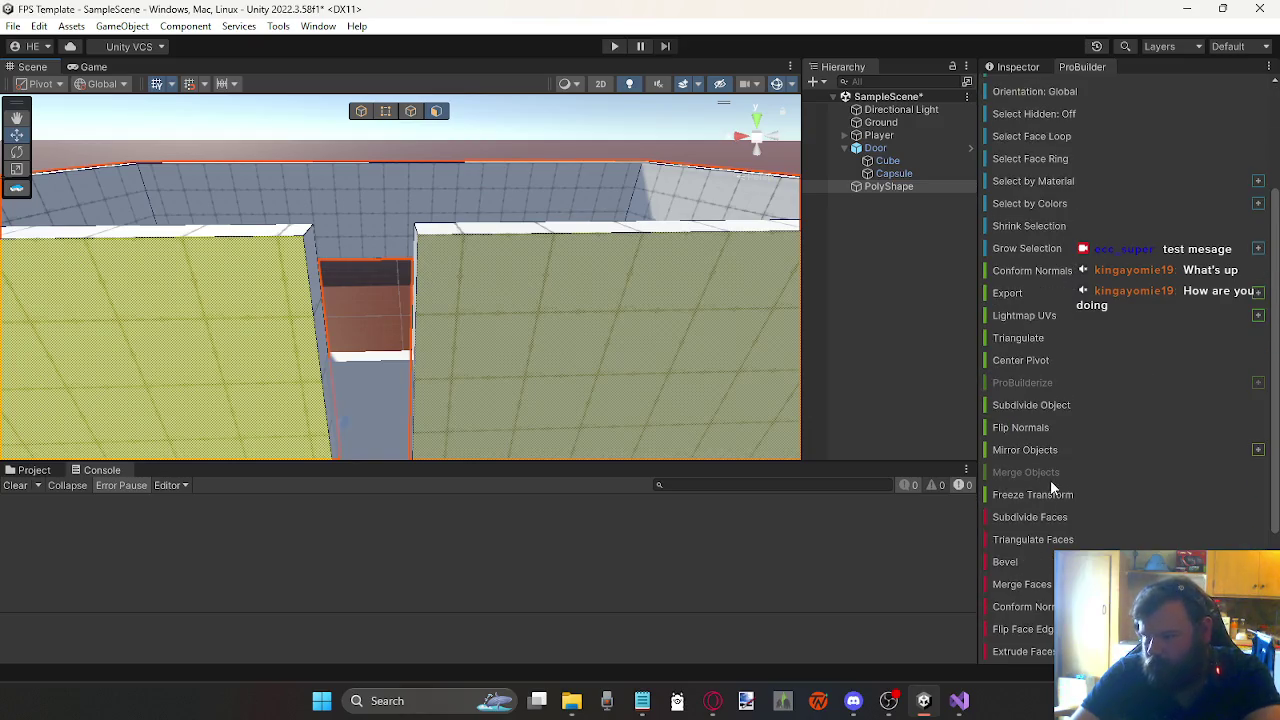
{"action": "left_click", "coordinate": [1031, 406]}
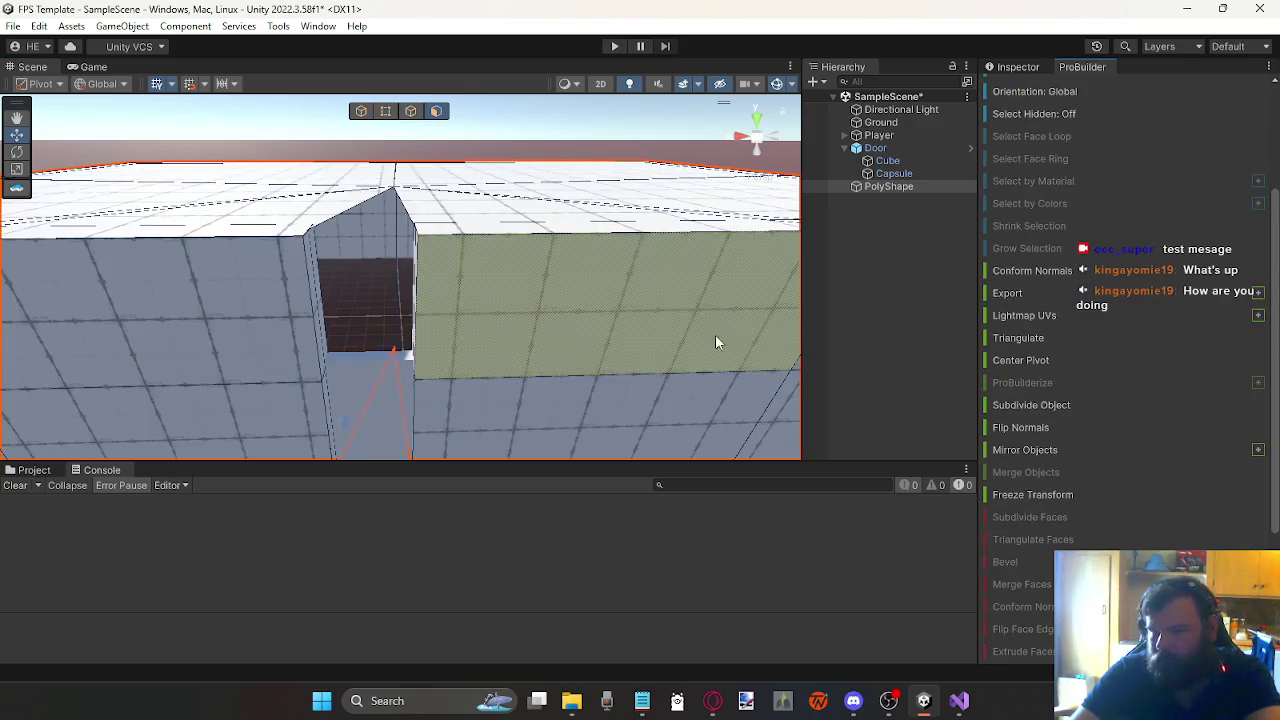
{"action": "scroll", "coordinate": [453, 280], "scroll_direction": "up", "scroll_amount": 3}
{"action": "scroll", "coordinate": [477, 257], "scroll_direction": "down", "scroll_amount": 3}
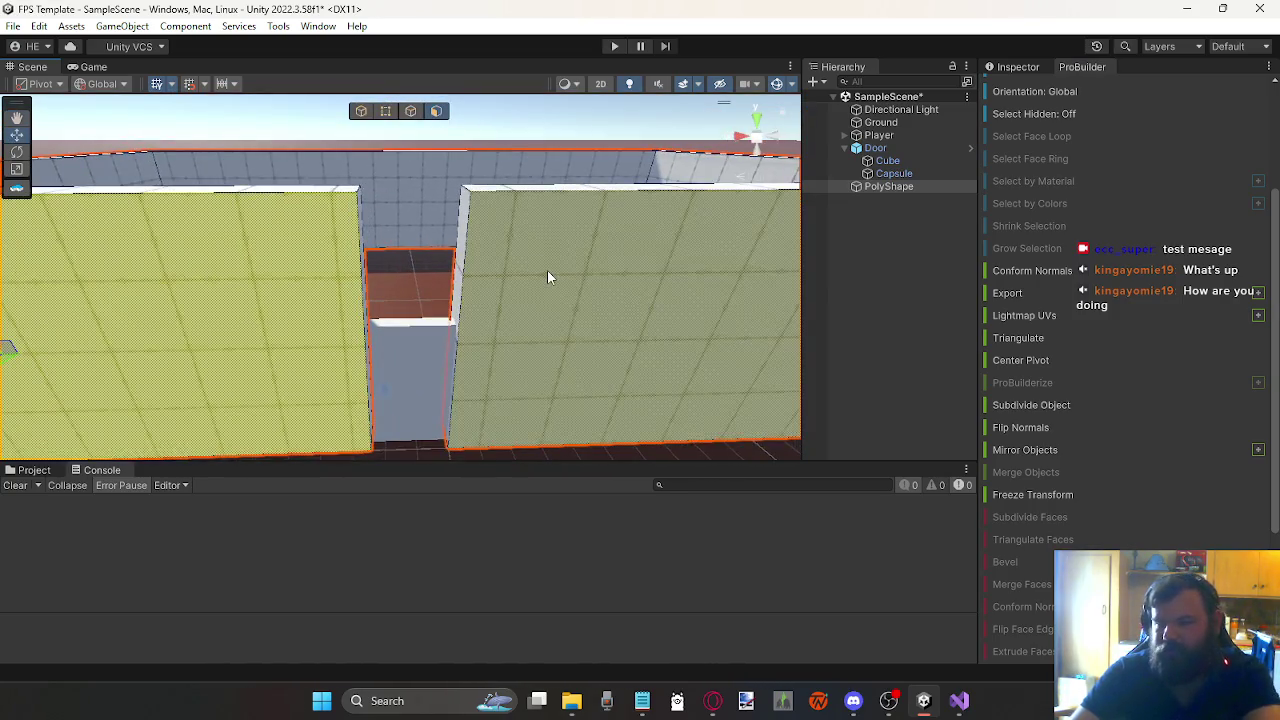
{"action": "left_click", "coordinate": [488, 249]}
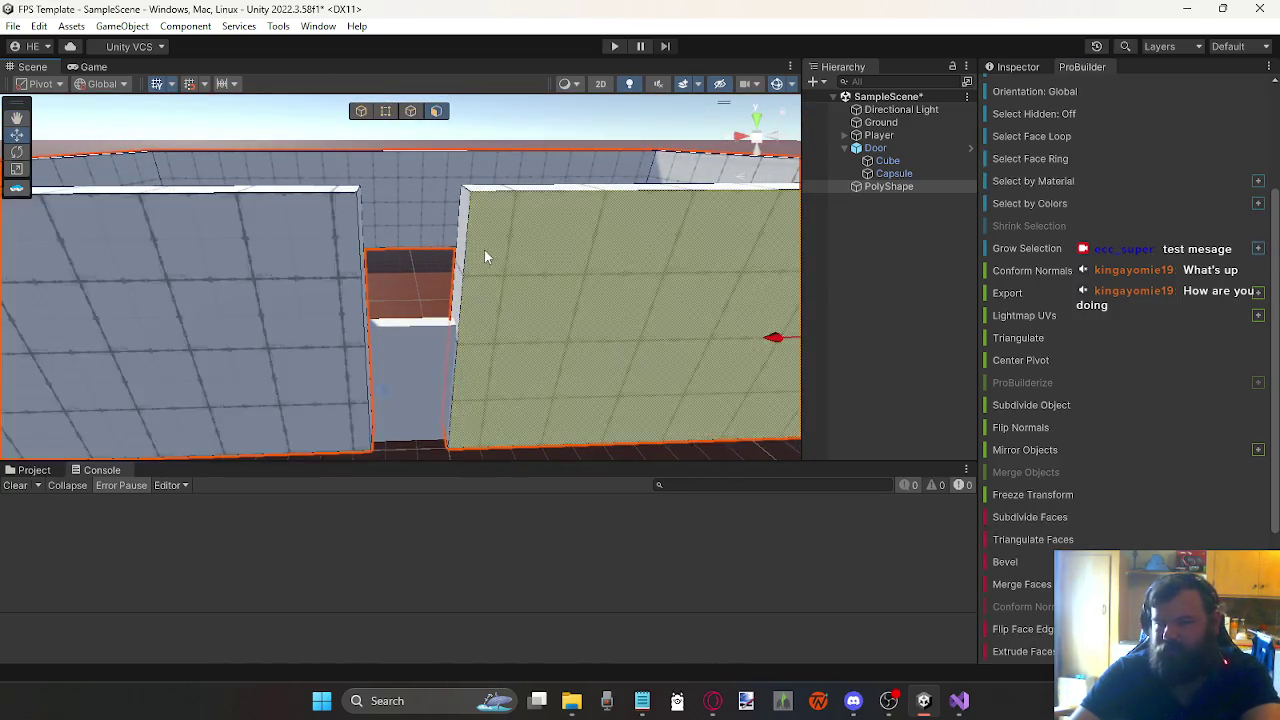
{"action": "left_click", "coordinate": [282, 256]}
{"action": "scroll", "coordinate": [319, 261], "scroll_direction": "down", "scroll_amount": 3}
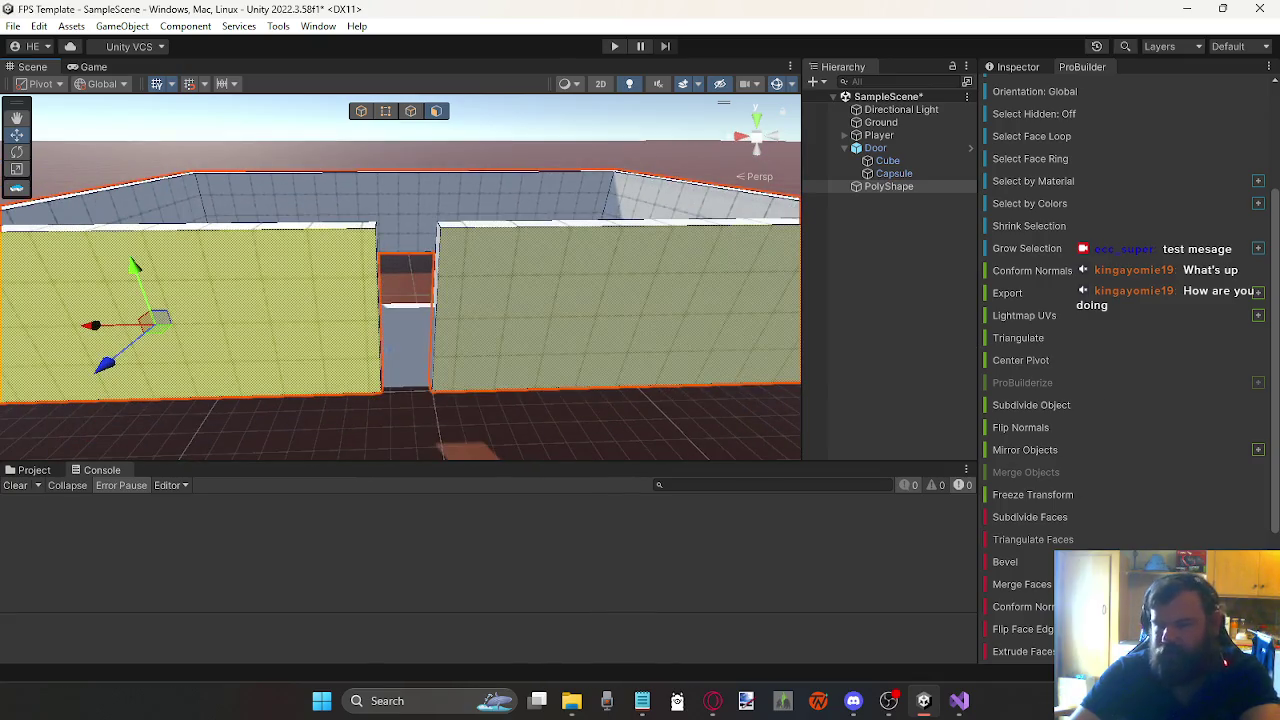
{"action": "left_click", "coordinate": [1024, 516]}
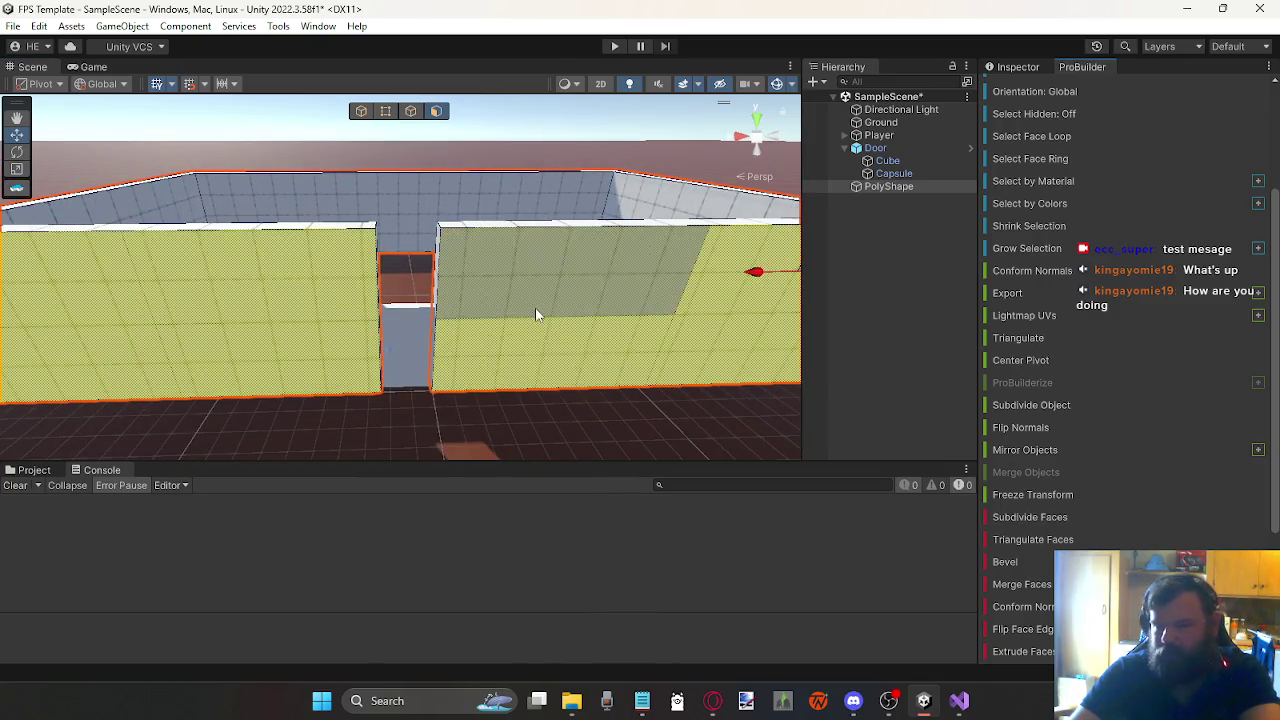
{"action": "scroll", "coordinate": [440, 275], "scroll_direction": "up", "scroll_amount": 2}
Step: Subdivide the left wall's doorway end face, undoing an extra subdivision of the side face
{"action": "mouse_move", "coordinate": [500, 277]}
{"action": "left_mouse_down"}
{"action": "mouse_move", "coordinate": [491, 211]}
{"action": "mouse_move", "coordinate": [538, 257]}
{"action": "left_mouse_up"}
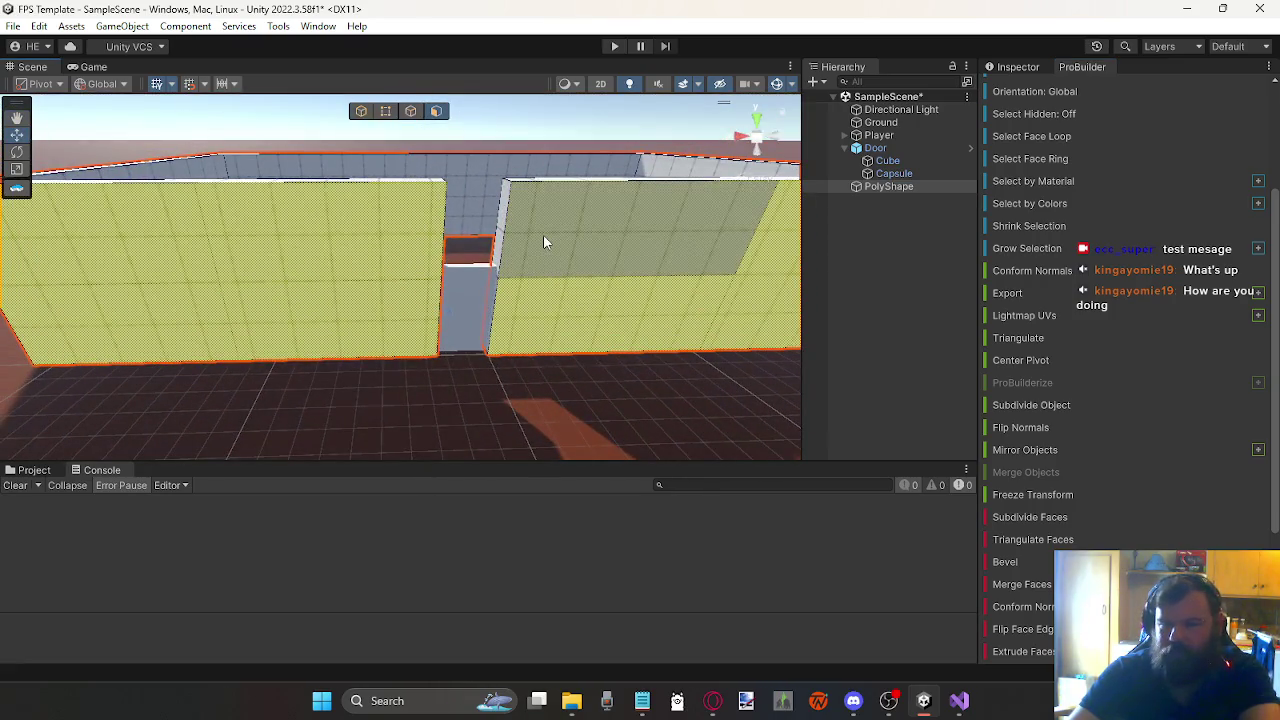
{"action": "left_click", "coordinate": [505, 228]}
{"action": "scroll", "coordinate": [445, 340], "scroll_direction": "down", "scroll_amount": 5}
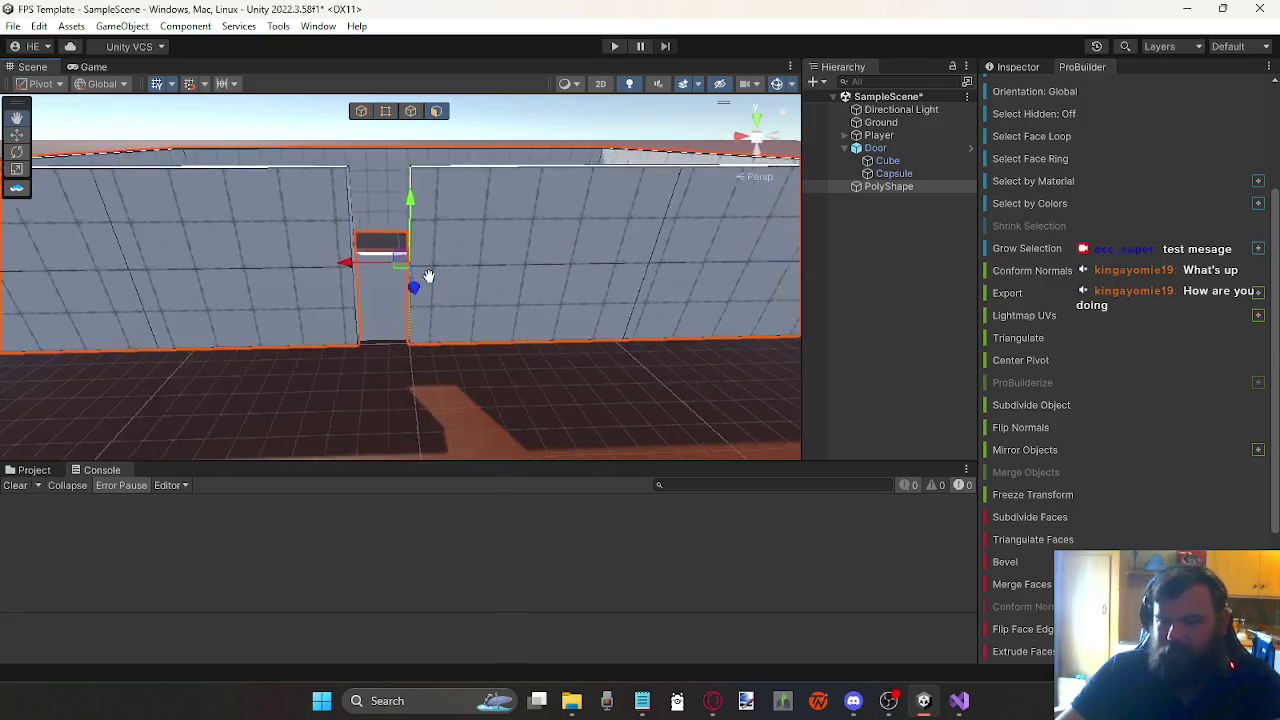
{"action": "mouse_move", "coordinate": [443, 346]}
{"action": "left_mouse_down"}
{"action": "mouse_move", "coordinate": [283, 334]}
{"action": "mouse_move", "coordinate": [271, 346]}
{"action": "mouse_move", "coordinate": [328, 330]}
{"action": "left_mouse_up"}
{"action": "left_click", "coordinate": [348, 340]}
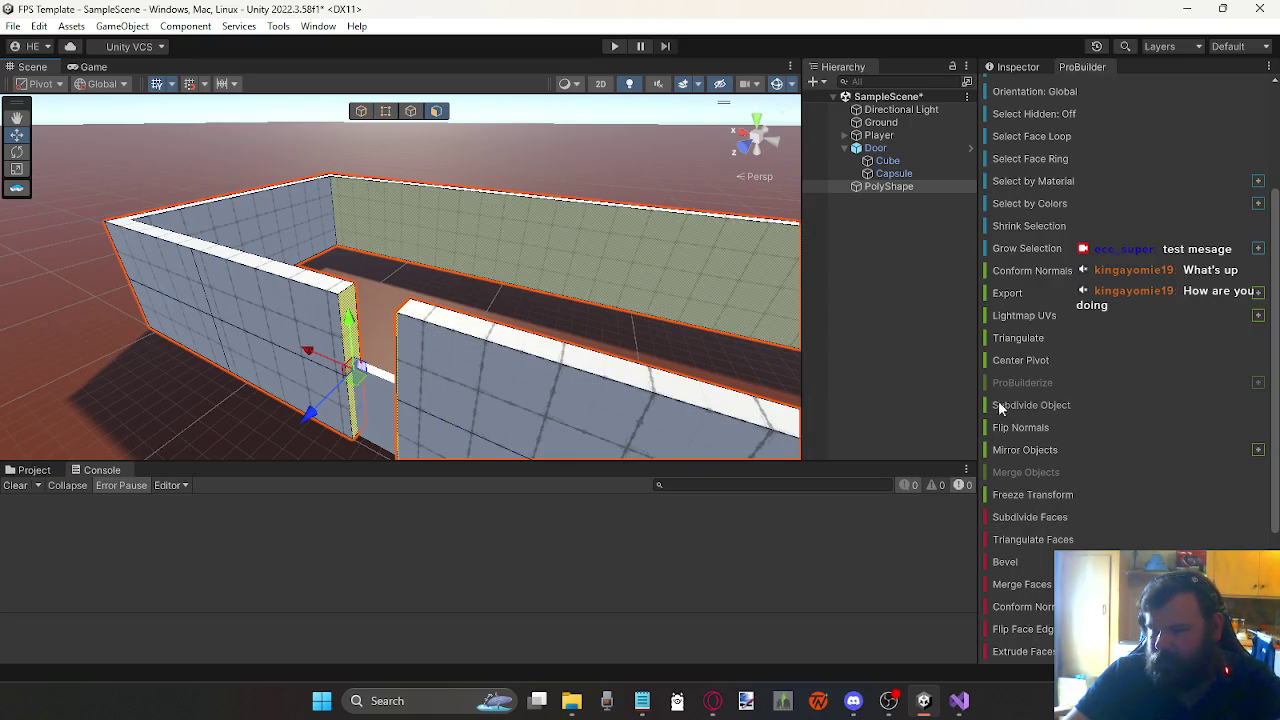
{"action": "left_click", "coordinate": [1050, 408]}
{"action": "mouse_move", "coordinate": [349, 303]}
{"action": "left_mouse_down"}
{"action": "mouse_move", "coordinate": [406, 334]}
{"action": "mouse_move", "coordinate": [466, 334]}
{"action": "mouse_move", "coordinate": [457, 351]}
{"action": "mouse_move", "coordinate": [477, 317]}
{"action": "mouse_move", "coordinate": [332, 298]}
{"action": "mouse_move", "coordinate": [474, 272]}
{"action": "left_mouse_up"}
{"action": "left_click", "coordinate": [424, 300]}
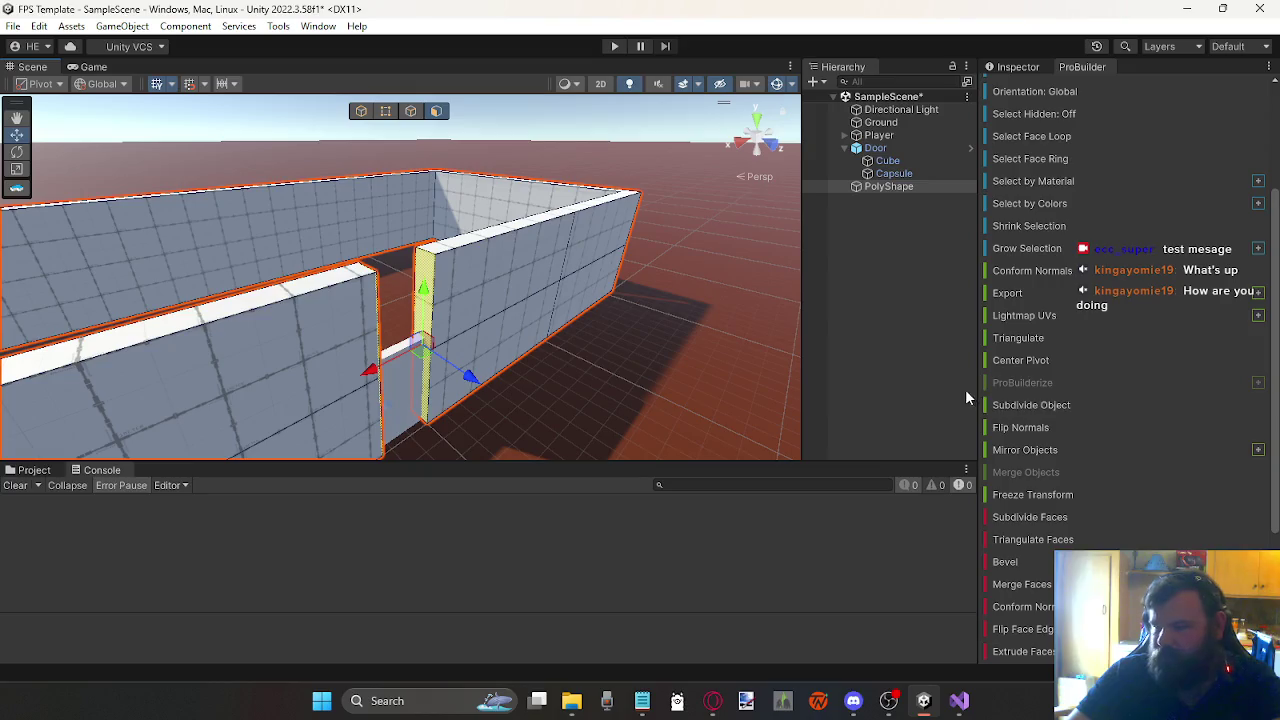
{"action": "left_click", "coordinate": [1013, 404]}
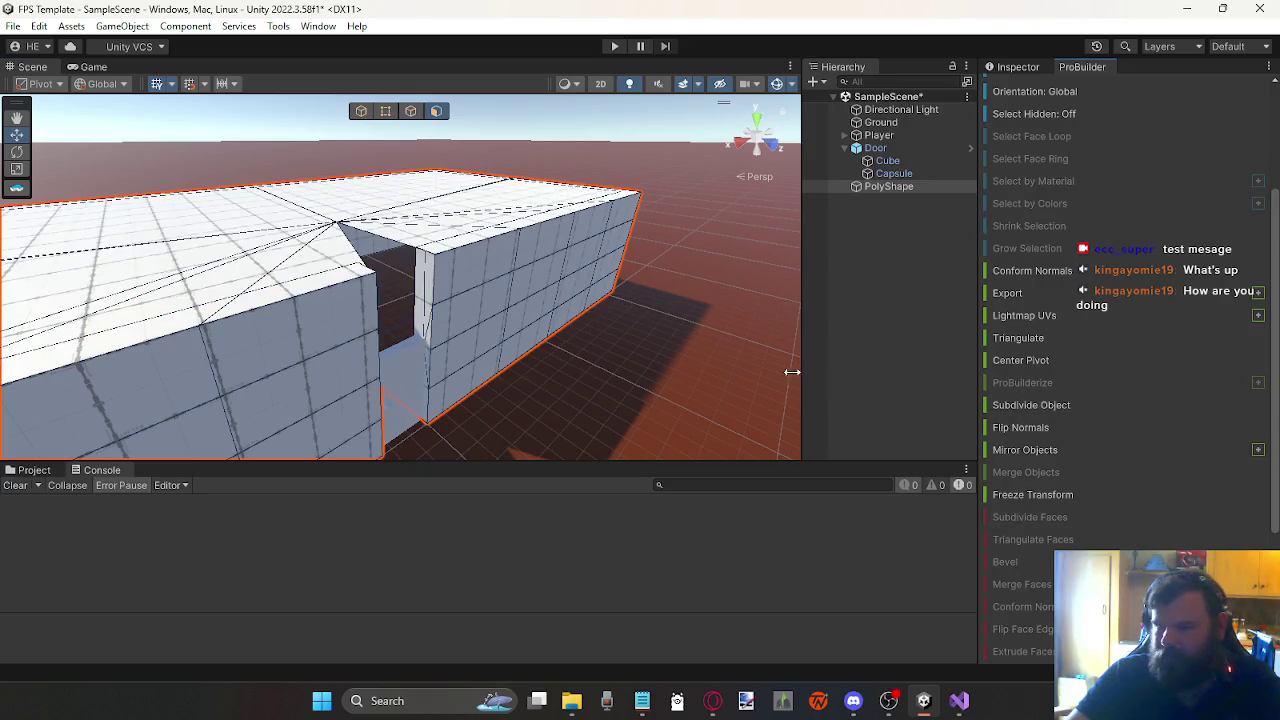
{"action": "key", "text": "ctrl+z"}
Step: Subdivide the left door-gap end face again and select the right door-jamb face
{"action": "mouse_move", "coordinate": [531, 352]}
{"action": "left_mouse_down"}
{"action": "mouse_move", "coordinate": [283, 346]}
{"action": "mouse_move", "coordinate": [640, 380]}
{"action": "mouse_move", "coordinate": [343, 293]}
{"action": "left_mouse_up"}
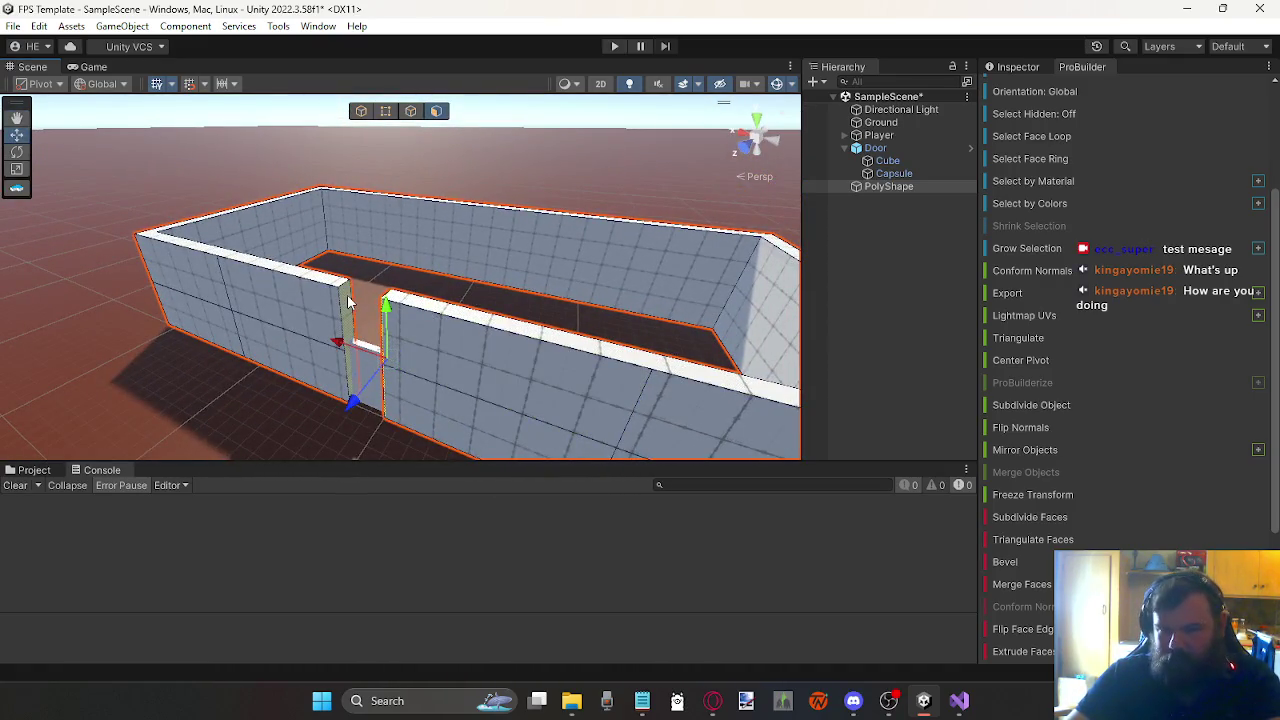
{"action": "left_click", "coordinate": [345, 300]}
{"action": "left_click", "coordinate": [1020, 404]}
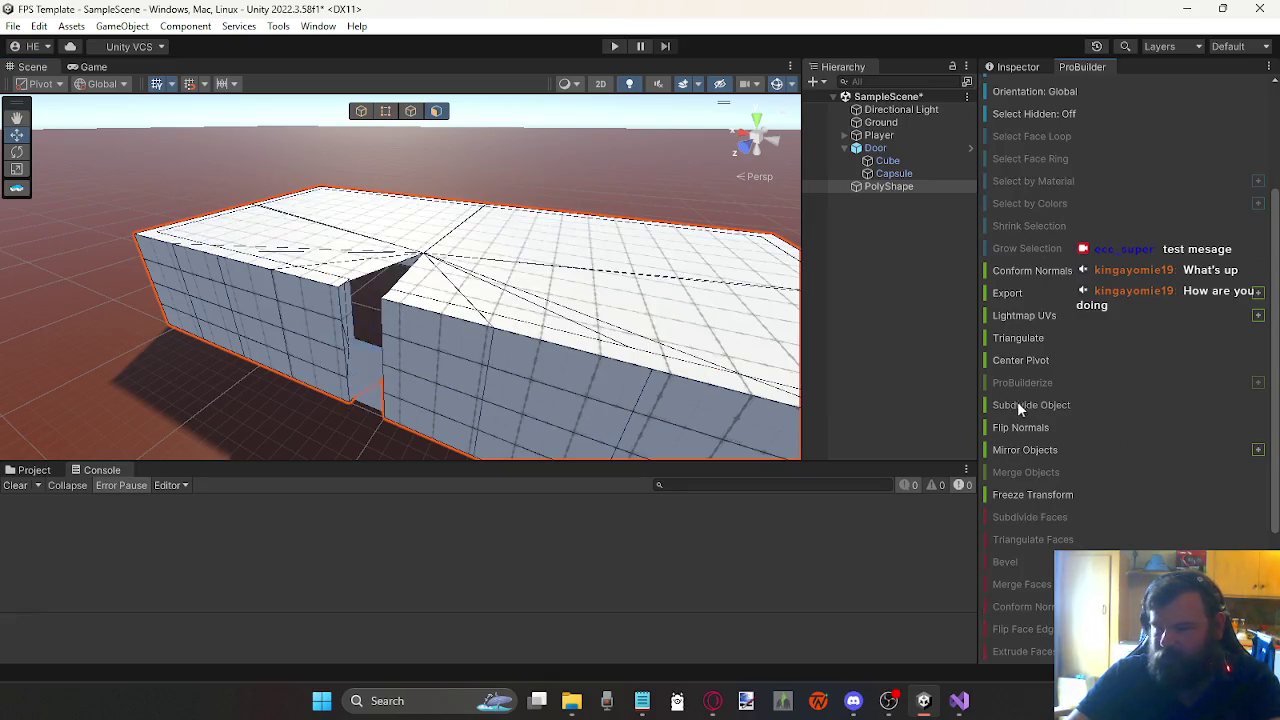
{"action": "mouse_move", "coordinate": [320, 334]}
{"action": "left_mouse_down"}
{"action": "mouse_move", "coordinate": [349, 343]}
{"action": "mouse_move", "coordinate": [343, 320]}
{"action": "mouse_move", "coordinate": [487, 342]}
{"action": "mouse_move", "coordinate": [543, 314]}
{"action": "mouse_move", "coordinate": [395, 205]}
{"action": "left_mouse_up"}
{"action": "scroll", "coordinate": [487, 342], "scroll_direction": "down", "scroll_amount": 5}
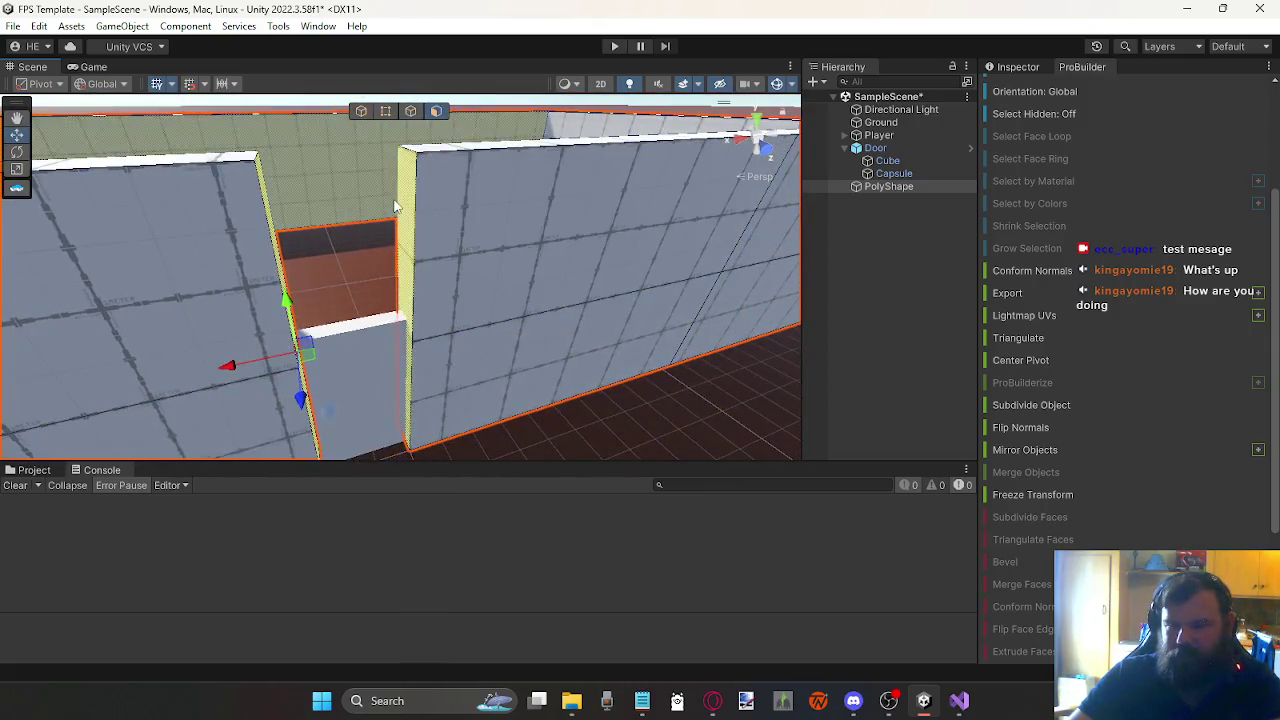
{"action": "left_click", "coordinate": [395, 205]}
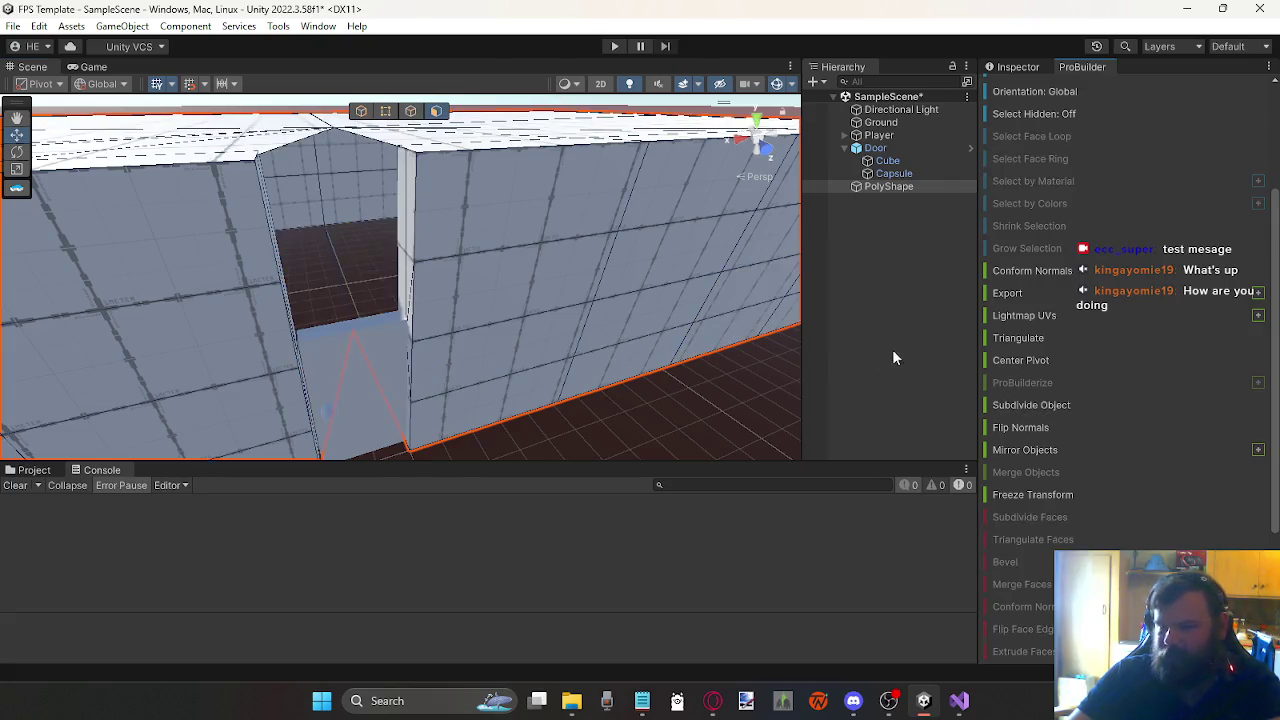
Step: Reselect the inner wall faces and door-frame face, undoing and redoing a removal
{"action": "key", "text": "Escape"}
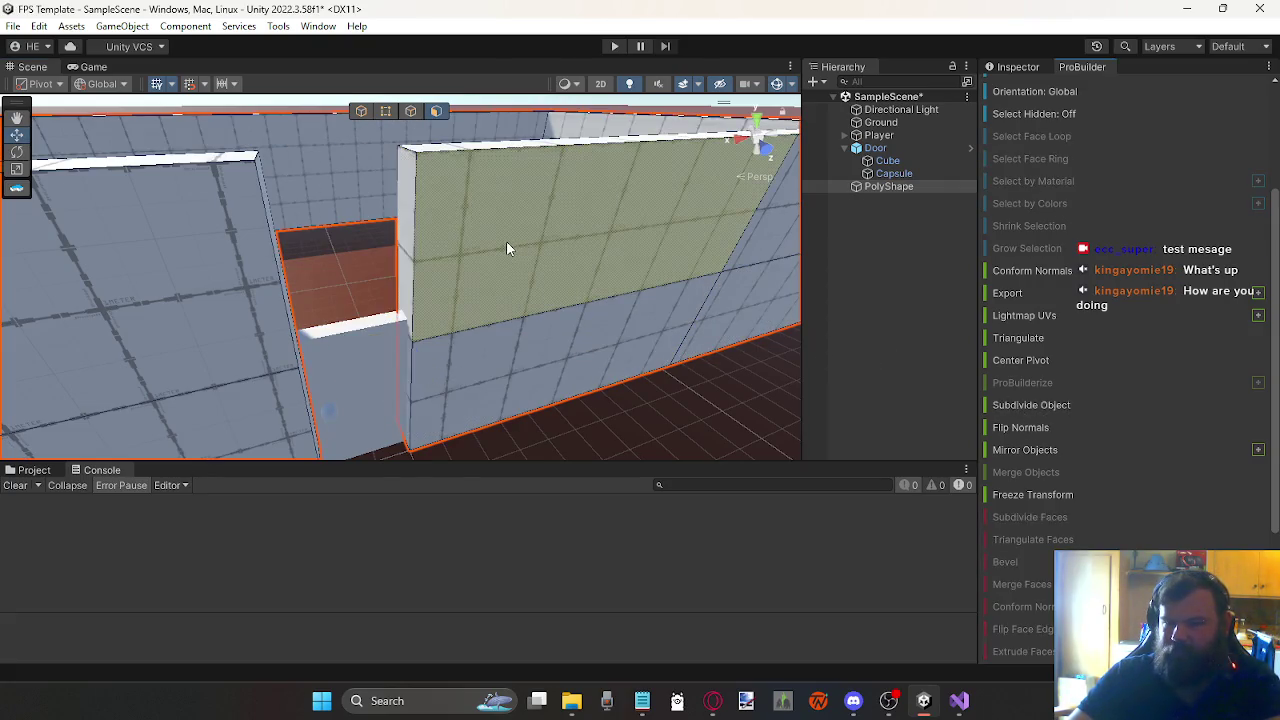
{"action": "scroll", "coordinate": [551, 266], "scroll_direction": "up", "scroll_amount": 4}
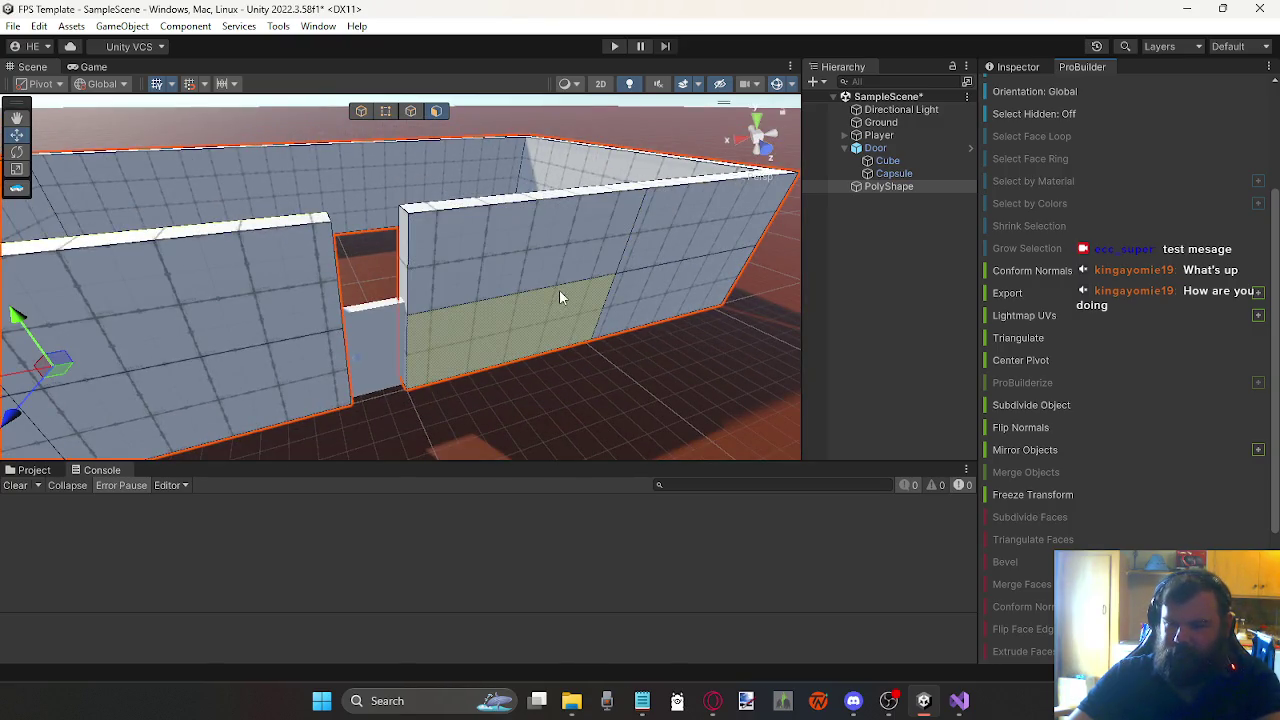
{"action": "double_click", "coordinate": [619, 262]}
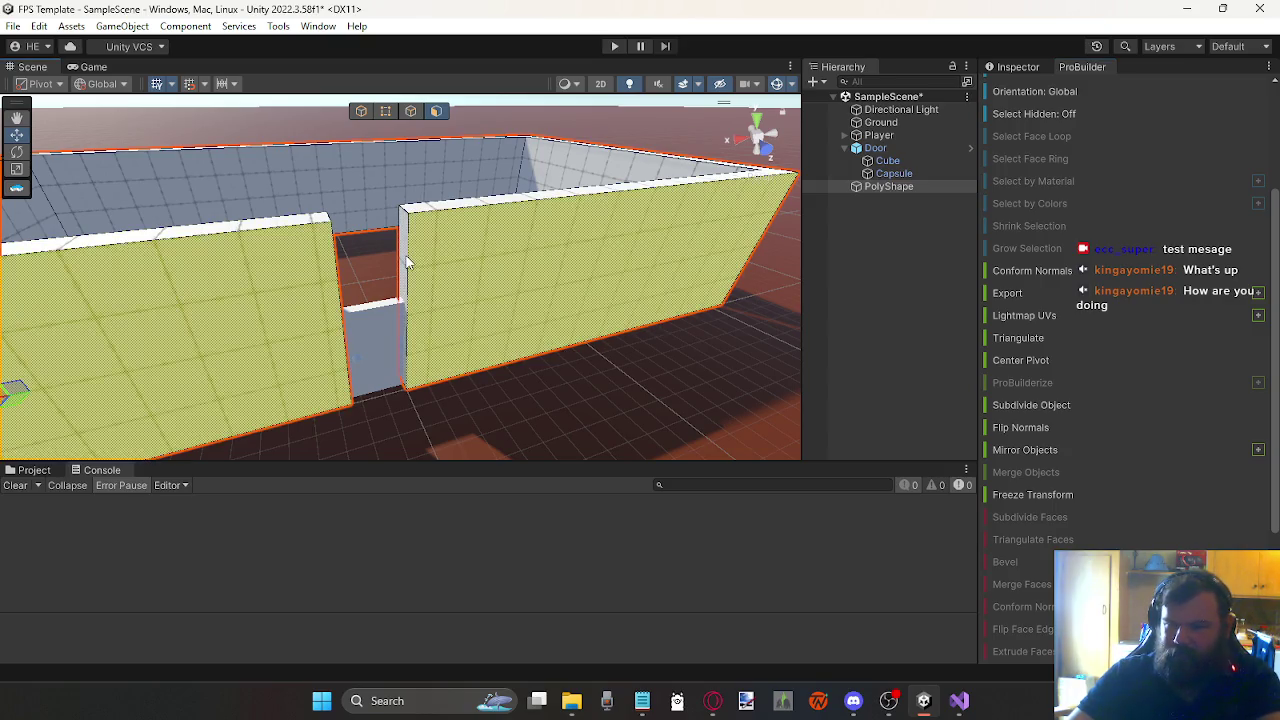
{"action": "left_click", "coordinate": [481, 274]}
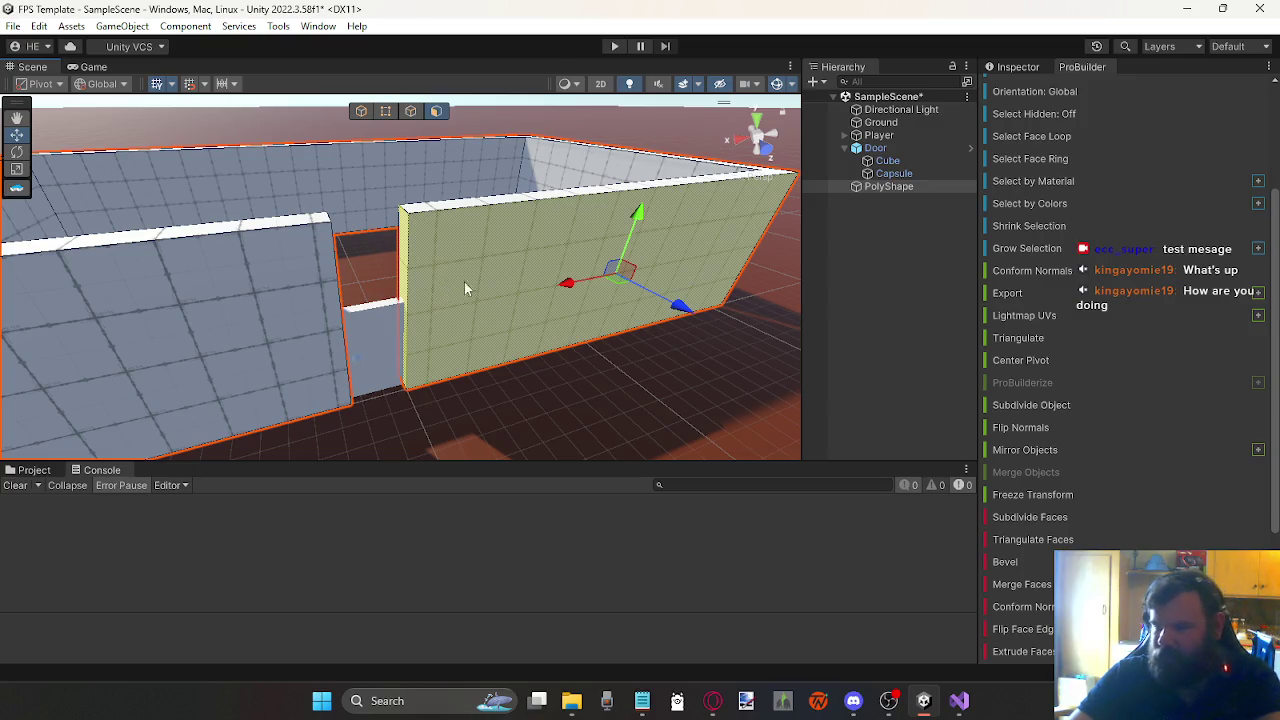
{"action": "mouse_move", "coordinate": [646, 341]}
{"action": "left_mouse_down"}
{"action": "mouse_move", "coordinate": [547, 362]}
{"action": "mouse_move", "coordinate": [643, 322]}
{"action": "mouse_move", "coordinate": [586, 314]}
{"action": "mouse_move", "coordinate": [420, 363]}
{"action": "mouse_move", "coordinate": [452, 292]}
{"action": "mouse_move", "coordinate": [400, 285]}
{"action": "left_mouse_up"}
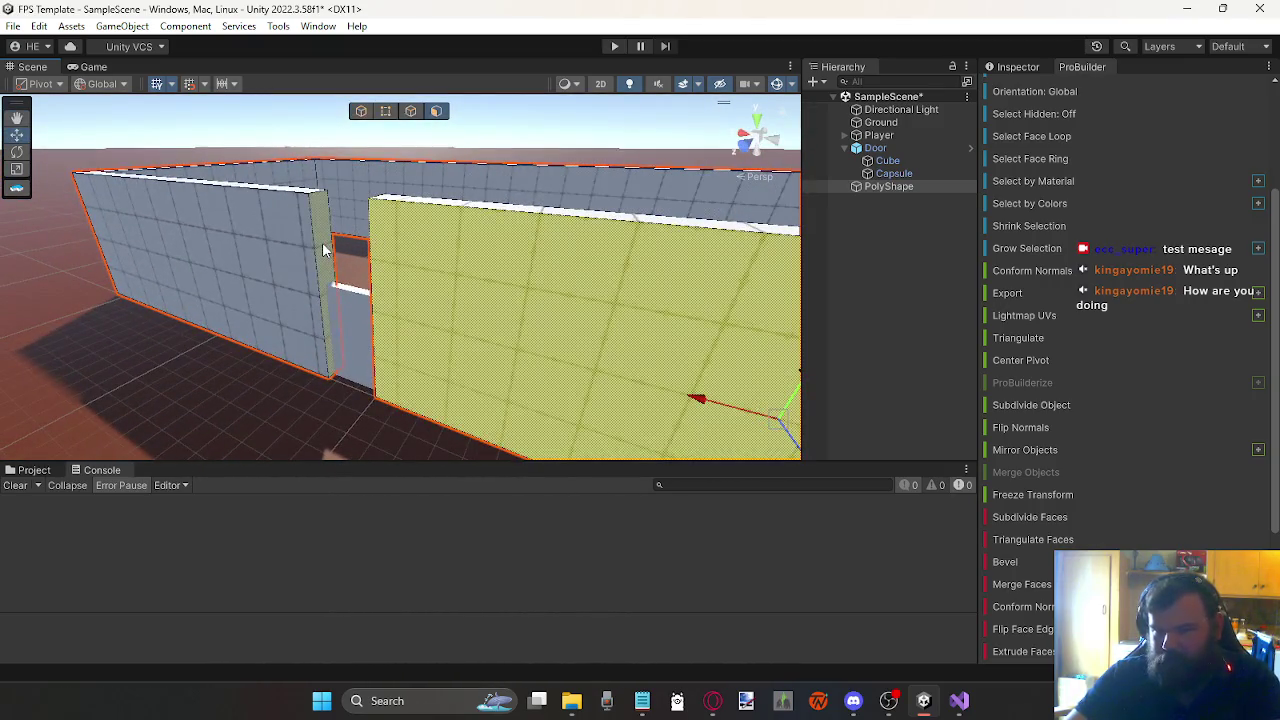
{"action": "left_click", "coordinate": [306, 256], "text": "shift"}
{"action": "left_click", "coordinate": [262, 242]}
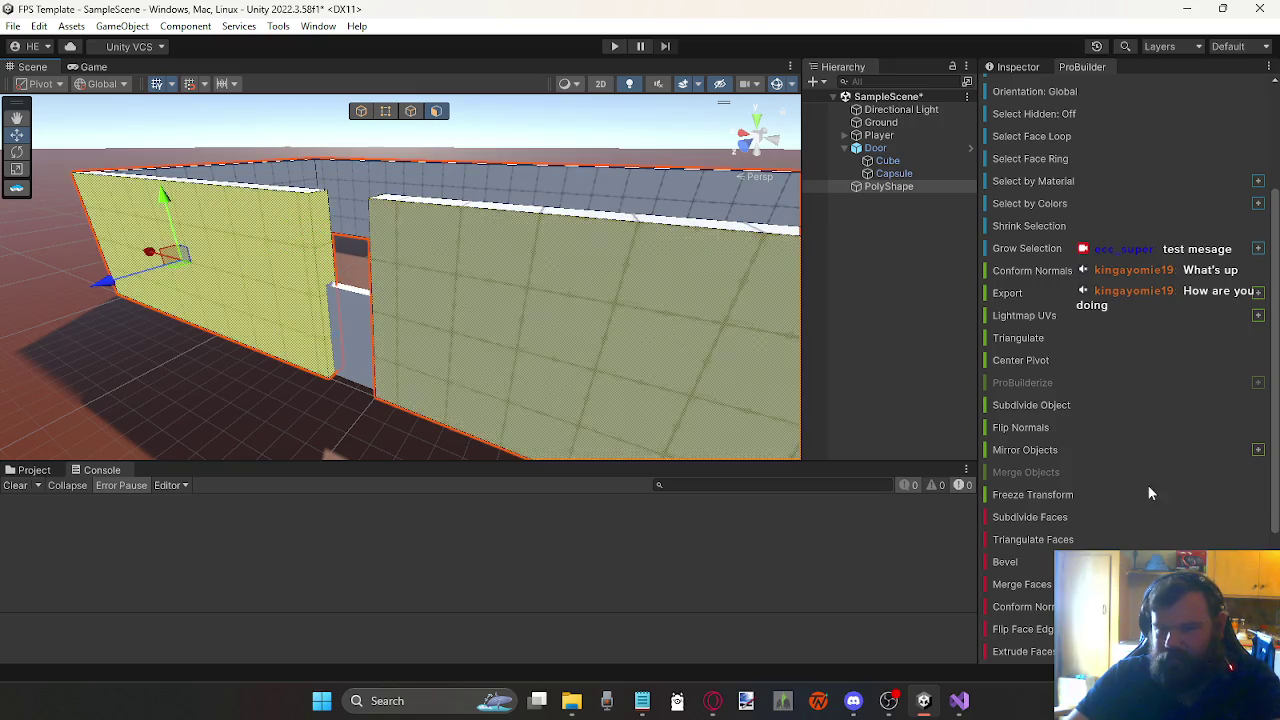
{"action": "left_click", "coordinate": [1047, 518]}
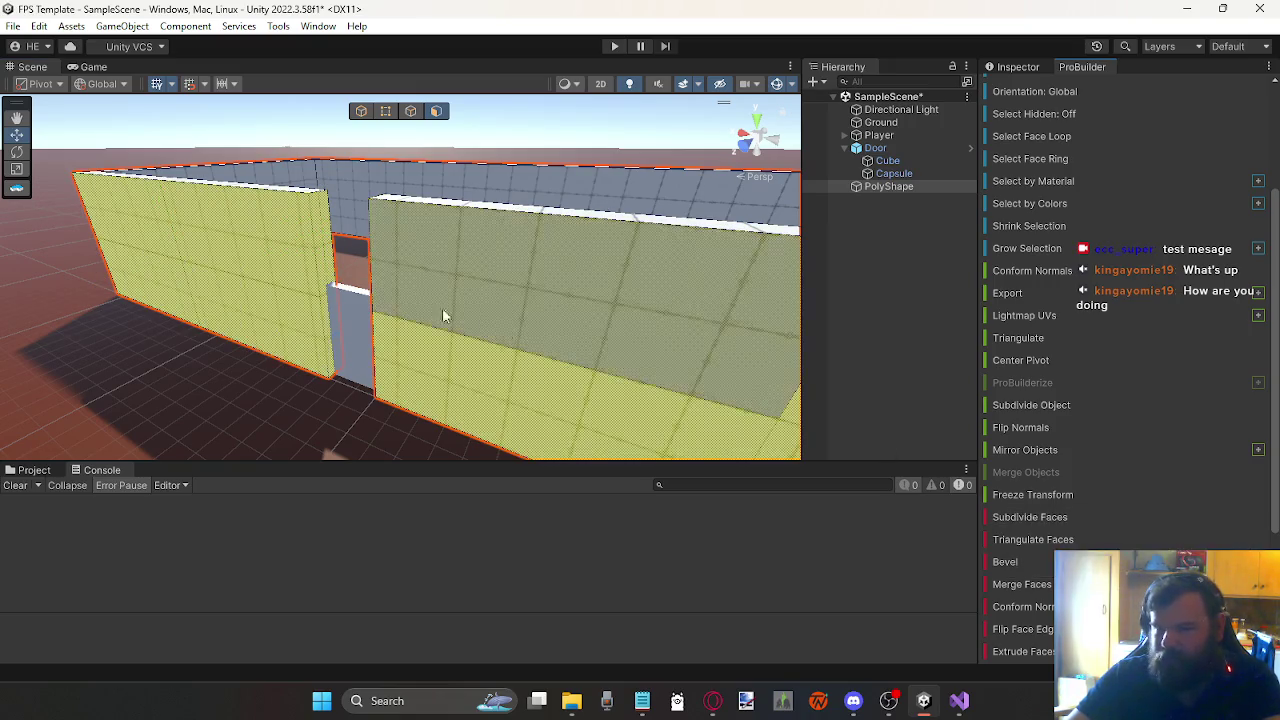
{"action": "left_click", "coordinate": [322, 240]}
{"action": "scroll", "coordinate": [343, 248], "scroll_direction": "up", "scroll_amount": 2}
{"action": "key", "text": "ctrl+z"}
{"action": "key", "text": "ctrl+z"}
{"action": "key", "text": "ctrl+z"}
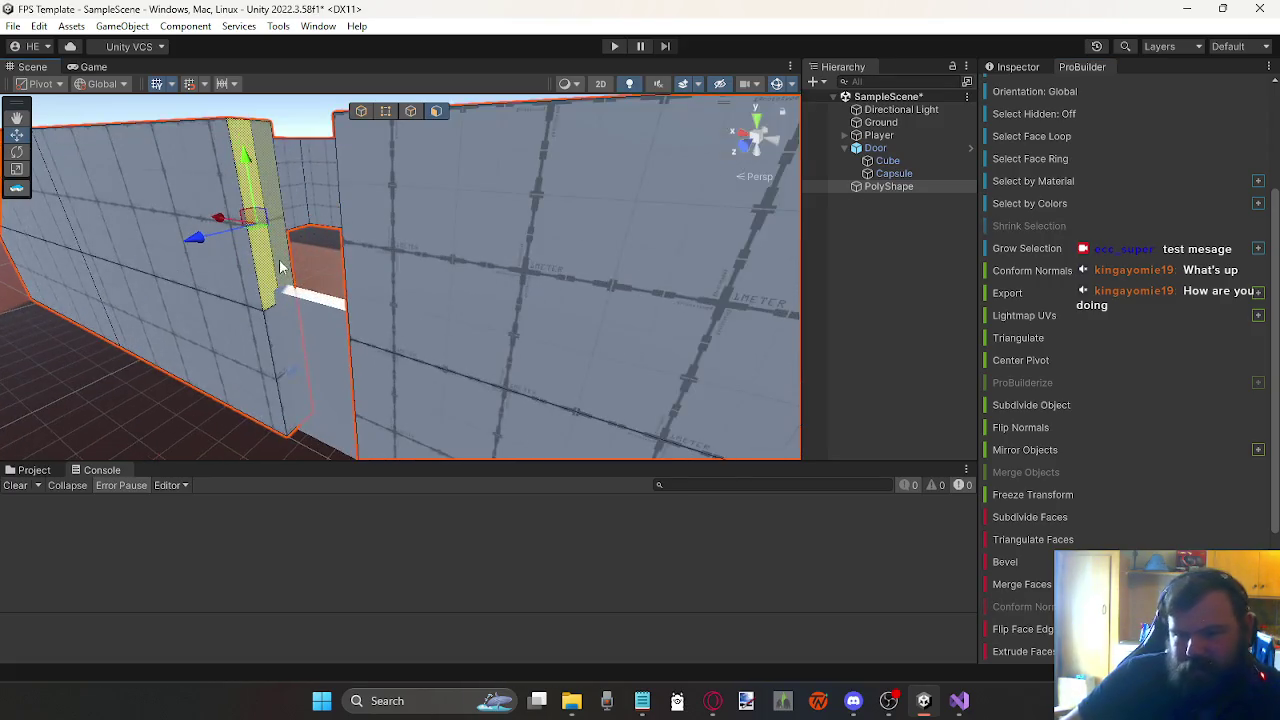
{"action": "key", "text": "ctrl+y"}
Step: Delete the door-frame strip face together with the large upper wall face
{"action": "left_click", "coordinate": [261, 244]}
{"action": "scroll", "coordinate": [1093, 541], "scroll_direction": "down", "scroll_amount": 3}
{"action": "scroll", "coordinate": [1009, 569], "scroll_direction": "down", "scroll_amount": 2}
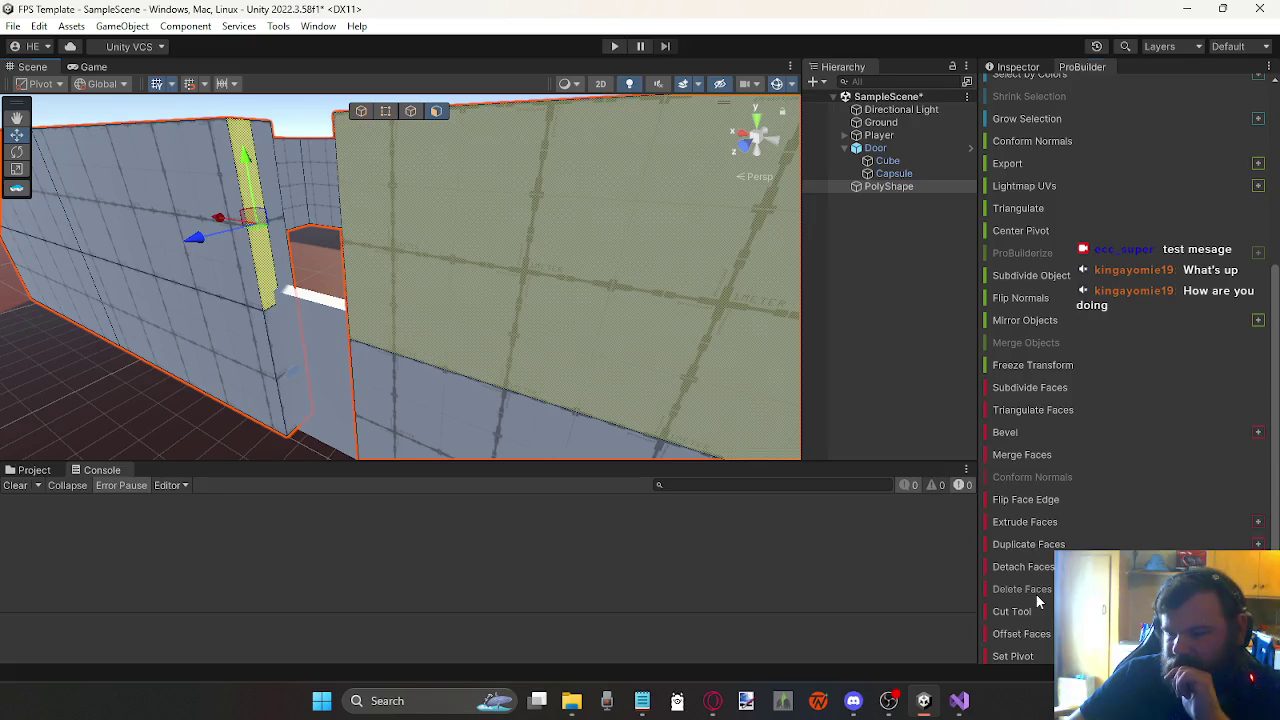
{"action": "left_click", "coordinate": [478, 378]}
{"action": "key", "text": "ctrl+z"}
{"action": "left_click", "coordinate": [520, 300], "text": "shift"}
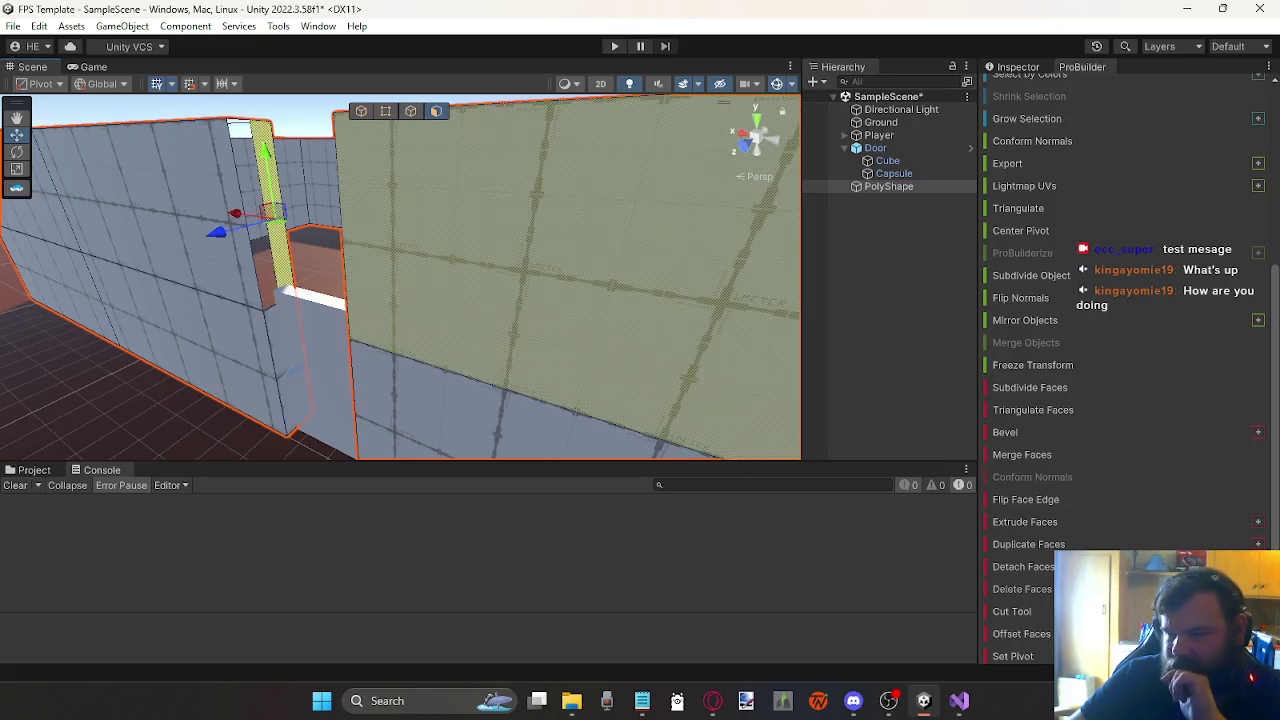
{"action": "left_click", "coordinate": [1010, 590]}
Step: Delete the remaining narrow door-frame strip faces and review the open doorway
{"action": "mouse_move", "coordinate": [394, 280]}
{"action": "left_mouse_down"}
{"action": "mouse_move", "coordinate": [705, 289]}
{"action": "mouse_move", "coordinate": [547, 289]}
{"action": "left_mouse_up"}
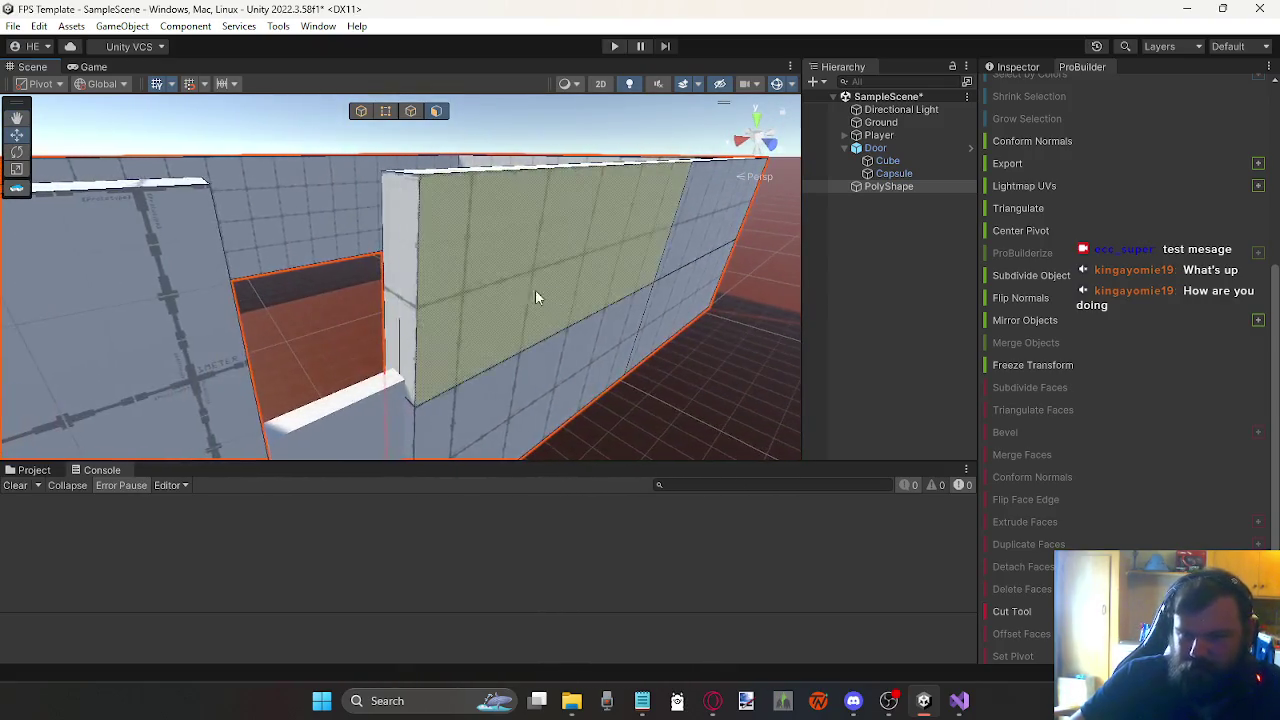
{"action": "left_click", "coordinate": [412, 343]}
{"action": "left_click", "coordinate": [651, 420]}
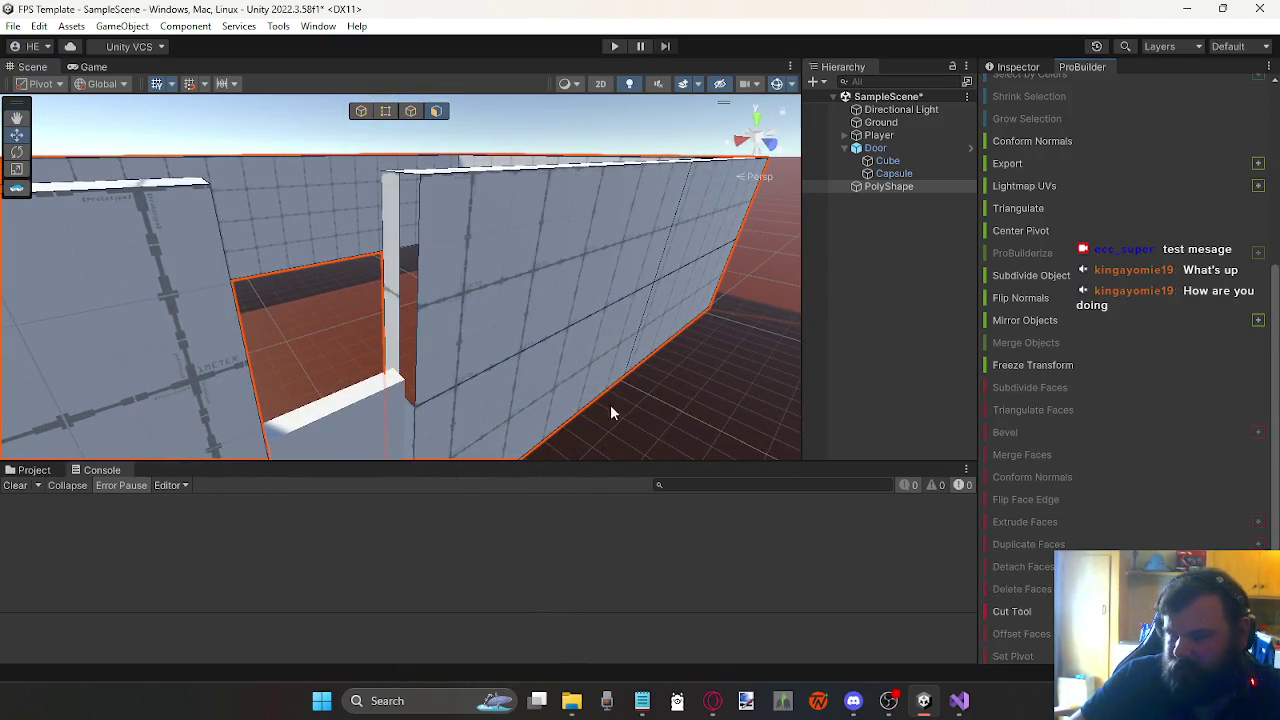
{"action": "left_click", "coordinate": [390, 290]}
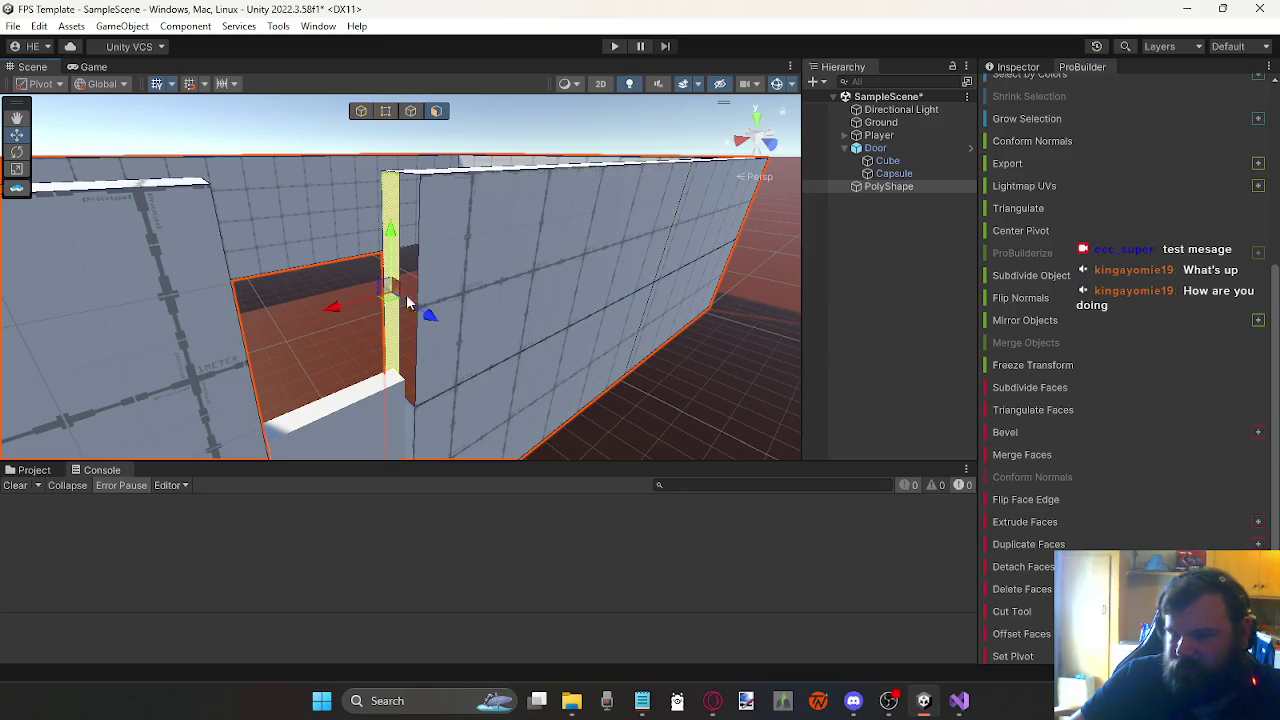
{"action": "left_click", "coordinate": [1042, 588]}
{"action": "left_click_drag", "start_coordinate": [563, 437], "coordinate": [535, 355]}
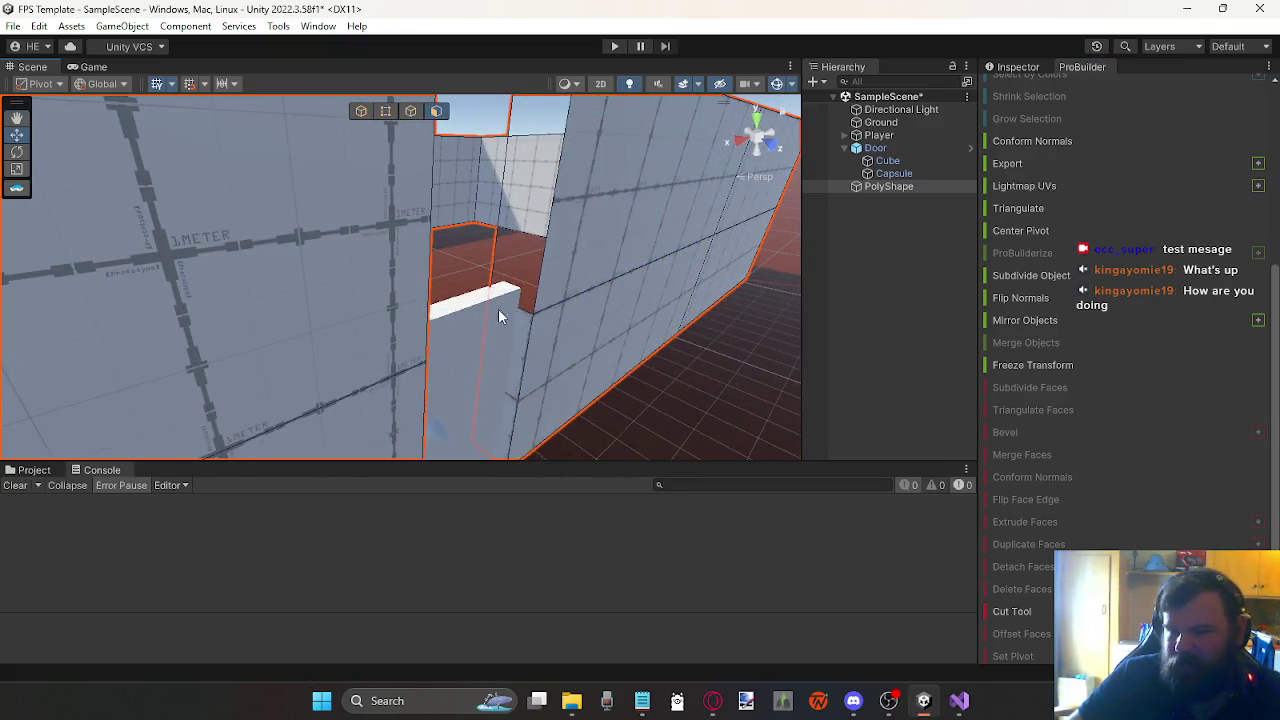
{"action": "left_click_drag", "start_coordinate": [519, 186], "coordinate": [500, 257]}
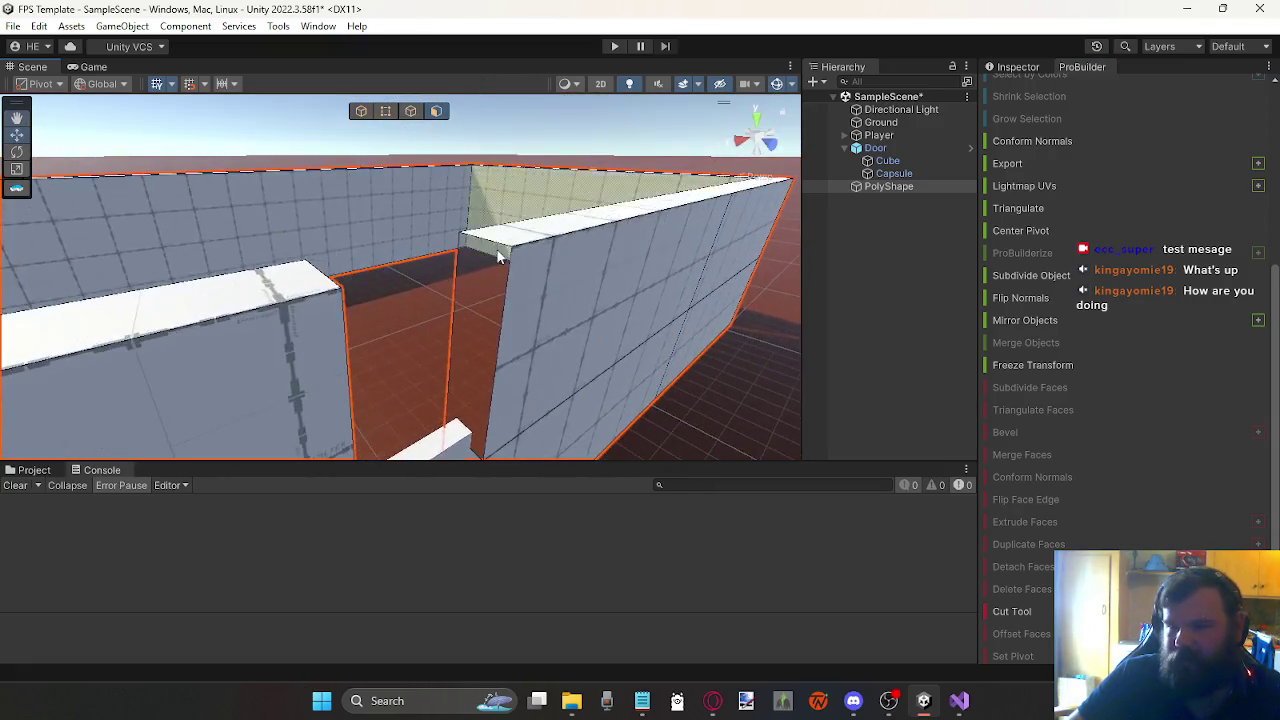
Step: Bridge the two vertical doorway edges to close the gap beside the door
{"action": "left_click", "coordinate": [386, 112]}
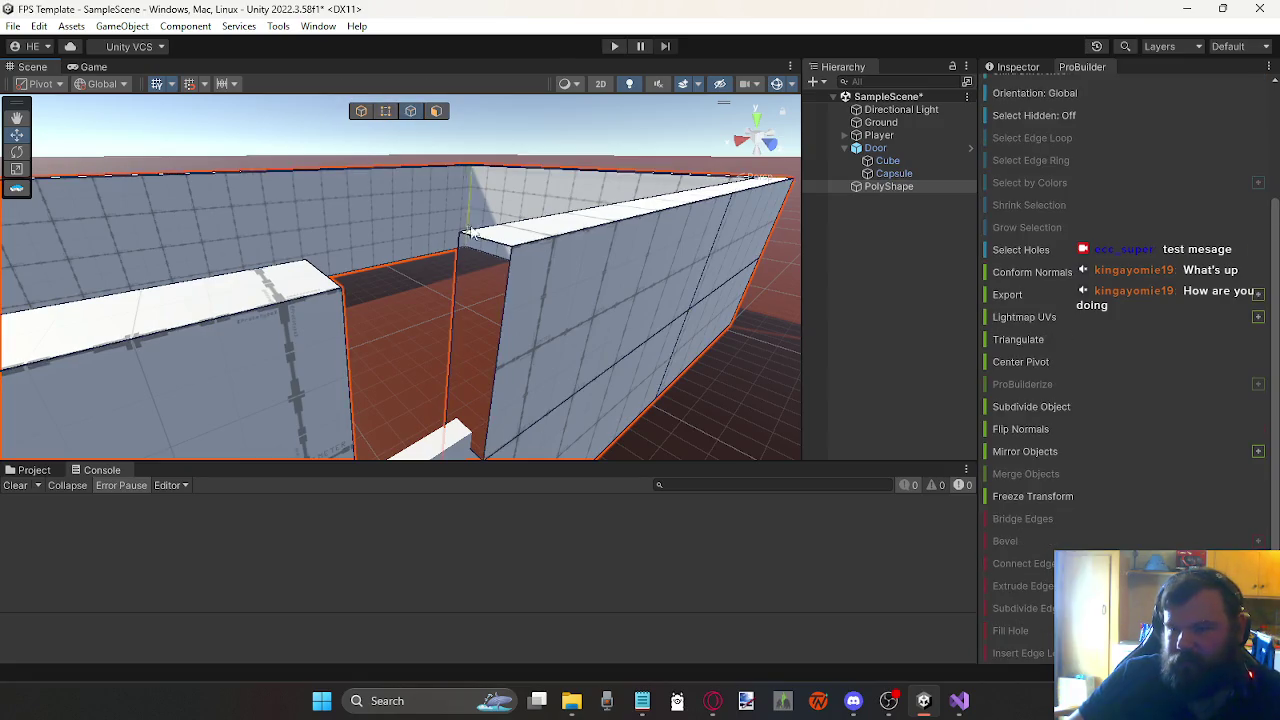
{"action": "left_click", "coordinate": [454, 302]}
{"action": "left_click_drag", "start_coordinate": [454, 302], "coordinate": [365, 311]}
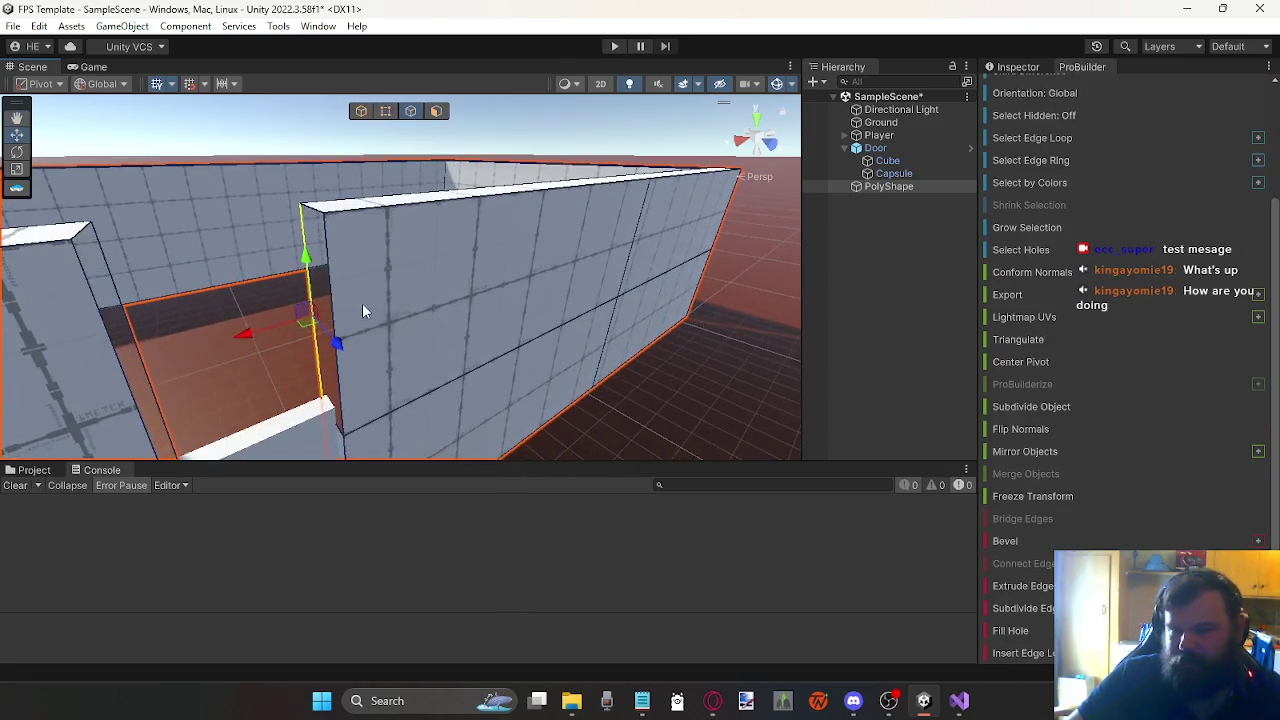
{"action": "left_click", "coordinate": [135, 345], "text": "shift"}
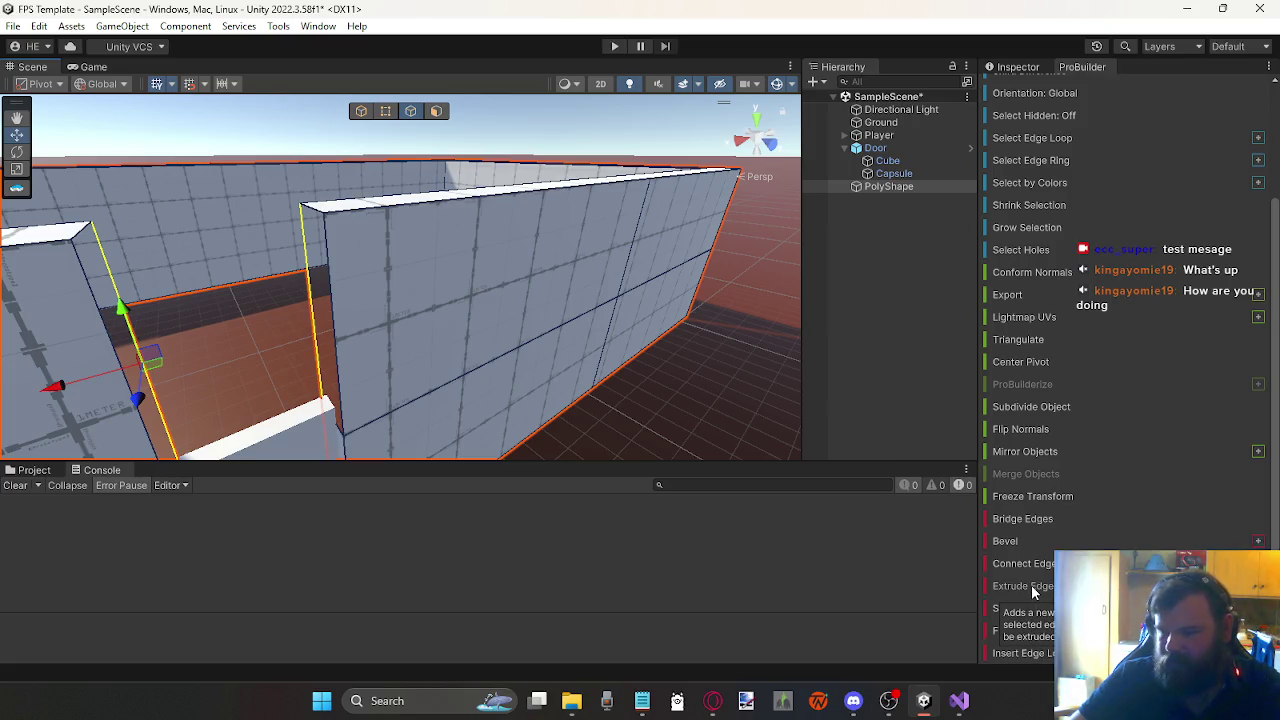
{"action": "left_click", "coordinate": [1046, 520]}
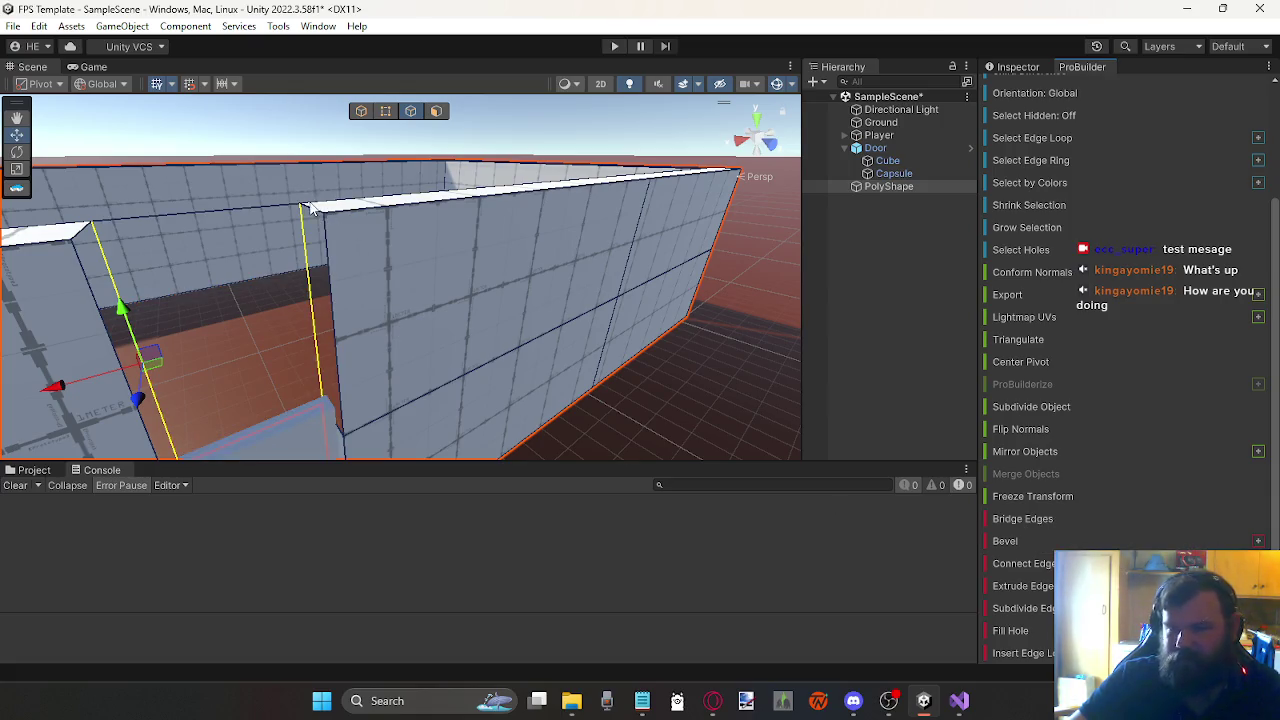
{"action": "key", "text": "f"}
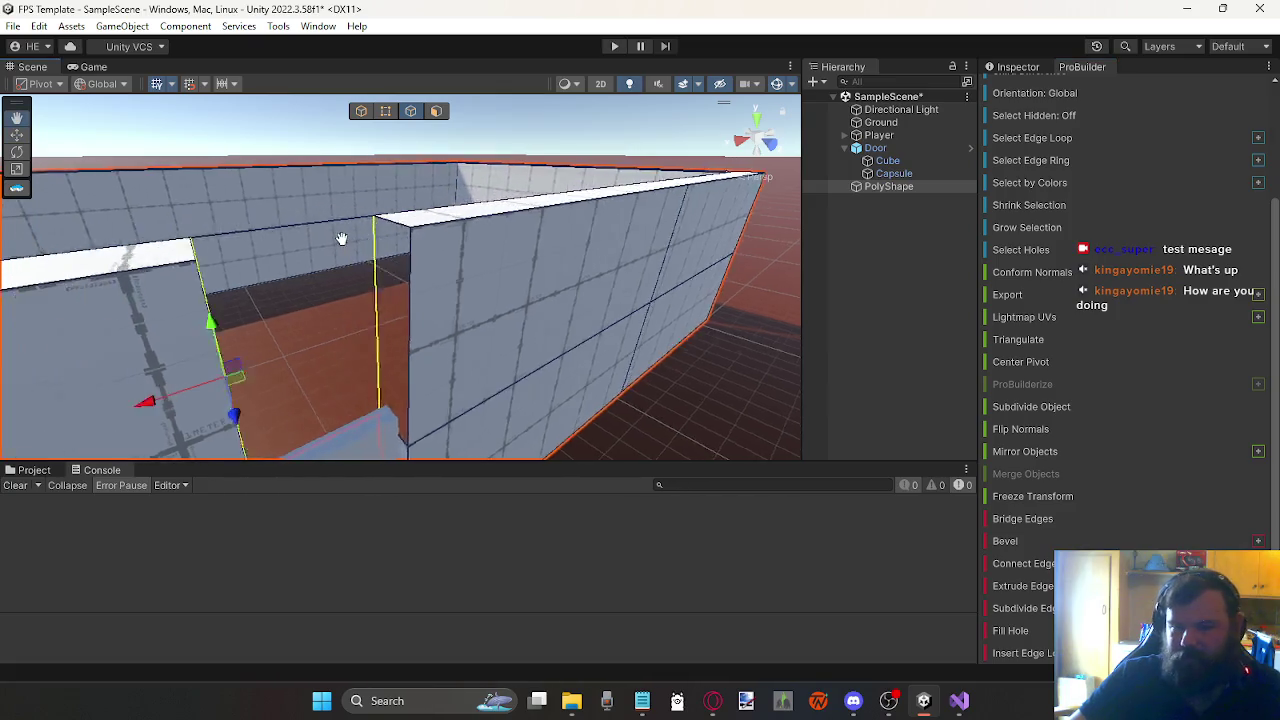
Step: Bridge the opposite vertical wall edges, then the two top wall edges, to fill wall gaps
{"action": "left_click", "coordinate": [457, 250]}
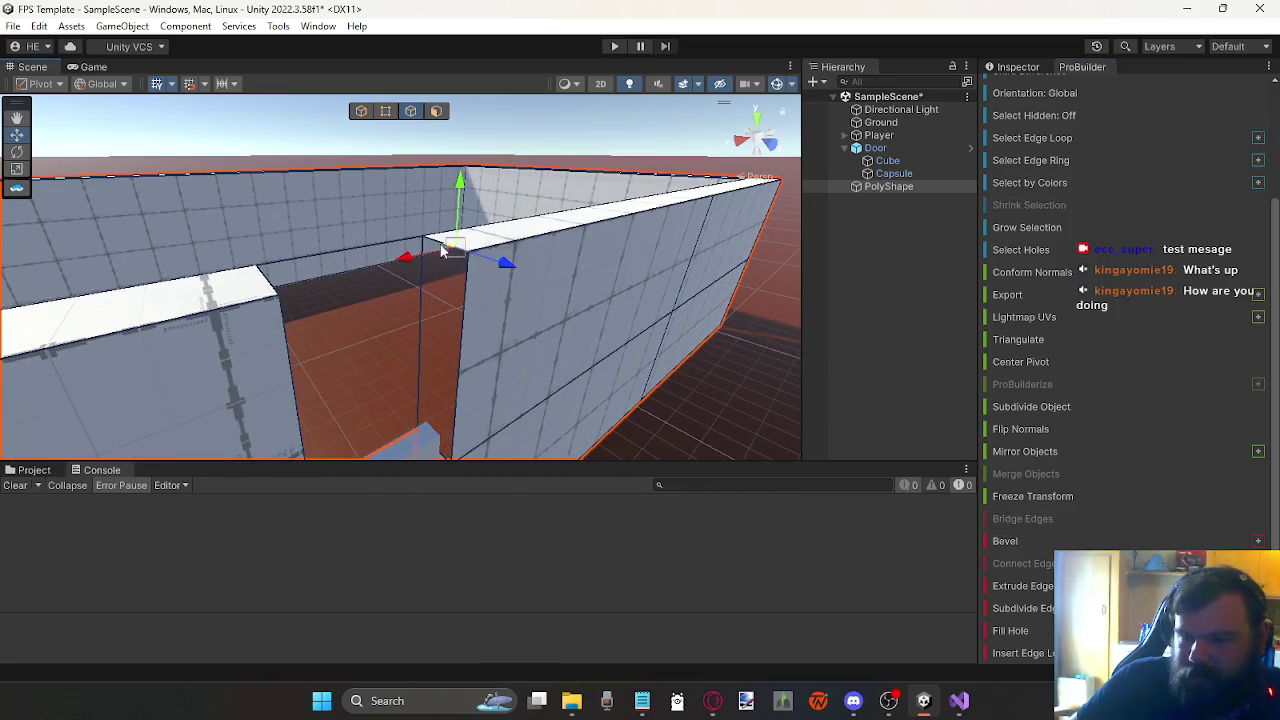
{"action": "left_click", "coordinate": [466, 297]}
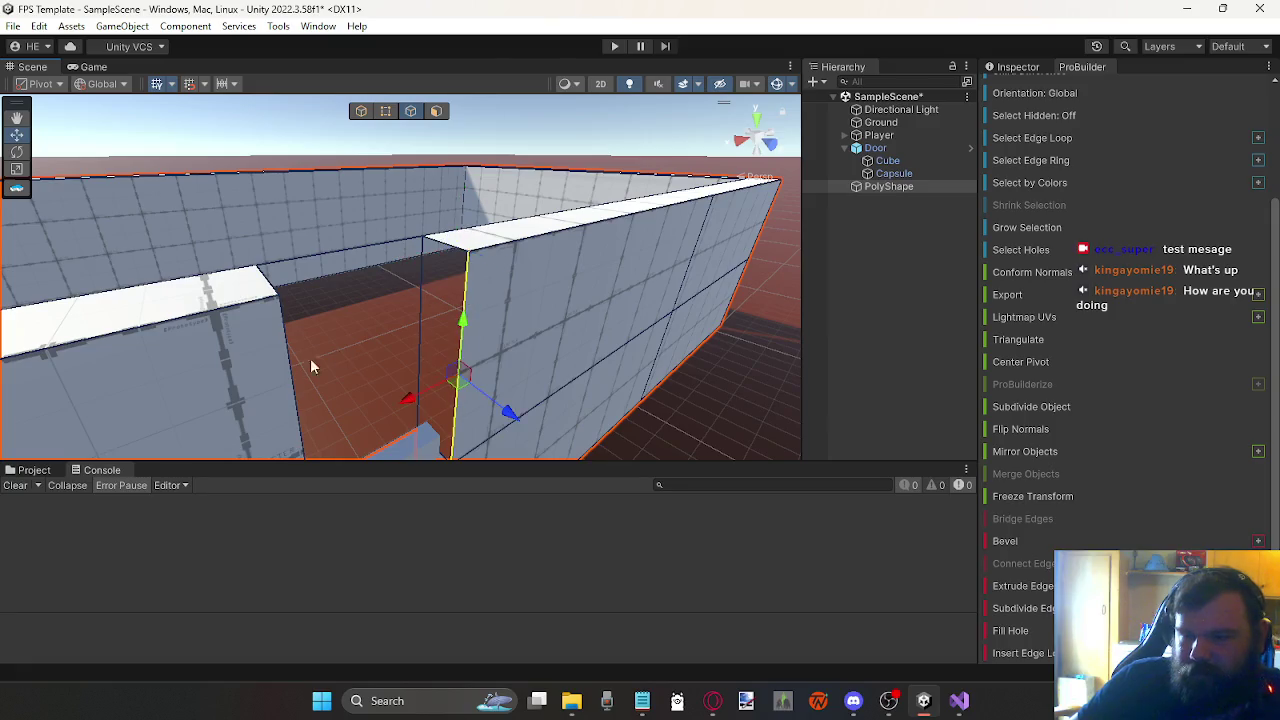
{"action": "left_click", "coordinate": [288, 354], "text": "shift"}
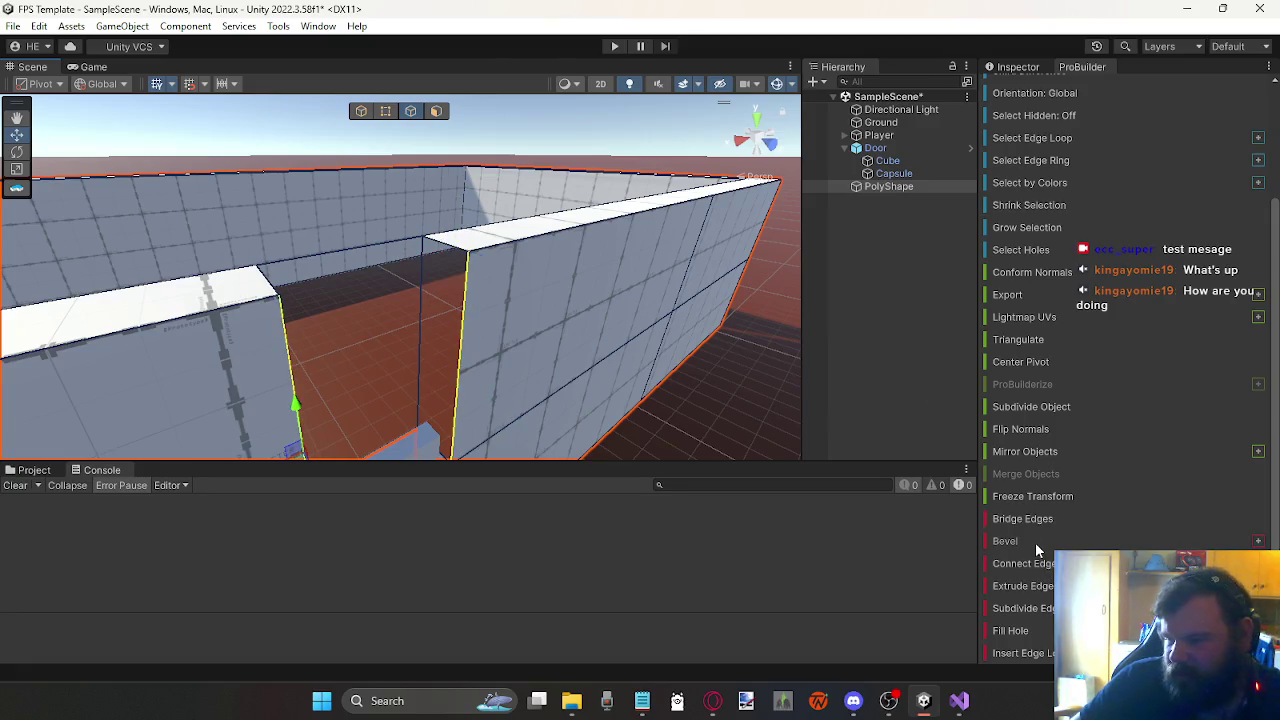
{"action": "left_click", "coordinate": [1010, 515]}
{"action": "left_click", "coordinate": [342, 249]}
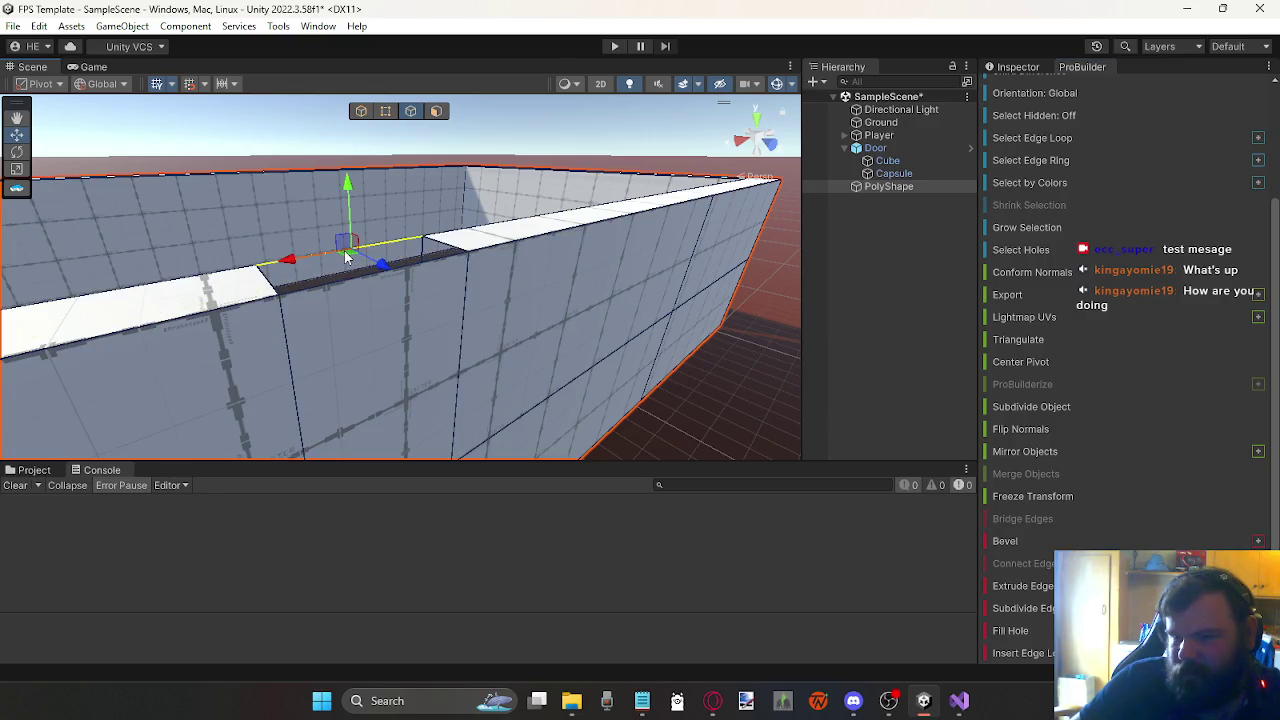
{"action": "left_click", "coordinate": [441, 259], "text": "shift"}
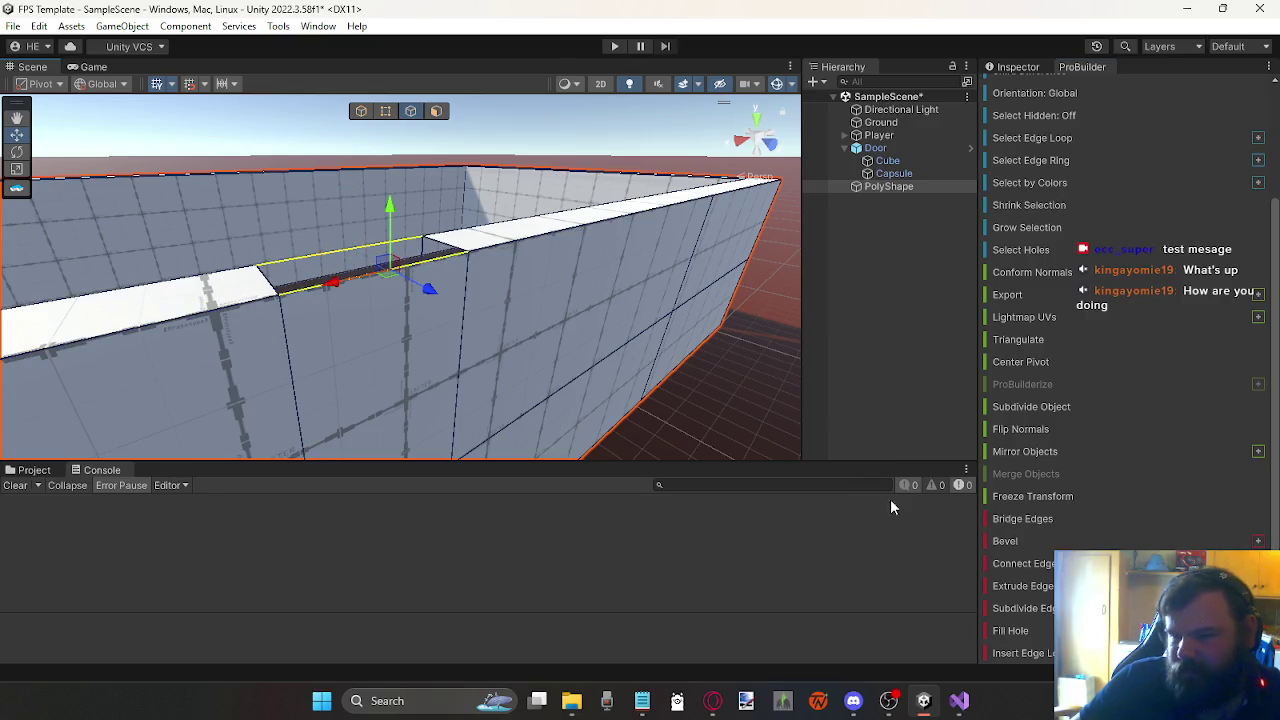
{"action": "left_click", "coordinate": [1033, 522]}
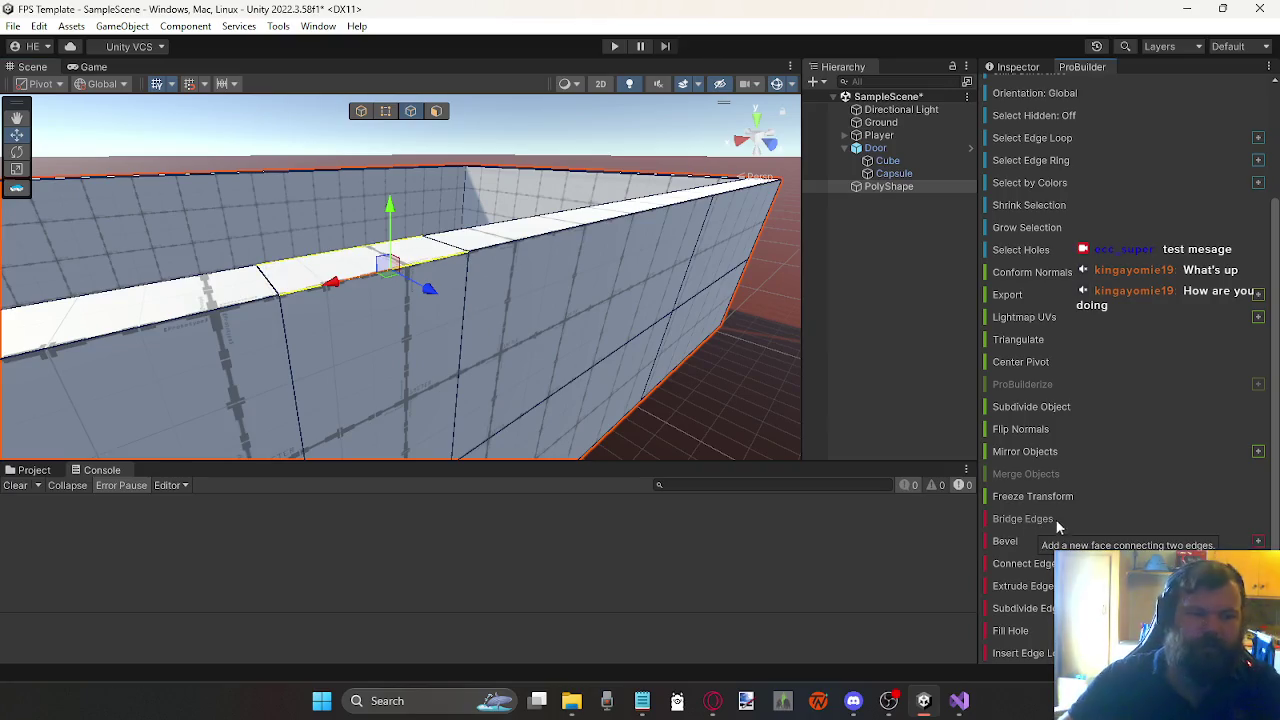
Step: Bridge the doorway's top edge with a second edge to close the gap above the door
{"action": "mouse_move", "coordinate": [460, 292]}
{"action": "left_mouse_down"}
{"action": "mouse_move", "coordinate": [466, 246]}
{"action": "mouse_move", "coordinate": [364, 199]}
{"action": "mouse_move", "coordinate": [334, 47]}
{"action": "left_mouse_up"}
{"action": "left_click", "coordinate": [401, 141]}
{"action": "mouse_move", "coordinate": [352, 183]}
{"action": "left_mouse_down"}
{"action": "mouse_move", "coordinate": [423, 229]}
{"action": "mouse_move", "coordinate": [411, 214]}
{"action": "mouse_move", "coordinate": [423, 357]}
{"action": "mouse_move", "coordinate": [808, 362]}
{"action": "mouse_move", "coordinate": [1046, 317]}
{"action": "mouse_move", "coordinate": [940, 251]}
{"action": "mouse_move", "coordinate": [600, 90]}
{"action": "left_mouse_up"}
{"action": "left_click", "coordinate": [616, 120], "text": "shift"}
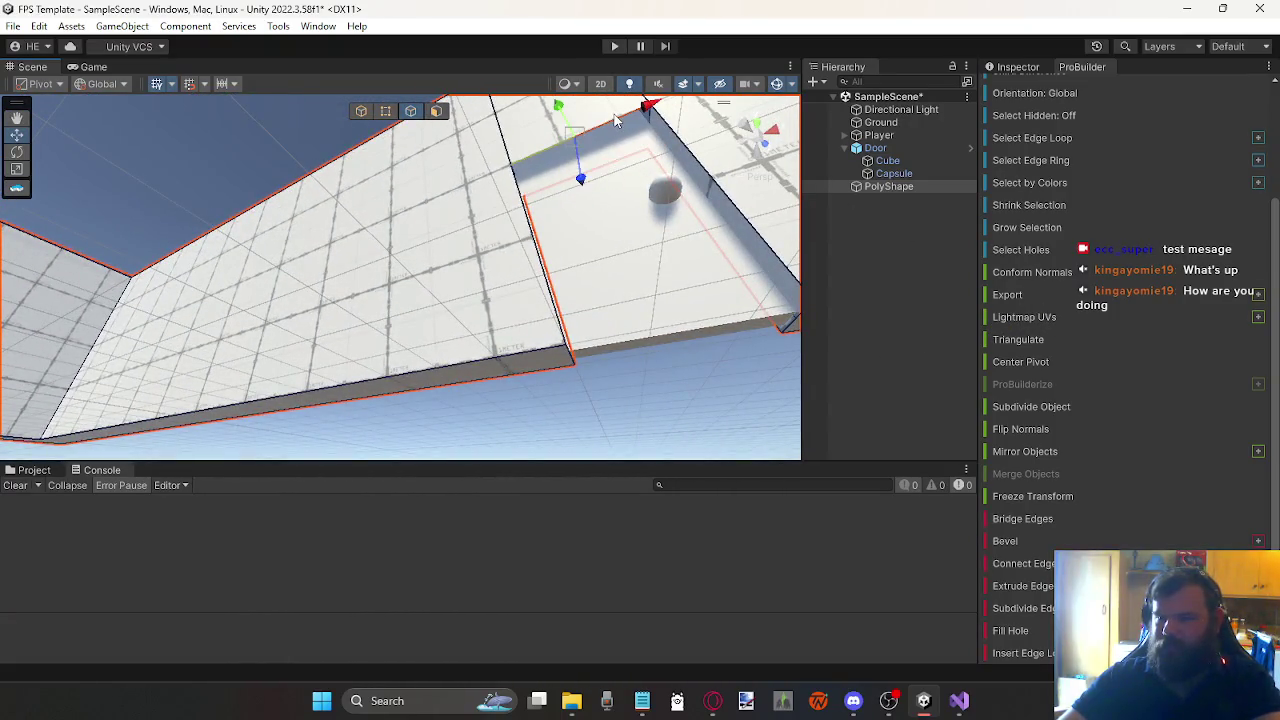
{"action": "left_click", "coordinate": [1025, 519]}
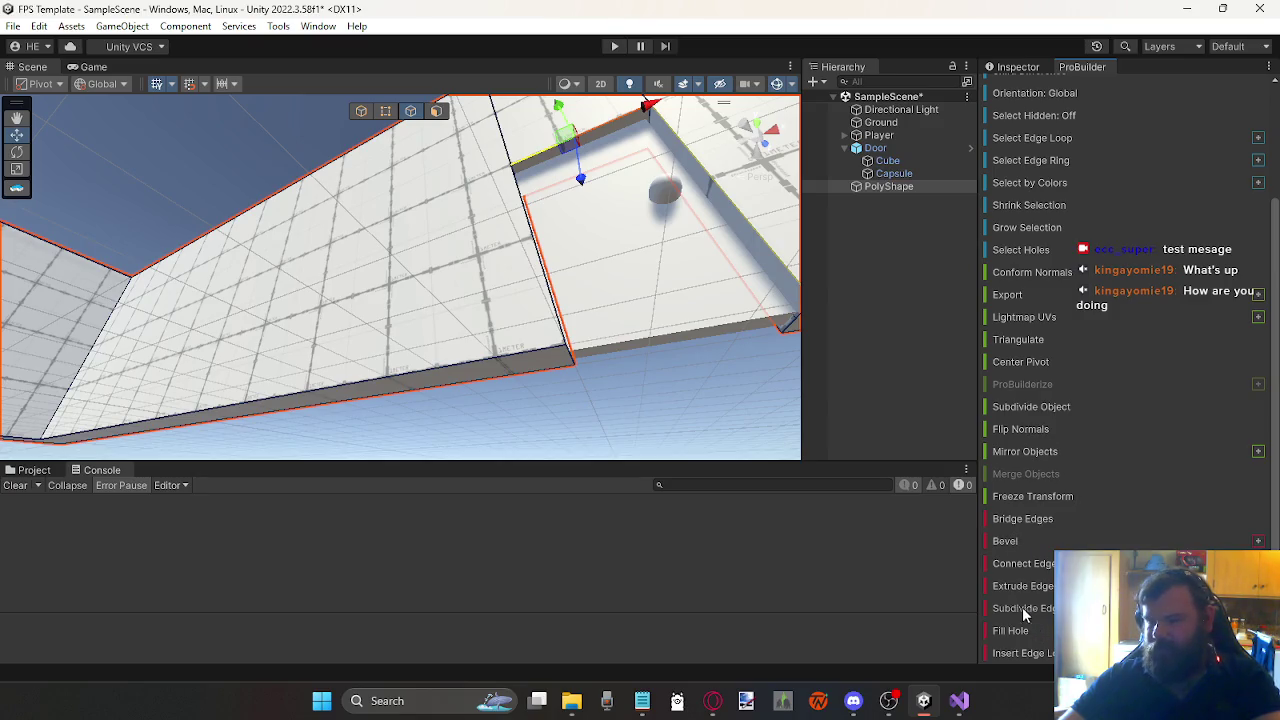
{"action": "left_click", "coordinate": [437, 111]}
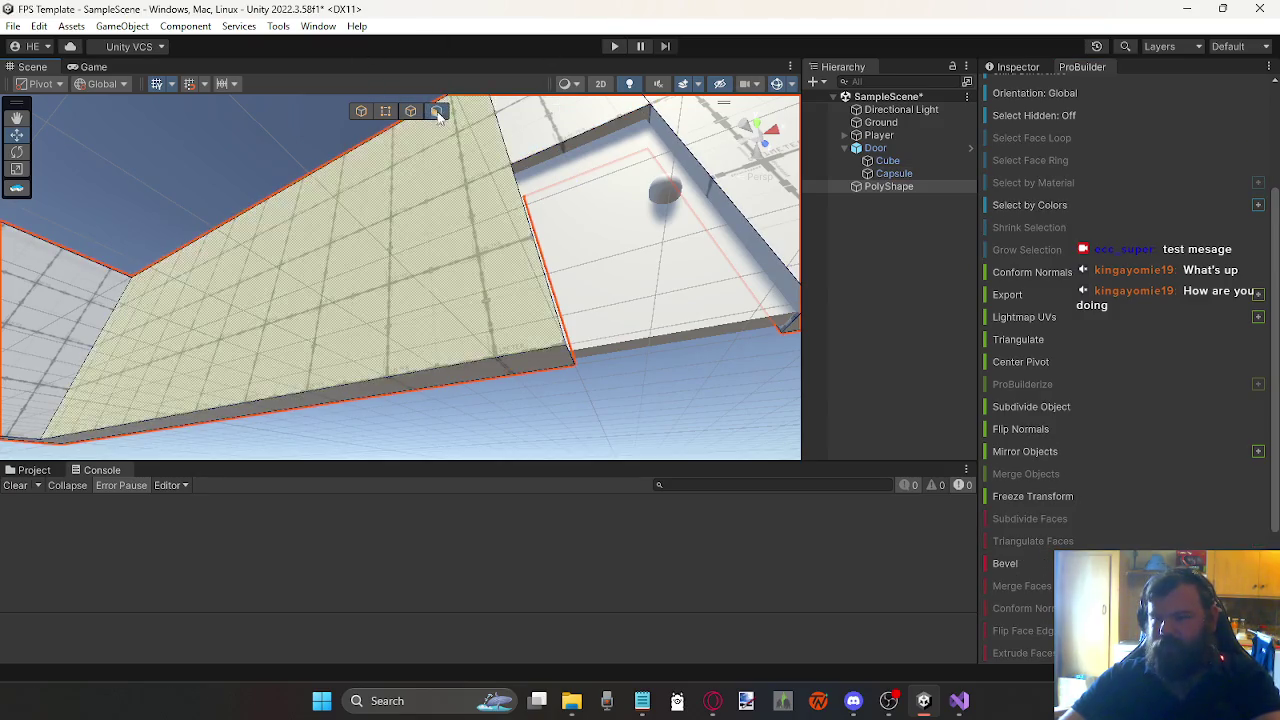
Step: Raise the door frame's top face
{"action": "left_click", "coordinate": [565, 150]}
{"action": "mouse_move", "coordinate": [592, 347]}
{"action": "left_mouse_down"}
{"action": "mouse_move", "coordinate": [303, 354]}
{"action": "mouse_move", "coordinate": [106, 380]}
{"action": "mouse_move", "coordinate": [89, 399]}
{"action": "mouse_move", "coordinate": [383, 377]}
{"action": "mouse_move", "coordinate": [387, 399]}
{"action": "mouse_move", "coordinate": [370, 396]}
{"action": "left_mouse_up"}
{"action": "mouse_move", "coordinate": [372, 170]}
{"action": "left_mouse_down"}
{"action": "mouse_move", "coordinate": [384, 110]}
{"action": "mouse_move", "coordinate": [395, 145]}
{"action": "left_mouse_up"}
{"action": "mouse_move", "coordinate": [291, 260]}
{"action": "left_mouse_down"}
{"action": "mouse_move", "coordinate": [662, 310]}
{"action": "mouse_move", "coordinate": [629, 300]}
{"action": "left_mouse_up"}
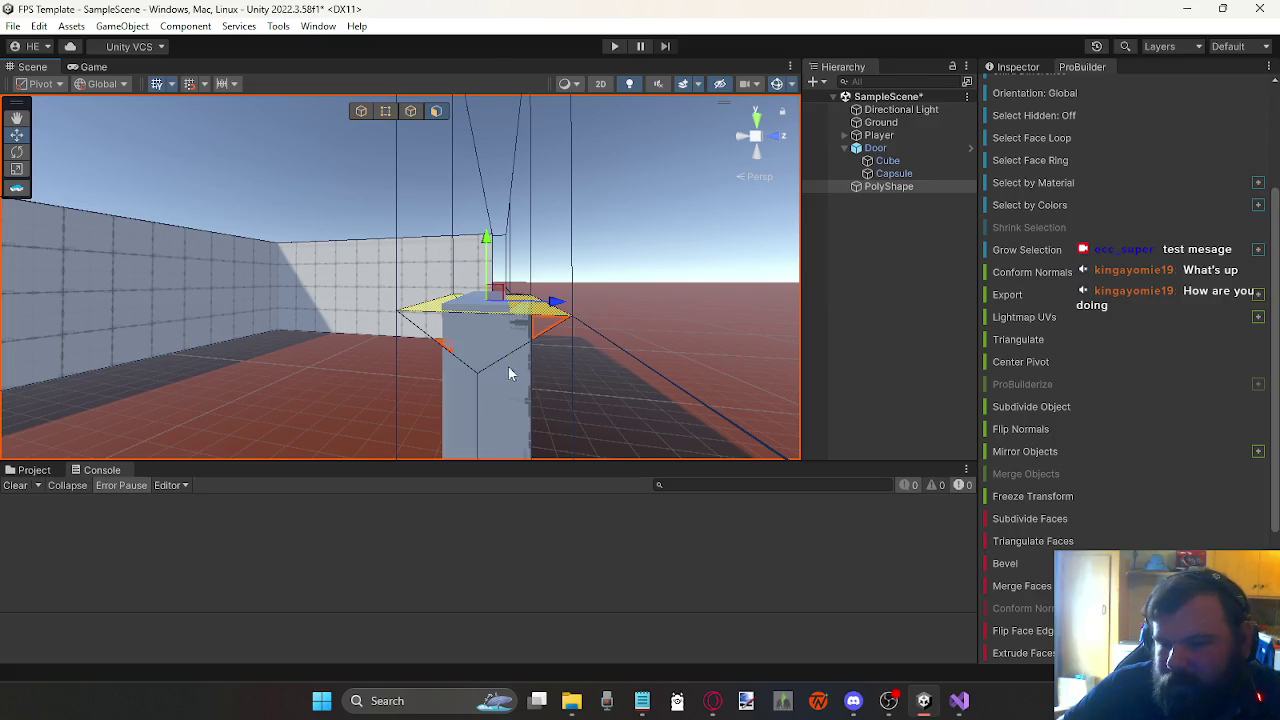
Step: Fill the open holes at the pillar tops using Fill Hole on their edges
{"action": "left_click", "coordinate": [410, 114]}
{"action": "left_click", "coordinate": [513, 355]}
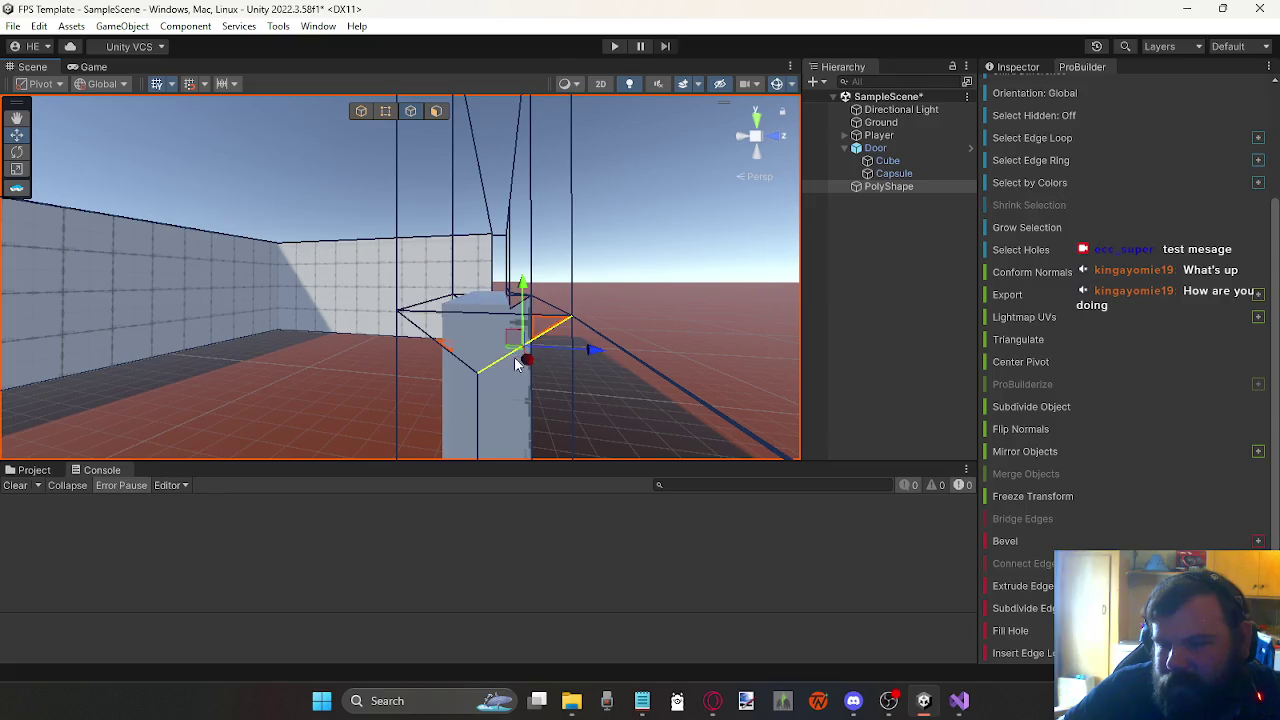
{"action": "left_click", "coordinate": [1024, 633]}
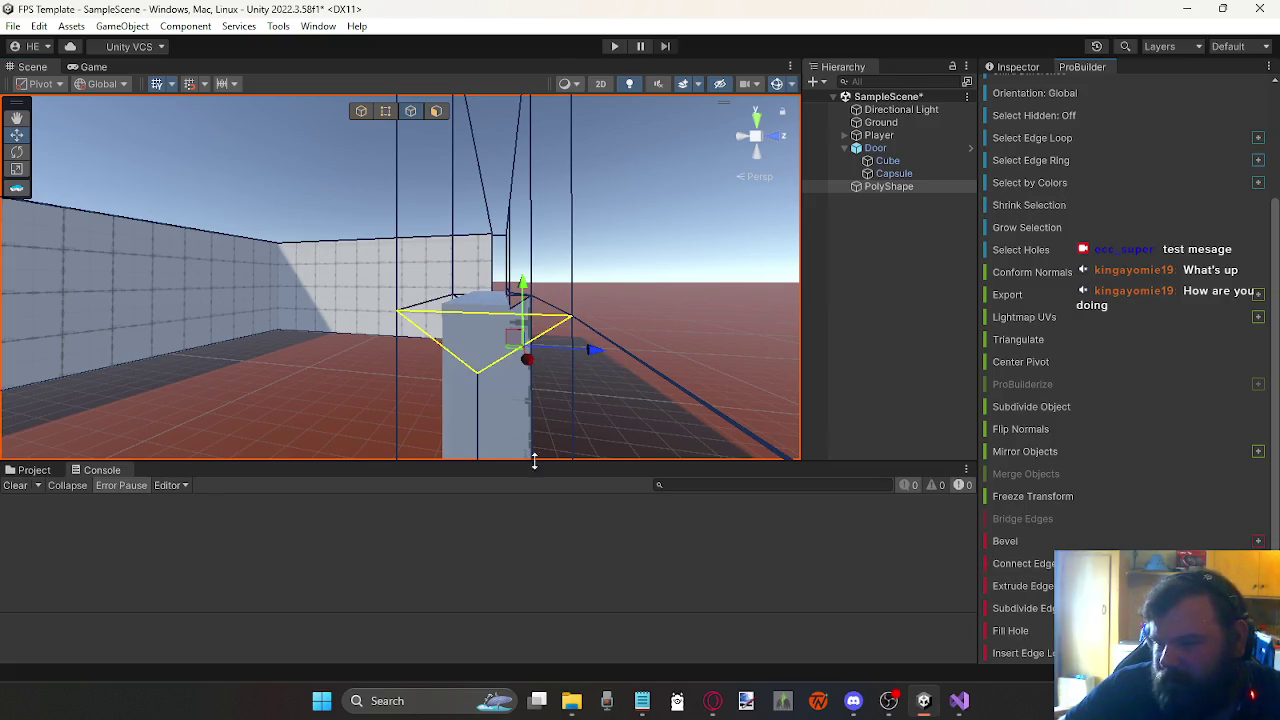
{"action": "scroll", "coordinate": [351, 380], "scroll_direction": "up", "scroll_amount": 5}
{"action": "left_click_drag", "start_coordinate": [418, 376], "coordinate": [366, 366]}
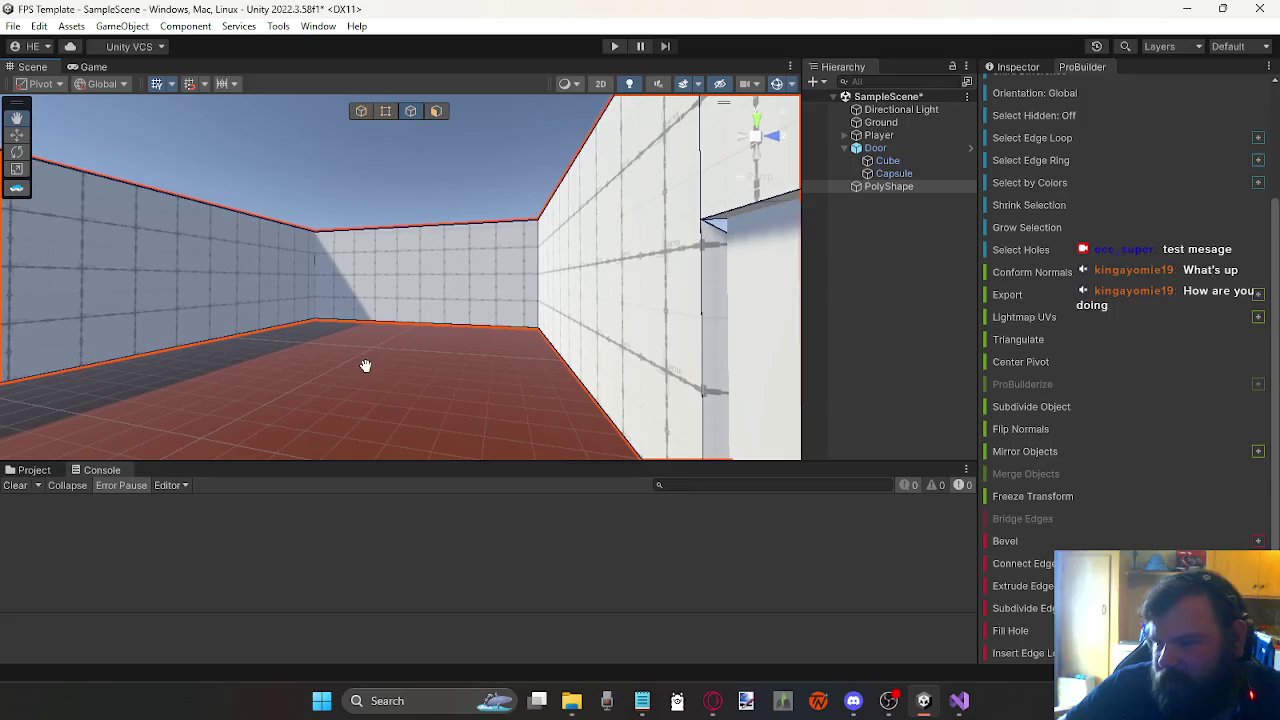
{"action": "left_click", "coordinate": [724, 233]}
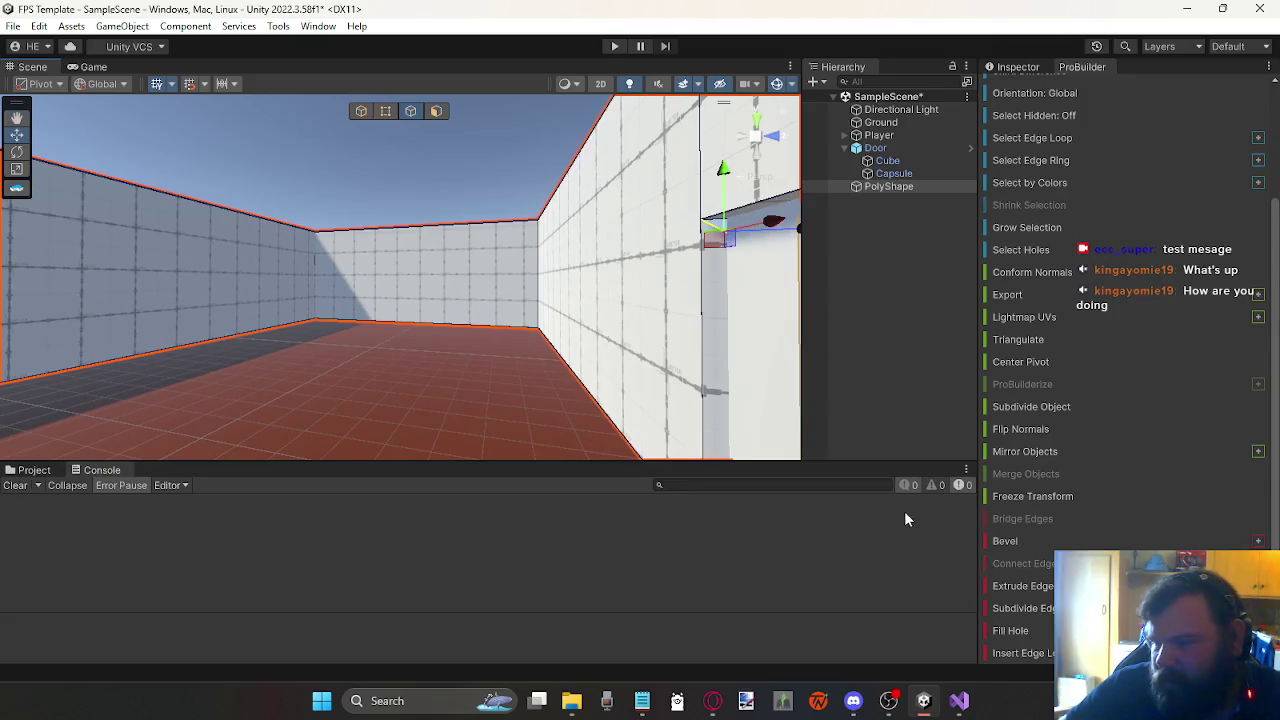
{"action": "left_click", "coordinate": [1016, 632]}
{"action": "mouse_move", "coordinate": [617, 277]}
{"action": "left_mouse_down"}
{"action": "mouse_move", "coordinate": [203, 280]}
{"action": "mouse_move", "coordinate": [147, 296]}
{"action": "mouse_move", "coordinate": [360, 320]}
{"action": "mouse_move", "coordinate": [360, 303]}
{"action": "mouse_move", "coordinate": [305, 293]}
{"action": "mouse_move", "coordinate": [351, 280]}
{"action": "mouse_move", "coordinate": [350, 297]}
{"action": "mouse_move", "coordinate": [484, 315]}
{"action": "mouse_move", "coordinate": [434, 320]}
{"action": "left_mouse_up"}
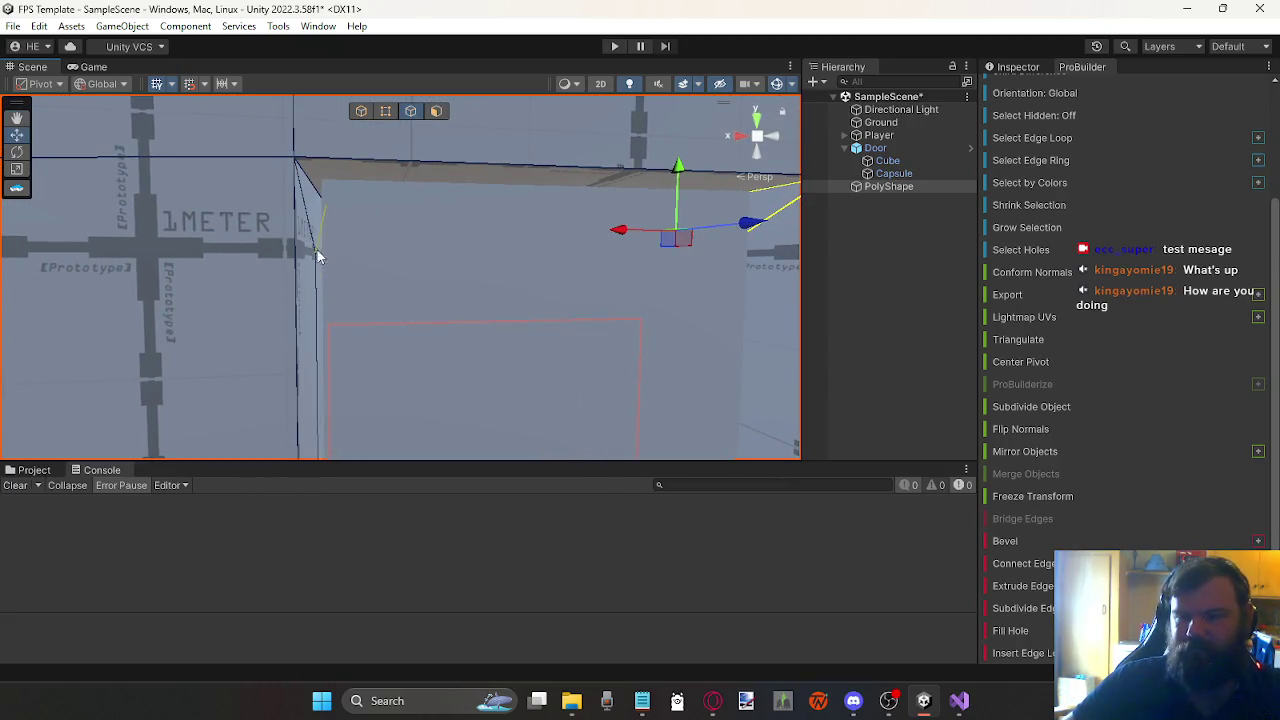
Step: Nudge the thin face at the door edge slightly to the left
{"action": "left_click", "coordinate": [443, 112]}
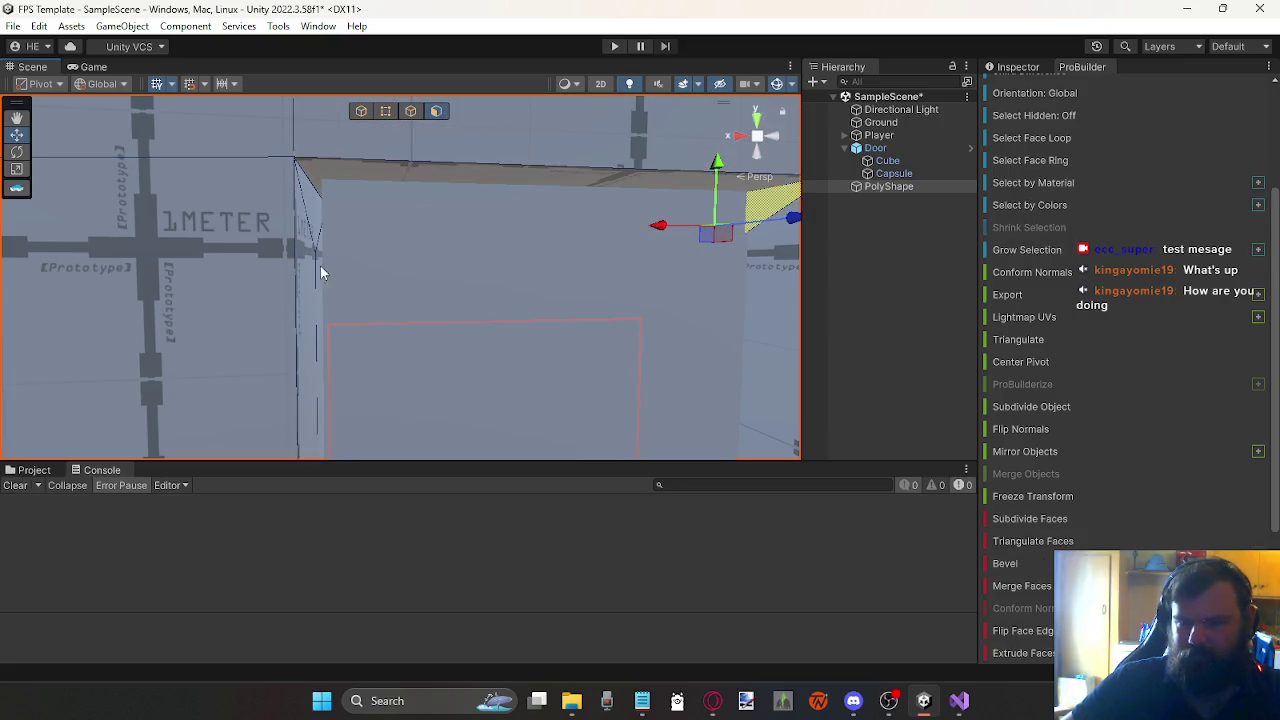
{"action": "left_click", "coordinate": [313, 220]}
{"action": "left_click_drag", "start_coordinate": [313, 220], "coordinate": [304, 405]}
{"action": "mouse_move", "coordinate": [340, 341]}
{"action": "left_mouse_down"}
{"action": "mouse_move", "coordinate": [337, 286]}
{"action": "mouse_move", "coordinate": [331, 334]}
{"action": "mouse_move", "coordinate": [315, 298]}
{"action": "mouse_move", "coordinate": [324, 245]}
{"action": "mouse_move", "coordinate": [366, 260]}
{"action": "mouse_move", "coordinate": [361, 277]}
{"action": "left_mouse_up"}
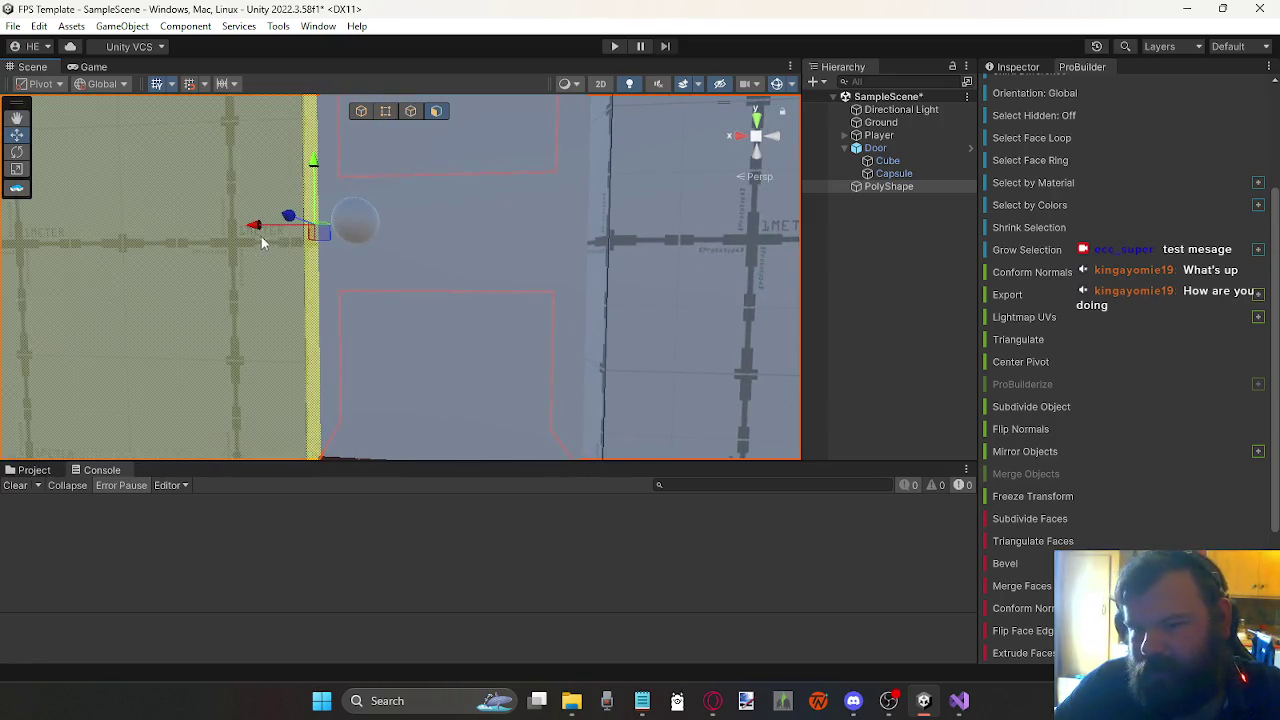
{"action": "mouse_move", "coordinate": [256, 227]}
{"action": "left_mouse_down"}
{"action": "mouse_move", "coordinate": [294, 217]}
{"action": "mouse_move", "coordinate": [329, 294]}
{"action": "mouse_move", "coordinate": [344, 296]}
{"action": "mouse_move", "coordinate": [329, 266]}
{"action": "mouse_move", "coordinate": [369, 336]}
{"action": "mouse_move", "coordinate": [569, 314]}
{"action": "mouse_move", "coordinate": [450, 290]}
{"action": "mouse_move", "coordinate": [351, 284]}
{"action": "mouse_move", "coordinate": [731, 380]}
{"action": "mouse_move", "coordinate": [540, 354]}
{"action": "mouse_move", "coordinate": [477, 372]}
{"action": "mouse_move", "coordinate": [555, 290]}
{"action": "mouse_move", "coordinate": [576, 232]}
{"action": "mouse_move", "coordinate": [574, 170]}
{"action": "left_mouse_up"}
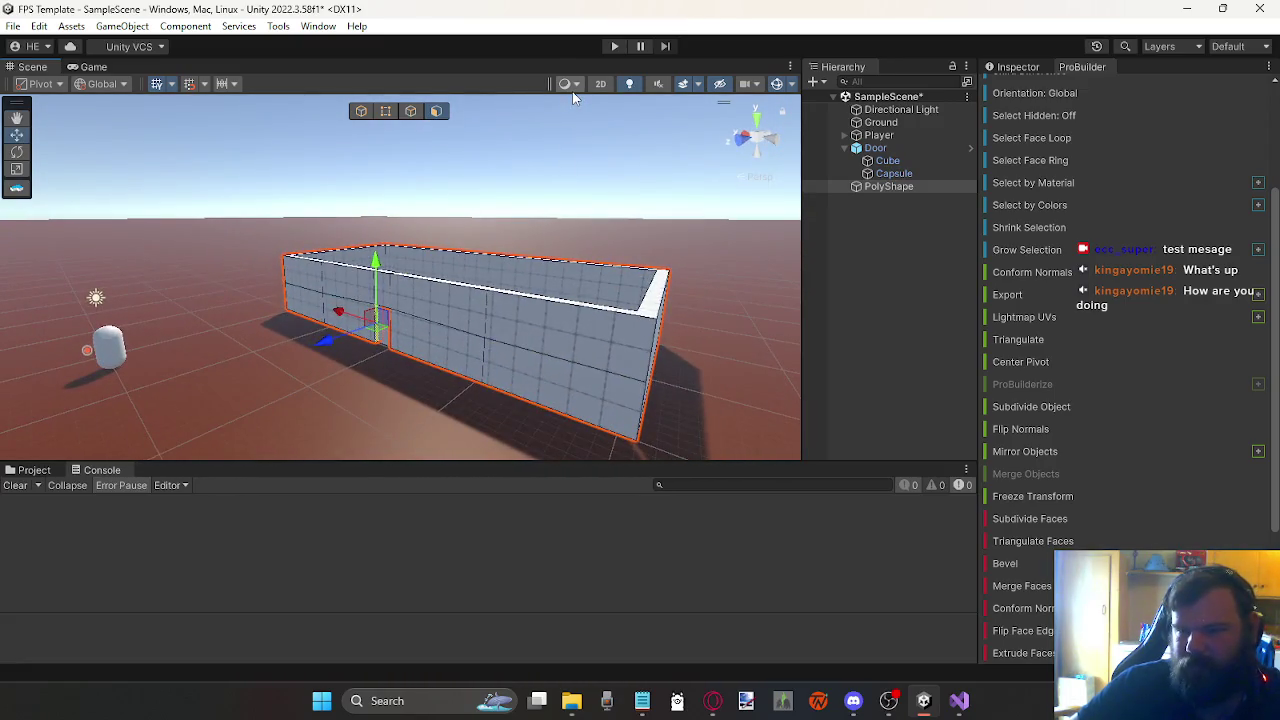
Step: Play-test by walking the player to the doorway, then stop and open the Gizmo error's script
{"action": "left_click", "coordinate": [617, 46]}
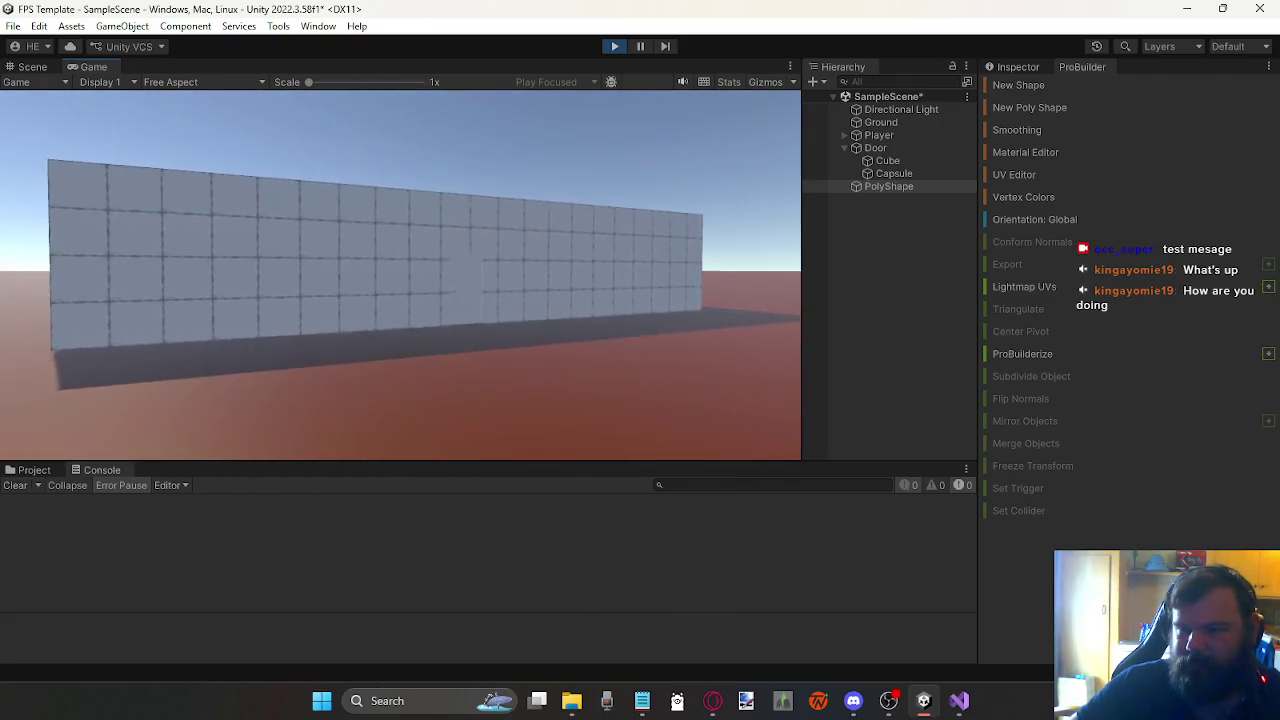
{"action": "key", "text": "w"}
{"action": "key", "text": "w"}
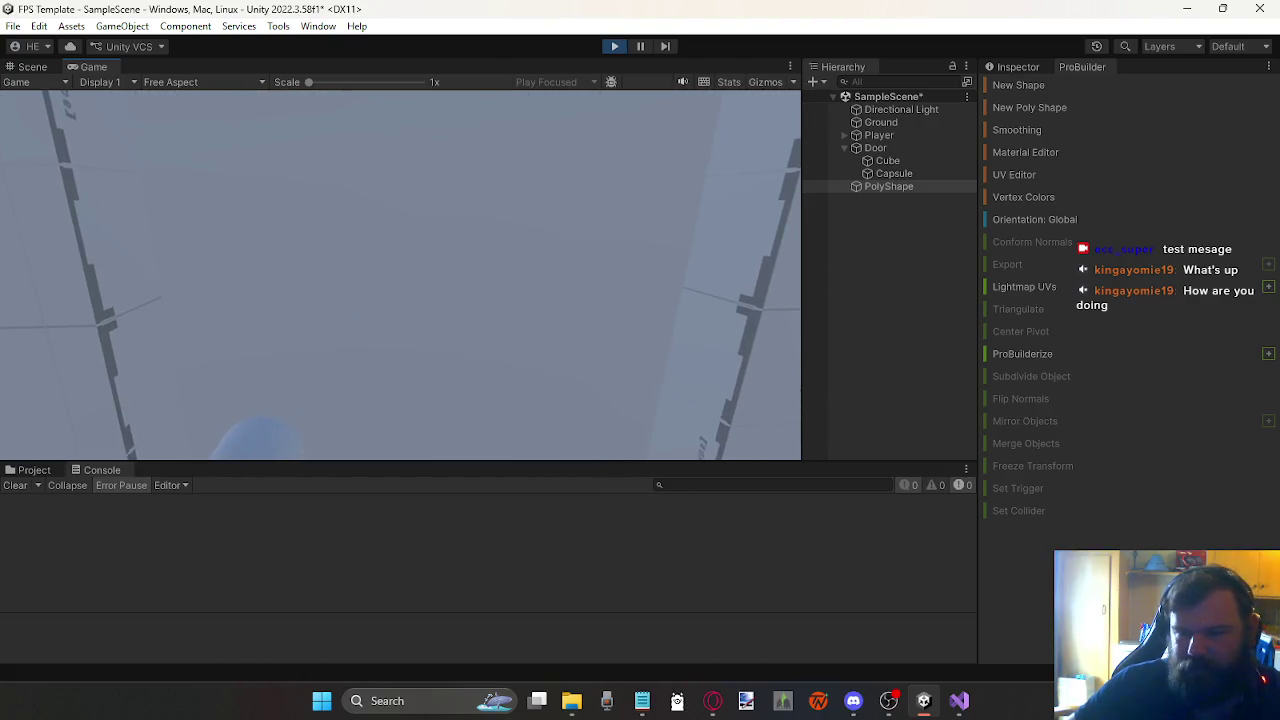
{"action": "key", "text": "ctrl+p"}
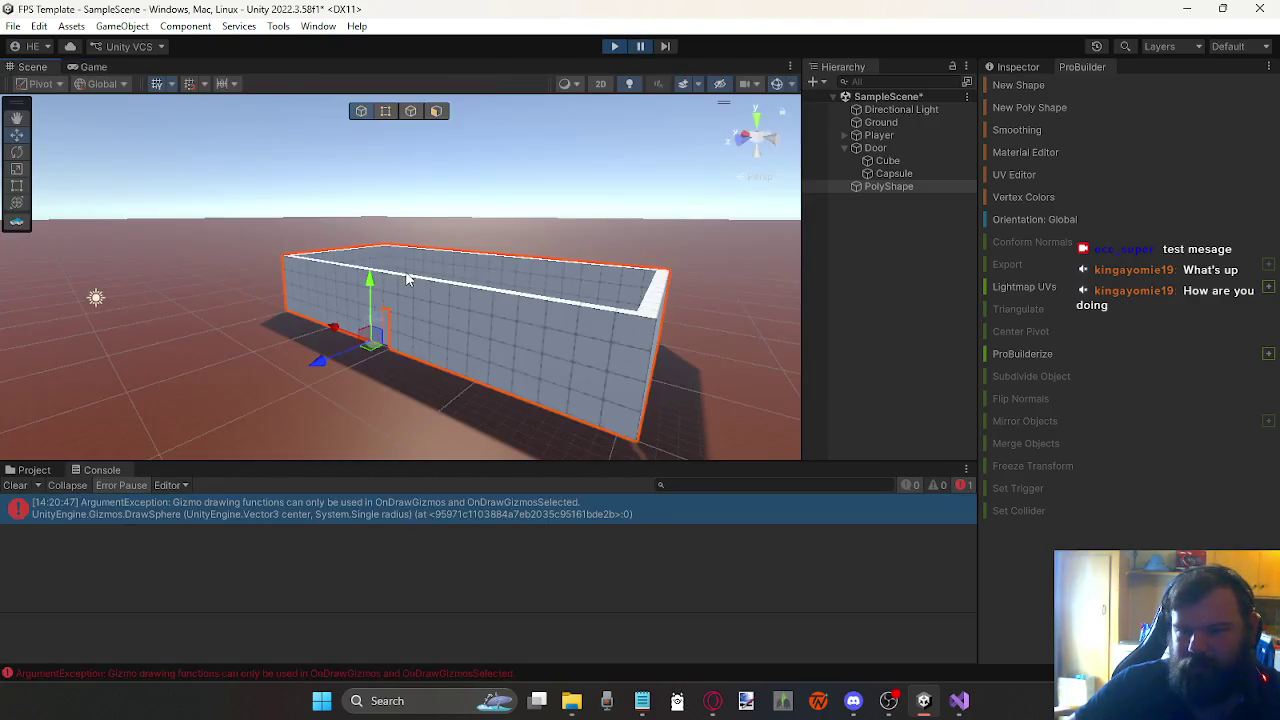
{"action": "double_click", "coordinate": [437, 510]}
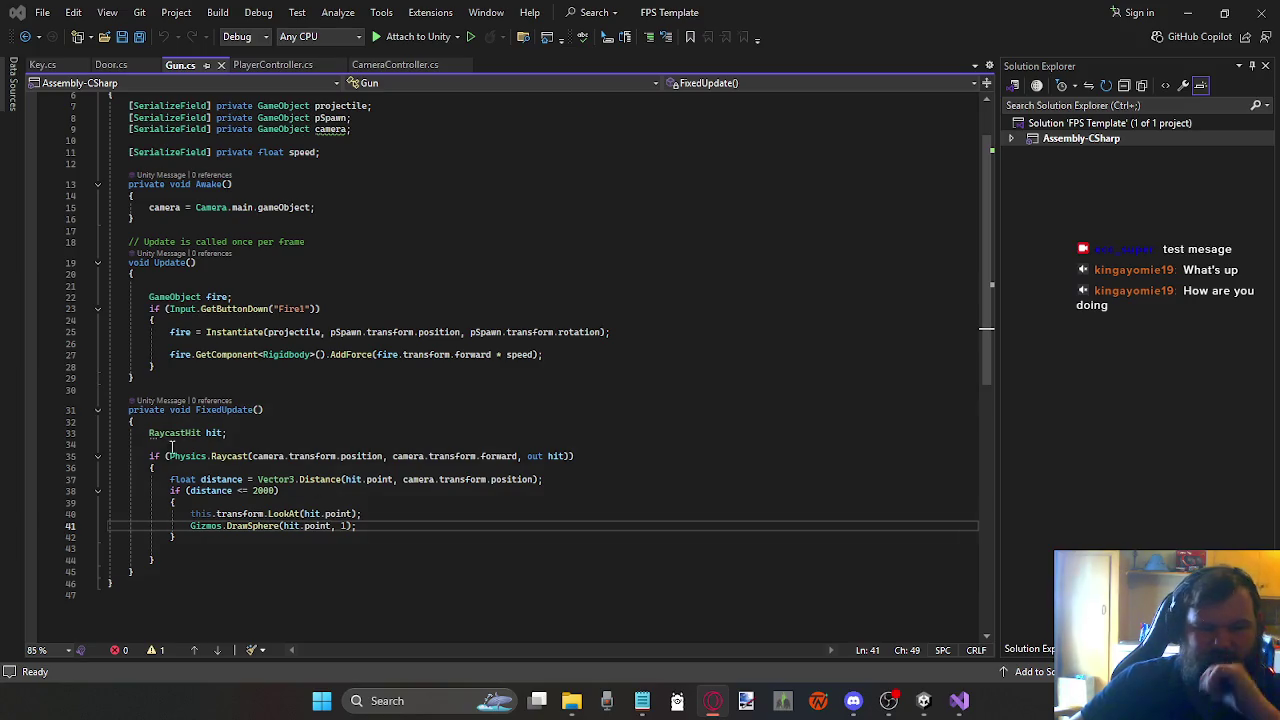
Step: Replace the Gizmos.DrawSphere call with Debug.DrawLine(camera.transform.position, hit.point);
{"action": "mouse_move", "coordinate": [356, 526]}
{"action": "left_mouse_down"}
{"action": "mouse_move", "coordinate": [220, 515]}
{"action": "mouse_move", "coordinate": [190, 526]}
{"action": "left_mouse_up"}
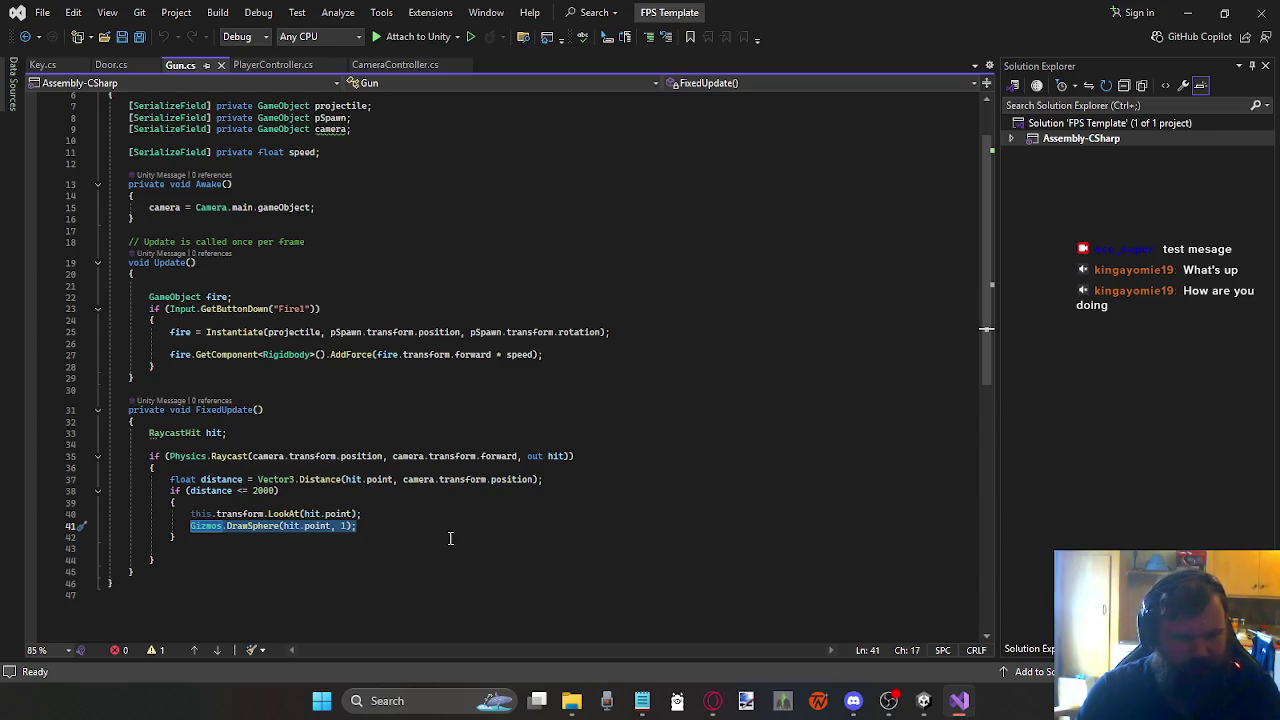
{"action": "type", "text": "Debug"}
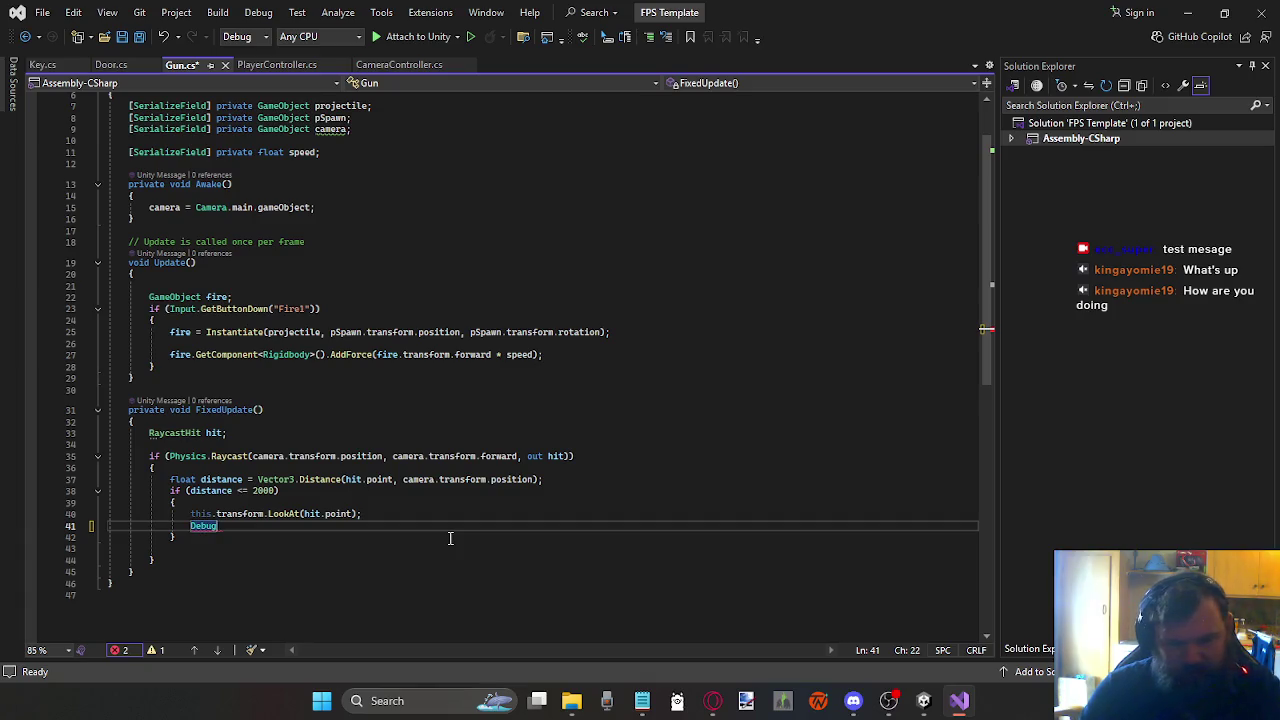
{"action": "type", "text": ".dr"}
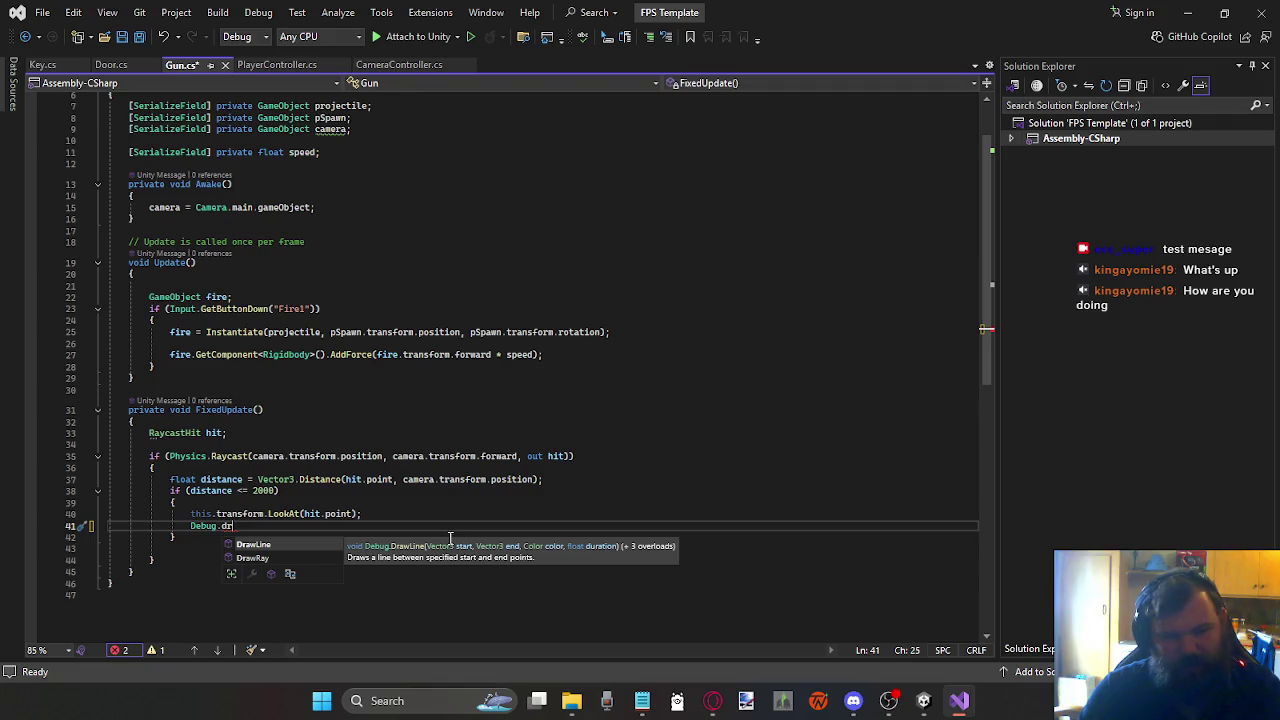
{"action": "key", "text": "Tab"}
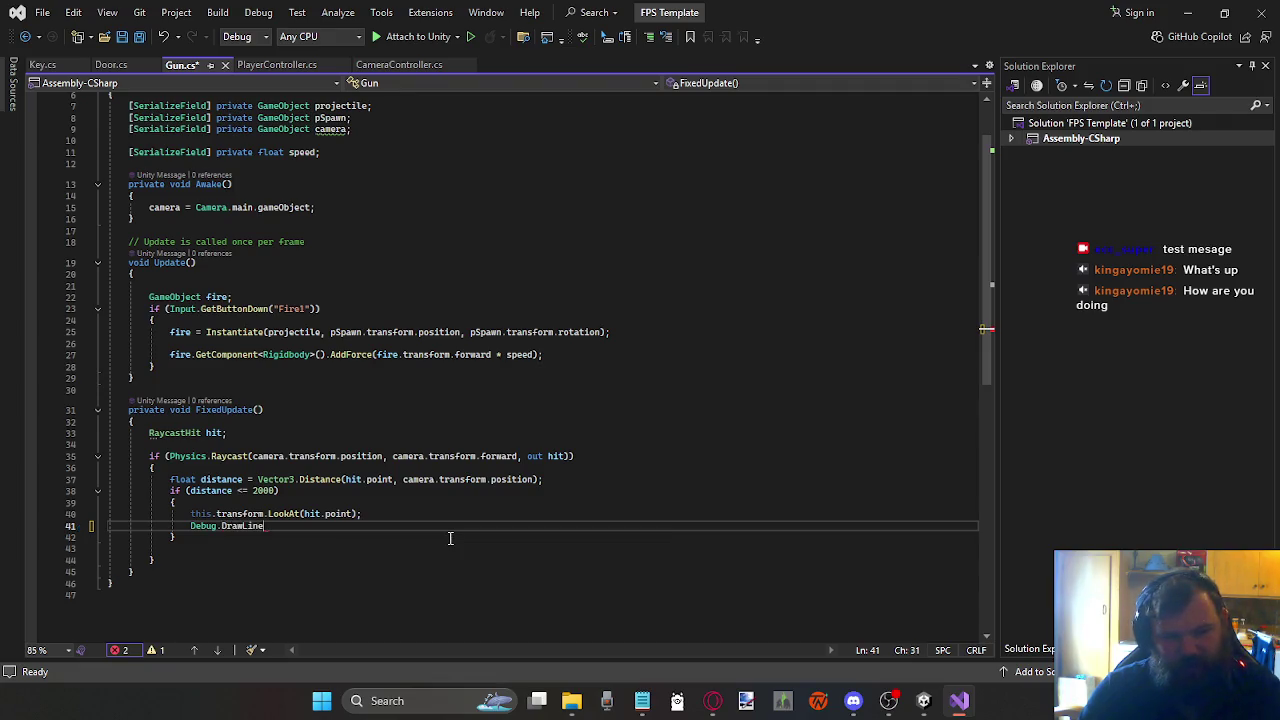
{"action": "type", "text": "(cam"}
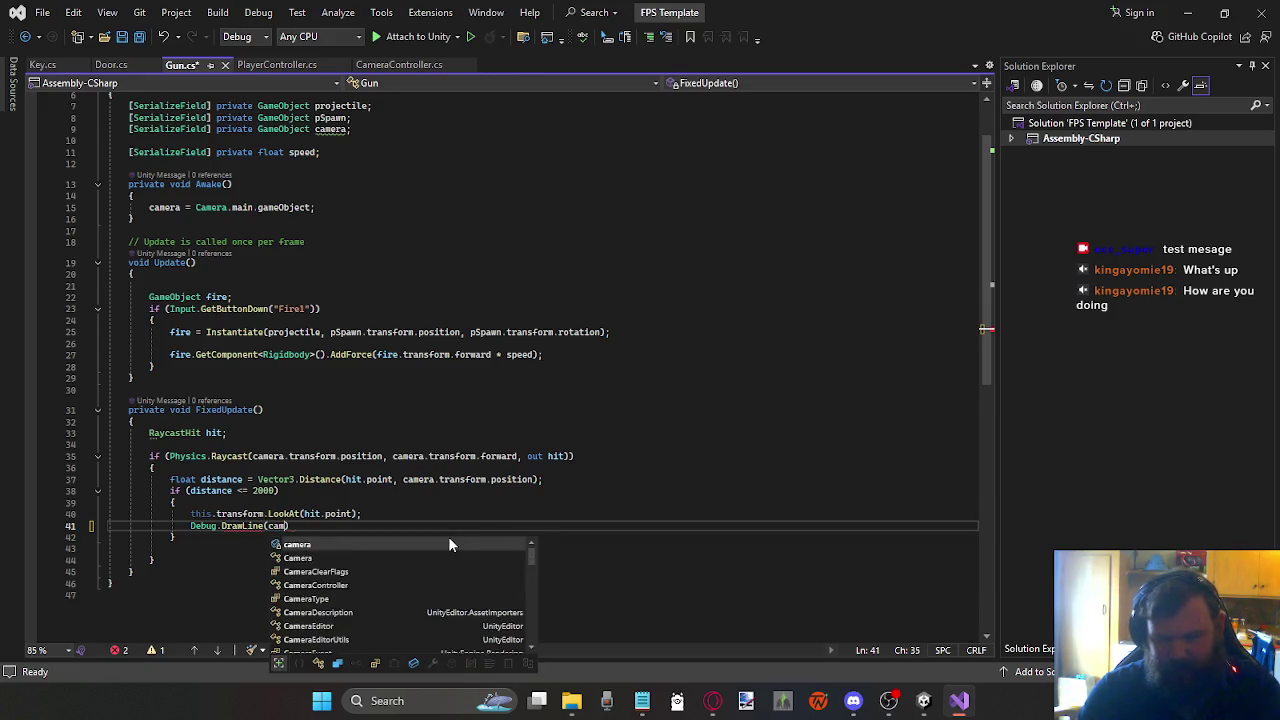
{"action": "key", "text": "Tab"}
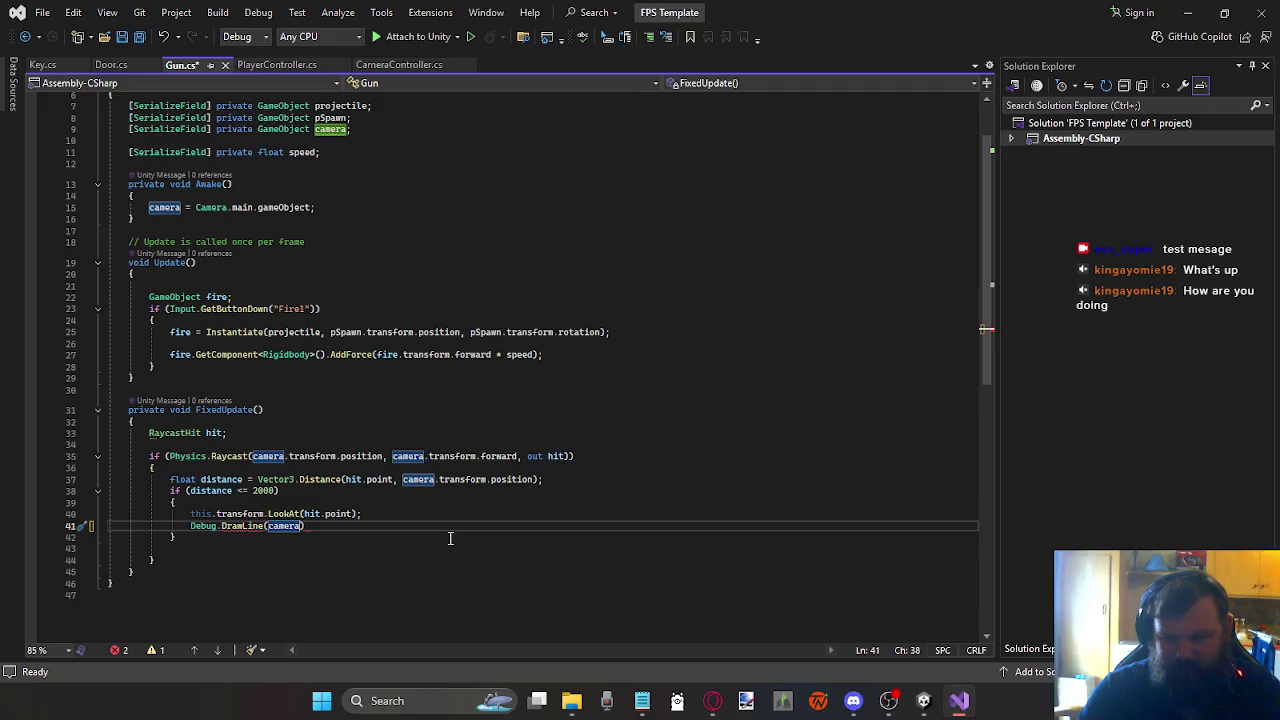
{"action": "type", "text": "."}
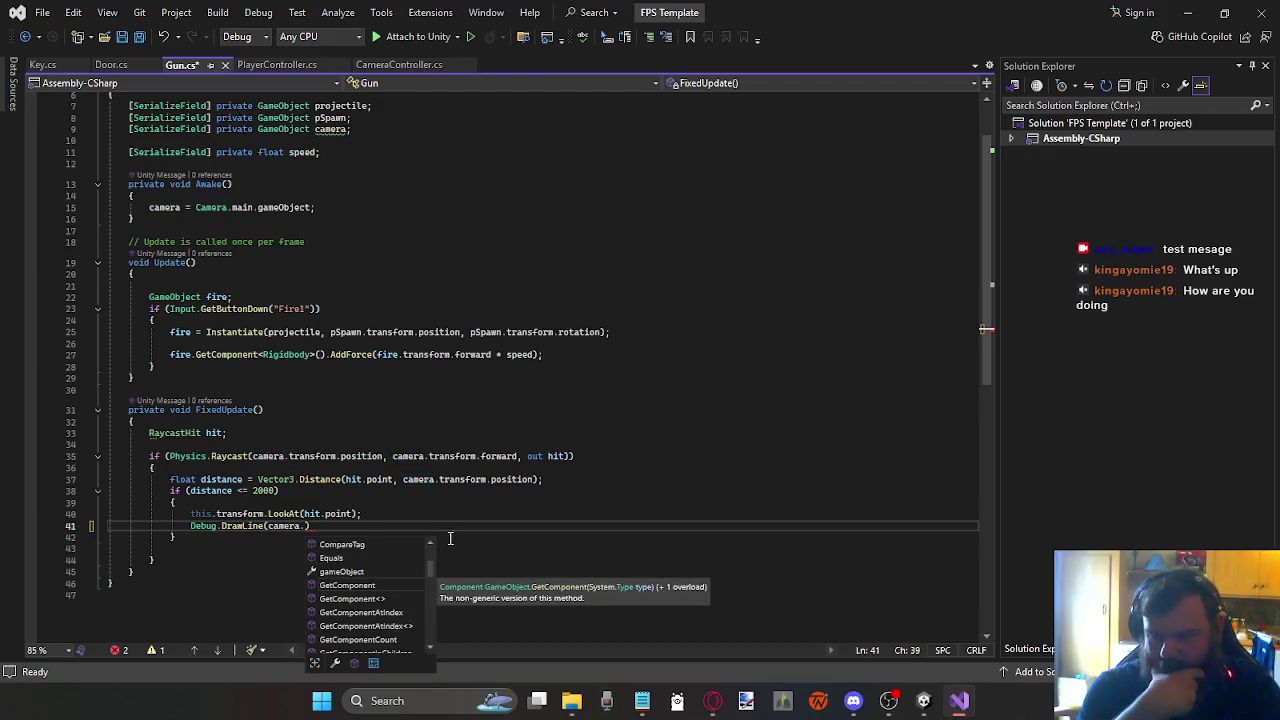
{"action": "type", "text": "transform."}
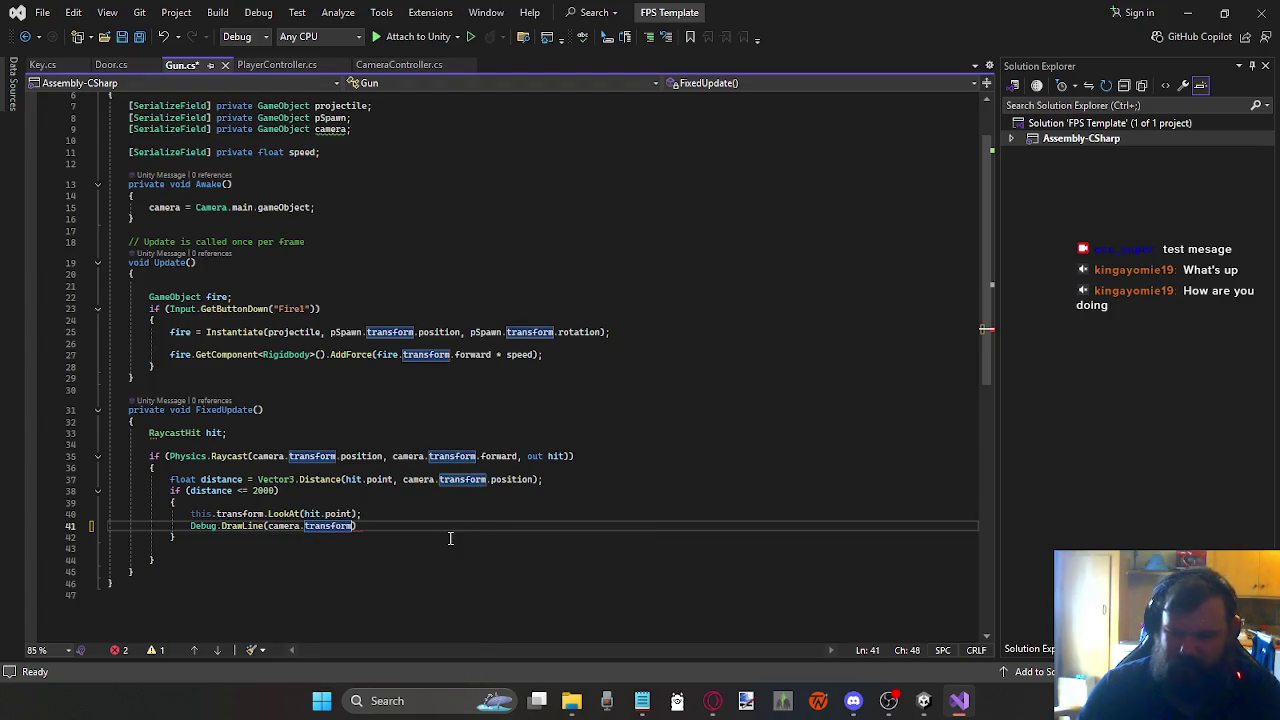
{"action": "type", "text": "position, "}
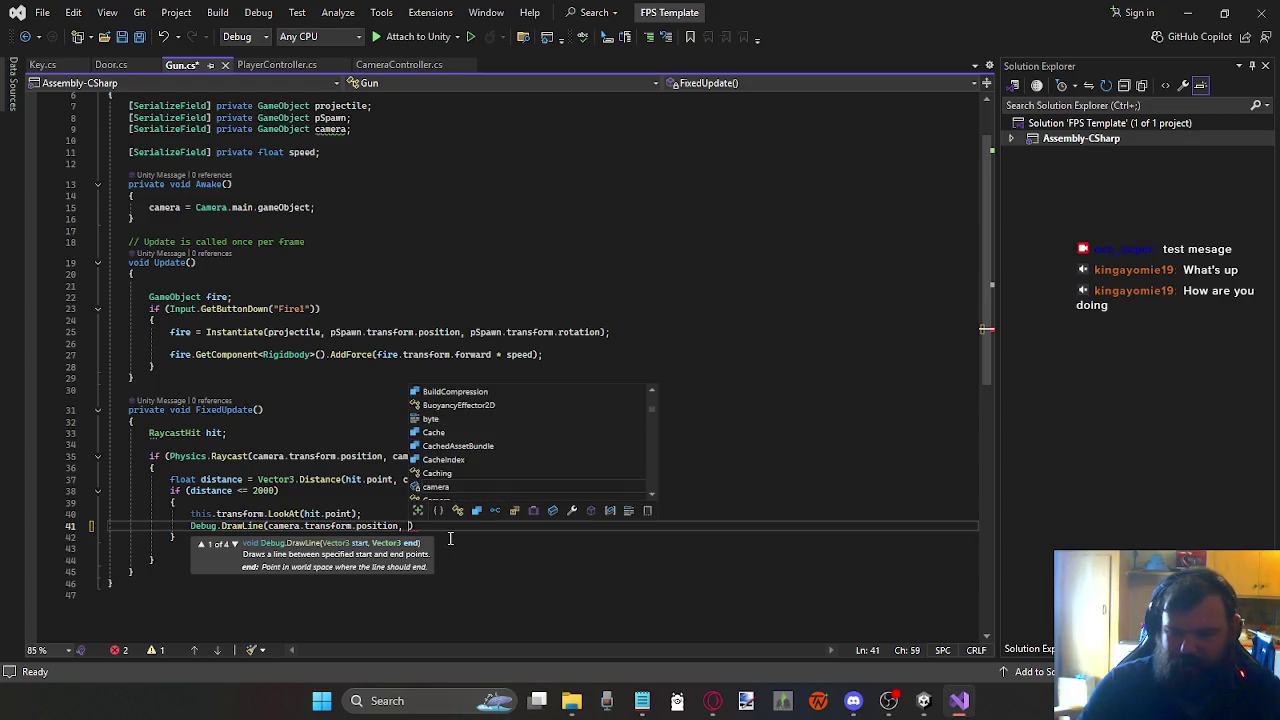
{"action": "type", "text": "hit."}
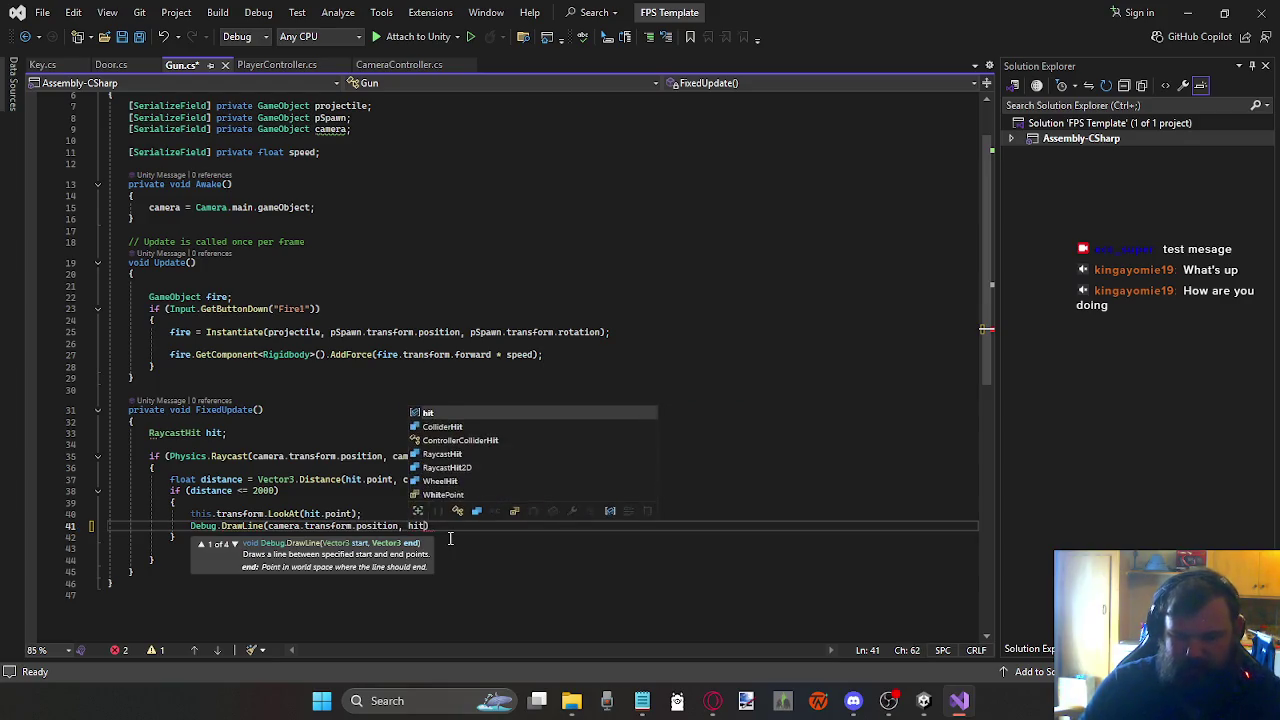
{"action": "key", "text": "Tab"}
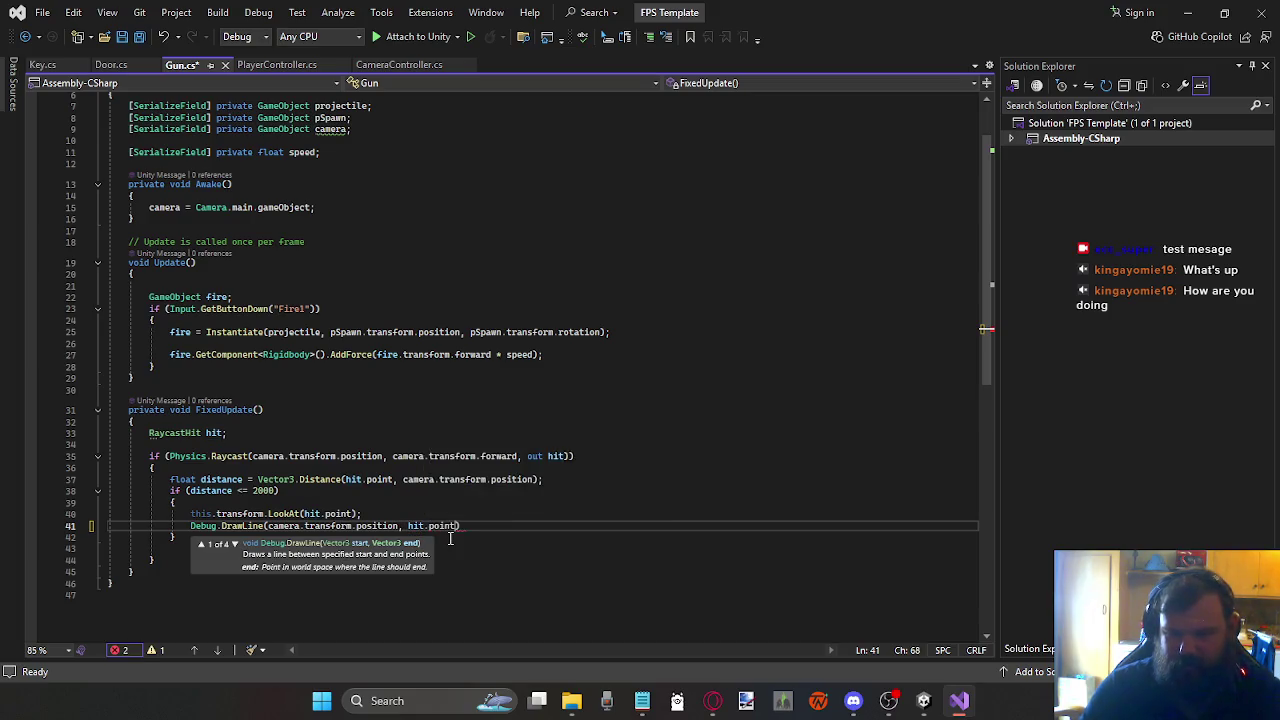
{"action": "type", "text": ")"}
Step: Save Gun.cs and return to the Unity editor
{"action": "key", "text": "ctrl+s"}
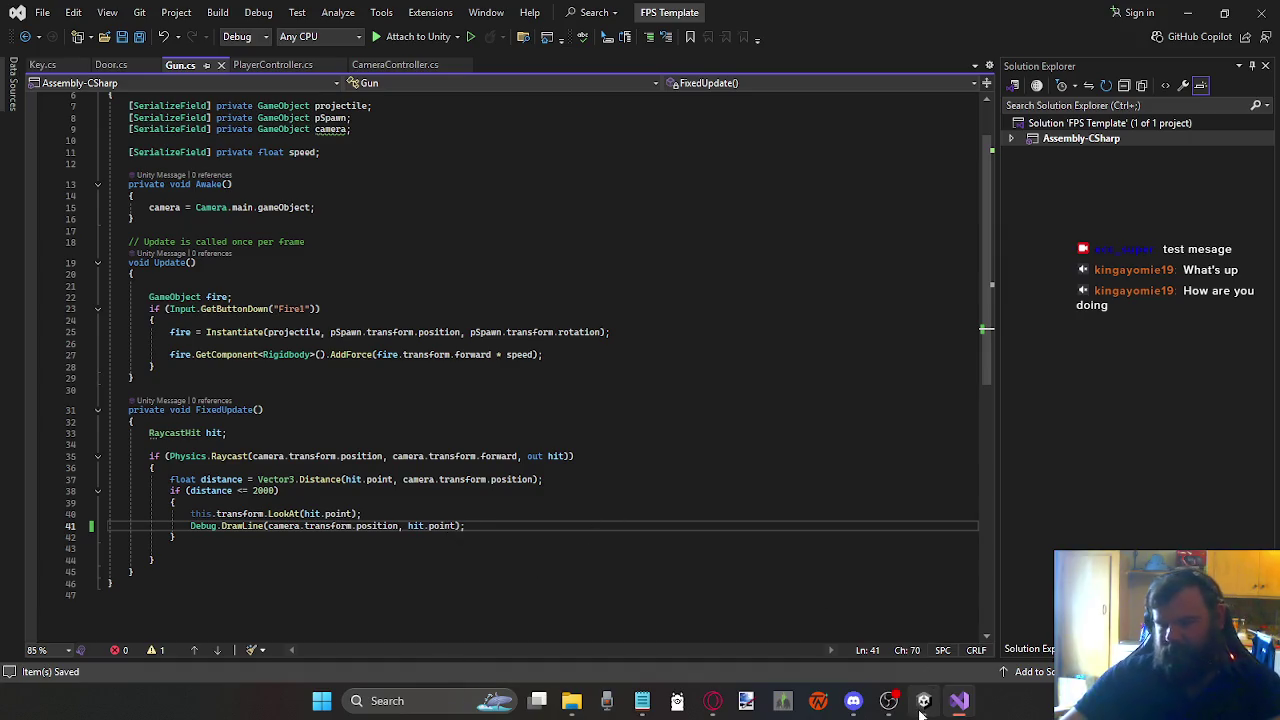
{"action": "mouse_move", "coordinate": [923, 700]}
{"action": "left_click", "coordinate": [881, 622]}
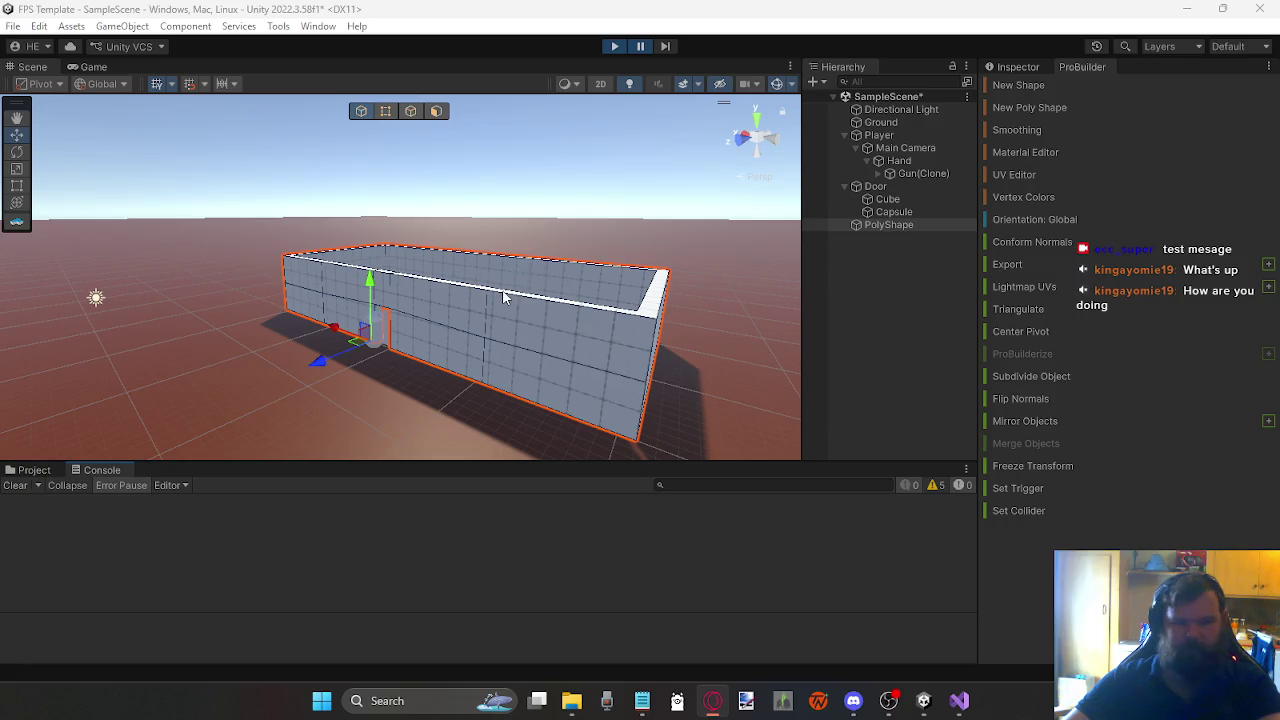
Step: Restart Play mode so the updated gun script loads
{"action": "left_click", "coordinate": [620, 70]}
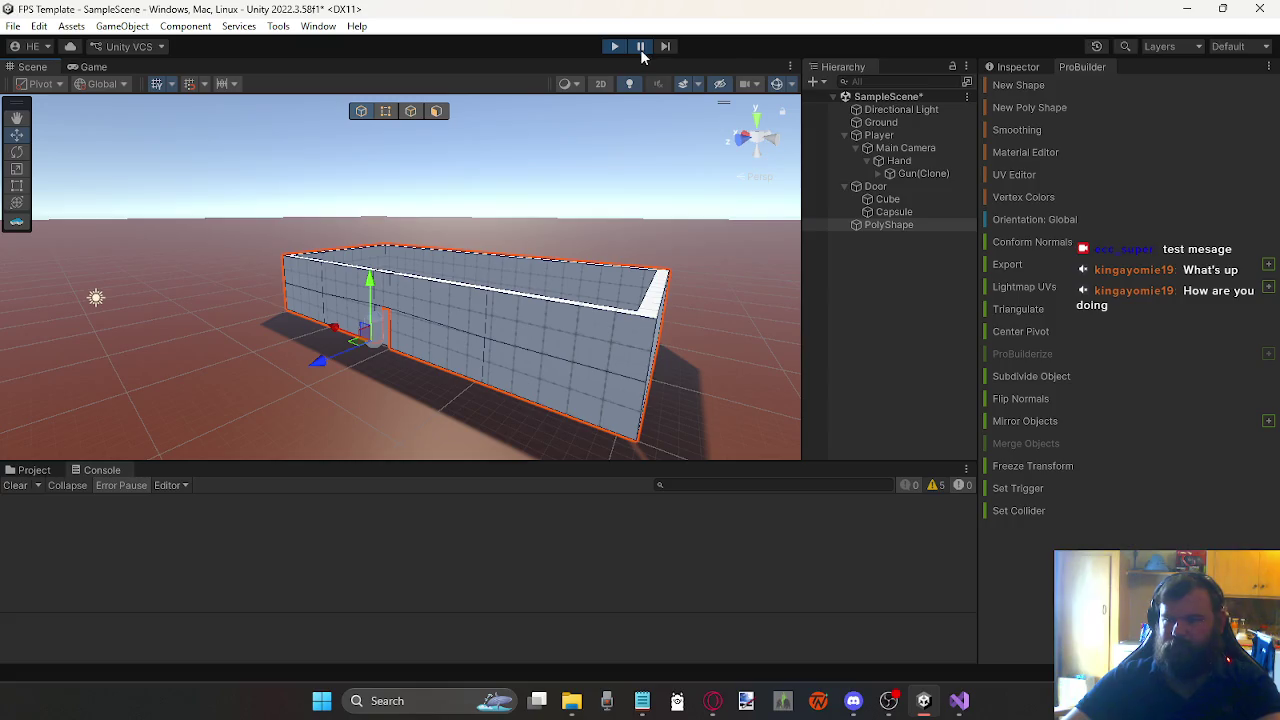
{"action": "left_click", "coordinate": [615, 48]}
{"action": "left_click", "coordinate": [620, 48]}
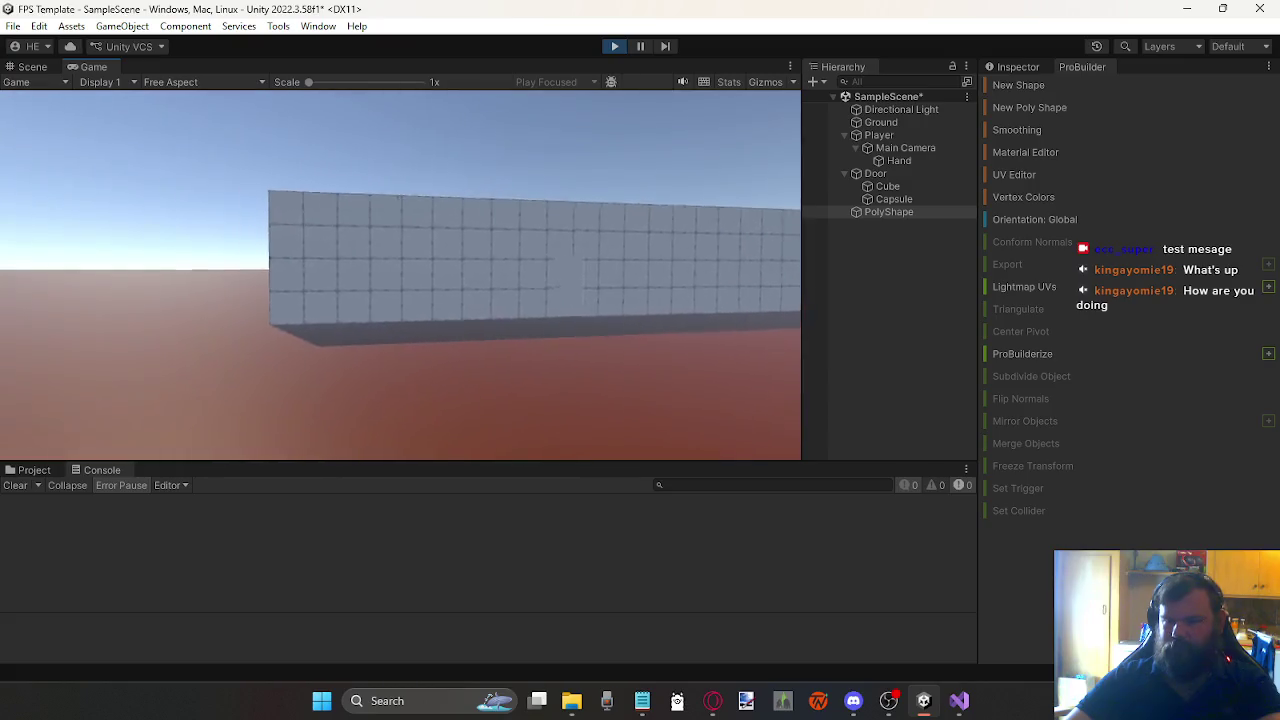
Step: Walk up to the gridded wall, fire a shot, and open the door
{"action": "scroll", "coordinate": [400, 275], "scroll_direction": "down", "scroll_amount": 2}
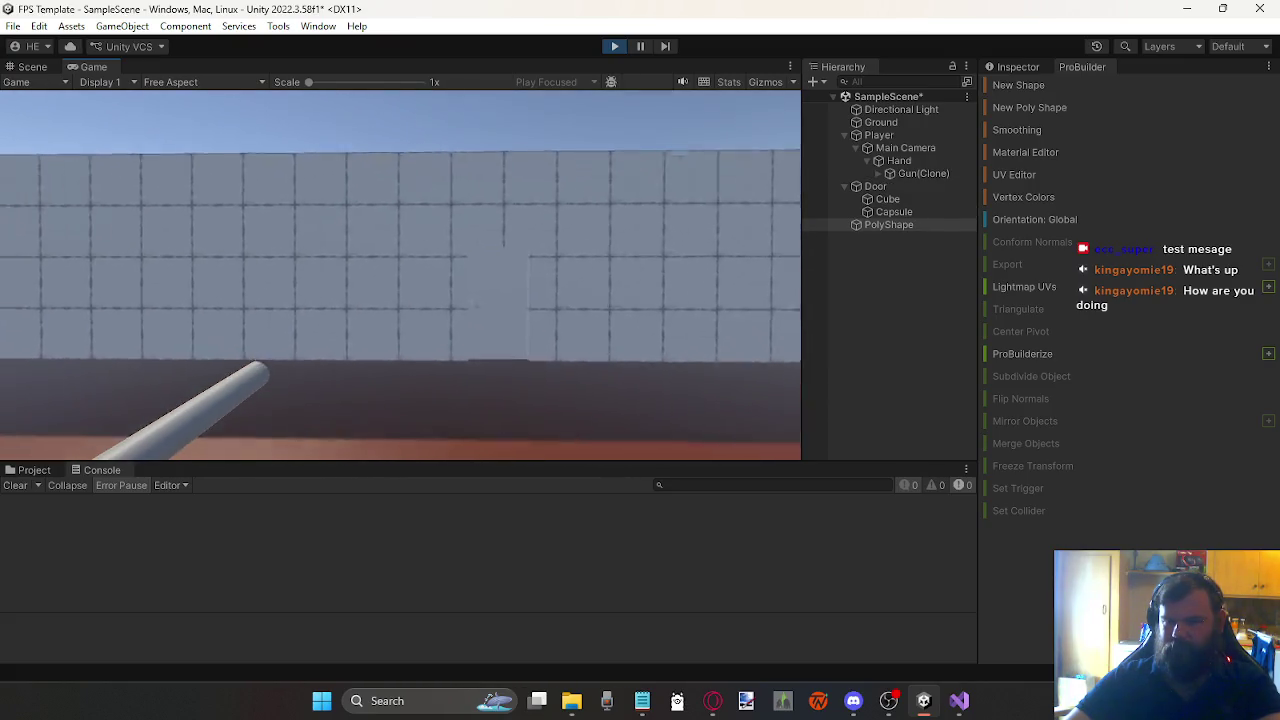
{"action": "key", "text": "w"}
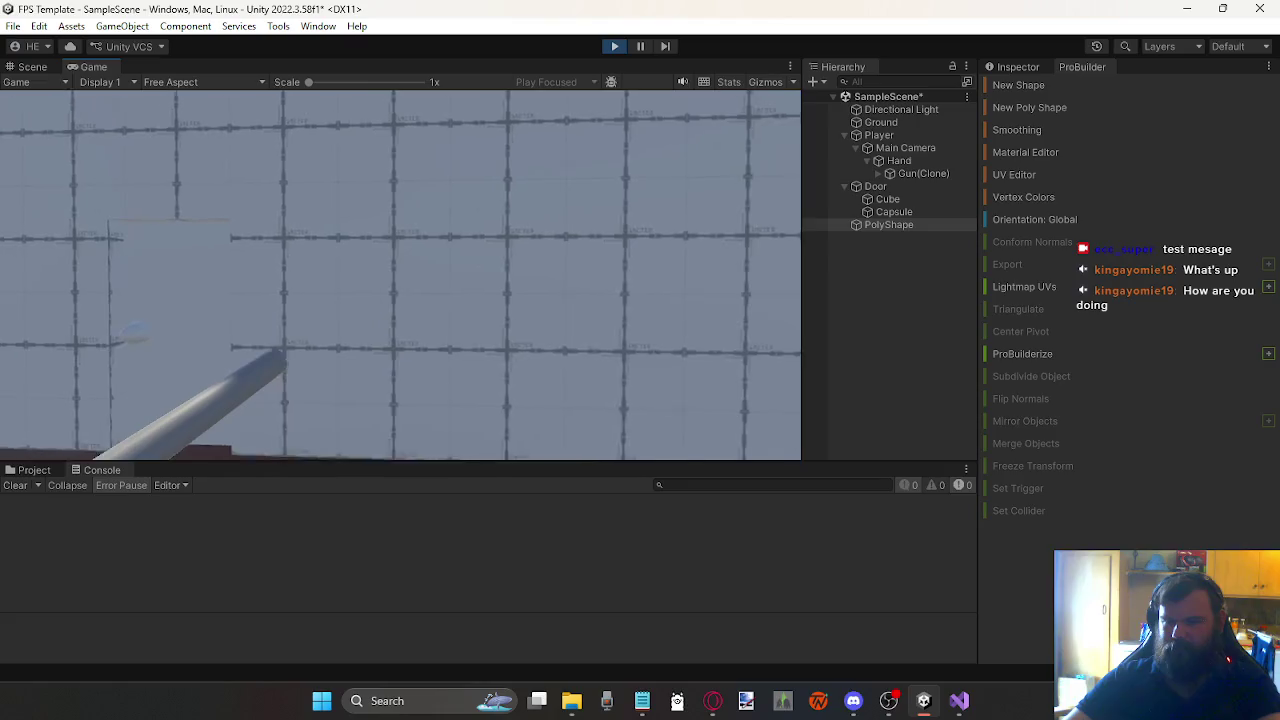
{"action": "left_click", "coordinate": [400, 275]}
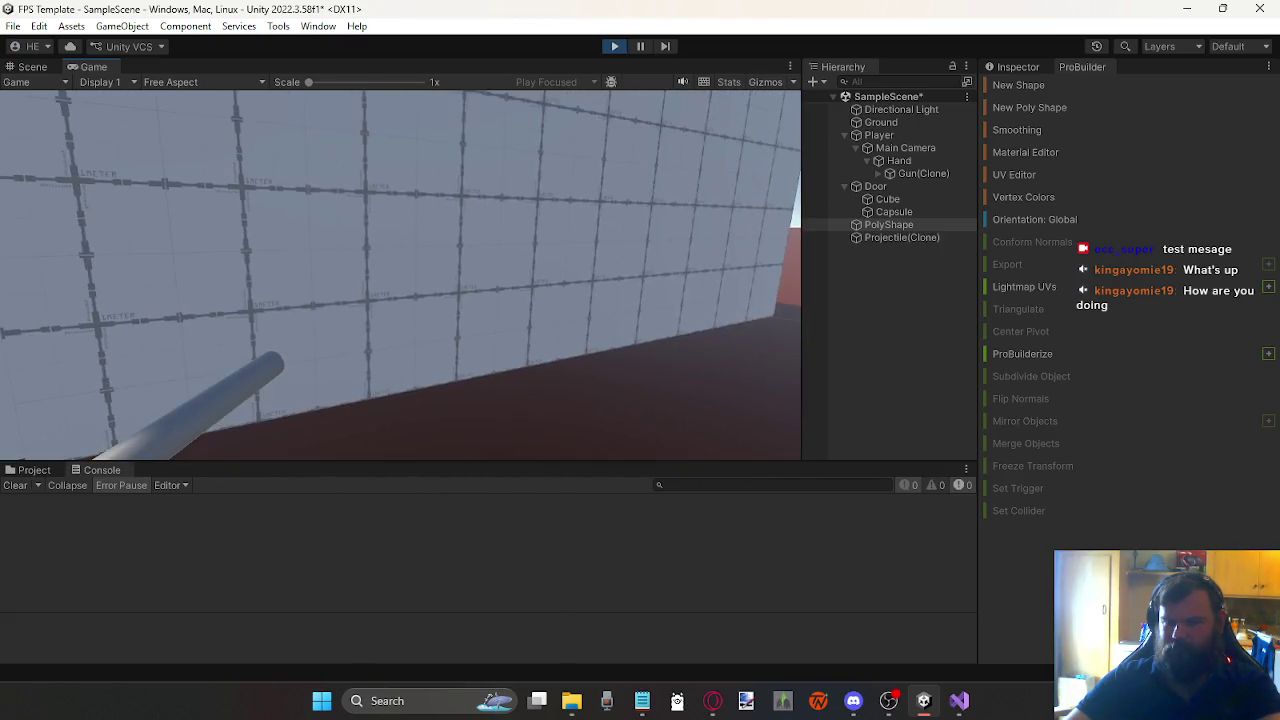
{"action": "scroll", "coordinate": [400, 275], "scroll_direction": "down", "scroll_amount": 1}
{"action": "scroll", "coordinate": [400, 275], "scroll_direction": "down", "scroll_amount": 1}
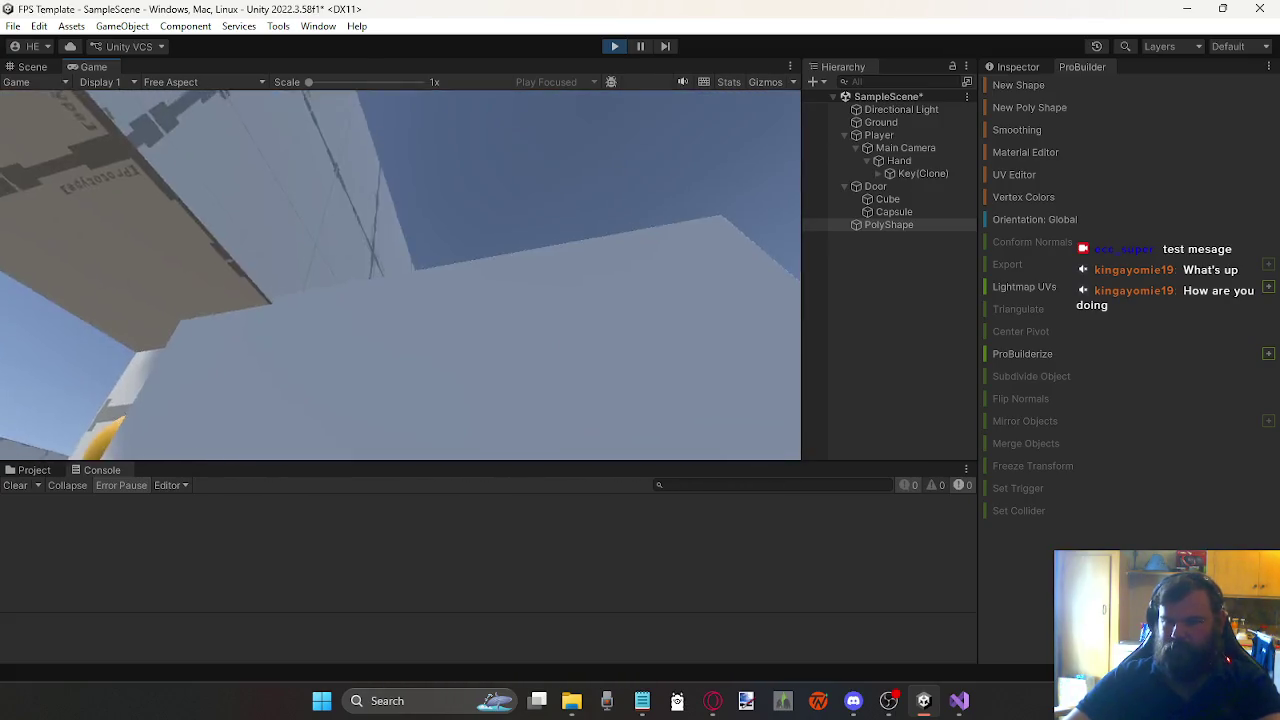
{"action": "key", "text": "w"}
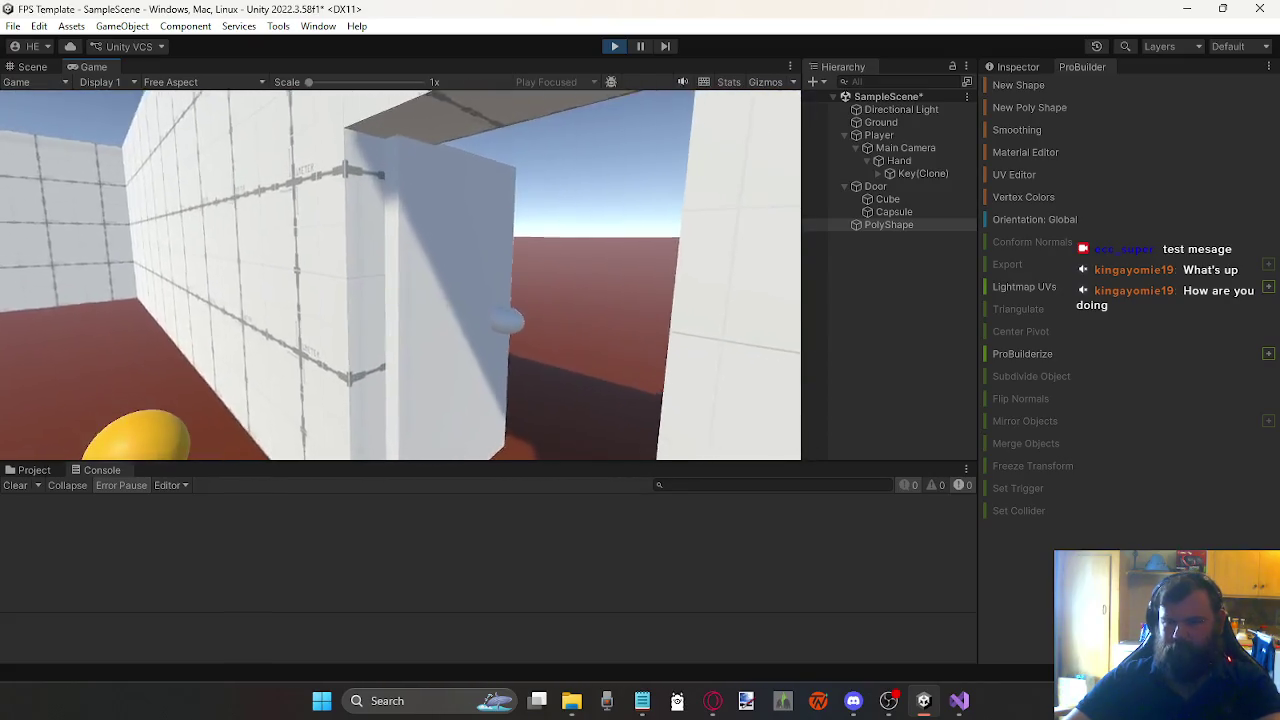
{"action": "key", "text": "s"}
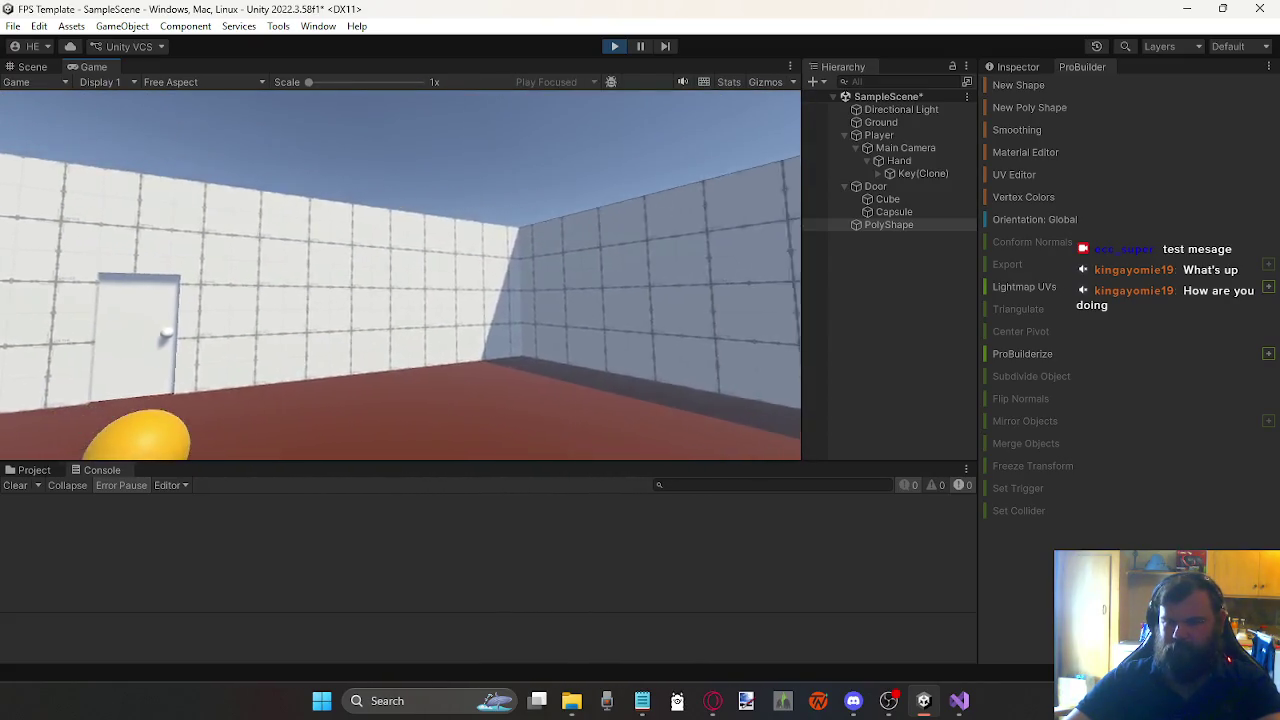
Step: Fire a series of red projectiles along the long wall and at the floor
{"action": "scroll", "coordinate": [400, 275], "scroll_direction": "down", "scroll_amount": 3}
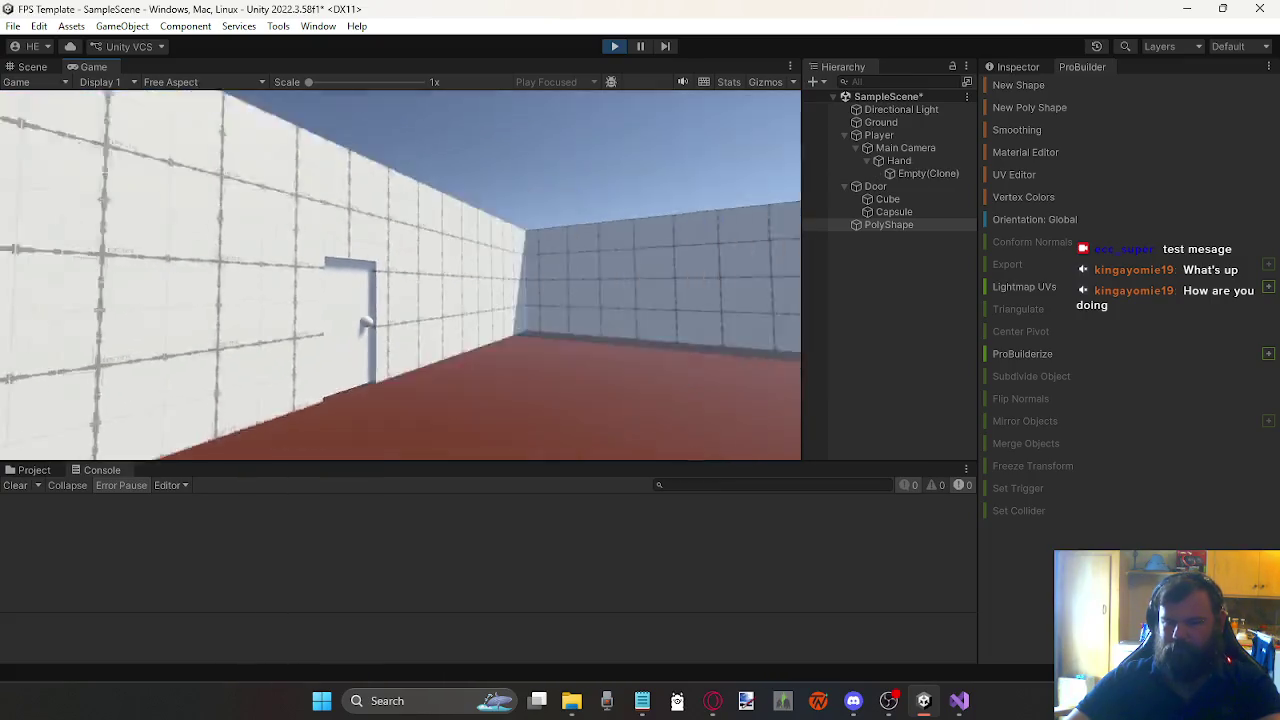
{"action": "scroll", "coordinate": [400, 275], "scroll_direction": "down", "scroll_amount": 2}
{"action": "left_click", "coordinate": [400, 275]}
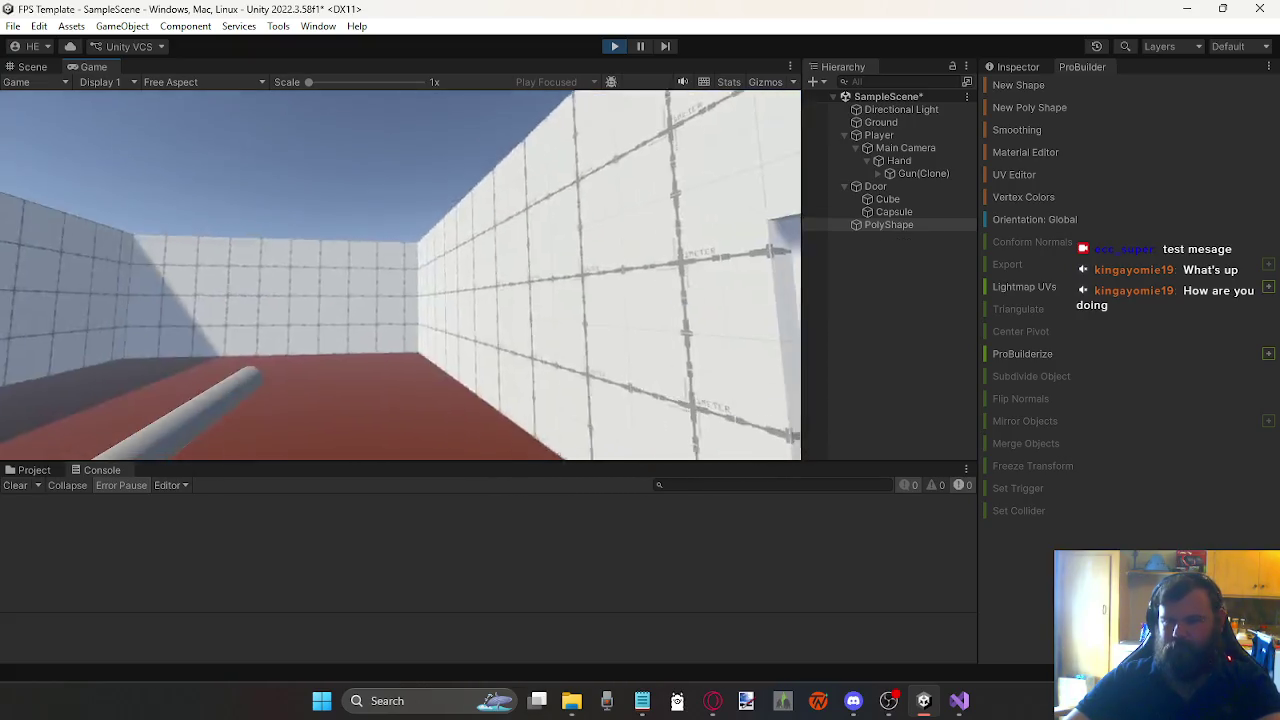
{"action": "left_click", "coordinate": [400, 275]}
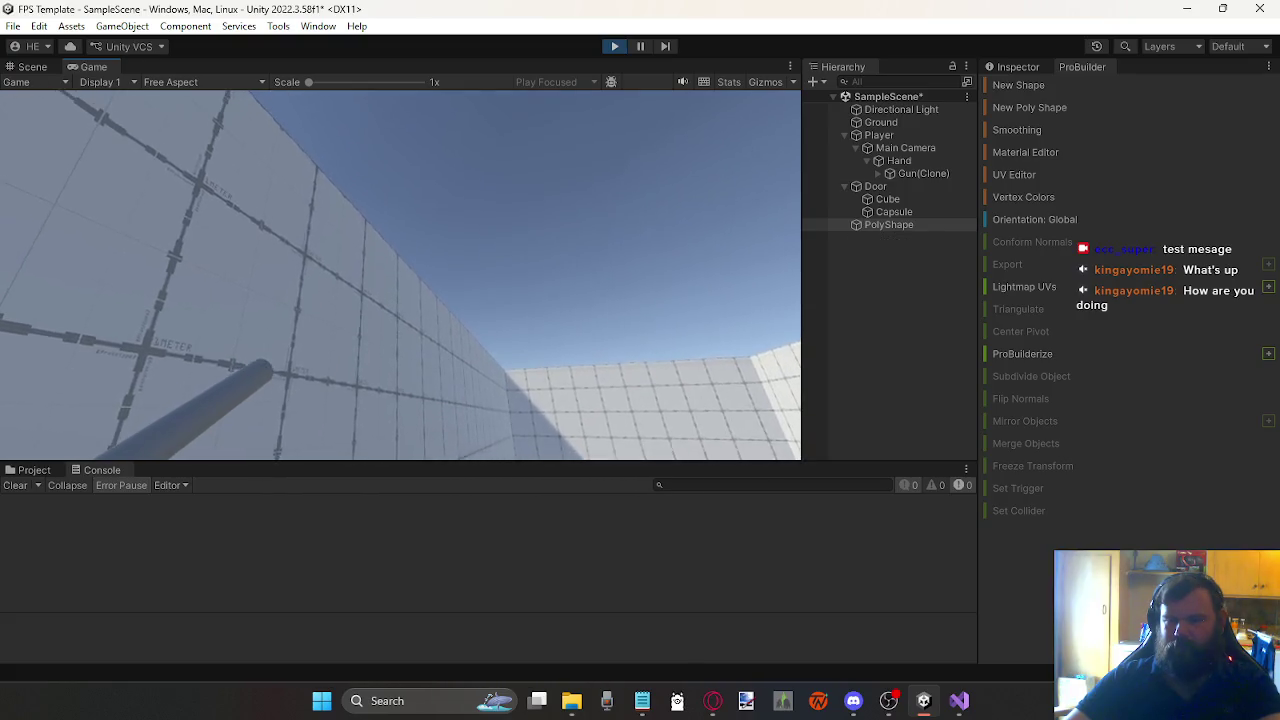
{"action": "left_click", "coordinate": [400, 275]}
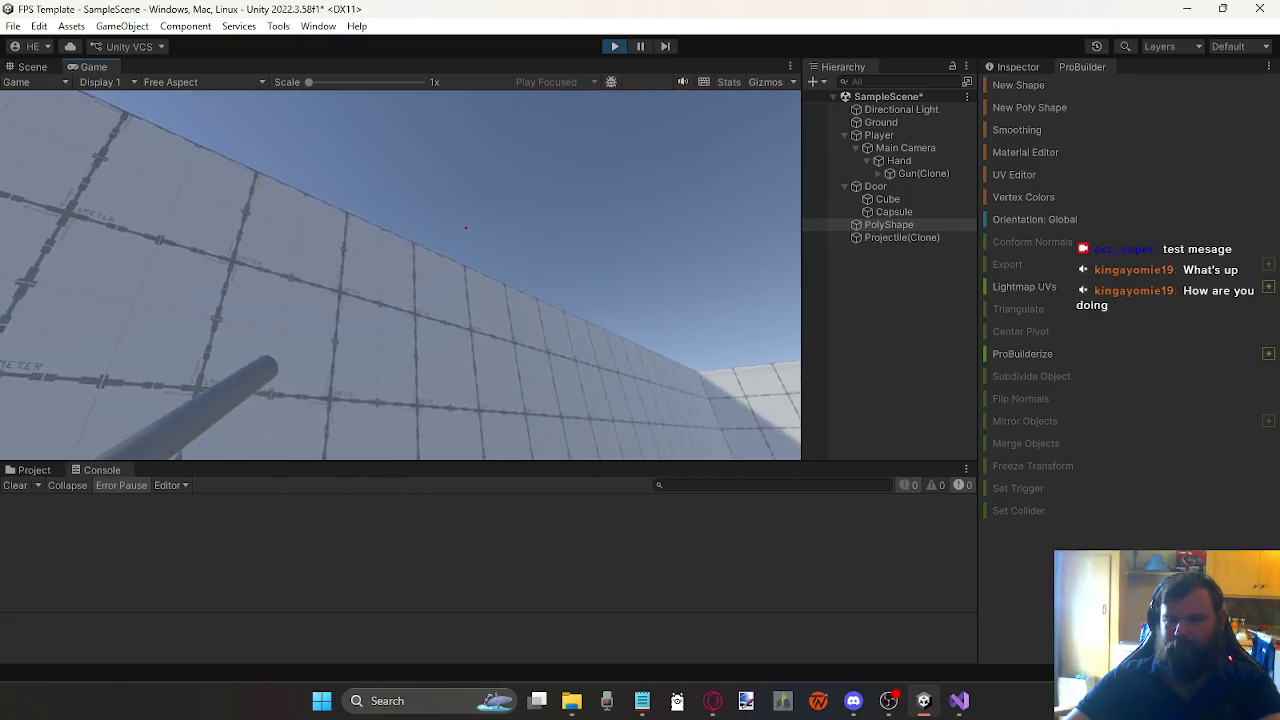
{"action": "left_click", "coordinate": [400, 275]}
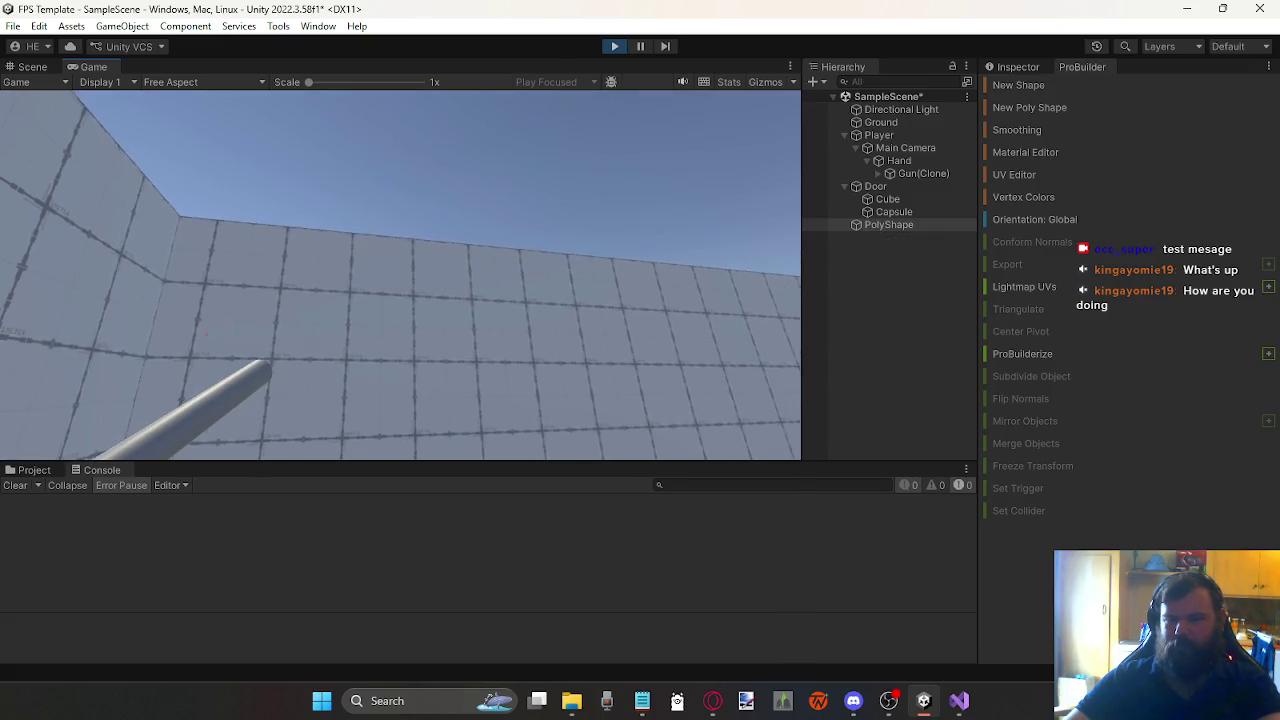
{"action": "left_click", "coordinate": [400, 275]}
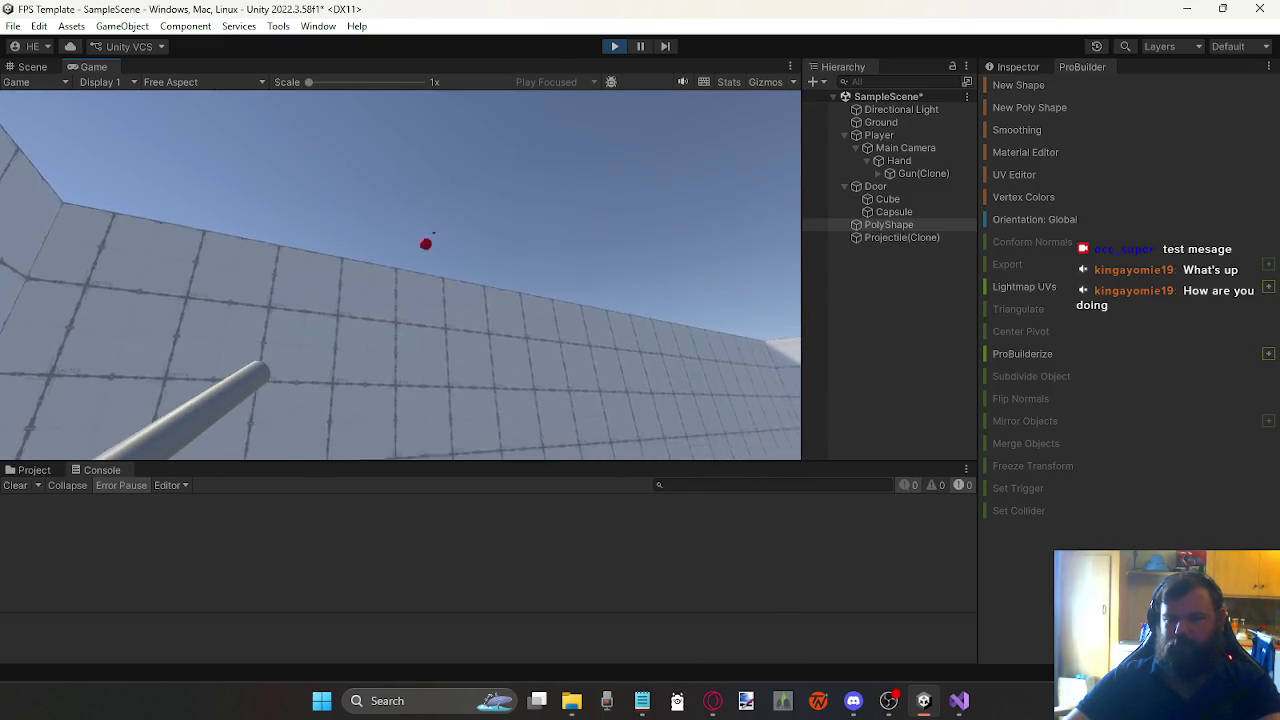
{"action": "left_click", "coordinate": [400, 275]}
{"action": "left_click", "coordinate": [400, 275]}
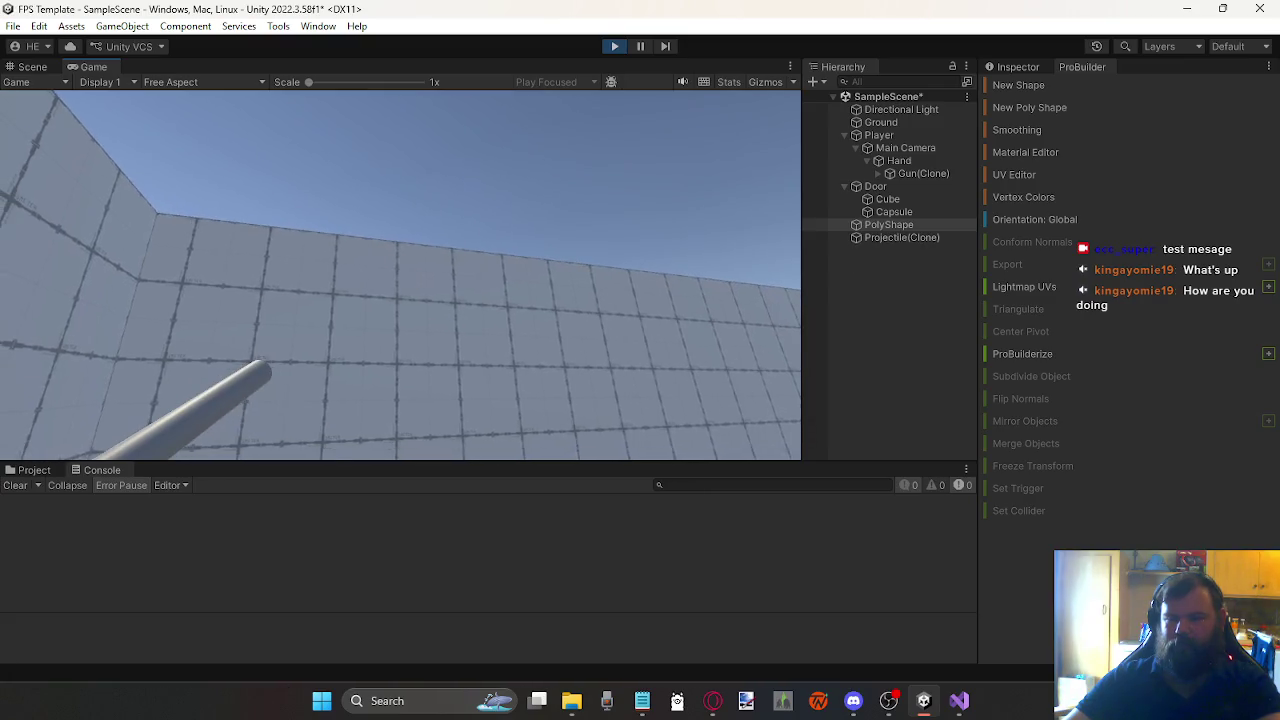
{"action": "left_click", "coordinate": [400, 275]}
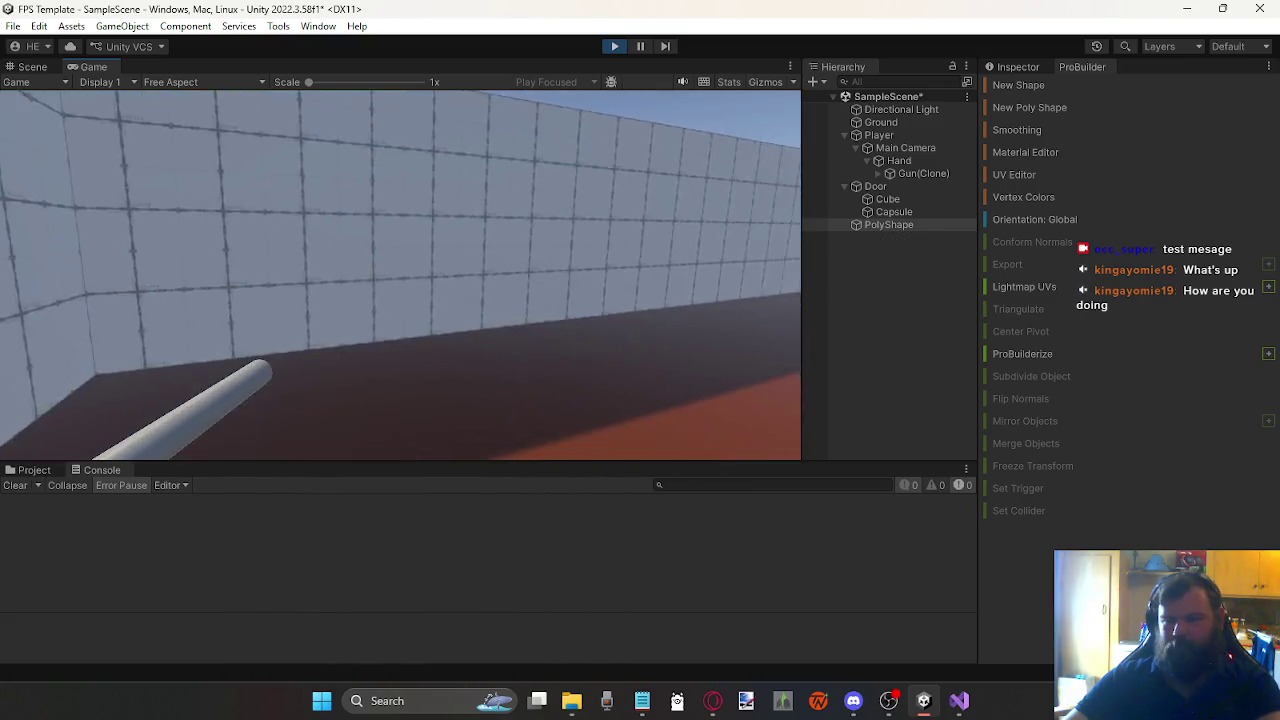
Step: Walk around the room firing bursts of red balls, then stop Play mode
{"action": "key", "text": "w"}
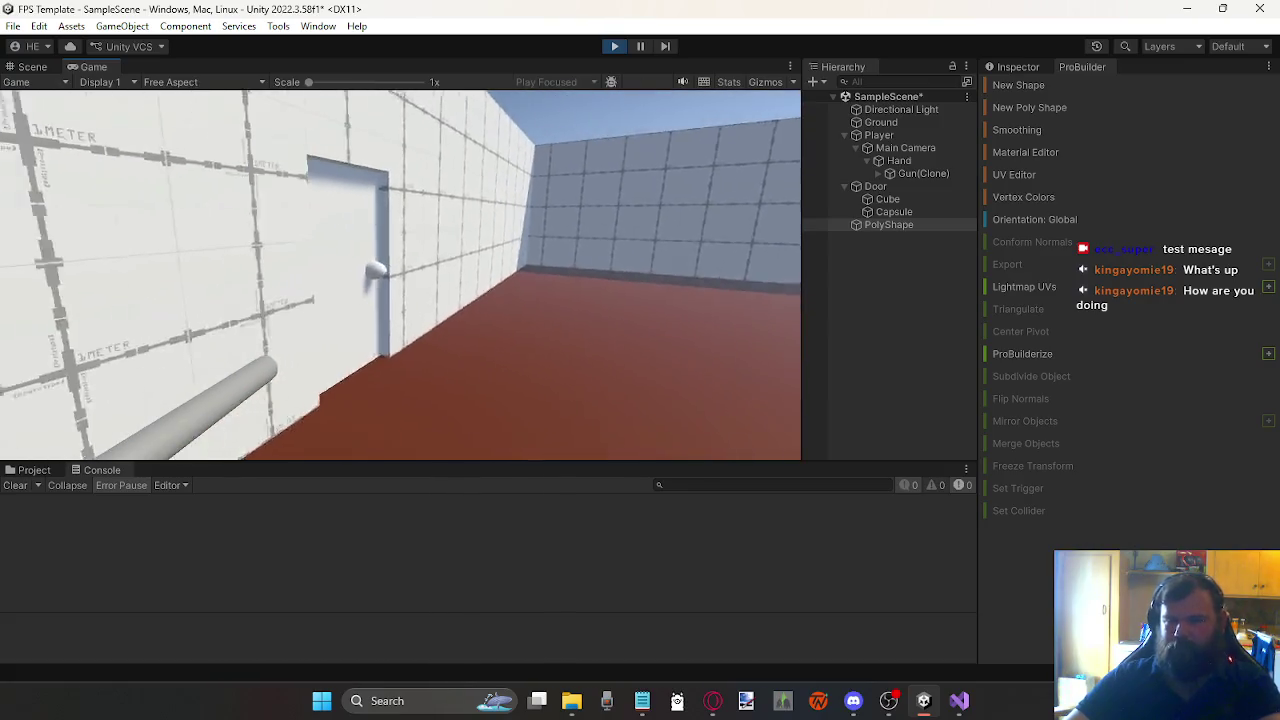
{"action": "left_click", "coordinate": [400, 275]}
{"action": "left_click", "coordinate": [400, 275]}
{"action": "left_click", "coordinate": [400, 275]}
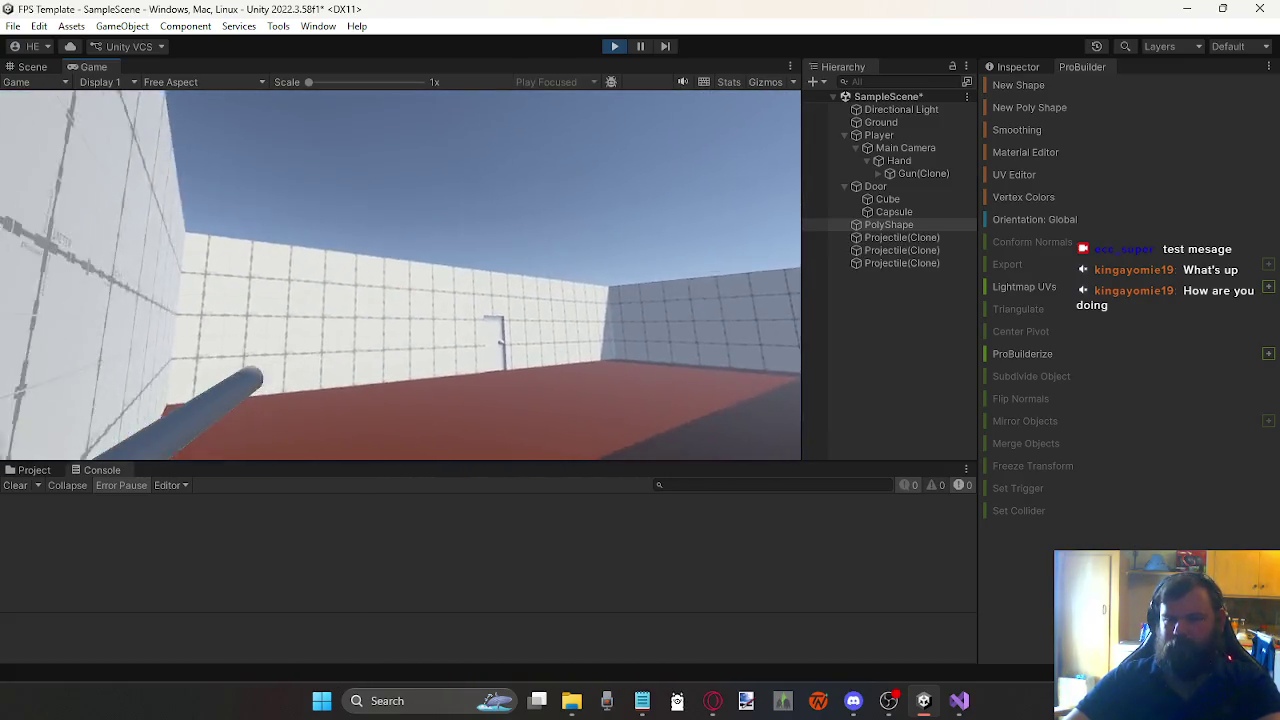
{"action": "key", "text": "w"}
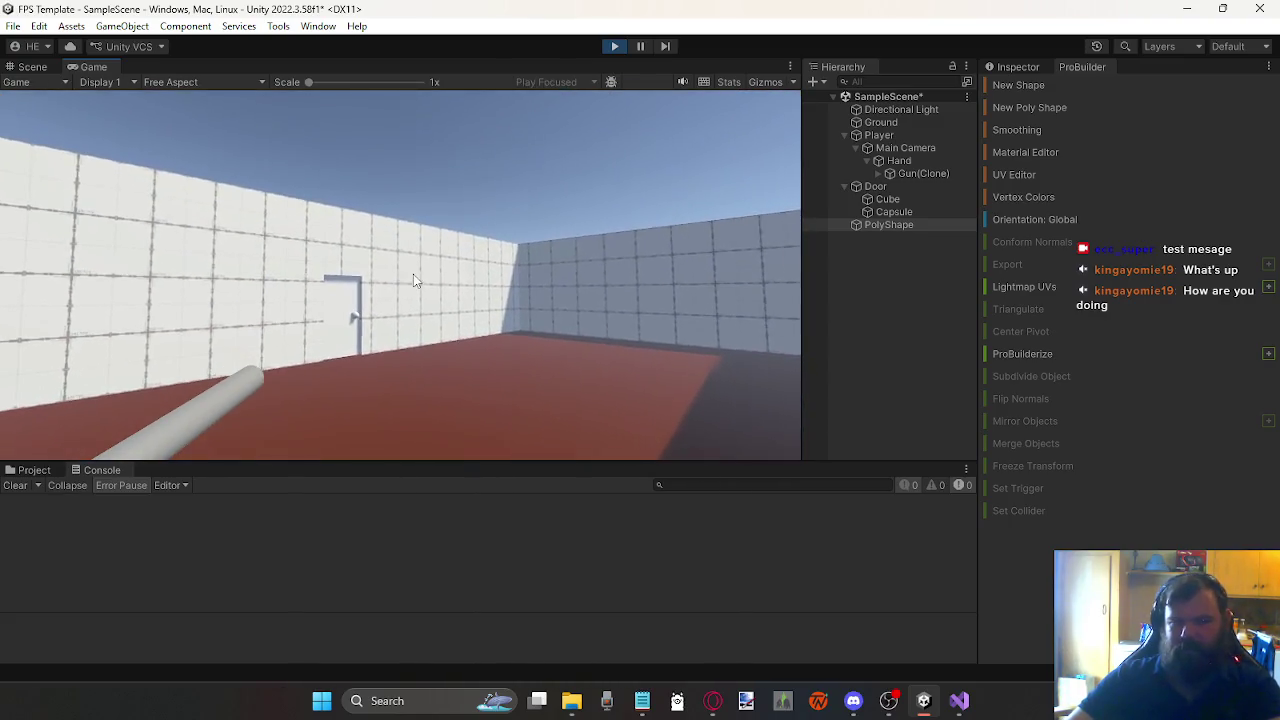
{"action": "key", "text": "w"}
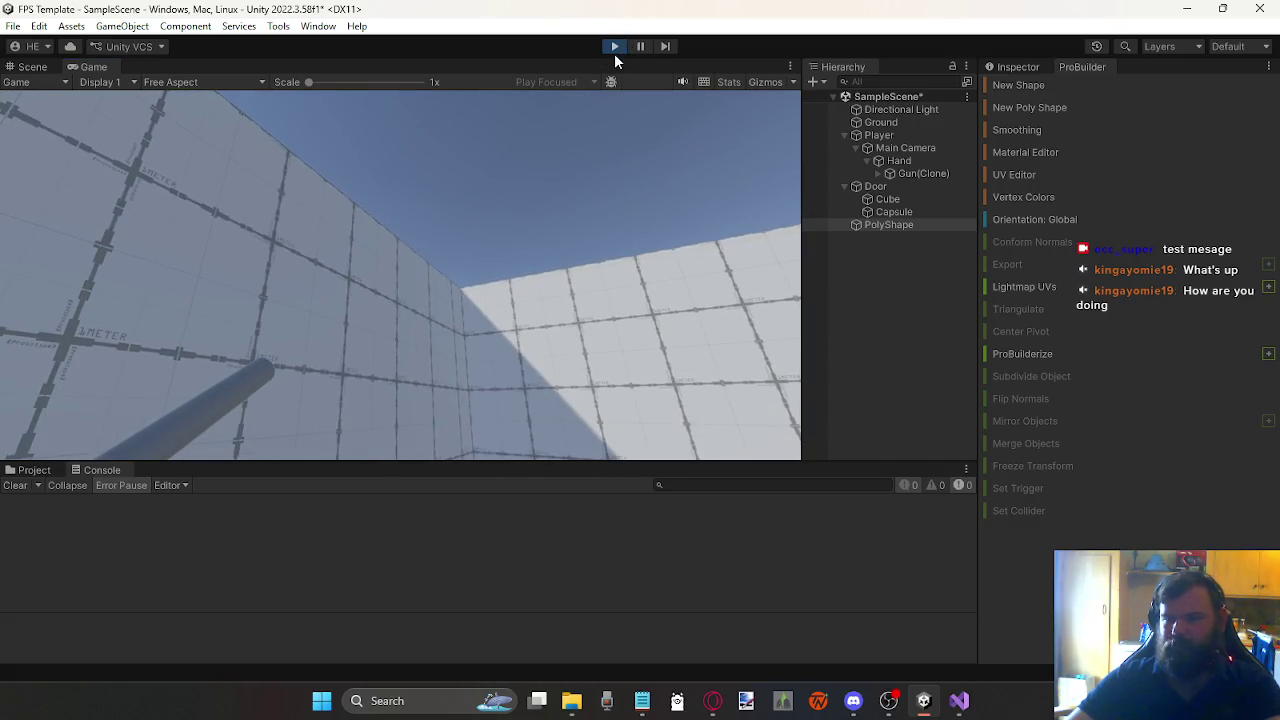
{"action": "left_click", "coordinate": [615, 46]}
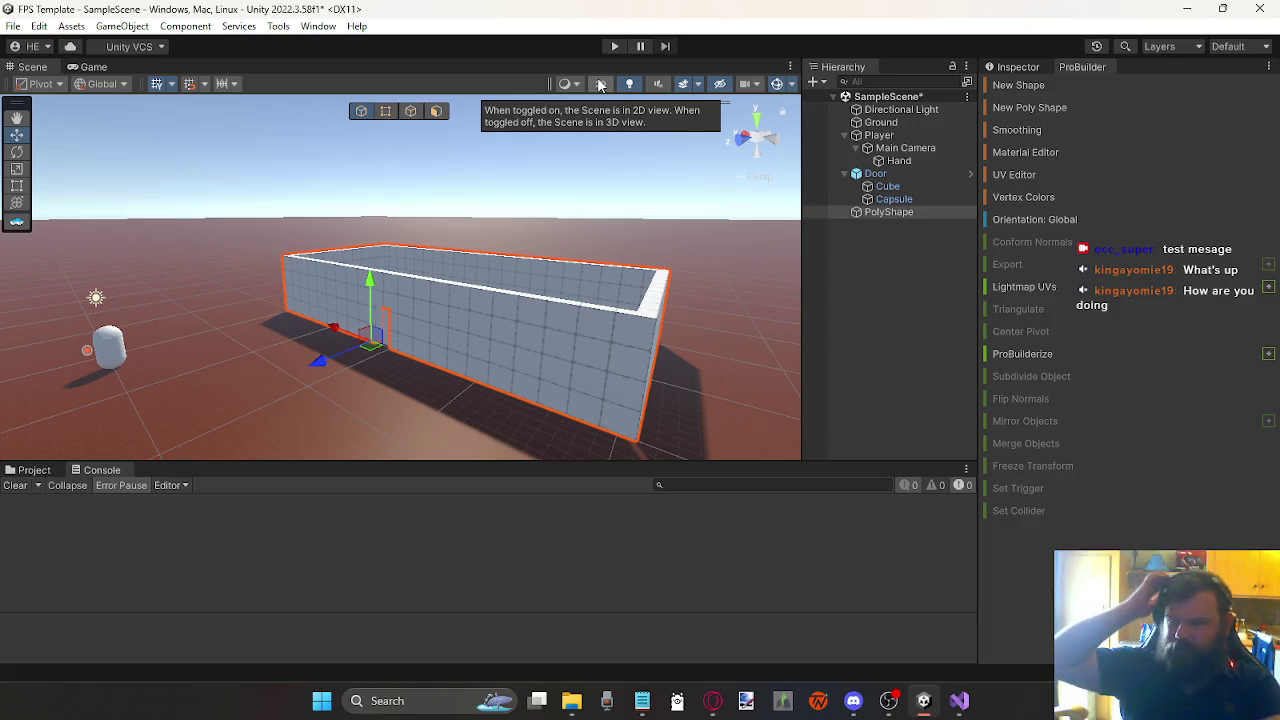
Step: In face mode, select the front and right wall faces and orbit around the PolyShape walls
{"action": "mouse_move", "coordinate": [562, 199]}
{"action": "left_mouse_down"}
{"action": "mouse_move", "coordinate": [514, 186]}
{"action": "mouse_move", "coordinate": [526, 240]}
{"action": "mouse_move", "coordinate": [485, 249]}
{"action": "mouse_move", "coordinate": [522, 231]}
{"action": "mouse_move", "coordinate": [497, 243]}
{"action": "mouse_move", "coordinate": [368, 235]}
{"action": "mouse_move", "coordinate": [360, 304]}
{"action": "left_mouse_up"}
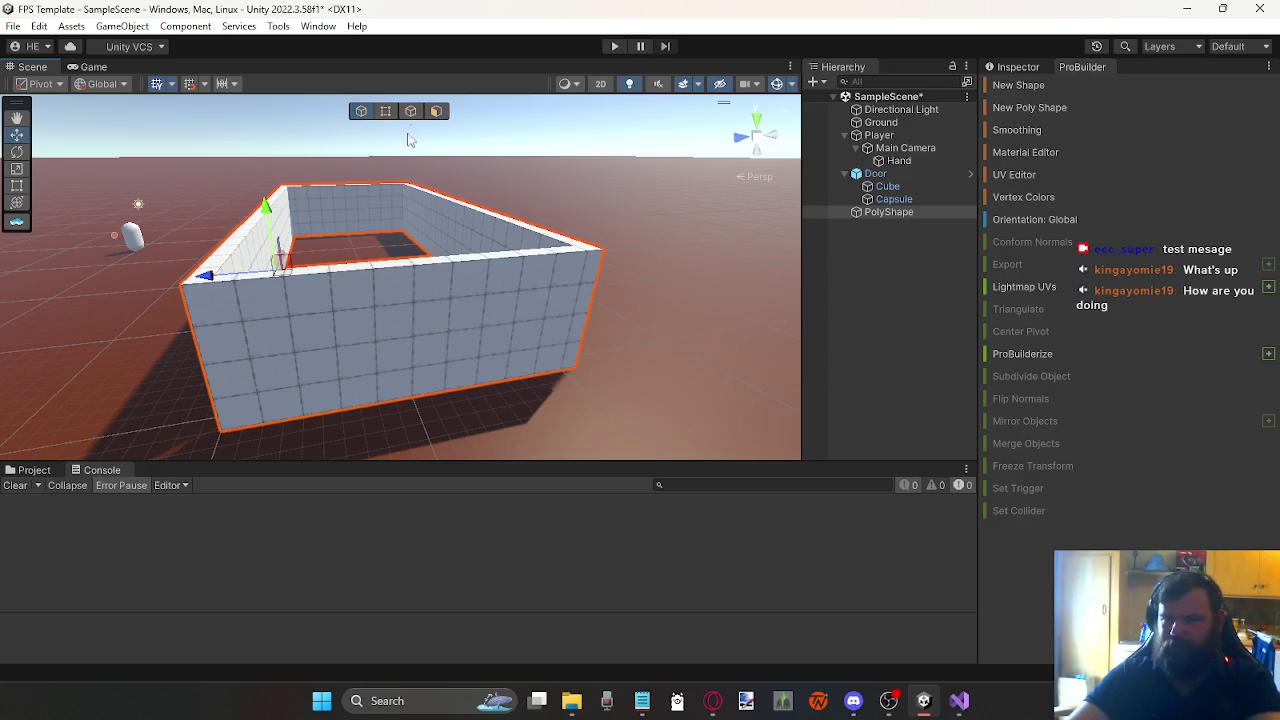
{"action": "left_click", "coordinate": [436, 111]}
{"action": "left_click", "coordinate": [437, 357]}
{"action": "mouse_move", "coordinate": [391, 280]}
{"action": "left_mouse_down"}
{"action": "mouse_move", "coordinate": [420, 311]}
{"action": "mouse_move", "coordinate": [811, 423]}
{"action": "mouse_move", "coordinate": [734, 337]}
{"action": "left_mouse_up"}
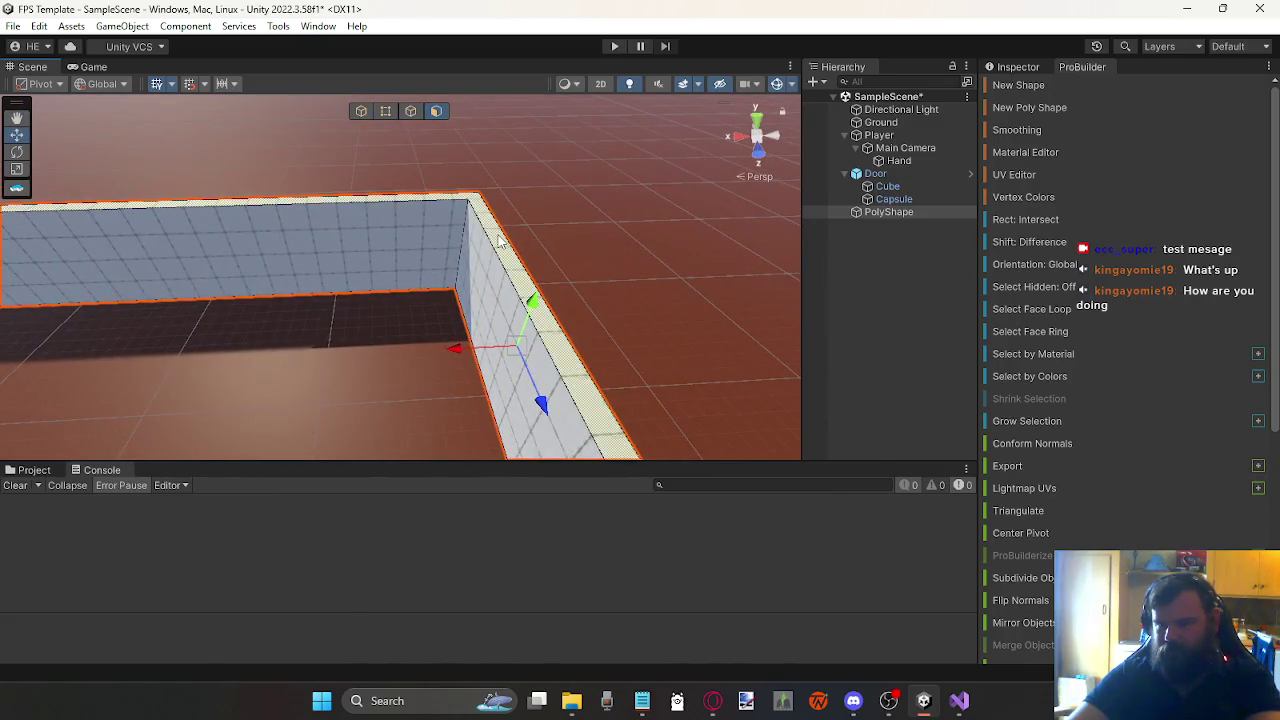
{"action": "left_click", "coordinate": [489, 294]}
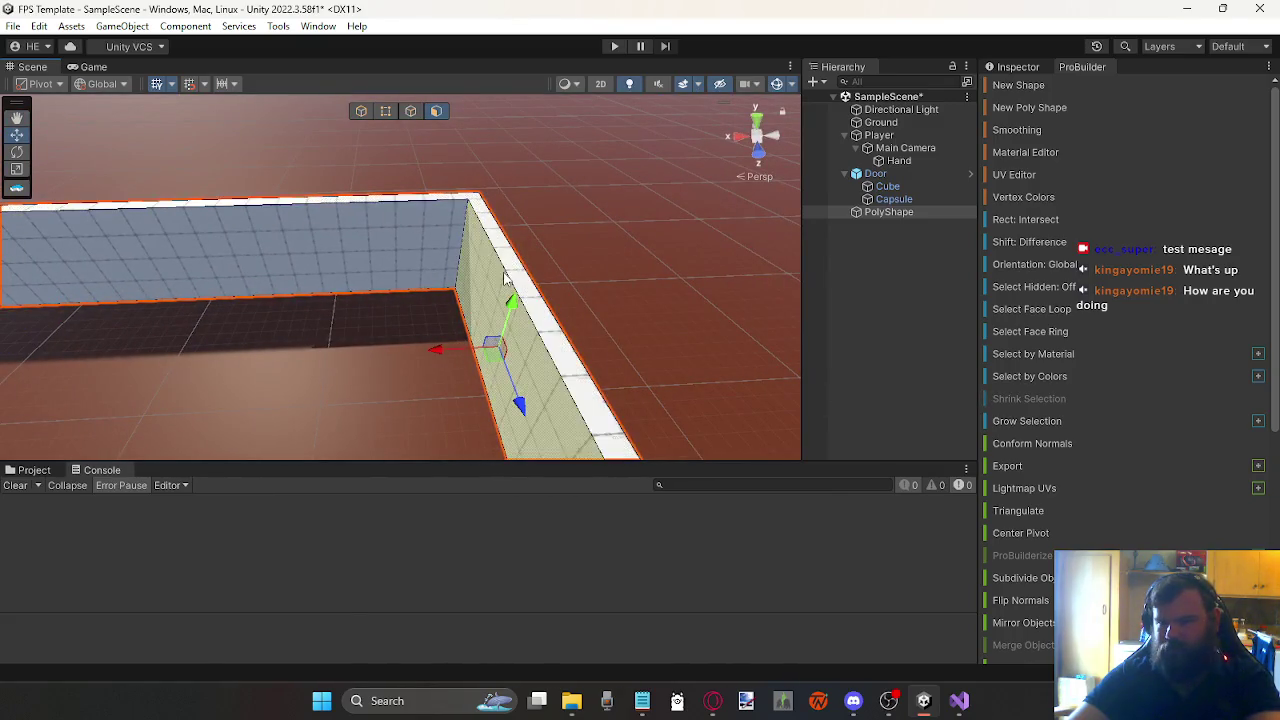
{"action": "mouse_move", "coordinate": [524, 280]}
{"action": "left_mouse_down"}
{"action": "mouse_move", "coordinate": [286, 211]}
{"action": "mouse_move", "coordinate": [423, 229]}
{"action": "mouse_move", "coordinate": [631, 196]}
{"action": "mouse_move", "coordinate": [514, 235]}
{"action": "mouse_move", "coordinate": [334, 197]}
{"action": "mouse_move", "coordinate": [229, 209]}
{"action": "mouse_move", "coordinate": [300, 383]}
{"action": "mouse_move", "coordinate": [348, 220]}
{"action": "mouse_move", "coordinate": [625, 238]}
{"action": "left_mouse_up"}
{"action": "left_click_drag", "start_coordinate": [690, 190], "coordinate": [501, 358]}
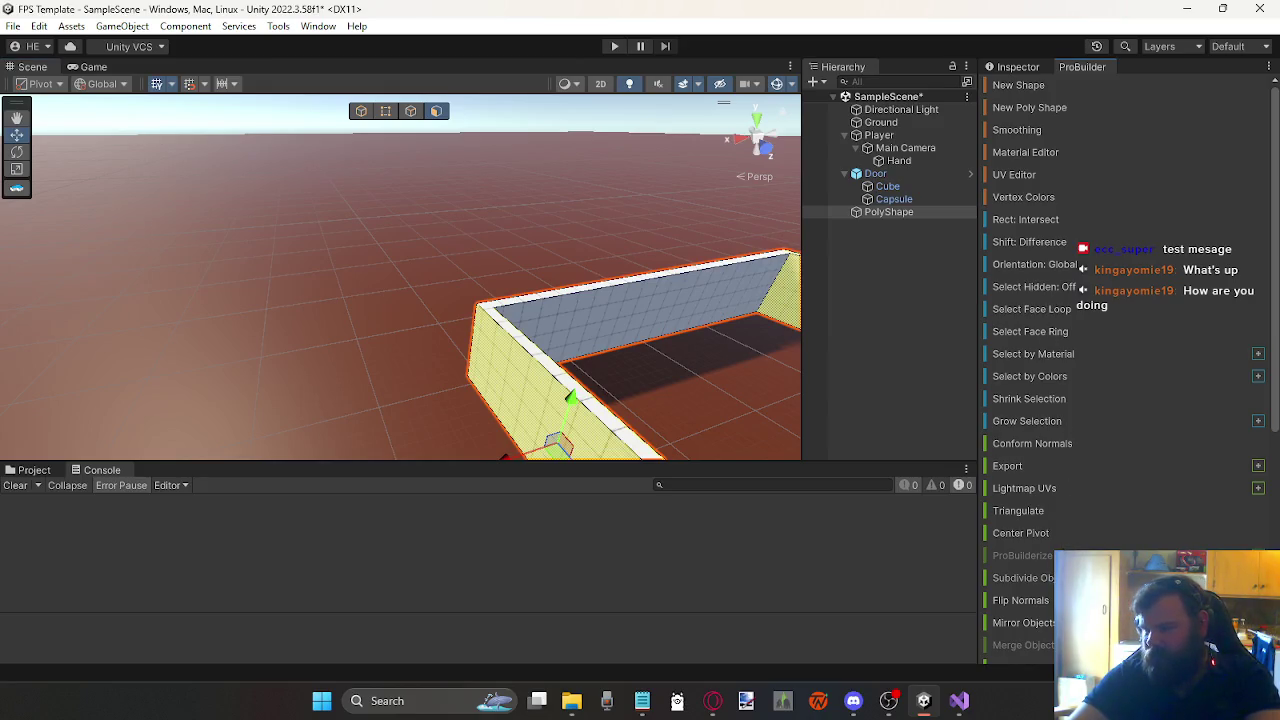
Step: Flip the wall normals, then undo the flip
{"action": "left_click", "coordinate": [1020, 600]}
{"action": "mouse_move", "coordinate": [656, 368]}
{"action": "left_mouse_down"}
{"action": "mouse_move", "coordinate": [813, 447]}
{"action": "mouse_move", "coordinate": [698, 370]}
{"action": "left_mouse_up"}
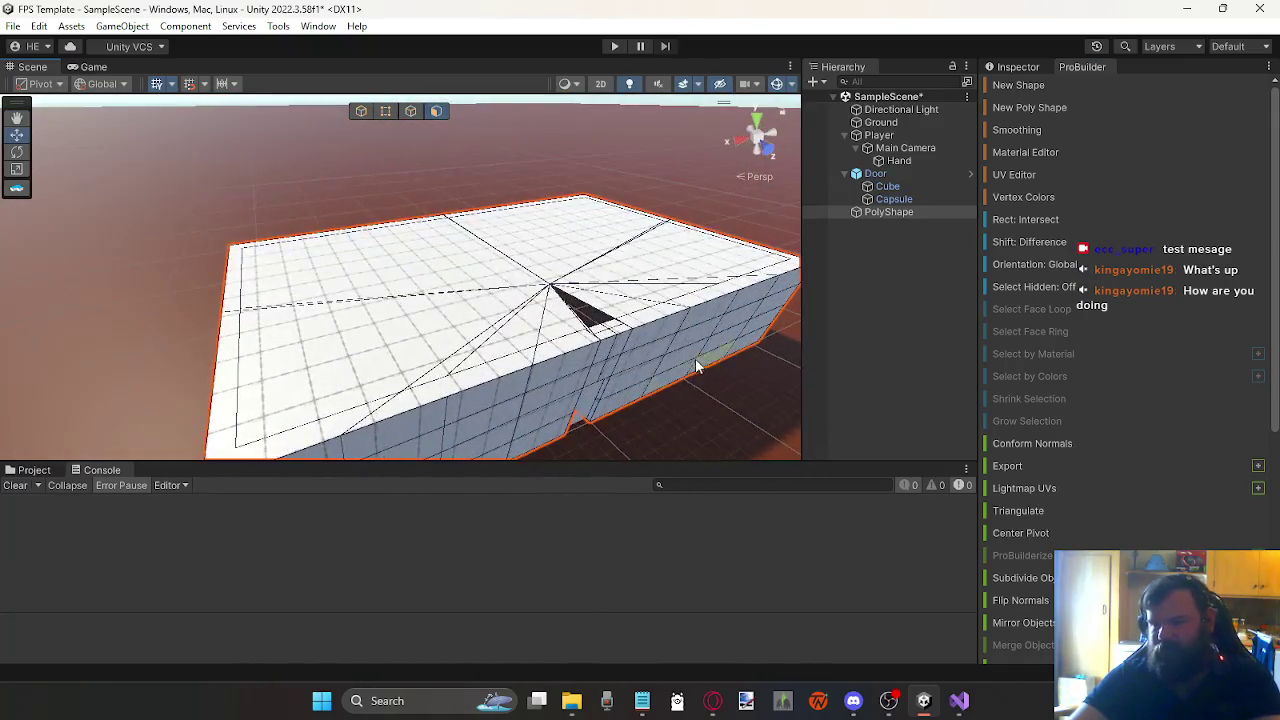
{"action": "key", "text": "ctrl+z"}
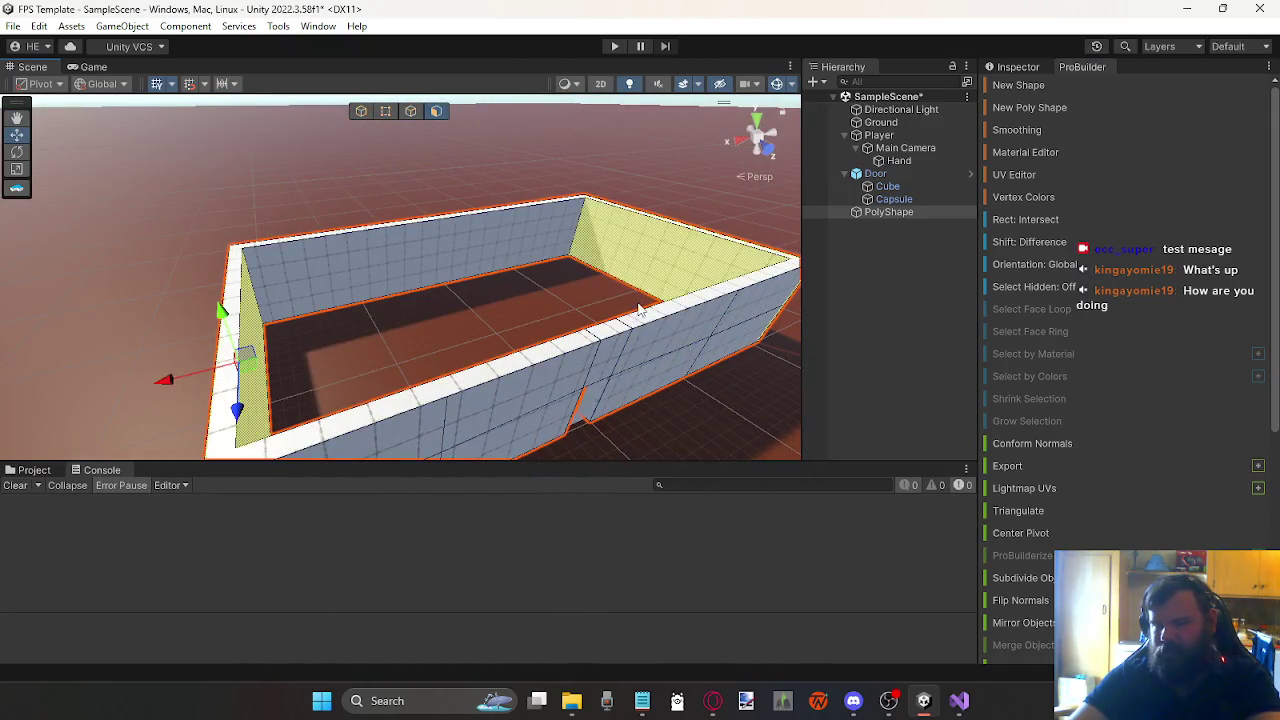
Step: Select the front wall face and triangulate it
{"action": "left_click", "coordinate": [755, 318]}
{"action": "scroll", "coordinate": [1033, 566], "scroll_direction": "down", "scroll_amount": 5}
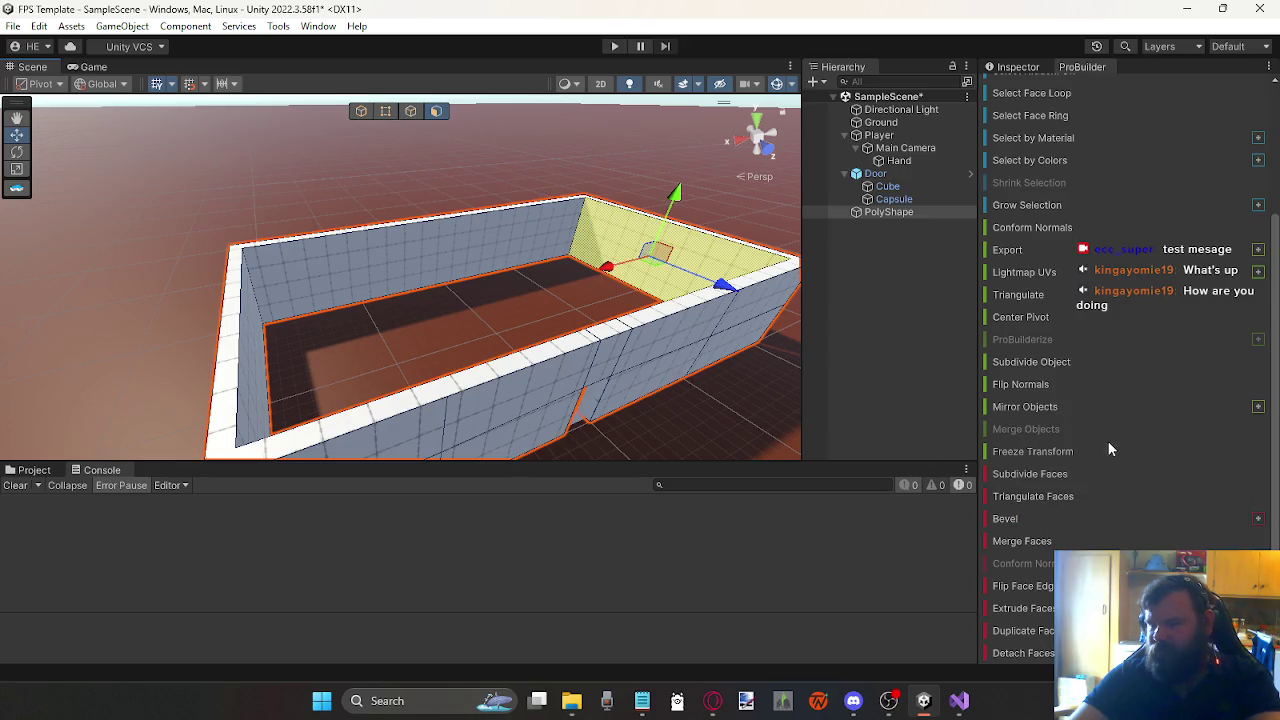
{"action": "scroll", "coordinate": [1095, 450], "scroll_direction": "down", "scroll_amount": 2}
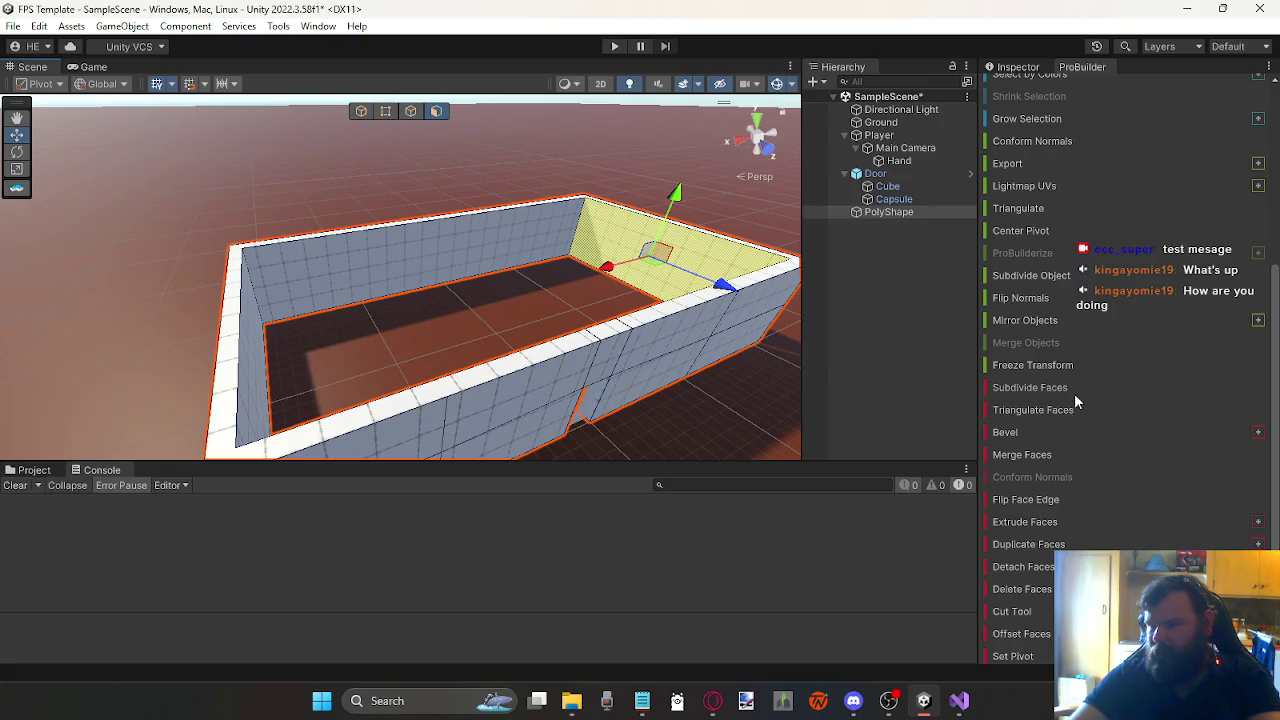
{"action": "mouse_move", "coordinate": [600, 300]}
{"action": "left_mouse_down"}
{"action": "mouse_move", "coordinate": [293, 293]}
{"action": "mouse_move", "coordinate": [366, 343]}
{"action": "mouse_move", "coordinate": [283, 298]}
{"action": "mouse_move", "coordinate": [449, 303]}
{"action": "left_mouse_up"}
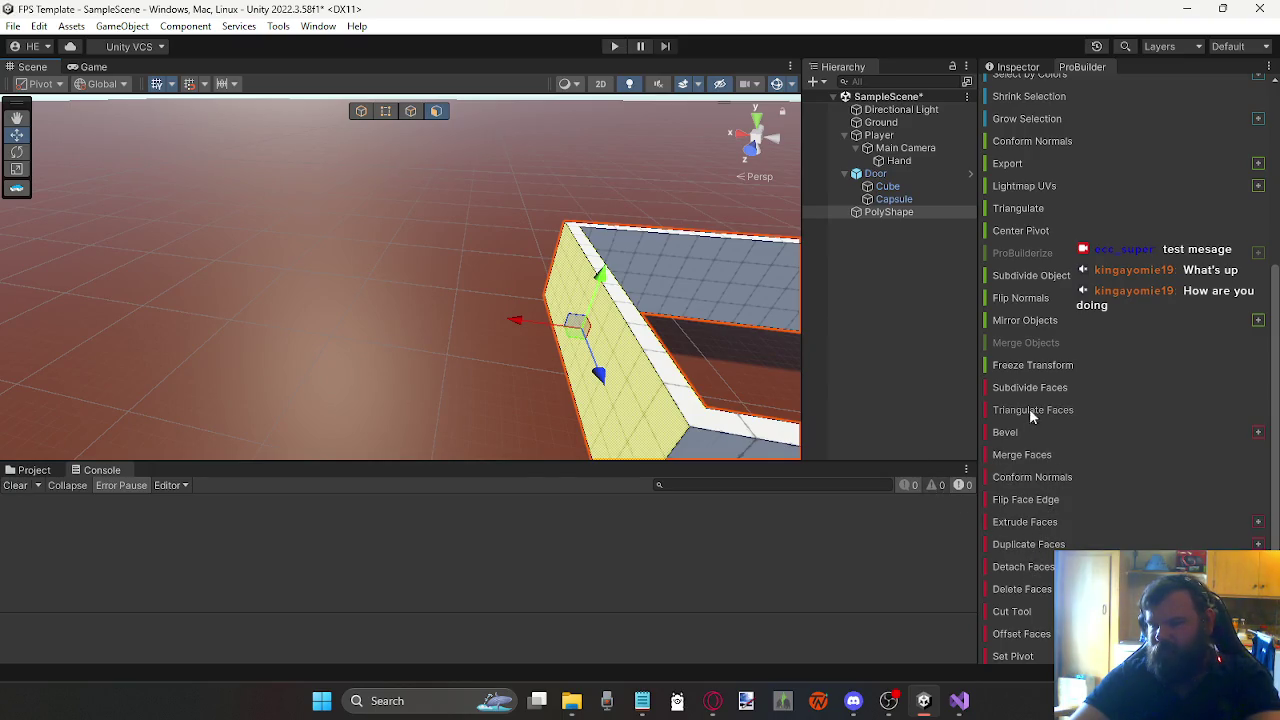
{"action": "mouse_move", "coordinate": [391, 249]}
{"action": "left_mouse_down"}
{"action": "mouse_move", "coordinate": [708, 328]}
{"action": "mouse_move", "coordinate": [711, 309]}
{"action": "mouse_move", "coordinate": [566, 246]}
{"action": "mouse_move", "coordinate": [552, 303]}
{"action": "mouse_move", "coordinate": [386, 324]}
{"action": "left_mouse_up"}
{"action": "left_click", "coordinate": [380, 330]}
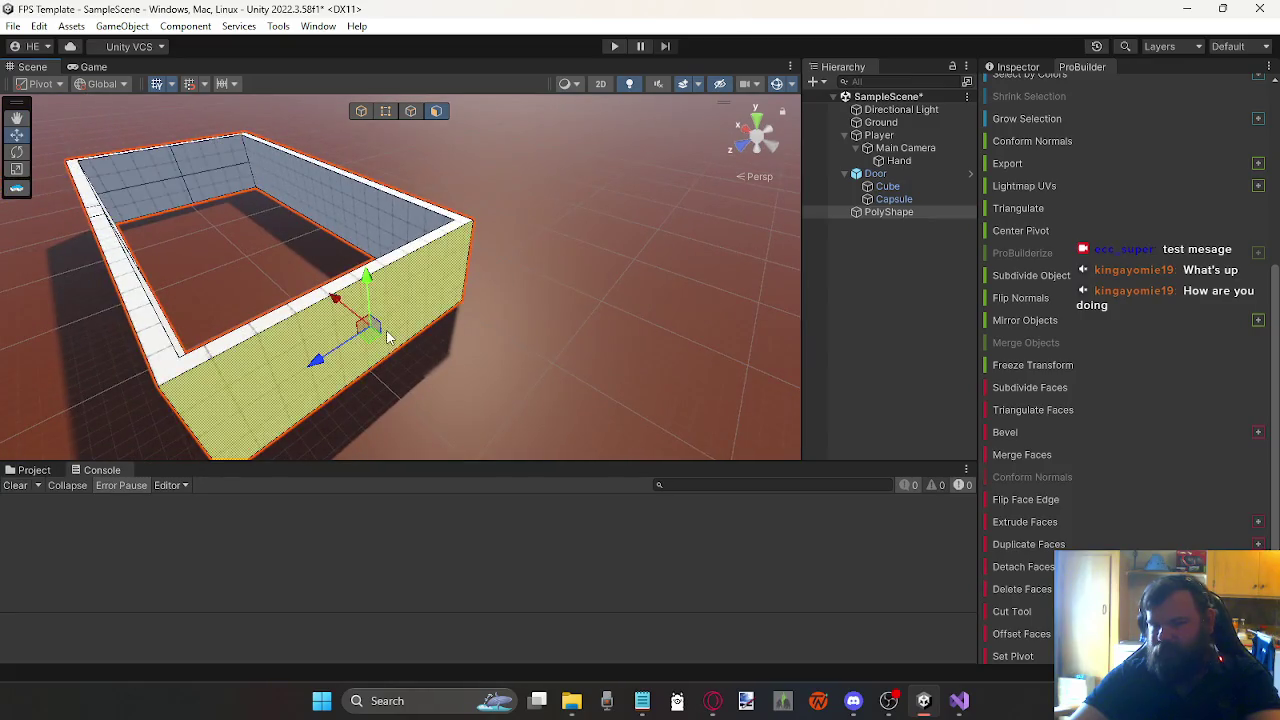
{"action": "left_click_drag", "start_coordinate": [271, 269], "coordinate": [328, 278]}
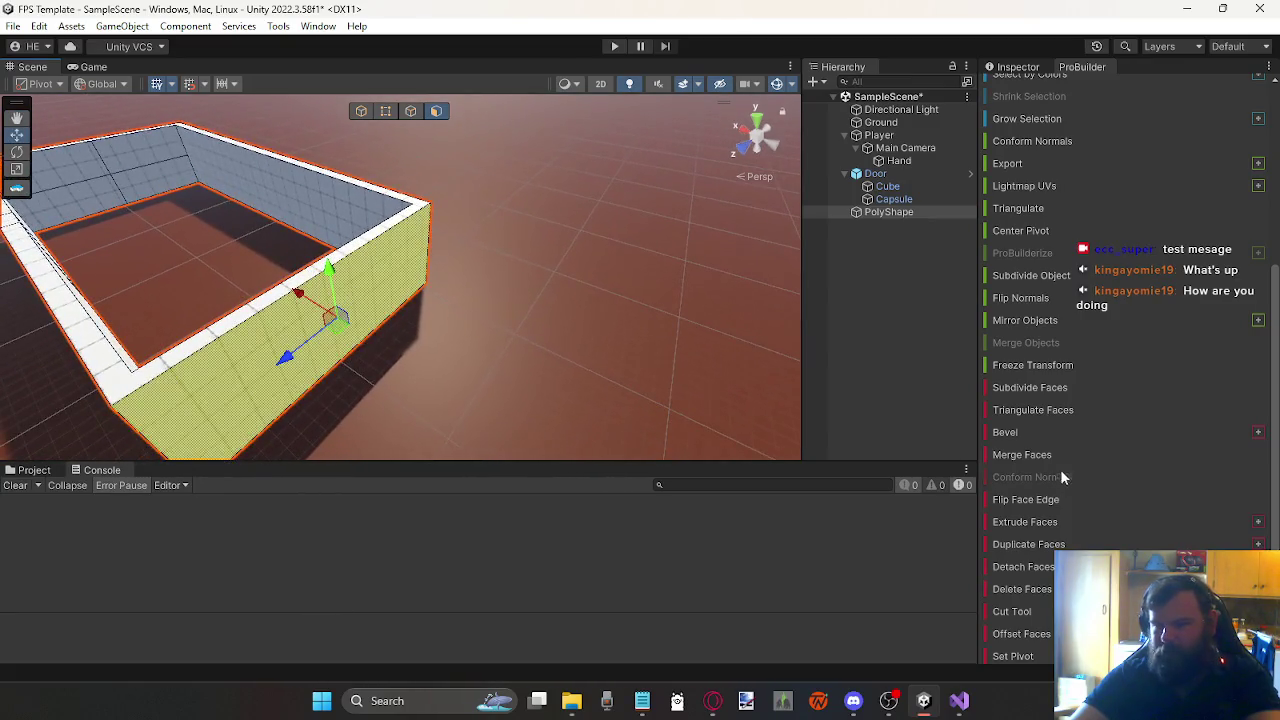
{"action": "left_click", "coordinate": [1035, 413]}
Step: Switch to vertex editing with the Move tool
{"action": "mouse_move", "coordinate": [529, 310]}
{"action": "left_mouse_down"}
{"action": "mouse_move", "coordinate": [406, 349]}
{"action": "mouse_move", "coordinate": [277, 349]}
{"action": "mouse_move", "coordinate": [277, 289]}
{"action": "mouse_move", "coordinate": [327, 253]}
{"action": "mouse_move", "coordinate": [246, 263]}
{"action": "mouse_move", "coordinate": [337, 277]}
{"action": "mouse_move", "coordinate": [366, 323]}
{"action": "mouse_move", "coordinate": [571, 380]}
{"action": "mouse_move", "coordinate": [640, 380]}
{"action": "mouse_move", "coordinate": [428, 329]}
{"action": "left_mouse_up"}
{"action": "key", "text": "w"}
{"action": "left_click", "coordinate": [425, 320]}
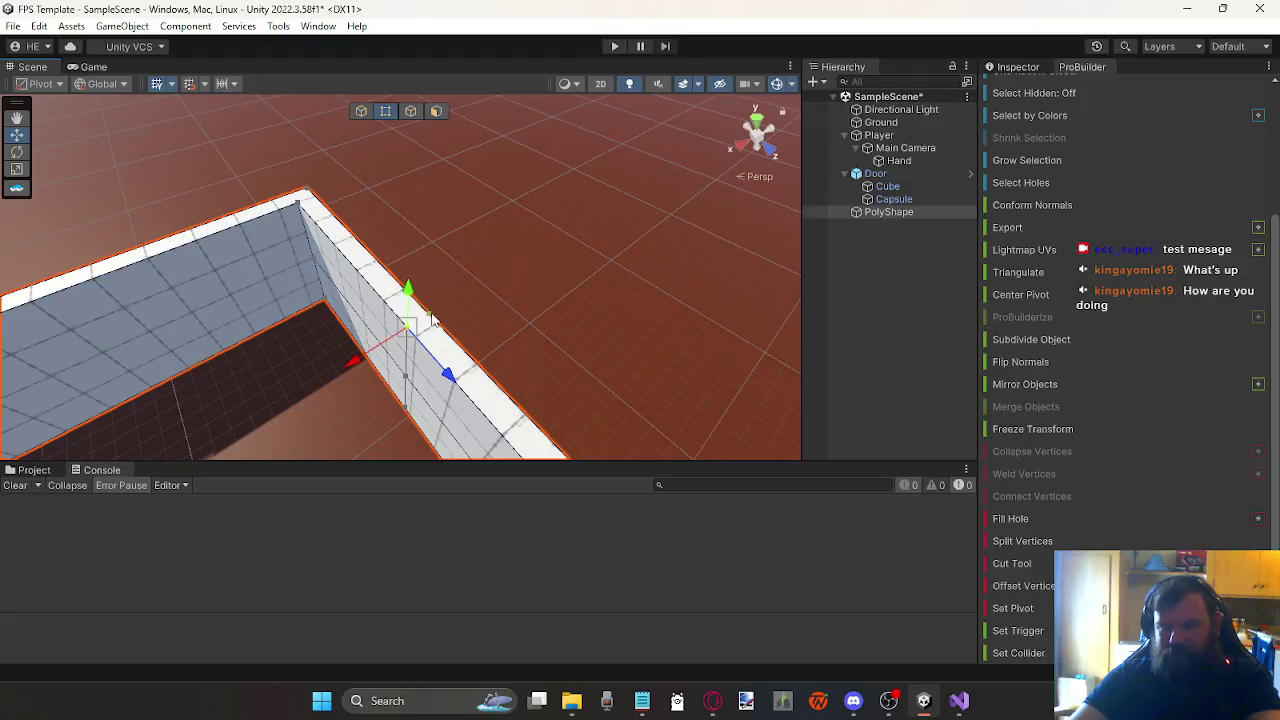
Step: Raise a wall corner vertex and select vertices along the wall's top edge
{"action": "mouse_move", "coordinate": [432, 283]}
{"action": "left_mouse_down"}
{"action": "mouse_move", "coordinate": [447, 117]}
{"action": "mouse_move", "coordinate": [547, 265]}
{"action": "mouse_move", "coordinate": [603, 212]}
{"action": "mouse_move", "coordinate": [191, 171]}
{"action": "mouse_move", "coordinate": [157, 143]}
{"action": "mouse_move", "coordinate": [326, 188]}
{"action": "left_mouse_up"}
{"action": "left_click", "coordinate": [396, 246]}
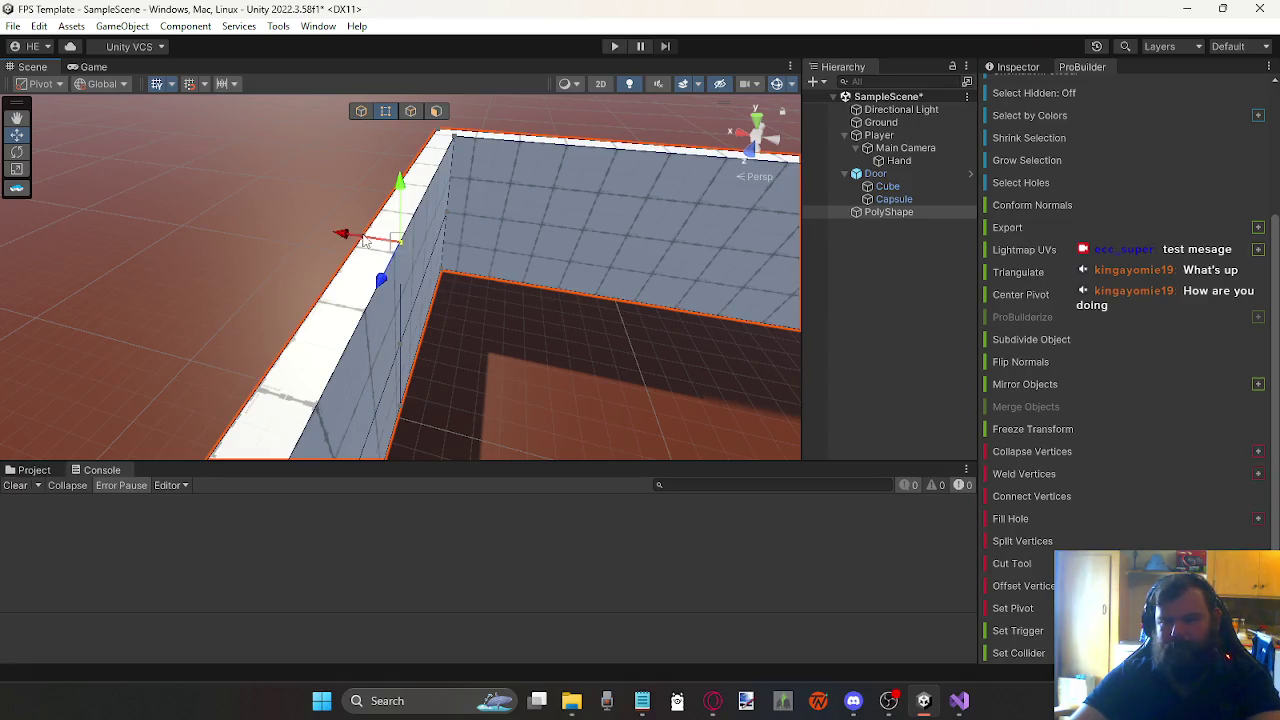
{"action": "left_click", "coordinate": [368, 245]}
{"action": "left_click", "coordinate": [359, 239]}
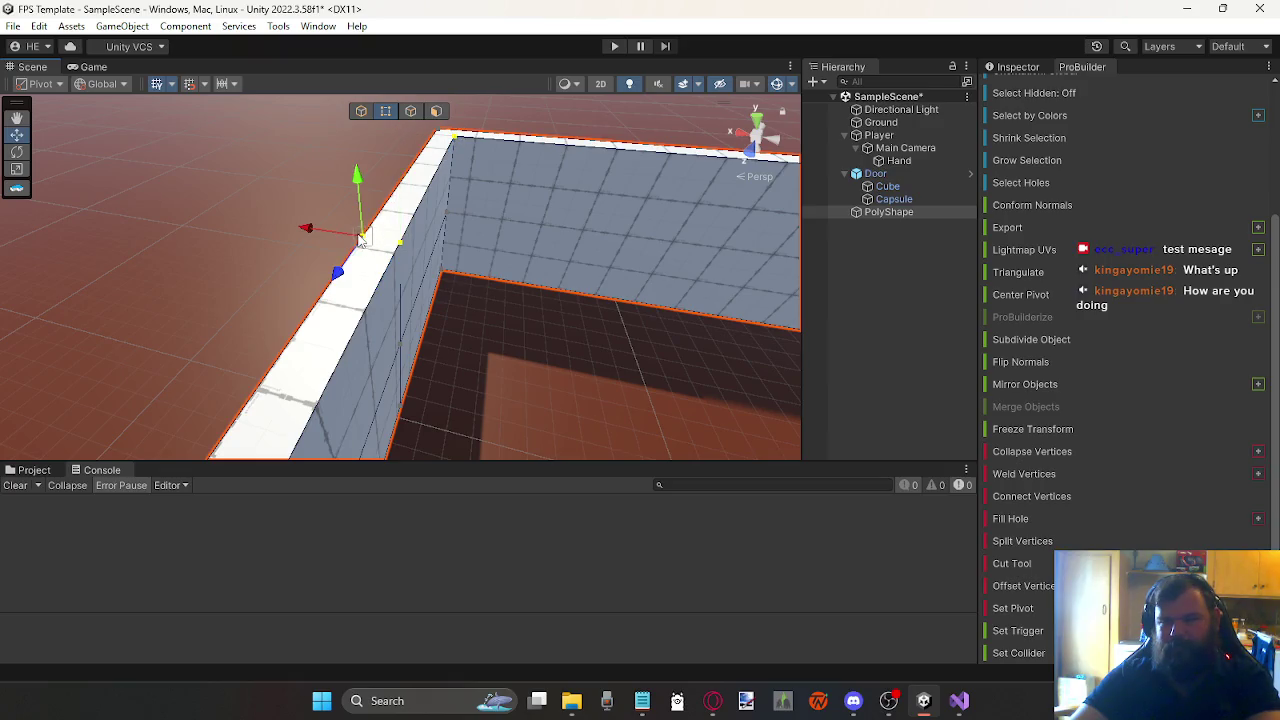
{"action": "left_click", "coordinate": [460, 141]}
{"action": "left_click", "coordinate": [402, 242]}
{"action": "left_click", "coordinate": [437, 147]}
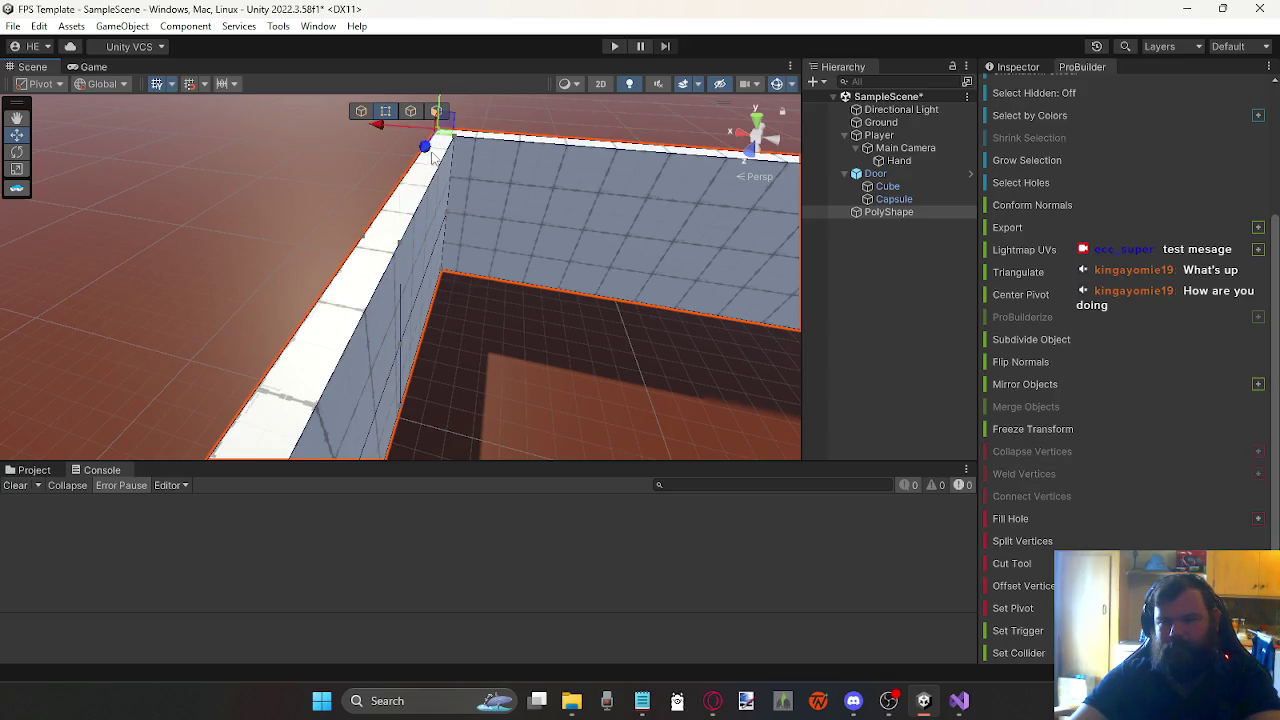
{"action": "left_click", "coordinate": [377, 232]}
{"action": "left_click", "coordinate": [396, 247], "text": "shift"}
Step: Select the other top vertices and drag them up along Y into a gable peak
{"action": "mouse_move", "coordinate": [409, 249]}
{"action": "left_mouse_down"}
{"action": "mouse_move", "coordinate": [494, 254]}
{"action": "mouse_move", "coordinate": [417, 248]}
{"action": "mouse_move", "coordinate": [831, 166]}
{"action": "mouse_move", "coordinate": [663, 191]}
{"action": "mouse_move", "coordinate": [656, 207]}
{"action": "left_mouse_up"}
{"action": "left_click", "coordinate": [275, 350]}
{"action": "left_click", "coordinate": [307, 352]}
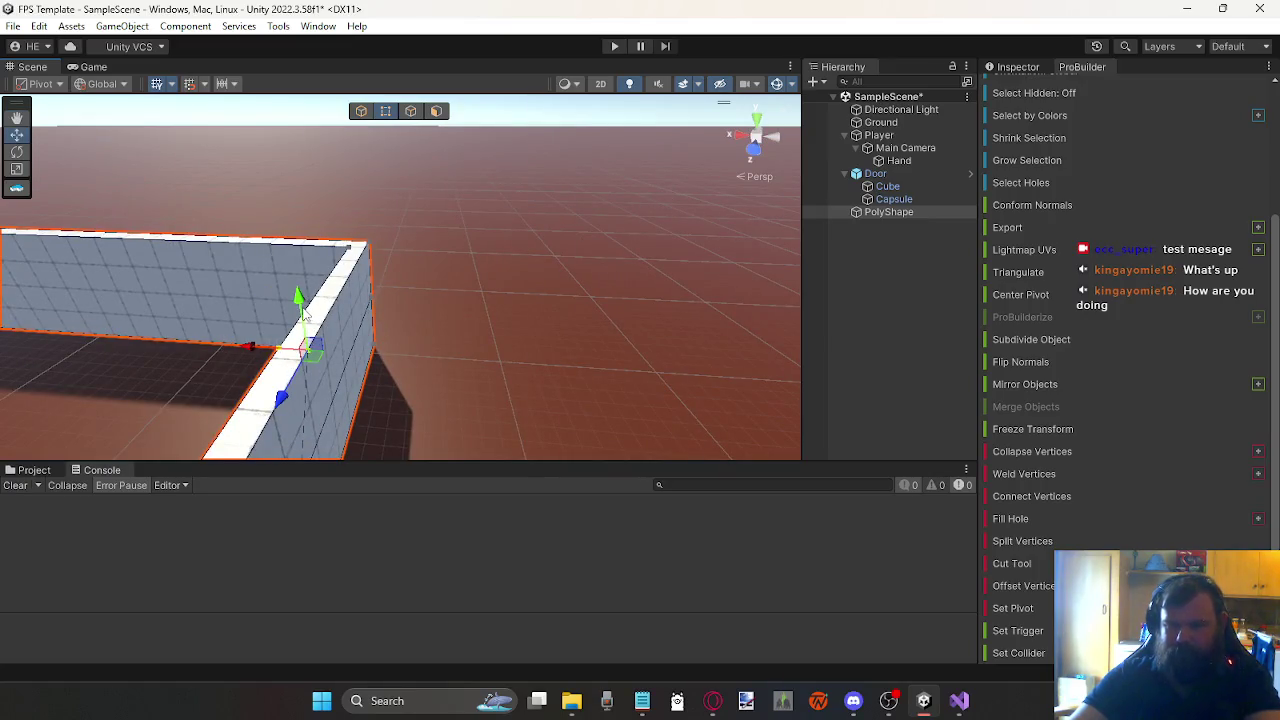
{"action": "scroll", "coordinate": [406, 328], "scroll_direction": "down", "scroll_amount": 5}
{"action": "mouse_move", "coordinate": [371, 312]}
{"action": "left_mouse_down"}
{"action": "mouse_move", "coordinate": [383, 303]}
{"action": "mouse_move", "coordinate": [328, 279]}
{"action": "mouse_move", "coordinate": [217, 168]}
{"action": "left_mouse_up"}
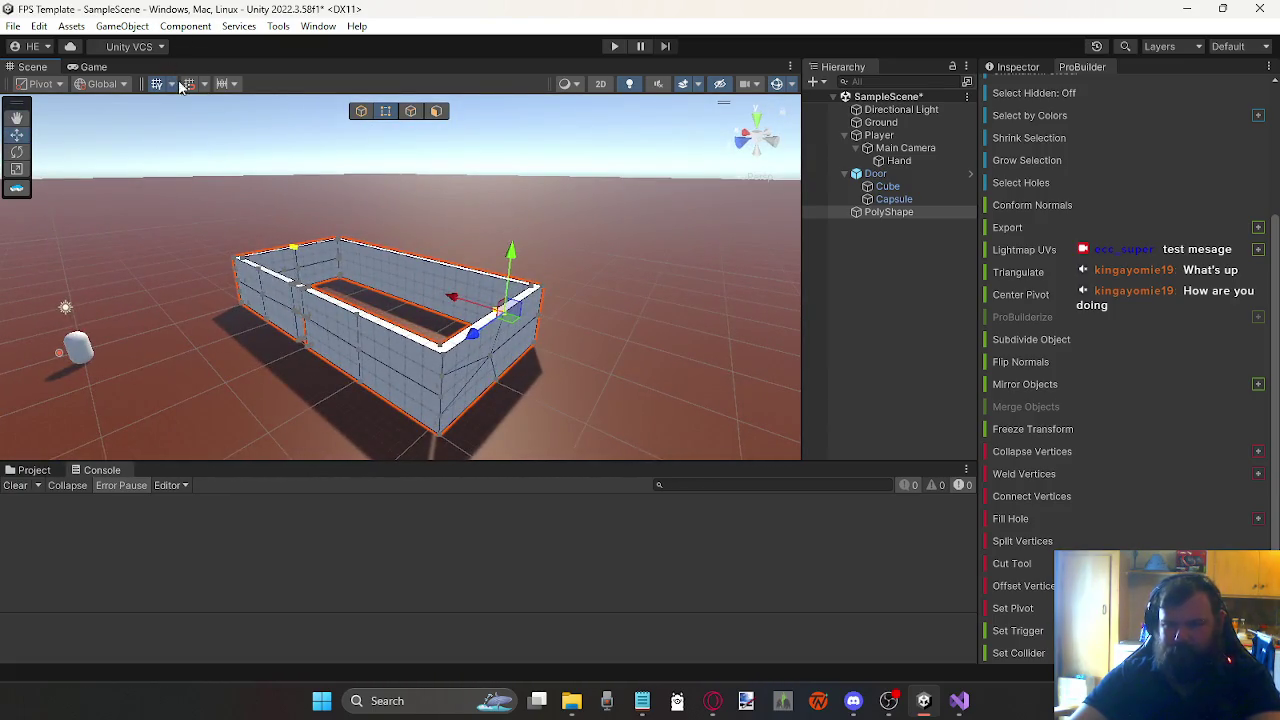
{"action": "left_click_drag", "start_coordinate": [503, 275], "coordinate": [497, 207]}
Step: Deselect everything and look over the peaked walls
{"action": "mouse_move", "coordinate": [378, 274]}
{"action": "left_mouse_down"}
{"action": "mouse_move", "coordinate": [343, 262]}
{"action": "mouse_move", "coordinate": [370, 243]}
{"action": "mouse_move", "coordinate": [334, 274]}
{"action": "mouse_move", "coordinate": [344, 294]}
{"action": "left_mouse_up"}
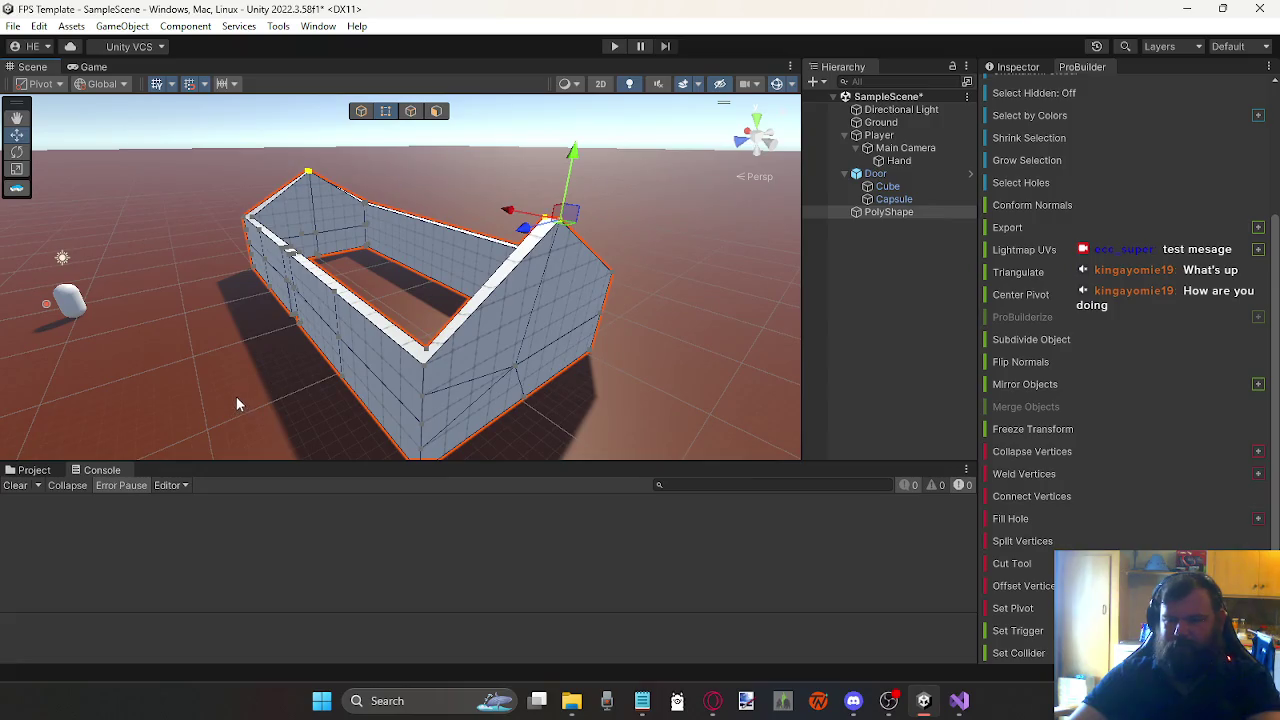
{"action": "left_click", "coordinate": [236, 396]}
{"action": "mouse_move", "coordinate": [238, 374]}
{"action": "left_mouse_down"}
{"action": "mouse_move", "coordinate": [331, 388]}
{"action": "mouse_move", "coordinate": [398, 418]}
{"action": "mouse_move", "coordinate": [378, 416]}
{"action": "left_mouse_up"}
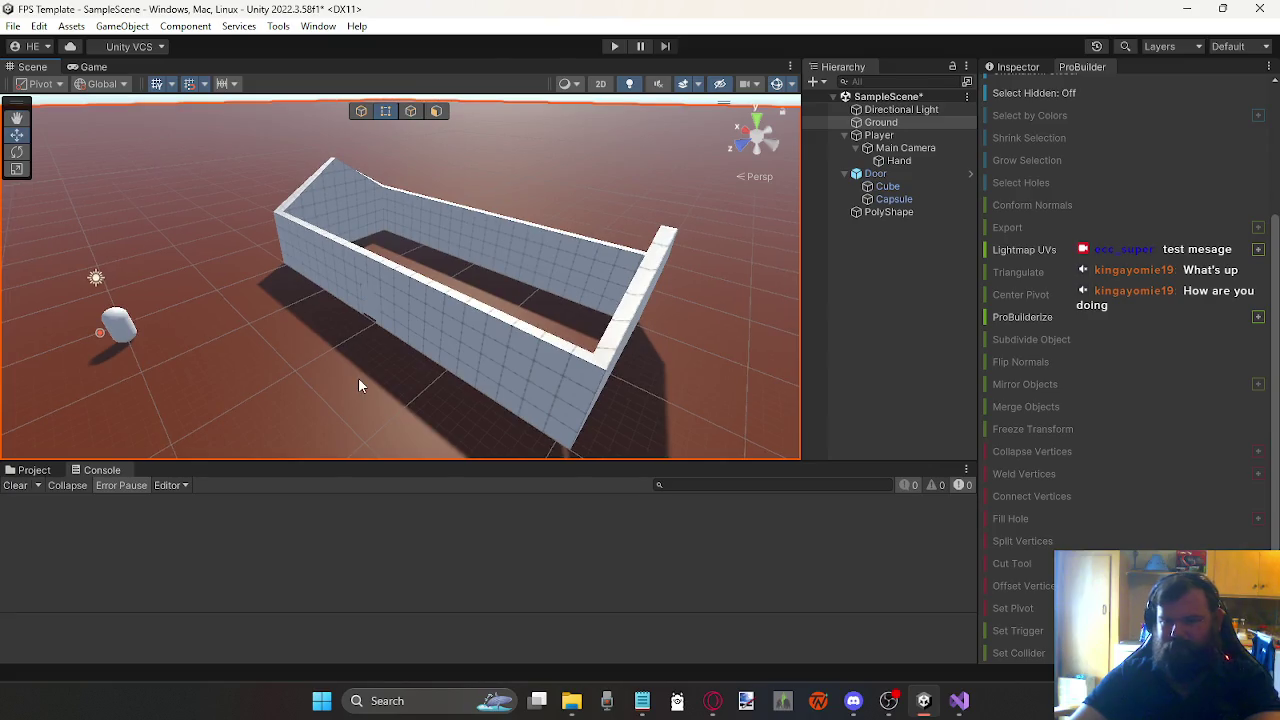
{"action": "left_click", "coordinate": [904, 271]}
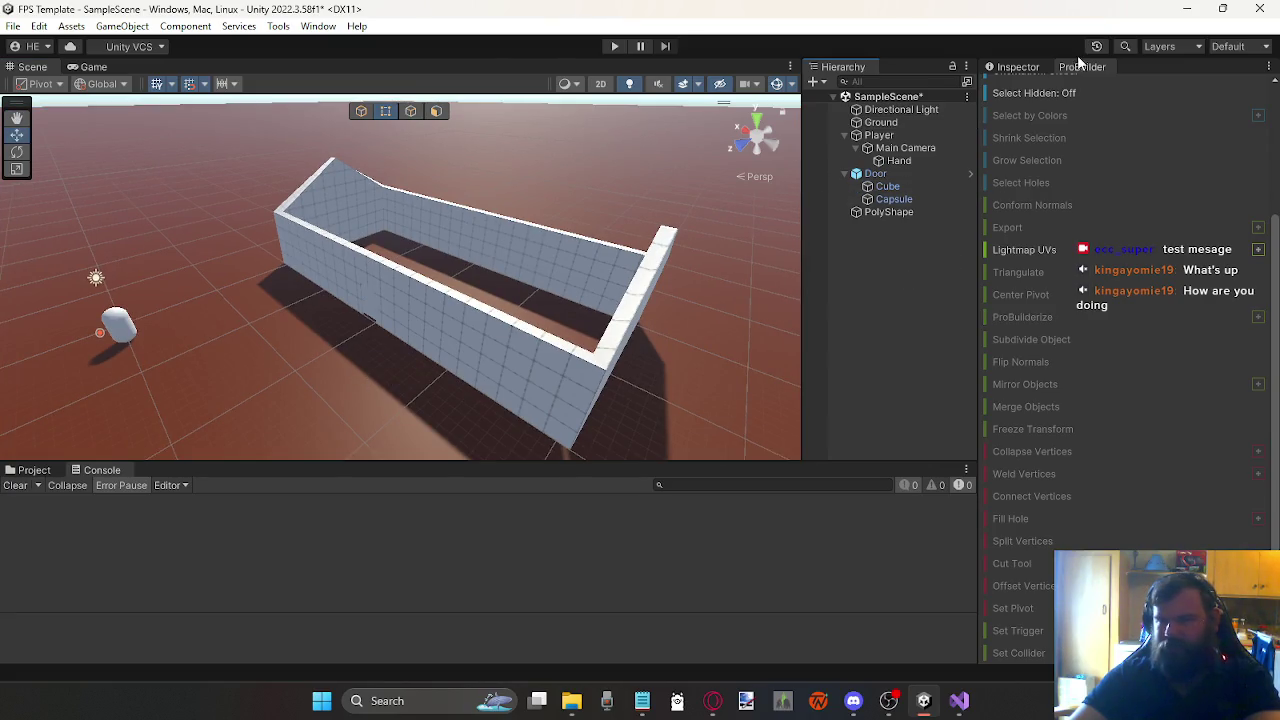
Step: Draw a ProBuilder Cube block beside the house walls
{"action": "scroll", "coordinate": [1008, 160], "scroll_direction": "up", "scroll_amount": 4}
{"action": "left_click", "coordinate": [1018, 85]}
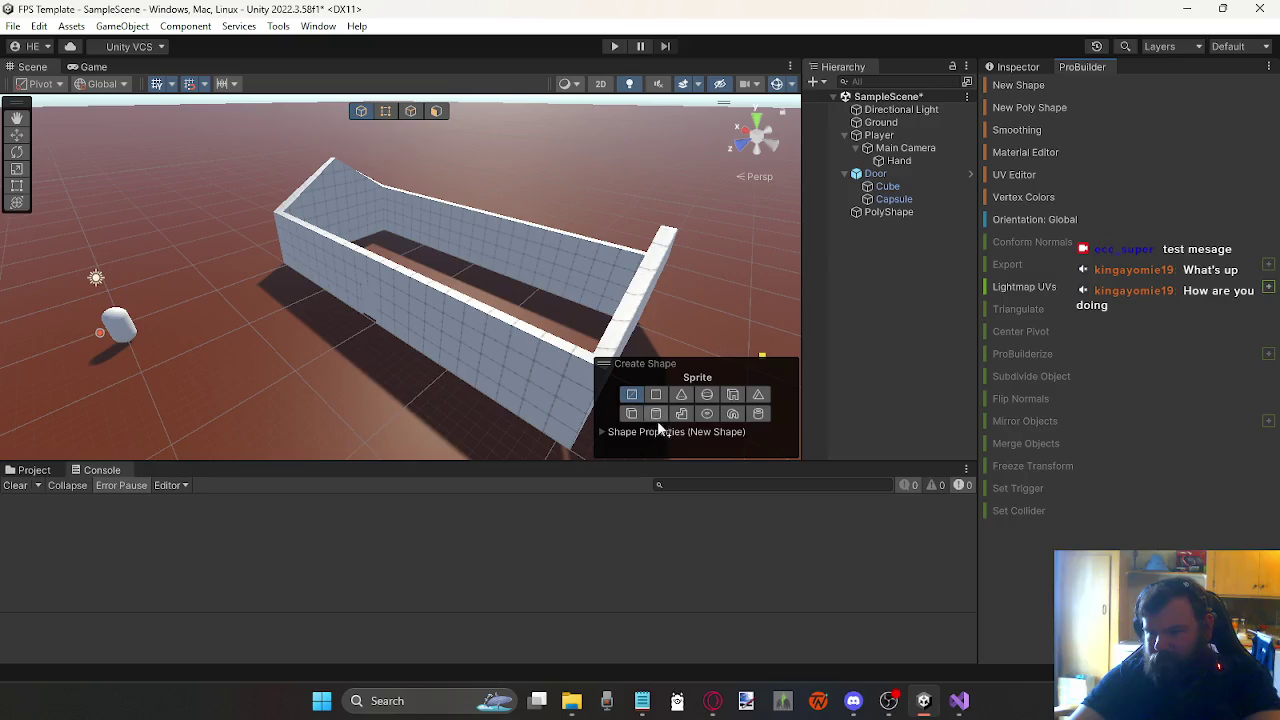
{"action": "left_click", "coordinate": [632, 414]}
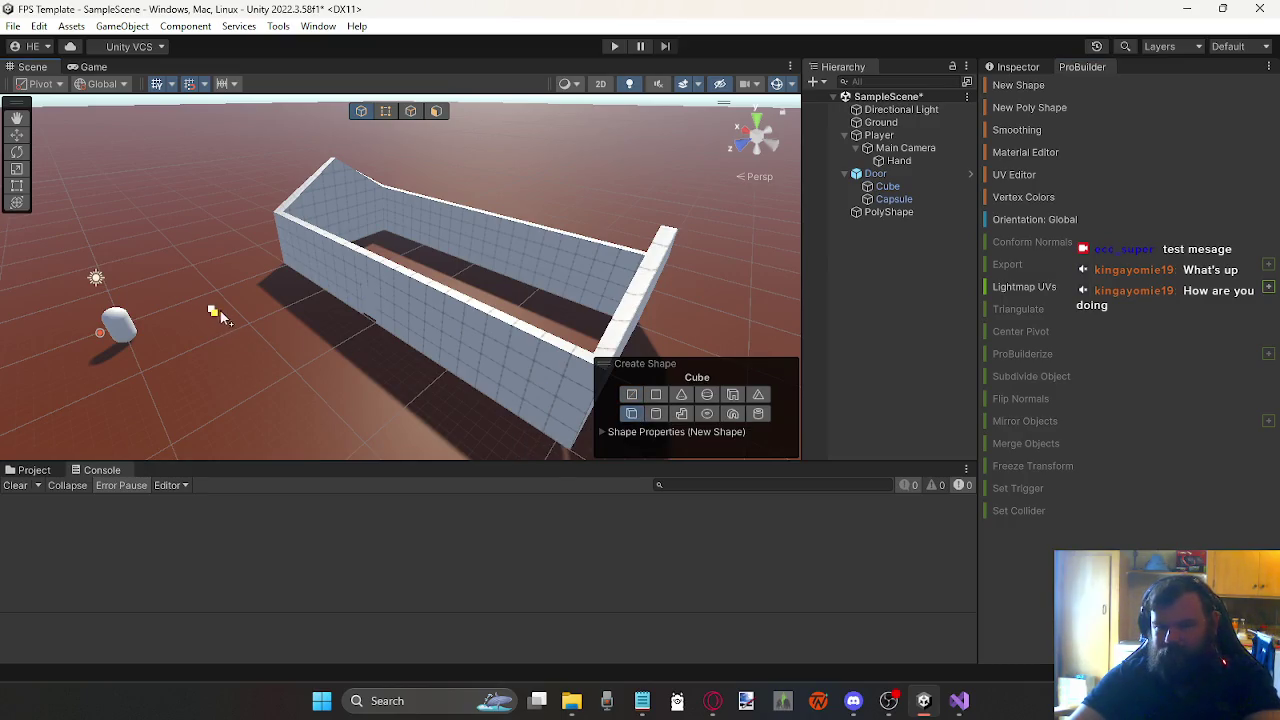
{"action": "mouse_move", "coordinate": [246, 336]}
{"action": "left_mouse_down"}
{"action": "mouse_move", "coordinate": [270, 400]}
{"action": "mouse_move", "coordinate": [240, 417]}
{"action": "left_mouse_up"}
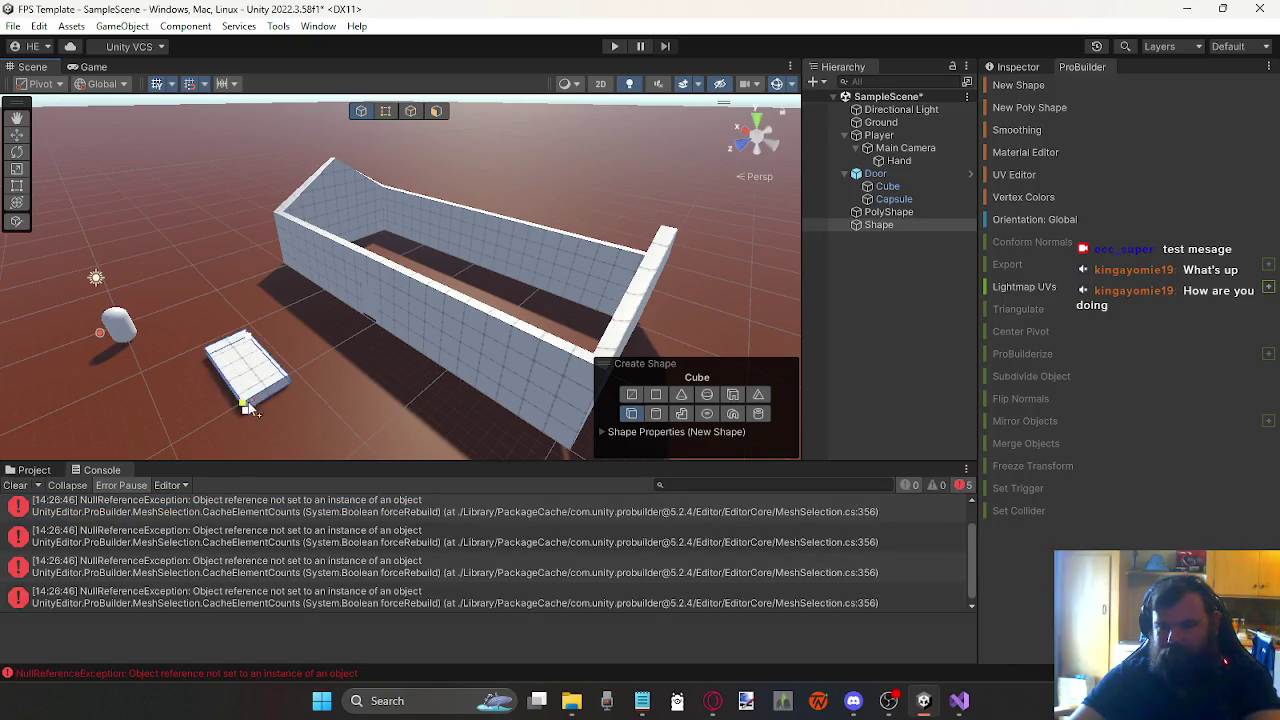
{"action": "left_click", "coordinate": [253, 400]}
{"action": "mouse_move", "coordinate": [205, 320]}
{"action": "left_mouse_down"}
{"action": "mouse_move", "coordinate": [410, 348]}
{"action": "mouse_move", "coordinate": [449, 331]}
{"action": "mouse_move", "coordinate": [390, 337]}
{"action": "left_mouse_up"}
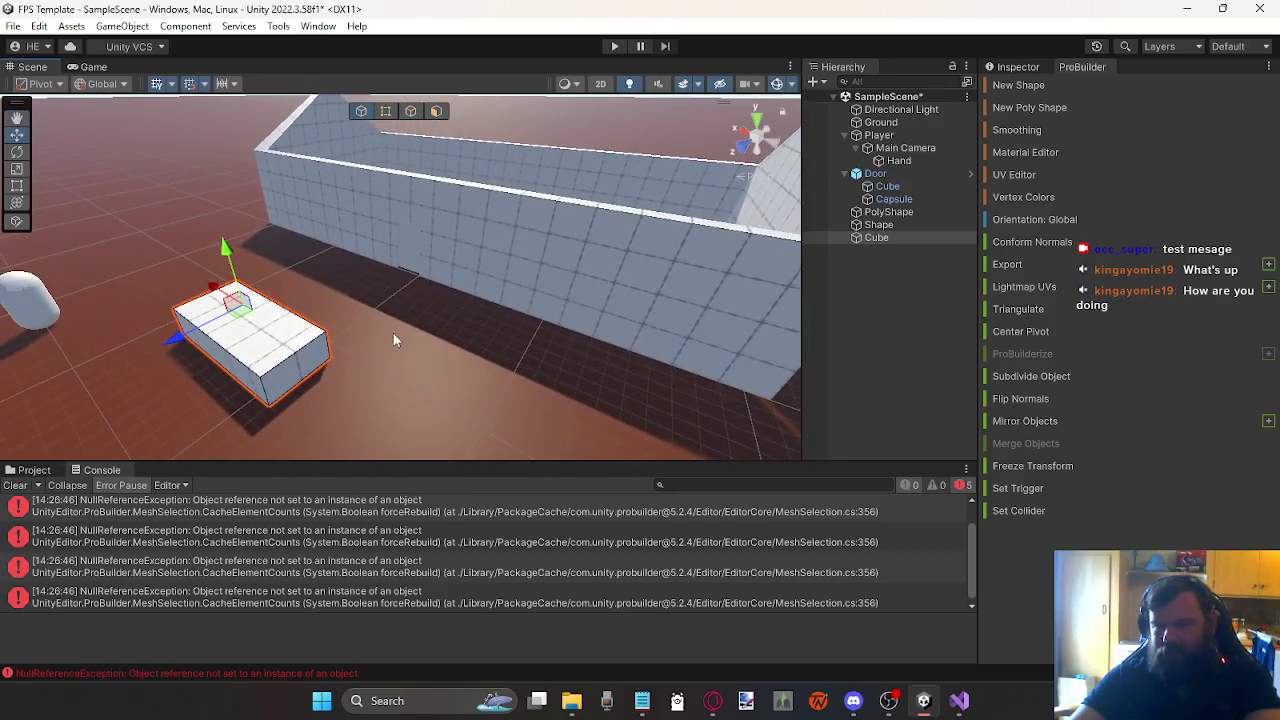
Step: Add a 10-step ProBuilder Stairs object leaning against the cube
{"action": "left_click", "coordinate": [1042, 85]}
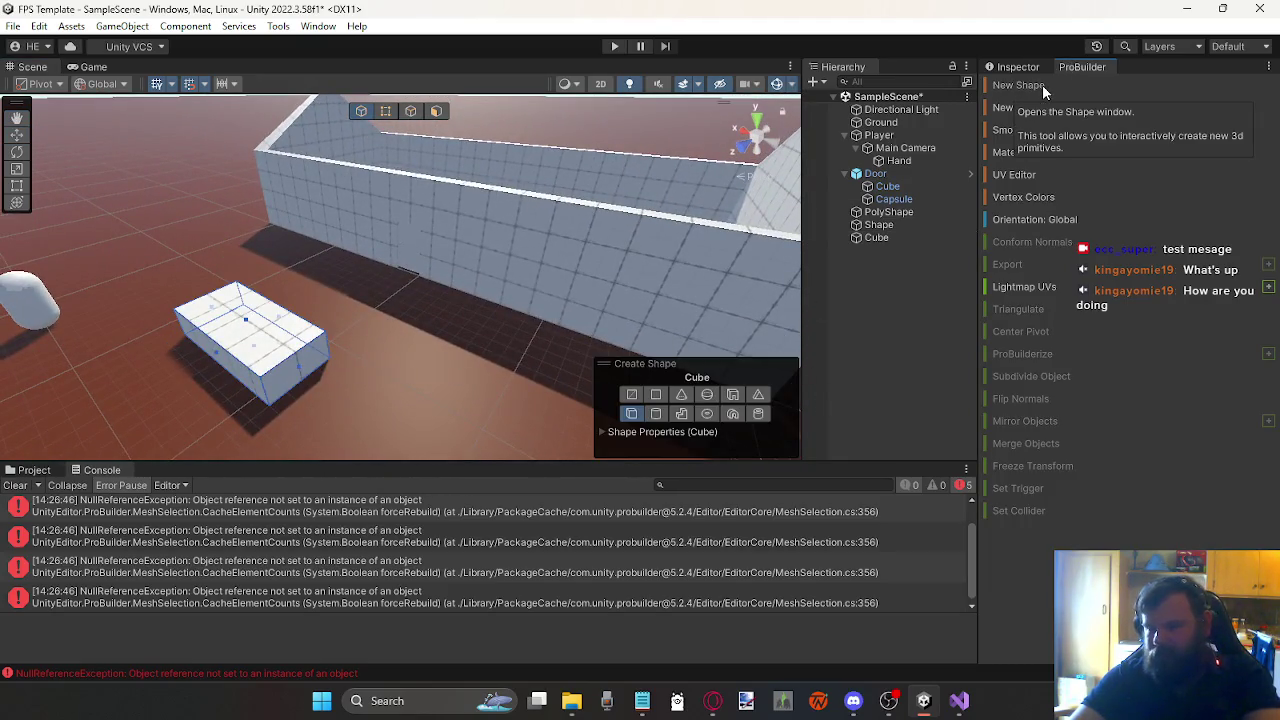
{"action": "left_click", "coordinate": [684, 413]}
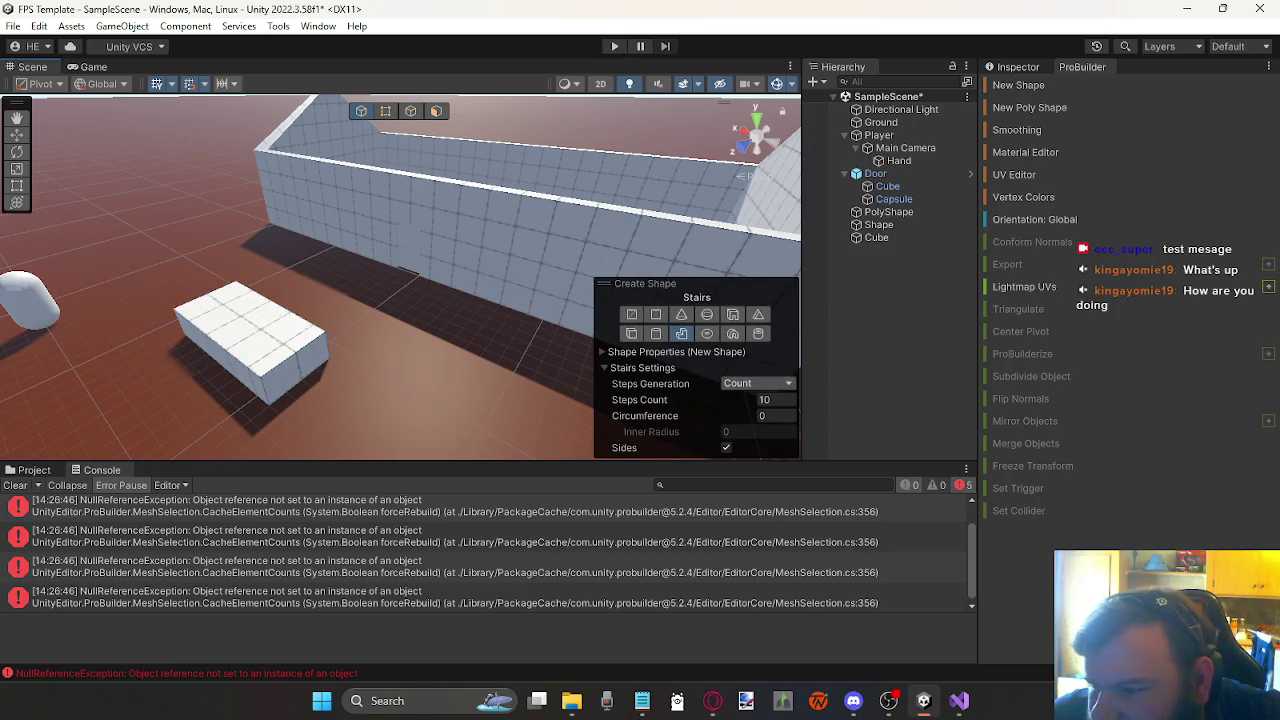
{"action": "mouse_move", "coordinate": [143, 378]}
{"action": "left_mouse_down"}
{"action": "mouse_move", "coordinate": [208, 410]}
{"action": "mouse_move", "coordinate": [246, 390]}
{"action": "left_mouse_up"}
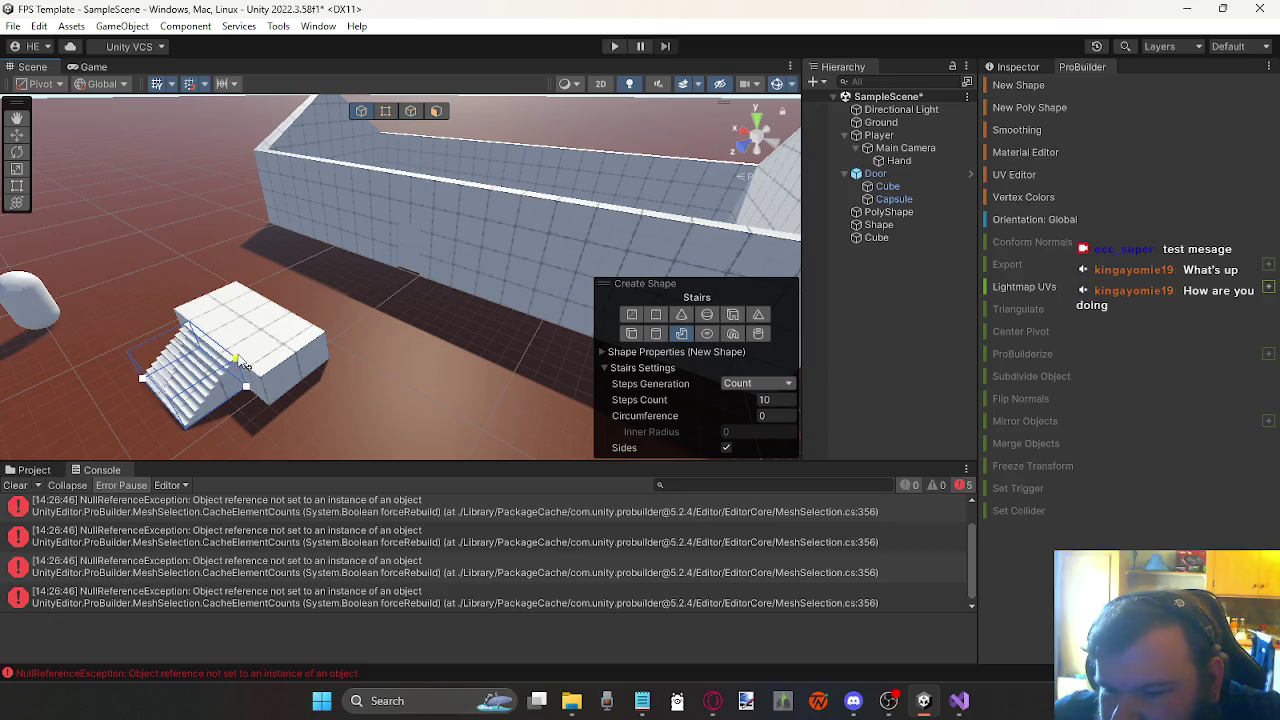
{"action": "left_click", "coordinate": [245, 366]}
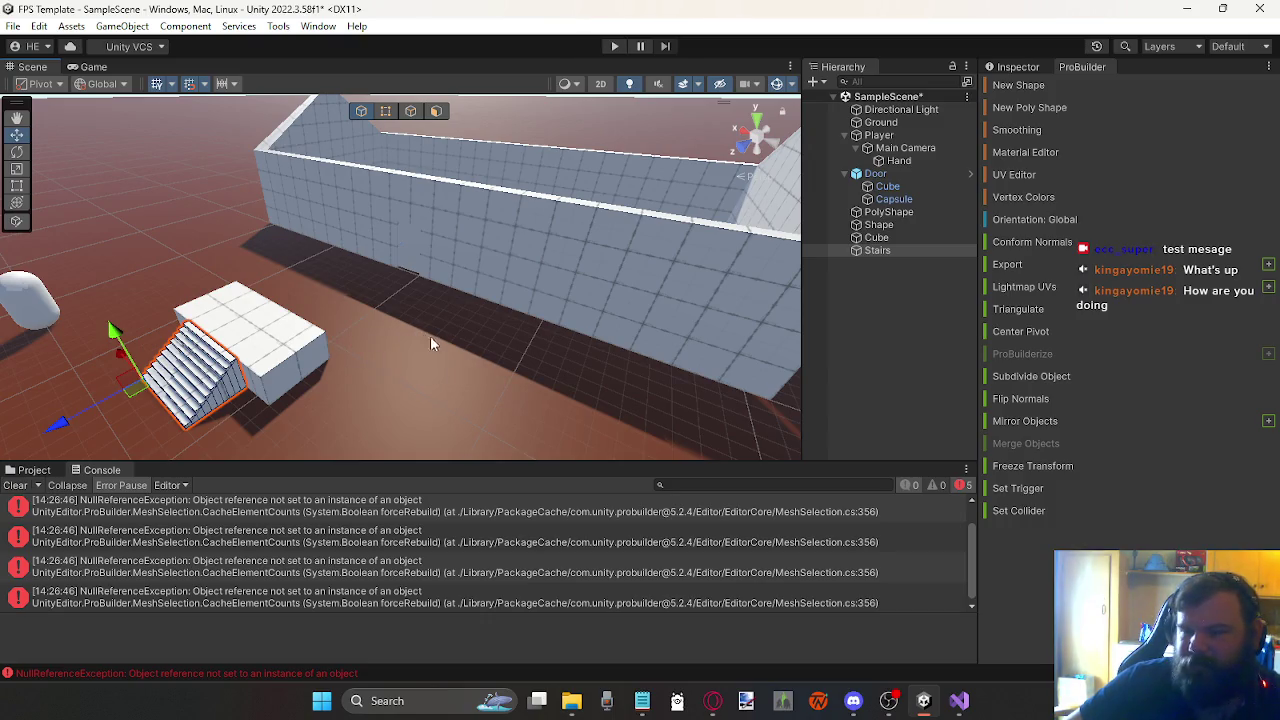
{"action": "left_click", "coordinate": [1000, 85]}
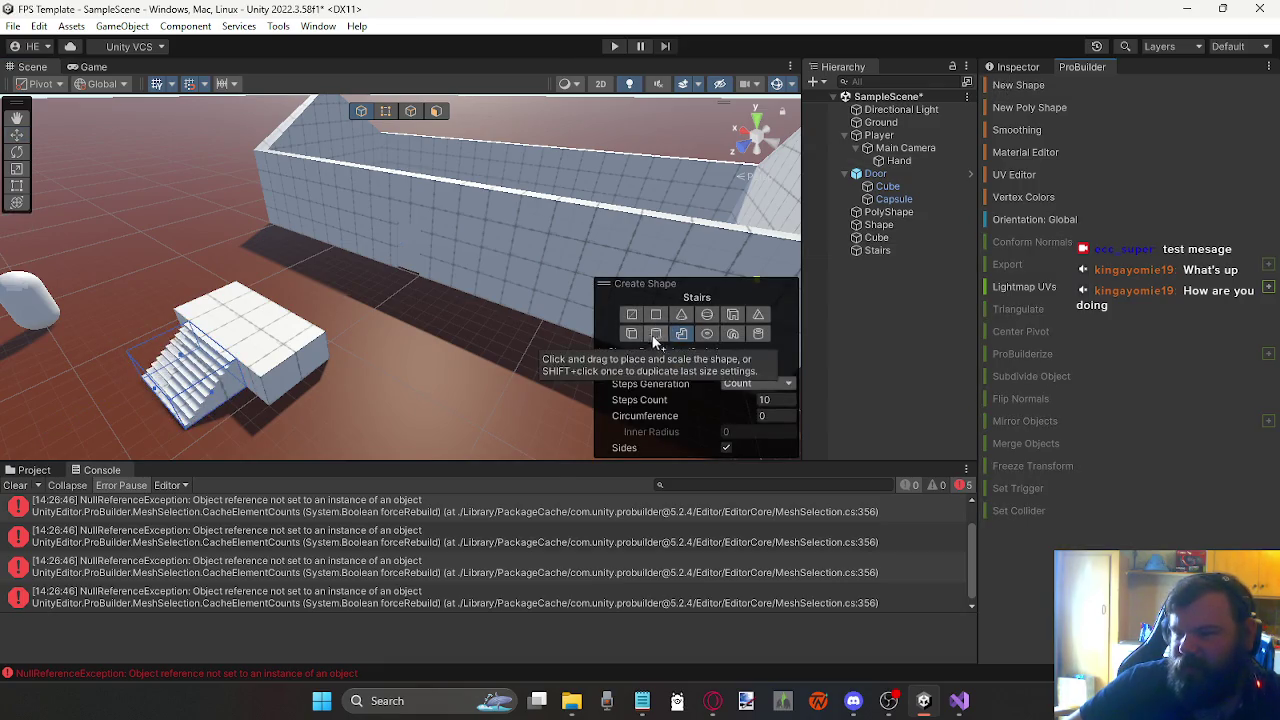
Step: Draw Door (1), a ProBuilder door with 0.5 pediment height, in front of the wall
{"action": "left_click", "coordinate": [734, 316]}
{"action": "left_click_drag", "start_coordinate": [425, 350], "coordinate": [460, 440]}
{"action": "left_click", "coordinate": [497, 336]}
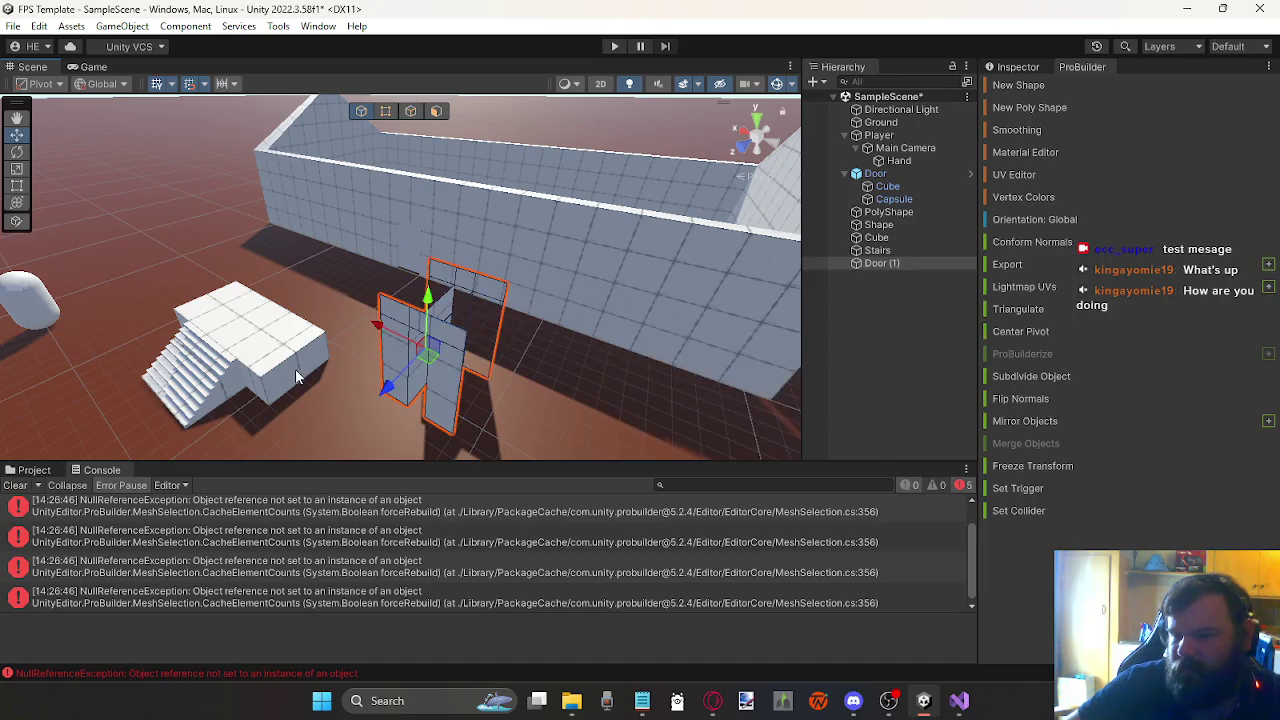
{"action": "mouse_move", "coordinate": [390, 370]}
{"action": "left_mouse_down"}
{"action": "mouse_move", "coordinate": [514, 371]}
{"action": "mouse_move", "coordinate": [539, 316]}
{"action": "mouse_move", "coordinate": [495, 316]}
{"action": "mouse_move", "coordinate": [515, 303]}
{"action": "left_mouse_up"}
{"action": "scroll", "coordinate": [539, 316], "scroll_direction": "down", "scroll_amount": 10}
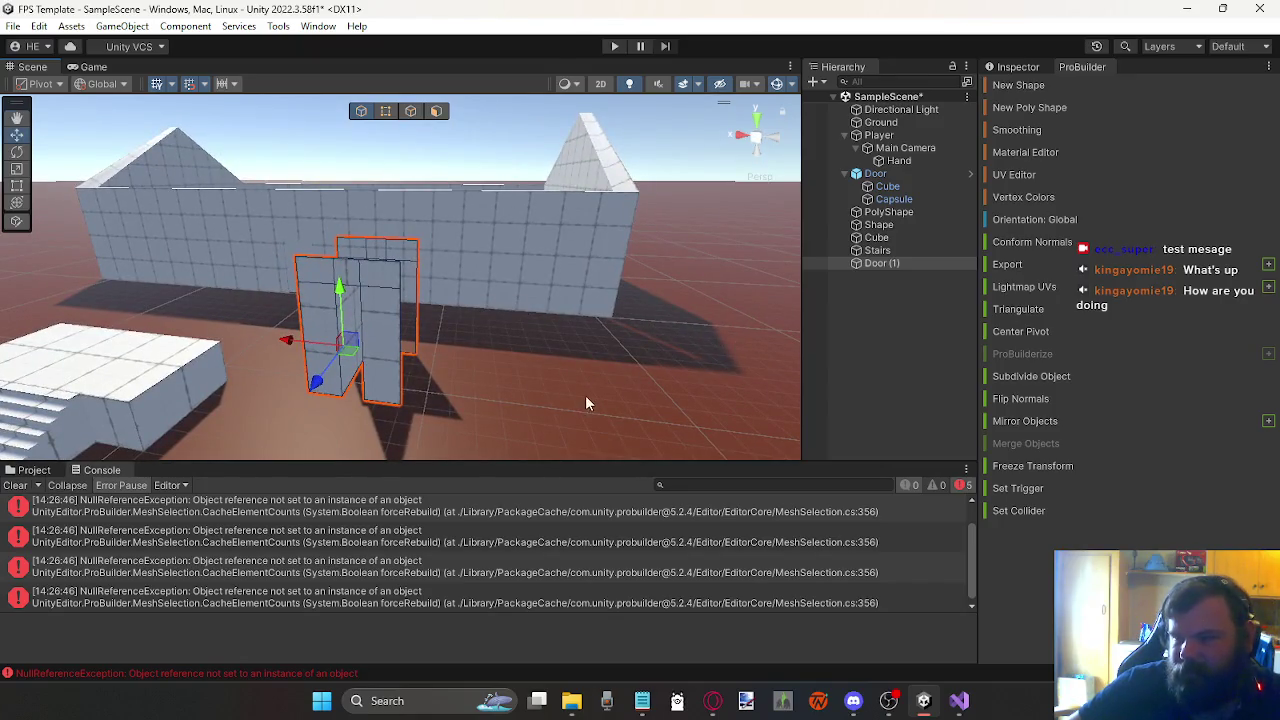
{"action": "left_click", "coordinate": [1030, 87]}
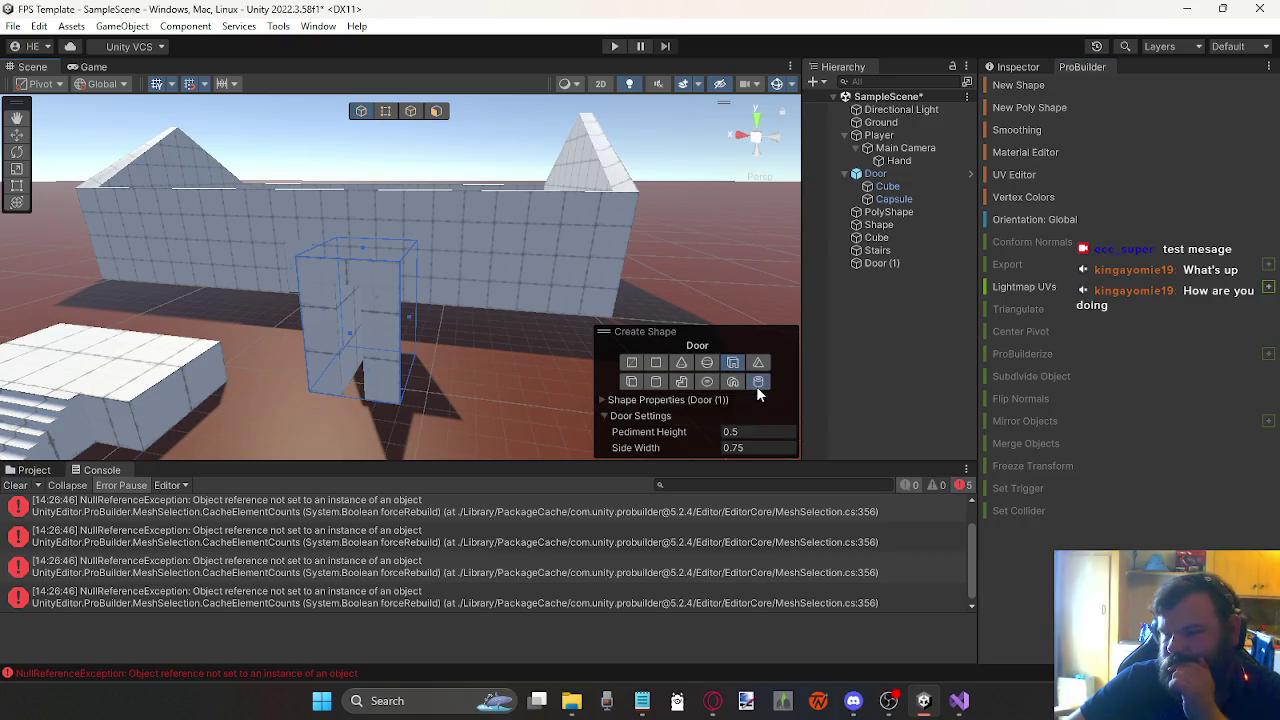
Step: Try several shape types in Create Shape and settle on Pipe
{"action": "left_click", "coordinate": [758, 382]}
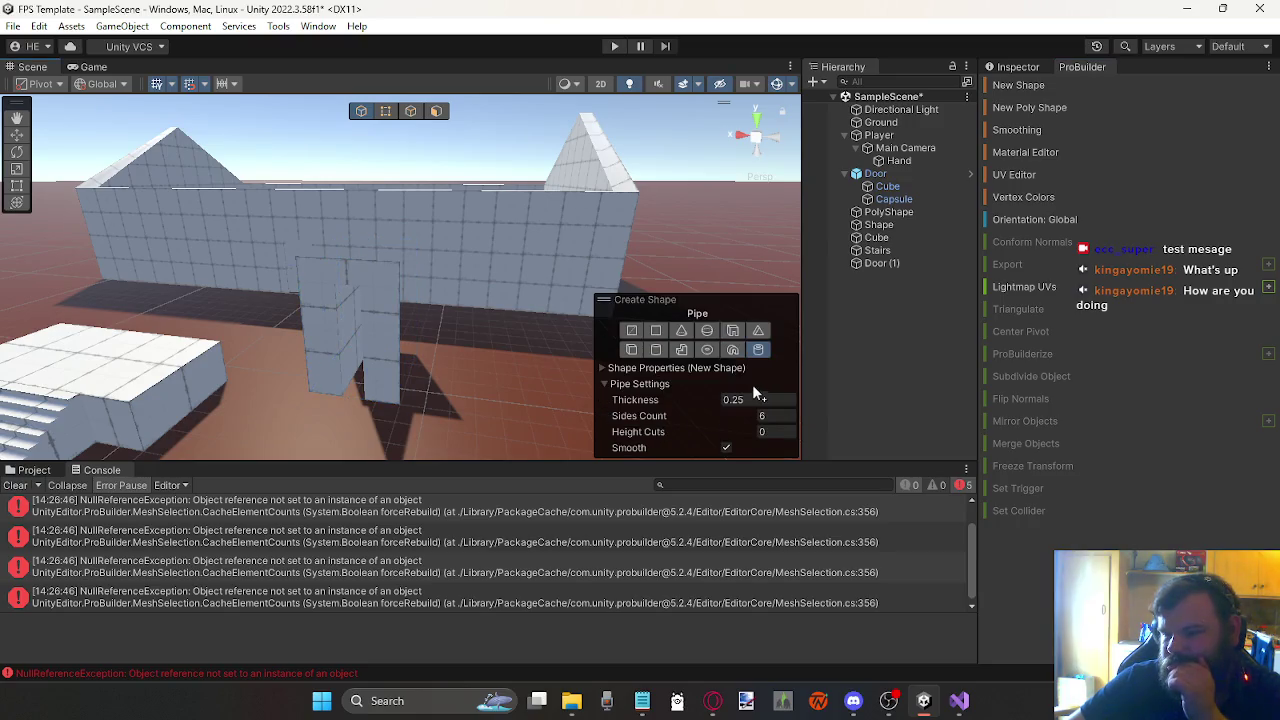
{"action": "left_click", "coordinate": [628, 351]}
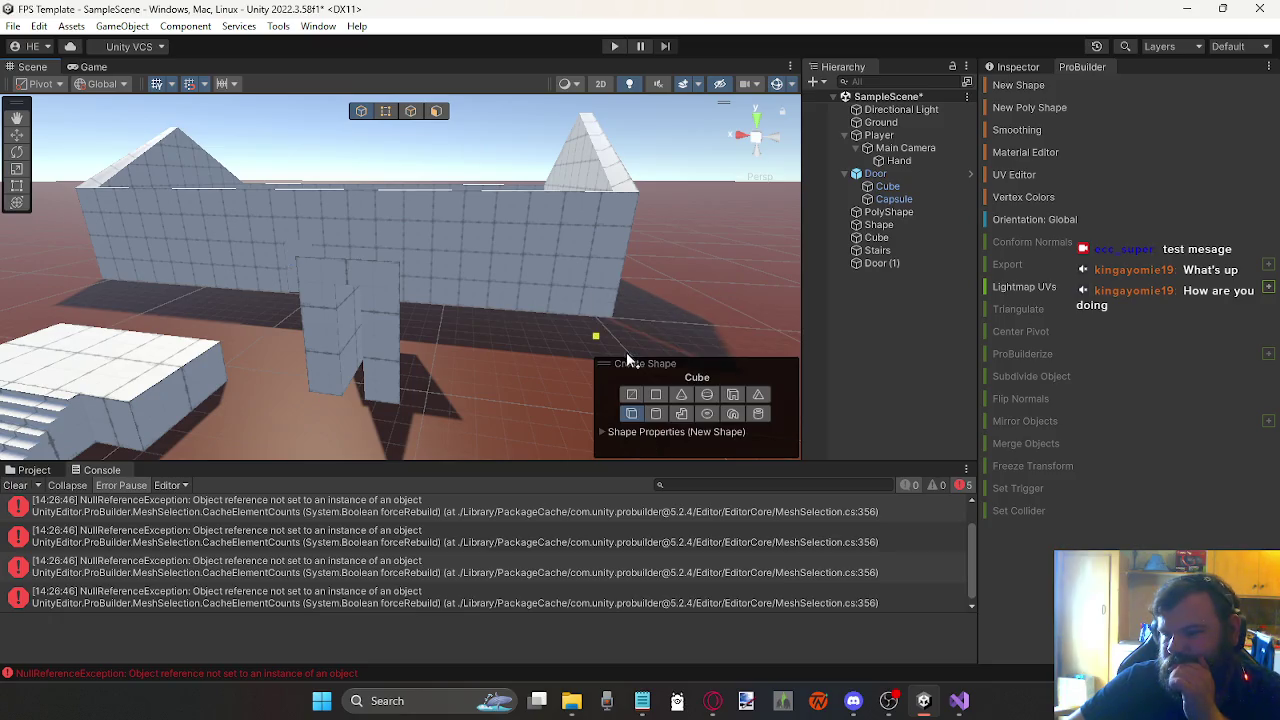
{"action": "left_click", "coordinate": [600, 433]}
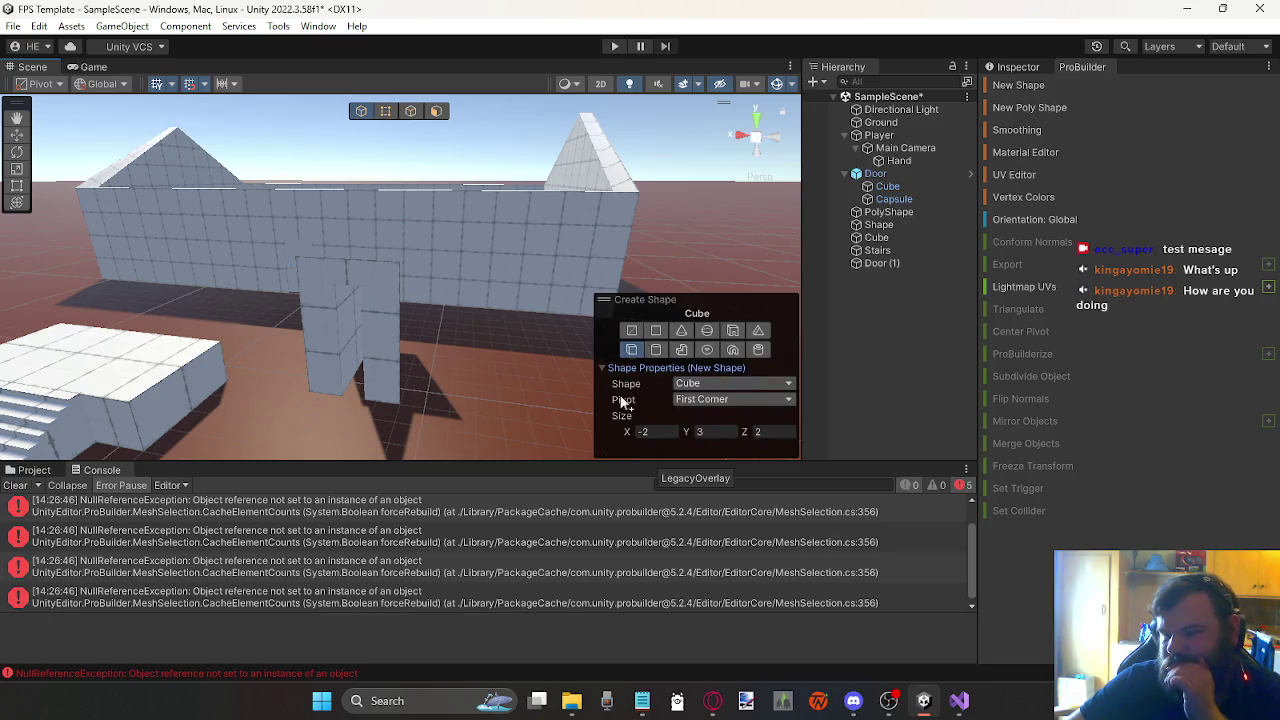
{"action": "left_click", "coordinate": [757, 385]}
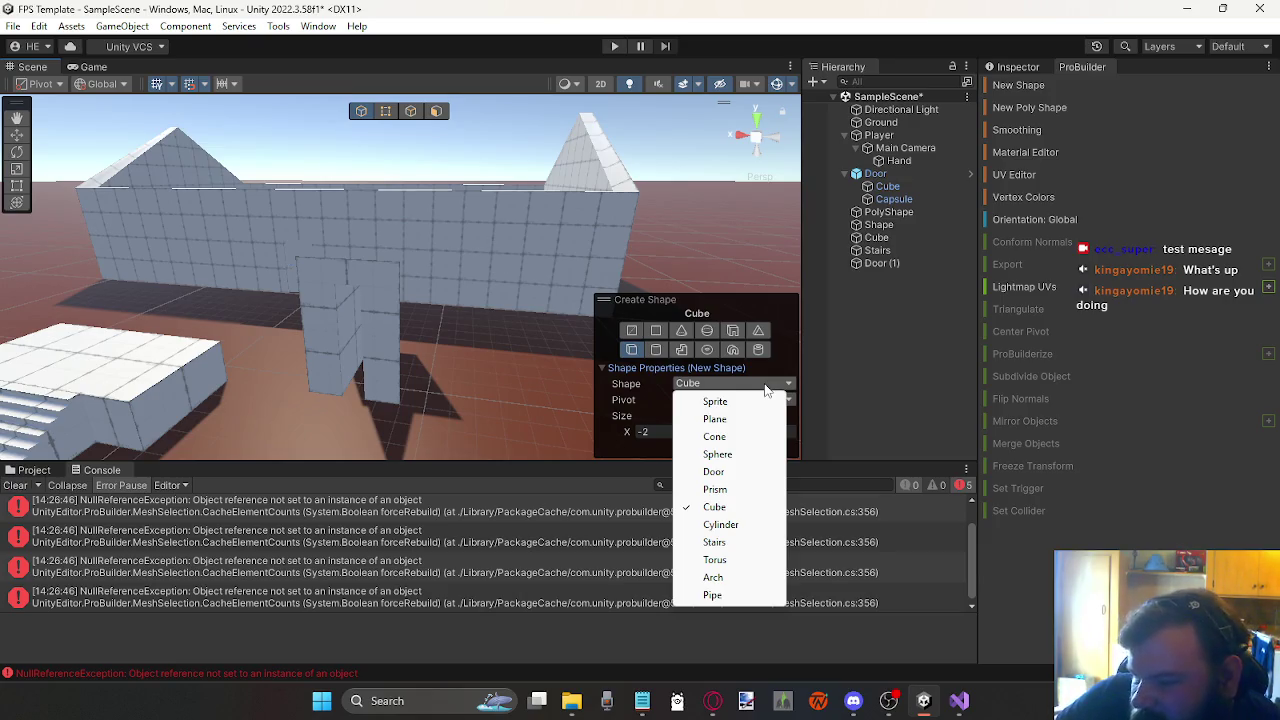
{"action": "left_click", "coordinate": [642, 417]}
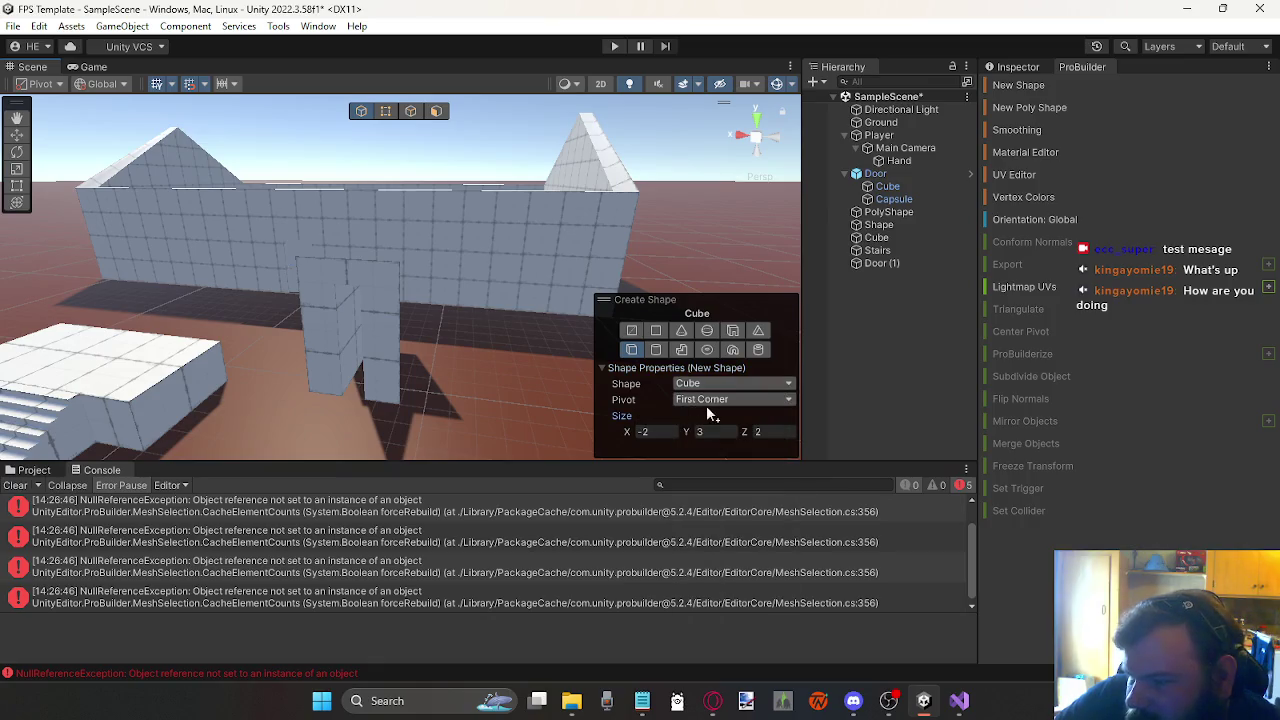
{"action": "left_click", "coordinate": [706, 405]}
{"action": "left_click", "coordinate": [645, 398]}
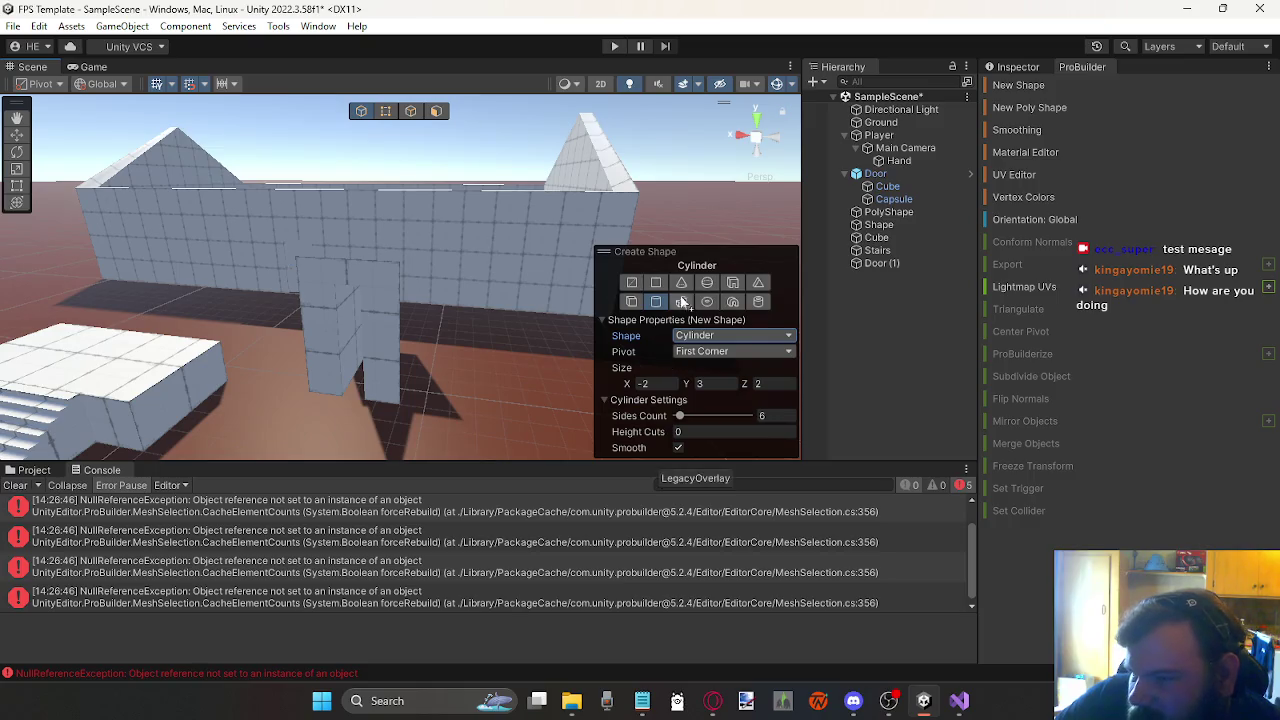
{"action": "left_click", "coordinate": [682, 301]}
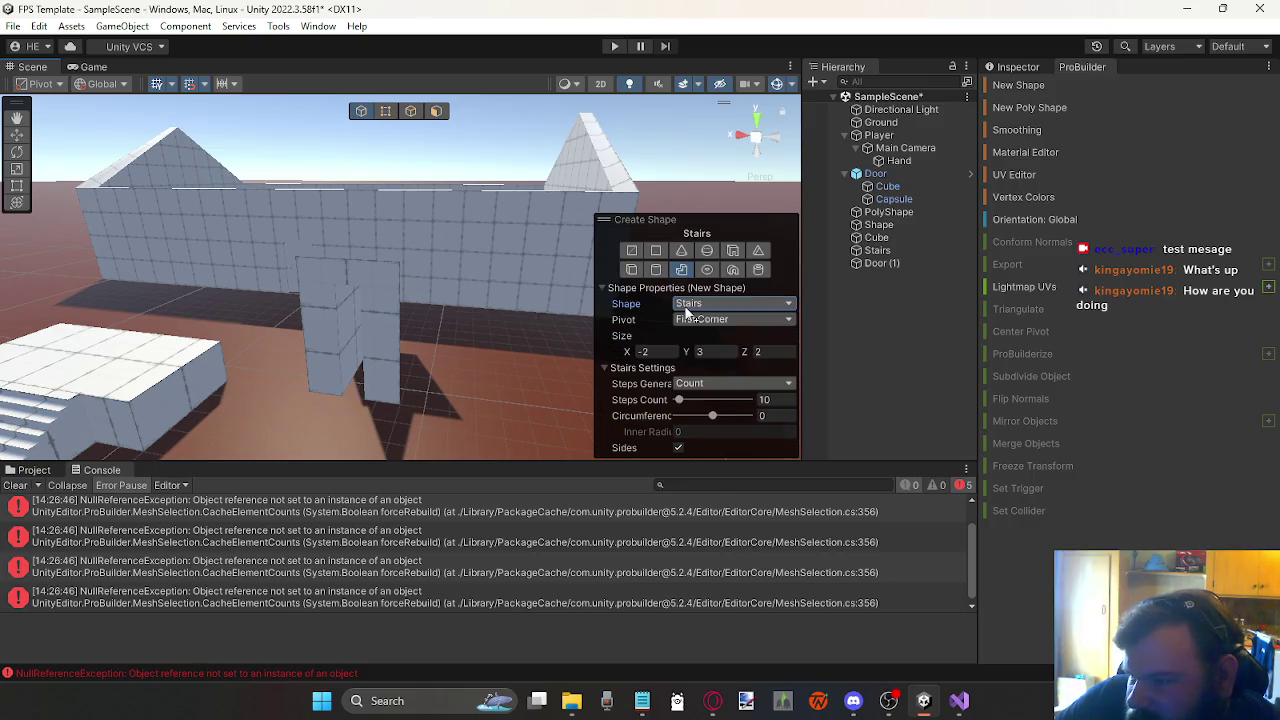
{"action": "left_click", "coordinate": [628, 249]}
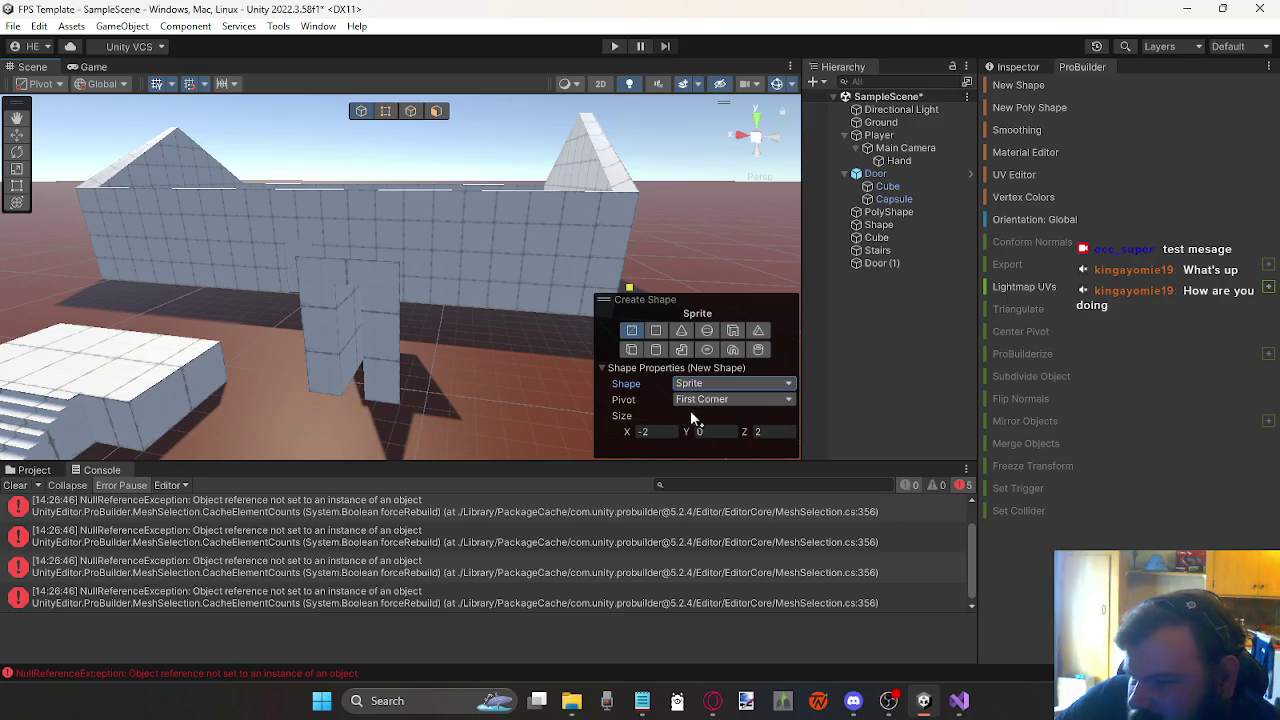
{"action": "left_click", "coordinate": [656, 331]}
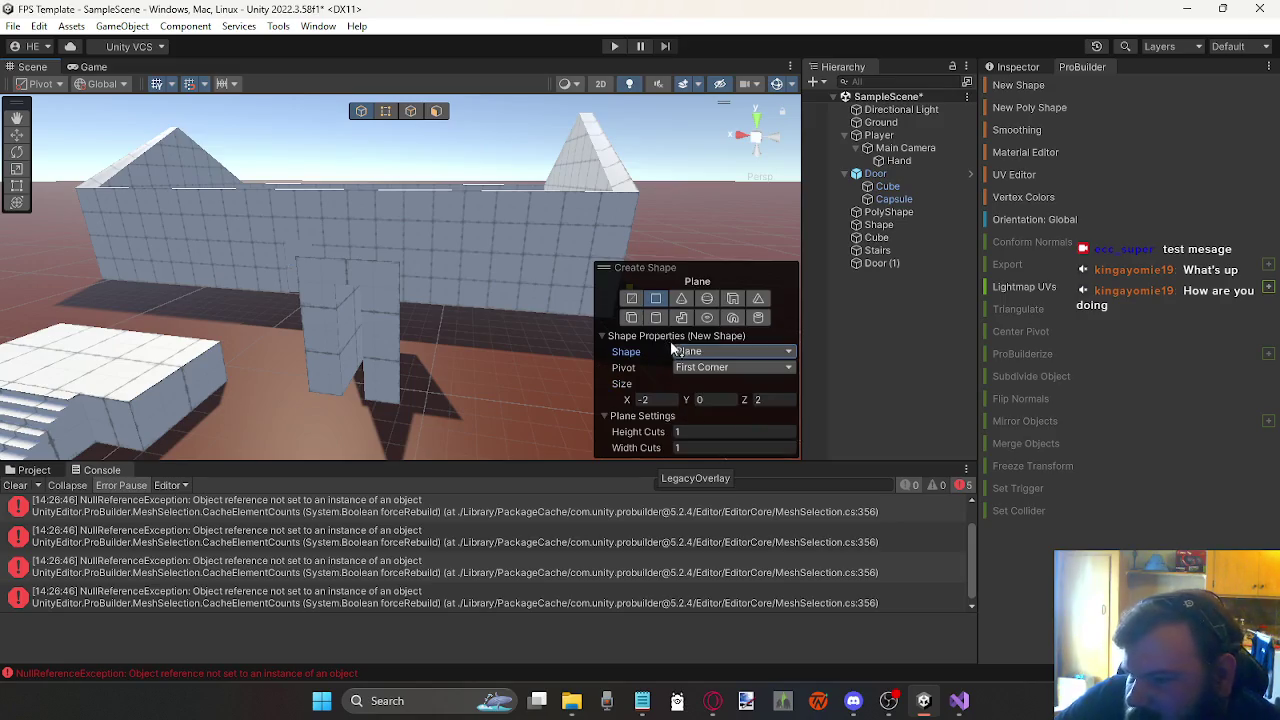
{"action": "left_click", "coordinate": [733, 318]}
{"action": "left_click", "coordinate": [758, 270]}
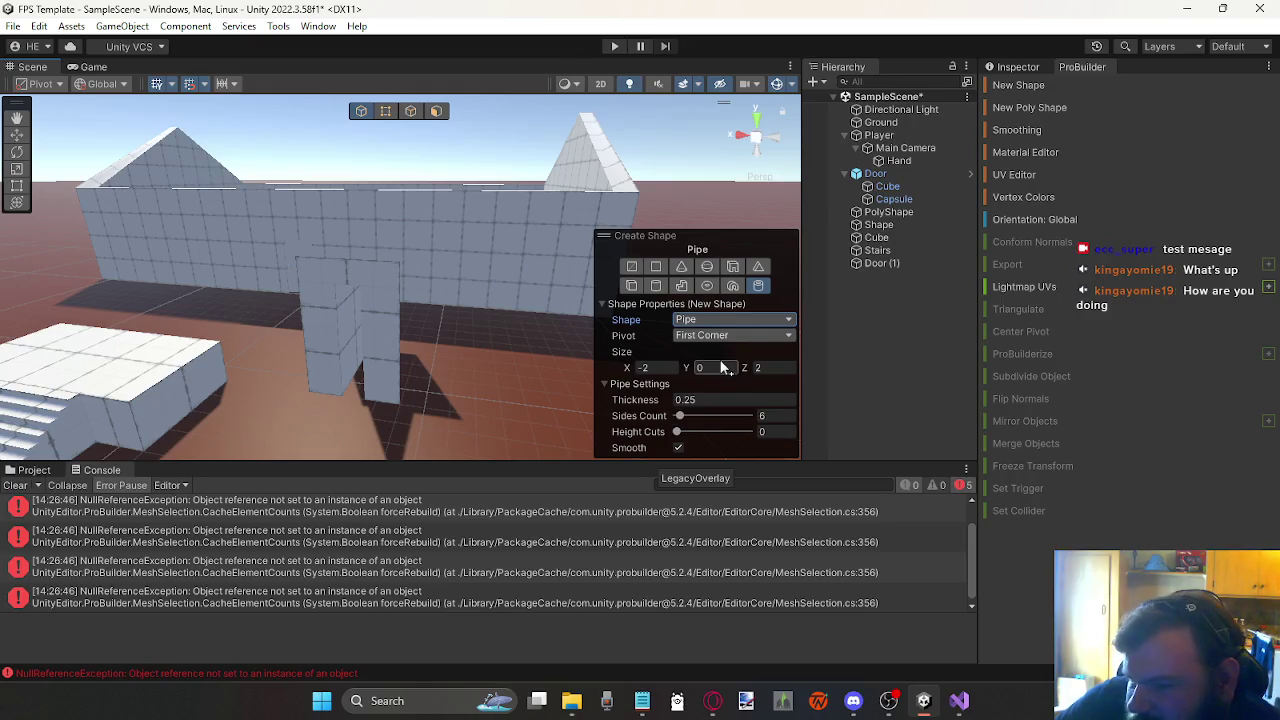
Step: Set the pipe to 4 sides and draw it on the ground before the house
{"action": "left_click", "coordinate": [772, 416]}
{"action": "type", "text": "4"}
{"action": "scroll", "coordinate": [460, 330], "scroll_direction": "down", "scroll_amount": 3}
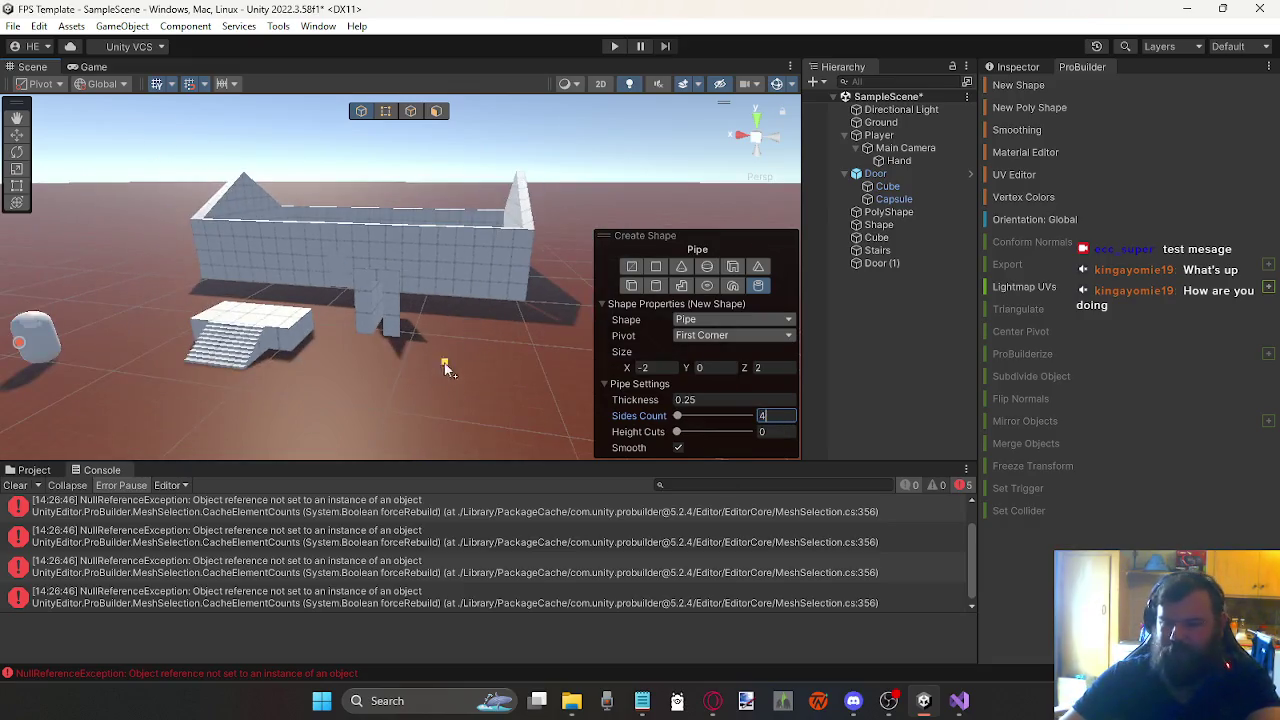
{"action": "mouse_move", "coordinate": [413, 394]}
{"action": "left_mouse_down"}
{"action": "mouse_move", "coordinate": [555, 461]}
{"action": "mouse_move", "coordinate": [494, 455]}
{"action": "left_mouse_up"}
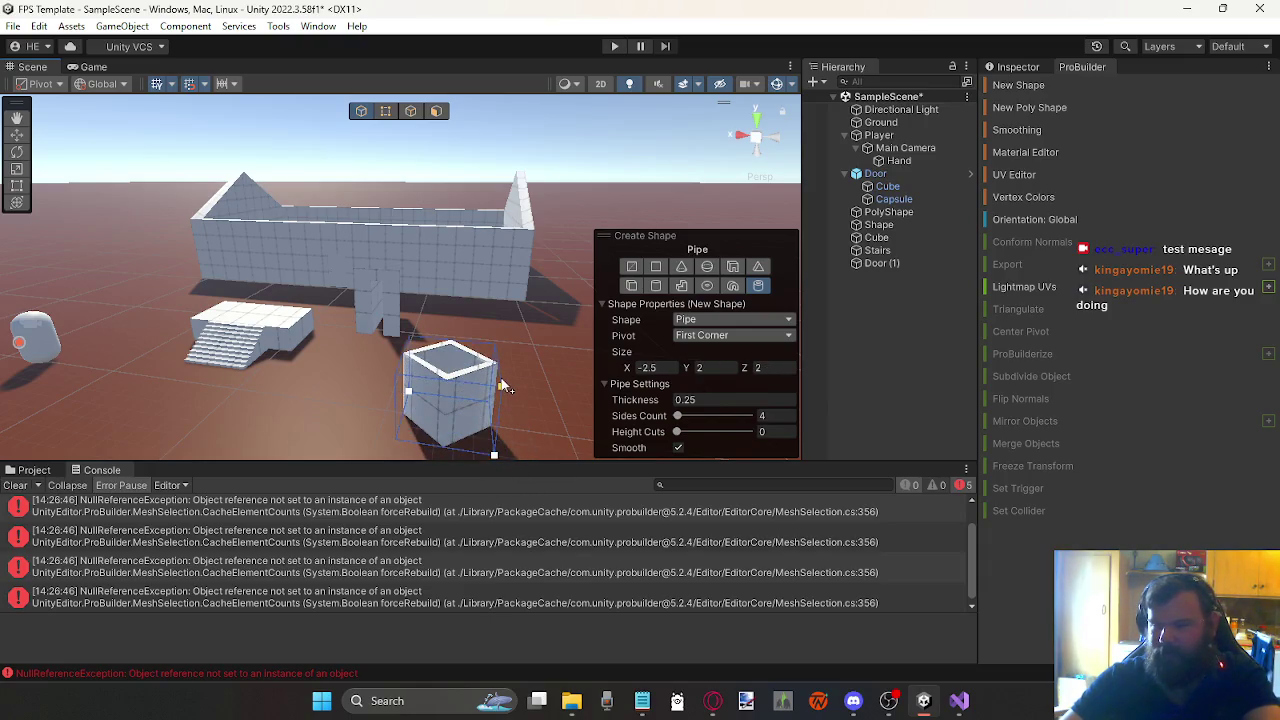
{"action": "left_click", "coordinate": [501, 379]}
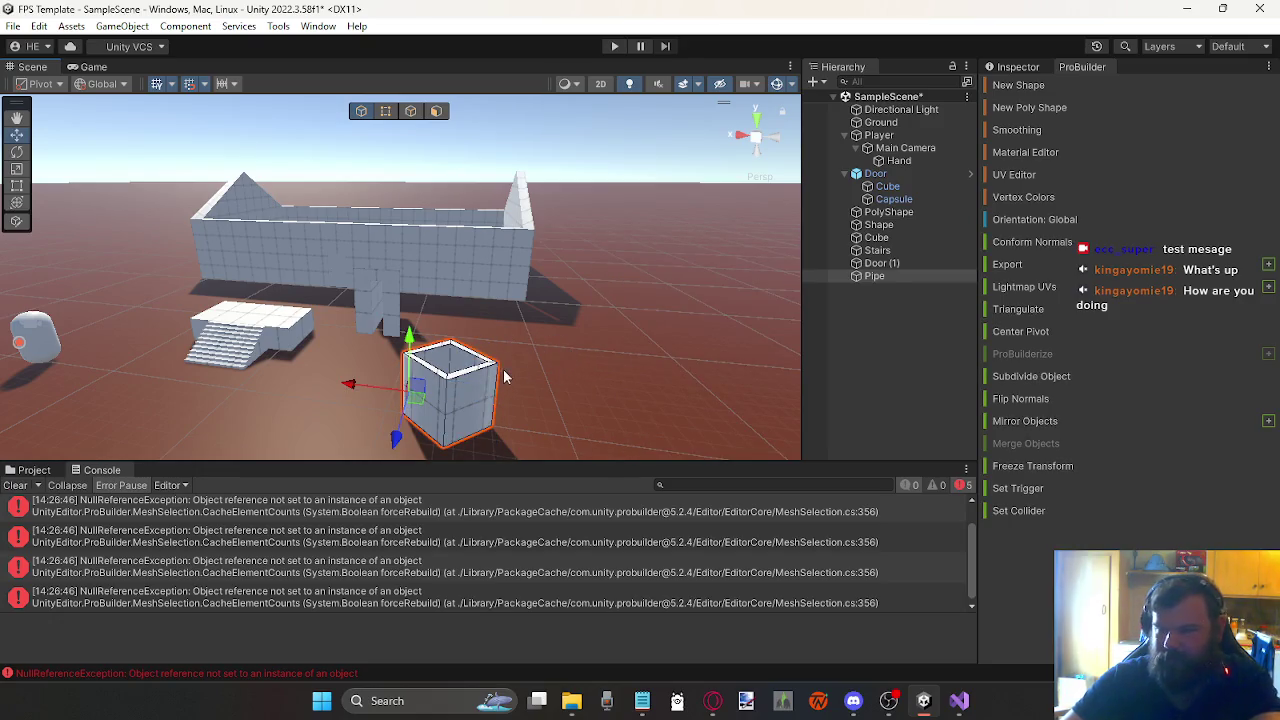
Step: Delete the pipe, Door (1), the Cube platform and the Stairs
{"action": "mouse_move", "coordinate": [495, 315]}
{"action": "left_mouse_down"}
{"action": "mouse_move", "coordinate": [491, 269]}
{"action": "mouse_move", "coordinate": [382, 210]}
{"action": "mouse_move", "coordinate": [391, 357]}
{"action": "mouse_move", "coordinate": [414, 214]}
{"action": "mouse_move", "coordinate": [440, 194]}
{"action": "mouse_move", "coordinate": [426, 171]}
{"action": "mouse_move", "coordinate": [394, 294]}
{"action": "mouse_move", "coordinate": [430, 285]}
{"action": "mouse_move", "coordinate": [466, 320]}
{"action": "mouse_move", "coordinate": [371, 357]}
{"action": "mouse_move", "coordinate": [345, 351]}
{"action": "left_mouse_up"}
{"action": "key", "text": "Delete"}
{"action": "left_click", "coordinate": [370, 352]}
{"action": "key", "text": "Delete"}
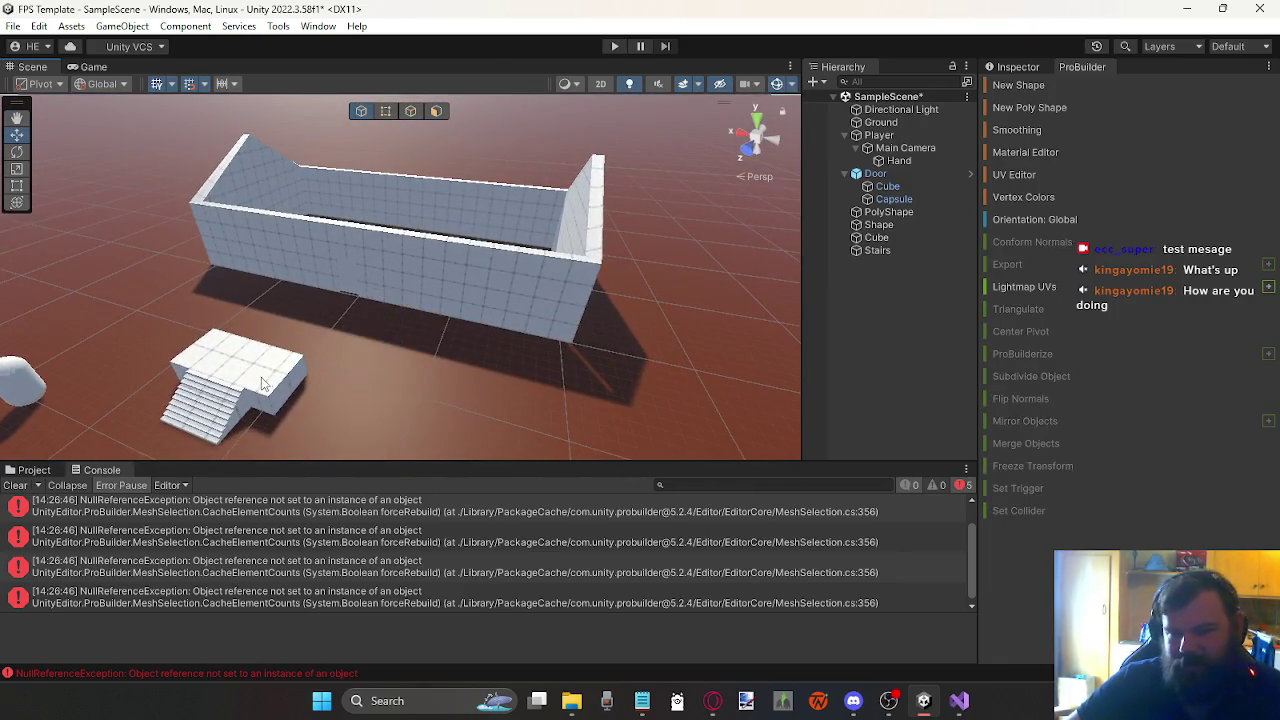
{"action": "left_click", "coordinate": [265, 380]}
{"action": "key", "text": "Delete"}
{"action": "left_click", "coordinate": [238, 402]}
{"action": "key", "text": "Delete"}
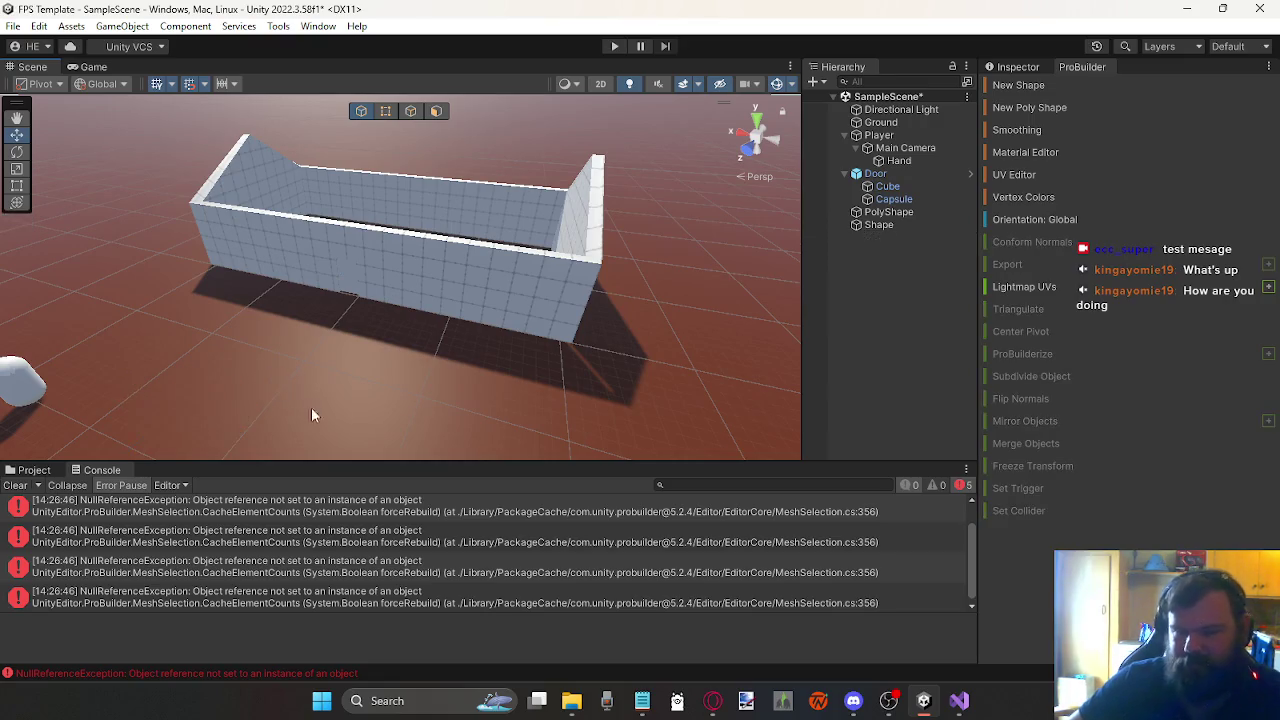
Step: Close the ProBuilder panel and clear the Console's errors
{"action": "right_click", "coordinate": [1092, 61]}
{"action": "mouse_move", "coordinate": [1143, 76]}
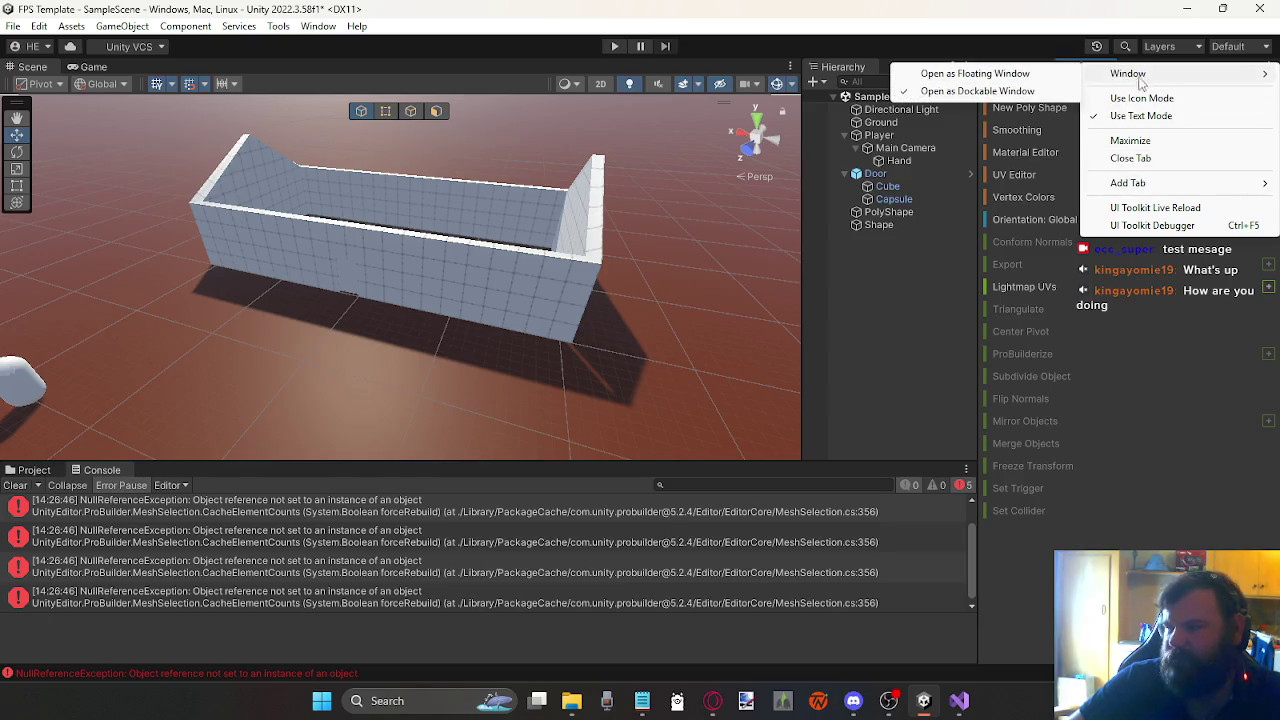
{"action": "left_click", "coordinate": [1128, 158]}
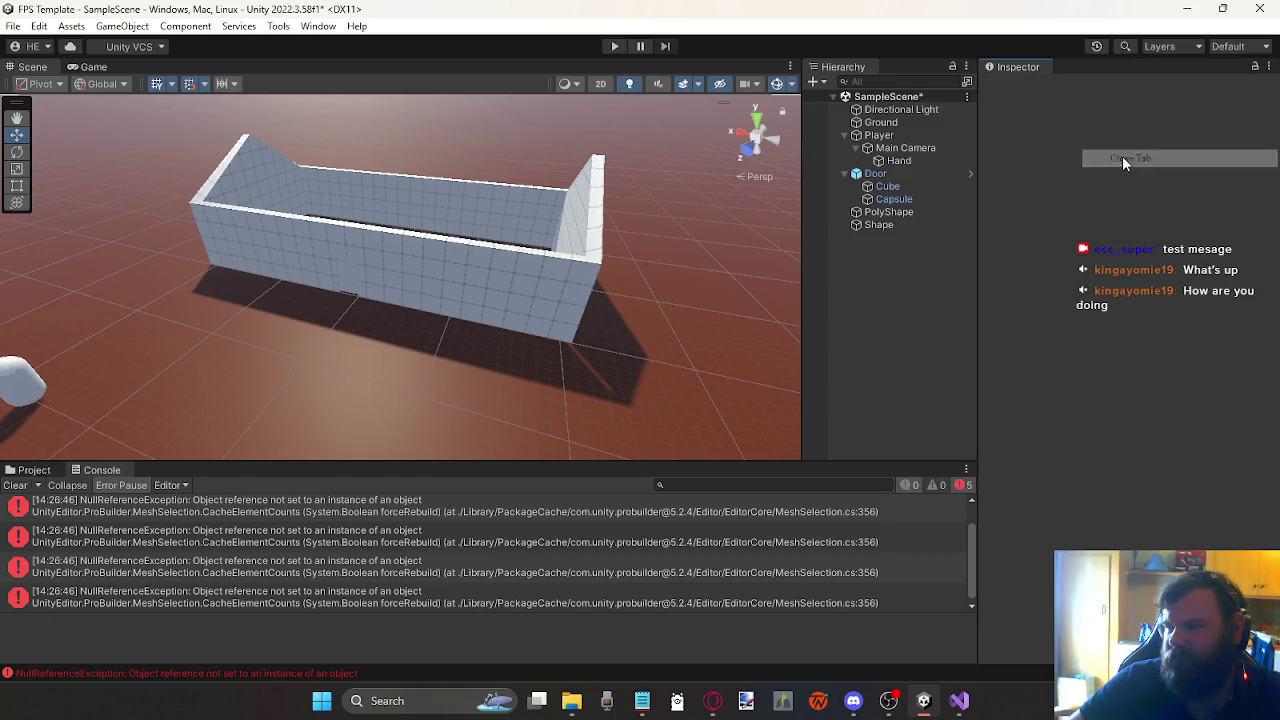
{"action": "left_click", "coordinate": [8, 489]}
{"action": "right_click", "coordinate": [902, 307]}
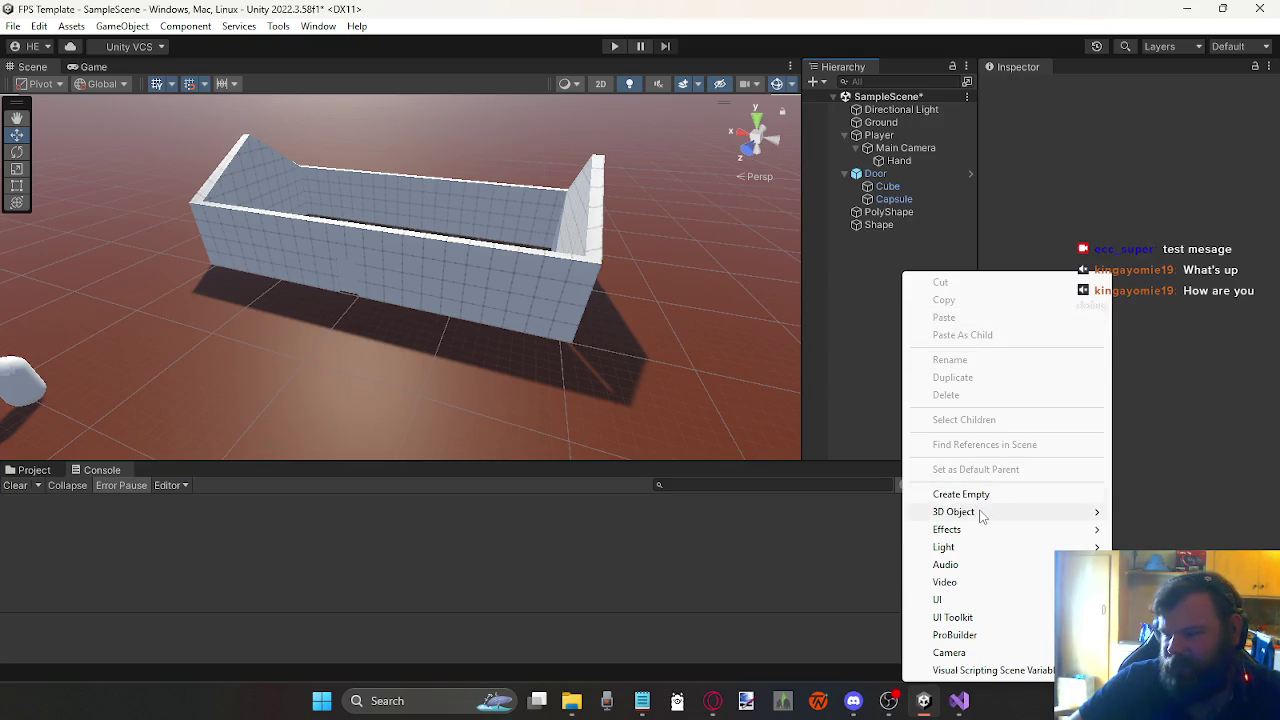
Step: Add a new cube, set its X and Y position to 0, and place it before the house walls
{"action": "mouse_move", "coordinate": [960, 511]}
{"action": "left_click", "coordinate": [1125, 292]}
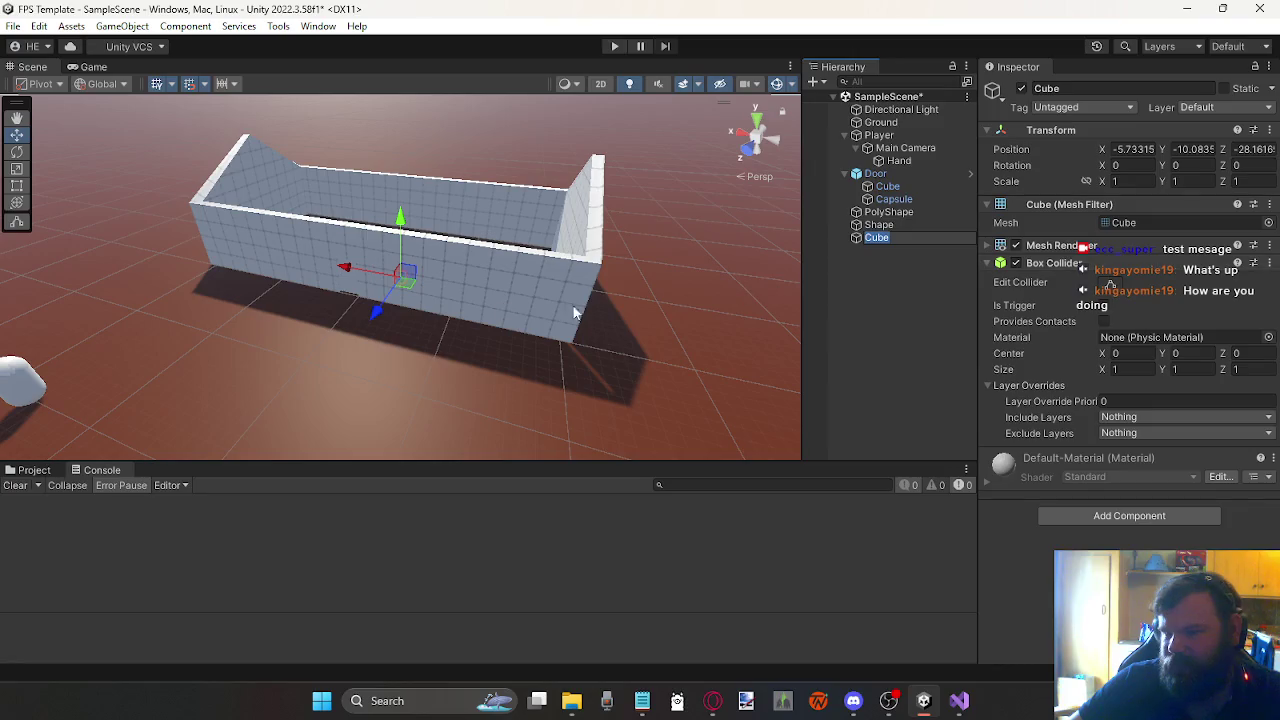
{"action": "left_click_drag", "start_coordinate": [368, 303], "coordinate": [344, 395]}
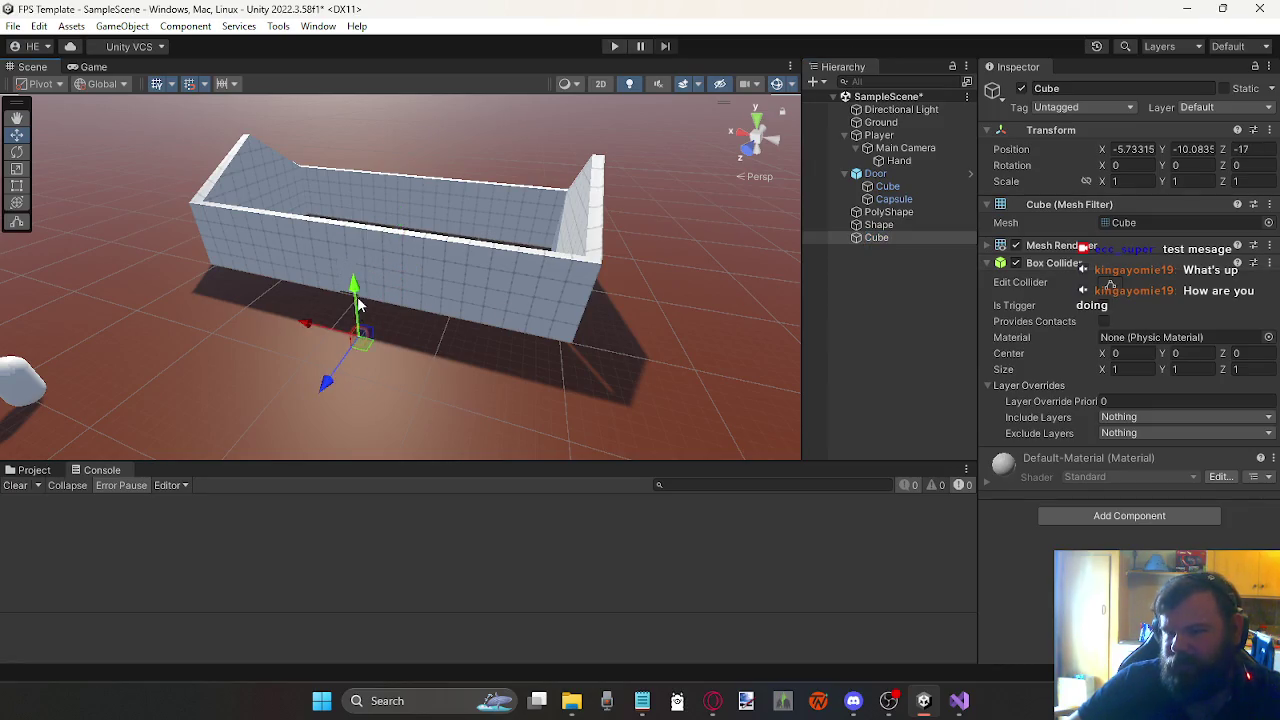
{"action": "left_click", "coordinate": [1133, 149]}
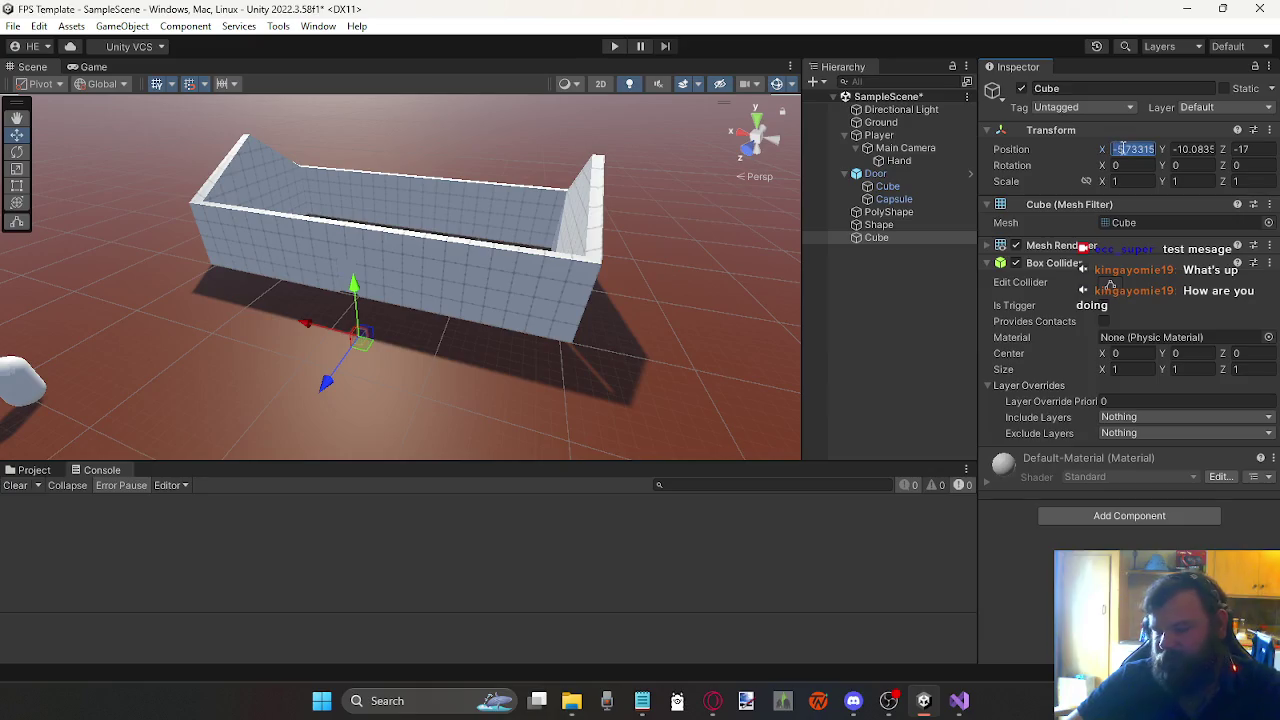
{"action": "type", "text": "0"}
{"action": "left_click", "coordinate": [1195, 150]}
{"action": "type", "text": "0"}
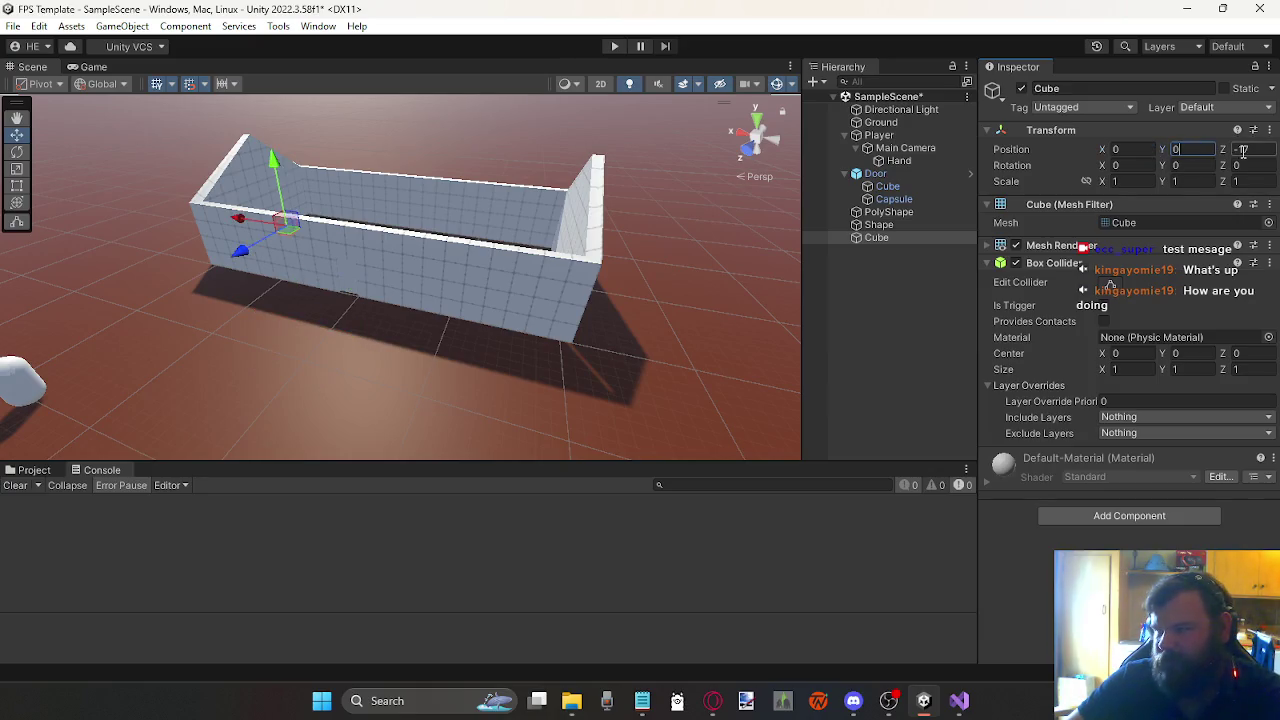
{"action": "mouse_move", "coordinate": [282, 240]}
{"action": "left_mouse_down"}
{"action": "mouse_move", "coordinate": [370, 372]}
{"action": "mouse_move", "coordinate": [366, 346]}
{"action": "left_mouse_up"}
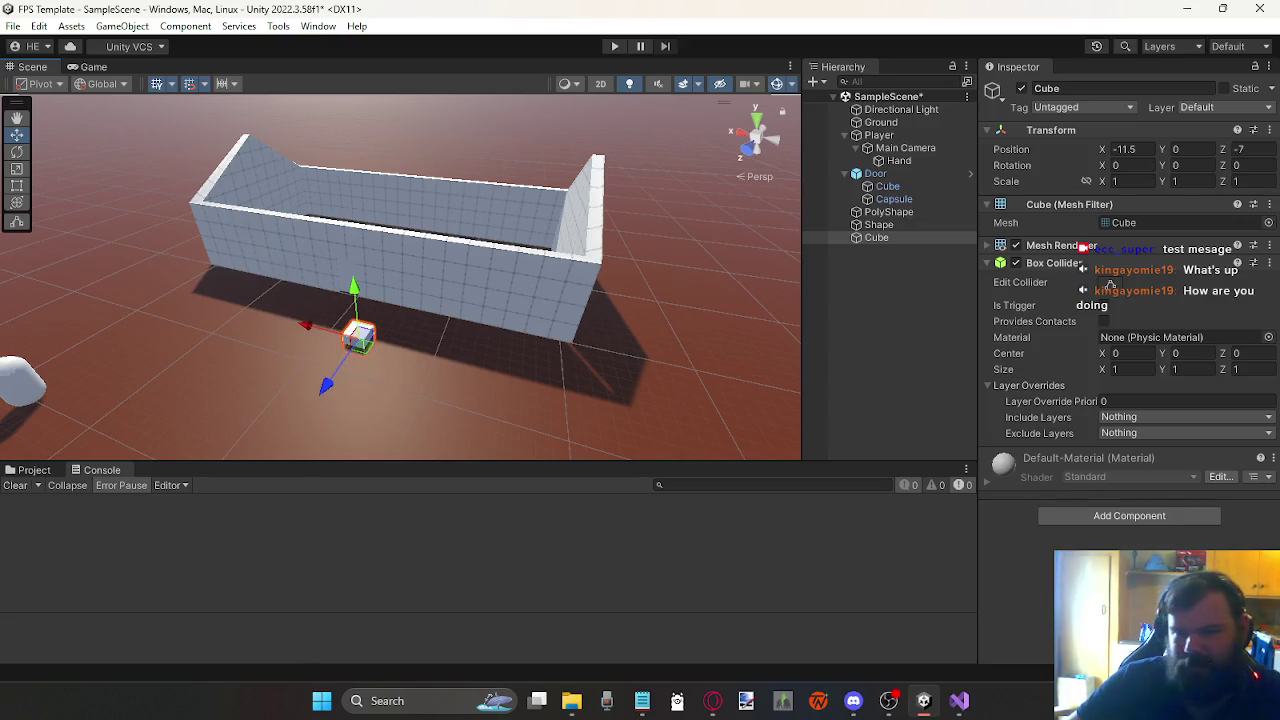
Step: Scale the cube into a thin slab: Y 0.2, X 20, Z 5
{"action": "left_click", "coordinate": [17, 170]}
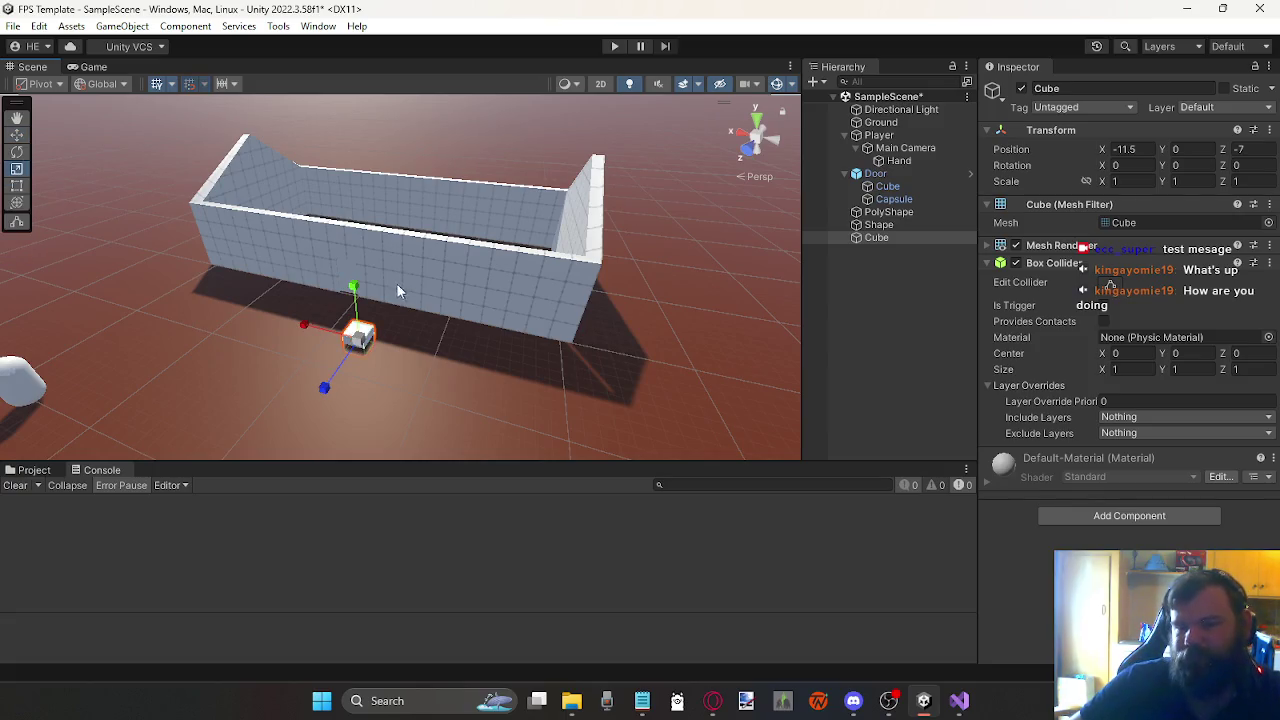
{"action": "left_click_drag", "start_coordinate": [353, 289], "coordinate": [355, 316]}
{"action": "left_click", "coordinate": [1200, 181]}
{"action": "type", "text": "0.2"}
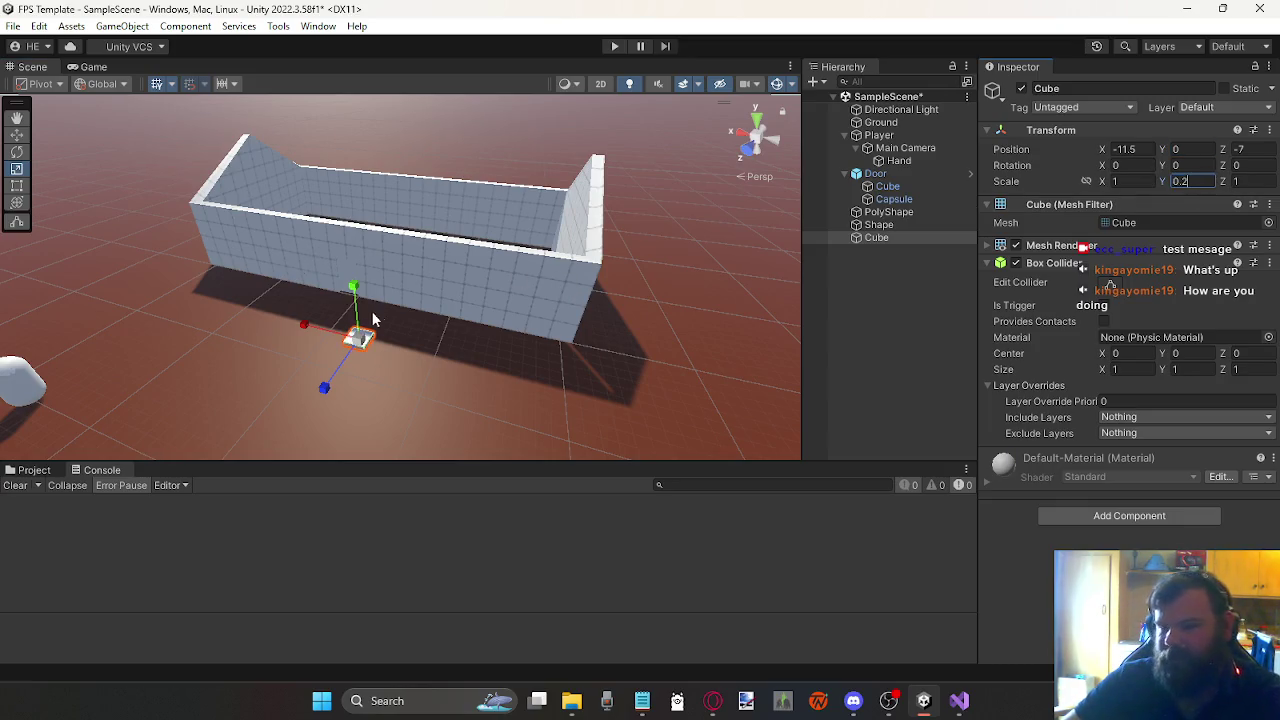
{"action": "mouse_move", "coordinate": [300, 327]}
{"action": "left_mouse_down"}
{"action": "mouse_move", "coordinate": [436, 100]}
{"action": "mouse_move", "coordinate": [476, 113]}
{"action": "left_mouse_up"}
{"action": "double_click", "coordinate": [1120, 181]}
{"action": "type", "text": "20"}
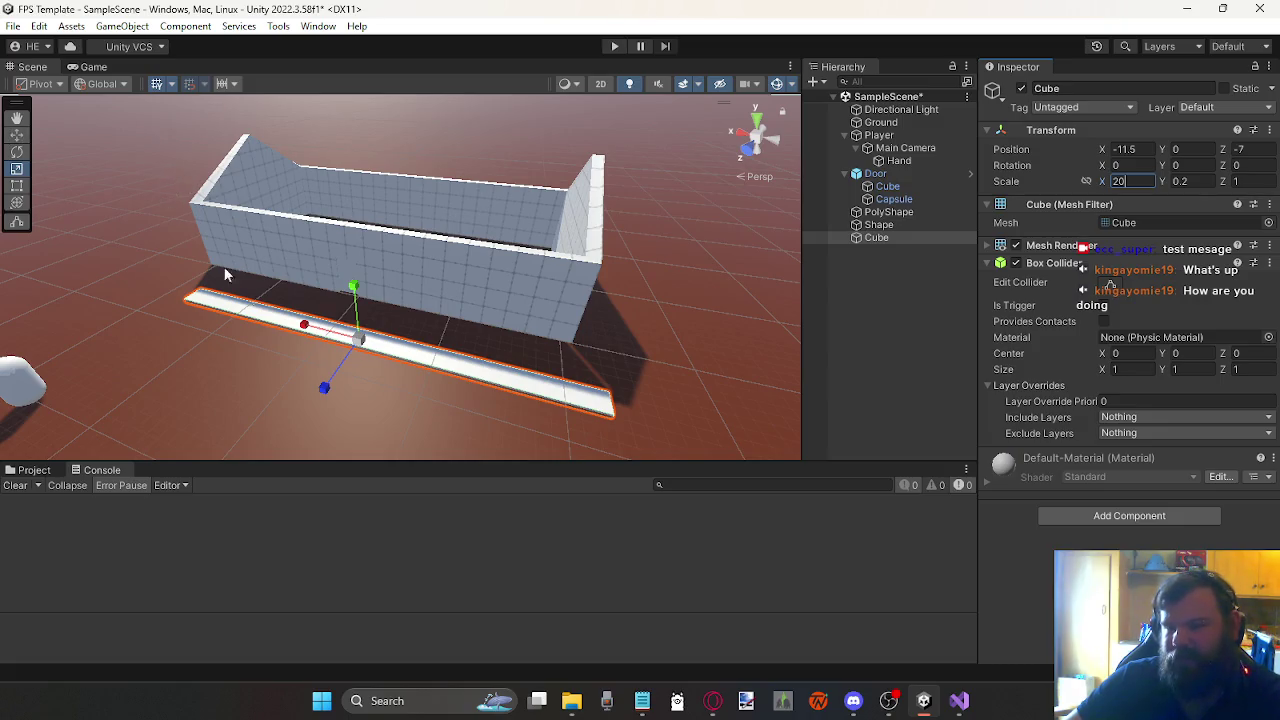
{"action": "left_click_drag", "start_coordinate": [322, 387], "coordinate": [155, 527]}
{"action": "left_click", "coordinate": [1257, 185]}
{"action": "type", "text": "5"}
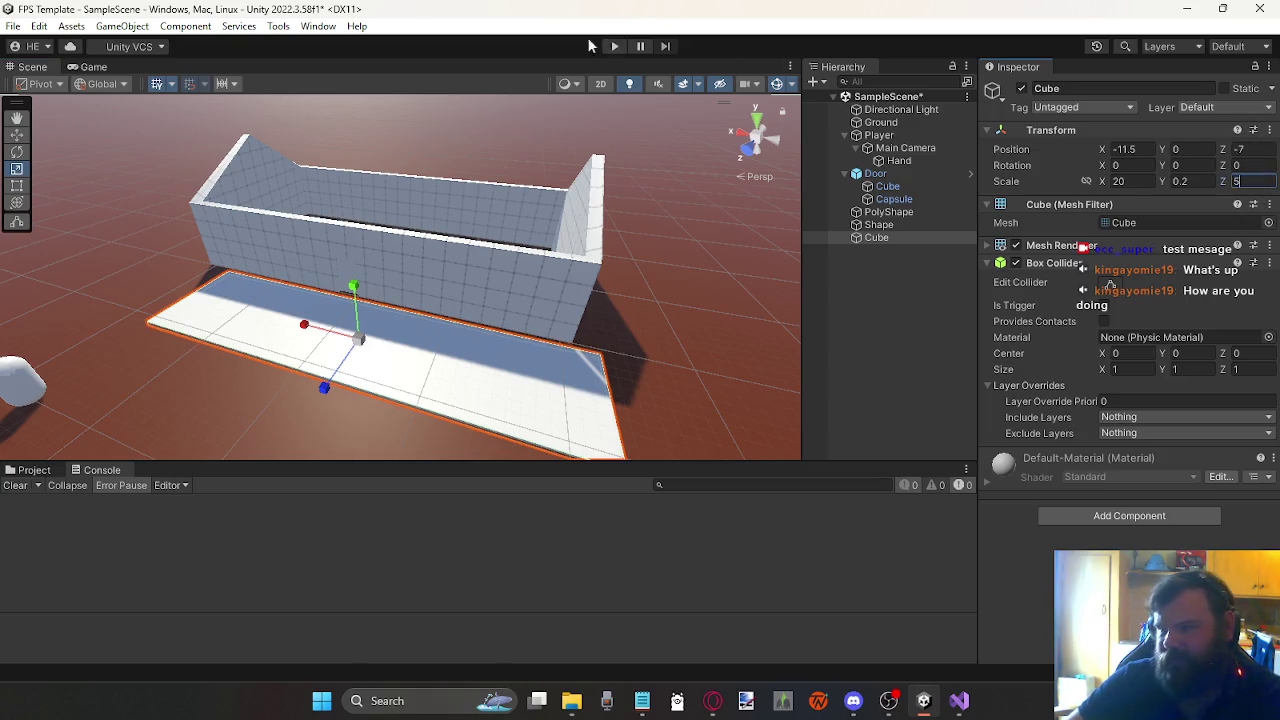
{"action": "key", "text": "Return"}
Step: Raise the slab to Y 5.5 above the walls and tilt it 30° on X
{"action": "left_click", "coordinate": [16, 136]}
{"action": "mouse_move", "coordinate": [307, 333]}
{"action": "left_mouse_down"}
{"action": "mouse_move", "coordinate": [290, 328]}
{"action": "mouse_move", "coordinate": [336, 265]}
{"action": "mouse_move", "coordinate": [336, 220]}
{"action": "mouse_move", "coordinate": [317, 205]}
{"action": "left_mouse_up"}
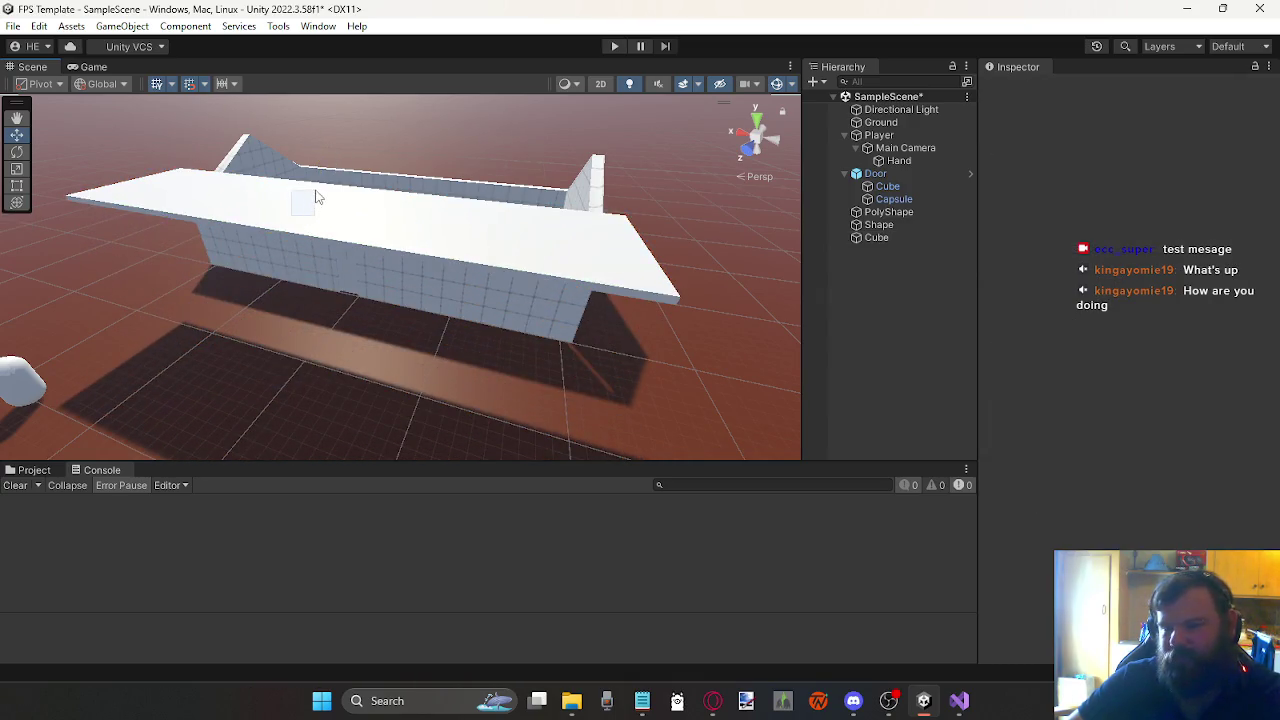
{"action": "mouse_move", "coordinate": [293, 228]}
{"action": "left_mouse_down"}
{"action": "mouse_move", "coordinate": [333, 210]}
{"action": "mouse_move", "coordinate": [230, 230]}
{"action": "mouse_move", "coordinate": [250, 245]}
{"action": "mouse_move", "coordinate": [229, 246]}
{"action": "mouse_move", "coordinate": [74, 209]}
{"action": "mouse_move", "coordinate": [229, 214]}
{"action": "mouse_move", "coordinate": [332, 192]}
{"action": "mouse_move", "coordinate": [350, 203]}
{"action": "mouse_move", "coordinate": [360, 178]}
{"action": "left_mouse_up"}
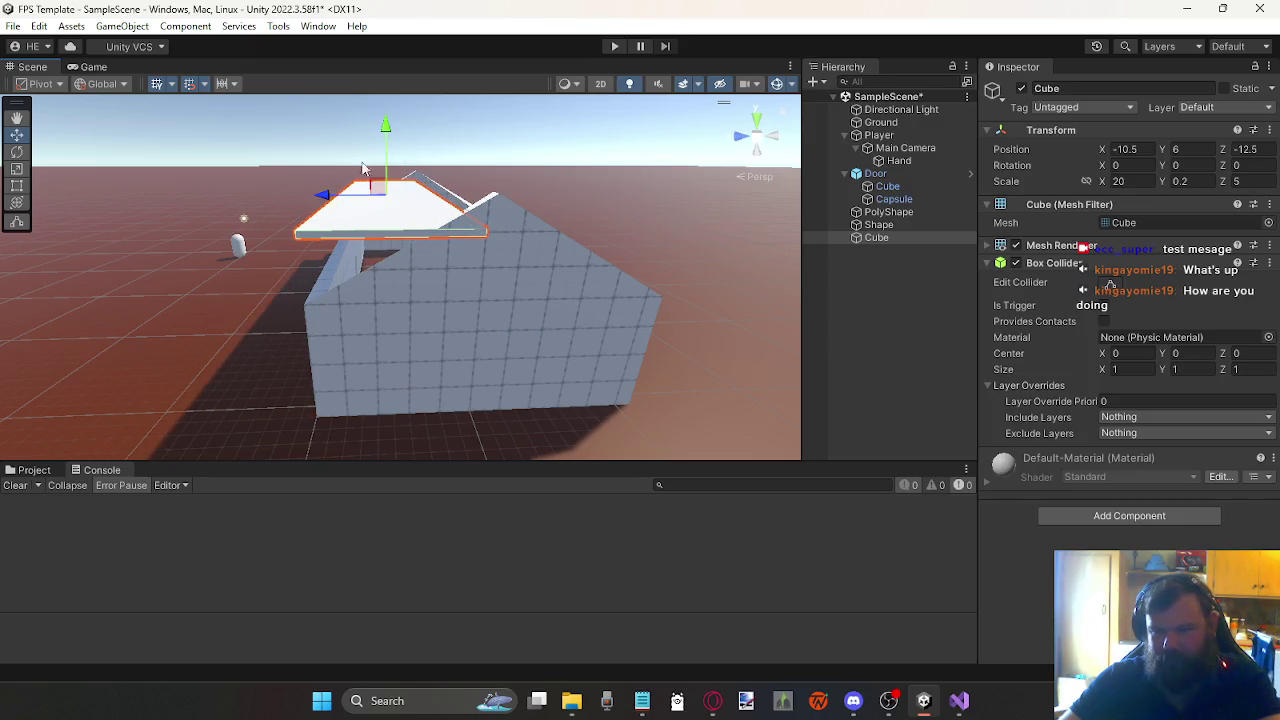
{"action": "left_click_drag", "start_coordinate": [386, 128], "coordinate": [386, 136]}
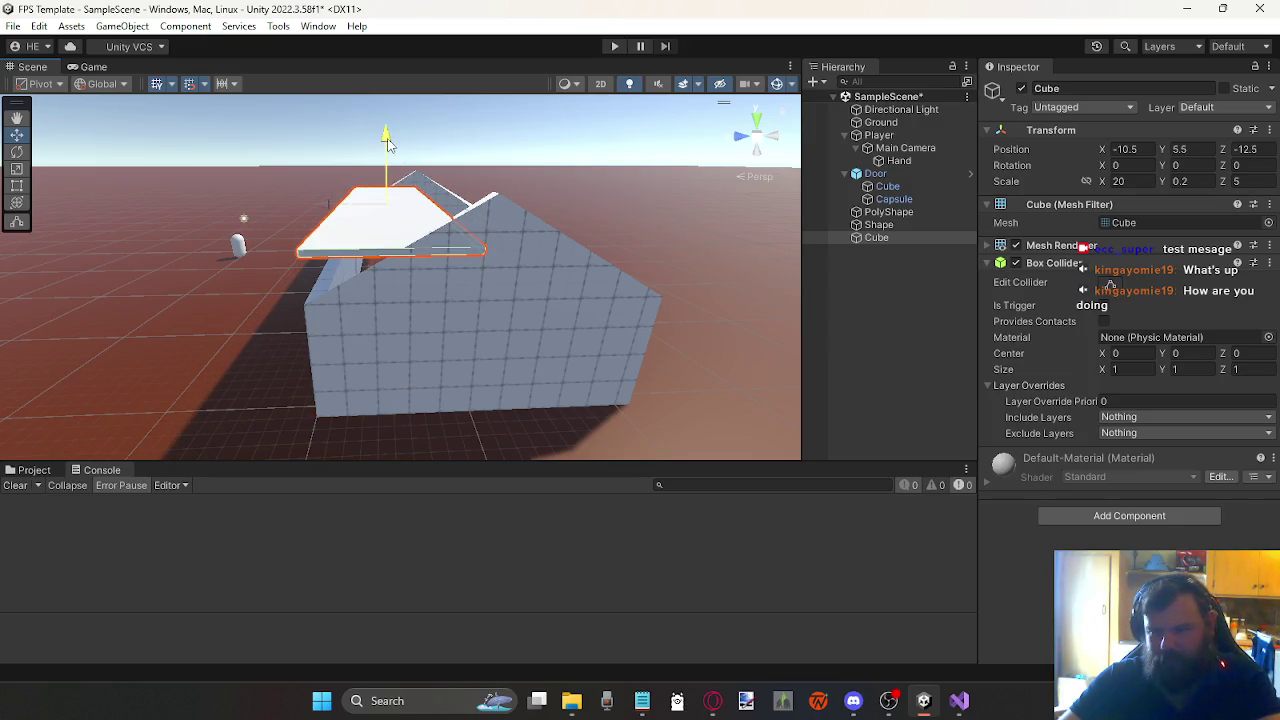
{"action": "left_click", "coordinate": [16, 152]}
{"action": "left_click_drag", "start_coordinate": [347, 157], "coordinate": [313, 216]}
{"action": "left_click", "coordinate": [1147, 166]}
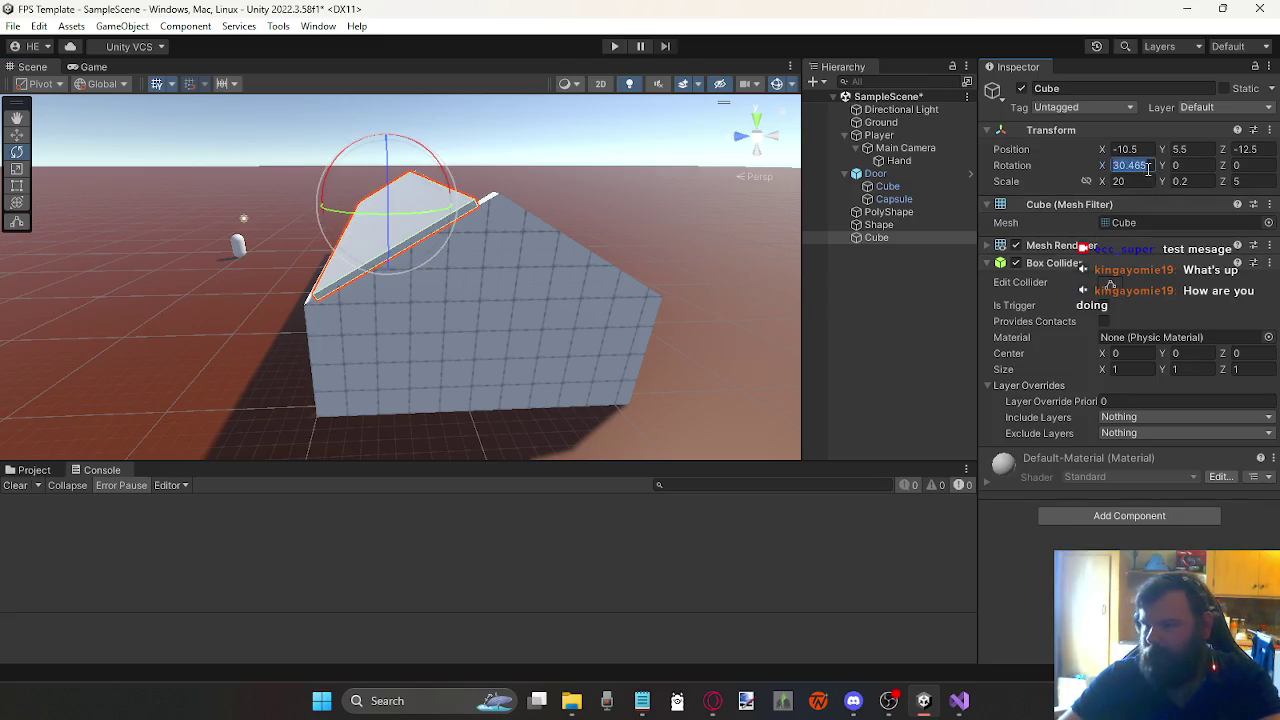
{"action": "type", "text": "30"}
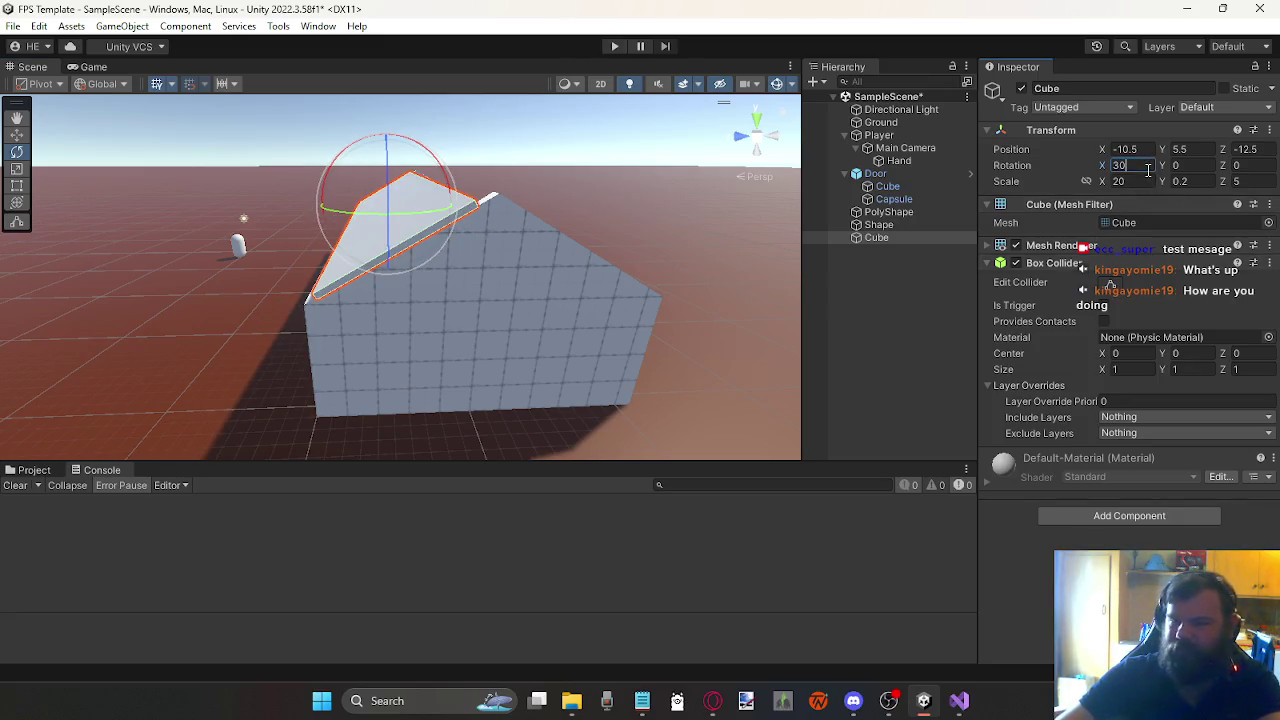
Step: Stretch the roof slab's Z scale to 6.5
{"action": "left_click", "coordinate": [19, 137]}
{"action": "left_click", "coordinate": [17, 187]}
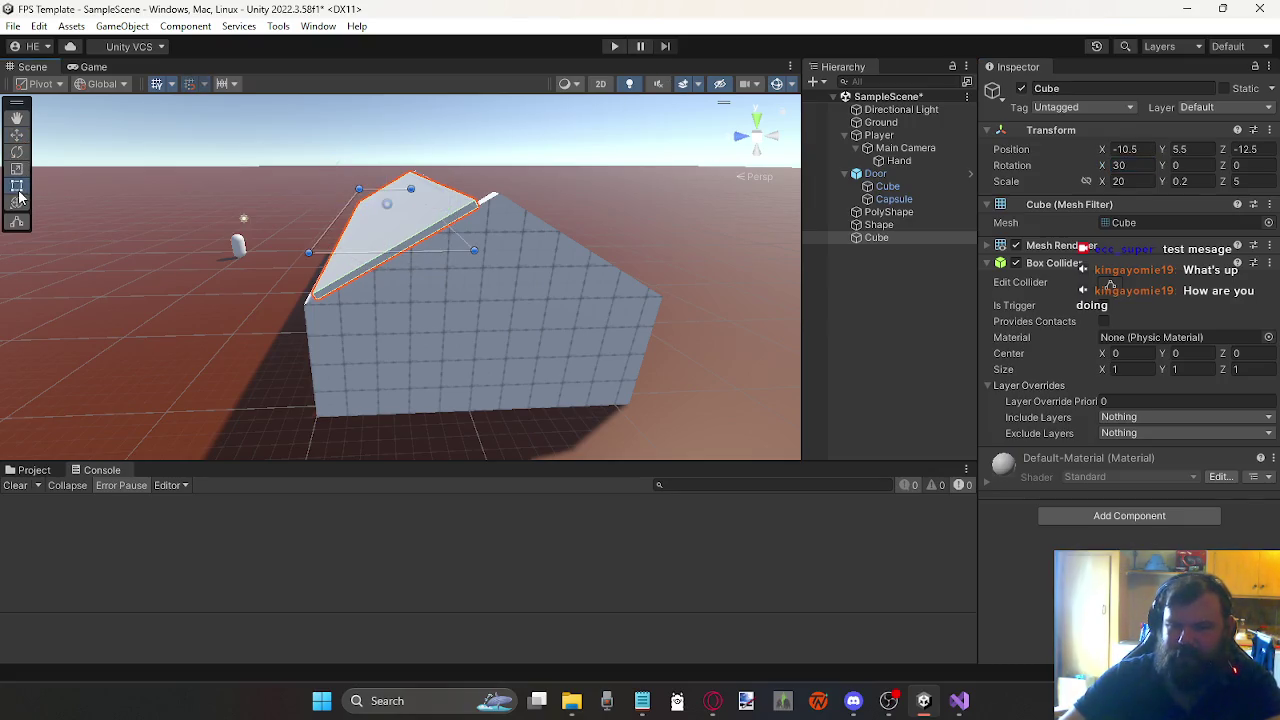
{"action": "left_click", "coordinate": [20, 170]}
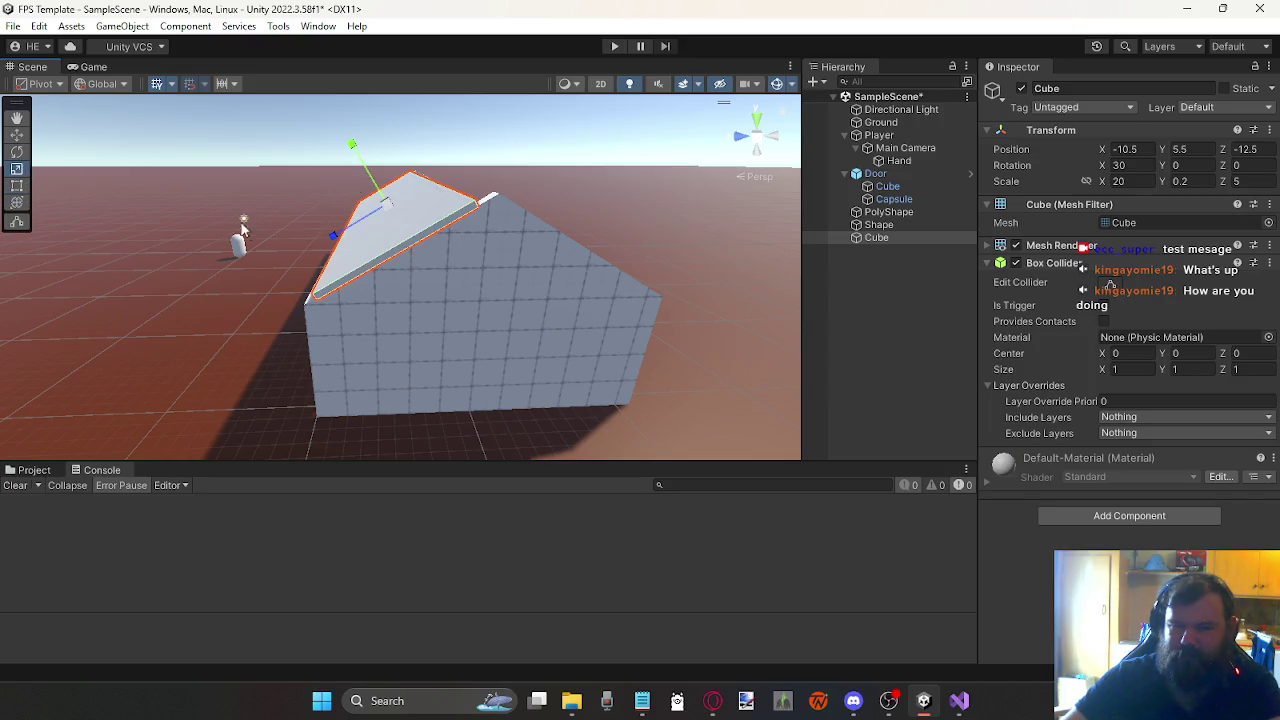
{"action": "mouse_move", "coordinate": [335, 240]}
{"action": "left_mouse_down"}
{"action": "mouse_move", "coordinate": [214, 261]}
{"action": "mouse_move", "coordinate": [285, 248]}
{"action": "left_mouse_up"}
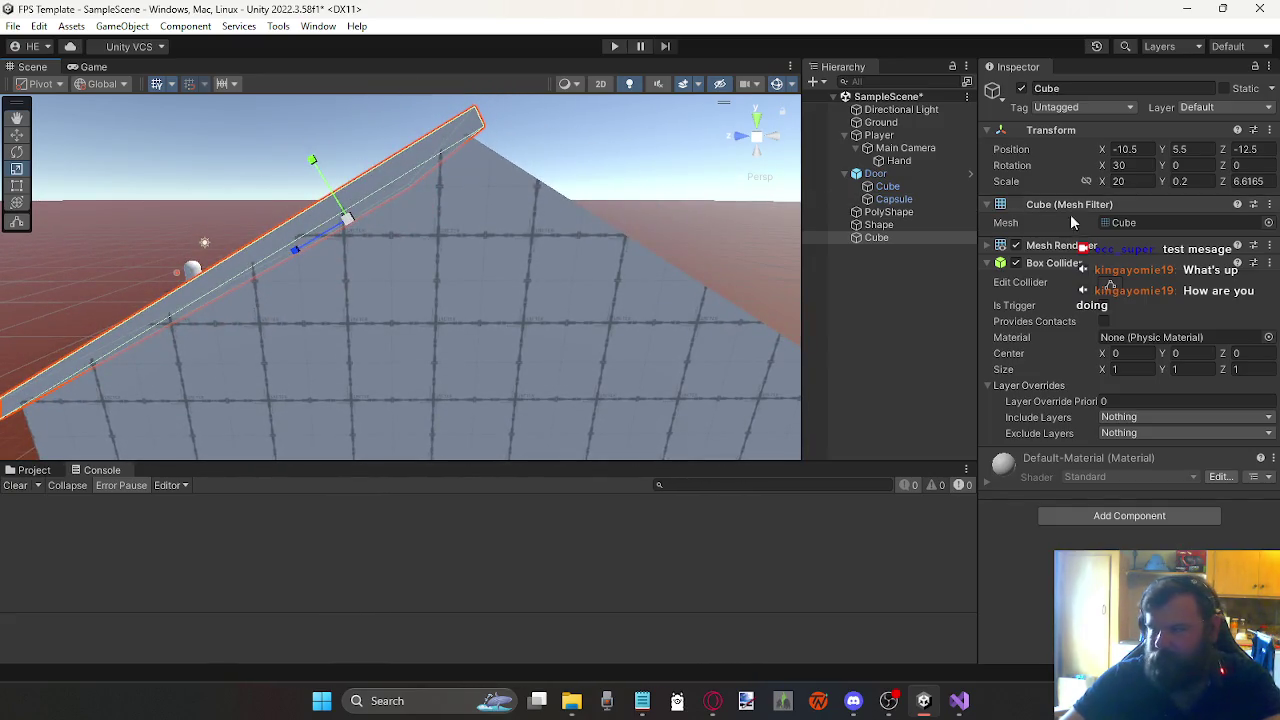
{"action": "type", "text": "6.5"}
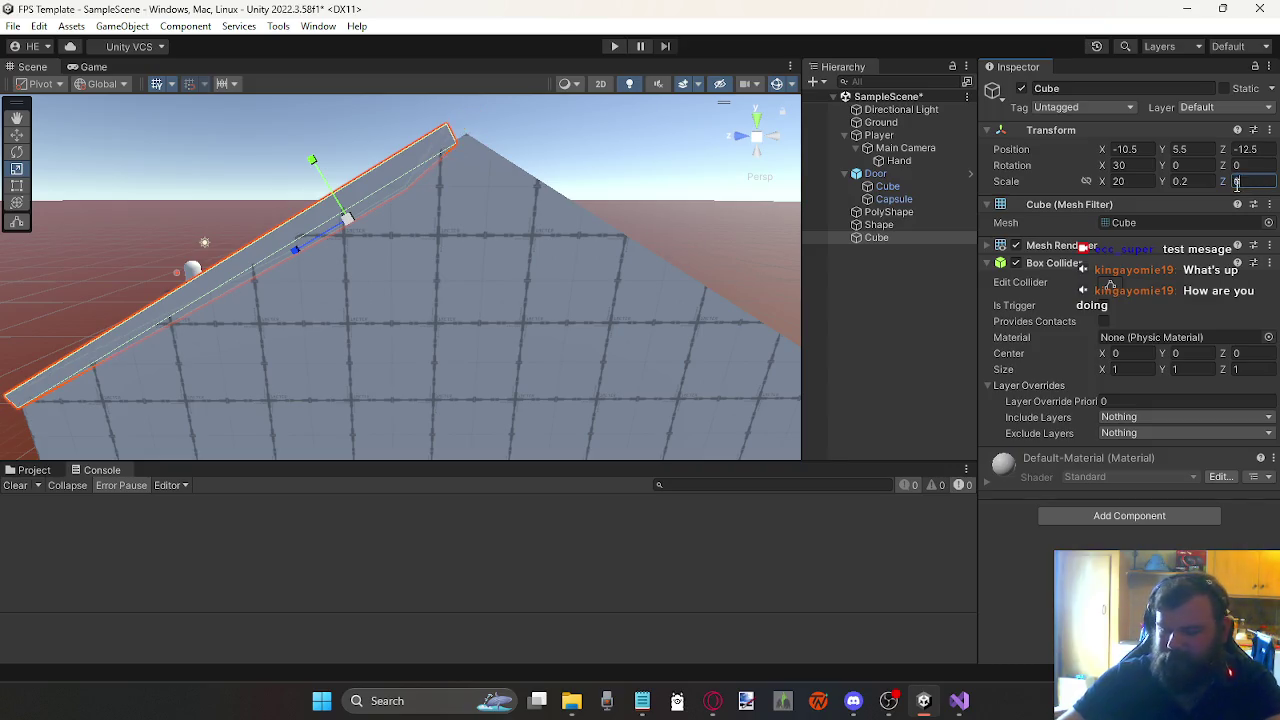
Step: Duplicate the roof slab with Ctrl+D
{"action": "left_click", "coordinate": [16, 134]}
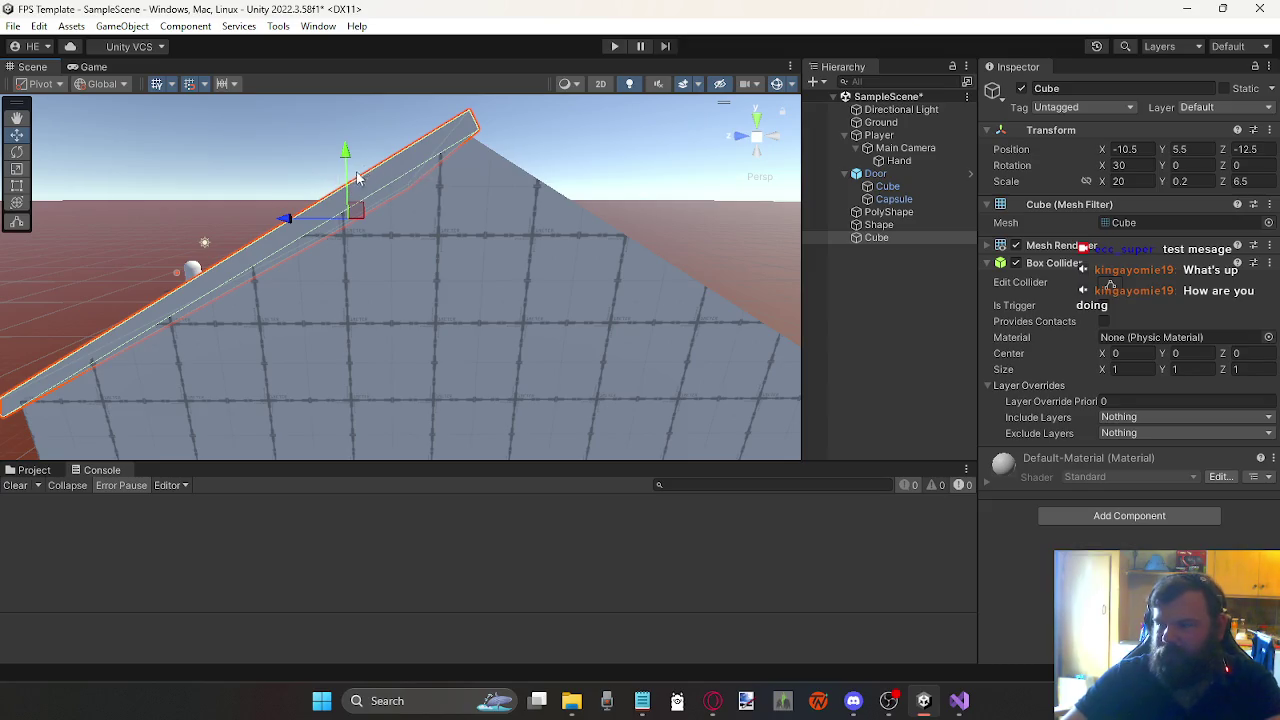
{"action": "scroll", "coordinate": [336, 200], "scroll_direction": "down", "scroll_amount": 5}
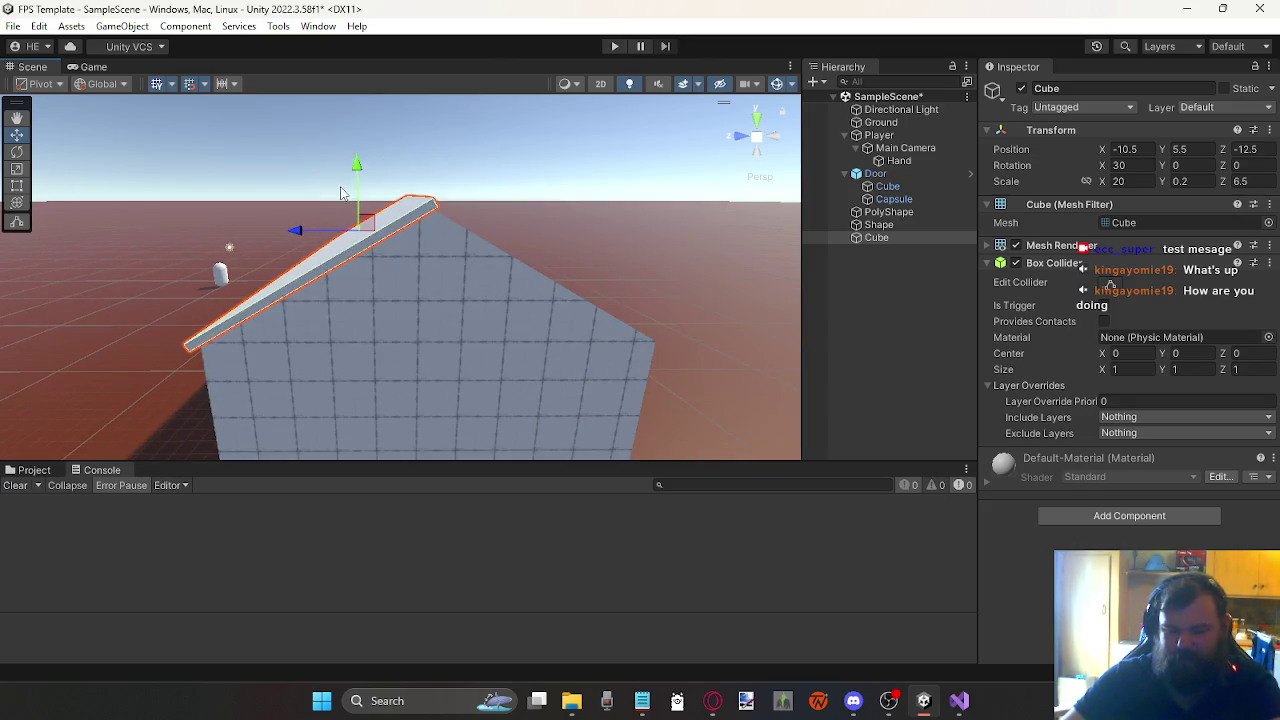
{"action": "key", "text": "ctrl+d"}
Step: Move the copy Cube (1) to Z -18 and set its X rotation to -30
{"action": "left_click_drag", "start_coordinate": [295, 233], "coordinate": [385, 240]}
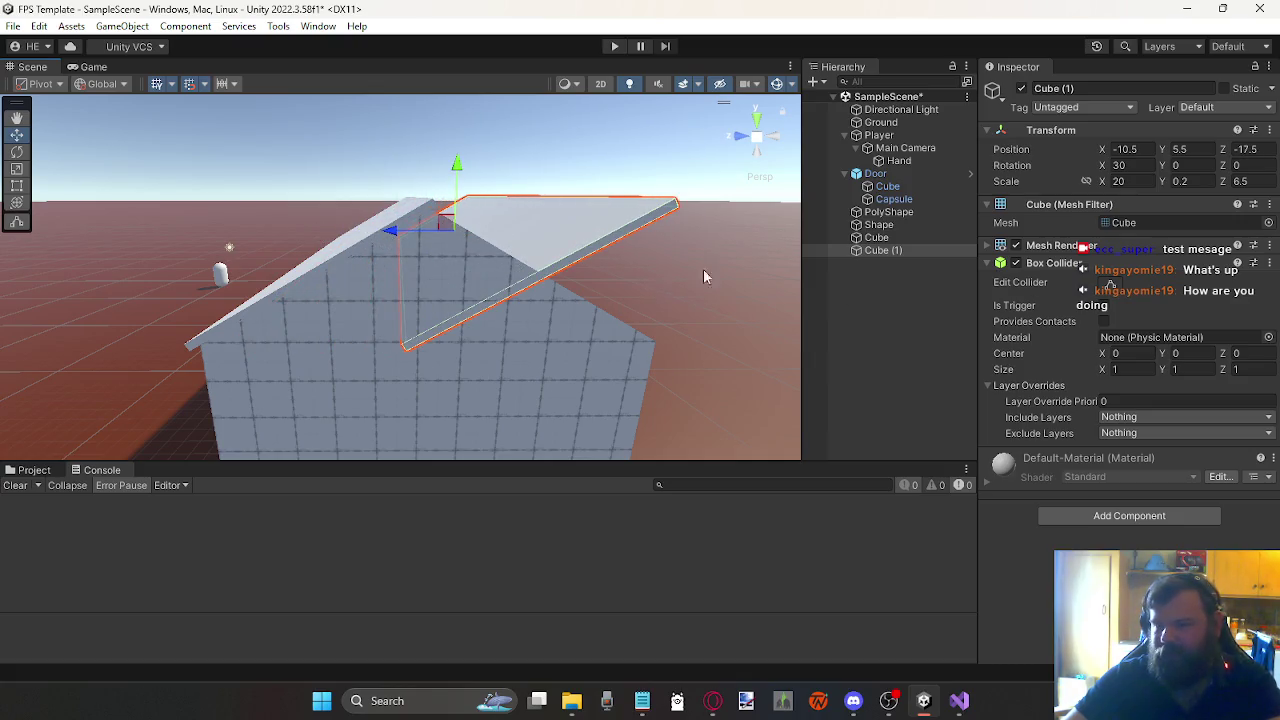
{"action": "left_click", "coordinate": [1114, 166]}
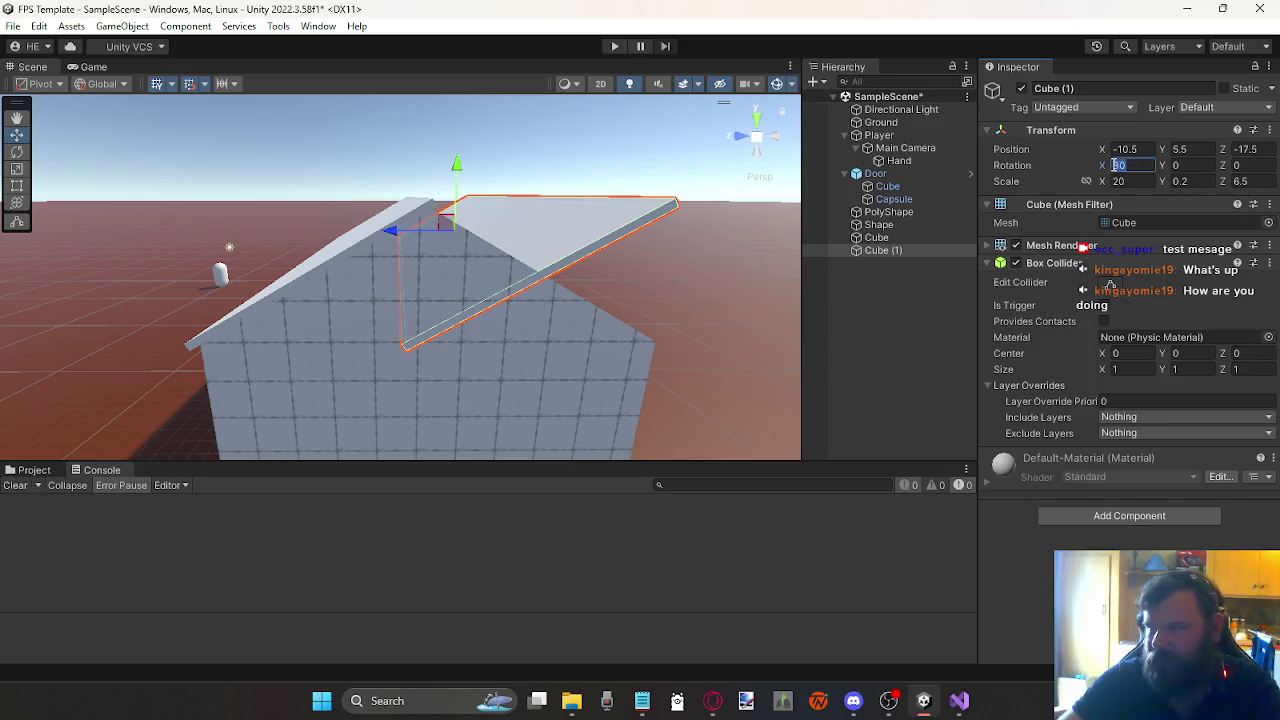
{"action": "type", "text": "-"}
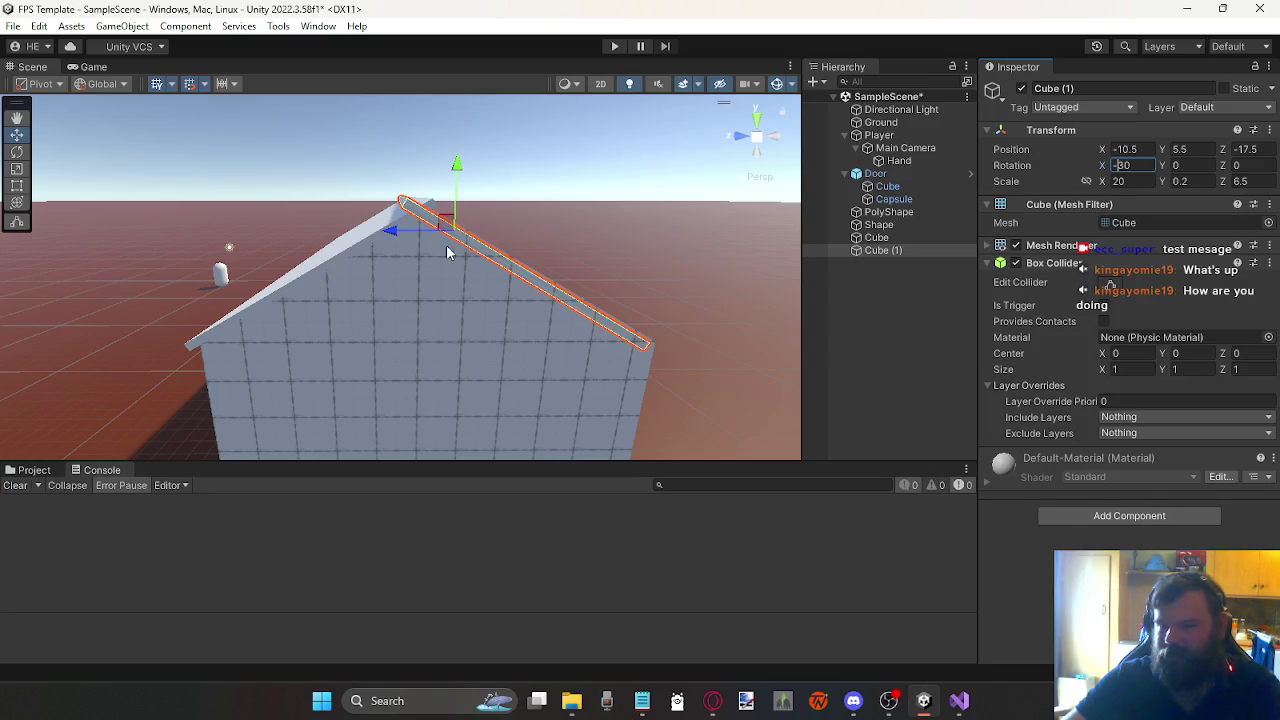
{"action": "left_click_drag", "start_coordinate": [397, 233], "coordinate": [404, 234]}
Step: Set the X scale of both roof slabs, Cube and Cube (1), to 22
{"action": "left_click_drag", "start_coordinate": [478, 208], "coordinate": [403, 173]}
{"action": "mouse_move", "coordinate": [239, 138]}
{"action": "left_mouse_down"}
{"action": "mouse_move", "coordinate": [263, 157]}
{"action": "mouse_move", "coordinate": [443, 163]}
{"action": "mouse_move", "coordinate": [426, 142]}
{"action": "mouse_move", "coordinate": [631, 170]}
{"action": "left_mouse_up"}
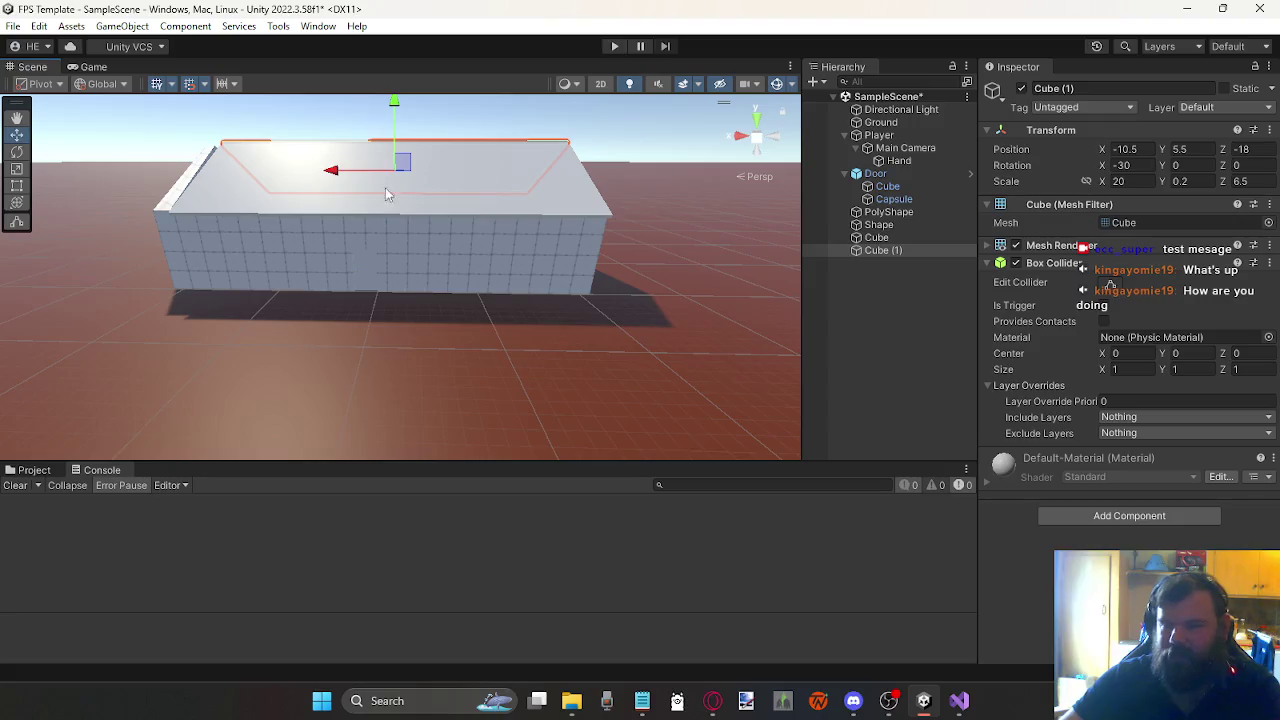
{"action": "left_click", "coordinate": [326, 176]}
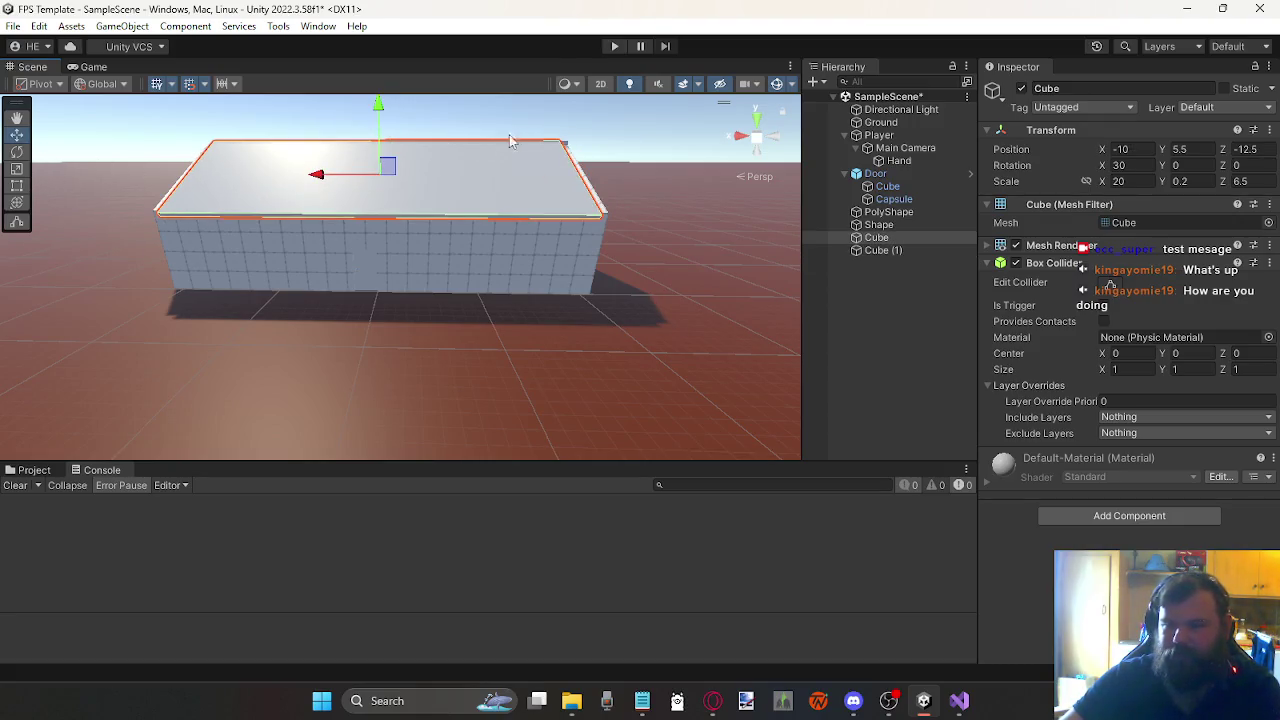
{"action": "left_click", "coordinate": [17, 184]}
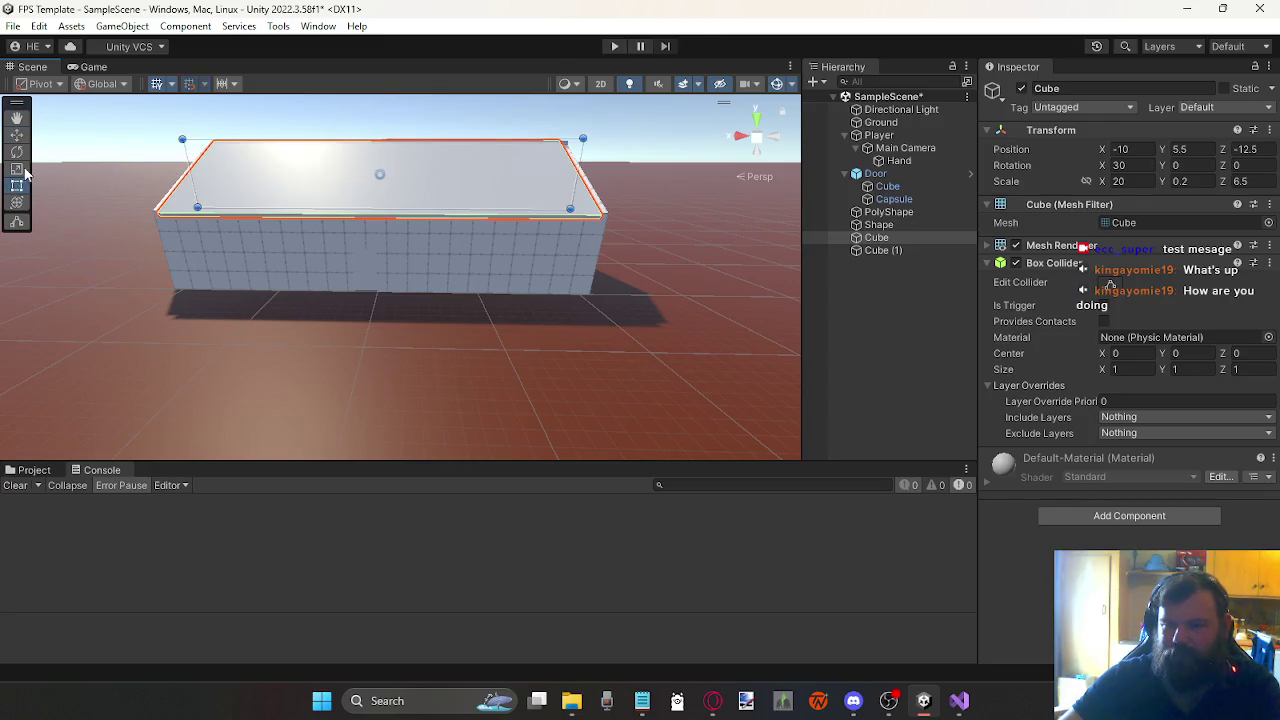
{"action": "left_click", "coordinate": [17, 169]}
{"action": "left_click_drag", "start_coordinate": [316, 177], "coordinate": [312, 177]}
{"action": "left_click", "coordinate": [1135, 181]}
{"action": "type", "text": "22"}
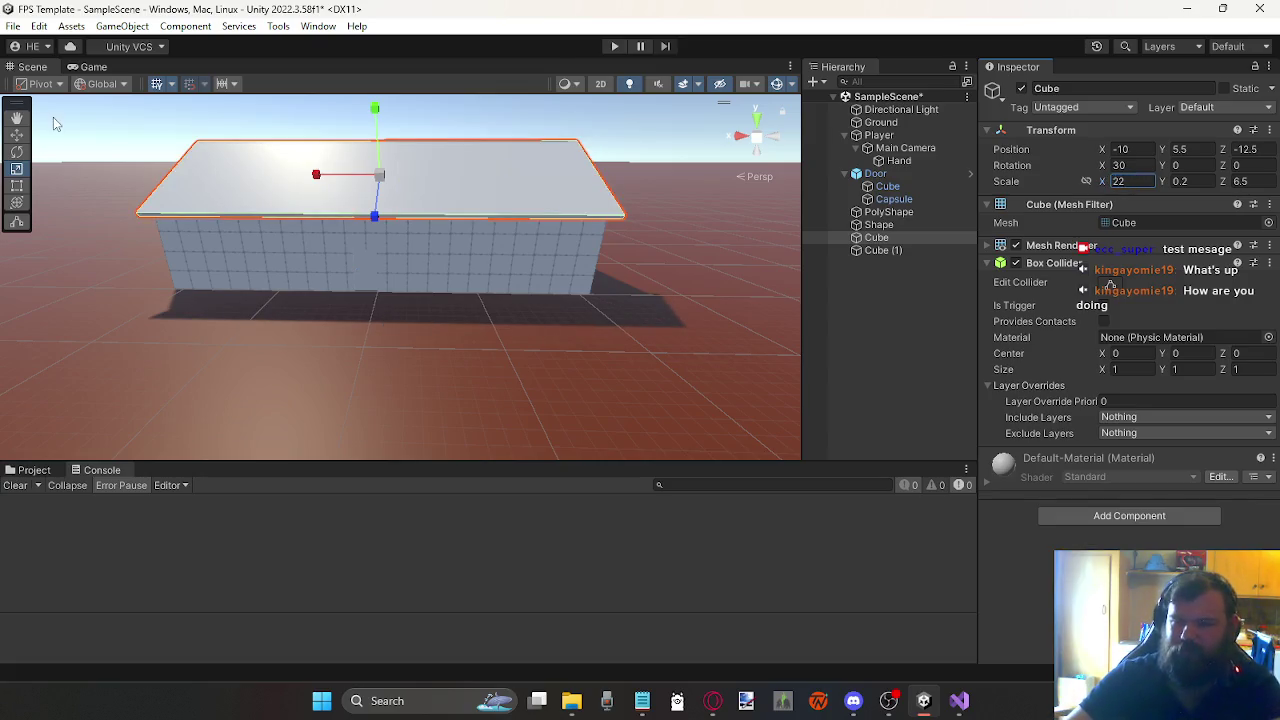
{"action": "mouse_move", "coordinate": [443, 133]}
{"action": "left_mouse_down"}
{"action": "mouse_move", "coordinate": [371, 223]}
{"action": "mouse_move", "coordinate": [287, 221]}
{"action": "mouse_move", "coordinate": [1270, 232]}
{"action": "left_mouse_up"}
{"action": "left_click", "coordinate": [883, 250]}
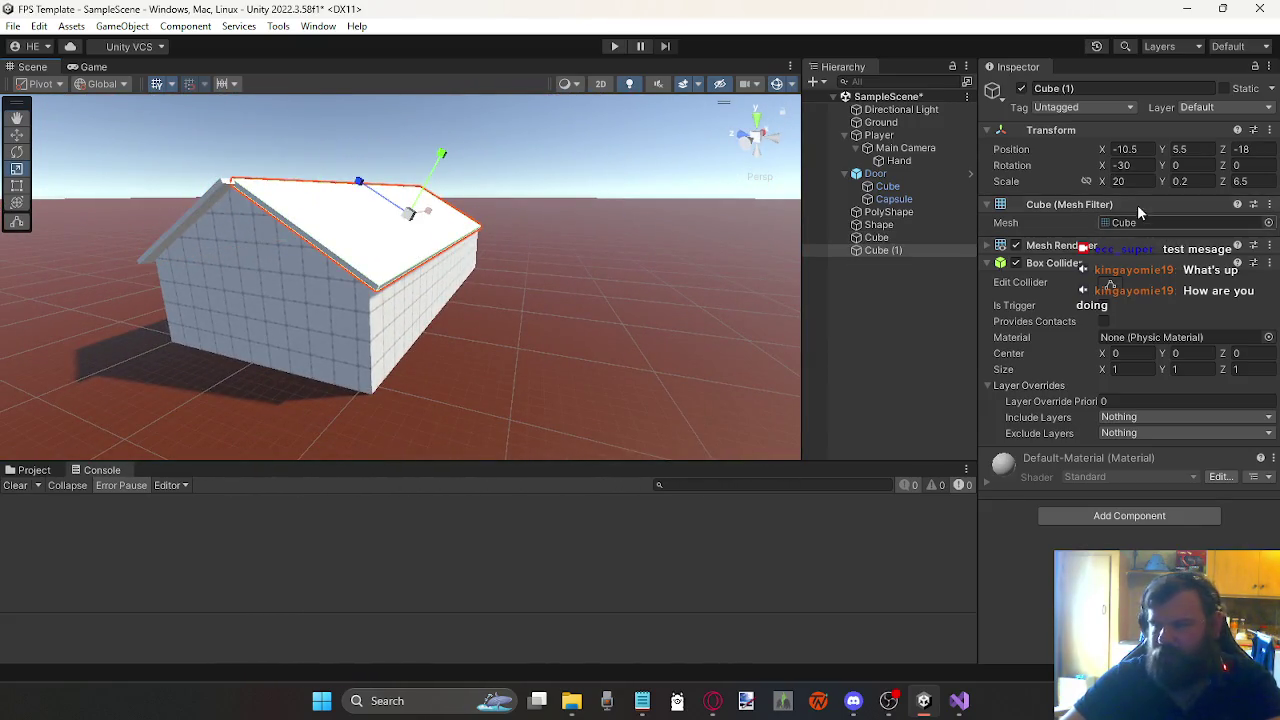
{"action": "type", "text": "22"}
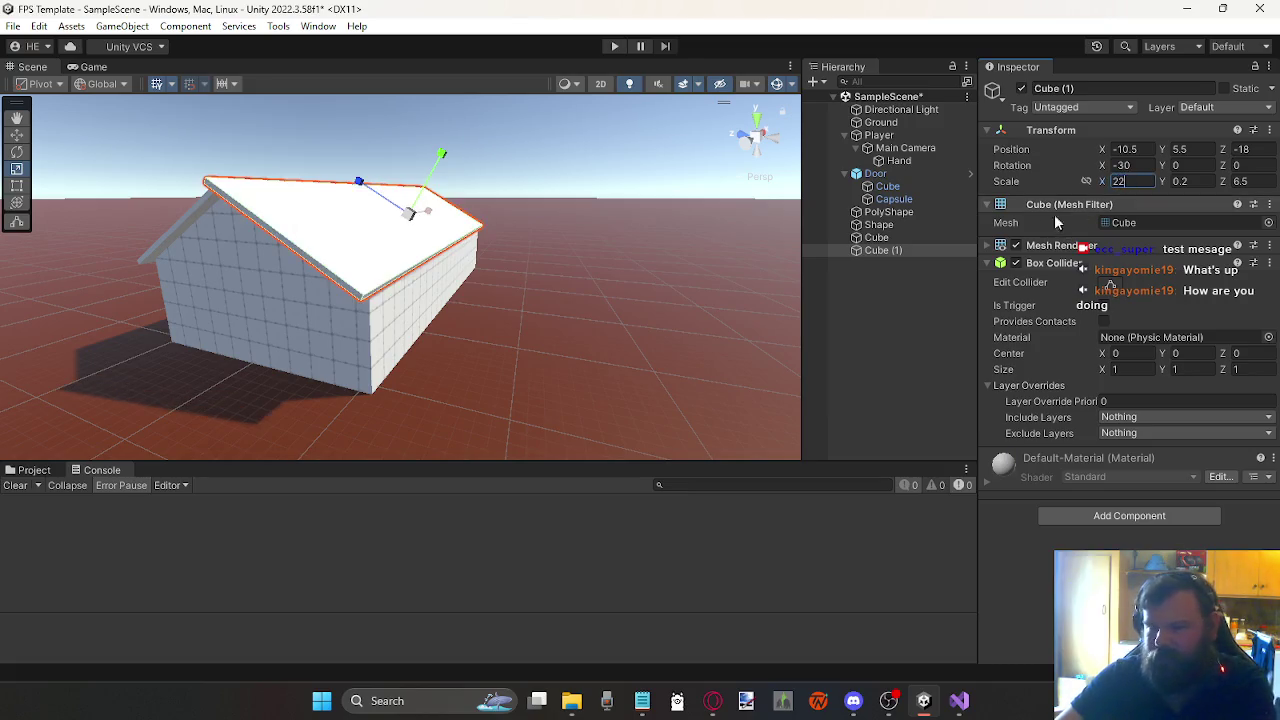
Step: Shift the roof slab to Position X -10
{"action": "left_click_drag", "start_coordinate": [714, 266], "coordinate": [394, 306]}
{"action": "left_click", "coordinate": [16, 134]}
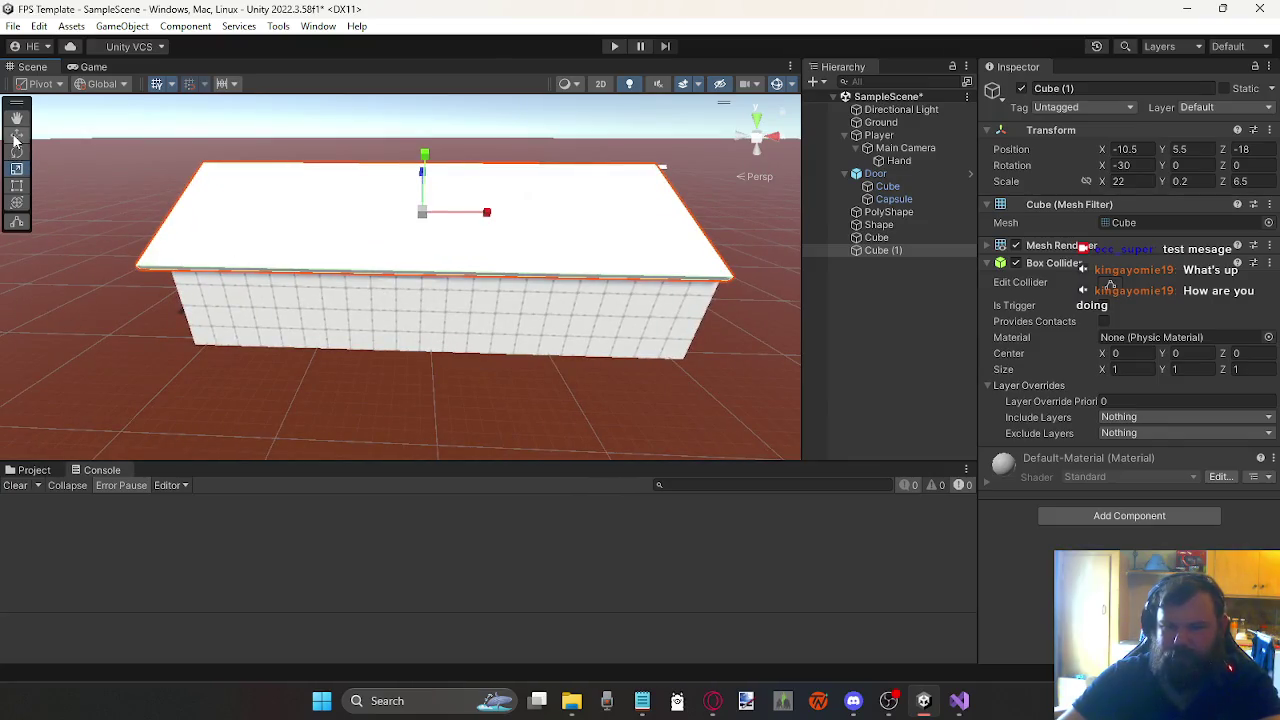
{"action": "mouse_move", "coordinate": [487, 213]}
{"action": "left_mouse_down"}
{"action": "mouse_move", "coordinate": [509, 214]}
{"action": "mouse_move", "coordinate": [491, 223]}
{"action": "mouse_move", "coordinate": [323, 194]}
{"action": "mouse_move", "coordinate": [307, 205]}
{"action": "mouse_move", "coordinate": [423, 296]}
{"action": "mouse_move", "coordinate": [231, 297]}
{"action": "mouse_move", "coordinate": [268, 281]}
{"action": "mouse_move", "coordinate": [431, 286]}
{"action": "mouse_move", "coordinate": [375, 290]}
{"action": "left_mouse_up"}
{"action": "mouse_move", "coordinate": [556, 294]}
{"action": "left_mouse_down"}
{"action": "mouse_move", "coordinate": [429, 291]}
{"action": "mouse_move", "coordinate": [425, 310]}
{"action": "left_mouse_up"}
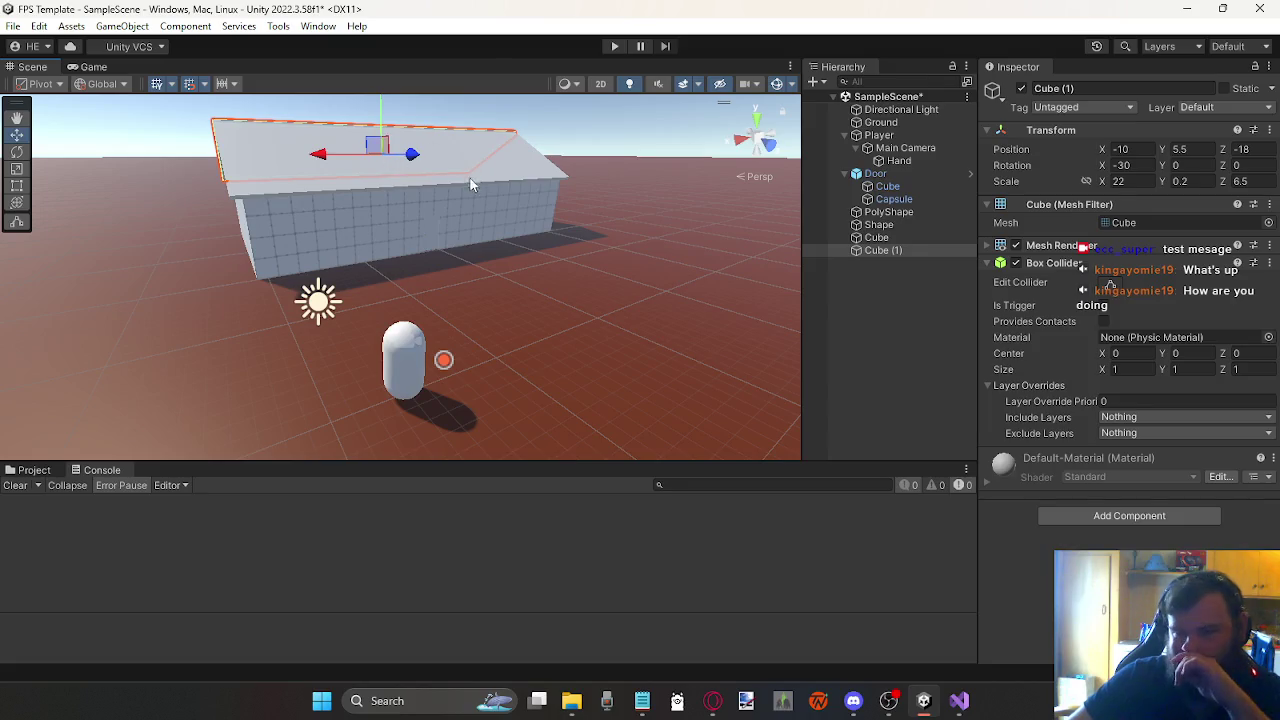
{"action": "left_click", "coordinate": [459, 229]}
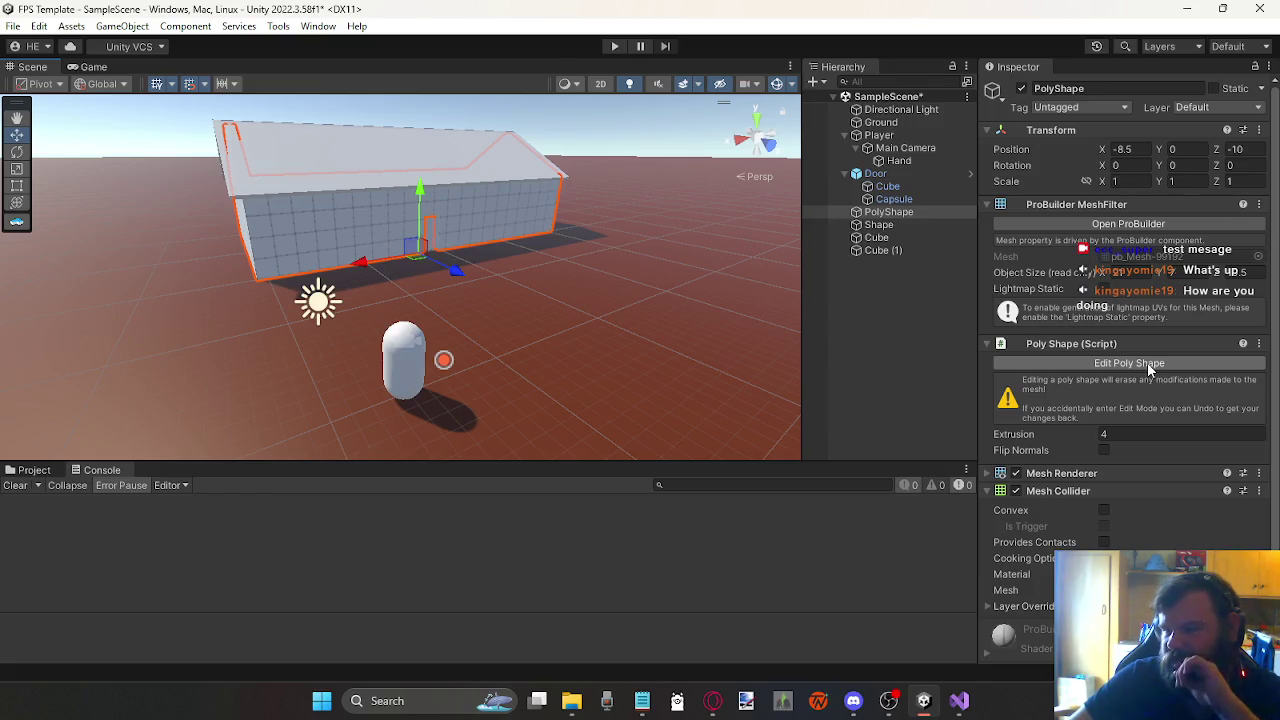
Step: Enter and quit Edit Poly Shape on the wall, then open the ProBuilder Window
{"action": "left_click", "coordinate": [1148, 365]}
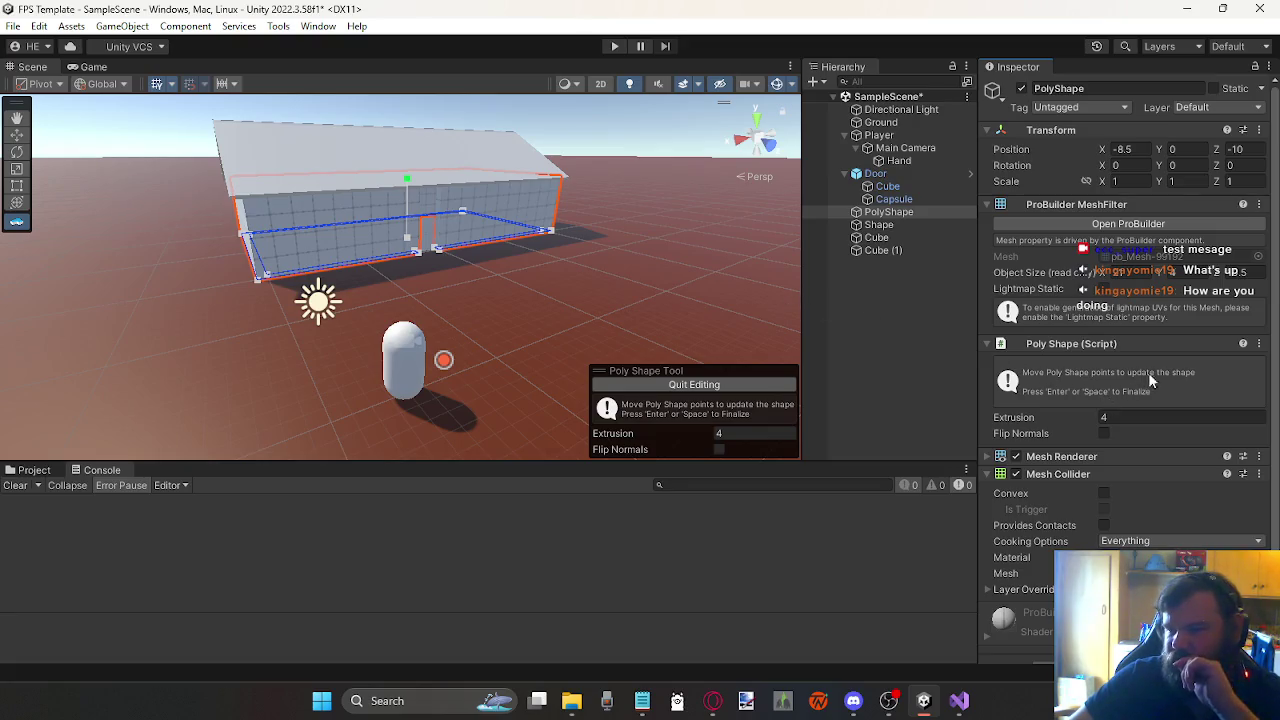
{"action": "left_click", "coordinate": [665, 386]}
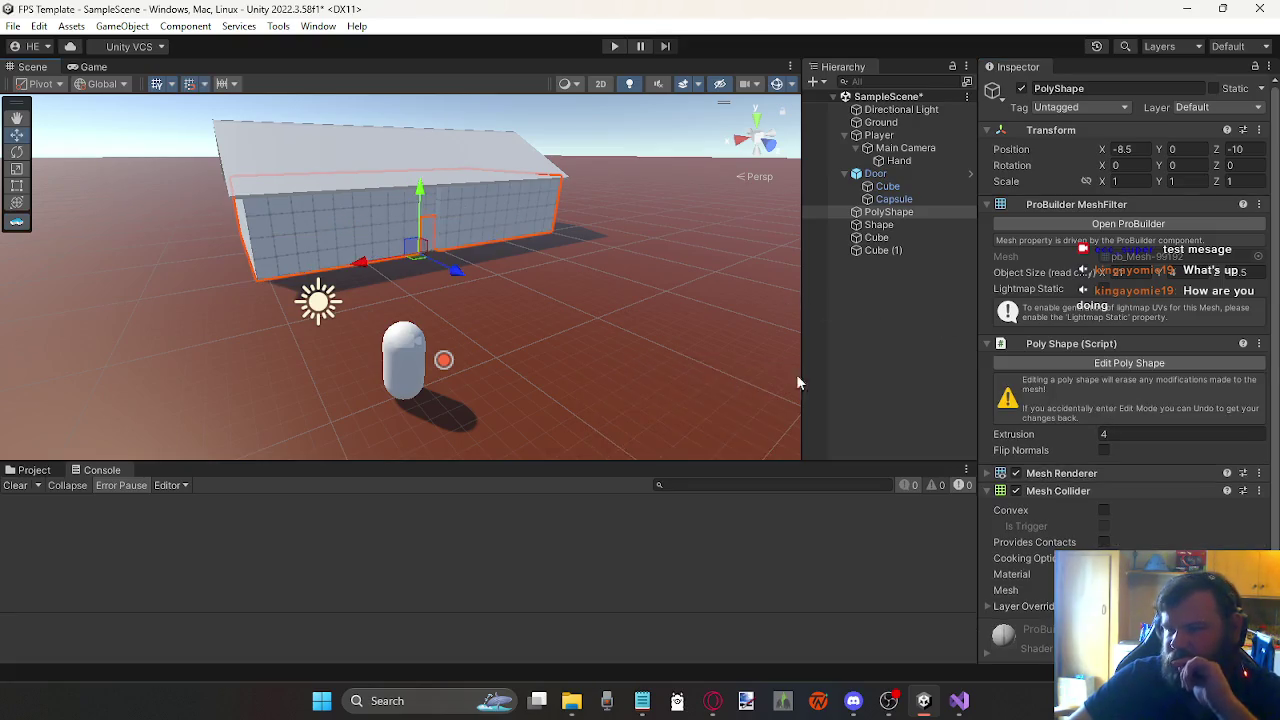
{"action": "left_click", "coordinate": [1134, 226]}
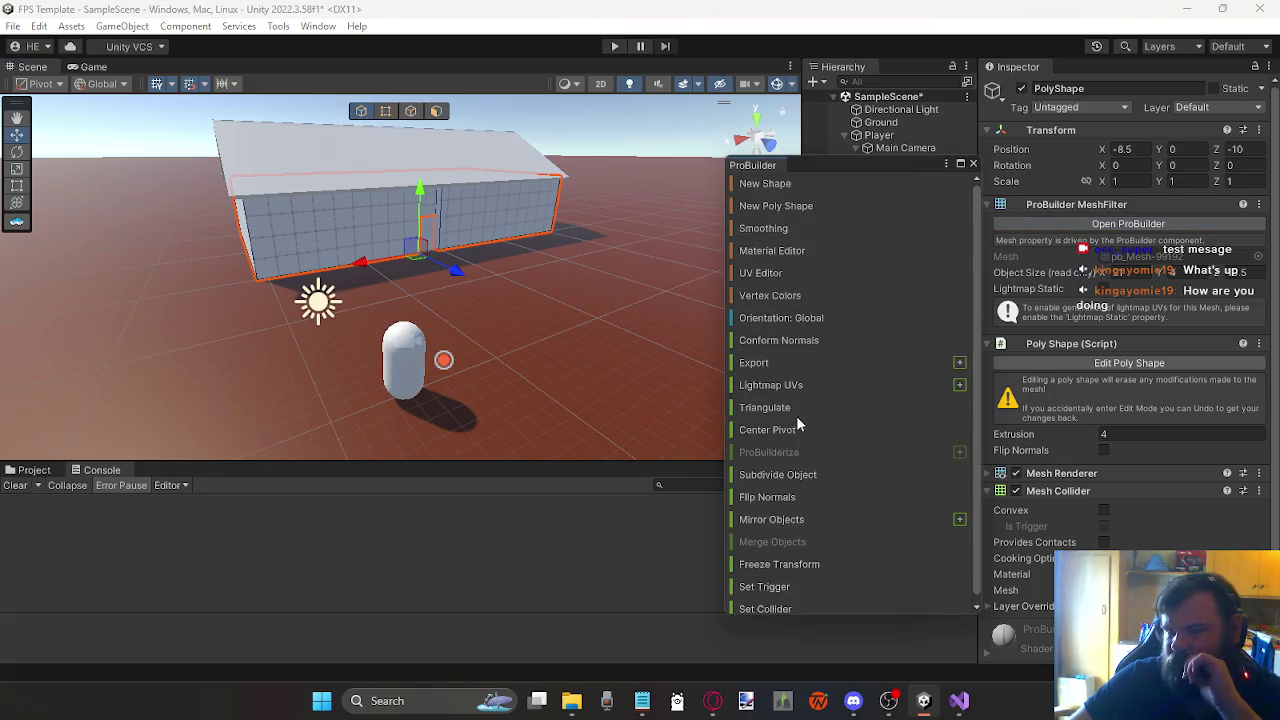
{"action": "mouse_move", "coordinate": [536, 335]}
{"action": "left_mouse_down"}
{"action": "mouse_move", "coordinate": [508, 335]}
{"action": "mouse_move", "coordinate": [631, 285]}
{"action": "mouse_move", "coordinate": [299, 380]}
{"action": "left_mouse_up"}
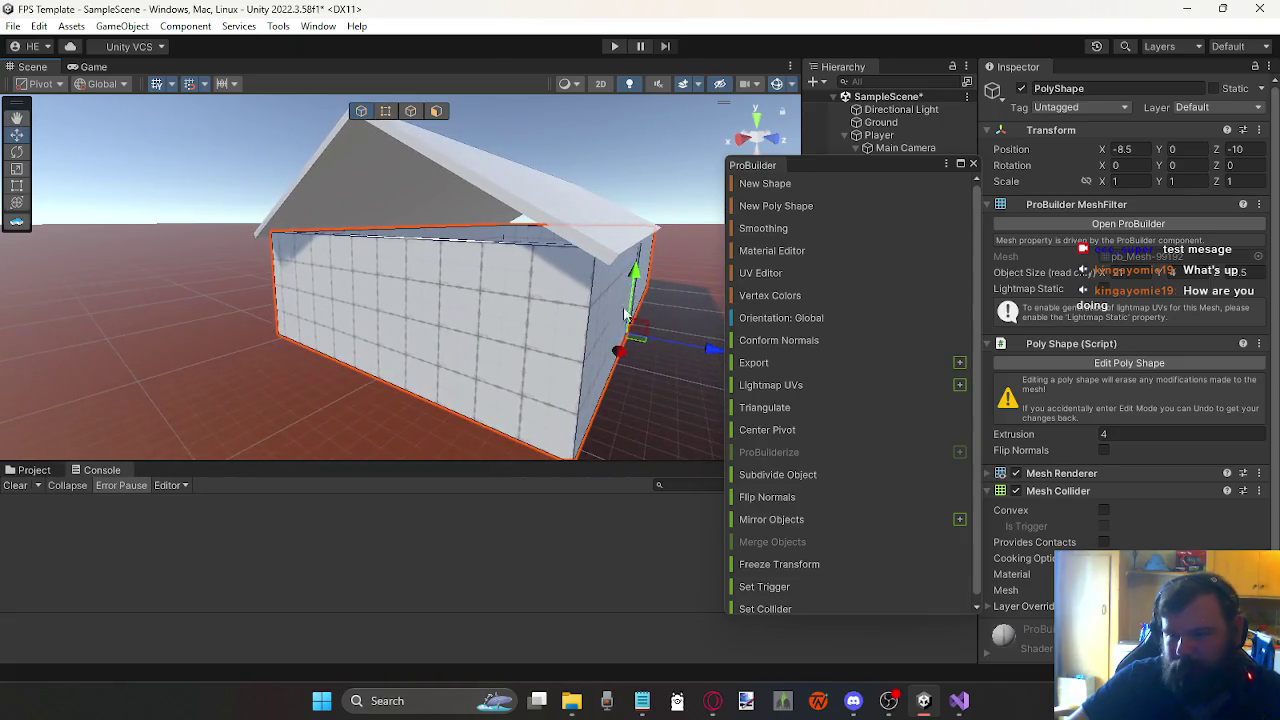
{"action": "left_click", "coordinate": [462, 378]}
{"action": "left_click", "coordinate": [463, 378]}
{"action": "left_click", "coordinate": [480, 378]}
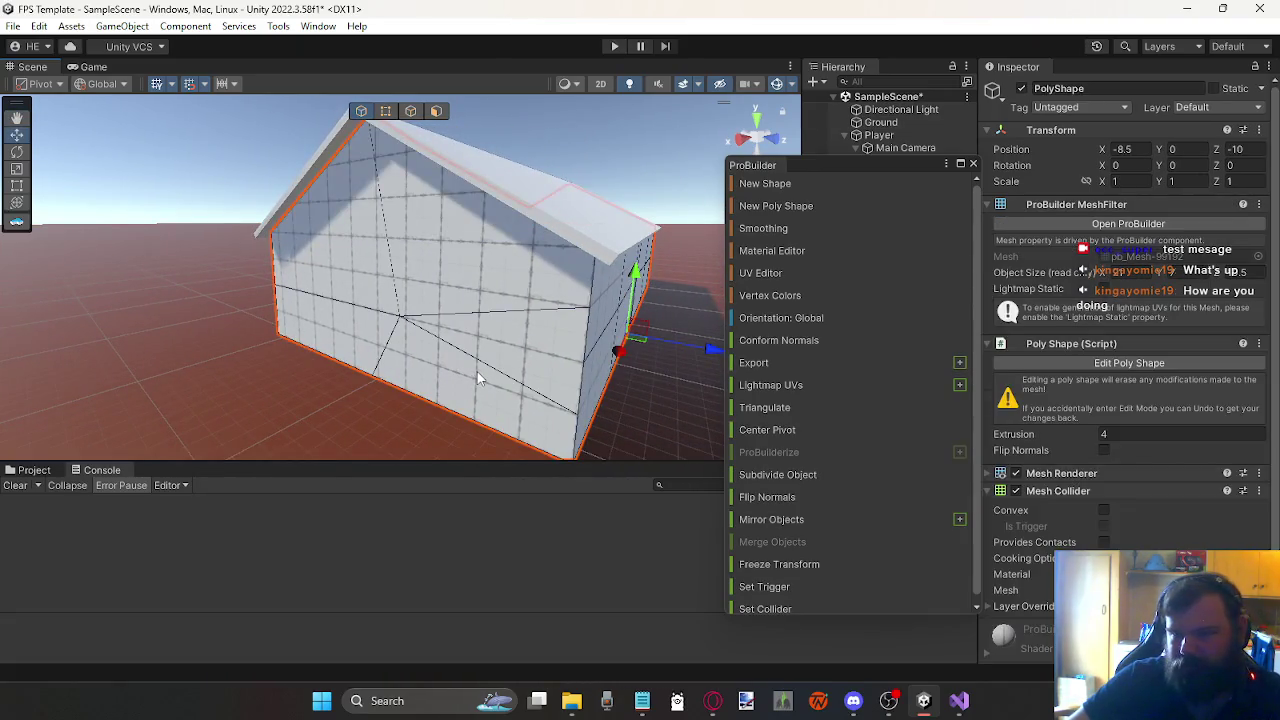
{"action": "mouse_move", "coordinate": [615, 341]}
{"action": "left_mouse_down"}
{"action": "mouse_move", "coordinate": [534, 320]}
{"action": "mouse_move", "coordinate": [640, 312]}
{"action": "left_mouse_up"}
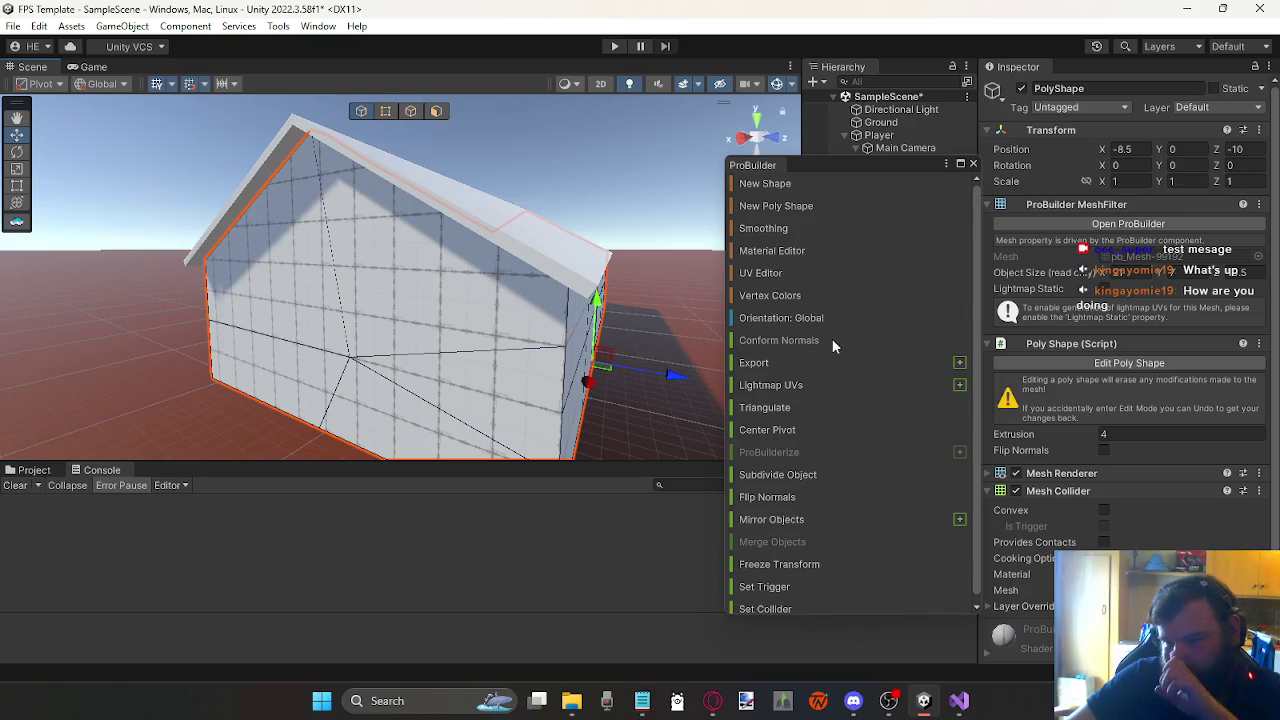
{"action": "scroll", "coordinate": [832, 343], "scroll_direction": "down", "scroll_amount": 1}
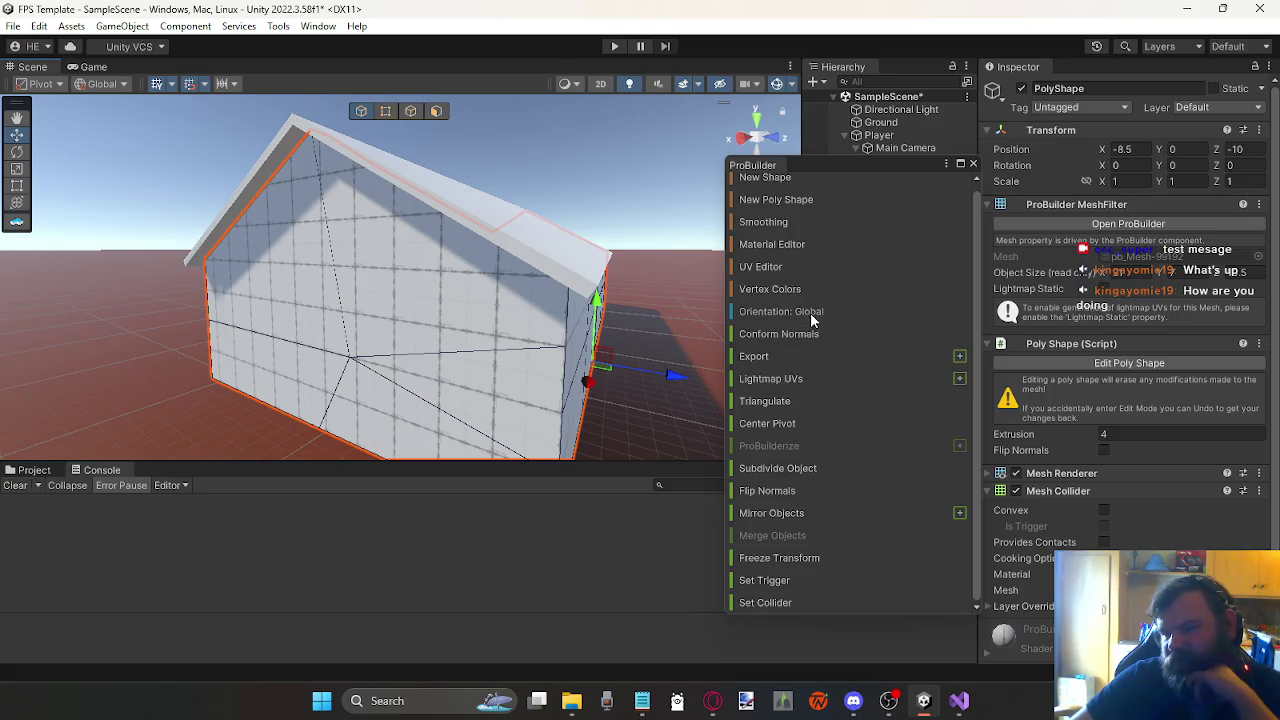
Step: Scroll through the ProBuilder window's tools and open the Tools menu
{"action": "scroll", "coordinate": [810, 312], "scroll_direction": "up", "scroll_amount": 1}
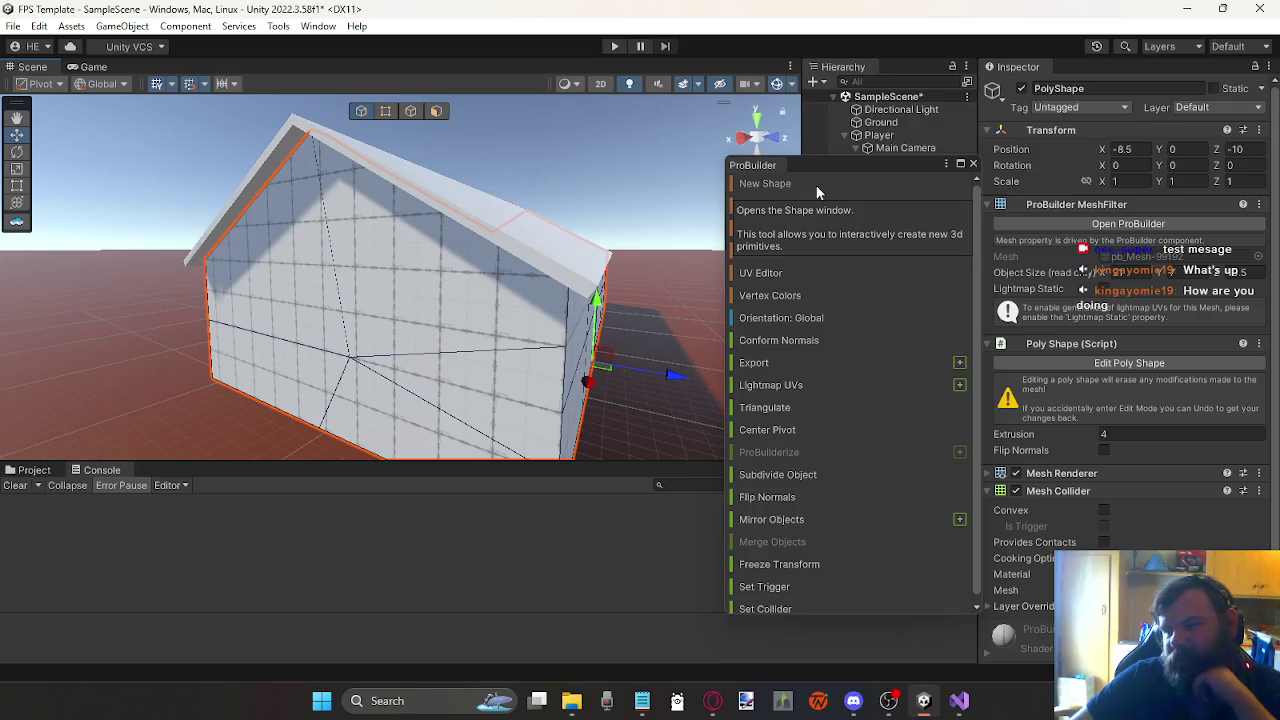
{"action": "left_click", "coordinate": [278, 26]}
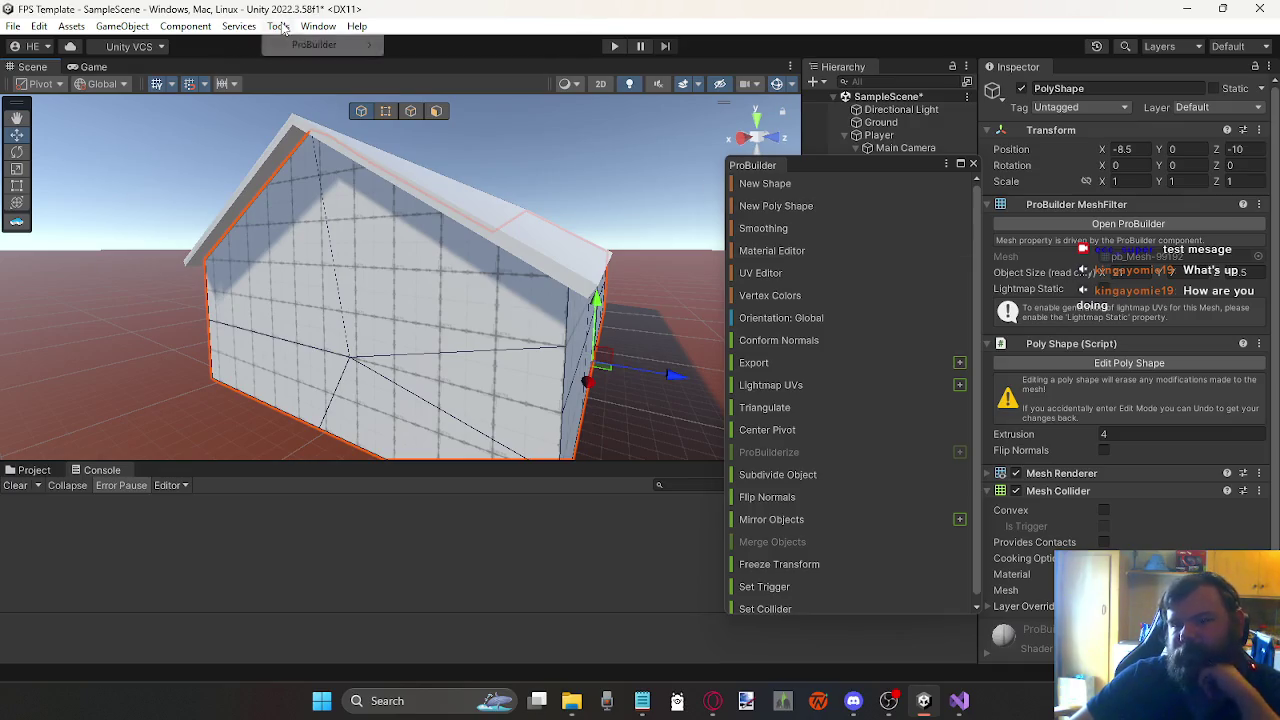
Step: Browse the Tools > ProBuilder submenus without running anything, then close the ProBuilder window
{"action": "mouse_move", "coordinate": [345, 45]}
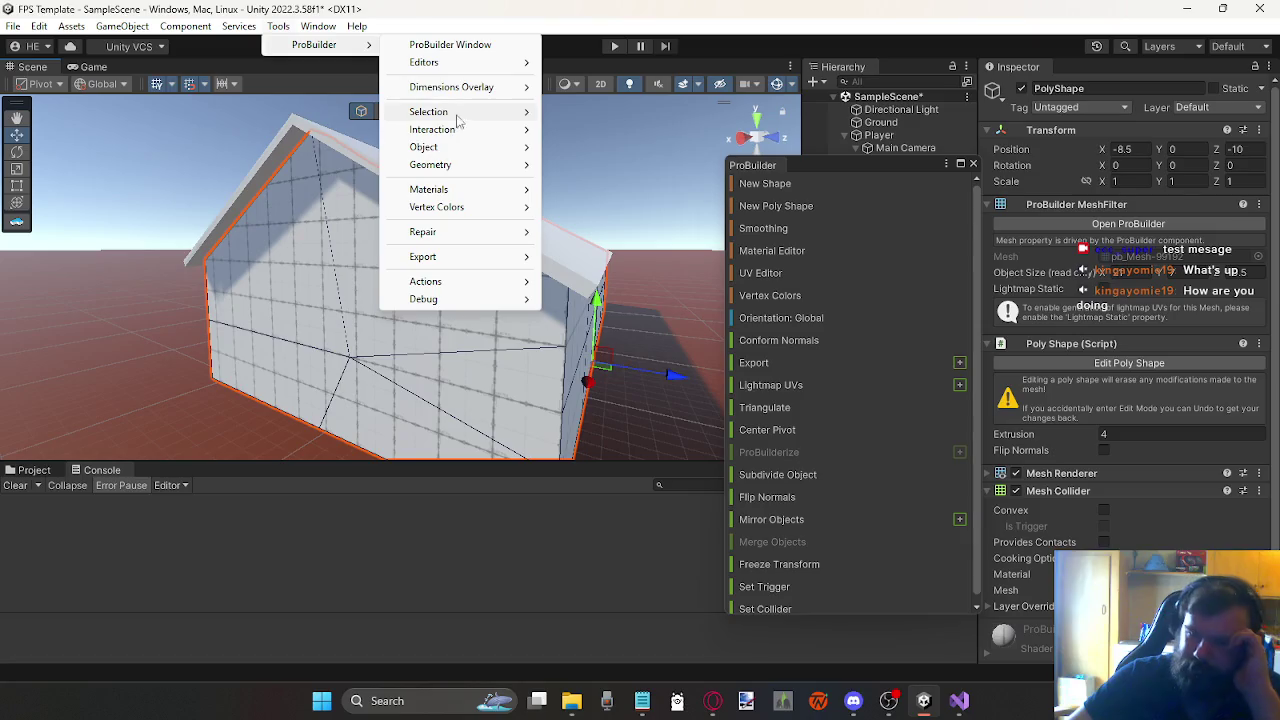
{"action": "mouse_move", "coordinate": [490, 150]}
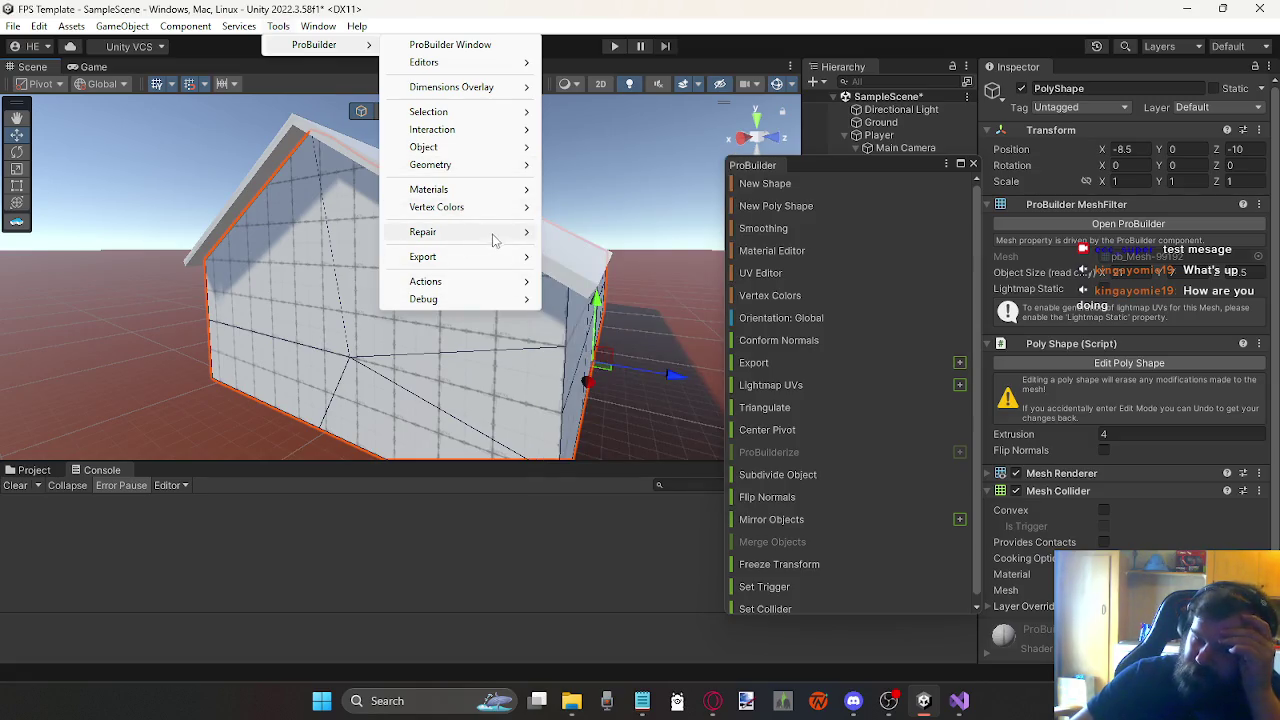
{"action": "mouse_move", "coordinate": [498, 243]}
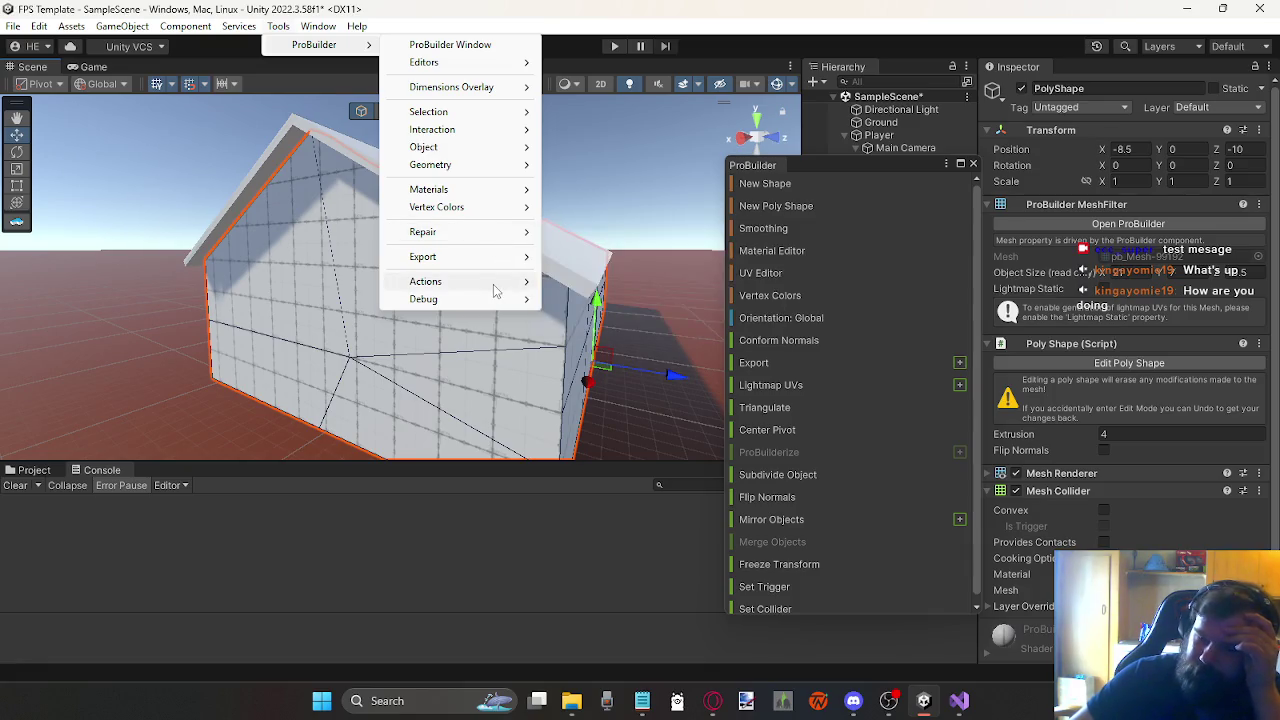
{"action": "mouse_move", "coordinate": [493, 288]}
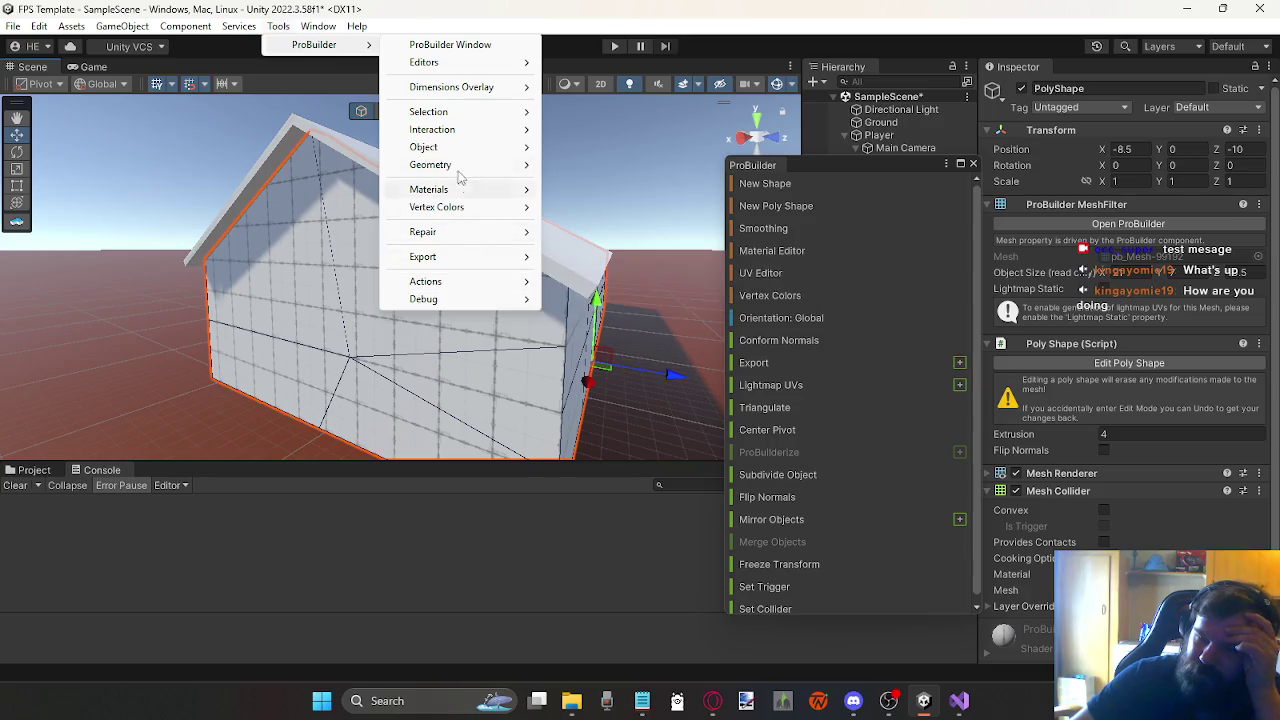
{"action": "mouse_move", "coordinate": [474, 111]}
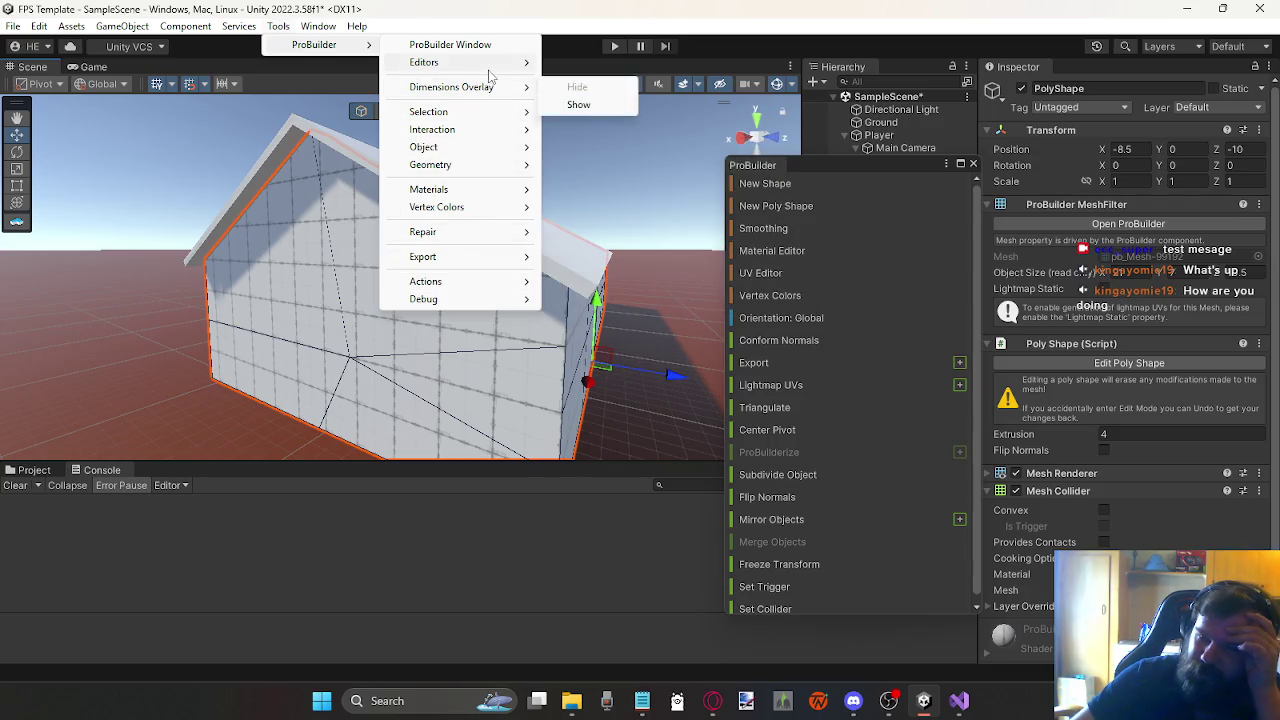
{"action": "mouse_move", "coordinate": [490, 75]}
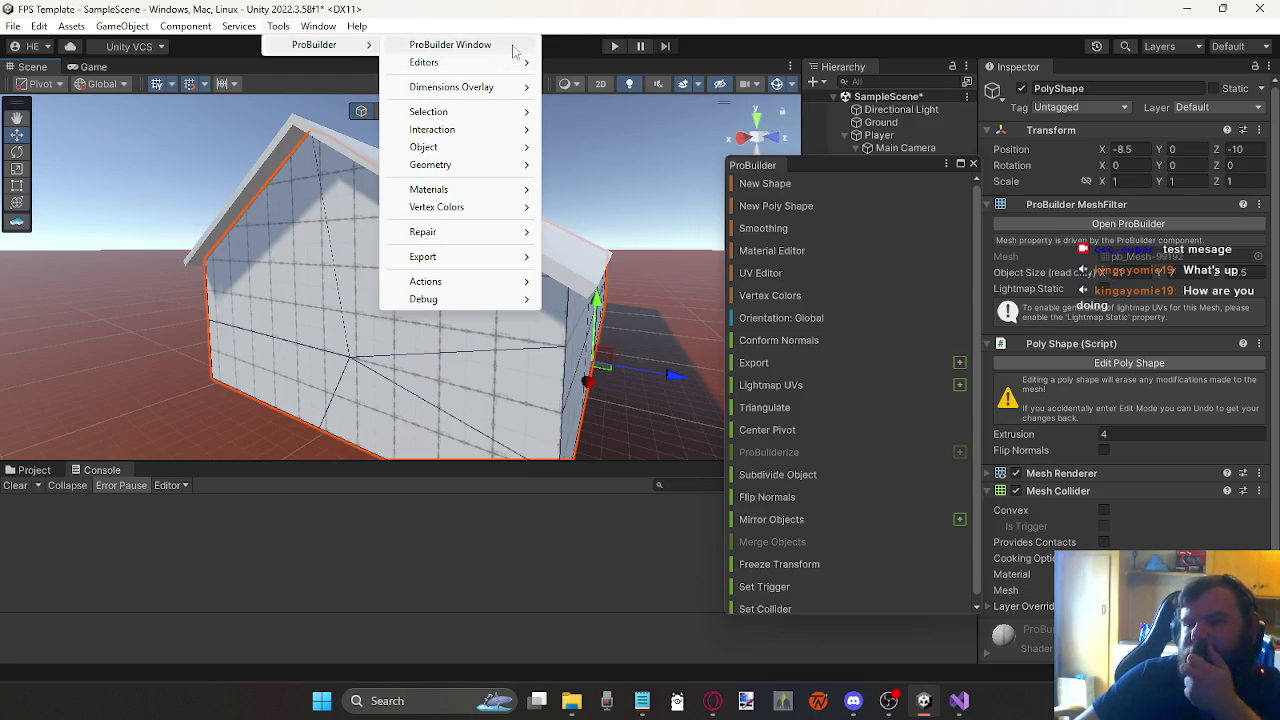
{"action": "left_click", "coordinate": [604, 18]}
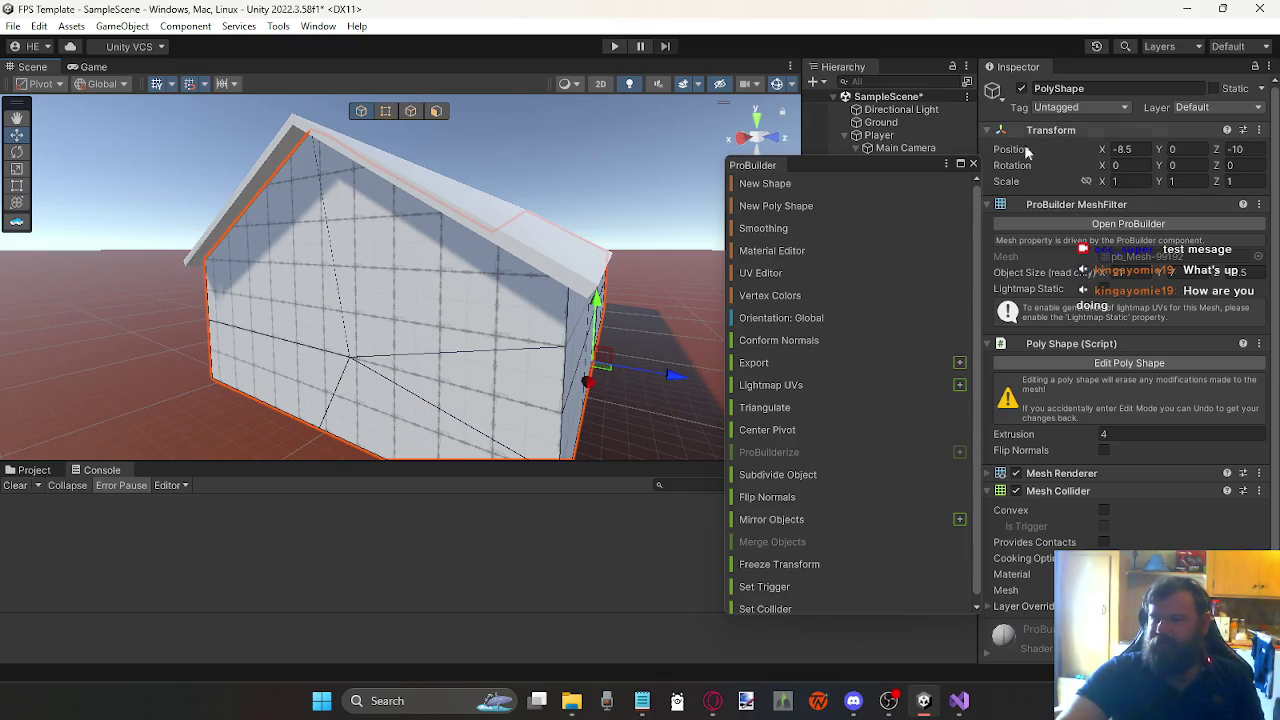
{"action": "left_click", "coordinate": [973, 164]}
Step: Orbit around the house and enter Play mode to test it
{"action": "mouse_move", "coordinate": [619, 328]}
{"action": "left_mouse_down"}
{"action": "mouse_move", "coordinate": [587, 317]}
{"action": "mouse_move", "coordinate": [614, 337]}
{"action": "mouse_move", "coordinate": [530, 345]}
{"action": "mouse_move", "coordinate": [388, 305]}
{"action": "mouse_move", "coordinate": [275, 347]}
{"action": "left_mouse_up"}
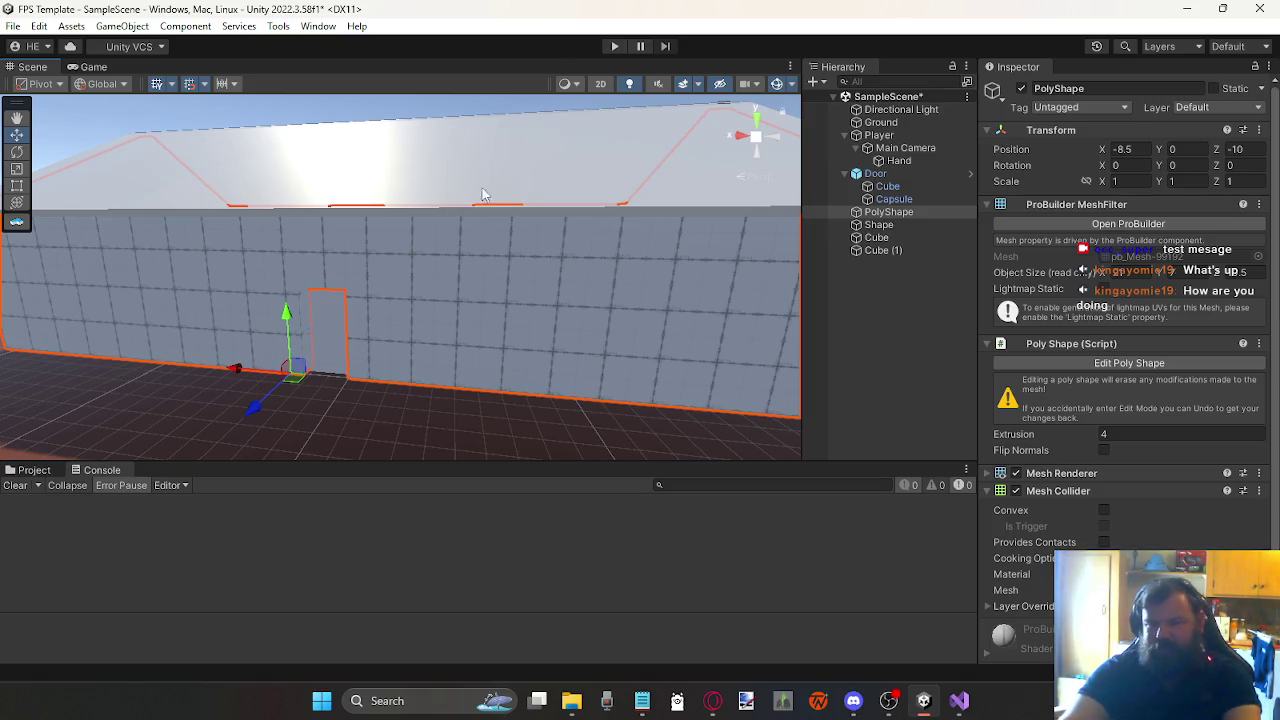
{"action": "left_click", "coordinate": [616, 47]}
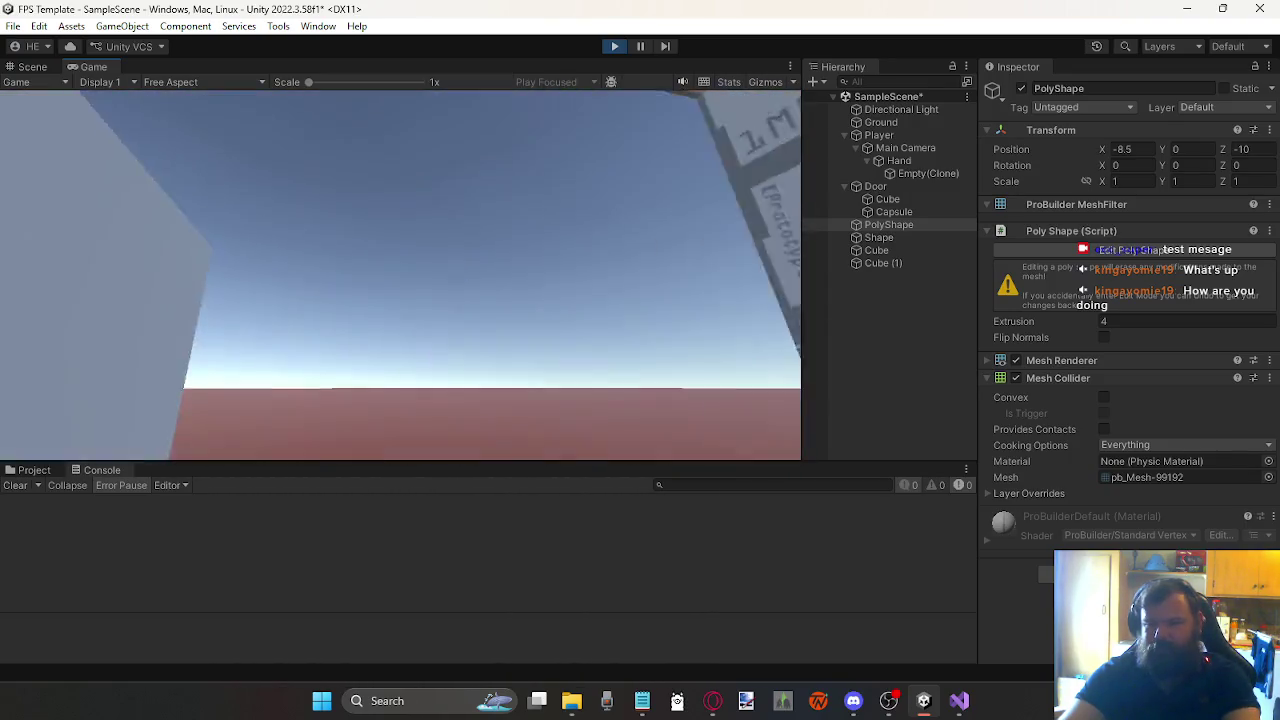
Step: Switch between key and gun, fire at the house wall, and walk around the building
{"action": "key", "text": "2"}
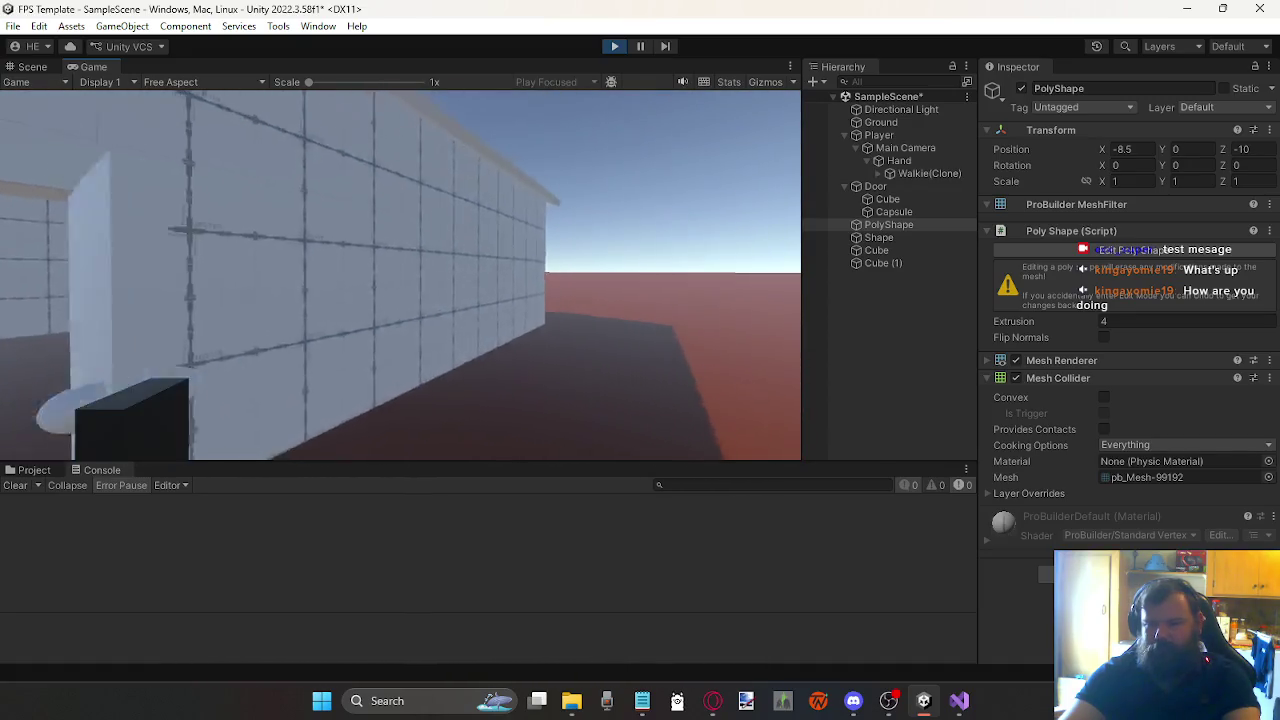
{"action": "key", "text": "1"}
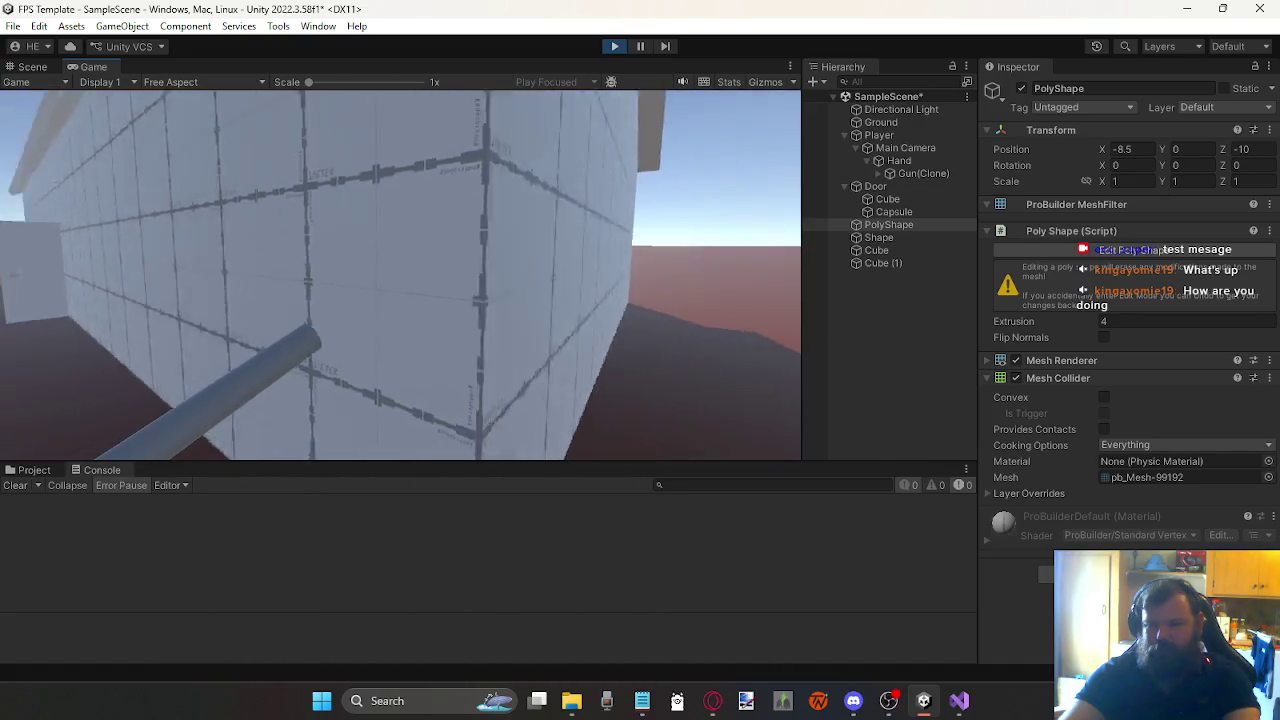
{"action": "left_click", "coordinate": [400, 275]}
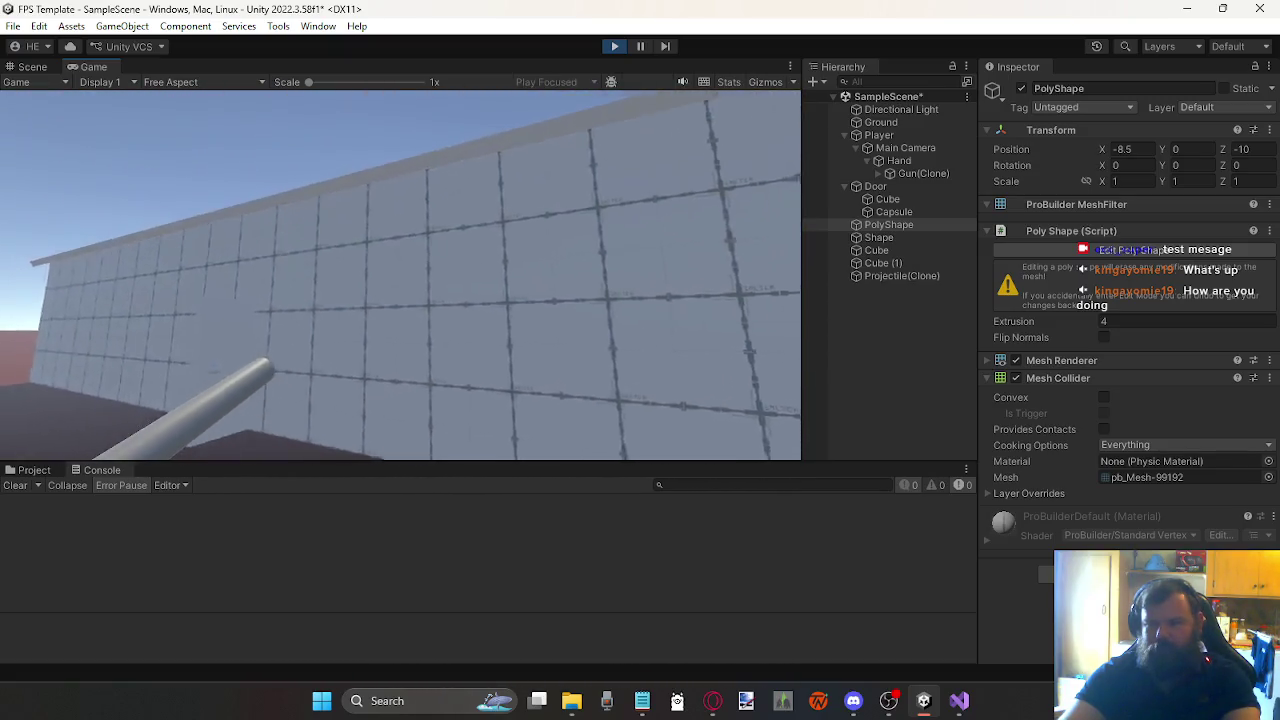
{"action": "key", "text": "s"}
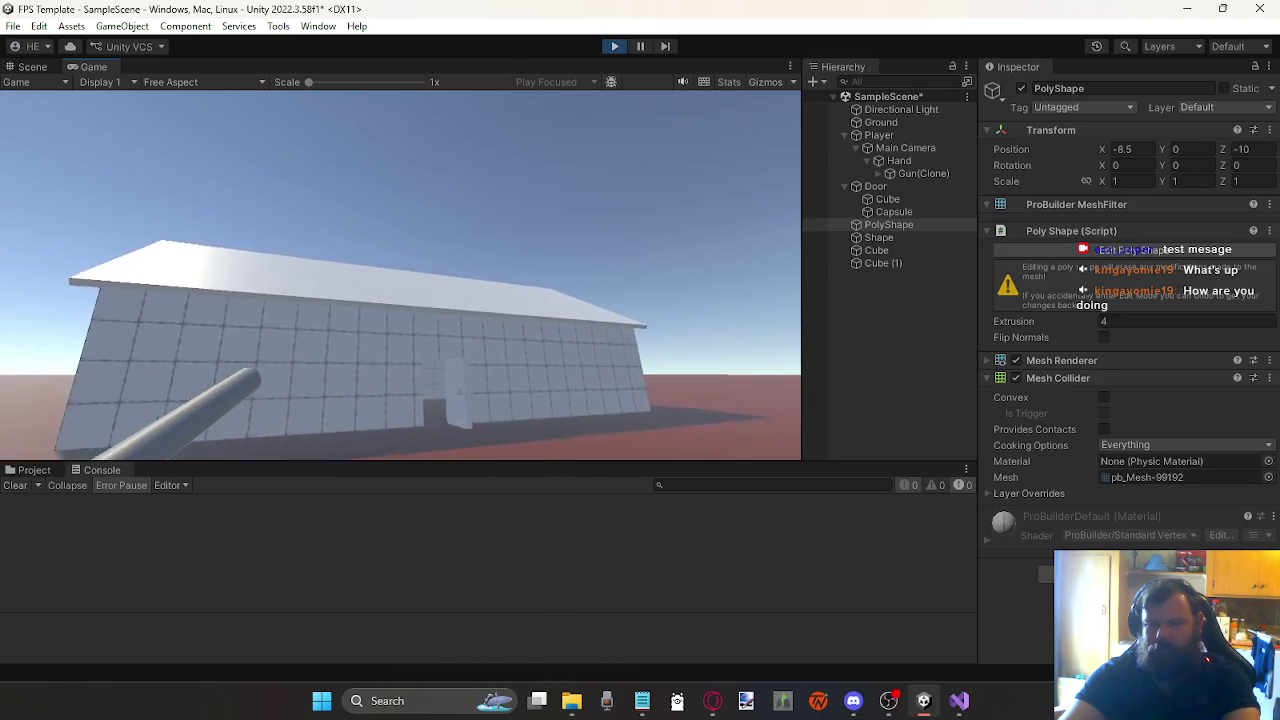
{"action": "left_click", "coordinate": [400, 275]}
{"action": "left_click", "coordinate": [400, 275]}
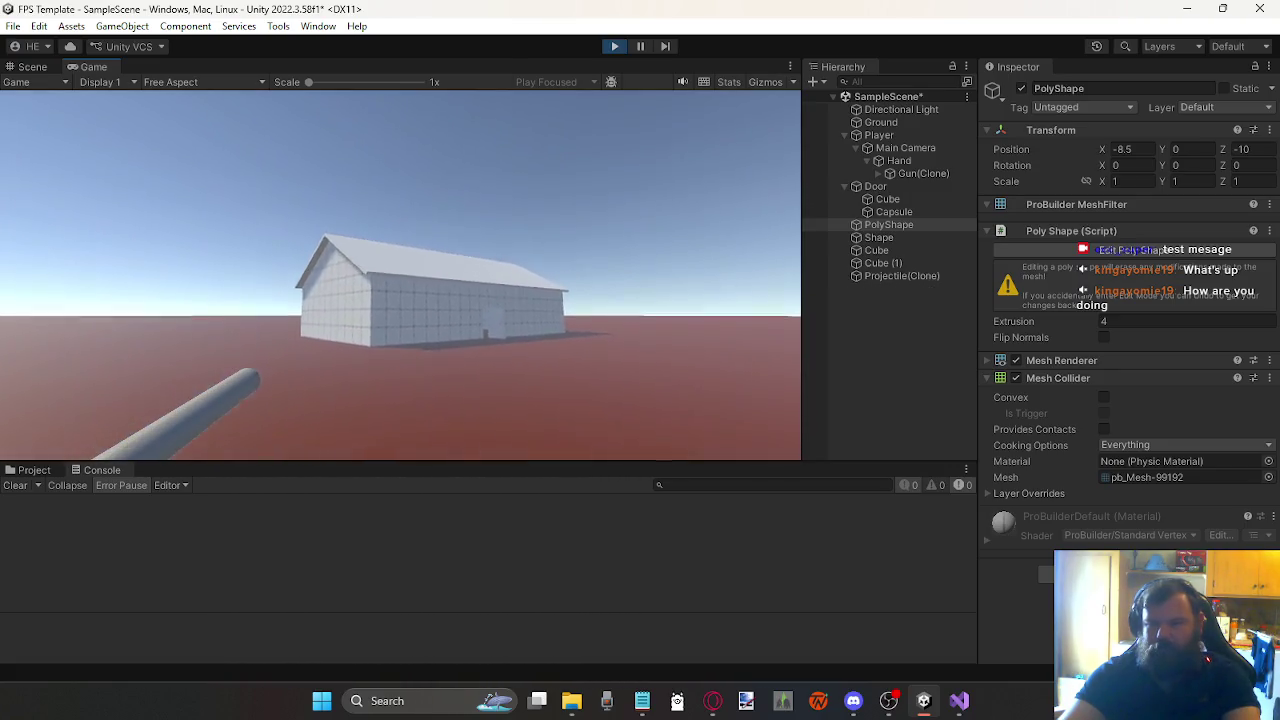
{"action": "key", "text": "w"}
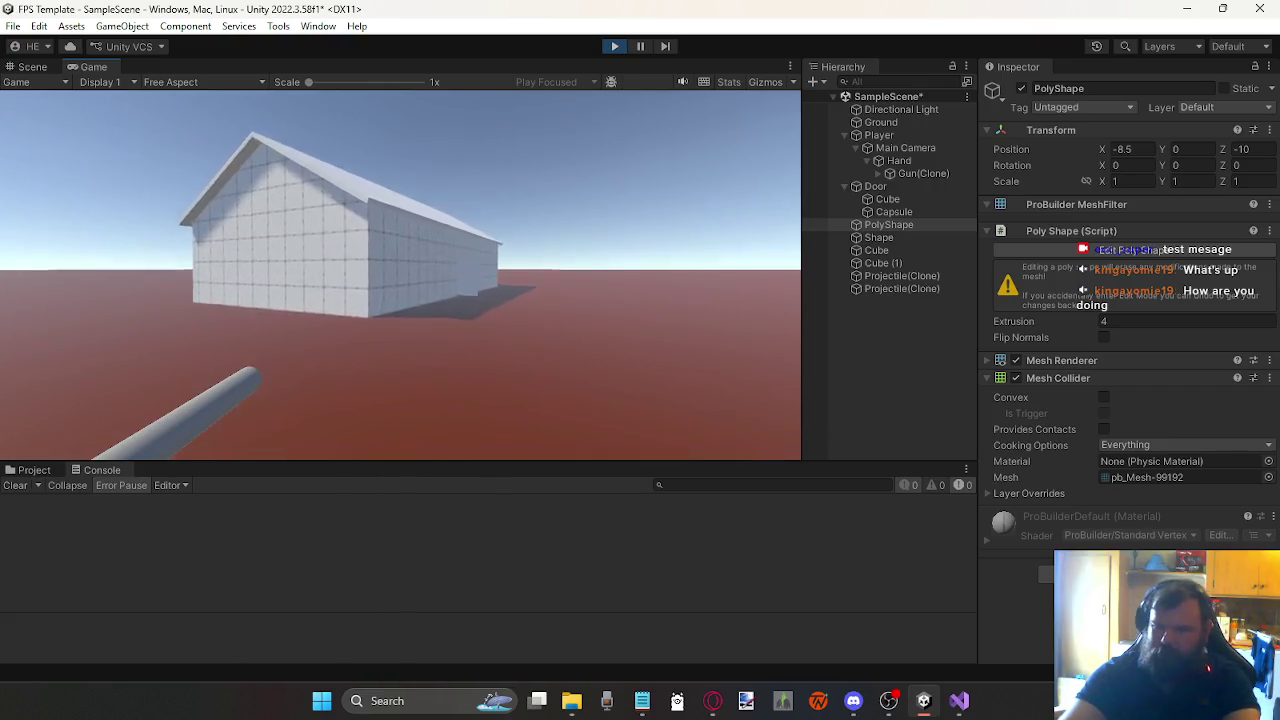
{"action": "key", "text": "w"}
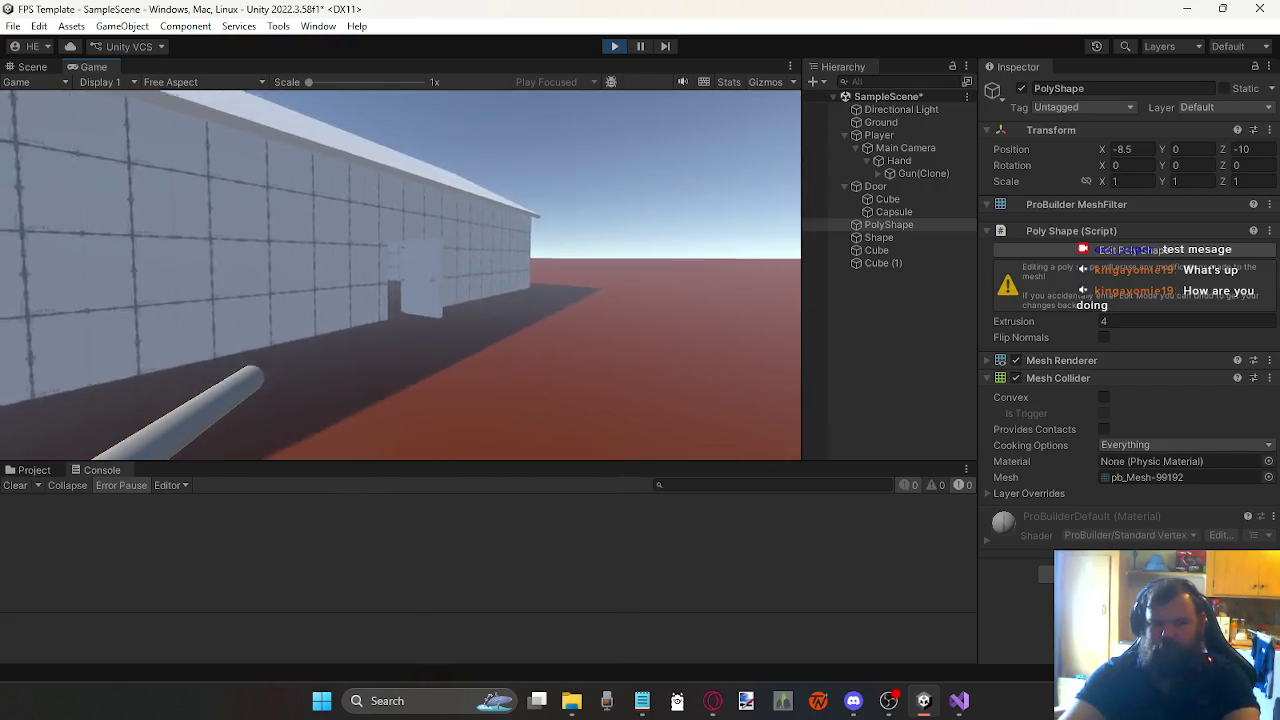
Step: Stop Play mode and clear the PolyShape selection
{"action": "mouse_move", "coordinate": [571, 88]}
{"action": "left_click", "coordinate": [614, 48]}
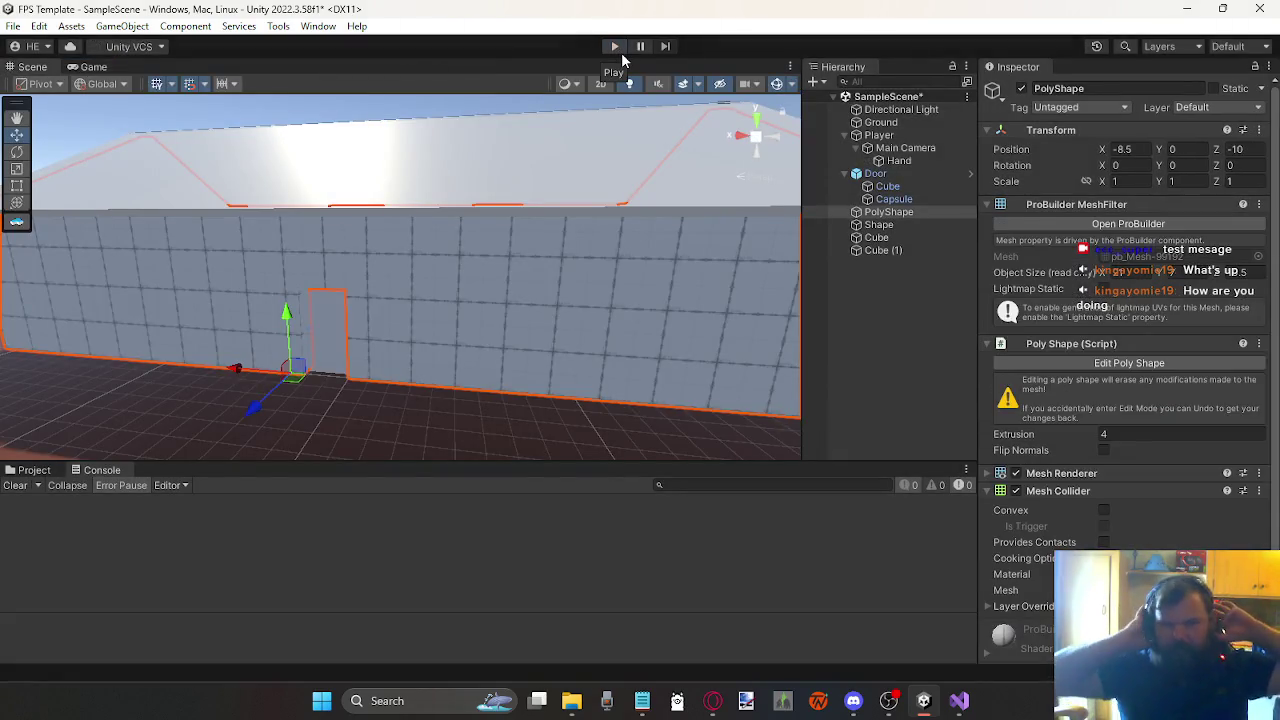
{"action": "mouse_move", "coordinate": [377, 299]}
{"action": "left_mouse_down"}
{"action": "mouse_move", "coordinate": [250, 330]}
{"action": "mouse_move", "coordinate": [189, 363]}
{"action": "mouse_move", "coordinate": [425, 297]}
{"action": "mouse_move", "coordinate": [489, 400]}
{"action": "mouse_move", "coordinate": [598, 437]}
{"action": "mouse_move", "coordinate": [503, 297]}
{"action": "mouse_move", "coordinate": [694, 166]}
{"action": "mouse_move", "coordinate": [643, 266]}
{"action": "mouse_move", "coordinate": [668, 319]}
{"action": "mouse_move", "coordinate": [569, 351]}
{"action": "mouse_move", "coordinate": [551, 320]}
{"action": "mouse_move", "coordinate": [491, 343]}
{"action": "mouse_move", "coordinate": [402, 315]}
{"action": "mouse_move", "coordinate": [477, 269]}
{"action": "mouse_move", "coordinate": [488, 293]}
{"action": "mouse_move", "coordinate": [449, 306]}
{"action": "mouse_move", "coordinate": [526, 317]}
{"action": "left_mouse_up"}
{"action": "left_click", "coordinate": [895, 310]}
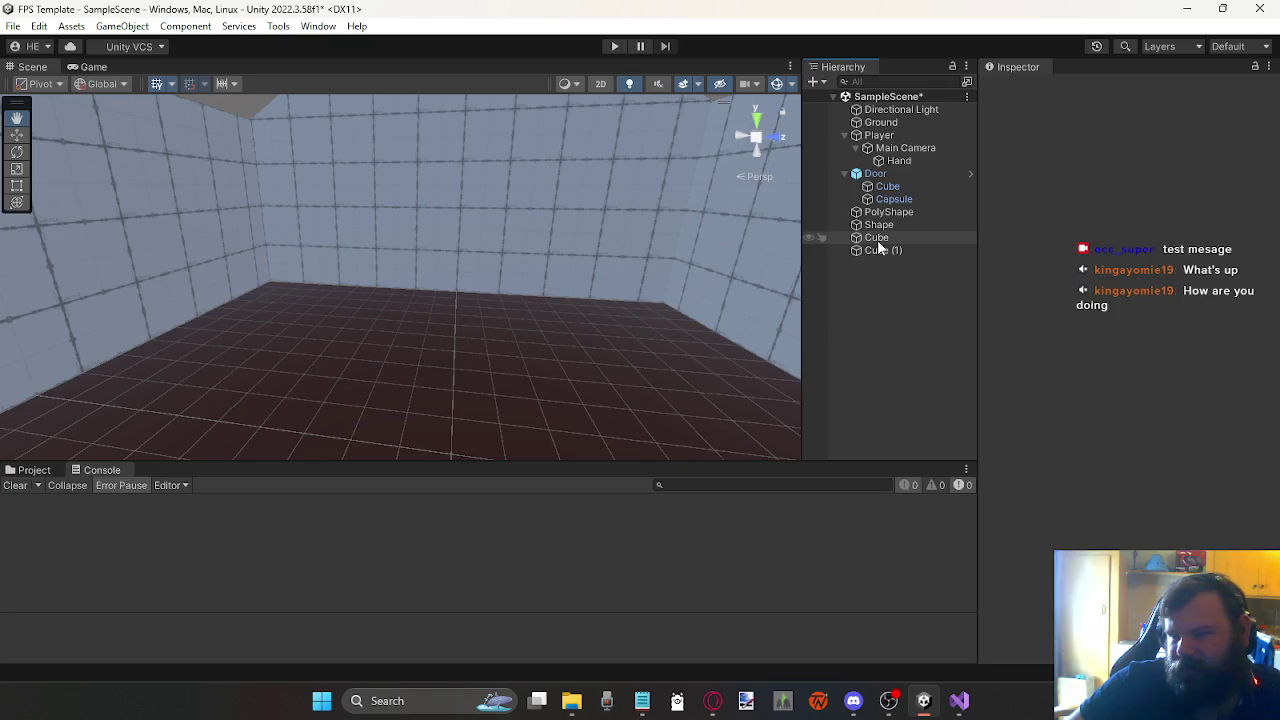
Step: Create an empty GameObject from the Hierarchy and name it 'House'
{"action": "right_click", "coordinate": [874, 292]}
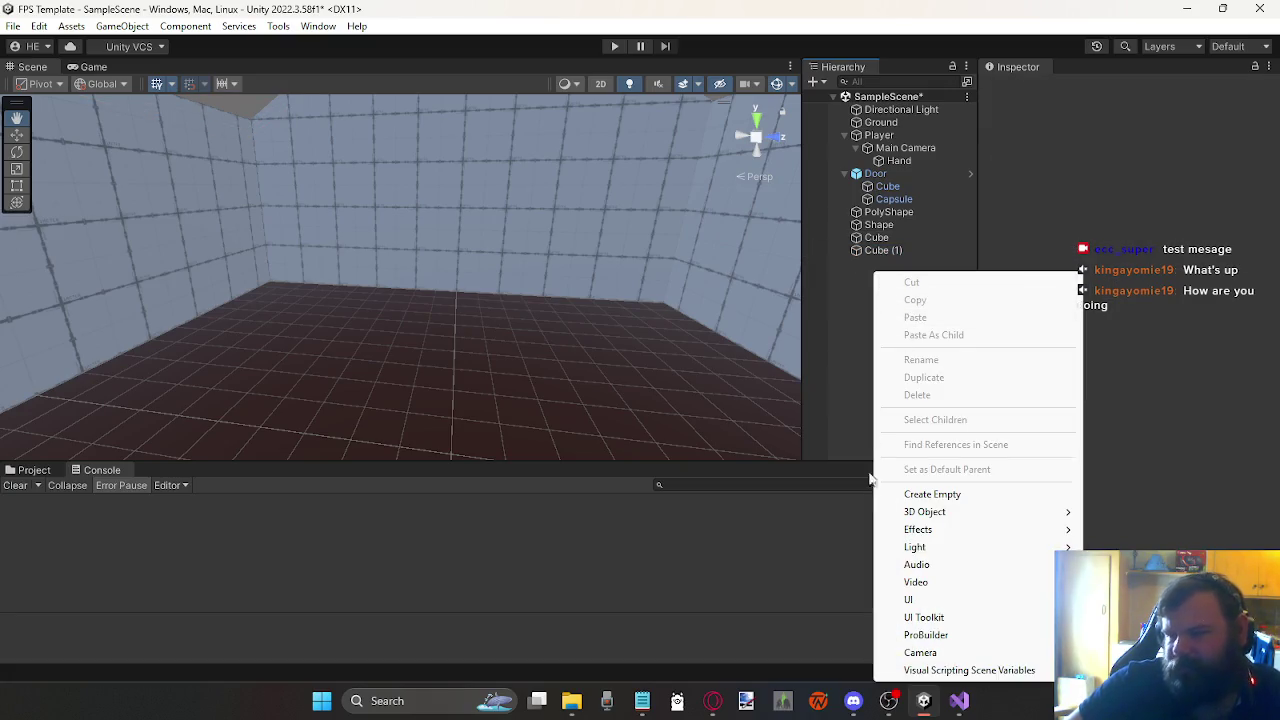
{"action": "left_click", "coordinate": [958, 499]}
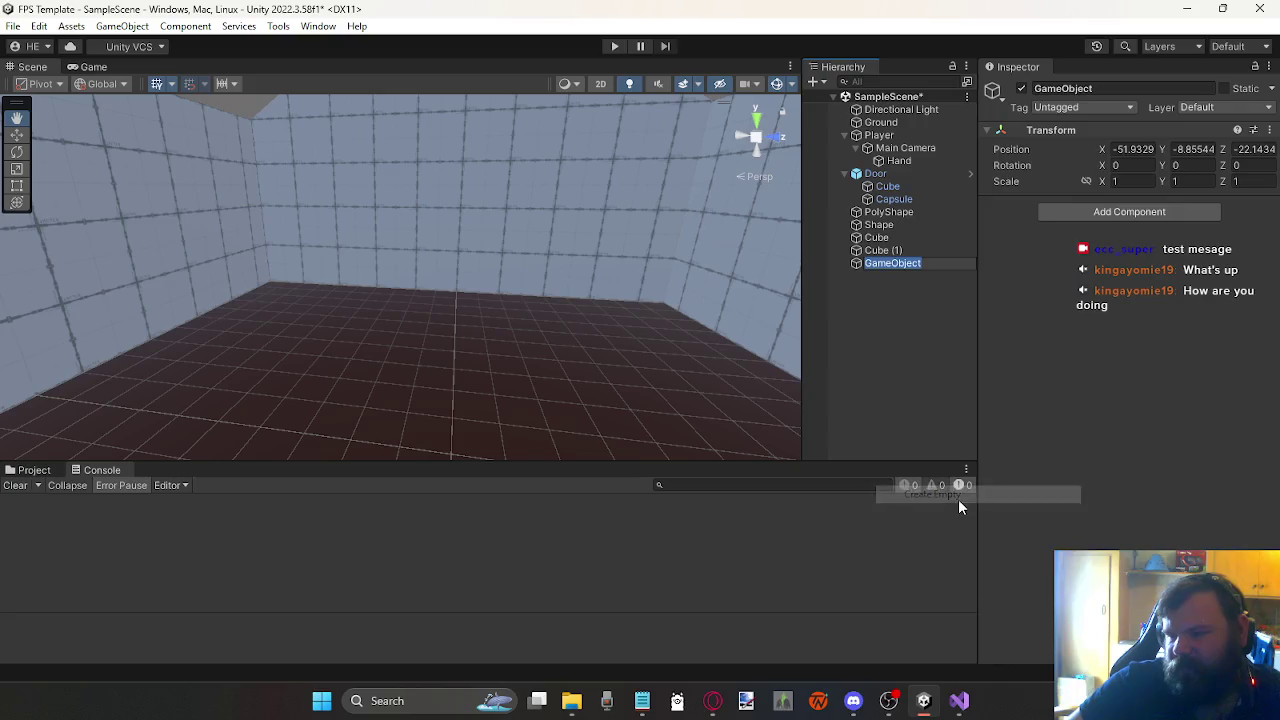
{"action": "type", "text": "Housse"}
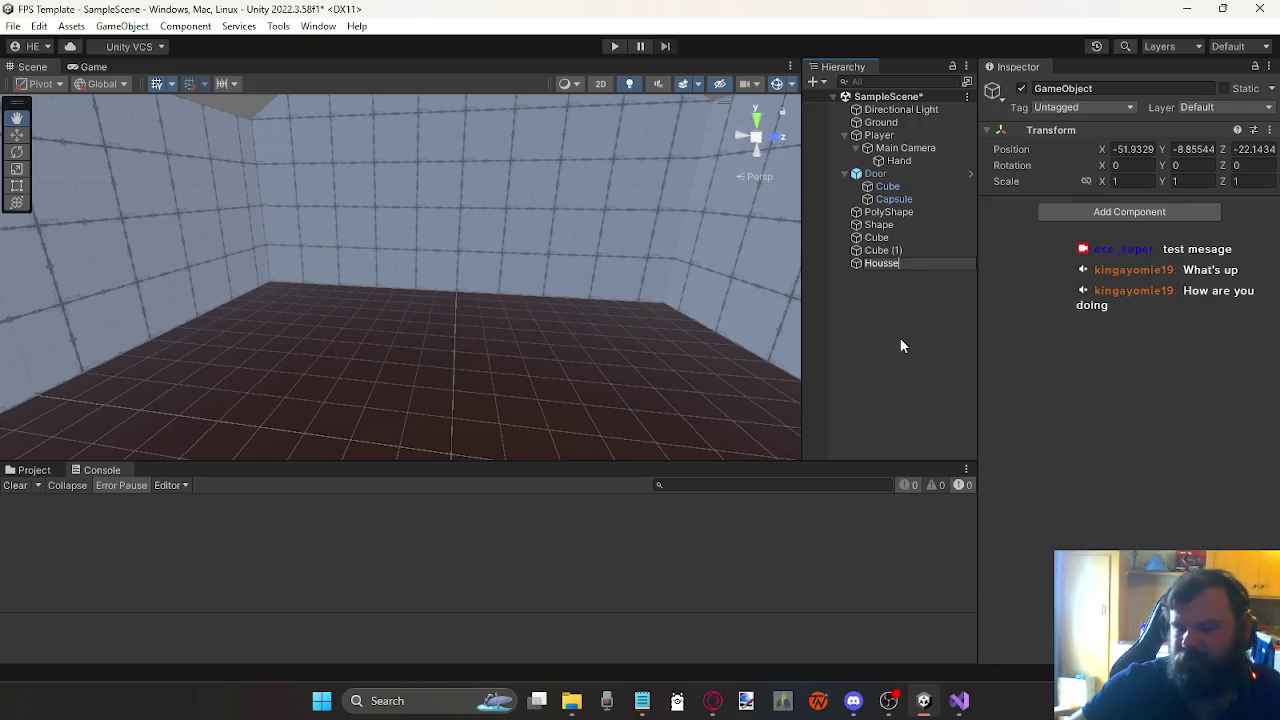
{"action": "key", "text": "BackSpace"}
{"action": "key", "text": "BackSpace"}
{"action": "type", "text": "e"}
{"action": "left_click", "coordinate": [920, 323]}
{"action": "scroll", "coordinate": [580, 266], "scroll_direction": "down", "scroll_amount": 5}
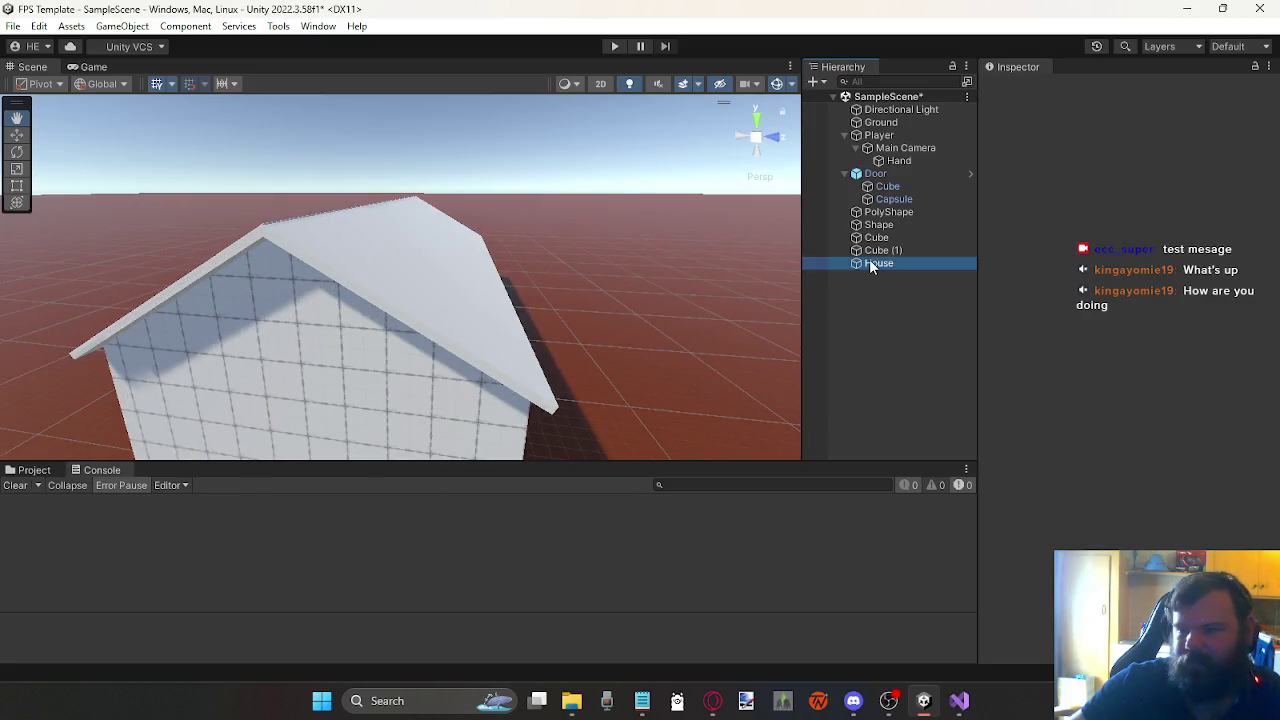
{"action": "scroll", "coordinate": [534, 357], "scroll_direction": "down", "scroll_amount": 6}
{"action": "mouse_move", "coordinate": [379, 320]}
{"action": "left_mouse_down"}
{"action": "mouse_move", "coordinate": [460, 331]}
{"action": "mouse_move", "coordinate": [94, 297]}
{"action": "mouse_move", "coordinate": [140, 369]}
{"action": "mouse_move", "coordinate": [171, 320]}
{"action": "mouse_move", "coordinate": [126, 314]}
{"action": "left_mouse_up"}
{"action": "left_click", "coordinate": [18, 136]}
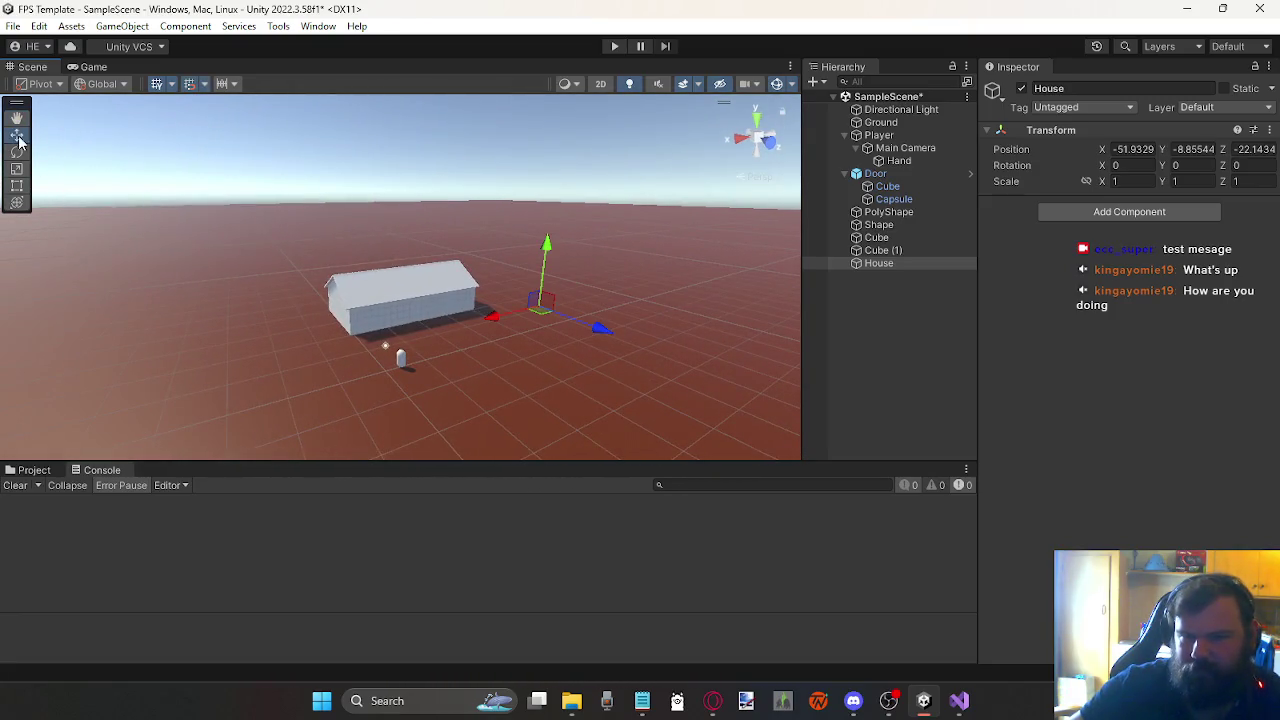
Step: Place the House empty at X -10, Y 0, Z -15 against the building
{"action": "left_click_drag", "start_coordinate": [503, 322], "coordinate": [437, 328]}
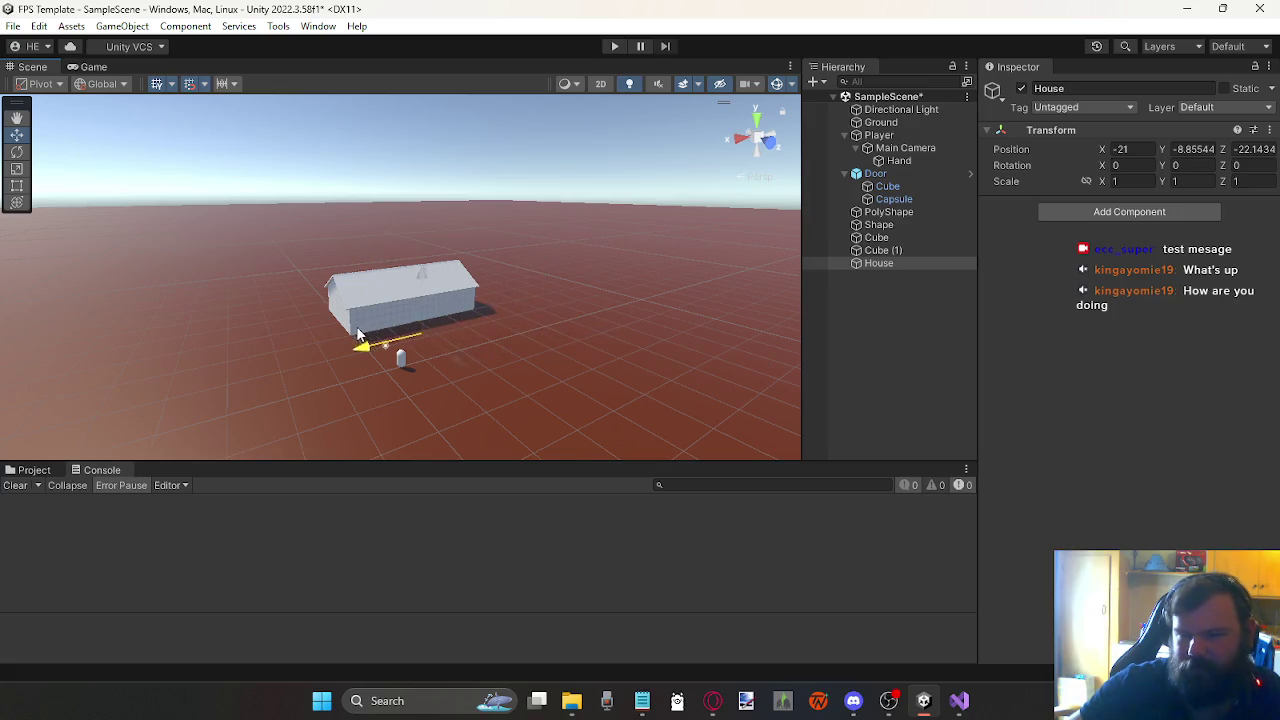
{"action": "type", "text": "0"}
{"action": "left_click", "coordinate": [1195, 149]}
{"action": "type", "text": "0"}
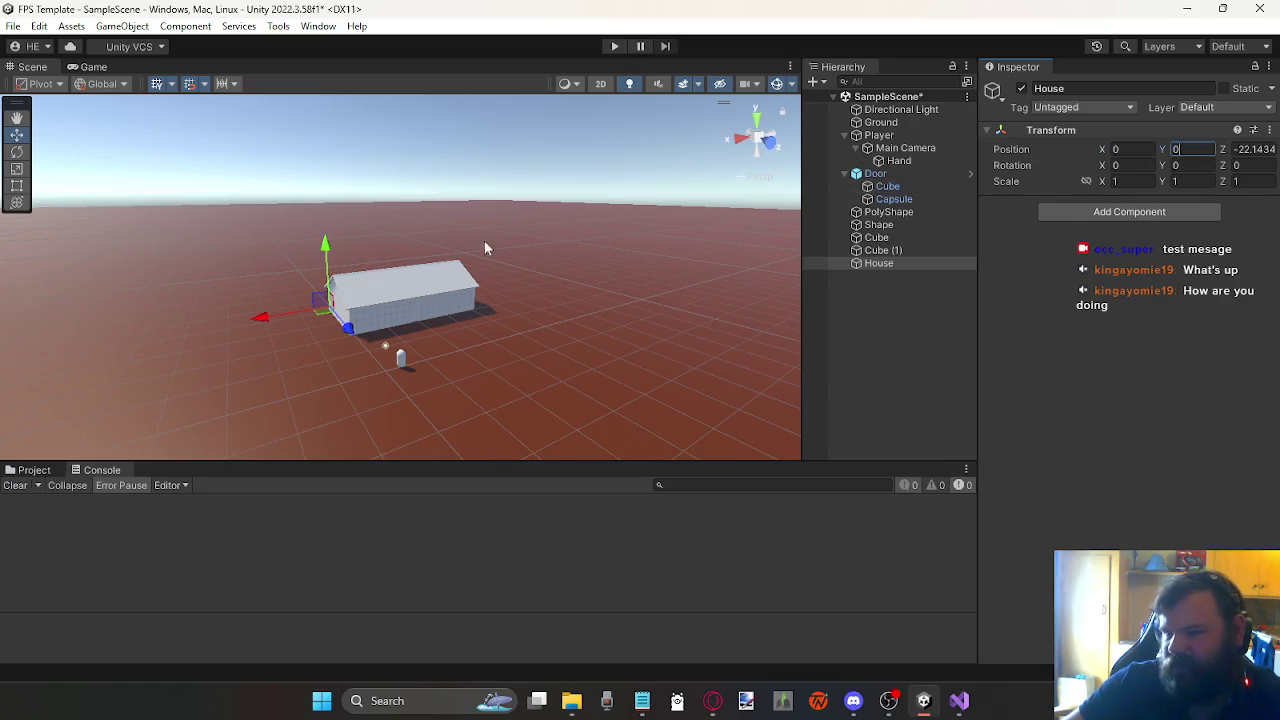
{"action": "mouse_move", "coordinate": [313, 322]}
{"action": "left_mouse_down"}
{"action": "mouse_move", "coordinate": [440, 343]}
{"action": "mouse_move", "coordinate": [580, 340]}
{"action": "mouse_move", "coordinate": [528, 335]}
{"action": "left_mouse_up"}
{"action": "scroll", "coordinate": [470, 342], "scroll_direction": "up", "scroll_amount": 5}
{"action": "scroll", "coordinate": [528, 335], "scroll_direction": "up", "scroll_amount": 5}
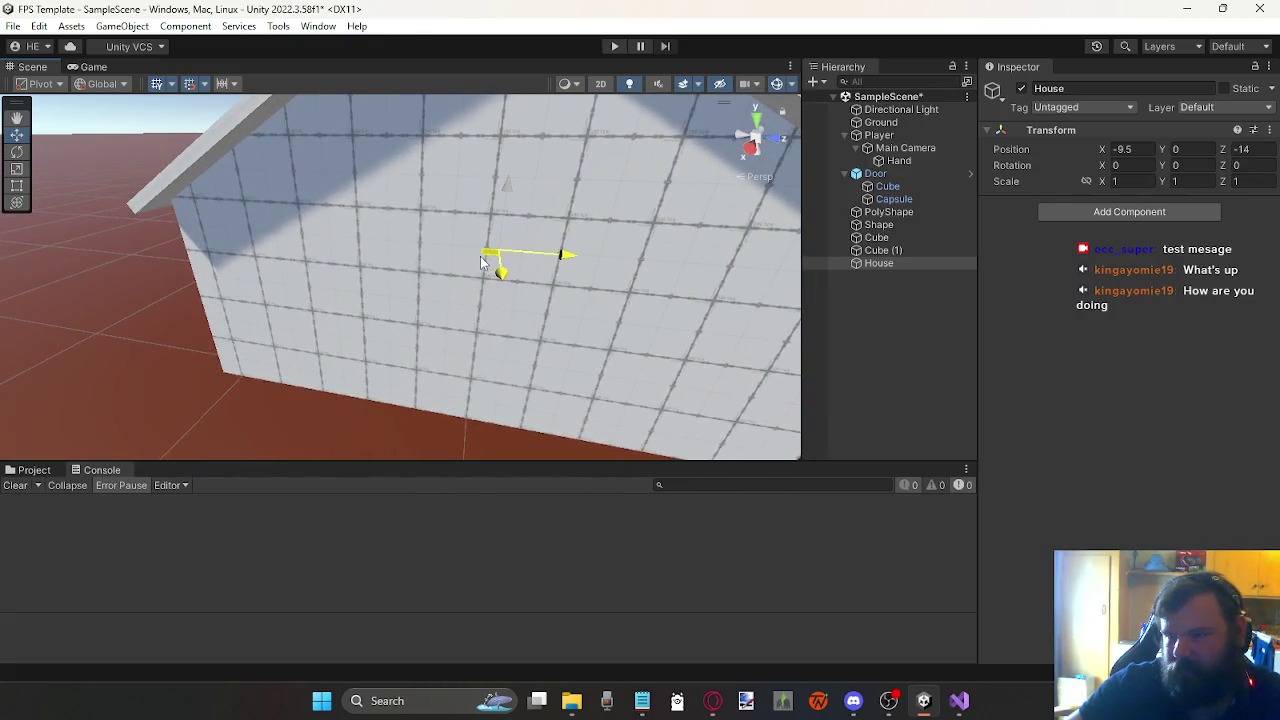
{"action": "mouse_move", "coordinate": [475, 280]}
{"action": "left_mouse_down"}
{"action": "mouse_move", "coordinate": [510, 285]}
{"action": "mouse_move", "coordinate": [214, 286]}
{"action": "mouse_move", "coordinate": [229, 329]}
{"action": "left_mouse_up"}
{"action": "mouse_move", "coordinate": [305, 370]}
{"action": "left_mouse_down"}
{"action": "mouse_move", "coordinate": [436, 362]}
{"action": "mouse_move", "coordinate": [218, 298]}
{"action": "mouse_move", "coordinate": [694, 323]}
{"action": "mouse_move", "coordinate": [788, 349]}
{"action": "mouse_move", "coordinate": [856, 347]}
{"action": "mouse_move", "coordinate": [600, 303]}
{"action": "mouse_move", "coordinate": [429, 294]}
{"action": "mouse_move", "coordinate": [480, 300]}
{"action": "left_mouse_up"}
Step: Select Door through Cube (1) and drag them onto House, dismissing the prefab warning
{"action": "left_click", "coordinate": [880, 250]}
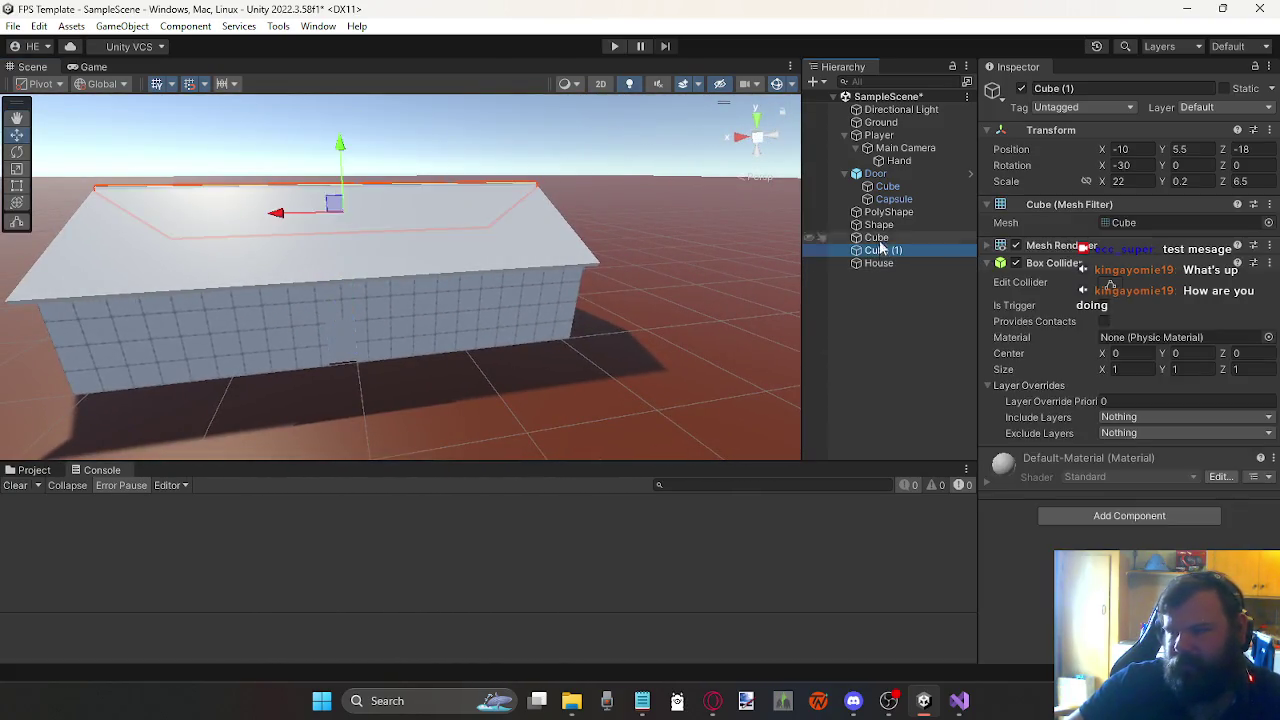
{"action": "left_click", "coordinate": [875, 175], "text": "shift"}
{"action": "left_click", "coordinate": [843, 175]}
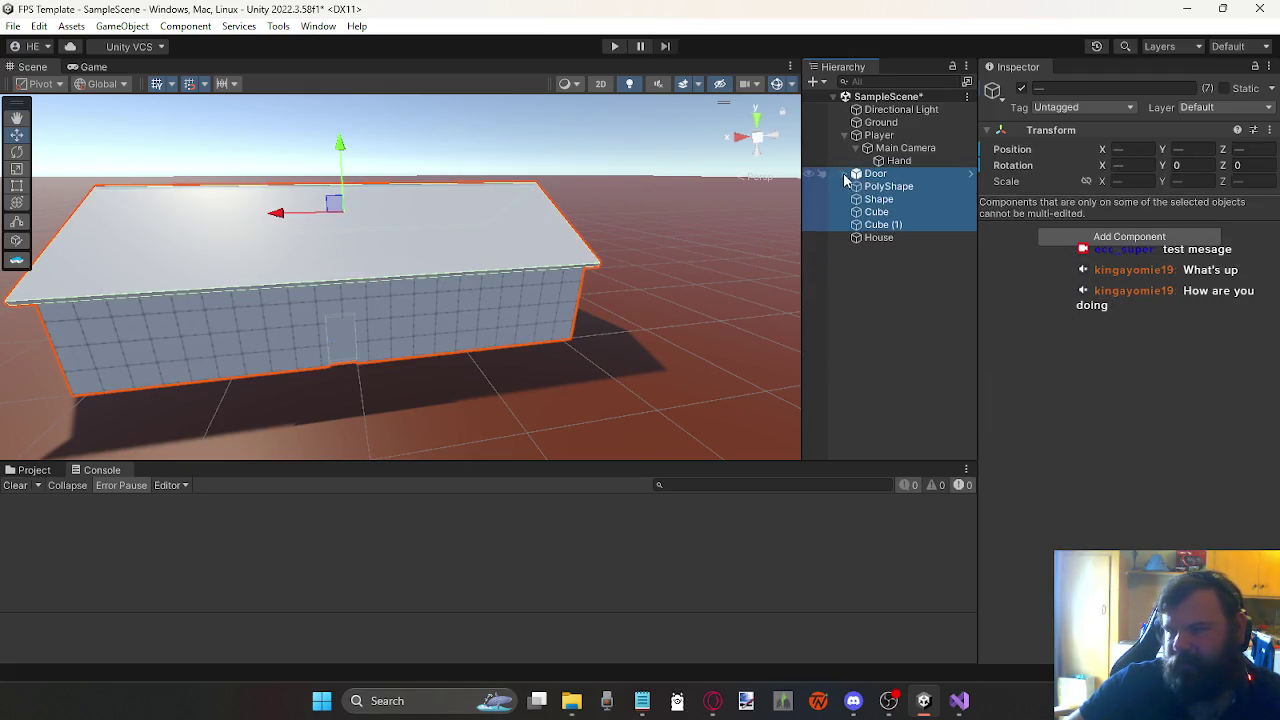
{"action": "mouse_move", "coordinate": [866, 181]}
{"action": "left_mouse_down"}
{"action": "mouse_move", "coordinate": [880, 243]}
{"action": "mouse_move", "coordinate": [873, 233]}
{"action": "left_mouse_up"}
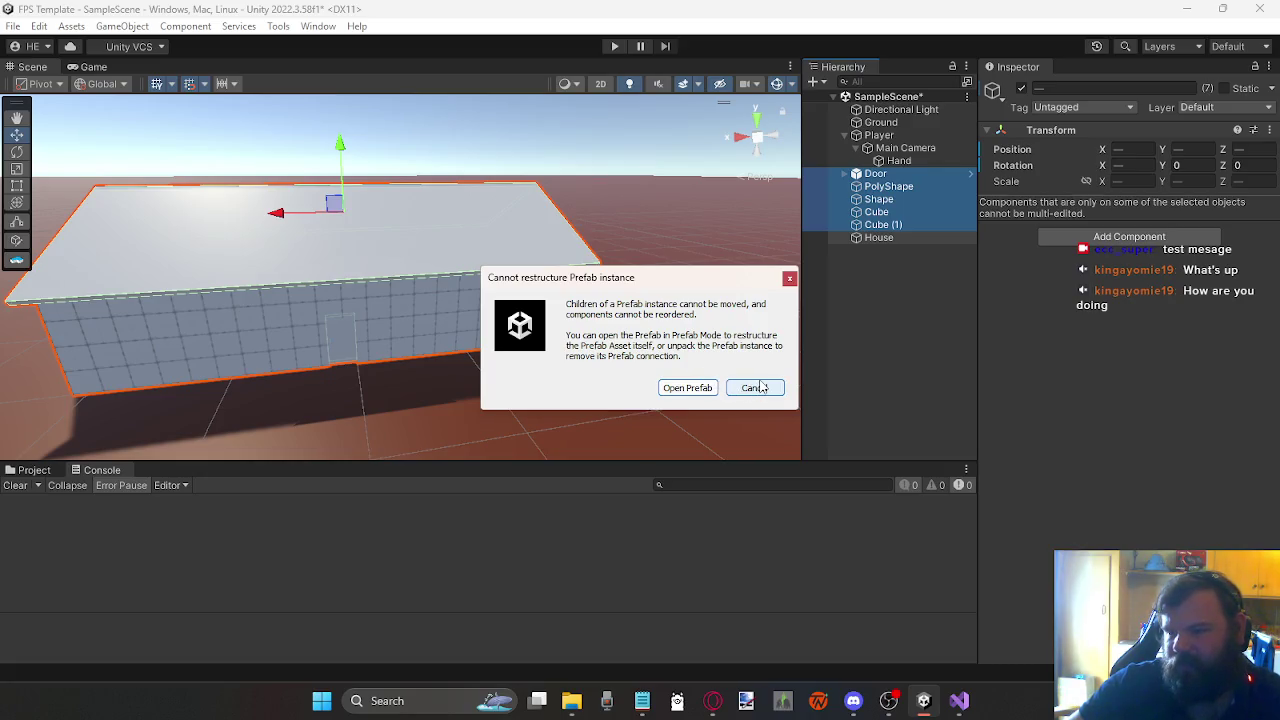
{"action": "left_click", "coordinate": [755, 388]}
{"action": "left_click", "coordinate": [917, 281]}
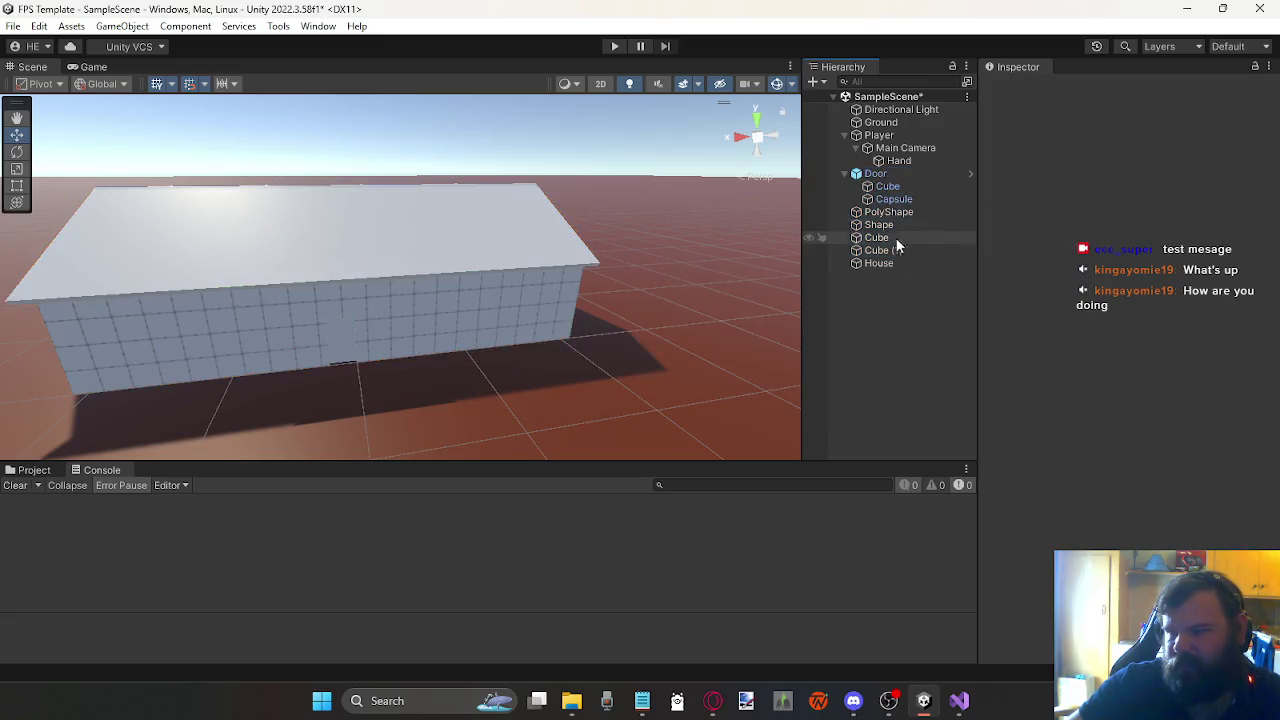
Step: Reselect Door through Cube (1) and nest them under House, then check PolyShape and Shape
{"action": "left_click", "coordinate": [846, 174]}
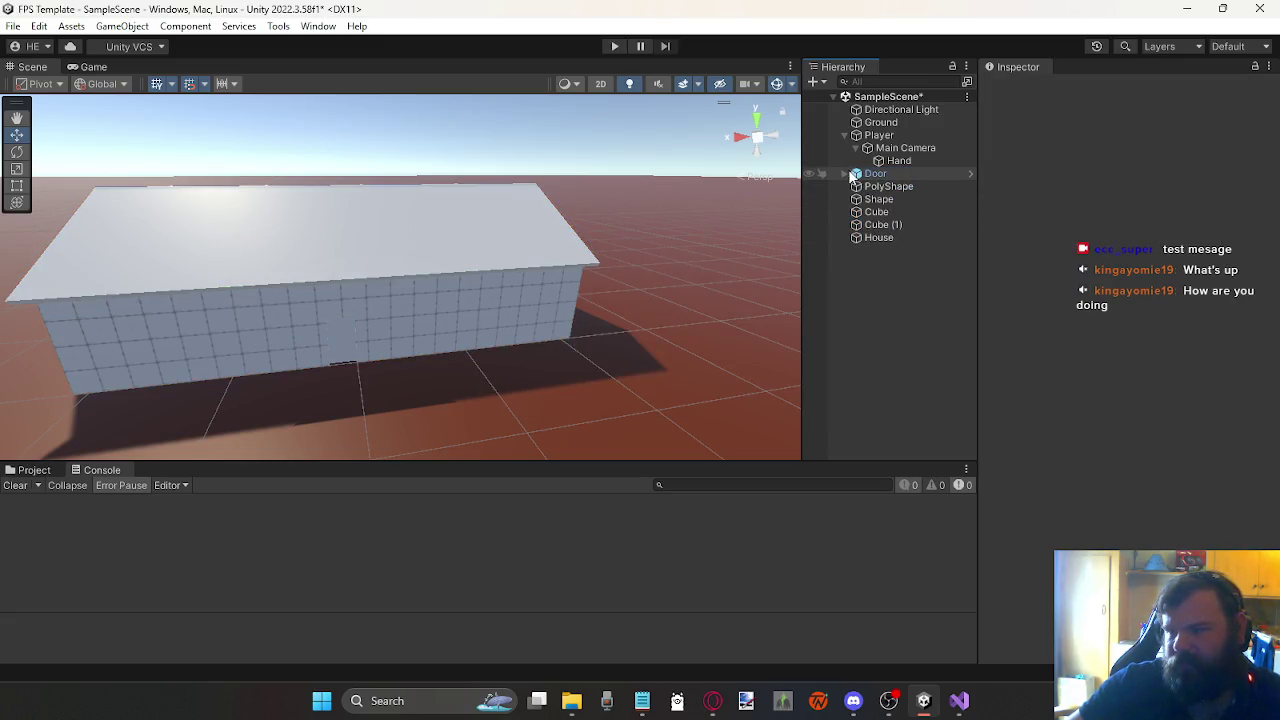
{"action": "left_click", "coordinate": [872, 174]}
{"action": "left_click", "coordinate": [877, 226], "text": "shift"}
{"action": "left_click_drag", "start_coordinate": [882, 258], "coordinate": [873, 236]}
{"action": "left_click", "coordinate": [866, 297]}
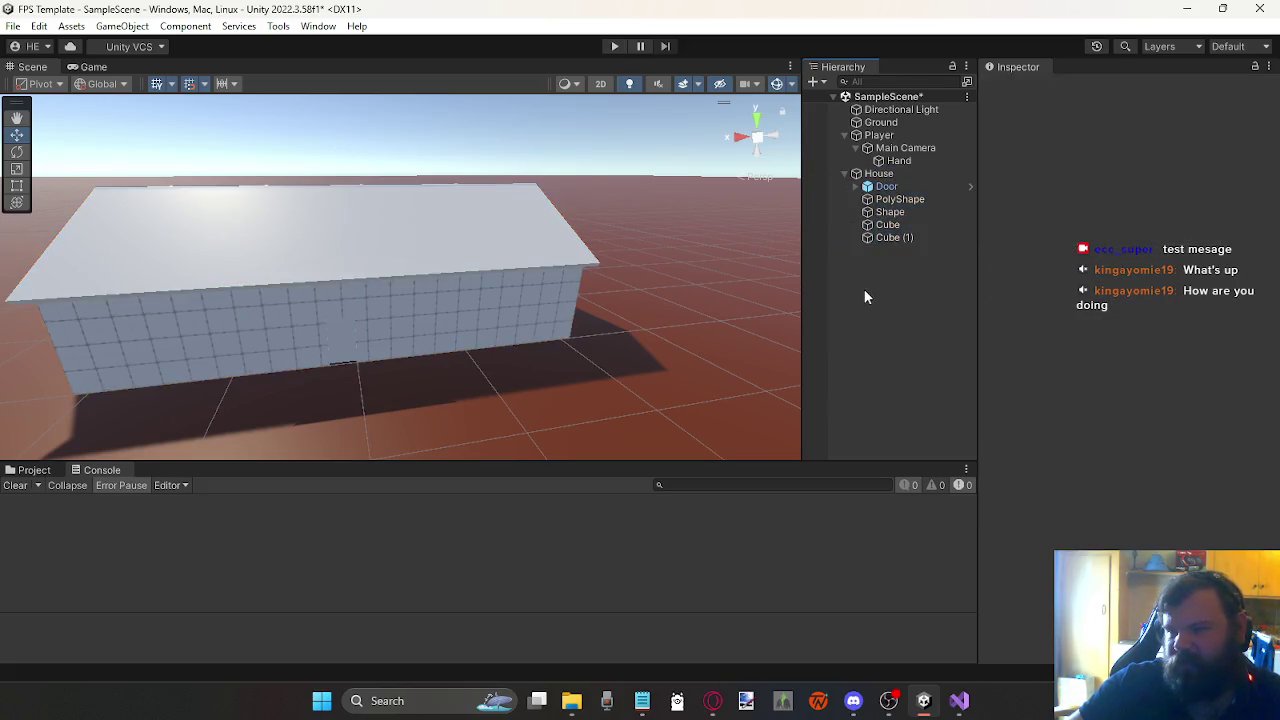
{"action": "left_click", "coordinate": [893, 203]}
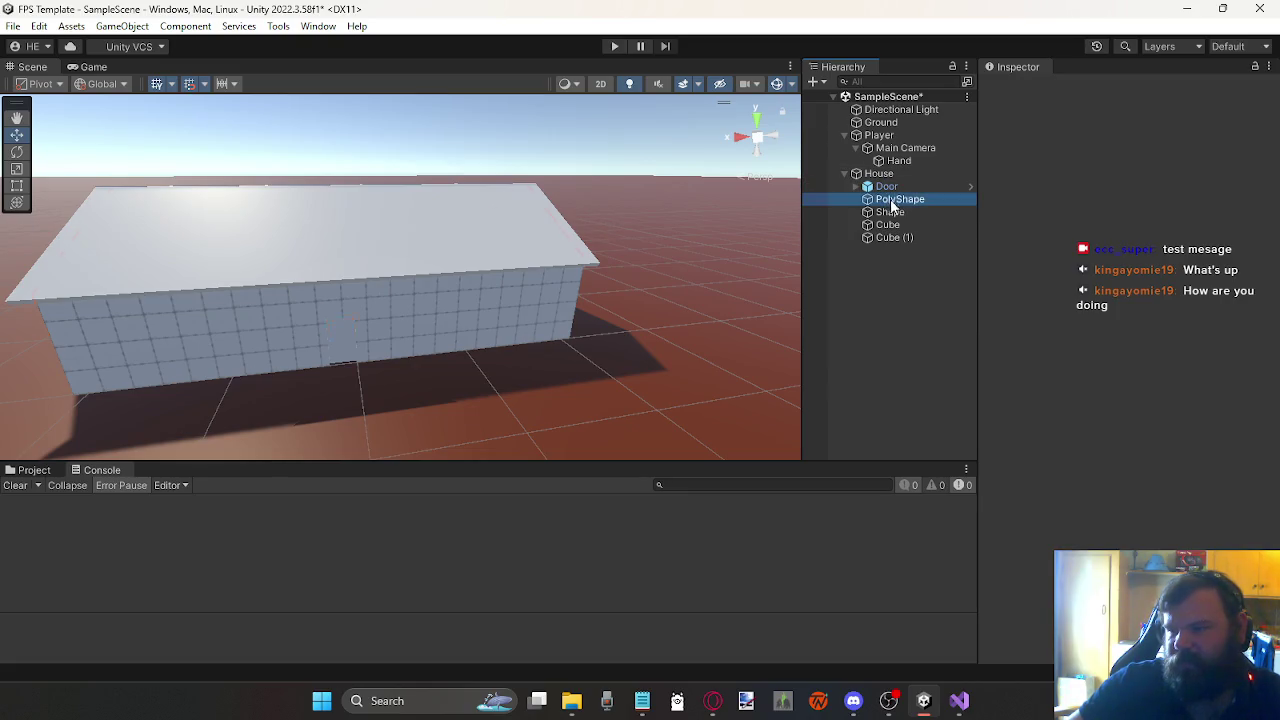
{"action": "left_click", "coordinate": [889, 212]}
{"action": "mouse_move", "coordinate": [617, 300]}
{"action": "left_mouse_down"}
{"action": "mouse_move", "coordinate": [456, 318]}
{"action": "mouse_move", "coordinate": [409, 337]}
{"action": "mouse_move", "coordinate": [440, 350]}
{"action": "mouse_move", "coordinate": [389, 294]}
{"action": "mouse_move", "coordinate": [404, 376]}
{"action": "mouse_move", "coordinate": [434, 354]}
{"action": "mouse_move", "coordinate": [446, 306]}
{"action": "mouse_move", "coordinate": [470, 312]}
{"action": "left_mouse_up"}
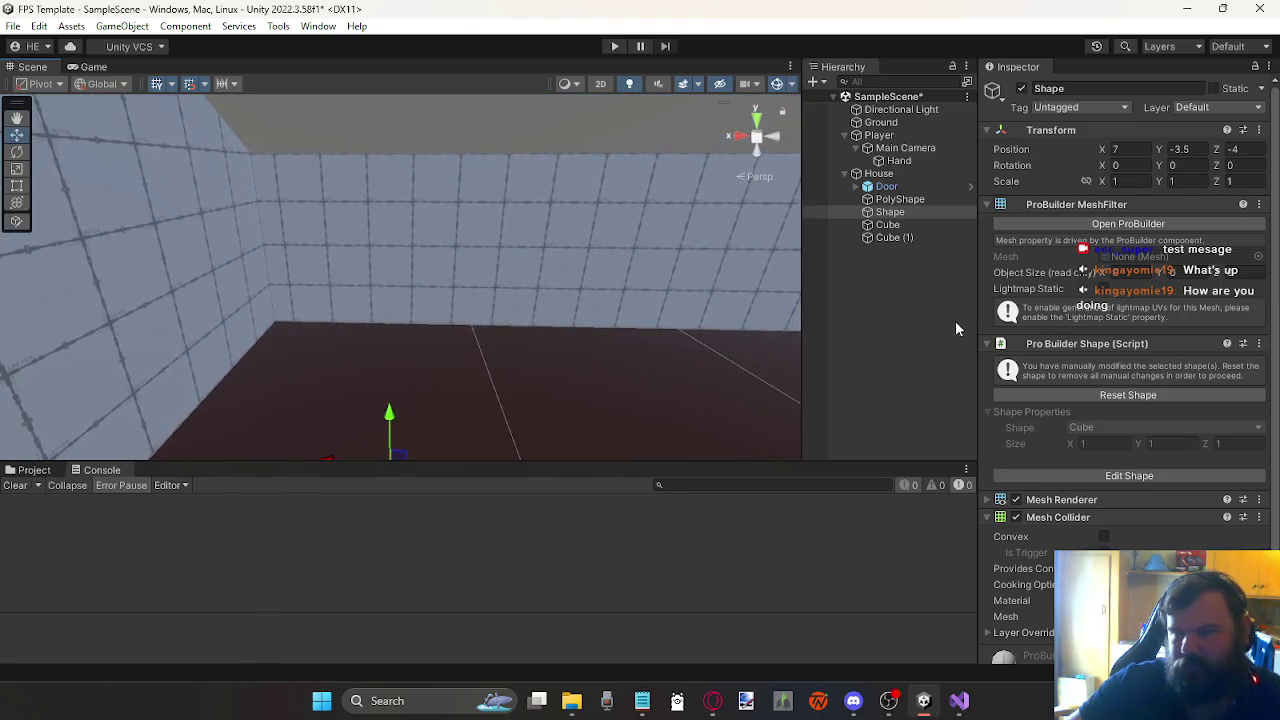
Step: Delete the Shape object and check the remaining Cube (1), Cube and PolyShape children
{"action": "key", "text": "Delete"}
{"action": "left_click", "coordinate": [905, 225]}
{"action": "left_click", "coordinate": [900, 212]}
{"action": "left_click", "coordinate": [905, 200]}
Step: Collapse the House object and frame it in the Scene view
{"action": "left_click", "coordinate": [876, 174]}
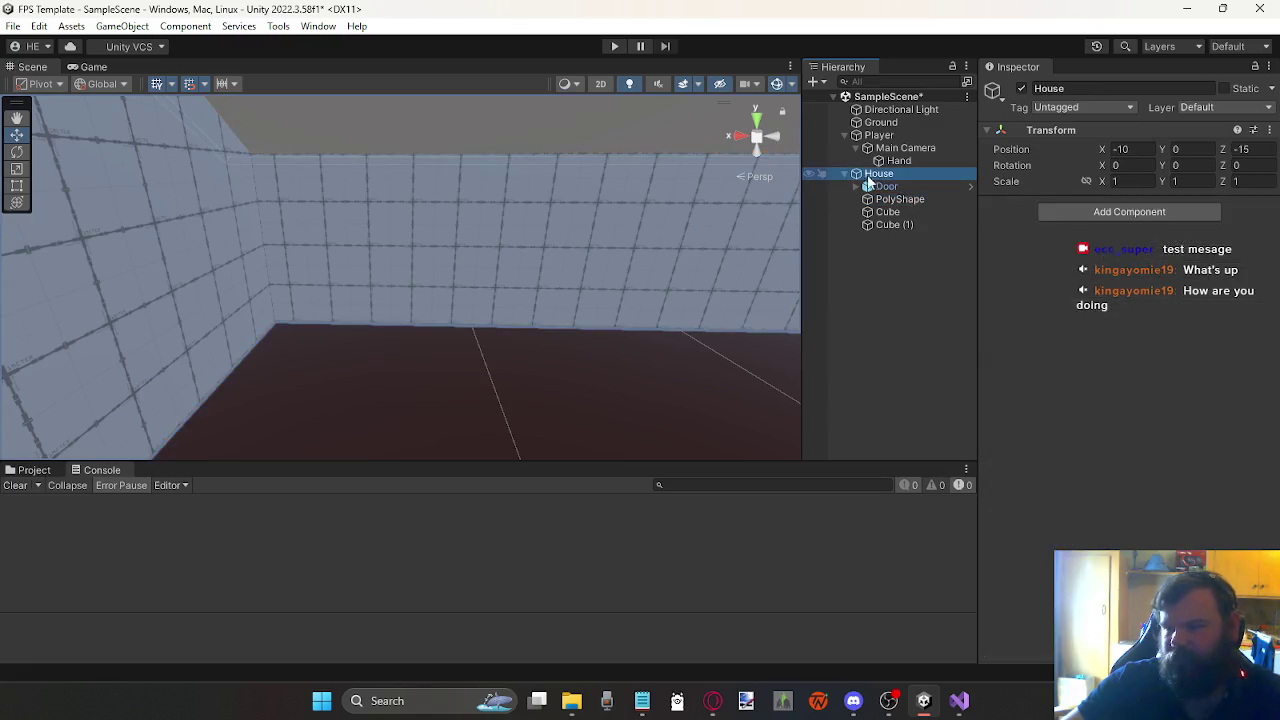
{"action": "left_click", "coordinate": [844, 175]}
{"action": "key", "text": "f"}
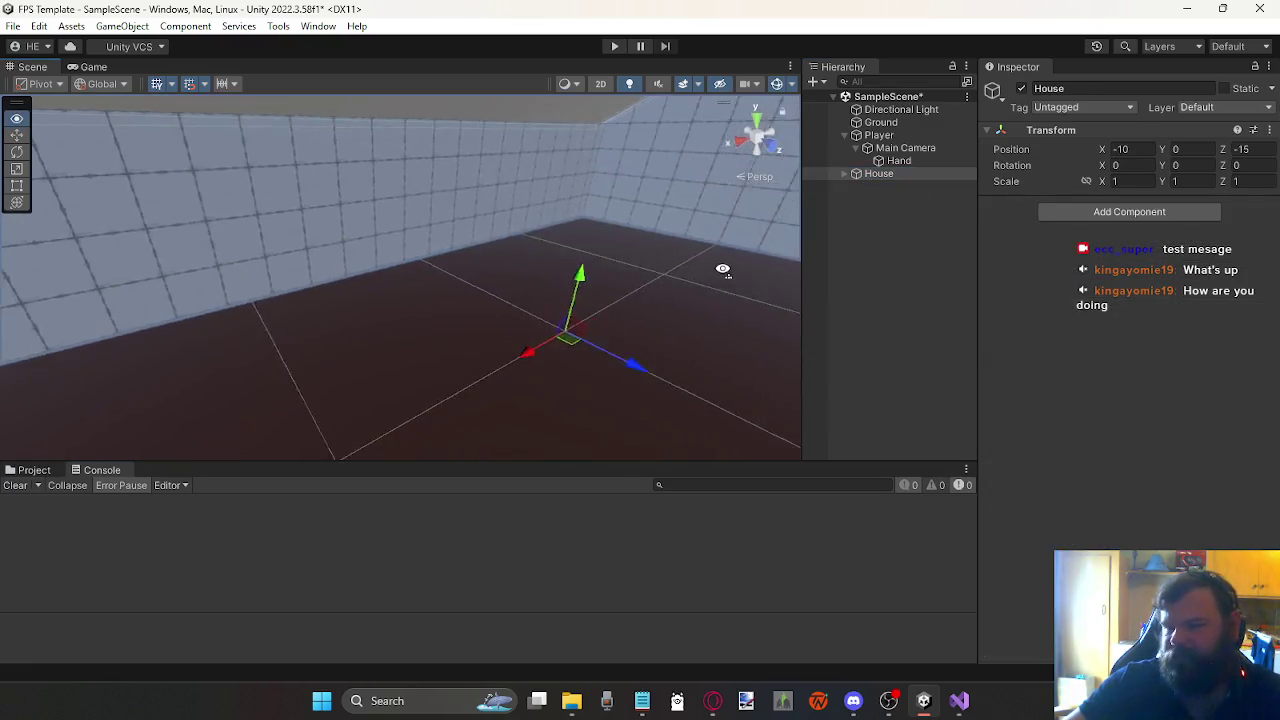
{"action": "mouse_move", "coordinate": [643, 281]}
{"action": "left_mouse_down"}
{"action": "mouse_move", "coordinate": [609, 277]}
{"action": "mouse_move", "coordinate": [811, 294]}
{"action": "mouse_move", "coordinate": [623, 314]}
{"action": "mouse_move", "coordinate": [555, 307]}
{"action": "left_mouse_up"}
Step: Create a 3D Capsule object with its X position set to 0
{"action": "left_click", "coordinate": [950, 231]}
{"action": "right_click", "coordinate": [893, 218]}
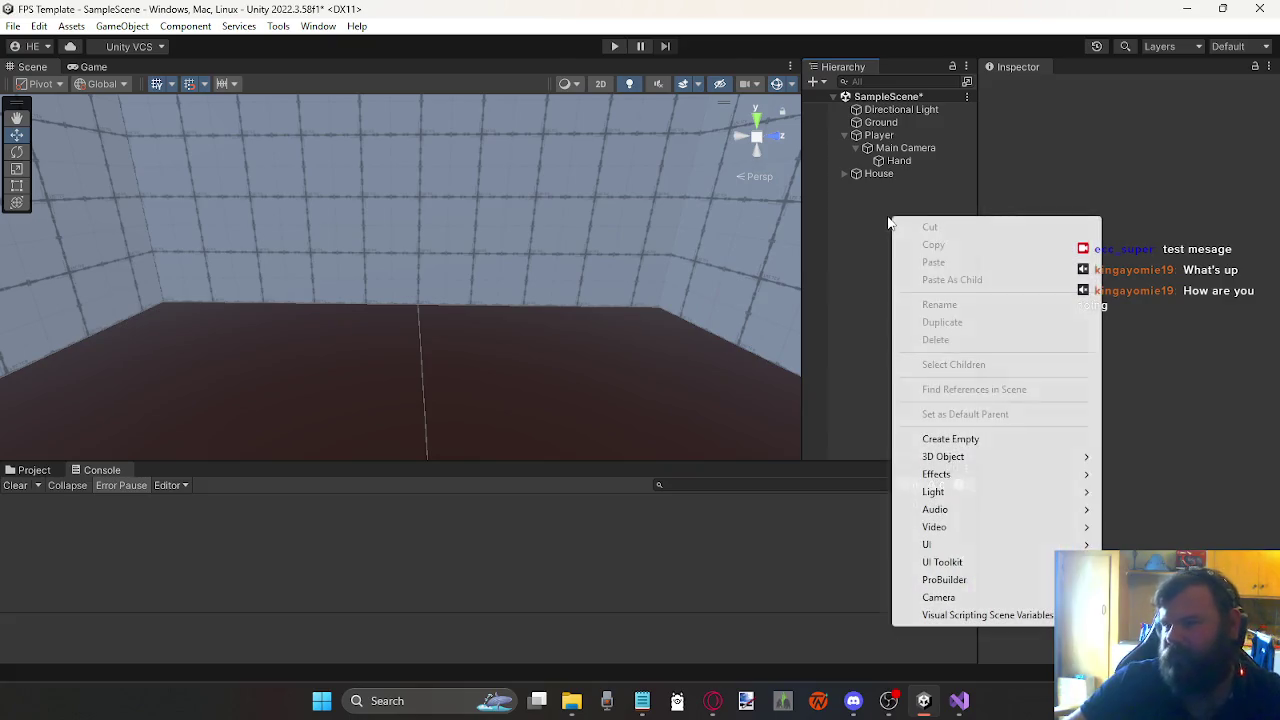
{"action": "mouse_move", "coordinate": [966, 460]}
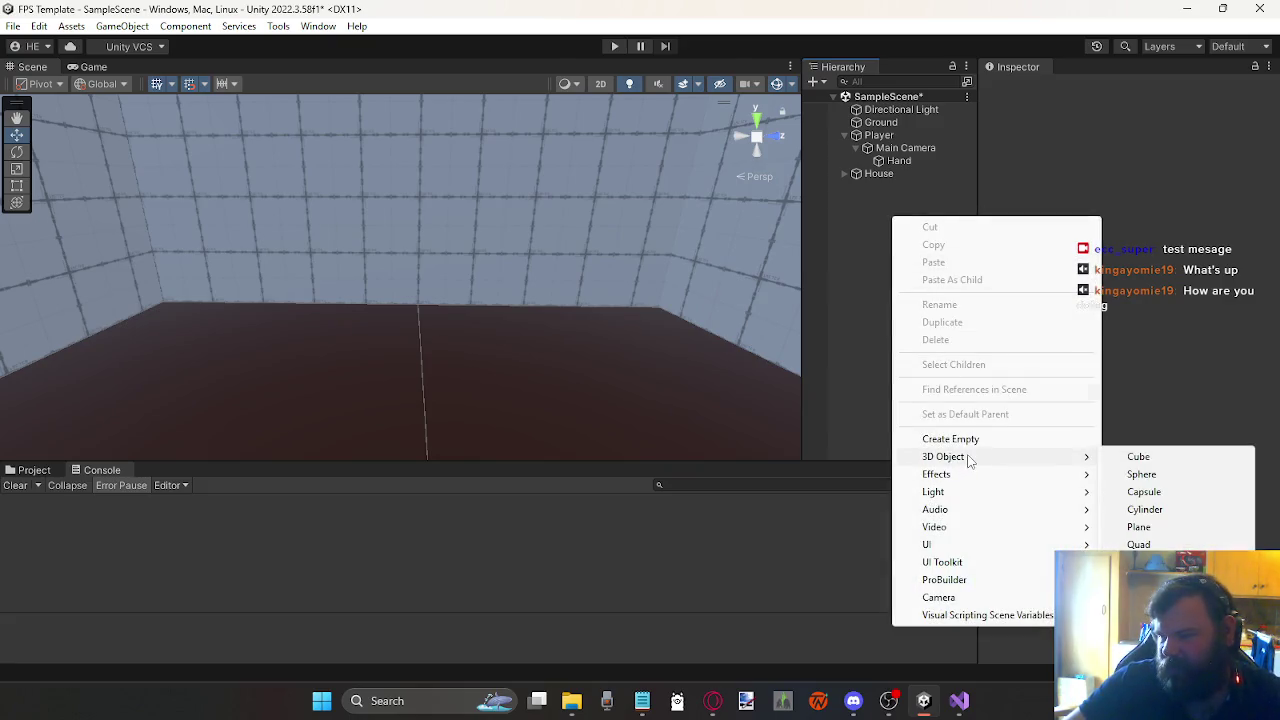
{"action": "left_click", "coordinate": [1145, 492]}
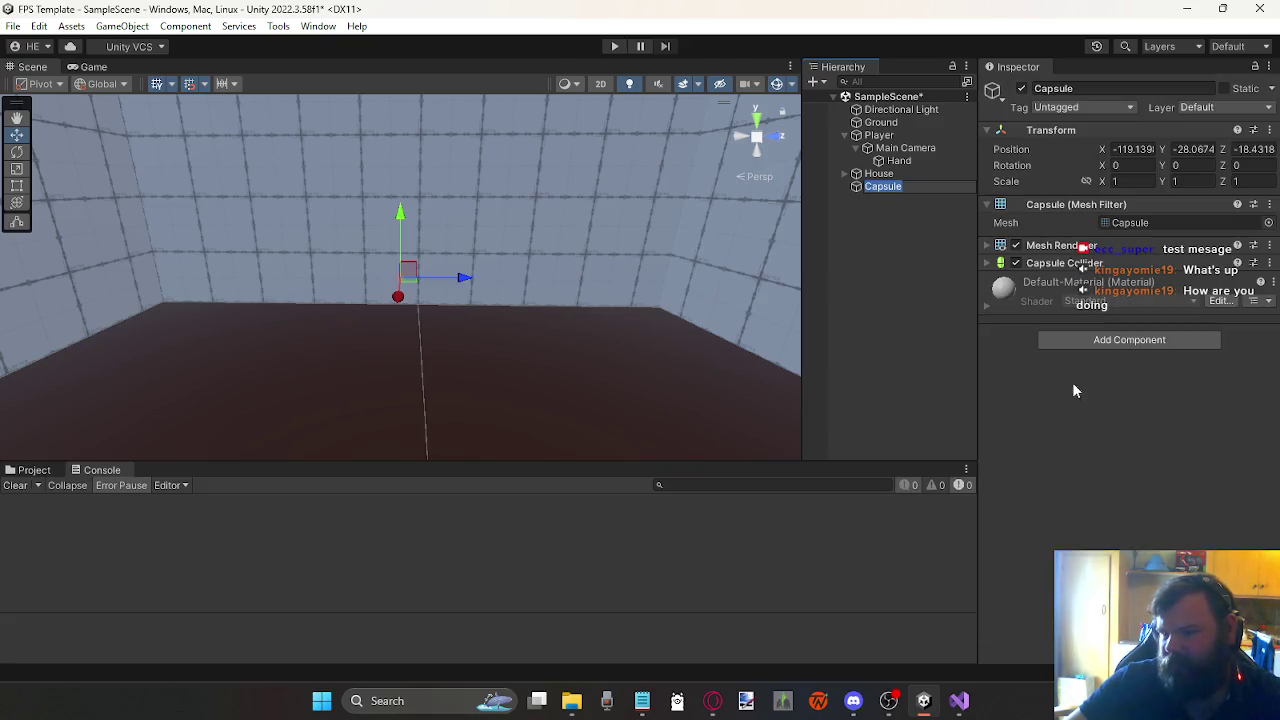
{"action": "left_click", "coordinate": [1132, 152]}
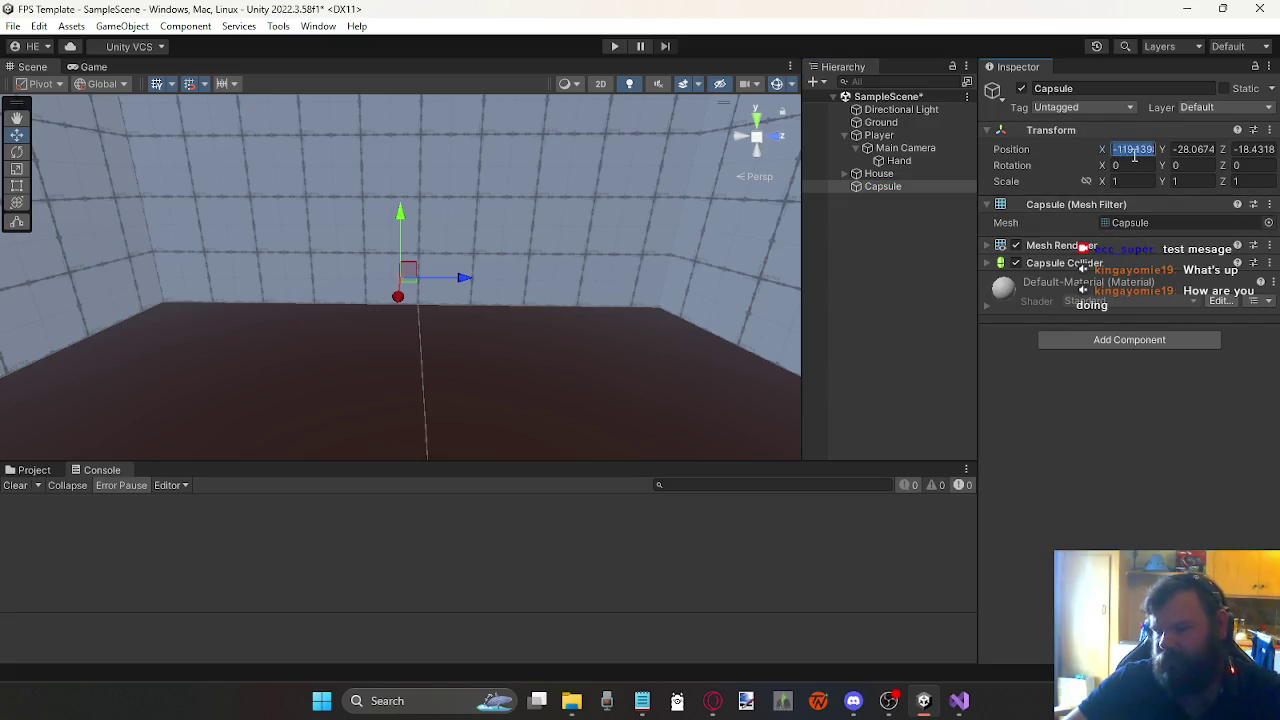
{"action": "type", "text": "0"}
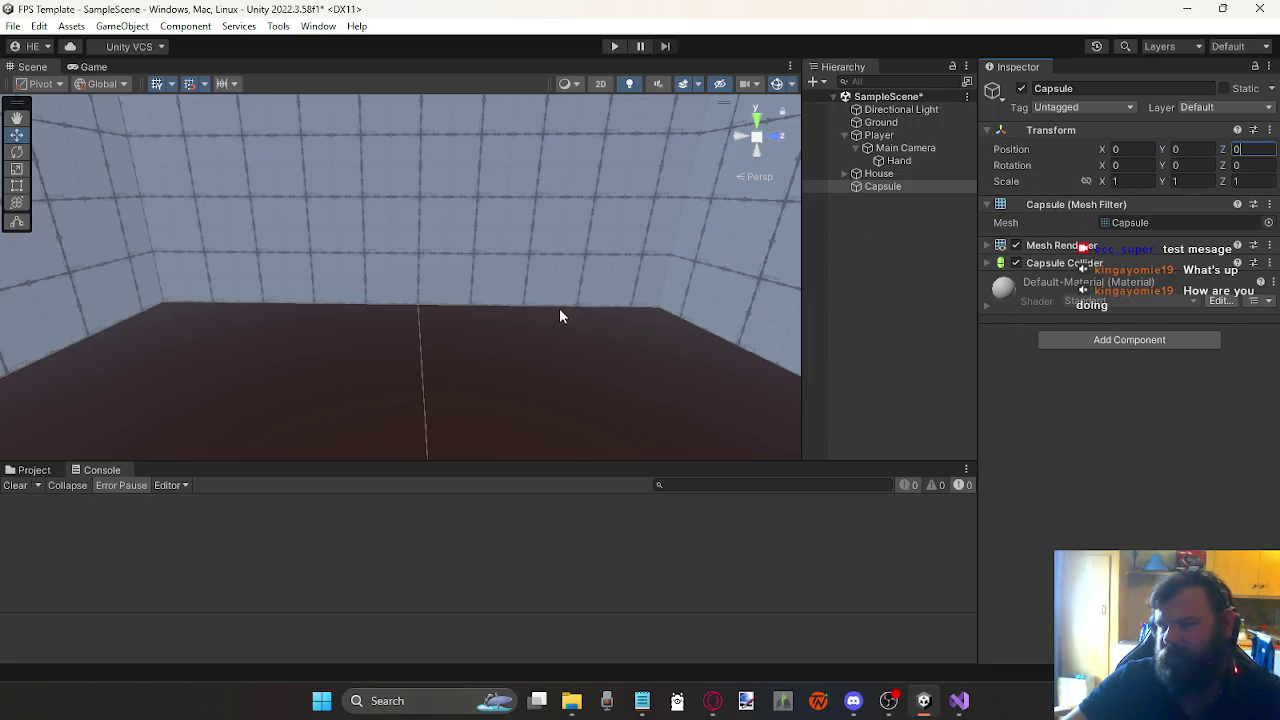
{"action": "key", "text": "Return"}
{"action": "key", "text": "f"}
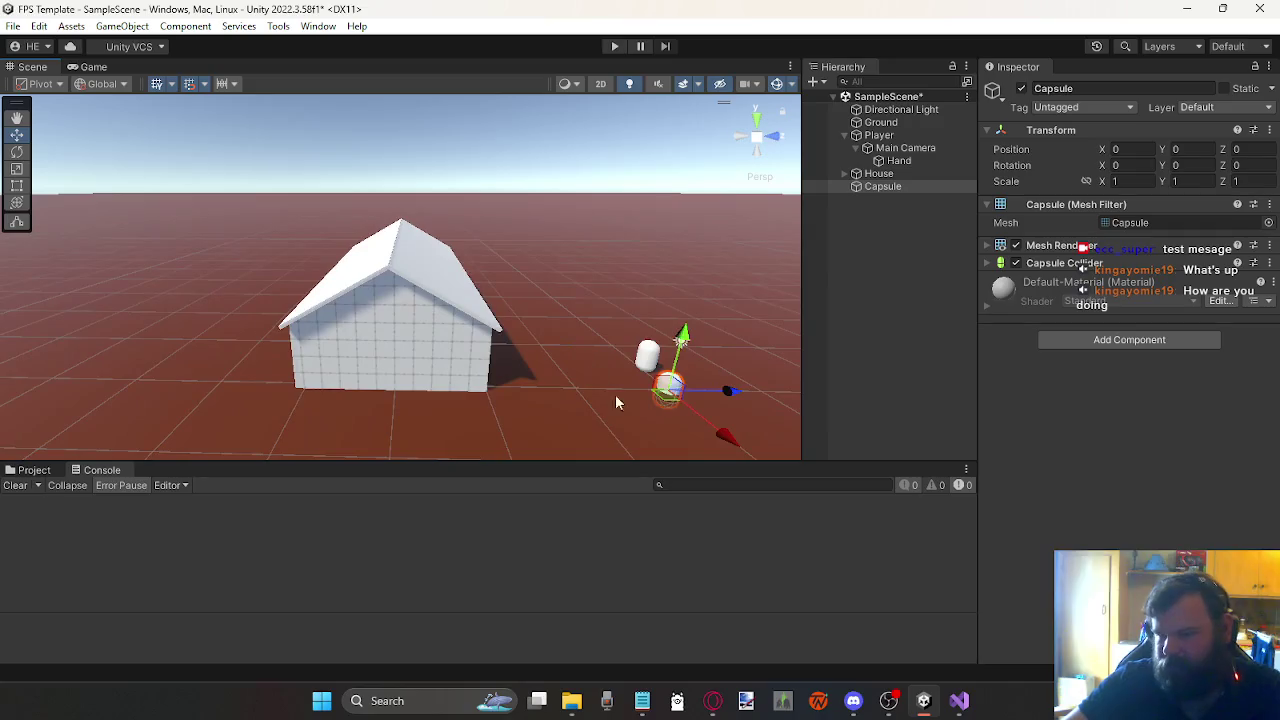
Step: Move the capsule into the house near the back wall, at -19, 1, -11.5
{"action": "mouse_move", "coordinate": [668, 388]}
{"action": "left_mouse_down"}
{"action": "mouse_move", "coordinate": [457, 363]}
{"action": "mouse_move", "coordinate": [466, 357]}
{"action": "mouse_move", "coordinate": [397, 345]}
{"action": "mouse_move", "coordinate": [403, 320]}
{"action": "mouse_move", "coordinate": [168, 412]}
{"action": "mouse_move", "coordinate": [172, 450]}
{"action": "left_mouse_up"}
{"action": "key", "text": "f"}
{"action": "mouse_move", "coordinate": [303, 432]}
{"action": "left_mouse_down"}
{"action": "mouse_move", "coordinate": [535, 365]}
{"action": "mouse_move", "coordinate": [720, 290]}
{"action": "left_mouse_up"}
{"action": "key", "text": "f"}
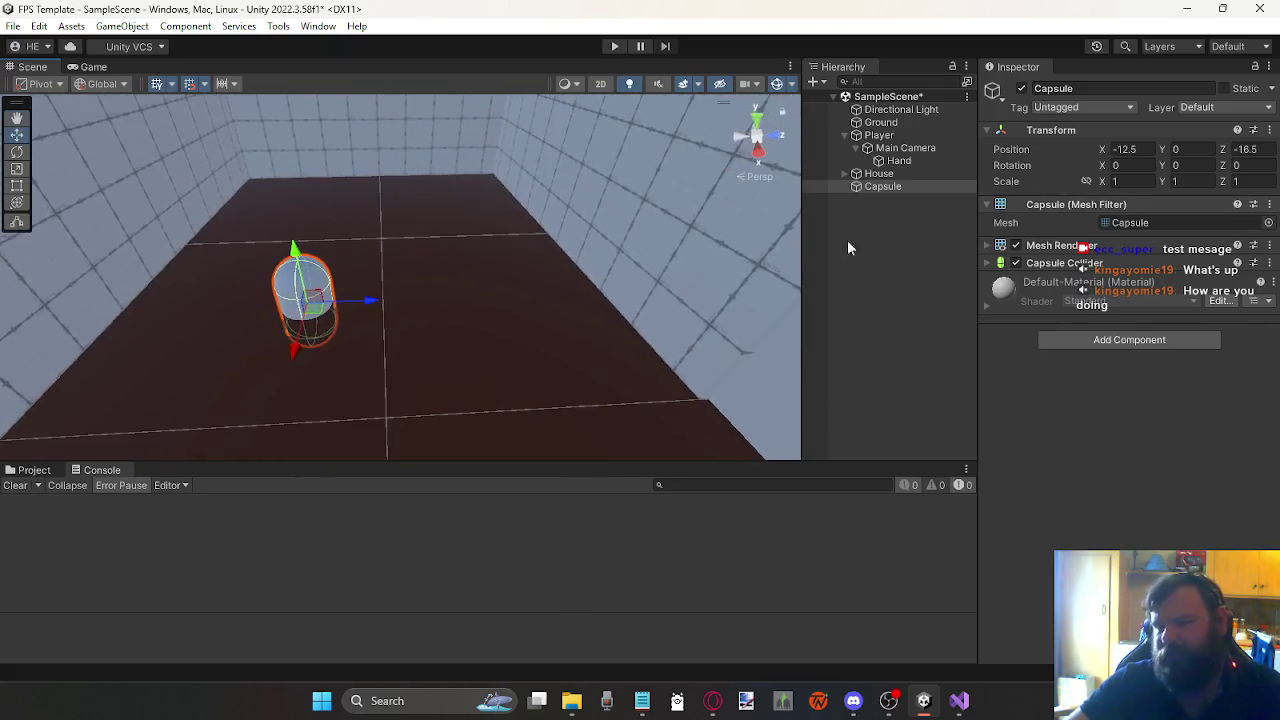
{"action": "mouse_move", "coordinate": [314, 320]}
{"action": "left_mouse_down"}
{"action": "mouse_move", "coordinate": [485, 212]}
{"action": "mouse_move", "coordinate": [492, 110]}
{"action": "left_mouse_up"}
{"action": "left_click_drag", "start_coordinate": [401, 238], "coordinate": [498, 148]}
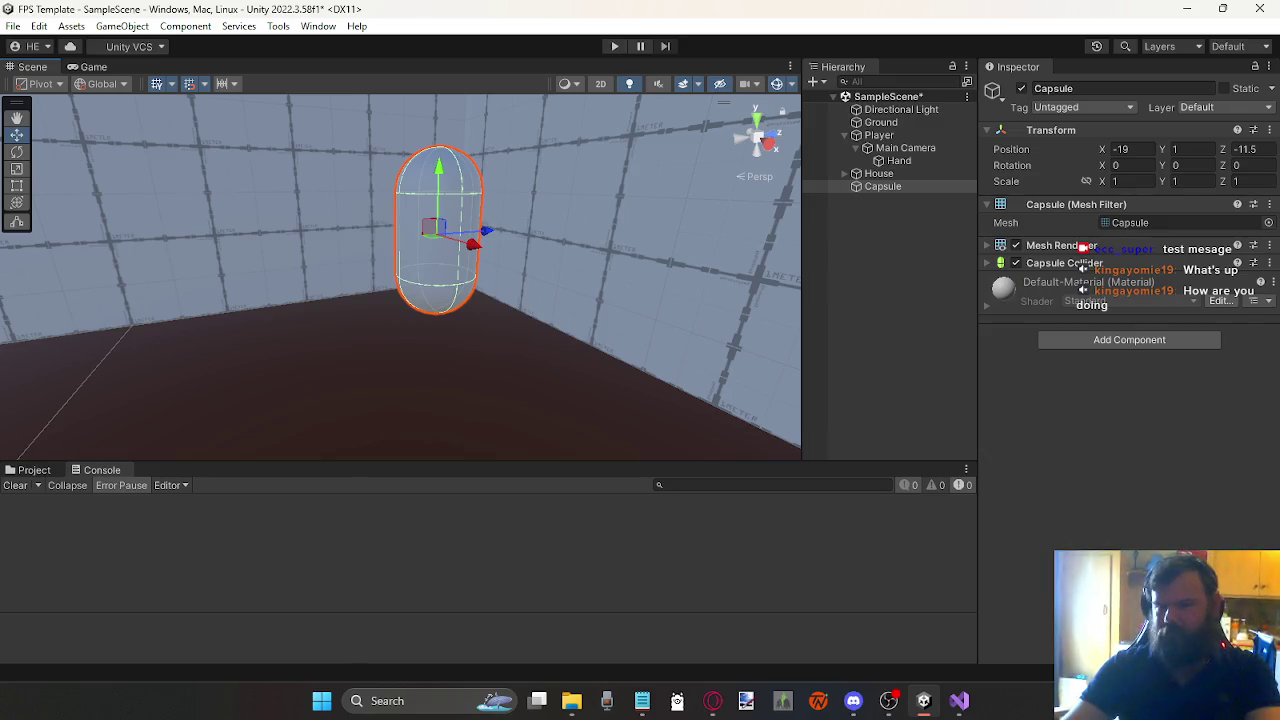
Step: Save the scene, glance at Gun.cs in Visual Studio, and return to Unity
{"action": "left_click", "coordinate": [20, 30]}
{"action": "left_click", "coordinate": [76, 105]}
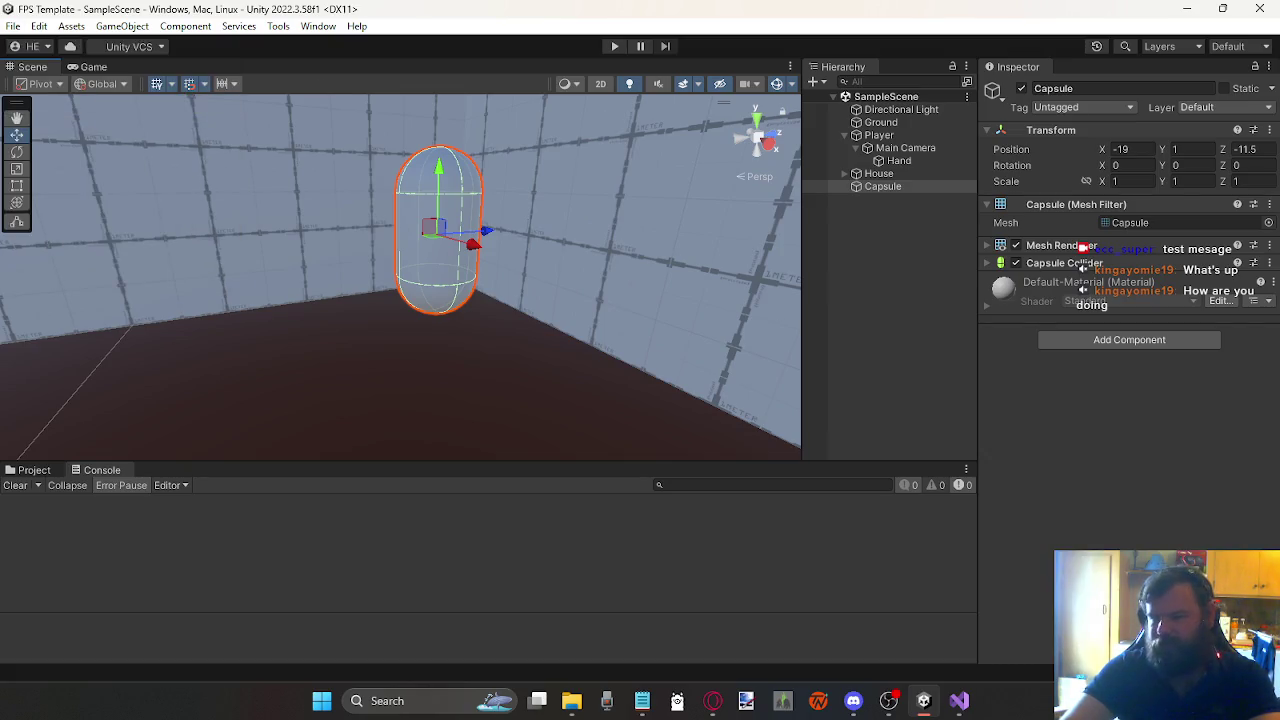
{"action": "mouse_move", "coordinate": [959, 700]}
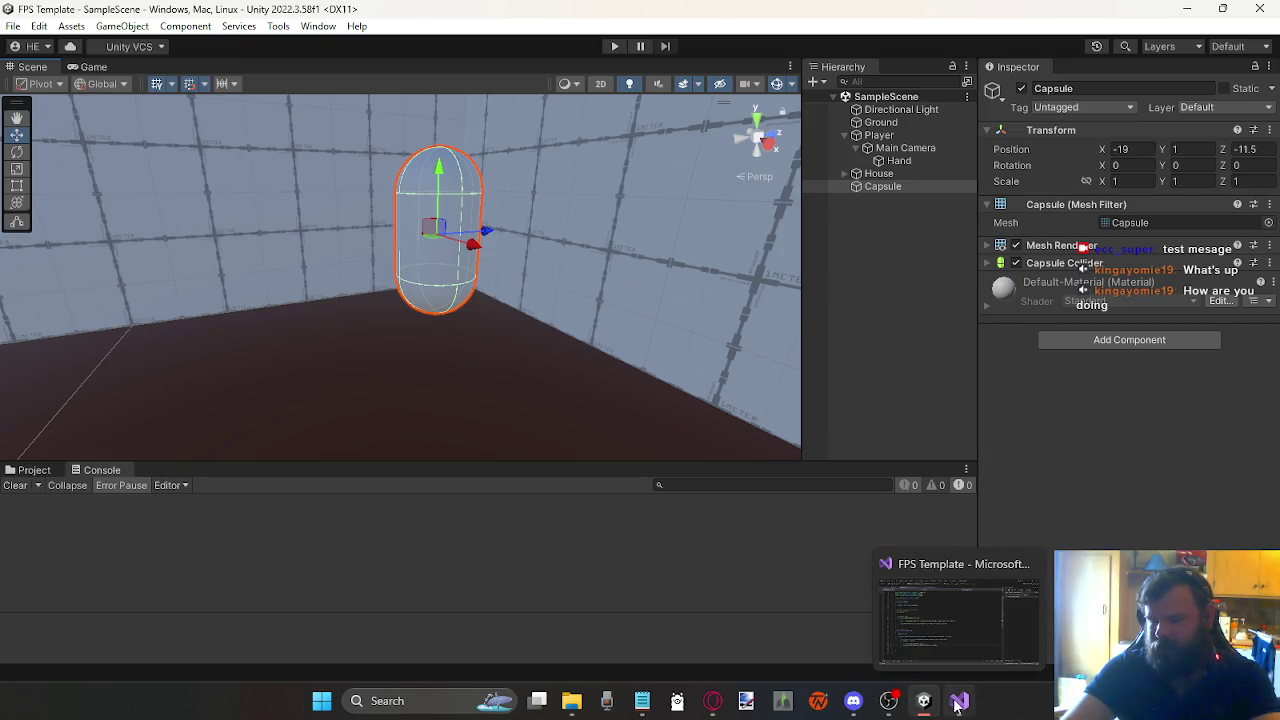
{"action": "left_click", "coordinate": [955, 601]}
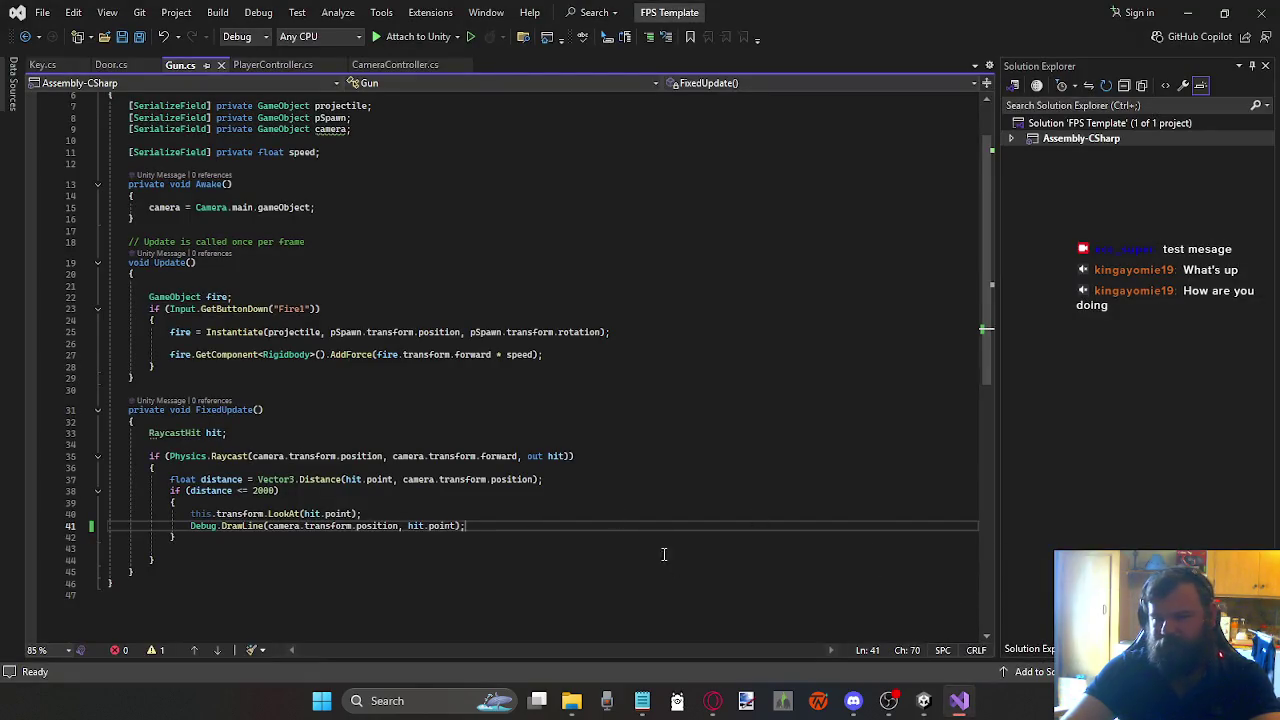
{"action": "left_click", "coordinate": [921, 700]}
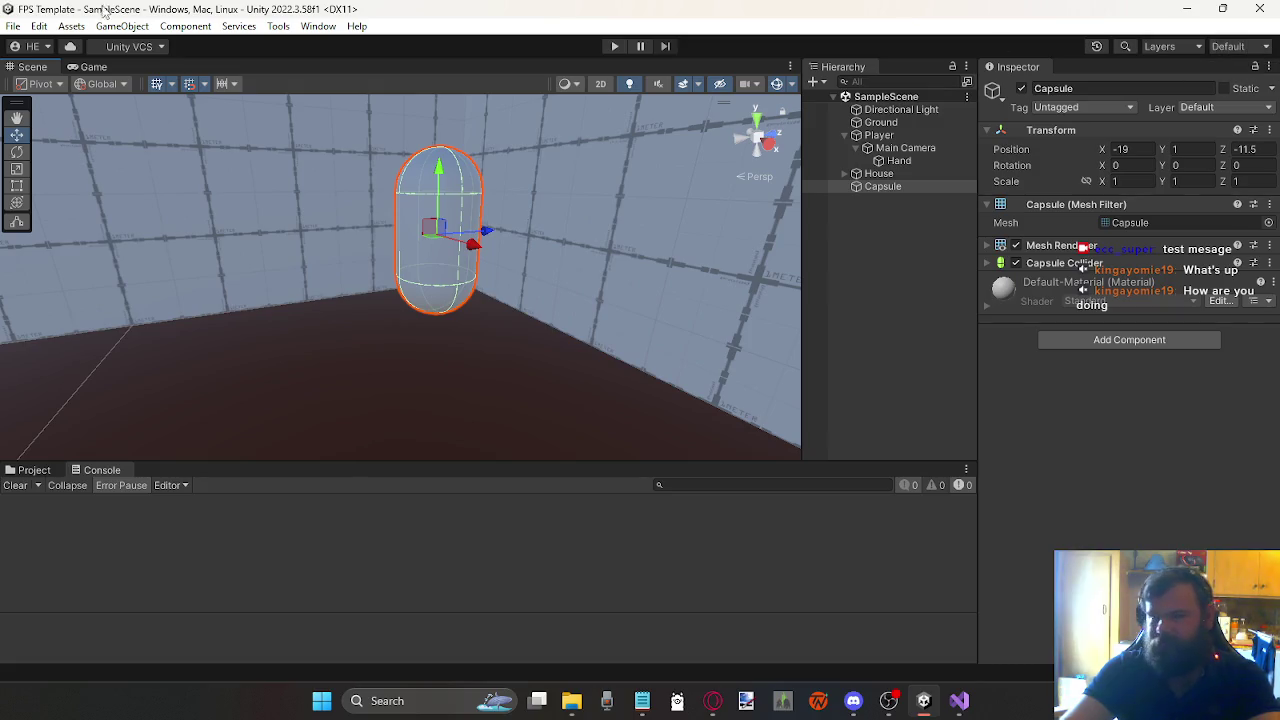
Step: Switch the editor layout to Main
{"action": "left_click", "coordinate": [14, 27]}
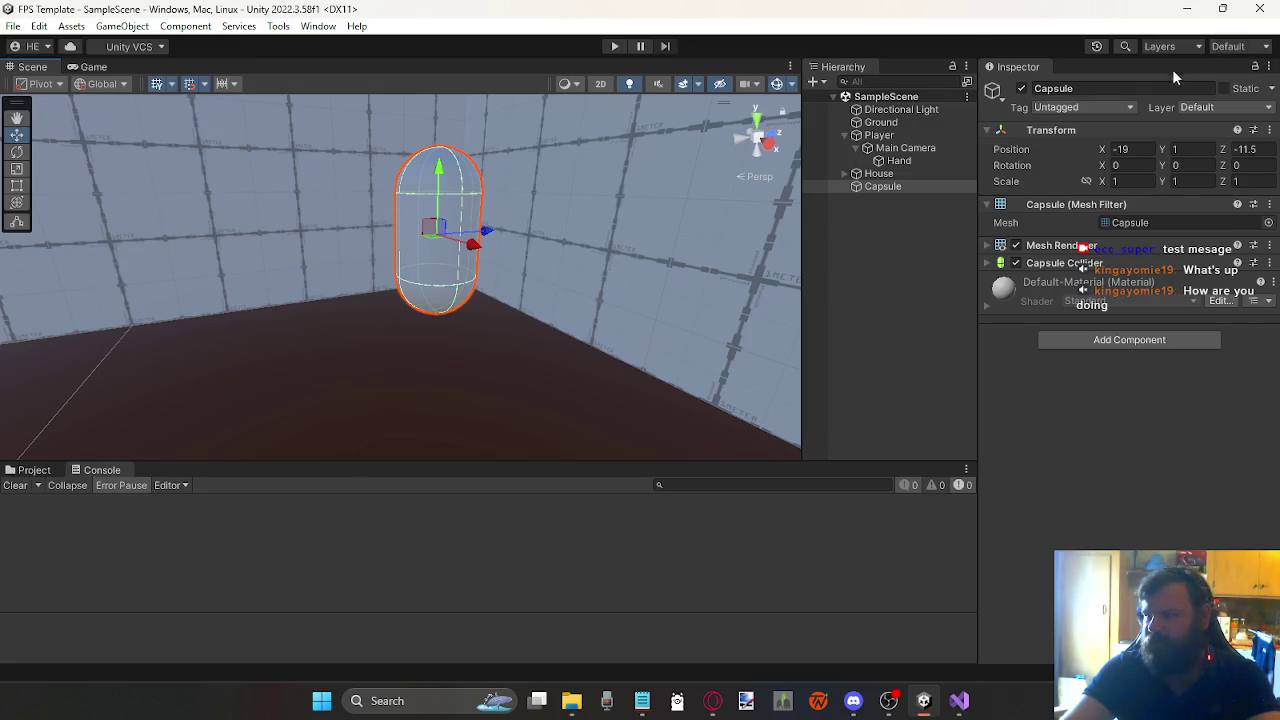
{"action": "left_click", "coordinate": [1211, 49]}
{"action": "left_click", "coordinate": [1165, 119]}
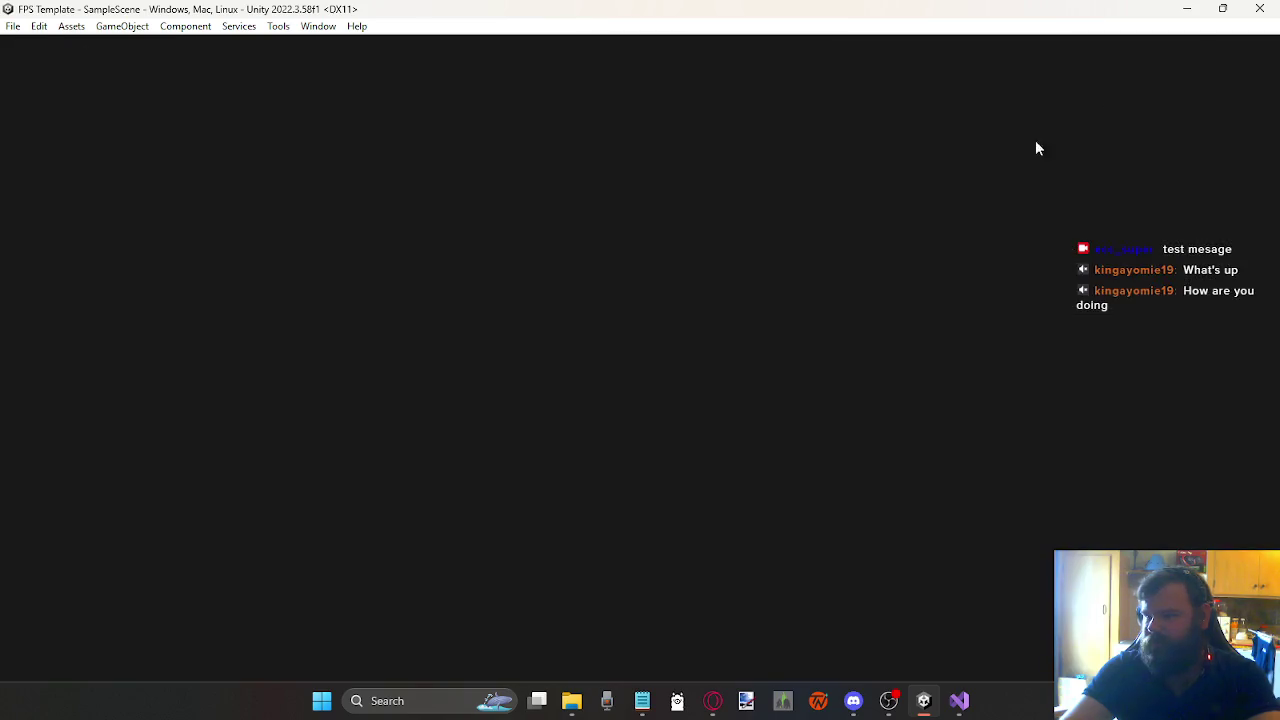
Step: Cancel the Save As dialog and save the project instead
{"action": "left_click", "coordinate": [13, 27]}
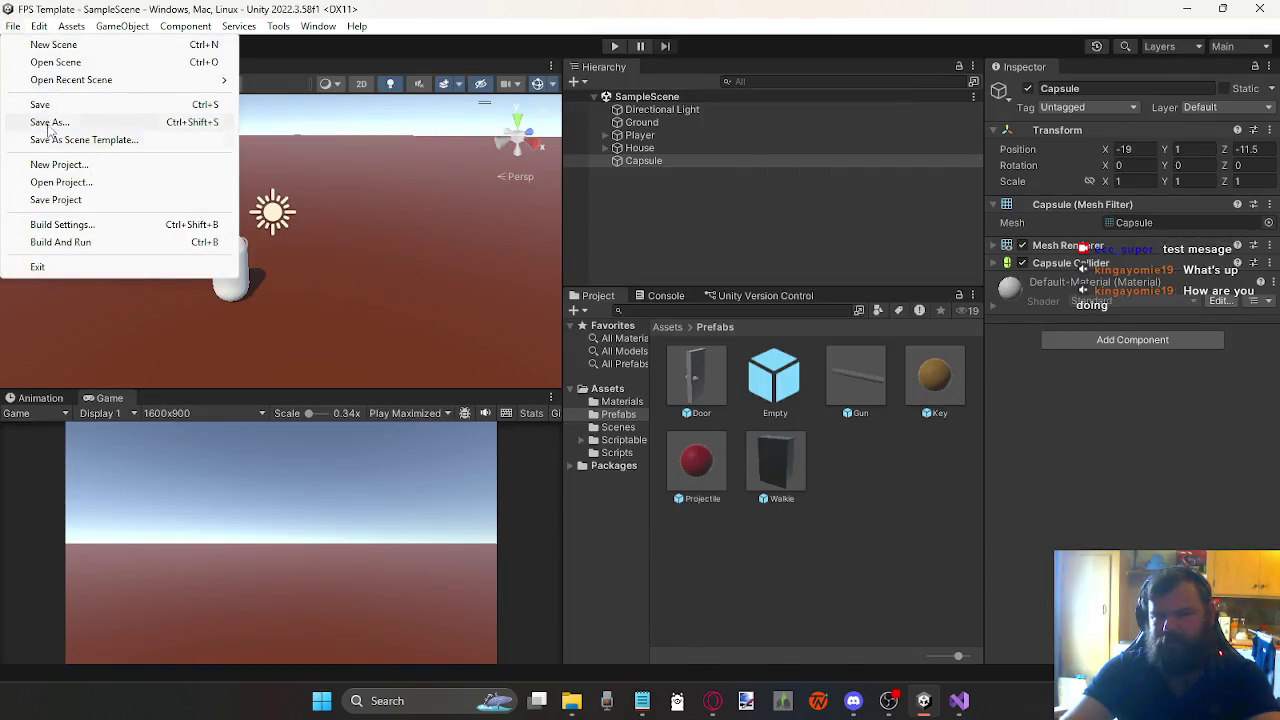
{"action": "left_click", "coordinate": [64, 123]}
{"action": "right_click", "coordinate": [337, 197]}
{"action": "left_click", "coordinate": [604, 388]}
{"action": "left_click", "coordinate": [604, 388]}
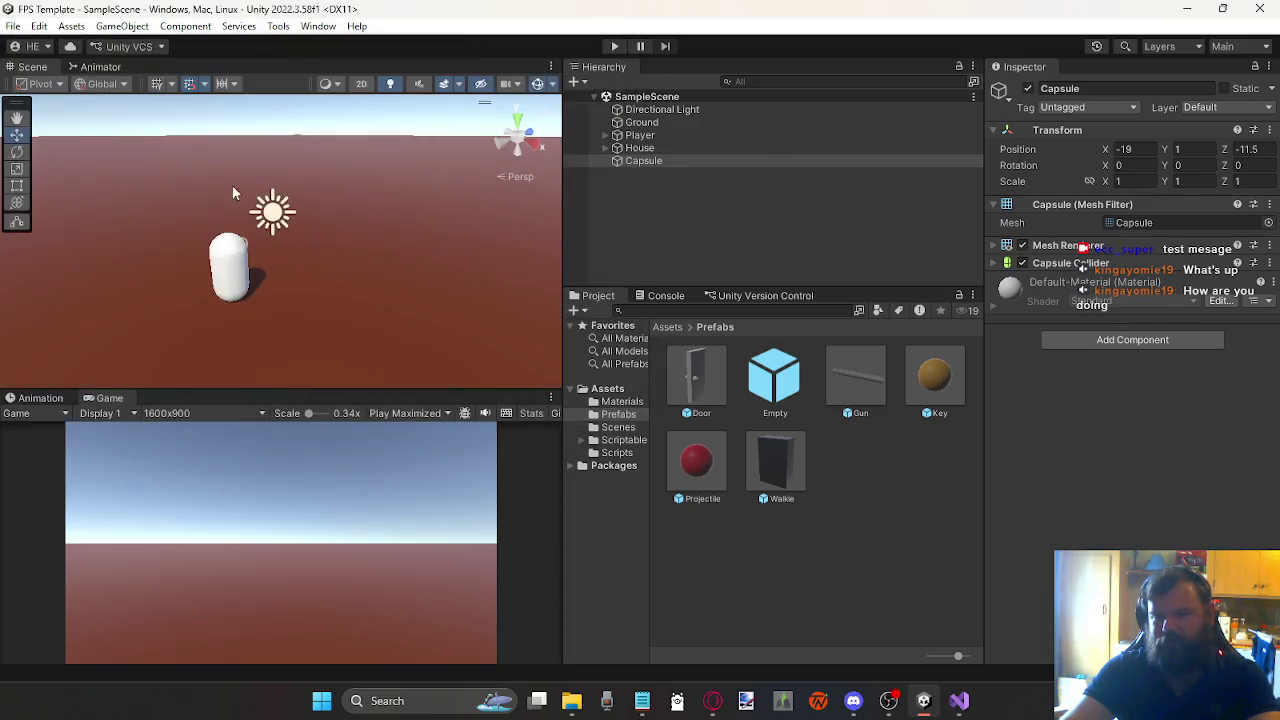
{"action": "left_click", "coordinate": [13, 26]}
{"action": "left_click", "coordinate": [100, 199]}
{"action": "mouse_move", "coordinate": [146, 211]}
{"action": "left_mouse_down"}
{"action": "mouse_move", "coordinate": [300, 211]}
{"action": "mouse_move", "coordinate": [57, 194]}
{"action": "mouse_move", "coordinate": [104, 174]}
{"action": "mouse_move", "coordinate": [339, 180]}
{"action": "left_mouse_up"}
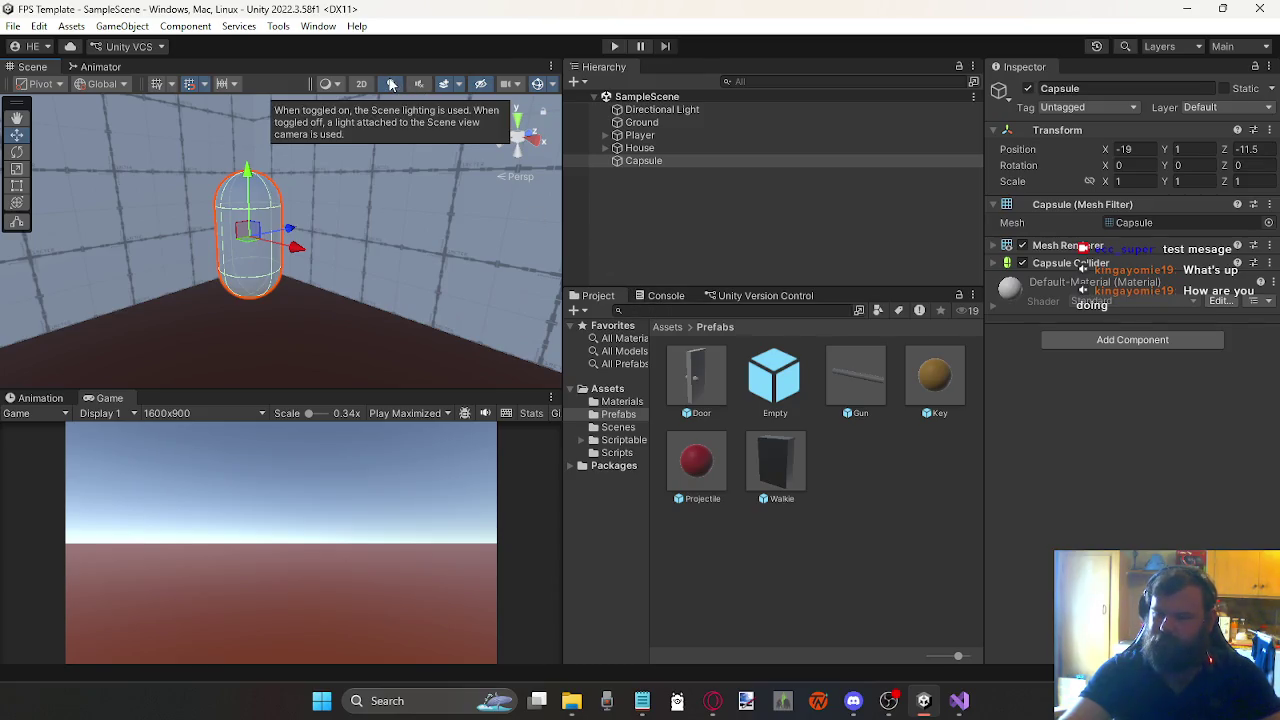
Step: Open and close the Frame Debugger, enable Gizmos in the Game view, and enter play mode
{"action": "left_click", "coordinate": [463, 414]}
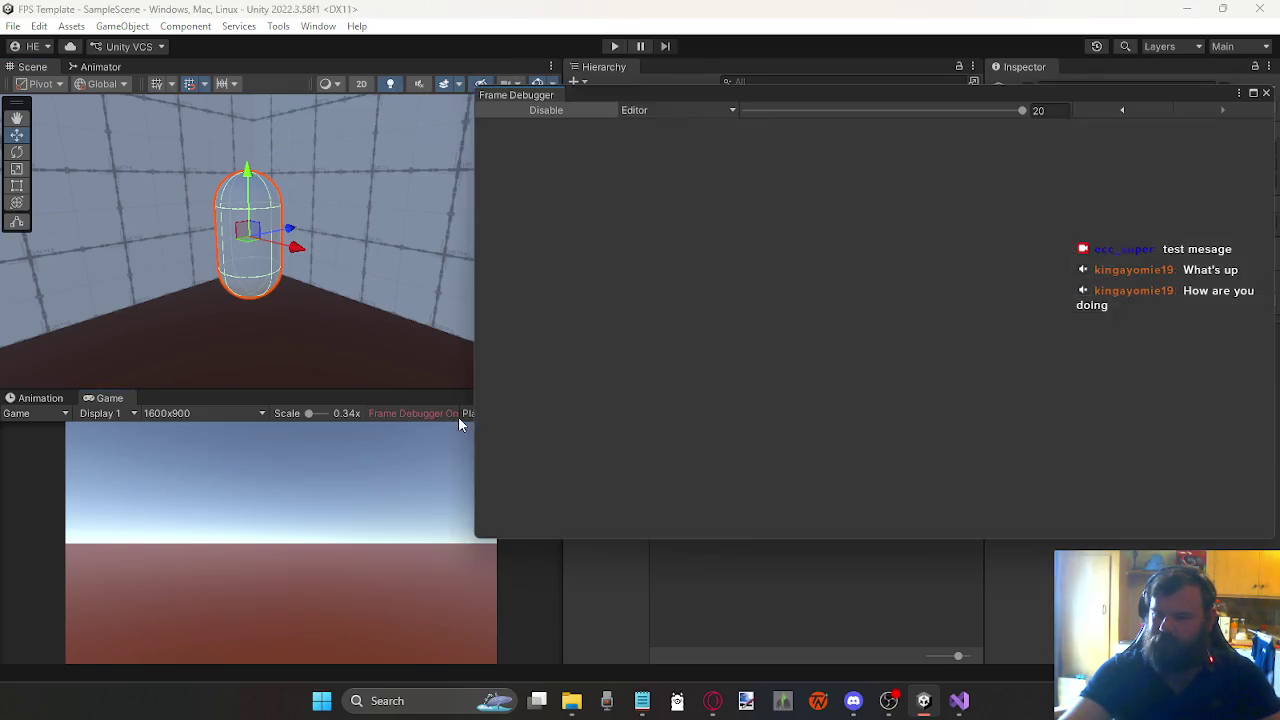
{"action": "left_click", "coordinate": [1266, 94]}
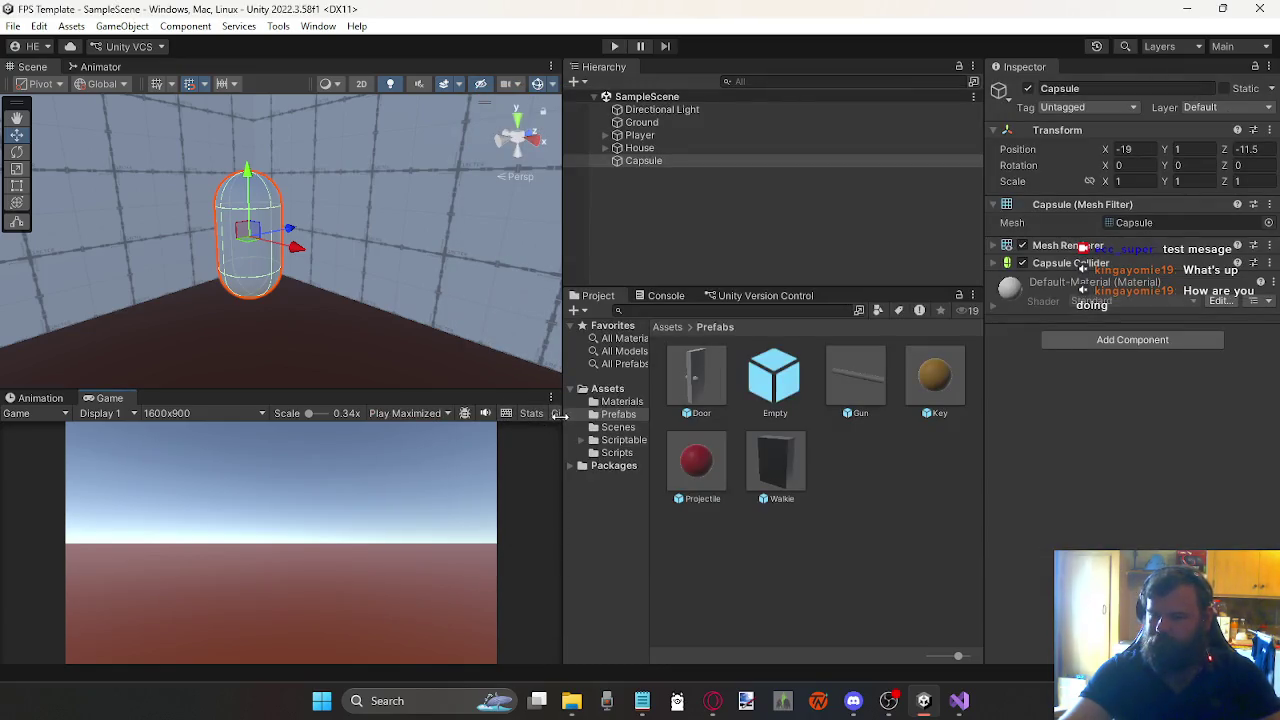
{"action": "left_click", "coordinate": [554, 413]}
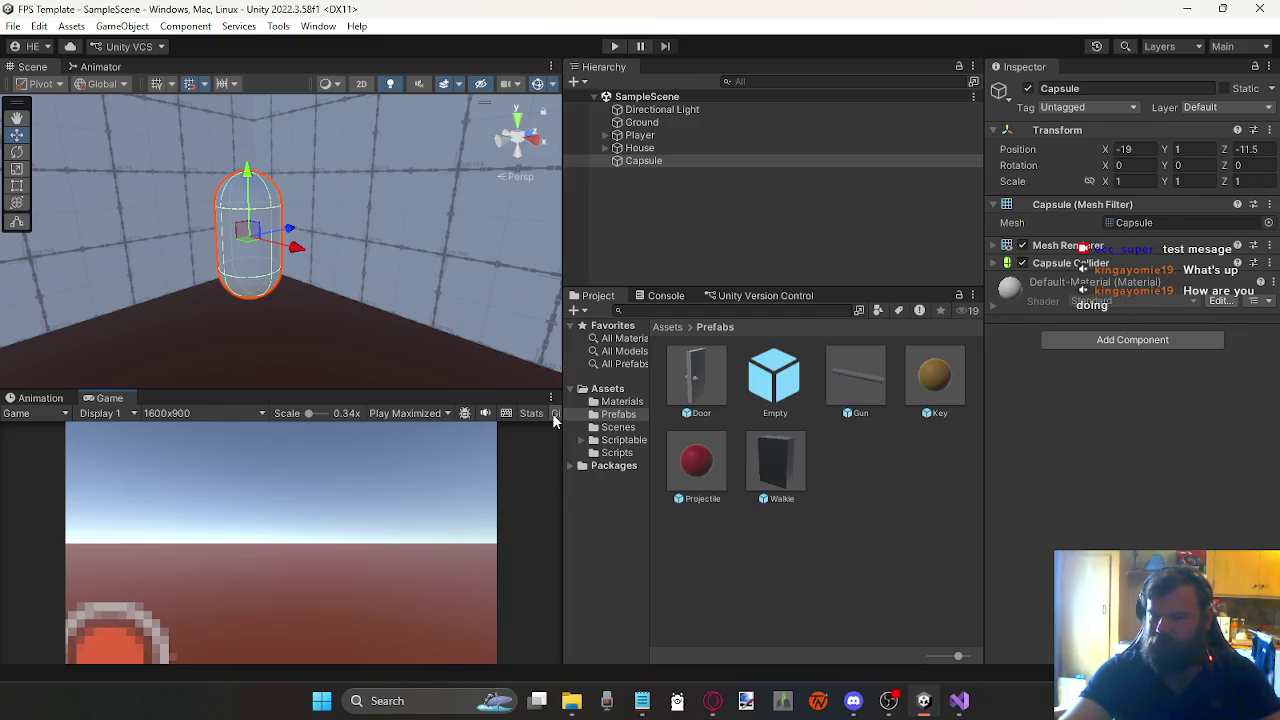
{"action": "left_click", "coordinate": [613, 46]}
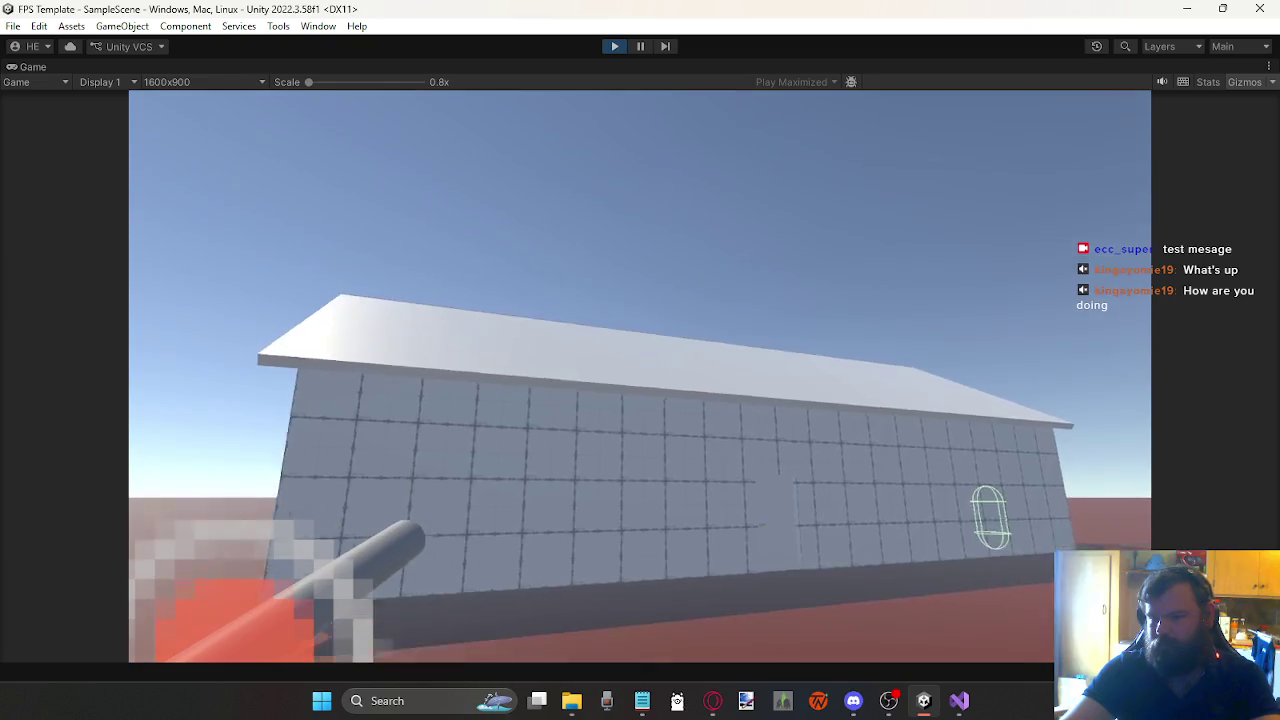
Step: Fire a projectile at the house wall in the running game
{"action": "left_click", "coordinate": [640, 376]}
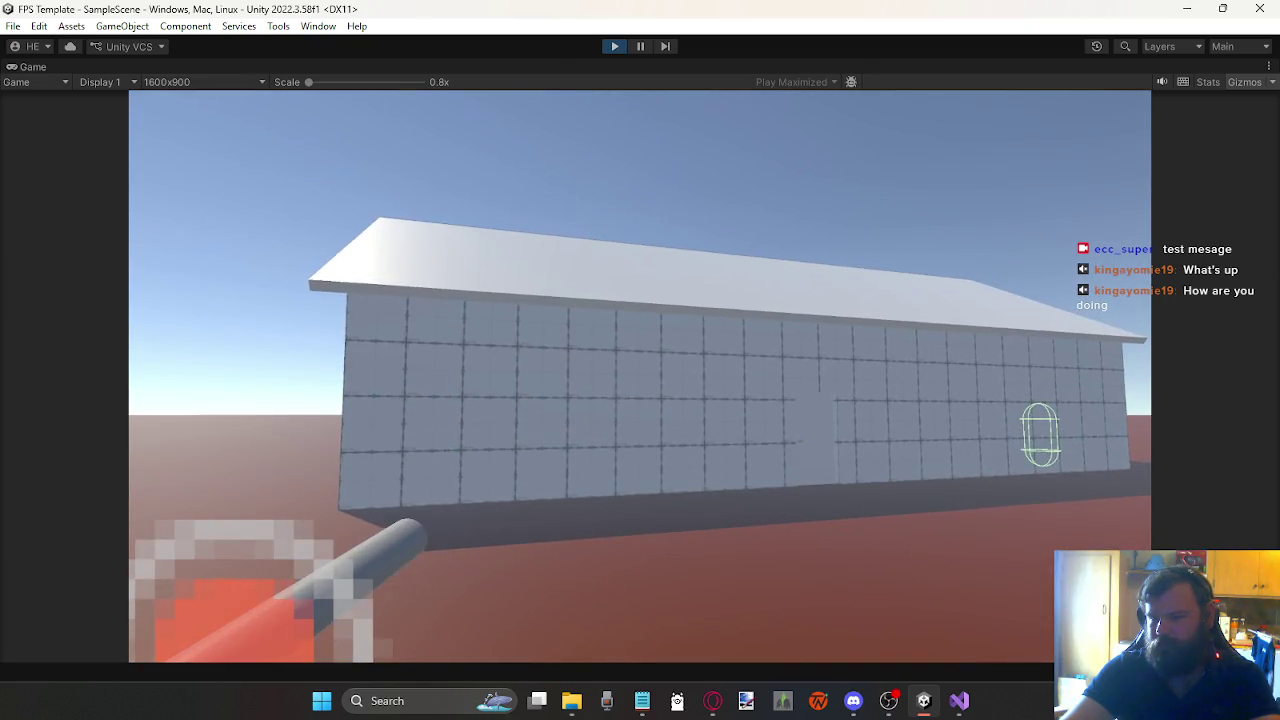
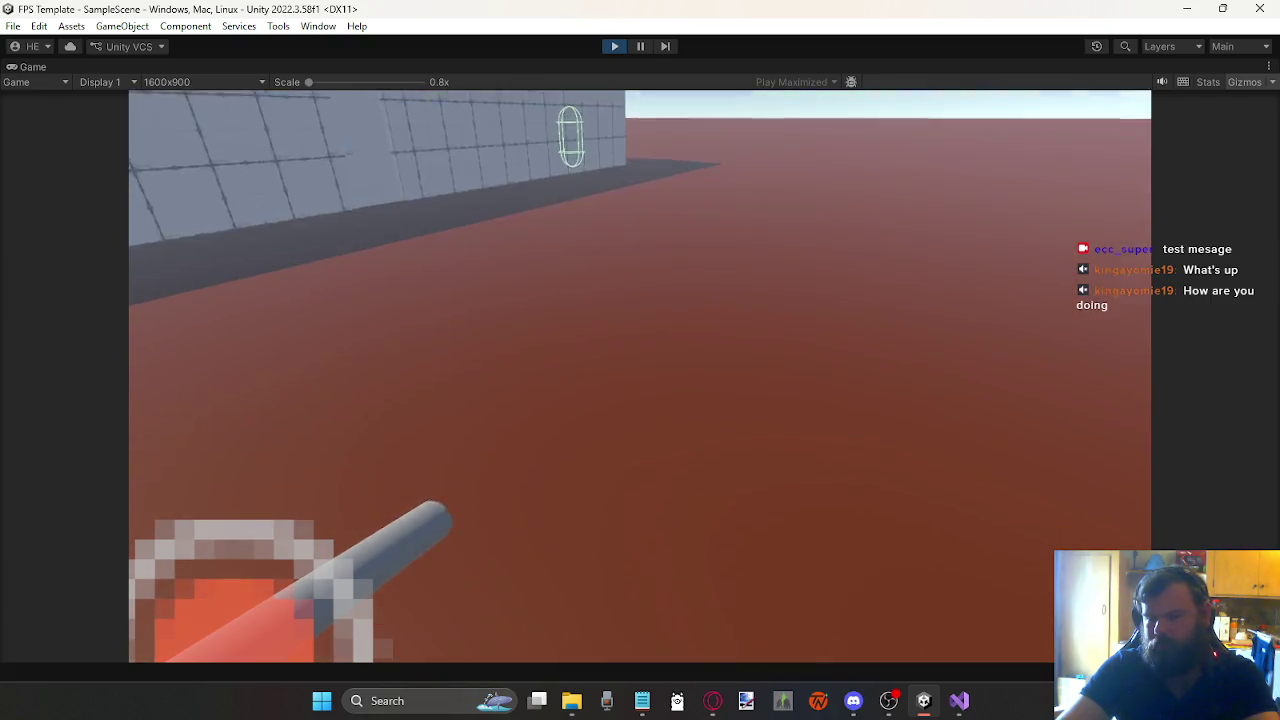
Step: Walk the player along the house's long wall, past the capsule NPC, and back to view the gable end
{"action": "key", "text": "w"}
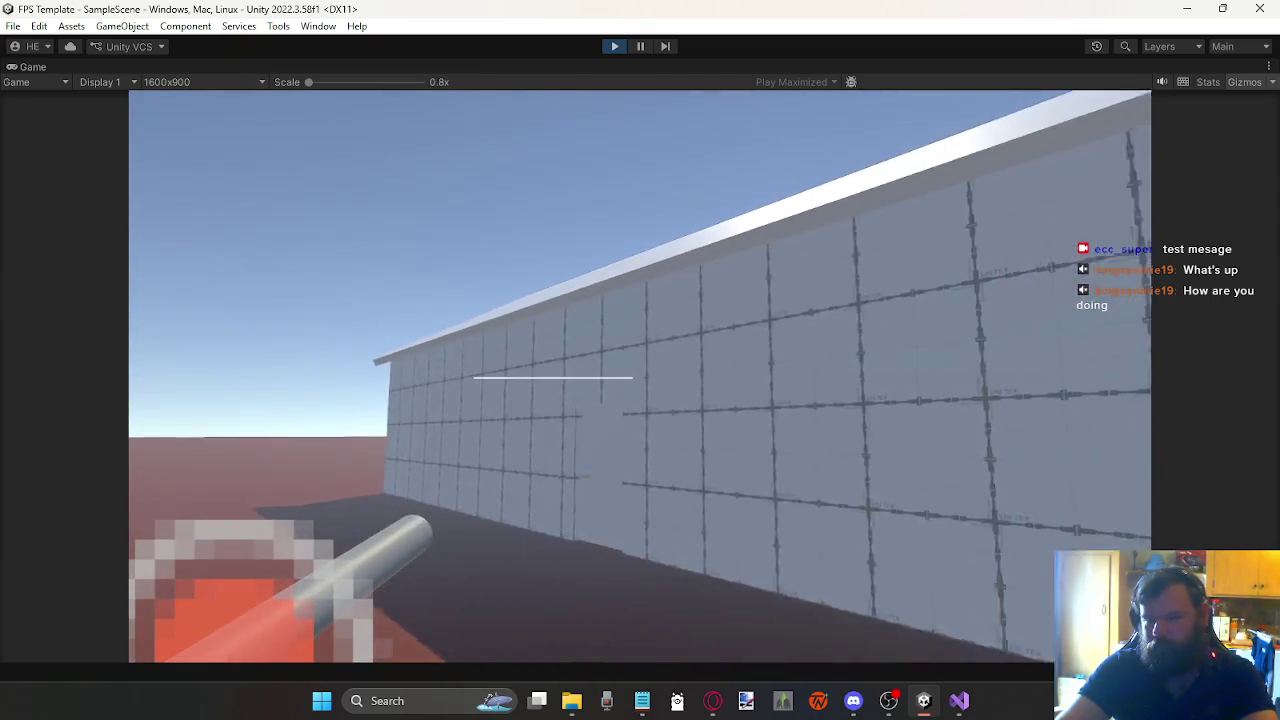
{"action": "key", "text": "s"}
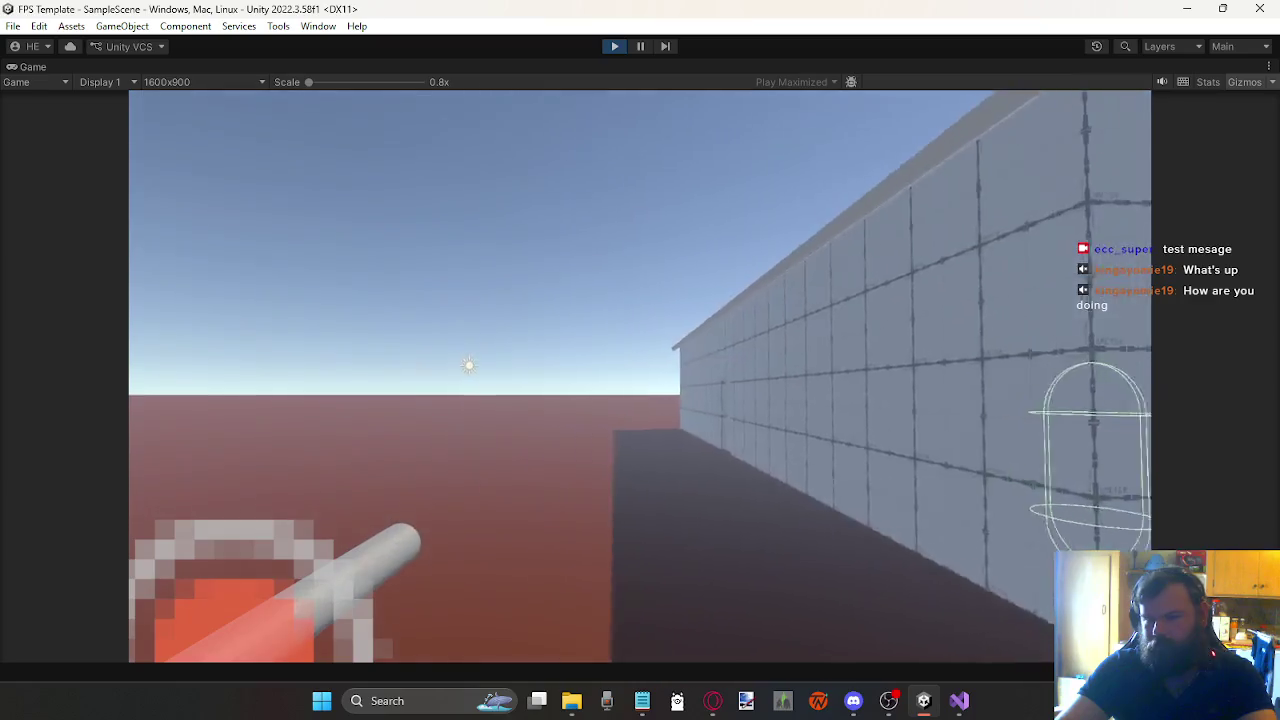
{"action": "key", "text": "w"}
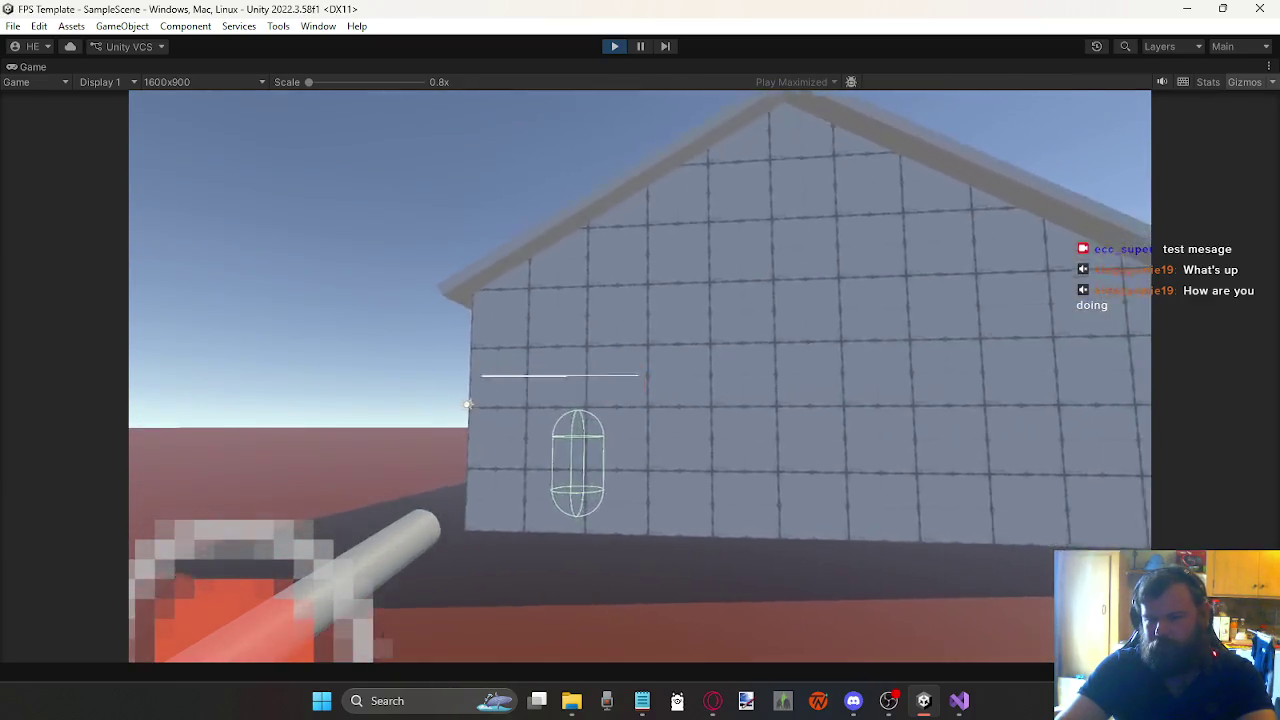
{"action": "key", "text": "w"}
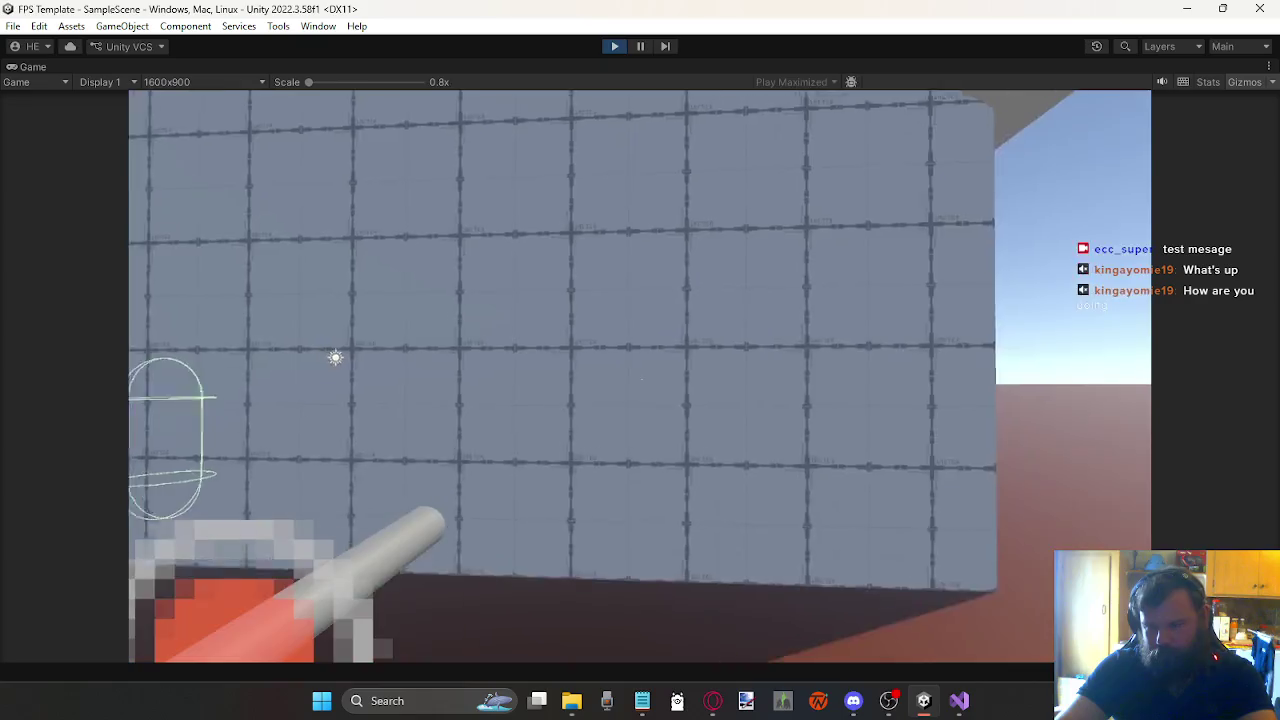
{"action": "key", "text": "w"}
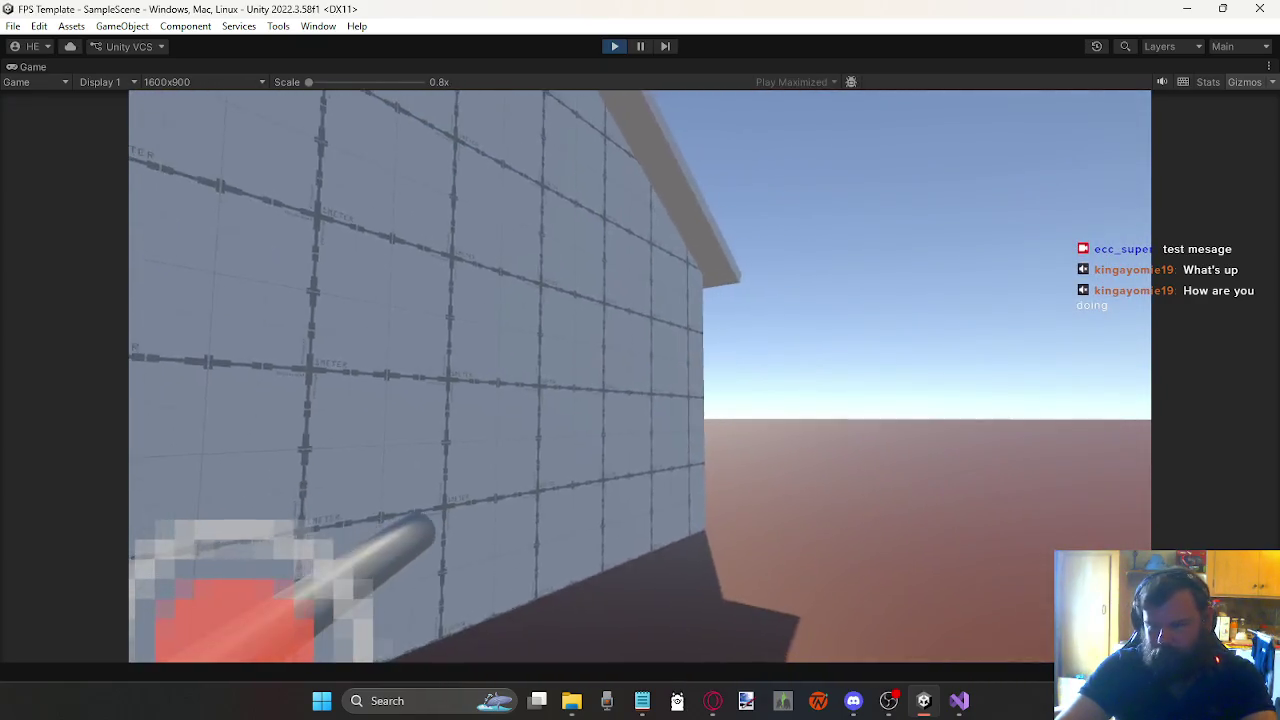
{"action": "key", "text": "w"}
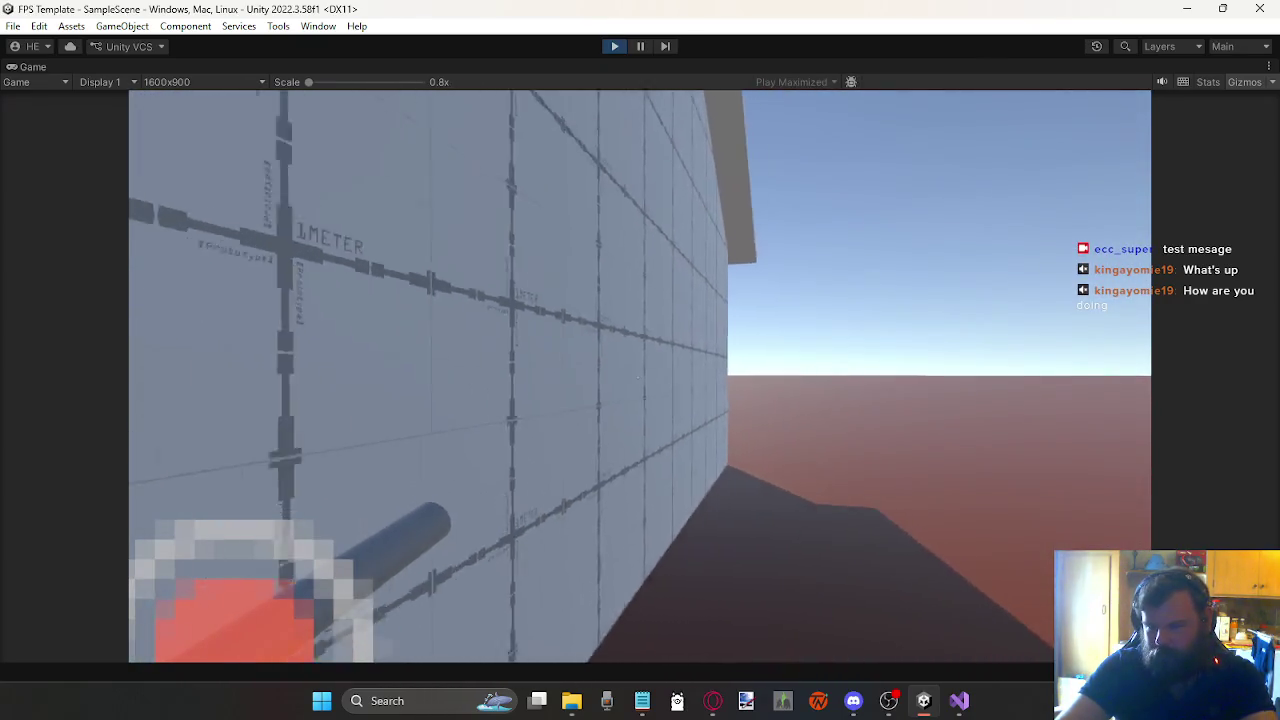
{"action": "key", "text": "w"}
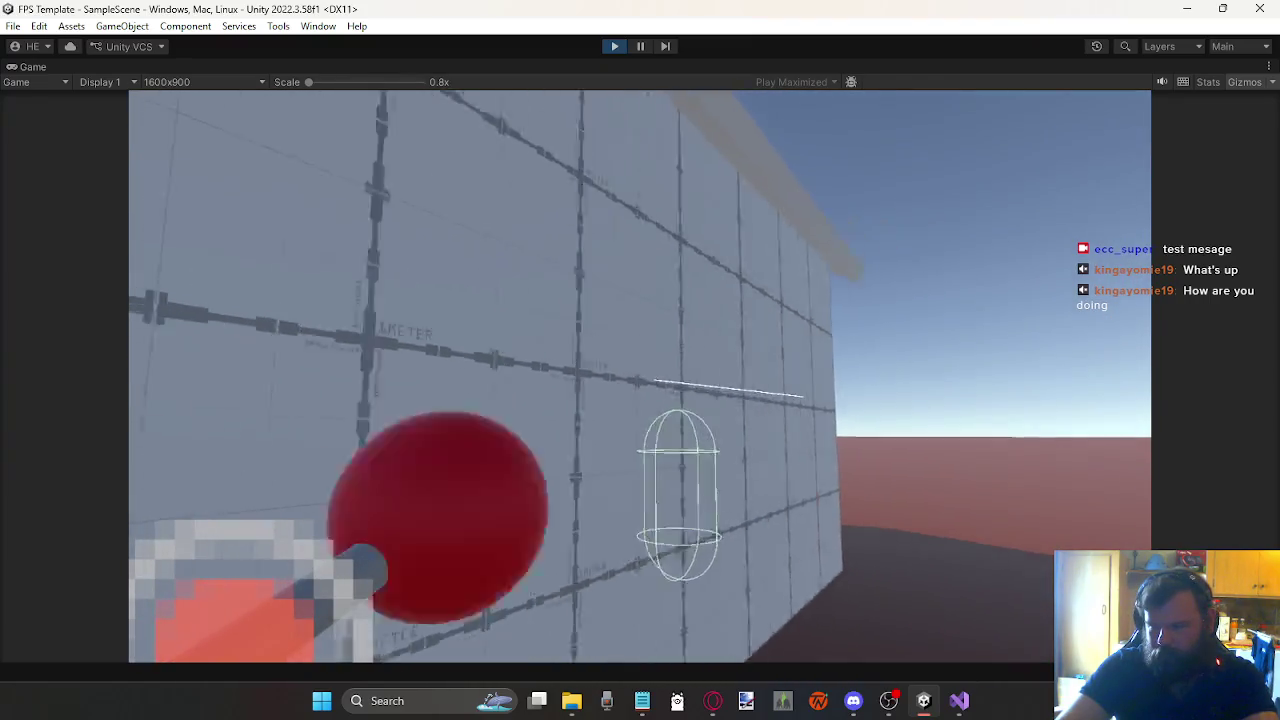
{"action": "key", "text": "w"}
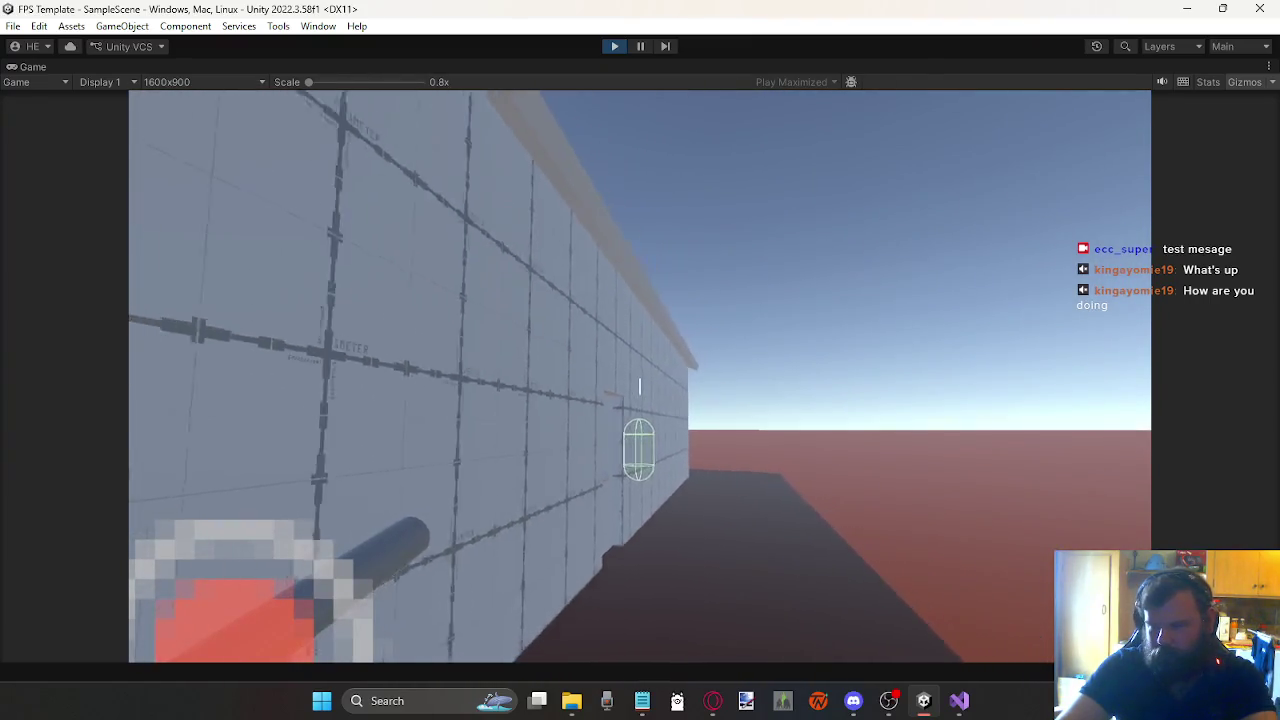
{"action": "key", "text": "s"}
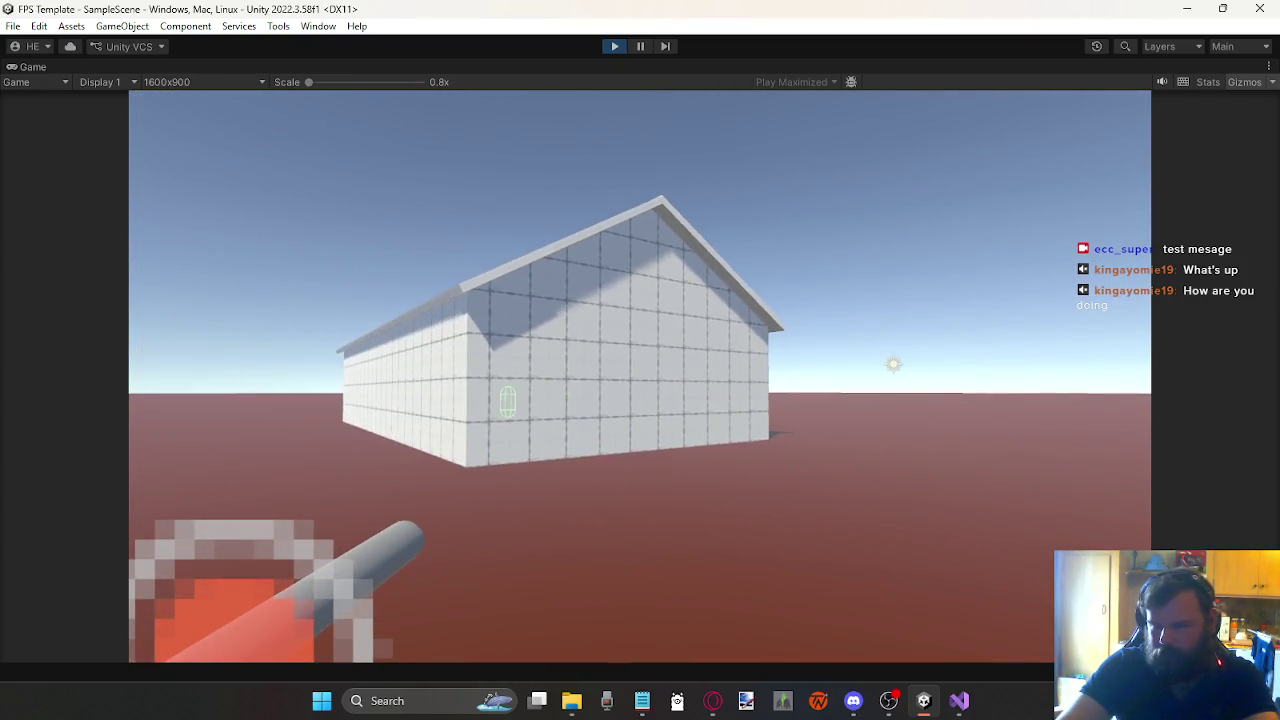
{"action": "key", "text": "w"}
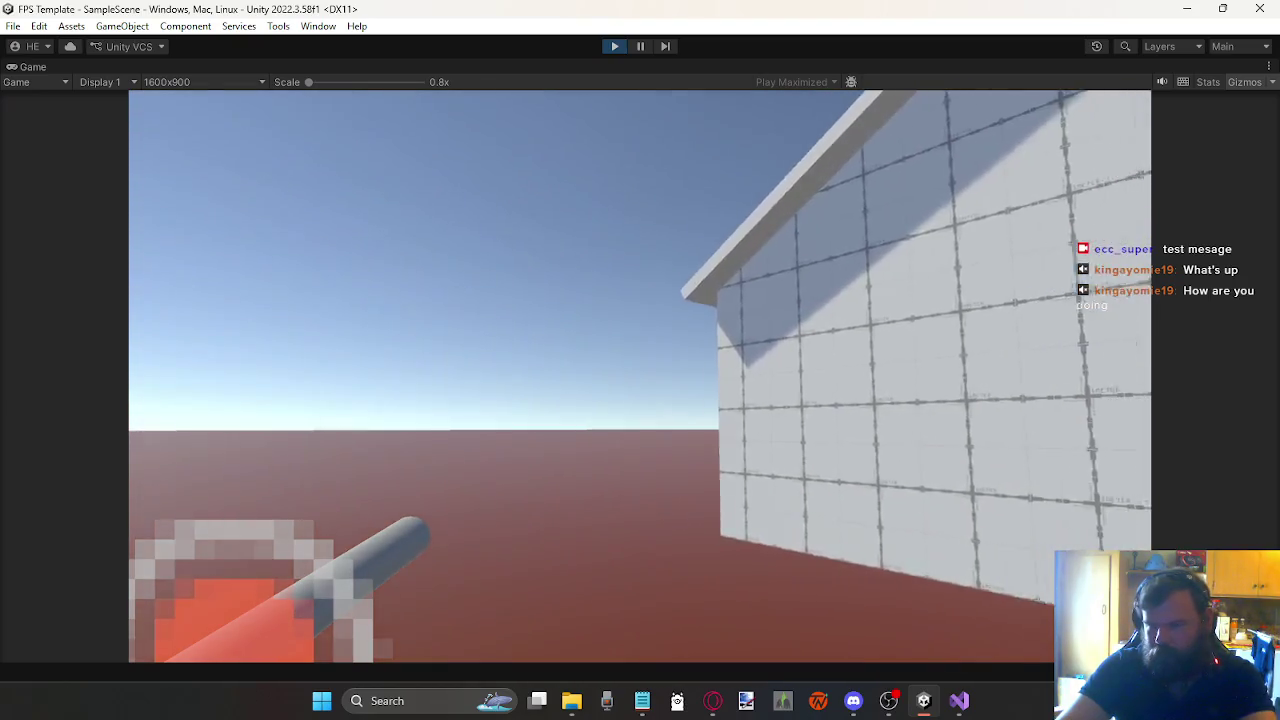
{"action": "key", "text": "d"}
{"action": "key", "text": "s"}
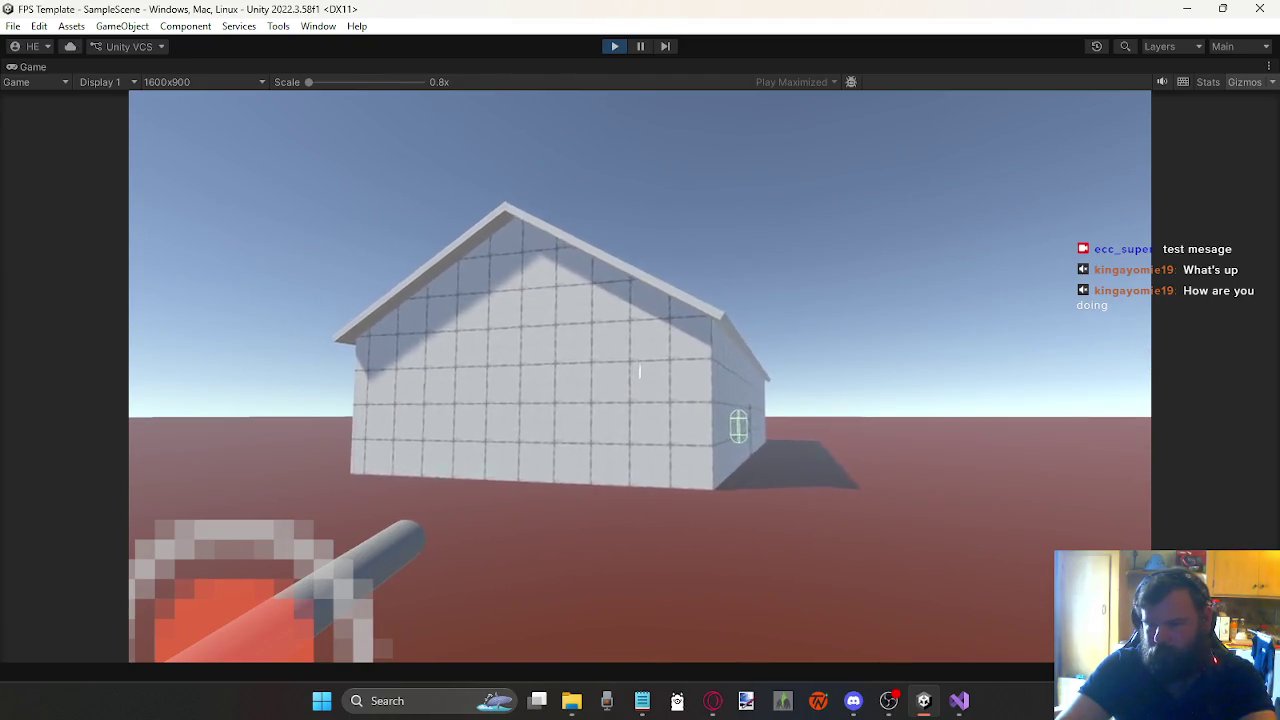
Step: Fire red balls at the house while circling to its long side wall and backing off
{"action": "left_click", "coordinate": [640, 376]}
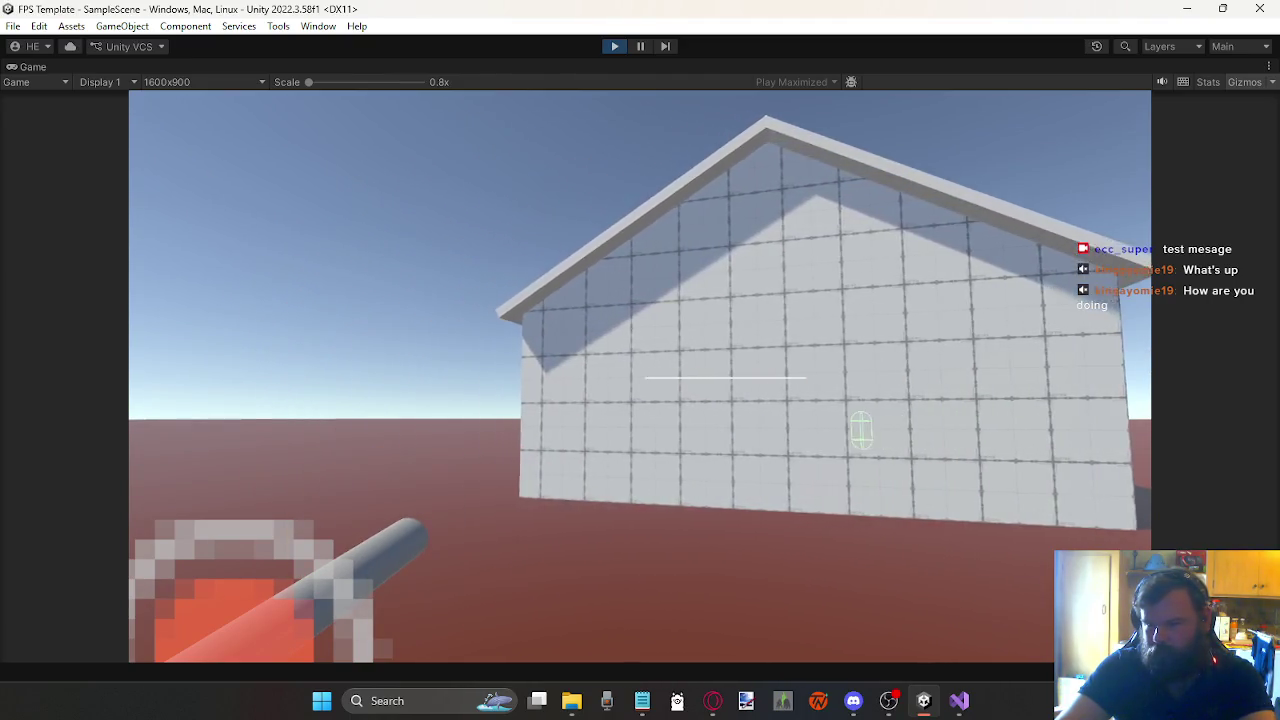
{"action": "key", "text": "d"}
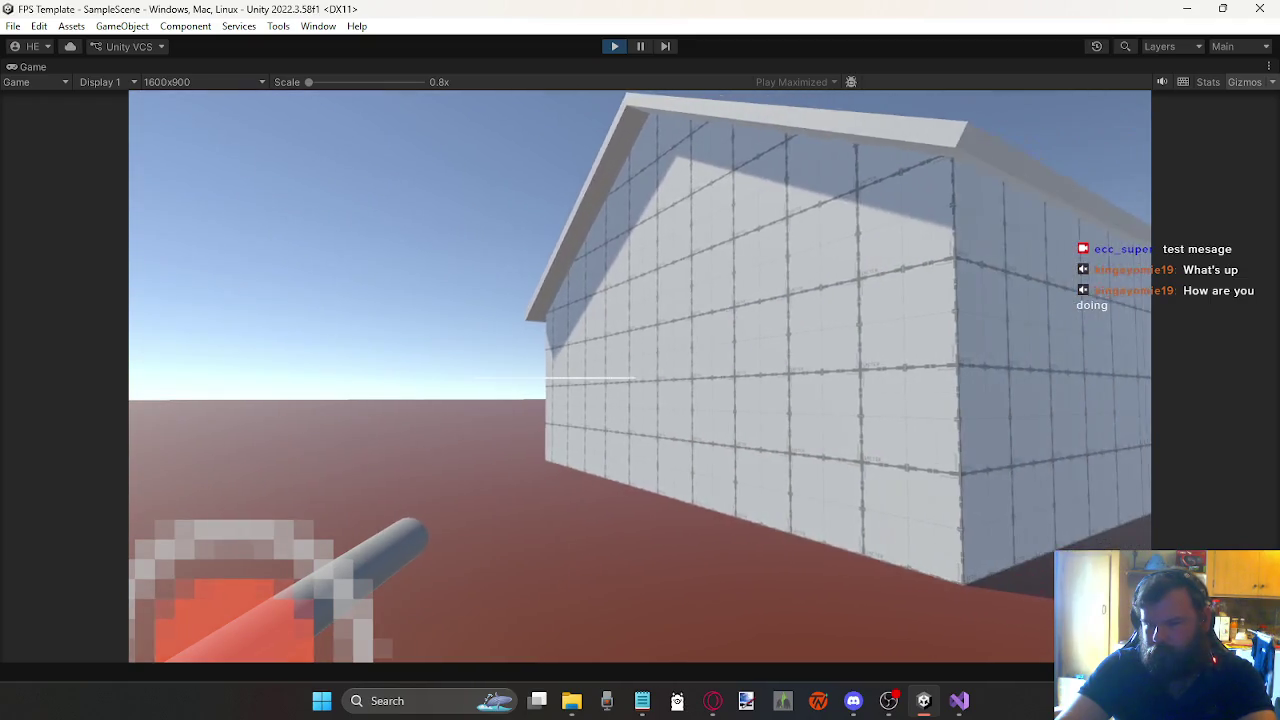
{"action": "key", "text": "w"}
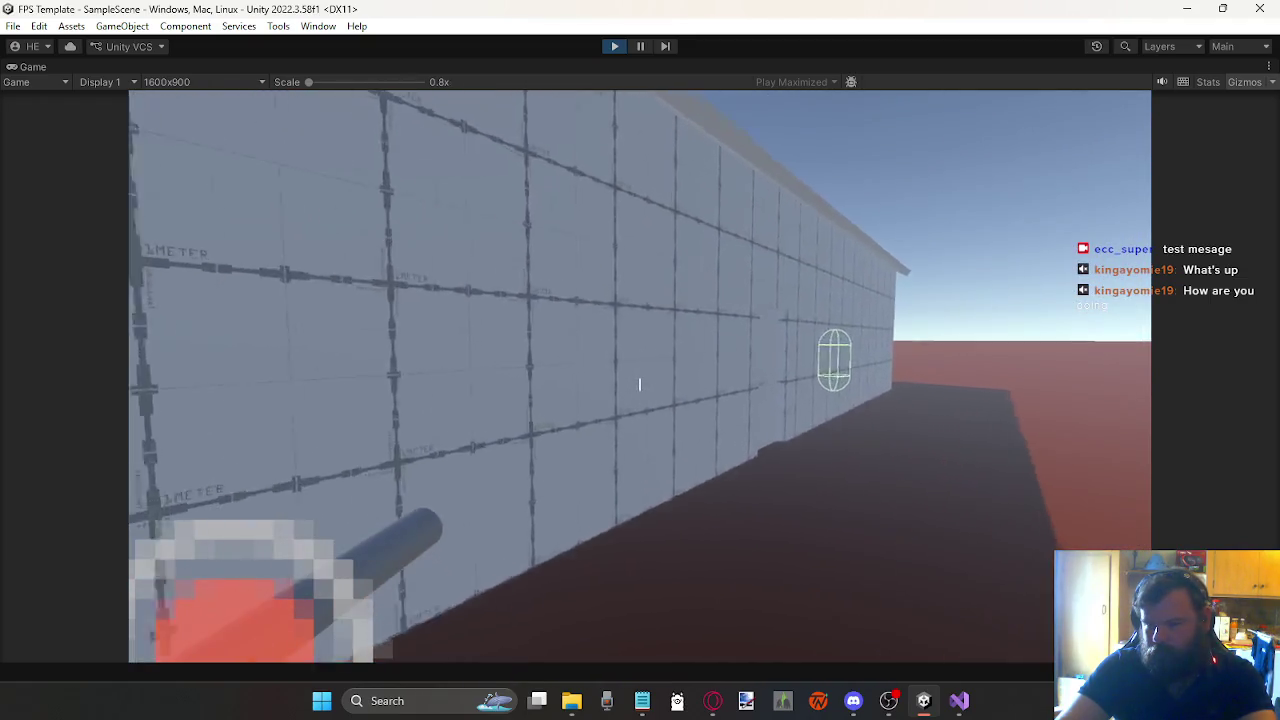
{"action": "key", "text": "w"}
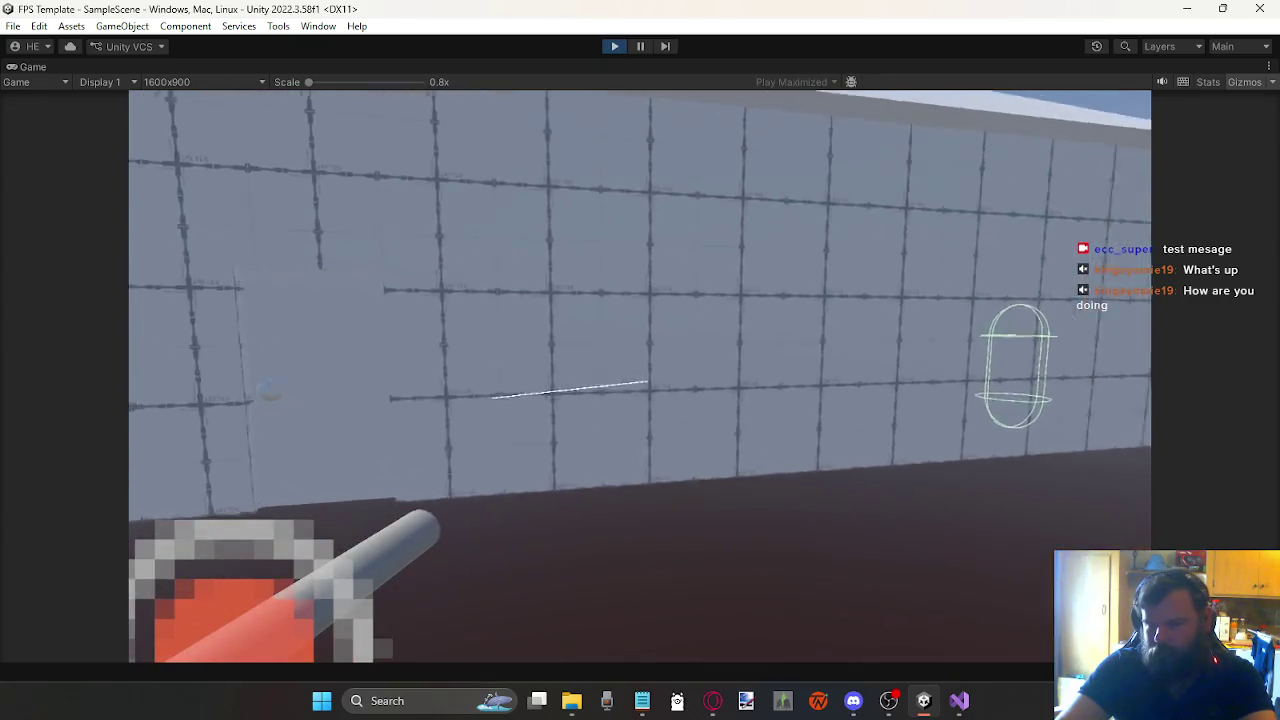
{"action": "key", "text": "s"}
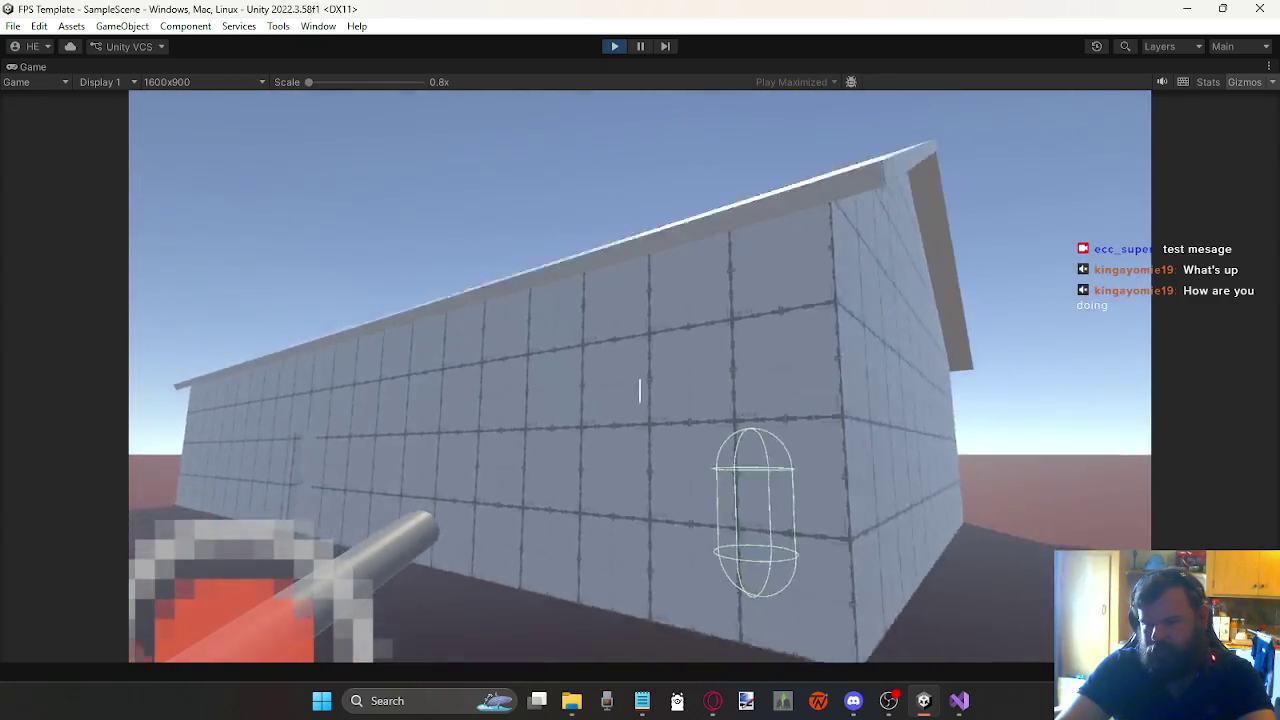
{"action": "key", "text": "a"}
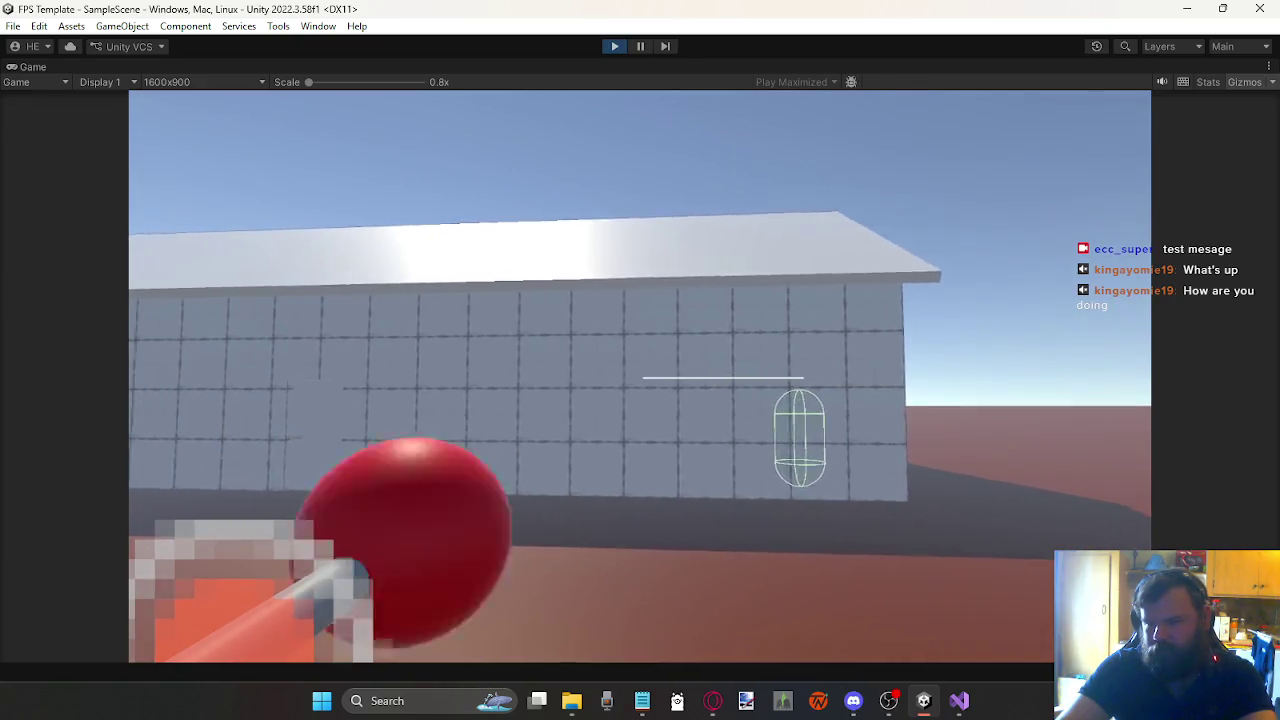
{"action": "key", "text": "s"}
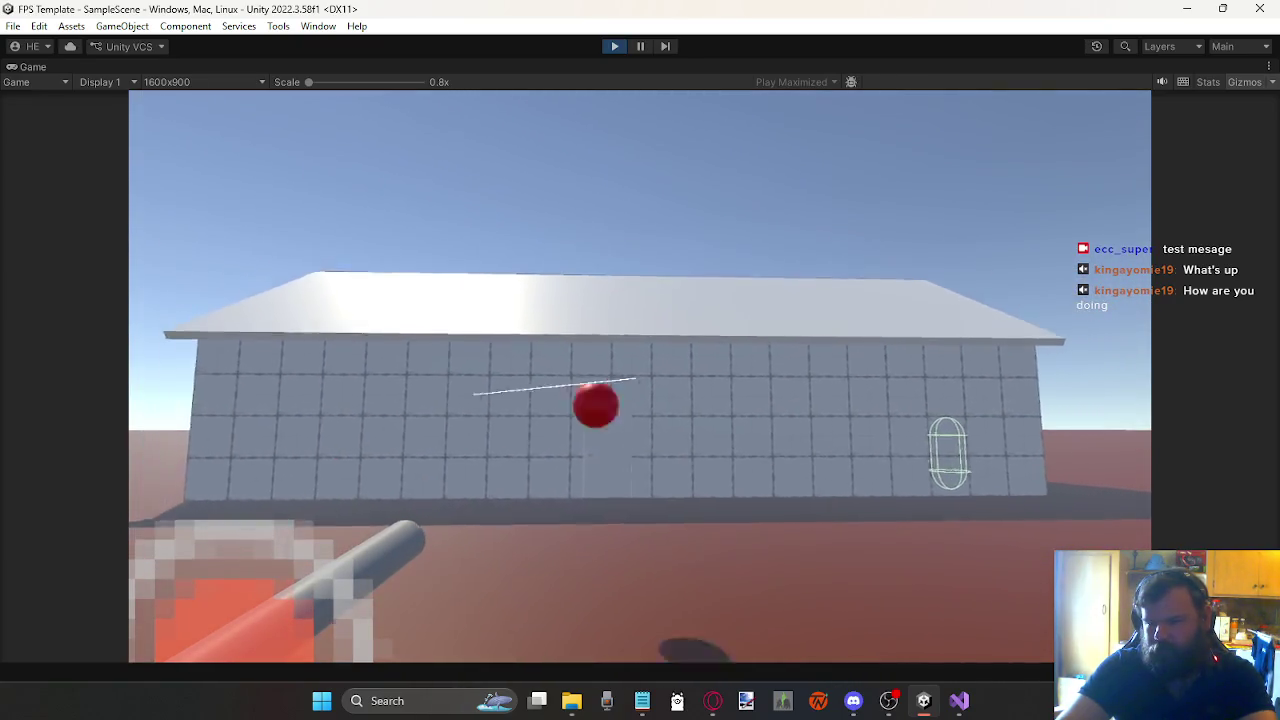
{"action": "key", "text": "s"}
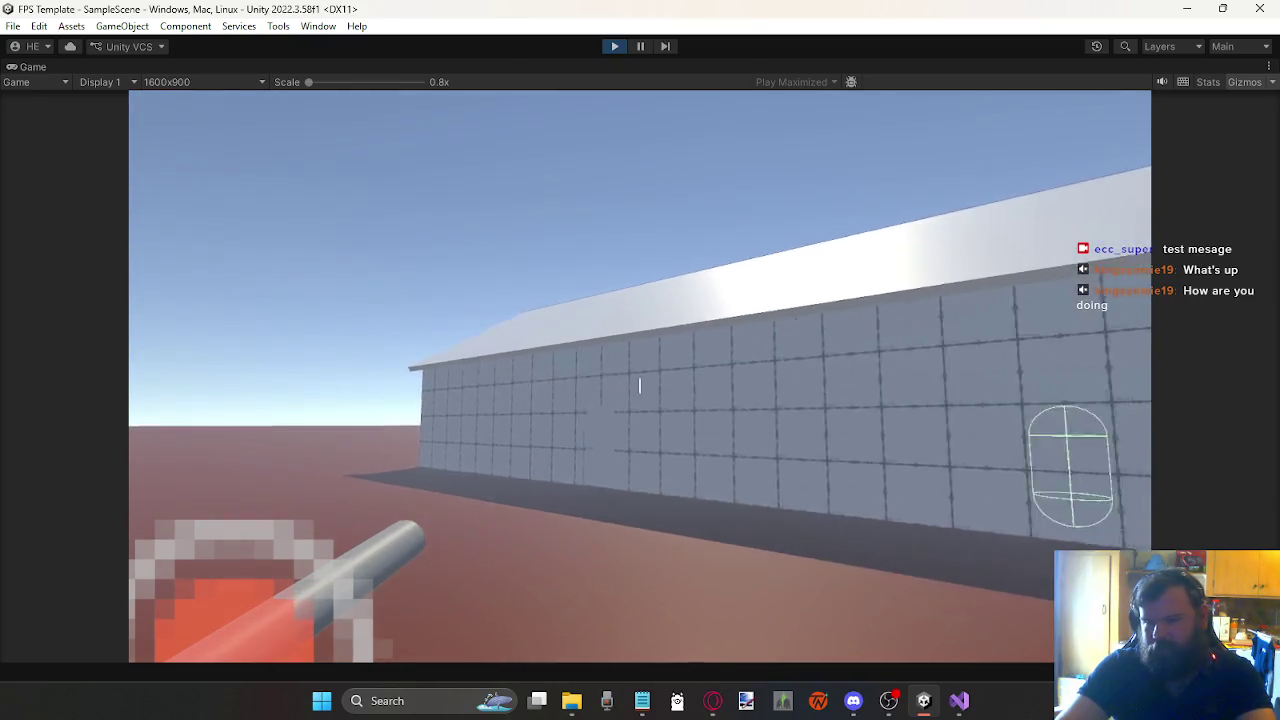
{"action": "key", "text": "s"}
{"action": "left_click", "coordinate": [640, 385]}
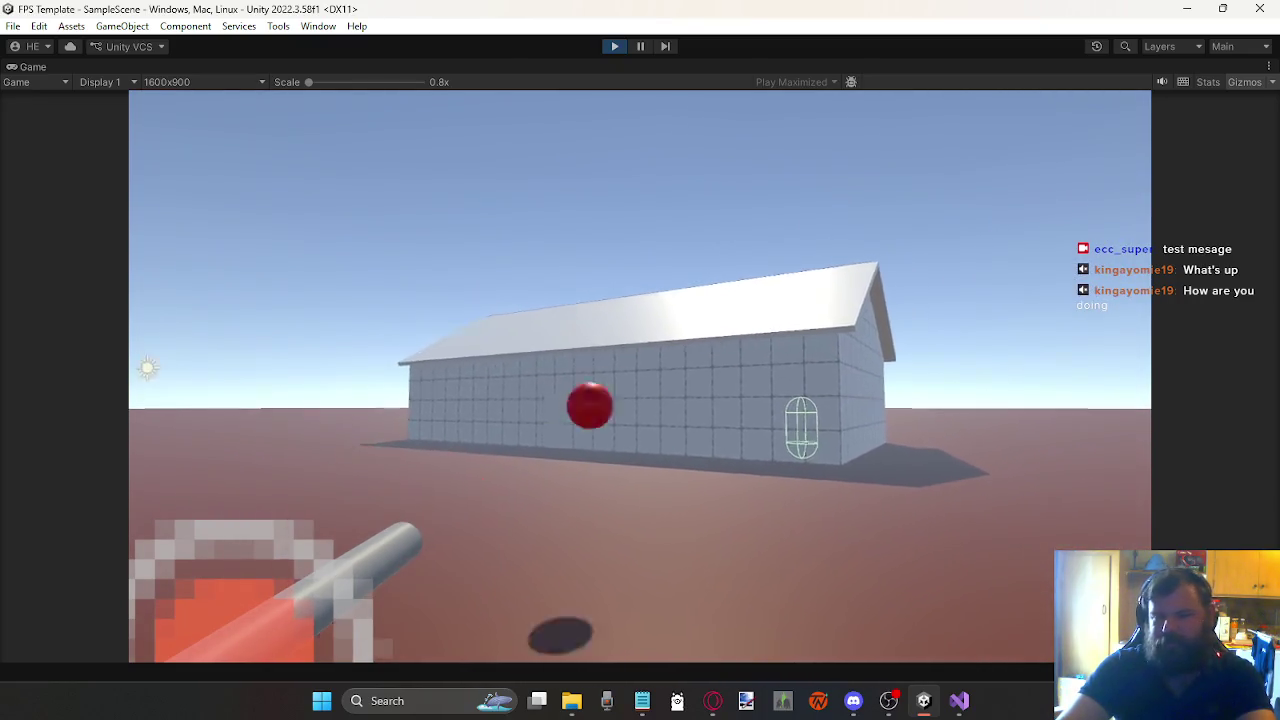
{"action": "left_click", "coordinate": [640, 385]}
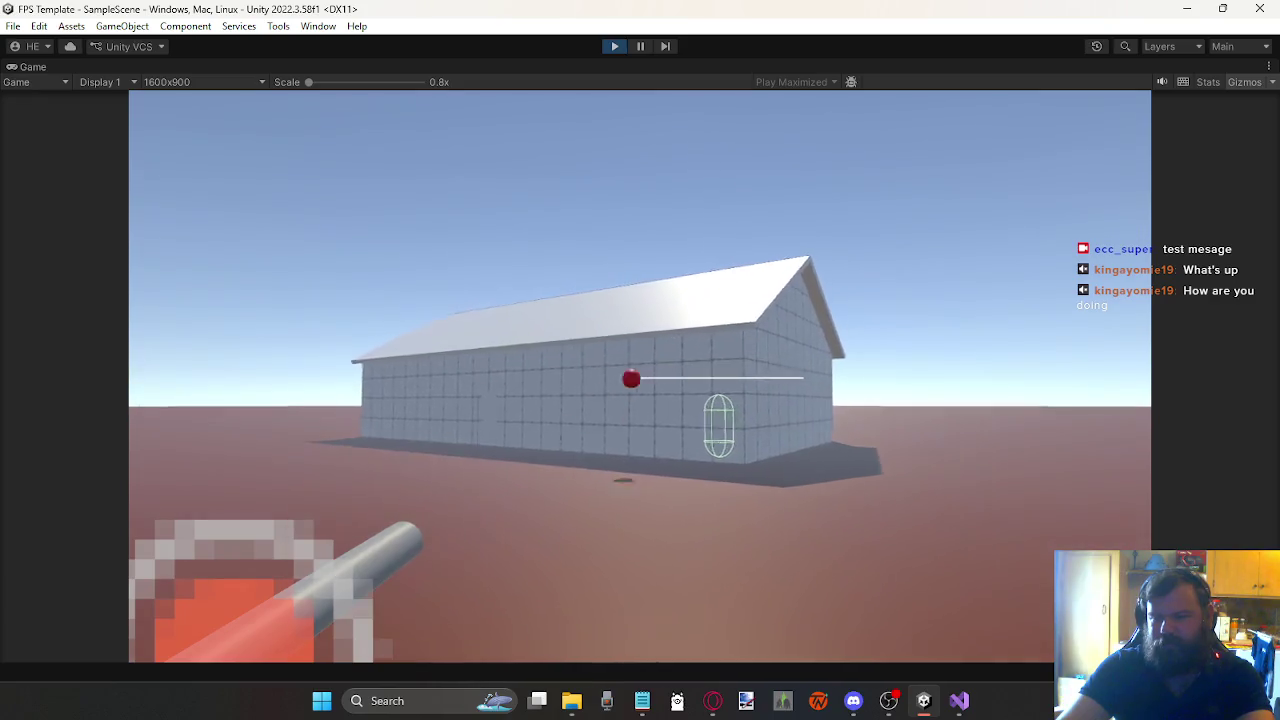
Step: Walk into open ground and fire a burst of red balls at the ground and the house's long wall
{"action": "key", "text": "w"}
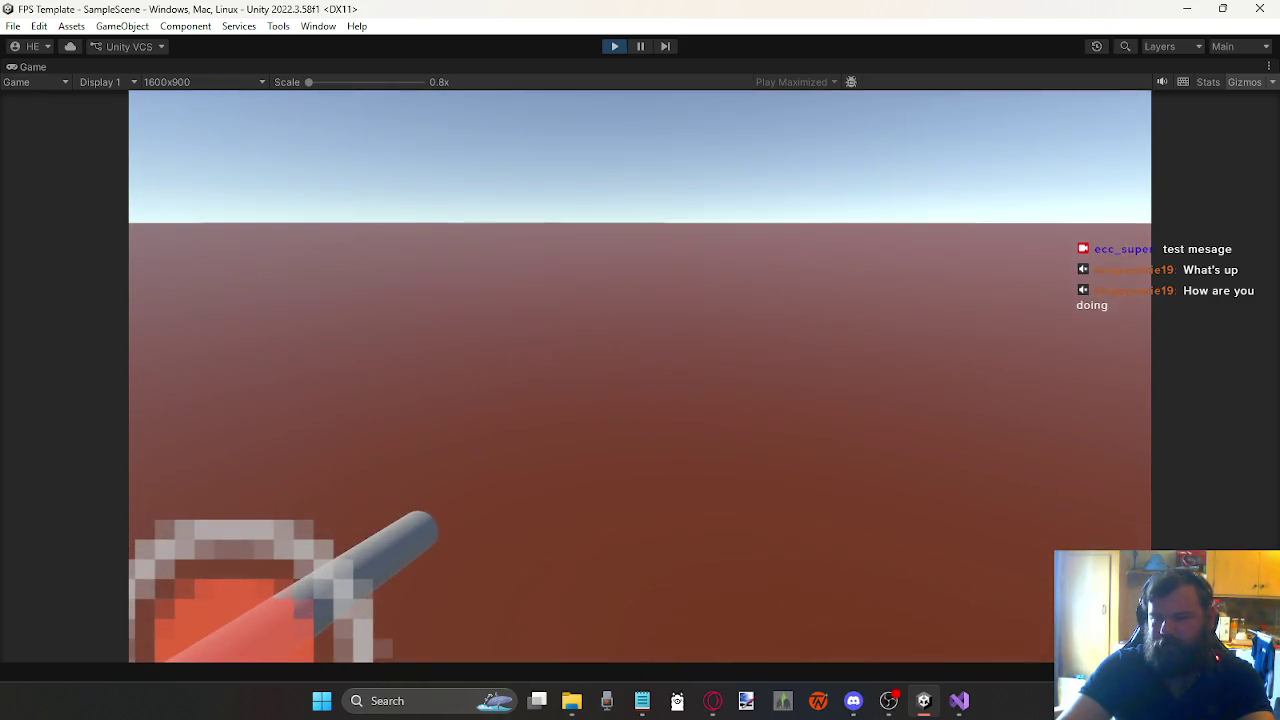
{"action": "left_click", "coordinate": [640, 376]}
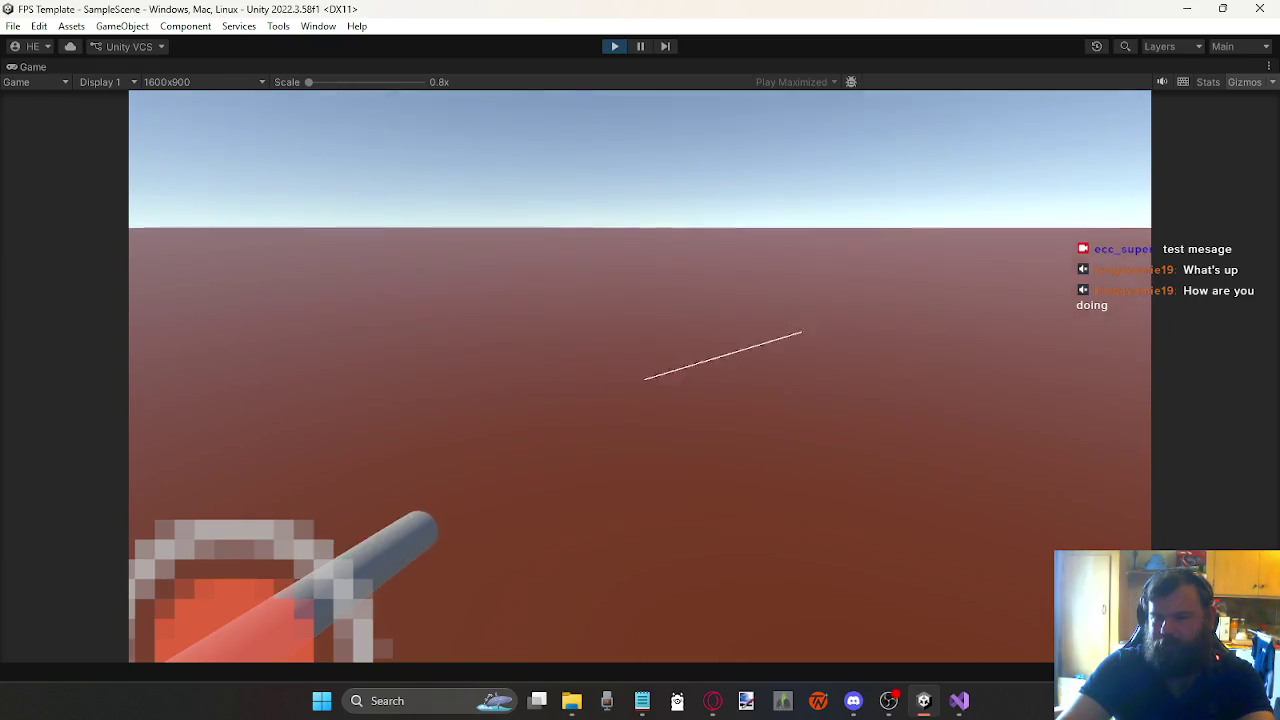
{"action": "left_click", "coordinate": [640, 350]}
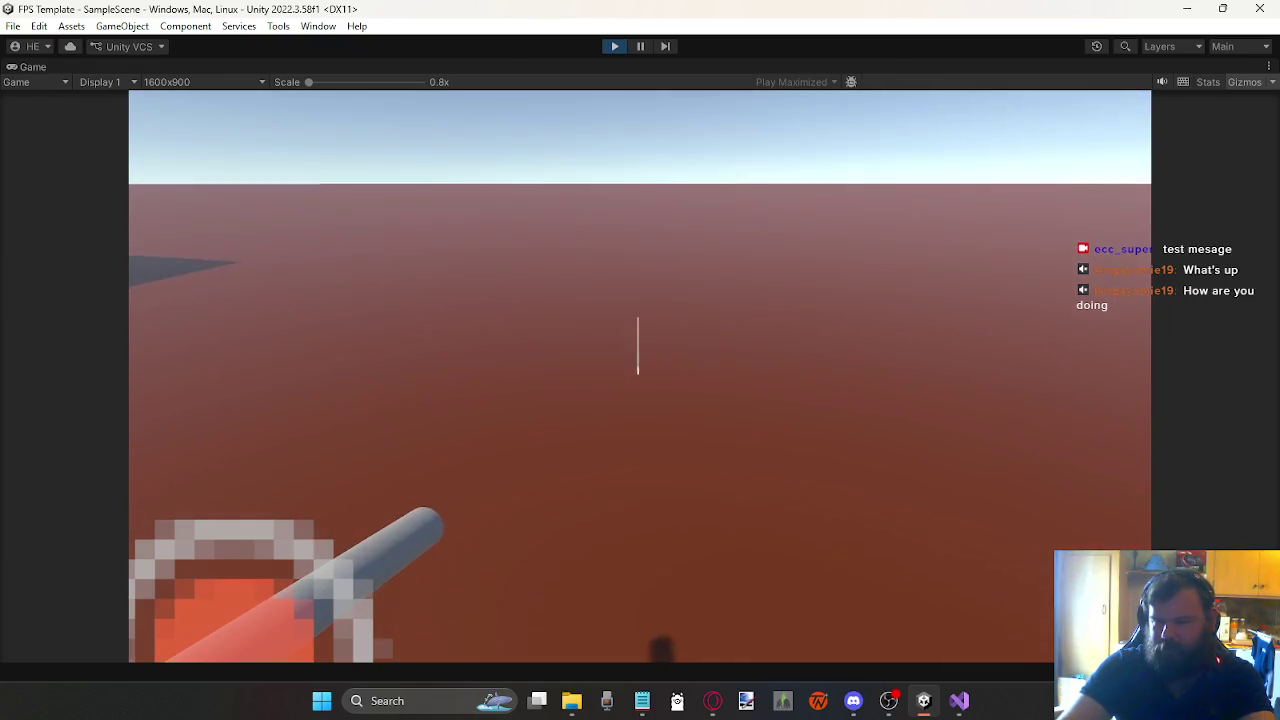
{"action": "left_click", "coordinate": [640, 350]}
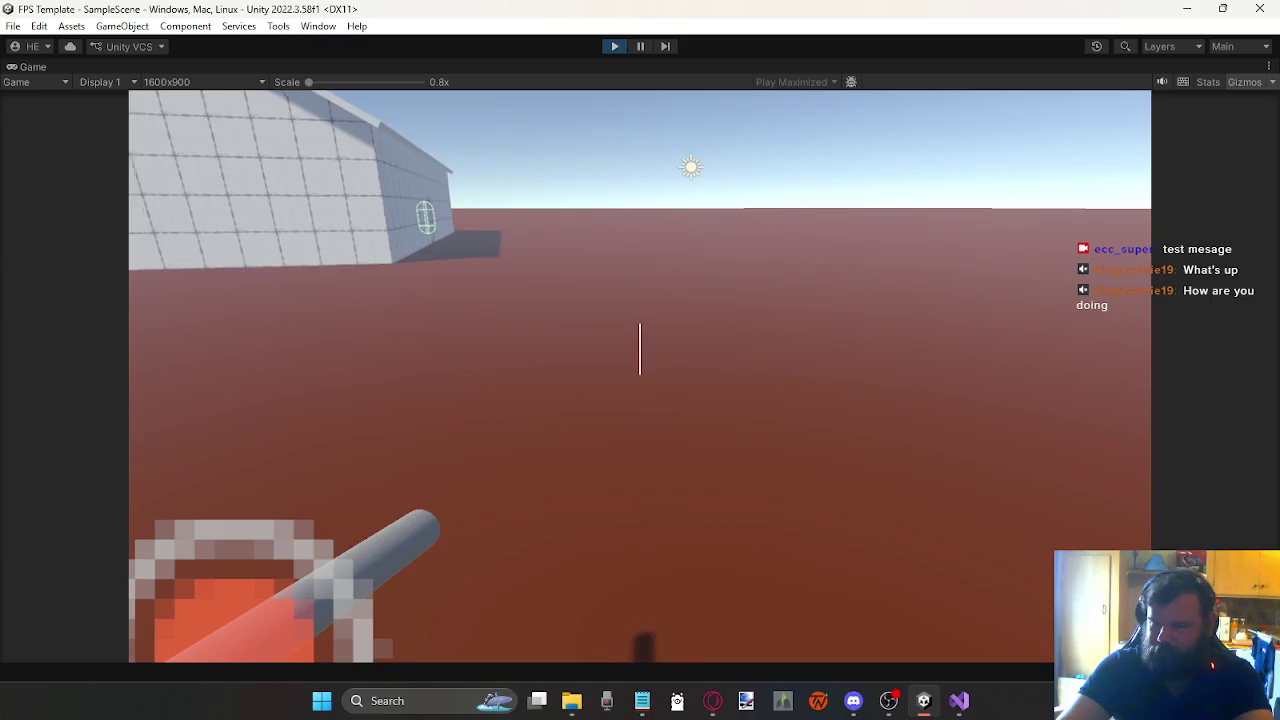
{"action": "left_click", "coordinate": [640, 376]}
{"action": "left_click", "coordinate": [640, 376]}
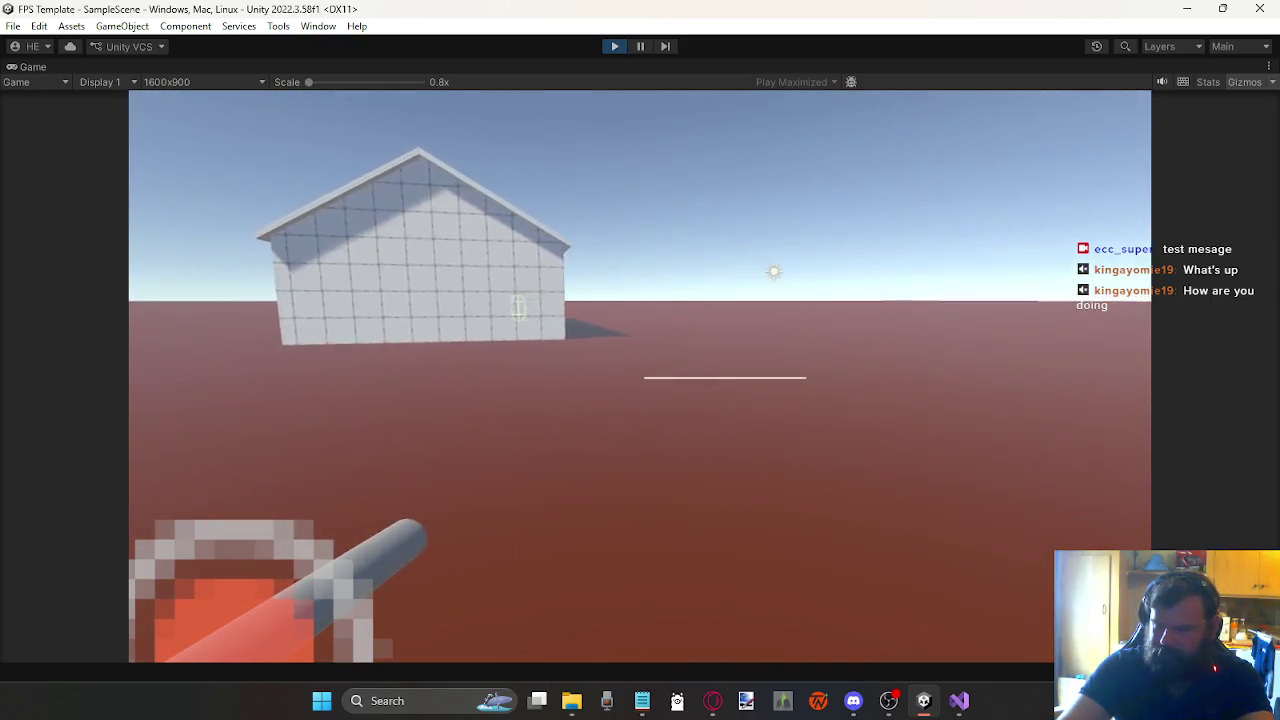
{"action": "left_click", "coordinate": [640, 376]}
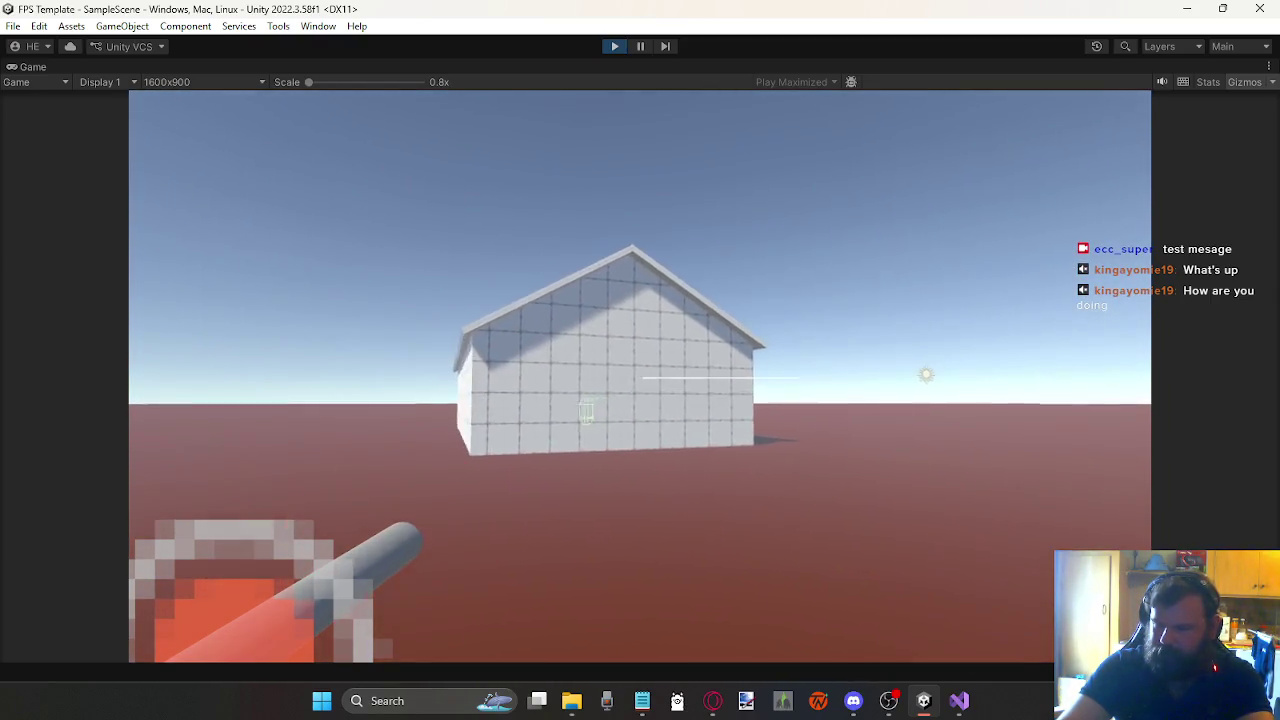
{"action": "left_click", "coordinate": [640, 376]}
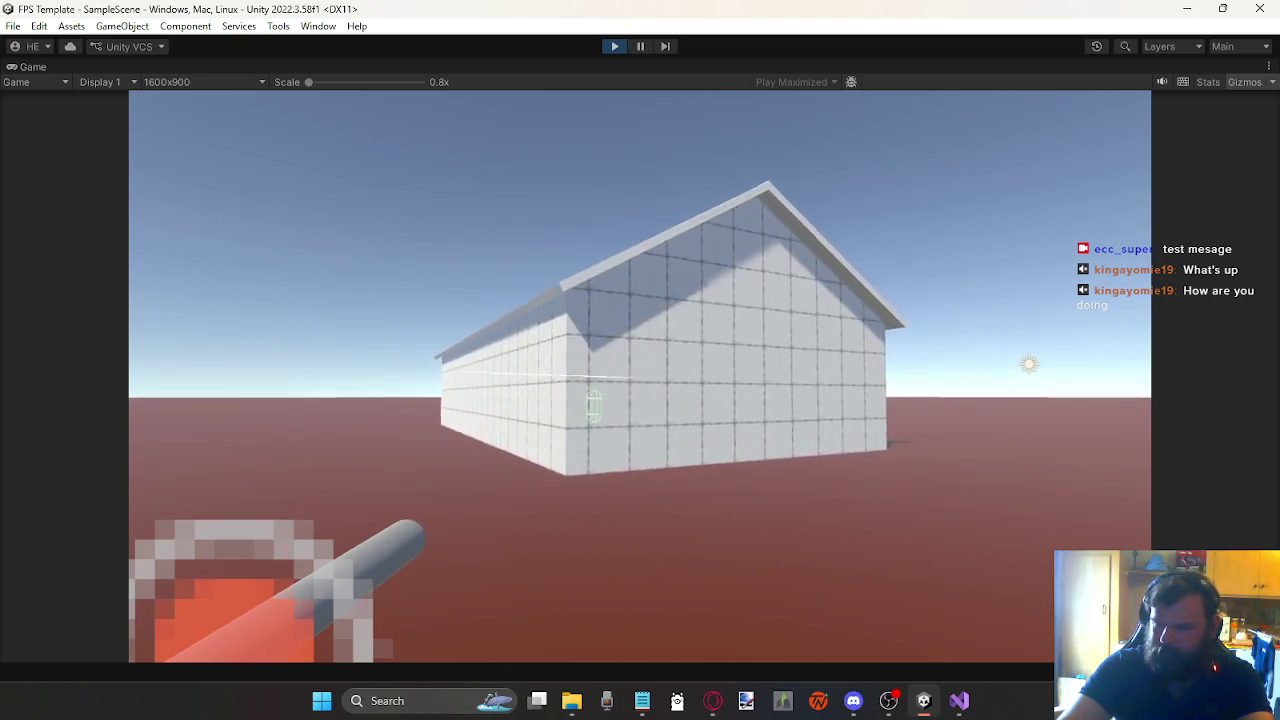
Step: Fire more red balls at the wall, step back to view the house, and release the mouse with Esc
{"action": "key", "text": "d"}
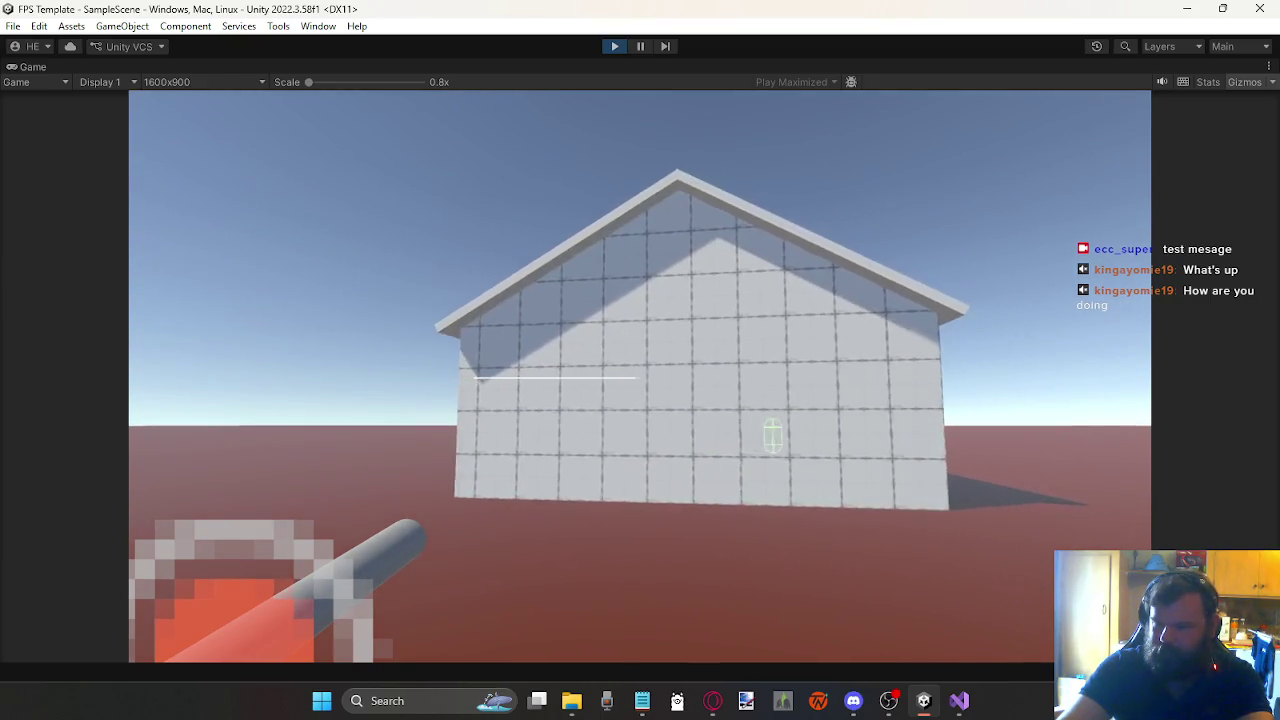
{"action": "left_click", "coordinate": [640, 376]}
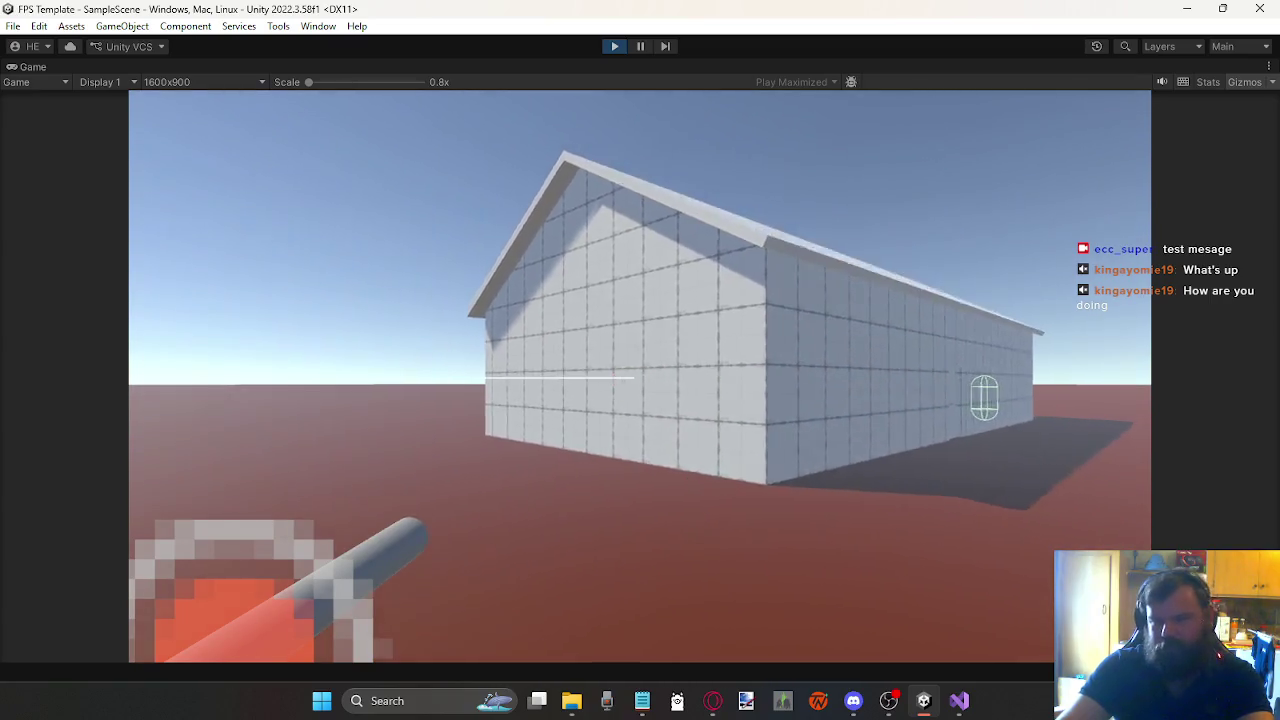
{"action": "key", "text": "w"}
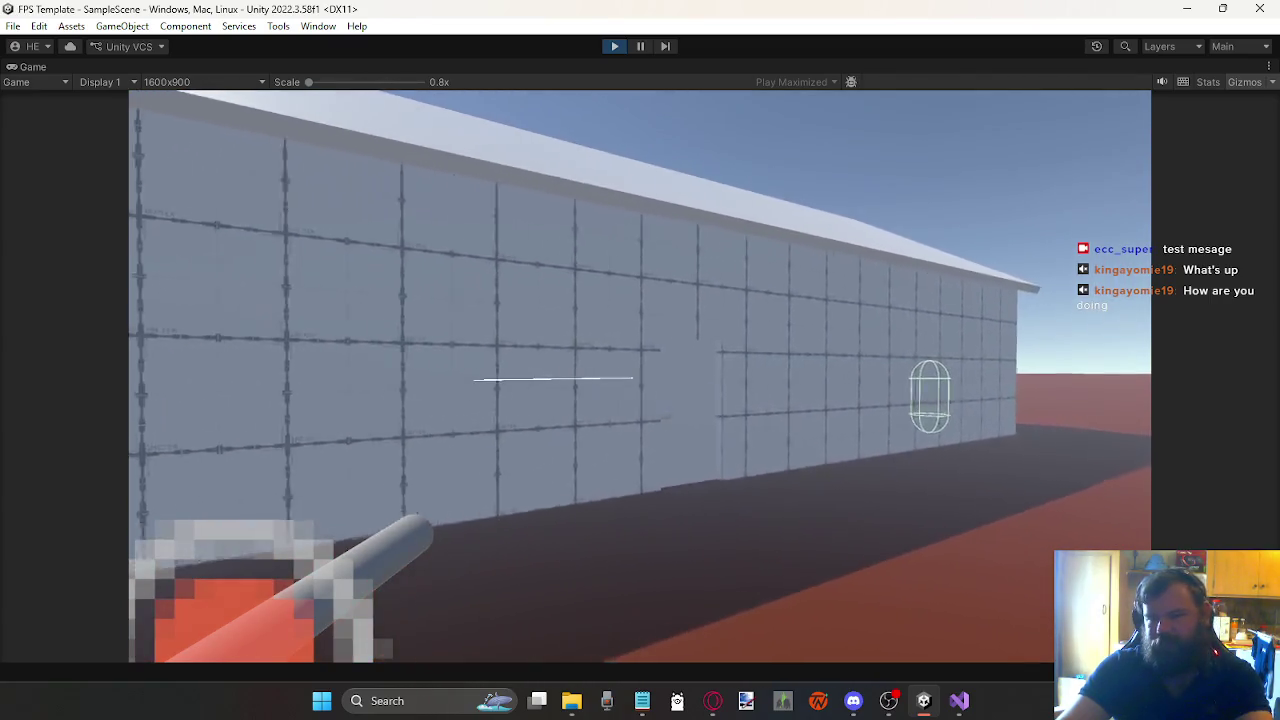
{"action": "left_click", "coordinate": [640, 376]}
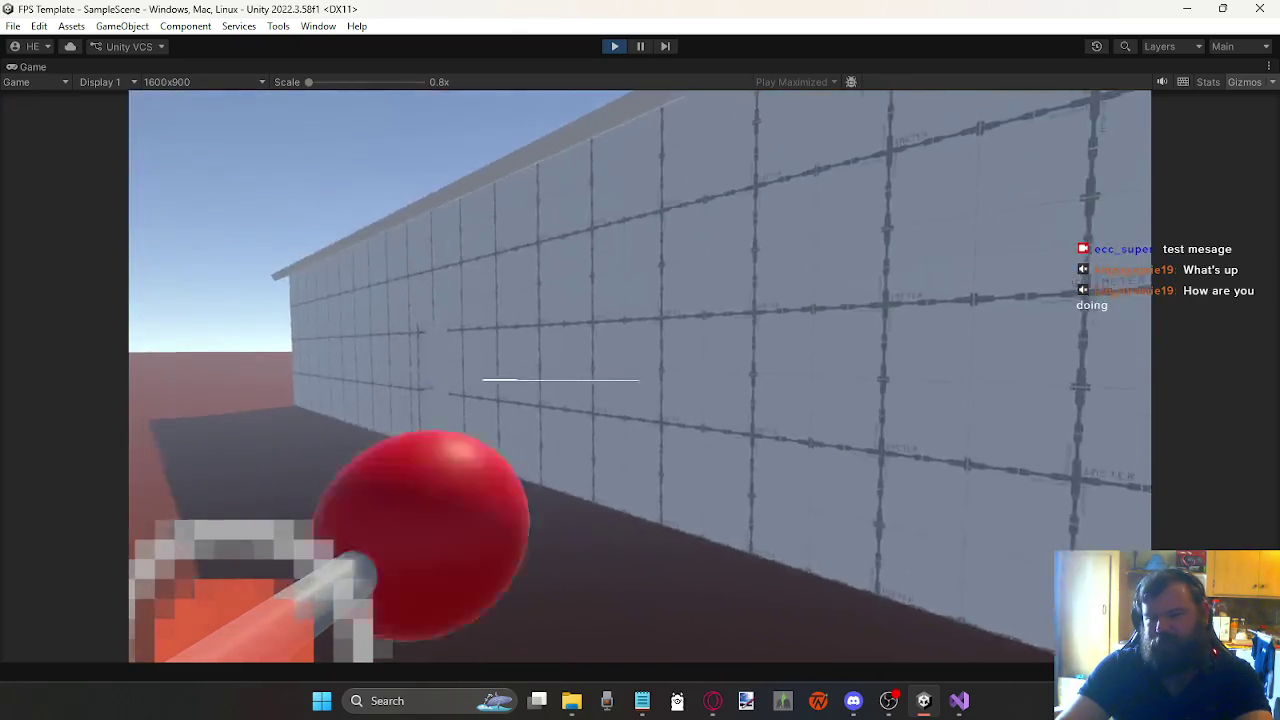
{"action": "key", "text": "s"}
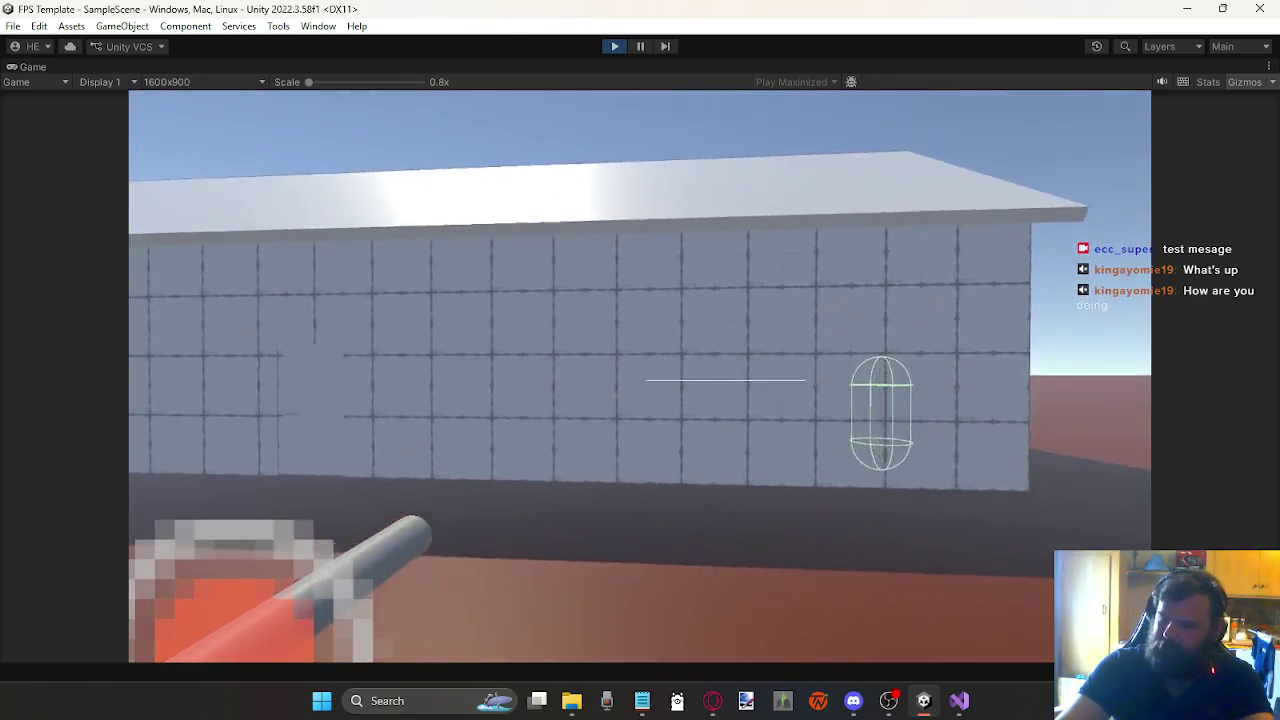
{"action": "key", "text": "Escape"}
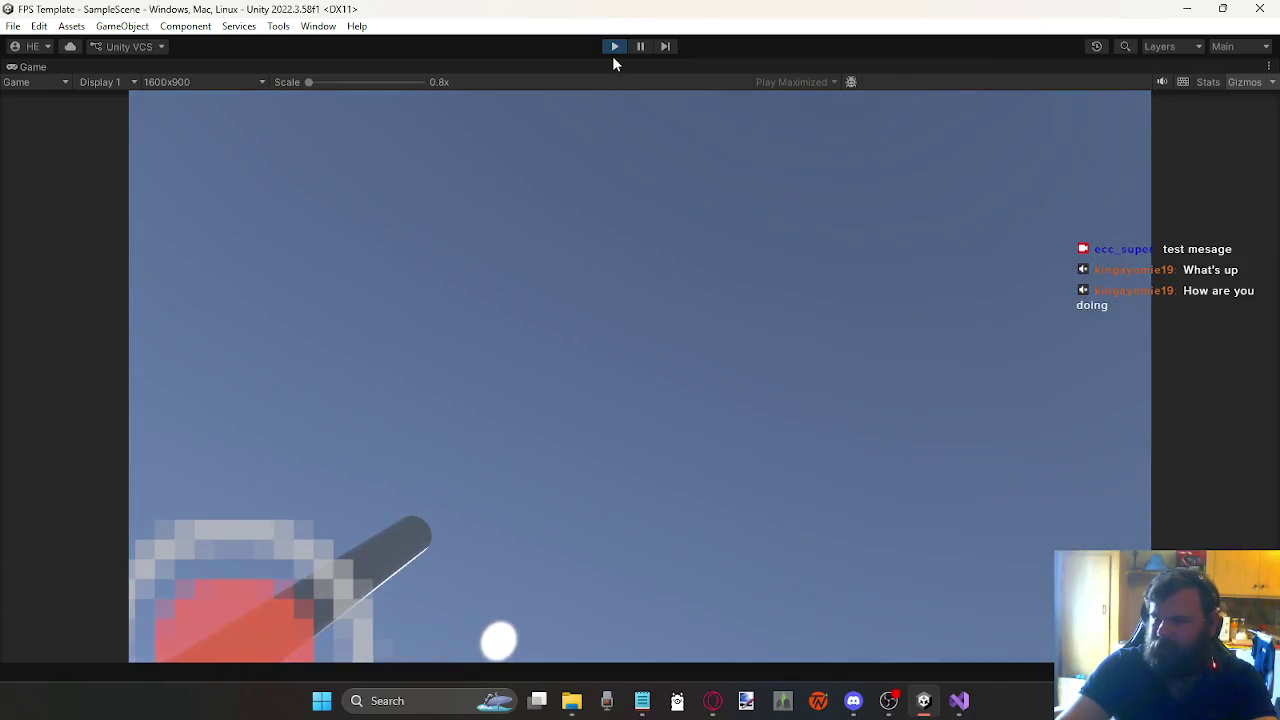
Step: Stop Play mode and create a new C# script named NPC in Assets/Scripts
{"action": "left_click", "coordinate": [616, 47]}
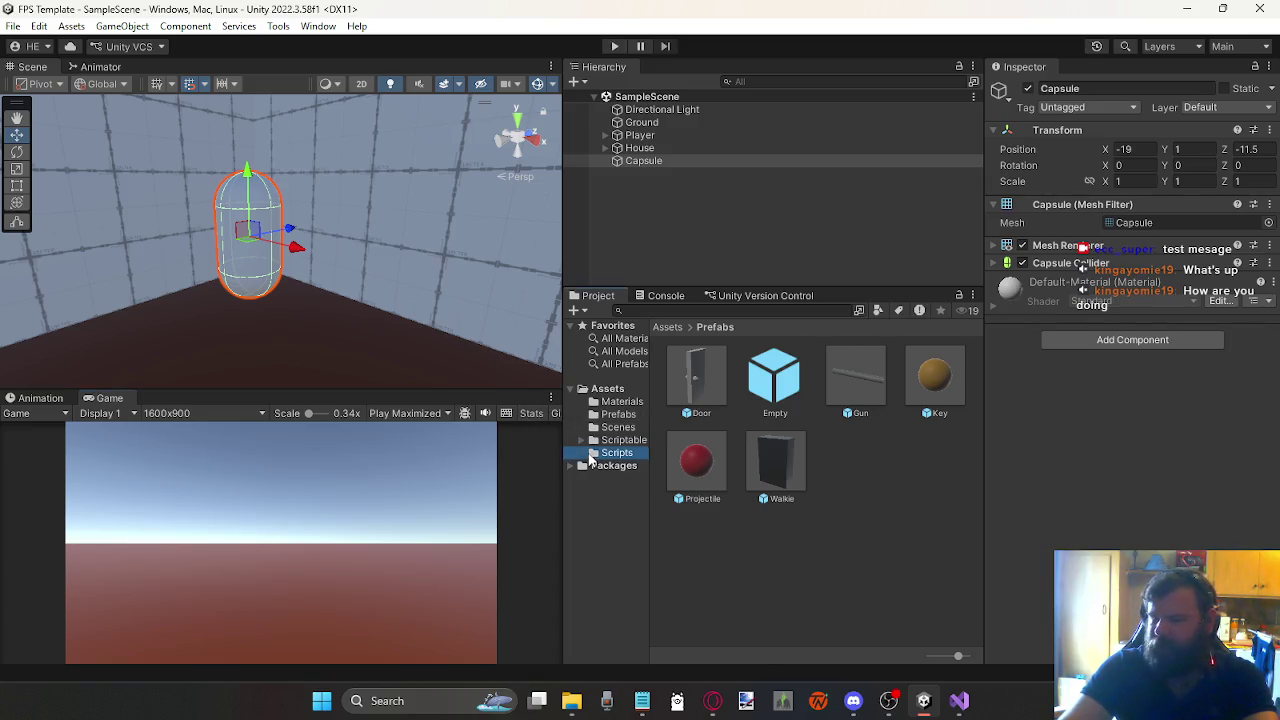
{"action": "left_click", "coordinate": [848, 560]}
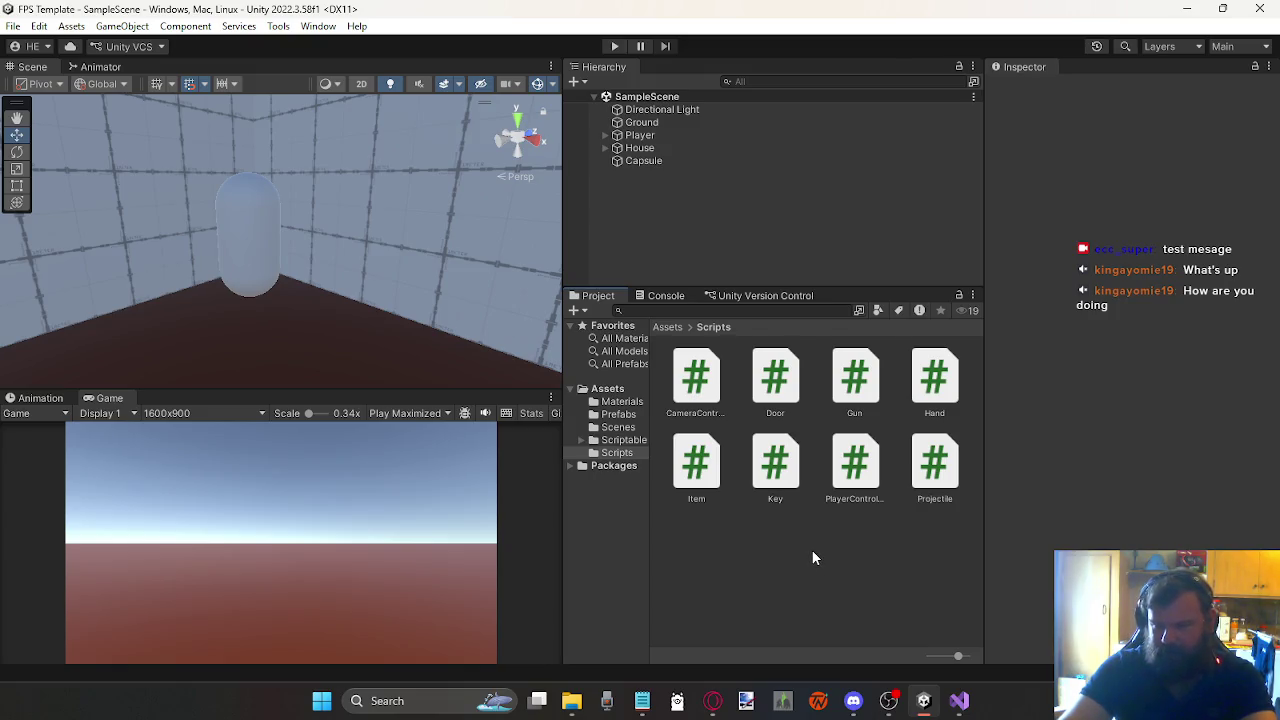
{"action": "right_click", "coordinate": [812, 550]}
{"action": "mouse_move", "coordinate": [880, 92]}
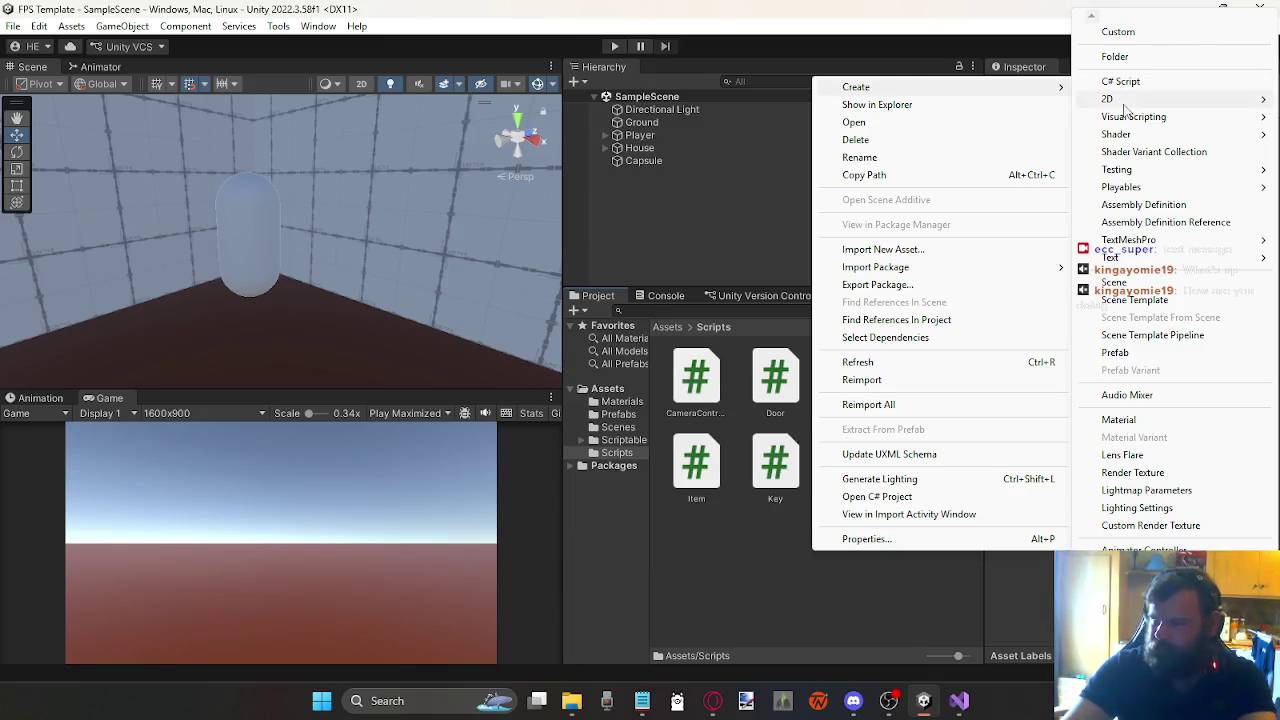
{"action": "left_click", "coordinate": [1117, 82]}
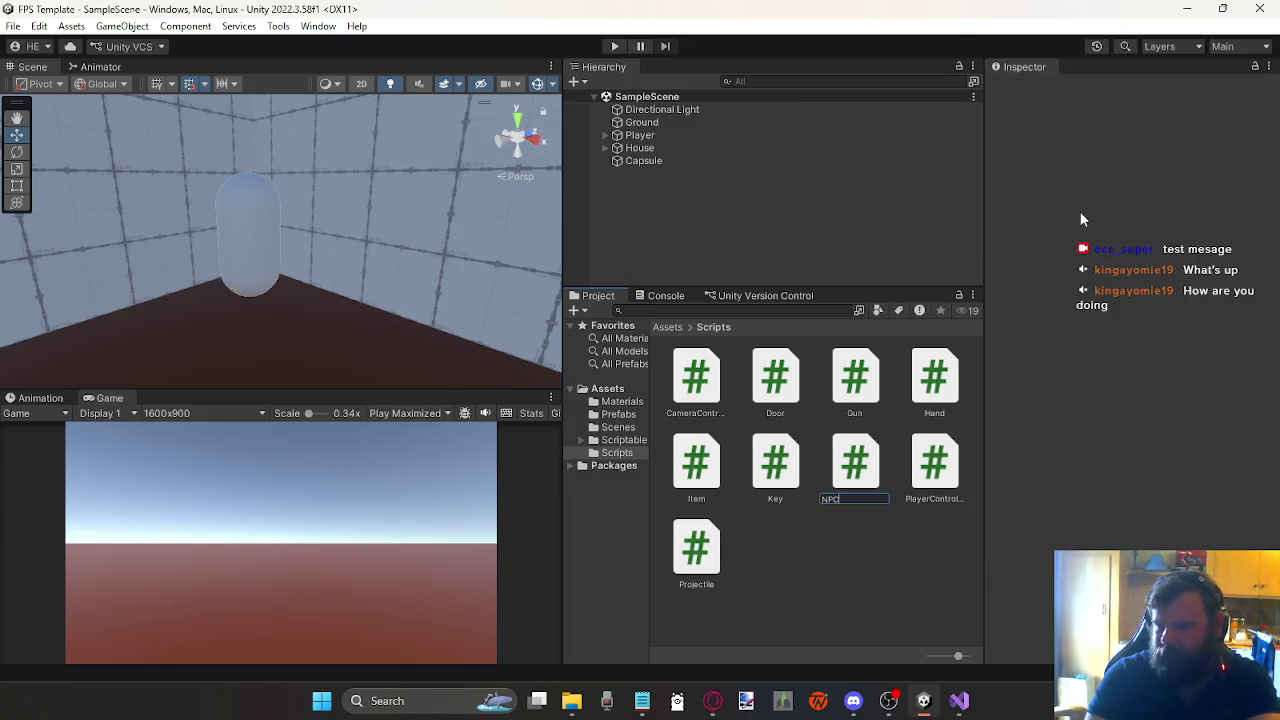
{"action": "key", "text": "Return"}
{"action": "key", "text": "Return"}
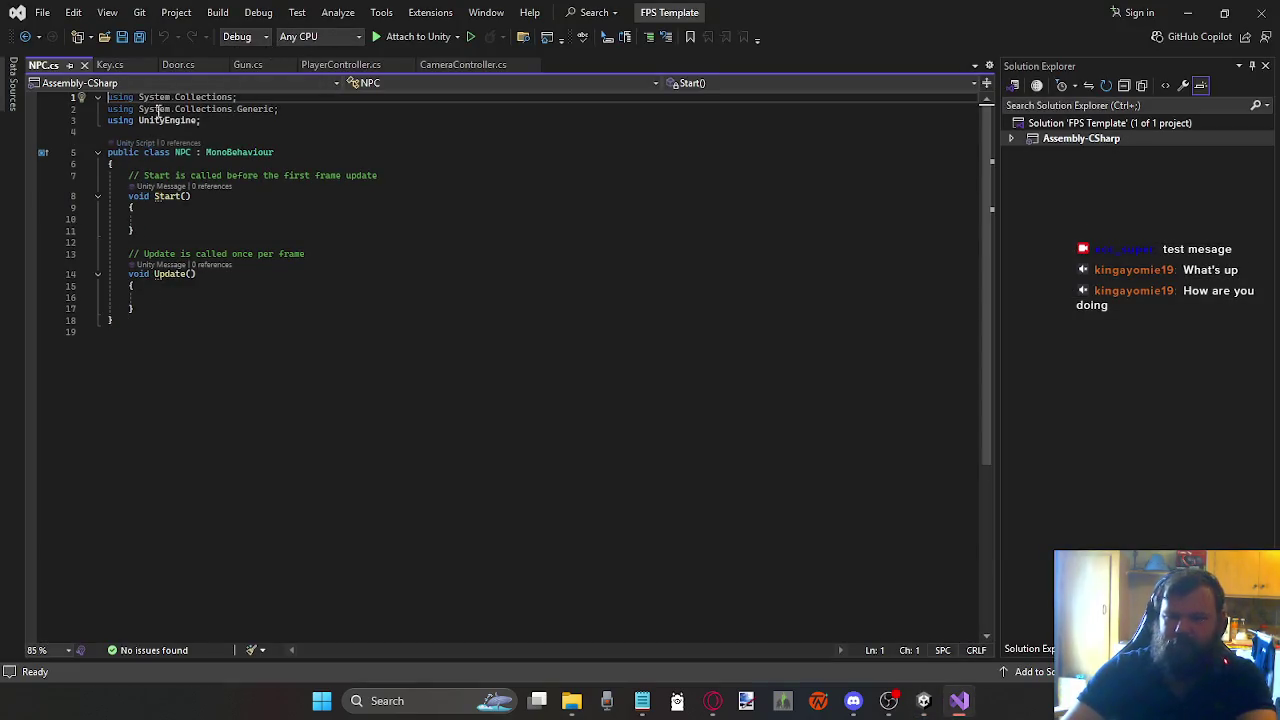
Step: Rename Start to Awake and declare a 'private GameObject camera;' field above it
{"action": "left_click_drag", "start_coordinate": [138, 233], "coordinate": [50, 186]}
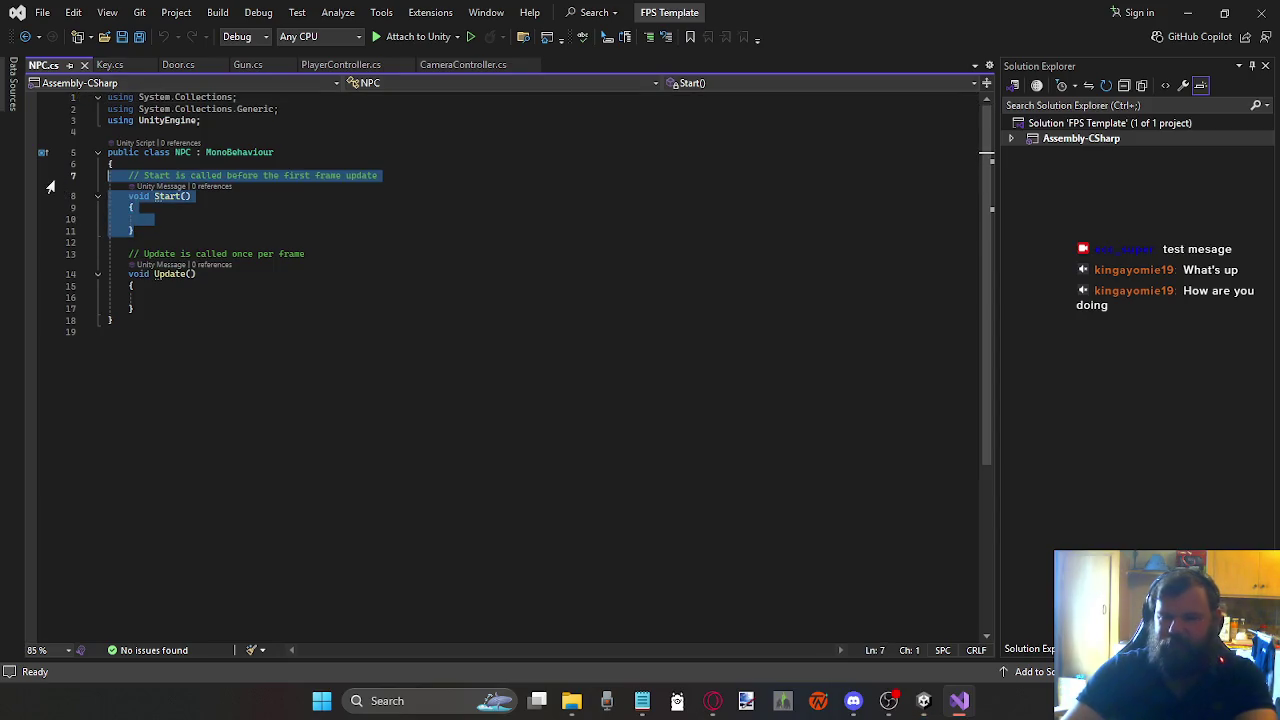
{"action": "left_click", "coordinate": [174, 196]}
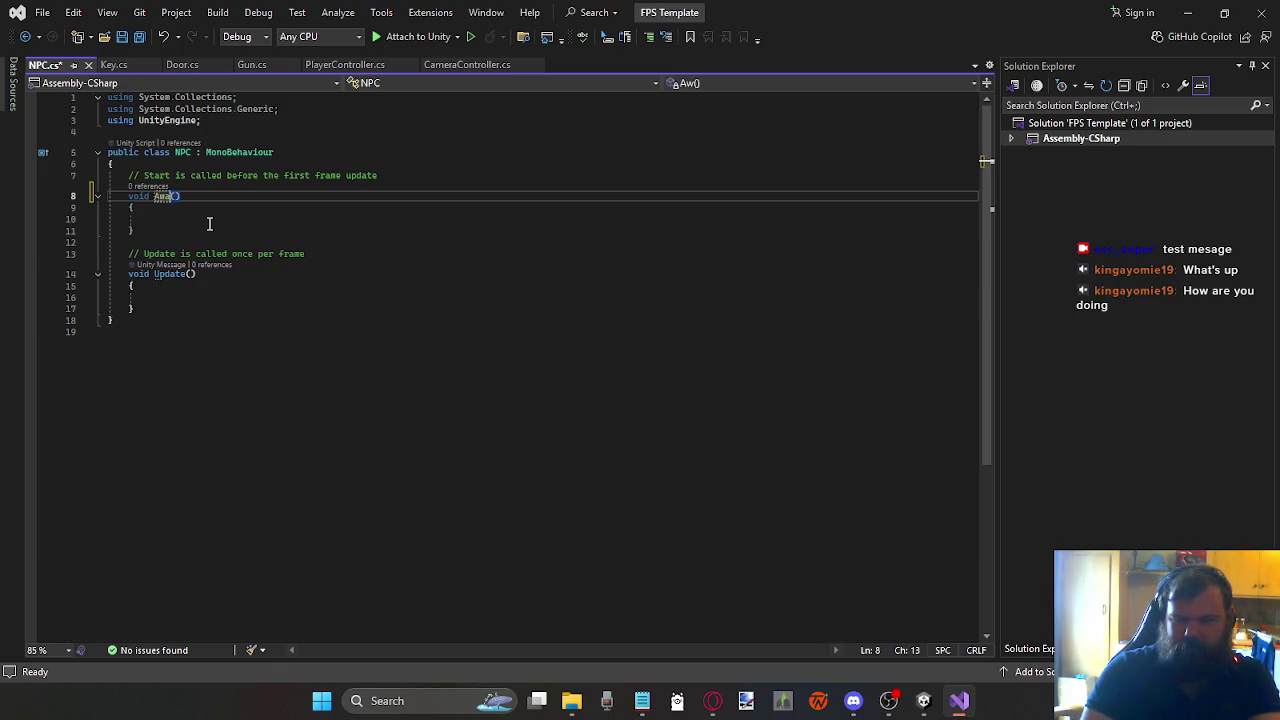
{"action": "key", "text": "Up"}
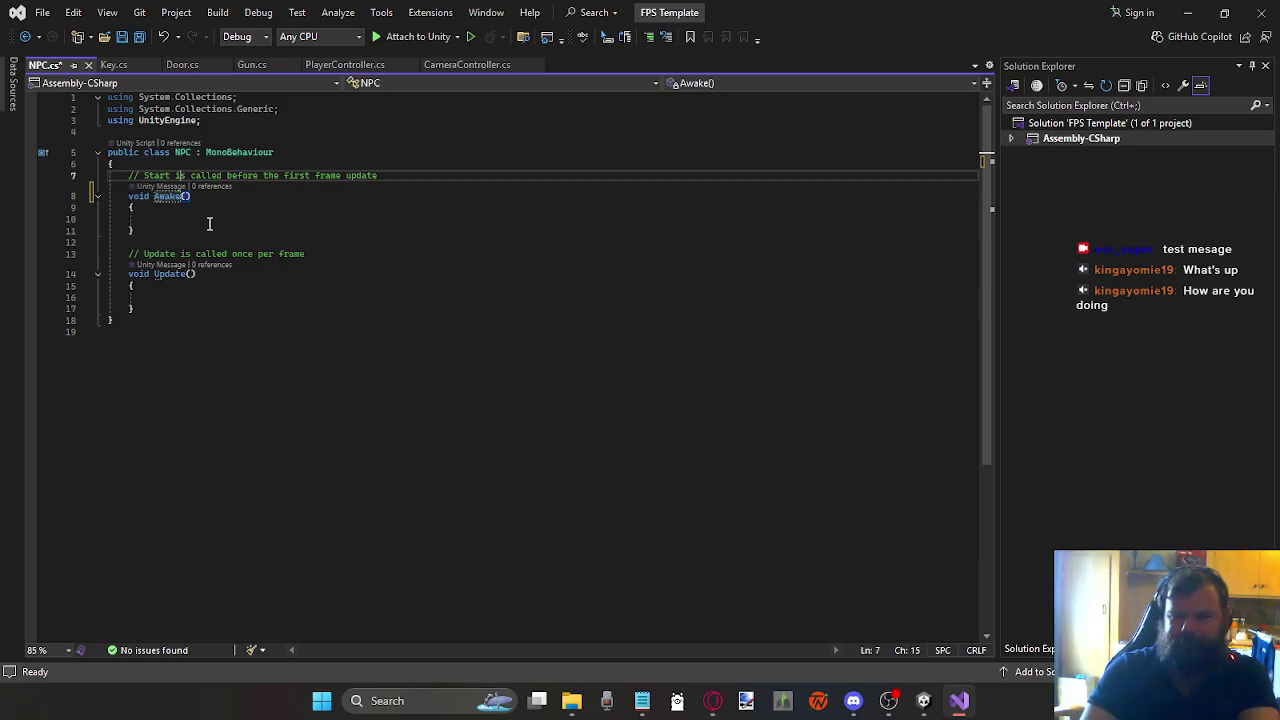
{"action": "key", "text": "Home"}
{"action": "key", "text": "Return"}
{"action": "key", "text": "Return"}
{"action": "key", "text": "Up"}
{"action": "key", "text": "Up"}
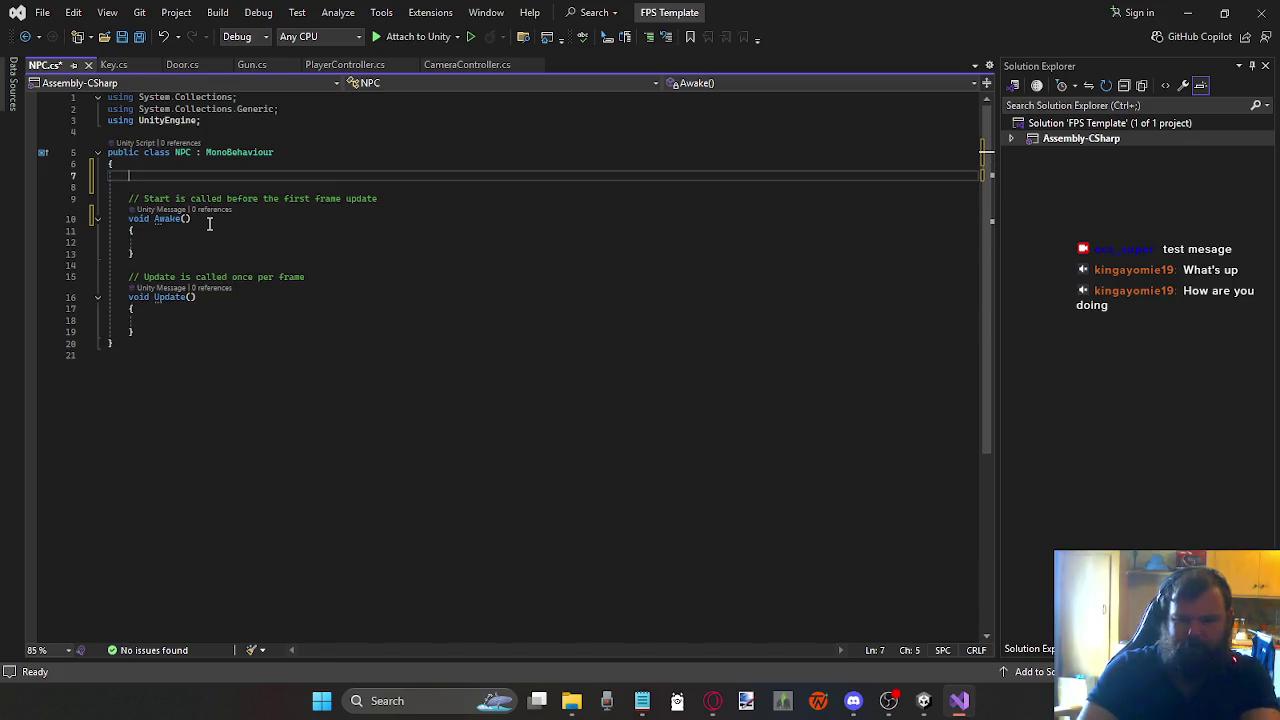
{"action": "type", "text": "private GameObject Ca"}
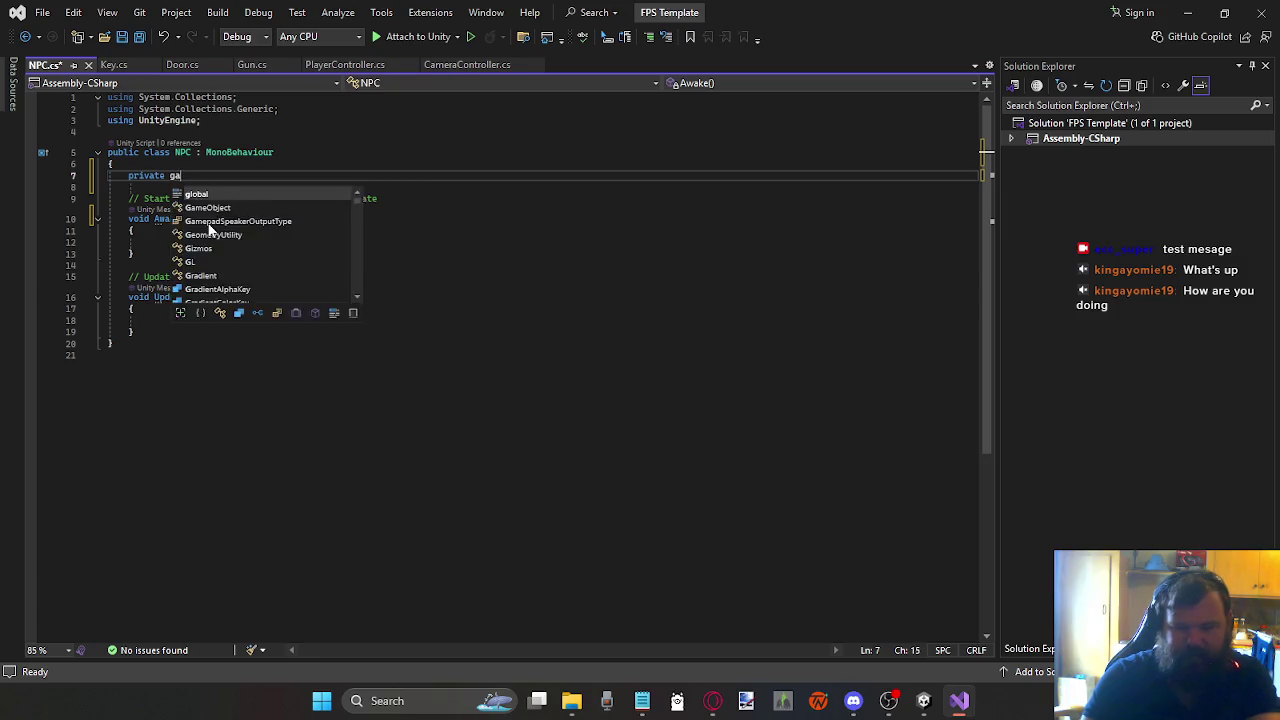
{"action": "type", "text": "mera"}
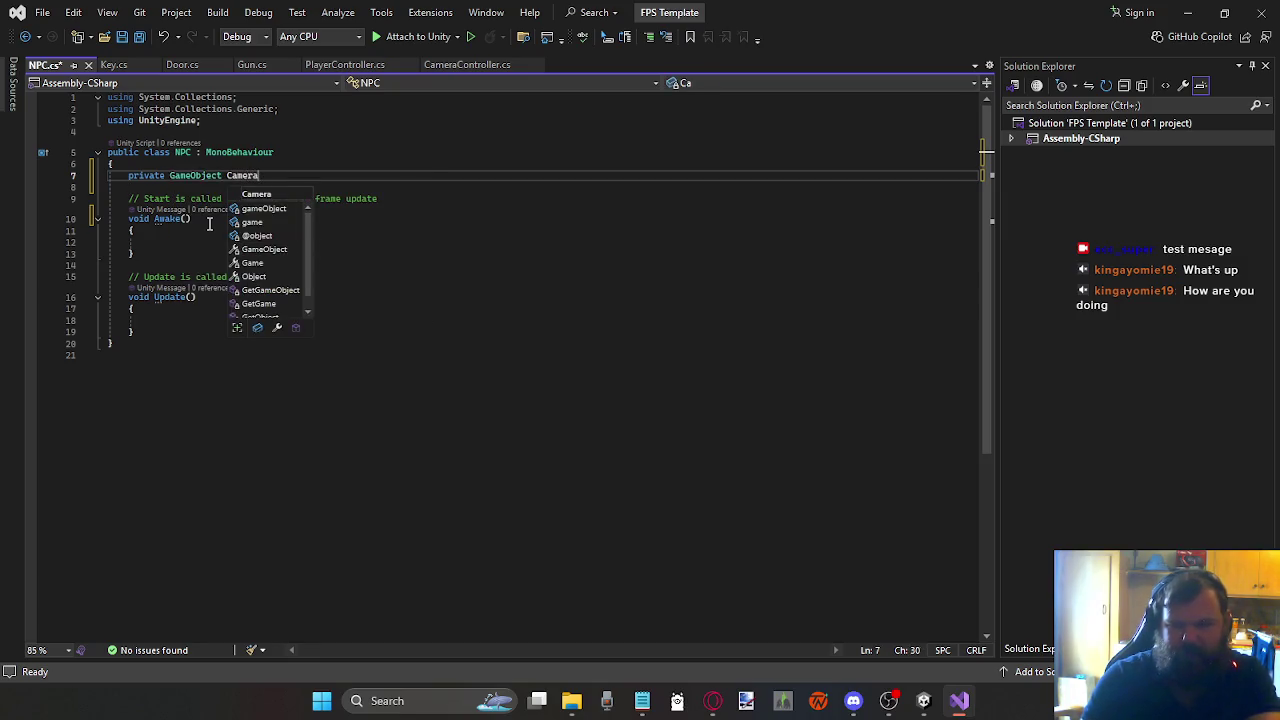
{"action": "key", "text": "BackSpace"}
{"action": "key", "text": "BackSpace"}
{"action": "key", "text": "BackSpace"}
{"action": "key", "text": "BackSpace"}
{"action": "type", "text": "camera;"}
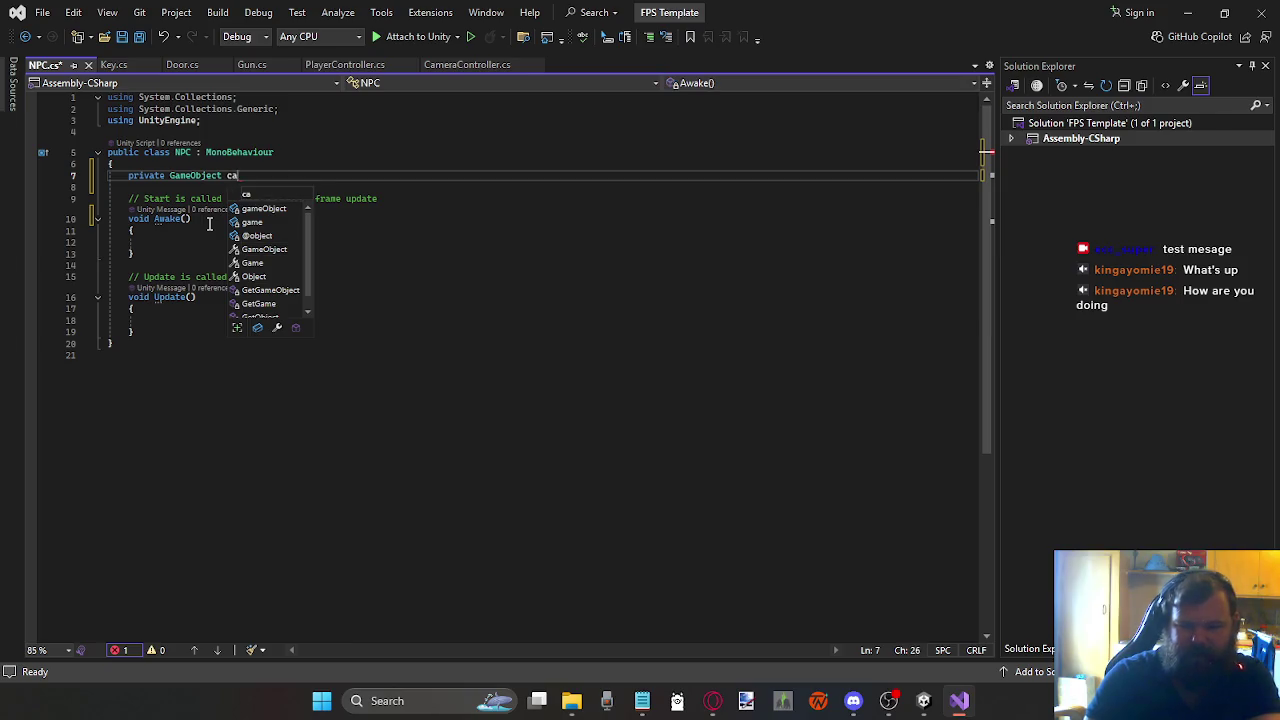
Step: Write 'camera = Camera.main.gameObject;' inside Awake and save NPC.cs
{"action": "key", "text": "Down"}
{"action": "key", "text": "Down"}
{"action": "key", "text": "Down"}
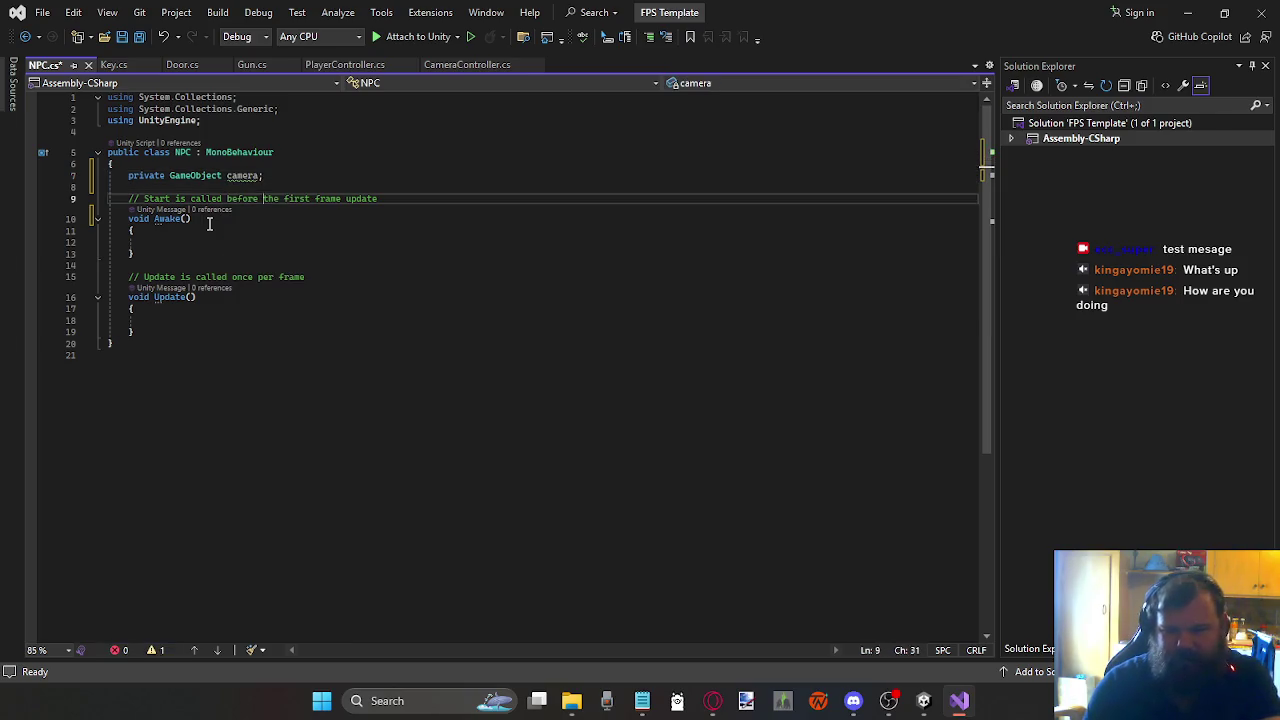
{"action": "type", "text": "camera."}
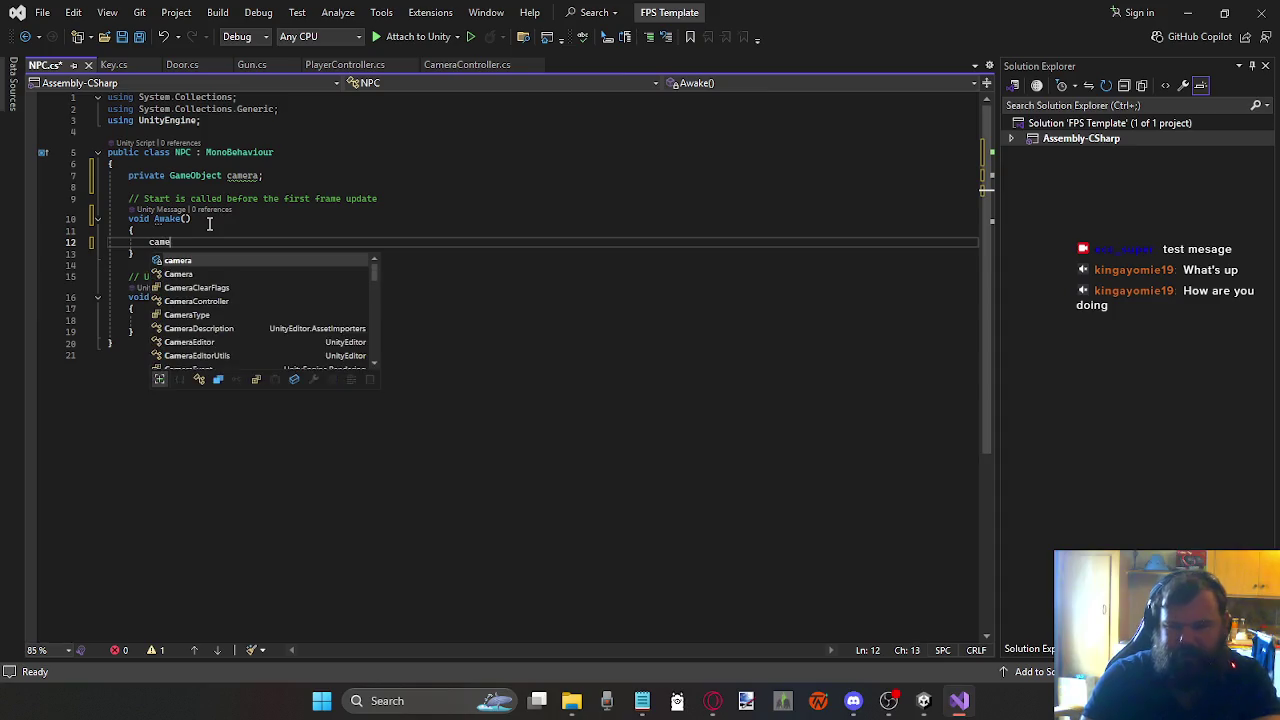
{"action": "key", "text": "BackSpace"}
{"action": "type", "text": "= "}
{"action": "type", "text": "Camera"}
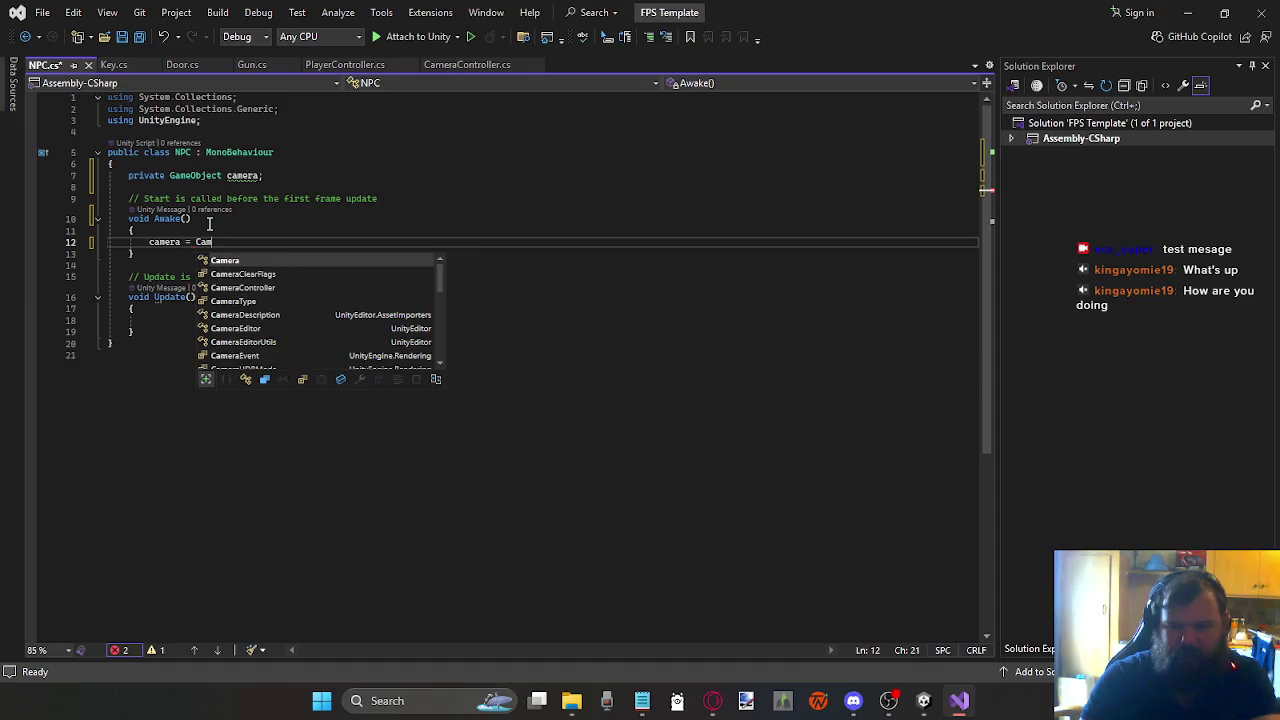
{"action": "key", "text": "Tab"}
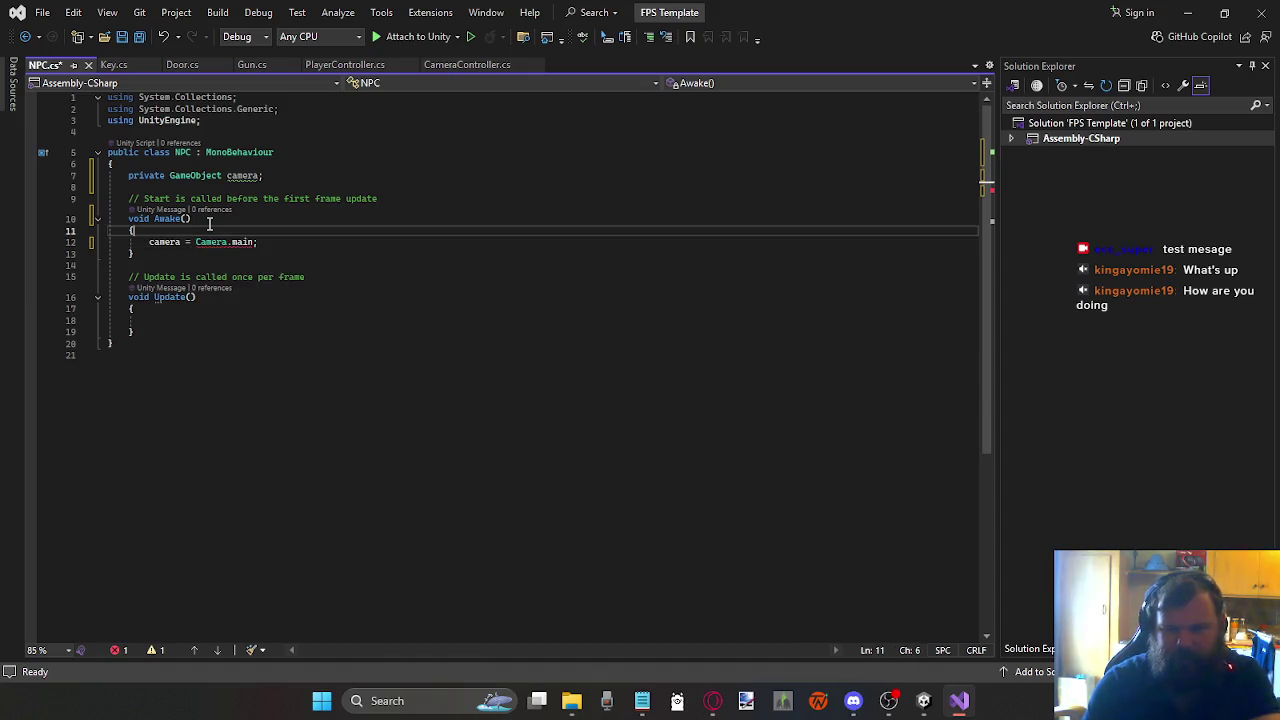
{"action": "key", "text": "Left"}
{"action": "type", "text": "."}
{"action": "key", "text": "Tab"}
{"action": "key", "text": "Up"}
{"action": "key", "text": "Up"}
{"action": "key", "text": "Up"}
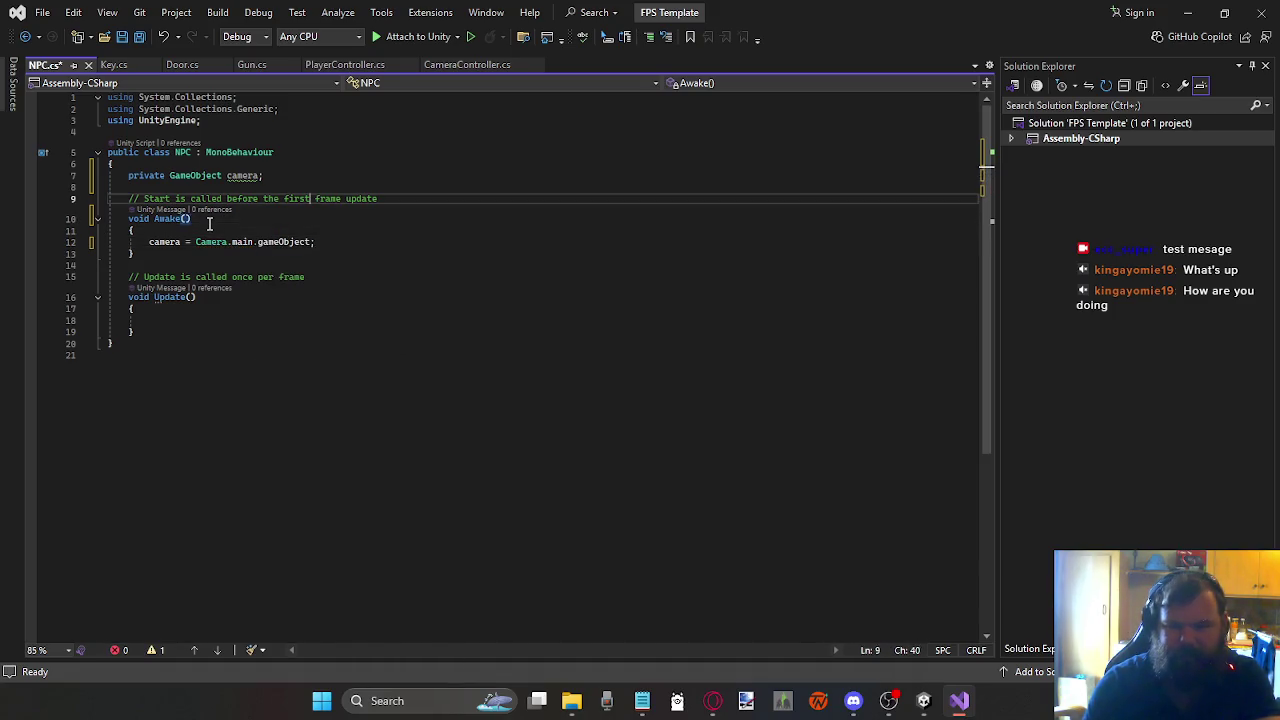
{"action": "key", "text": "ctrl+s"}
{"action": "key", "text": "Up"}
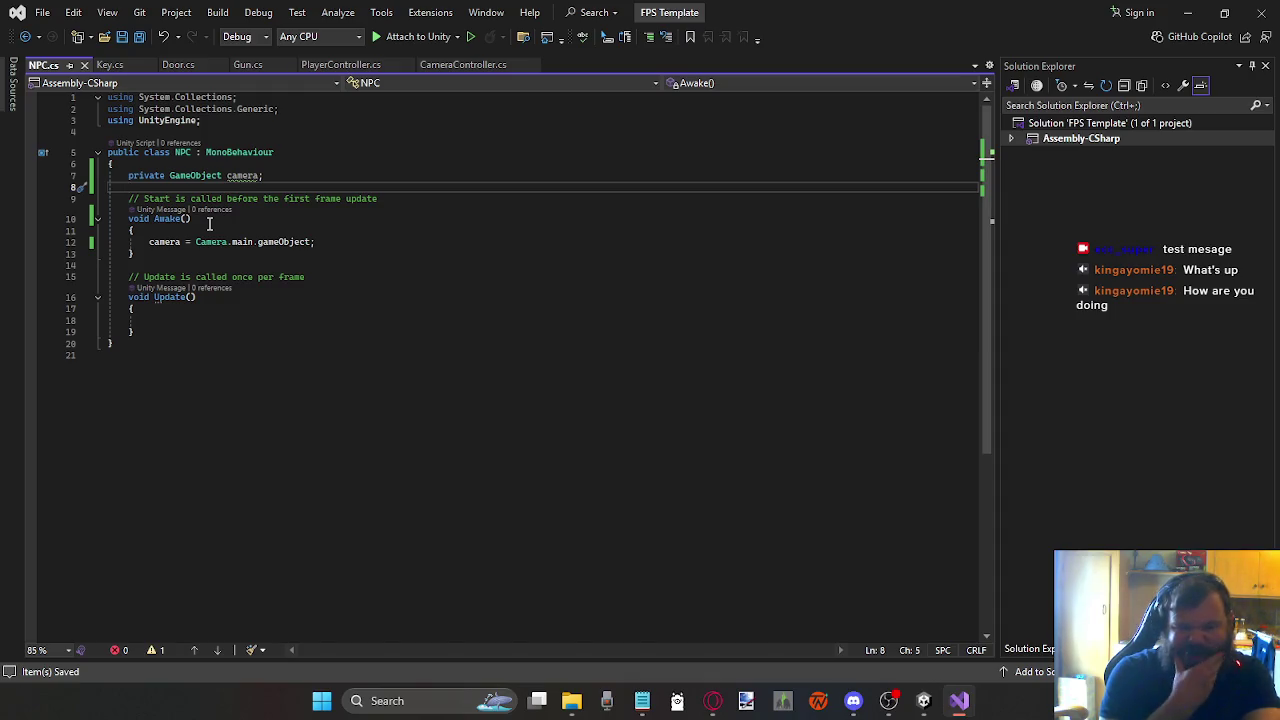
{"action": "key", "text": "Down"}
{"action": "key", "text": "Down"}
{"action": "key", "text": "Down"}
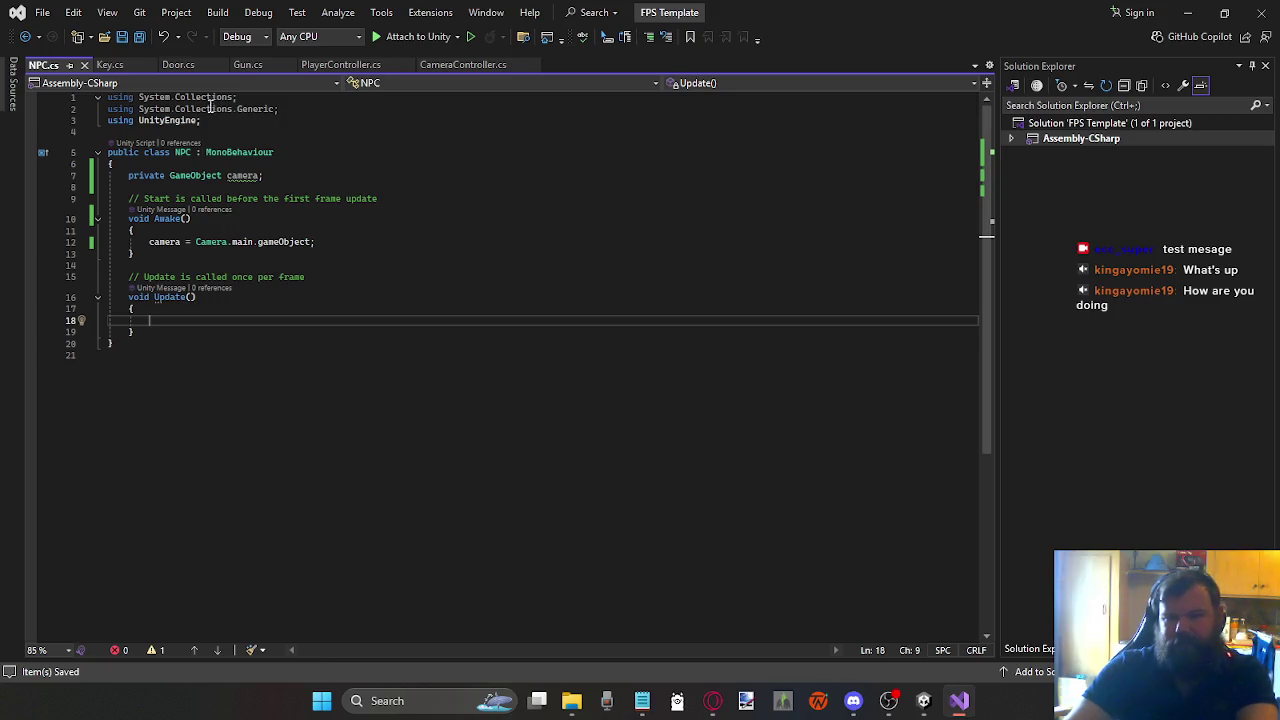
Step: Copy 'private float reach = 2f;' from Key.cs, paste it under NPC.cs's camera field, and save
{"action": "left_click", "coordinate": [118, 66]}
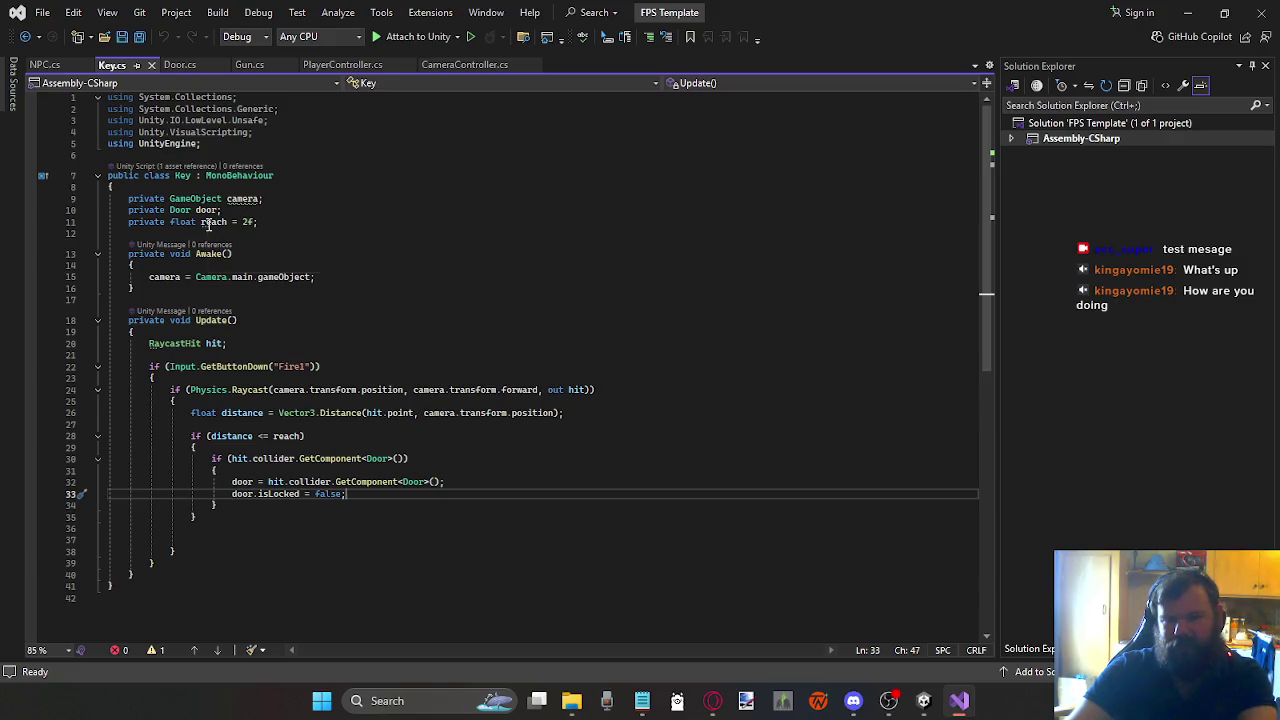
{"action": "left_click_drag", "start_coordinate": [259, 221], "coordinate": [219, 224]}
{"action": "key", "text": "End"}
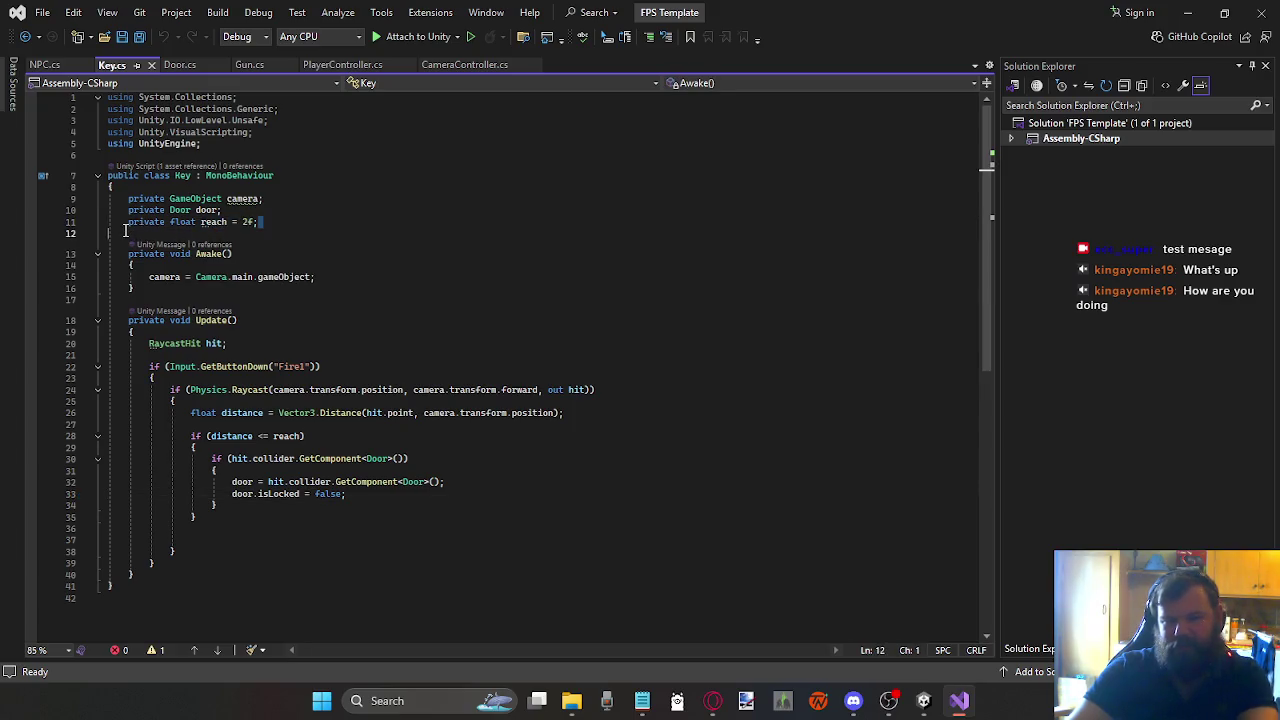
{"action": "key", "text": "shift+Home"}
{"action": "key", "text": "ctrl+c"}
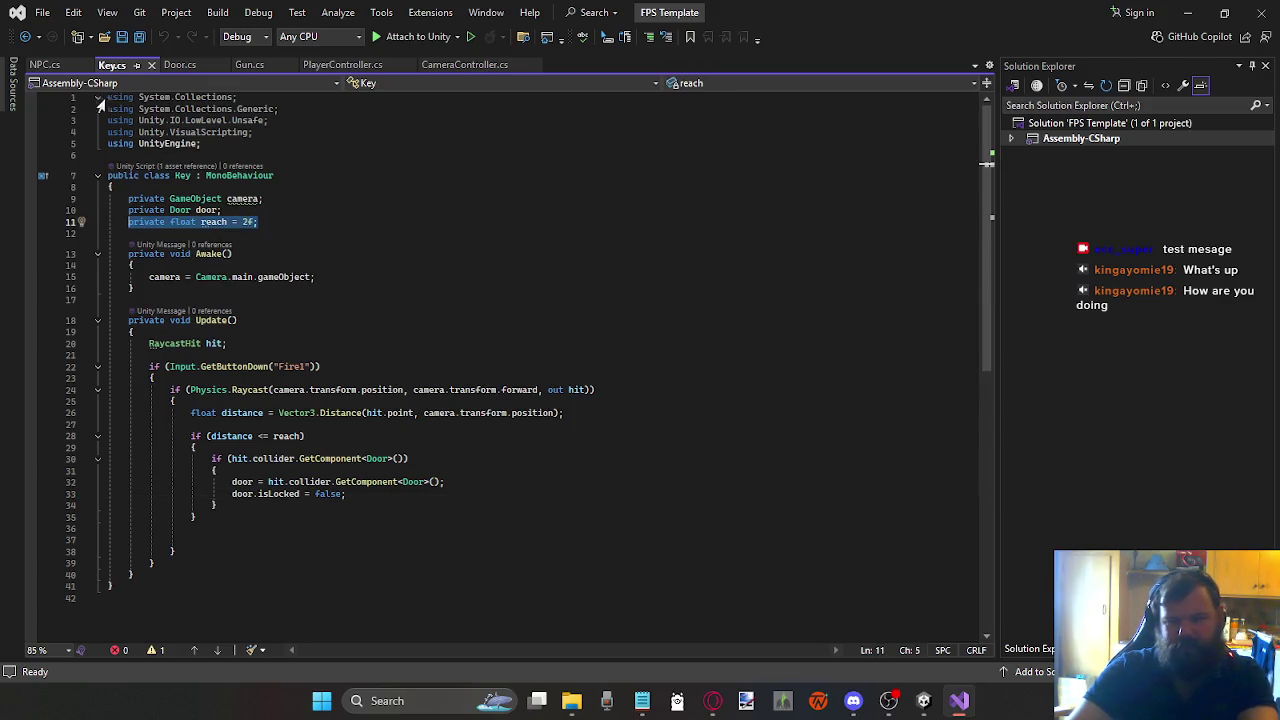
{"action": "left_click", "coordinate": [44, 64]}
{"action": "left_click", "coordinate": [294, 177]}
{"action": "key", "text": "Return"}
{"action": "key", "text": "ctrl+v"}
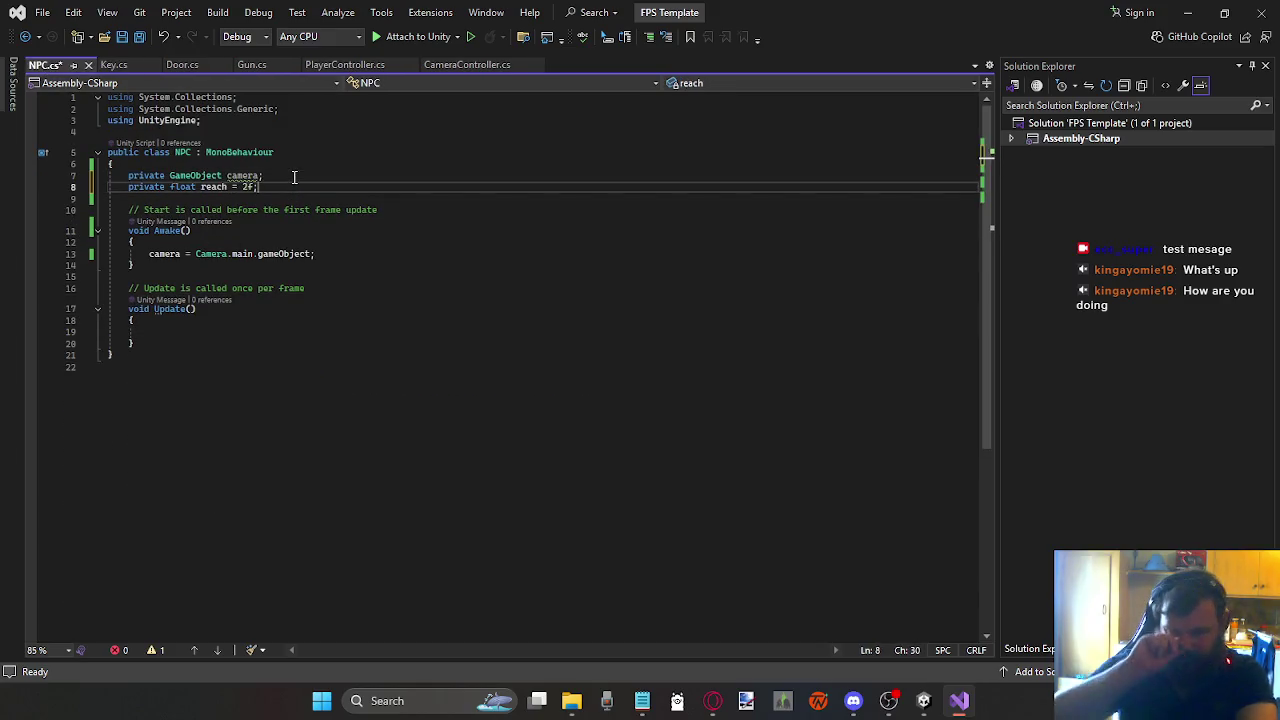
{"action": "key", "text": "ctrl+s"}
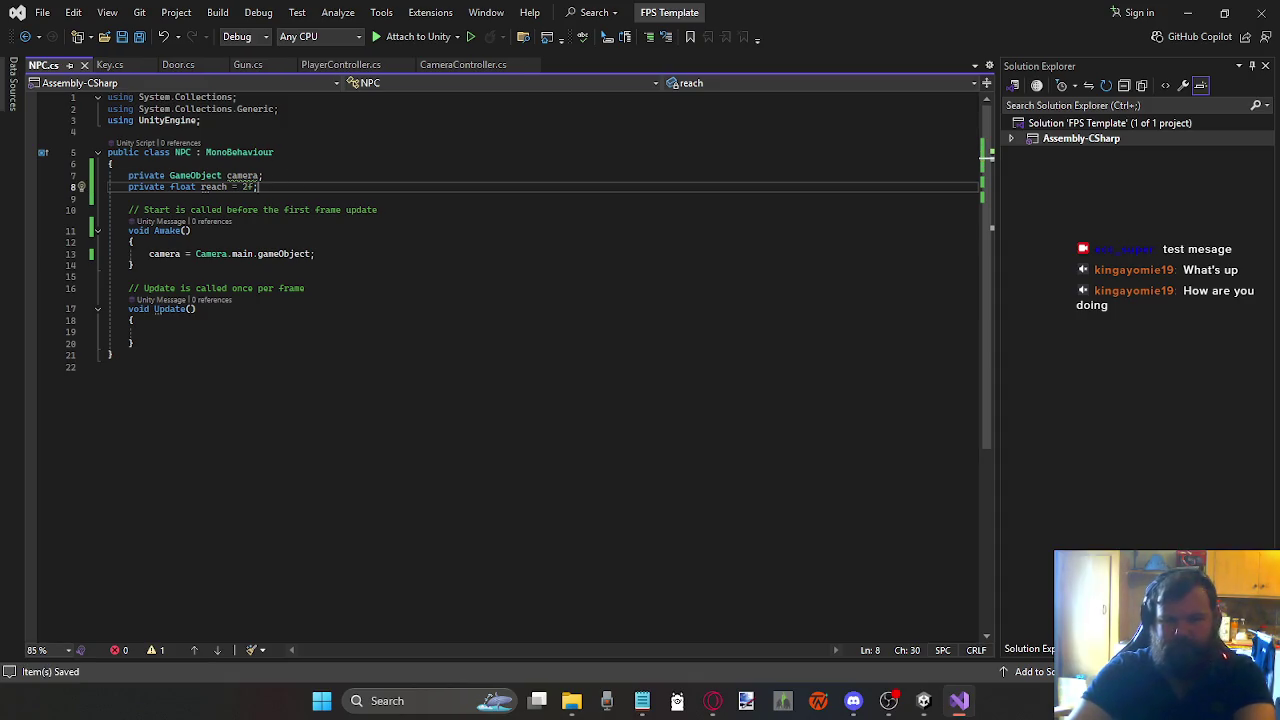
Step: Back in Key.cs, select the raycast code in the Update method
{"action": "left_click", "coordinate": [112, 64]}
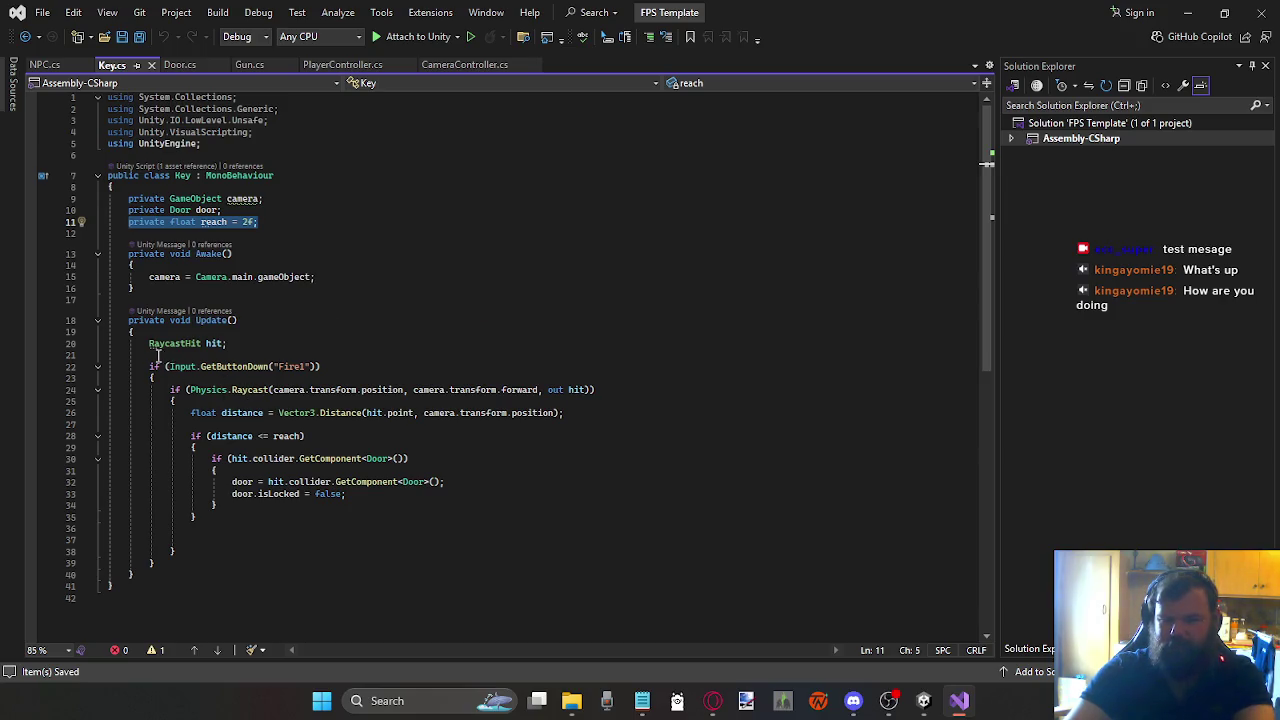
{"action": "mouse_move", "coordinate": [148, 345]}
{"action": "left_mouse_down"}
{"action": "mouse_move", "coordinate": [261, 526]}
{"action": "mouse_move", "coordinate": [311, 562]}
{"action": "left_mouse_up"}
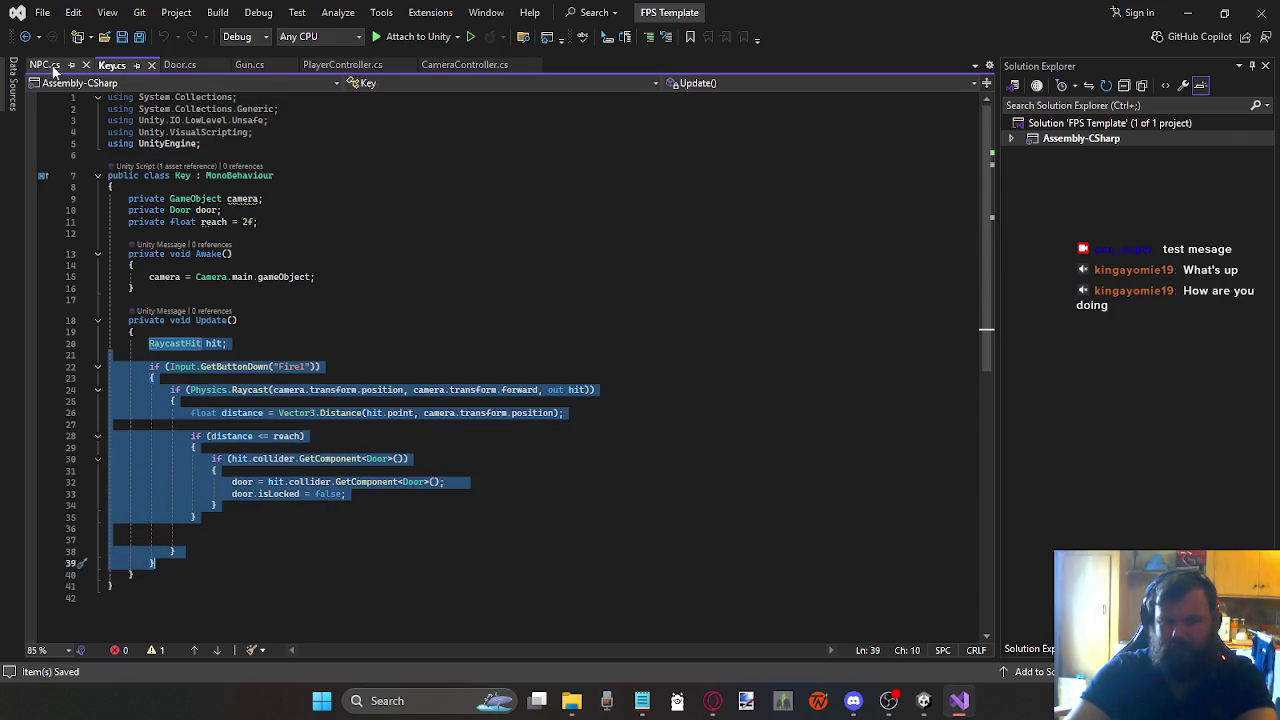
{"action": "mouse_move", "coordinate": [150, 586]}
{"action": "left_mouse_down"}
{"action": "mouse_move", "coordinate": [160, 413]}
{"action": "mouse_move", "coordinate": [149, 343]}
{"action": "left_mouse_up"}
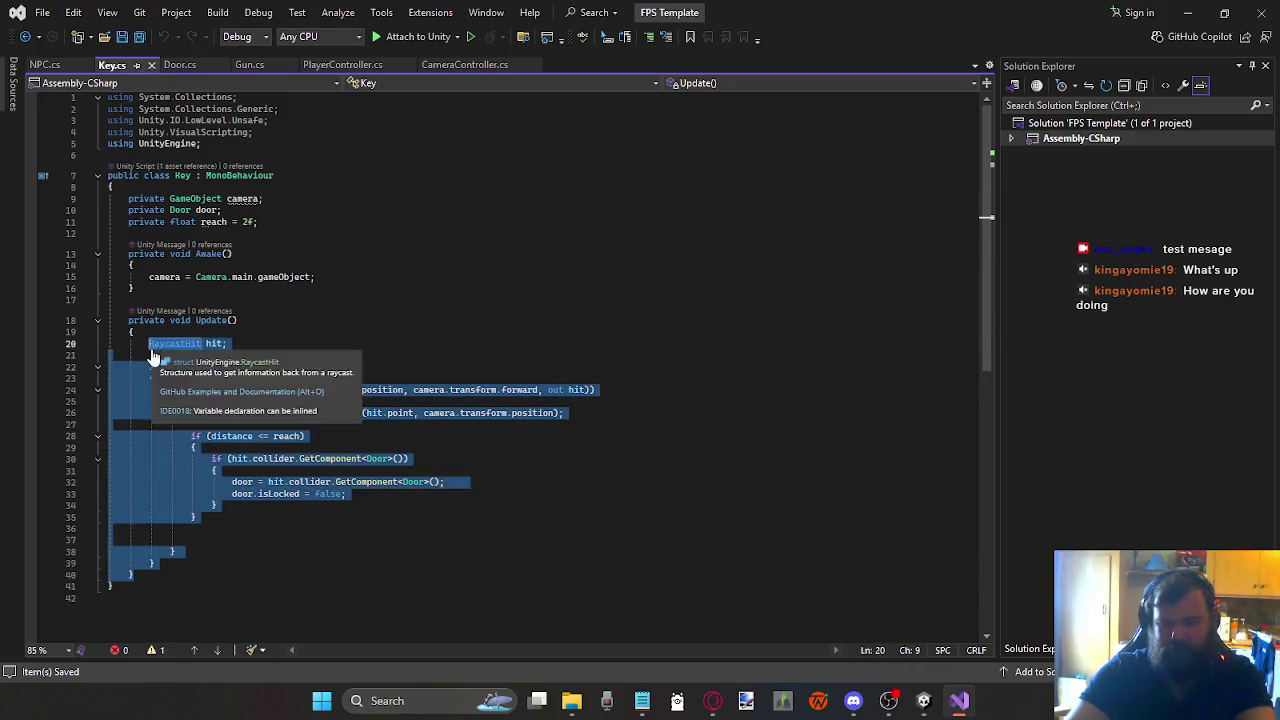